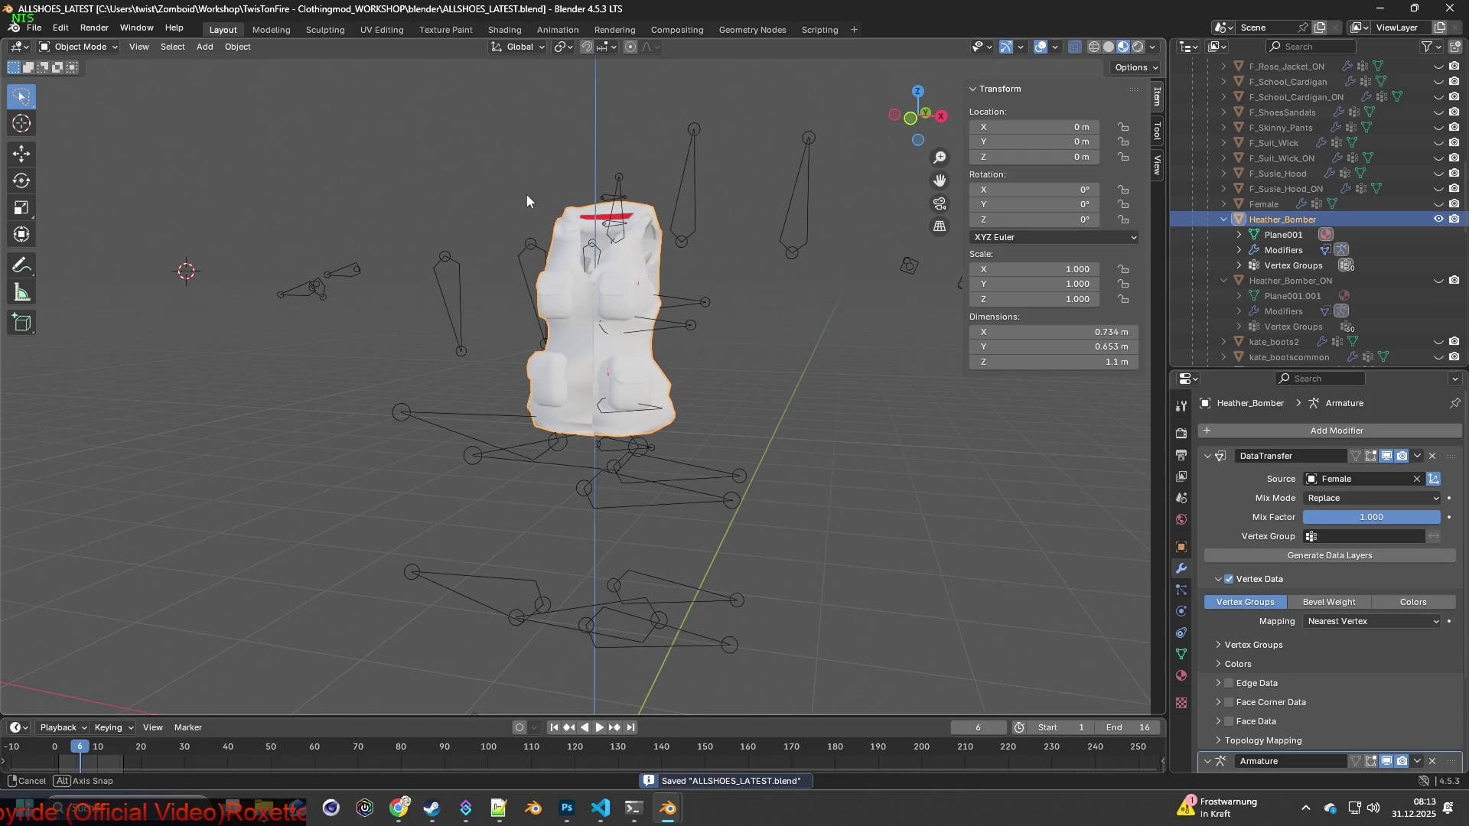
# Export the Heather_Bomber mesh as Heather_Bomber.fbx at scale 0.10 into the clothes folder.
pyautogui.click(35, 28)
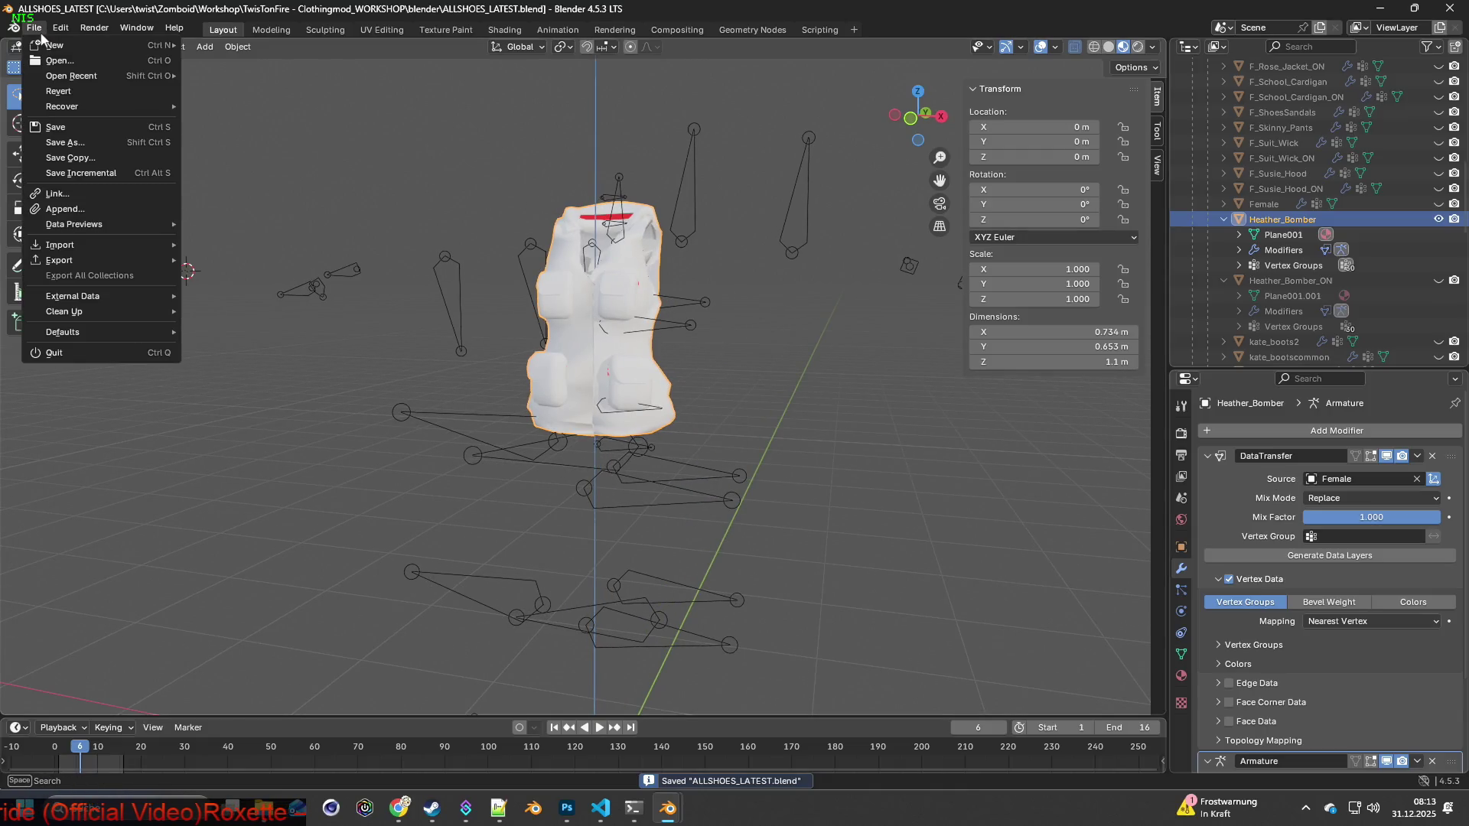
pyautogui.moveTo(72, 260)
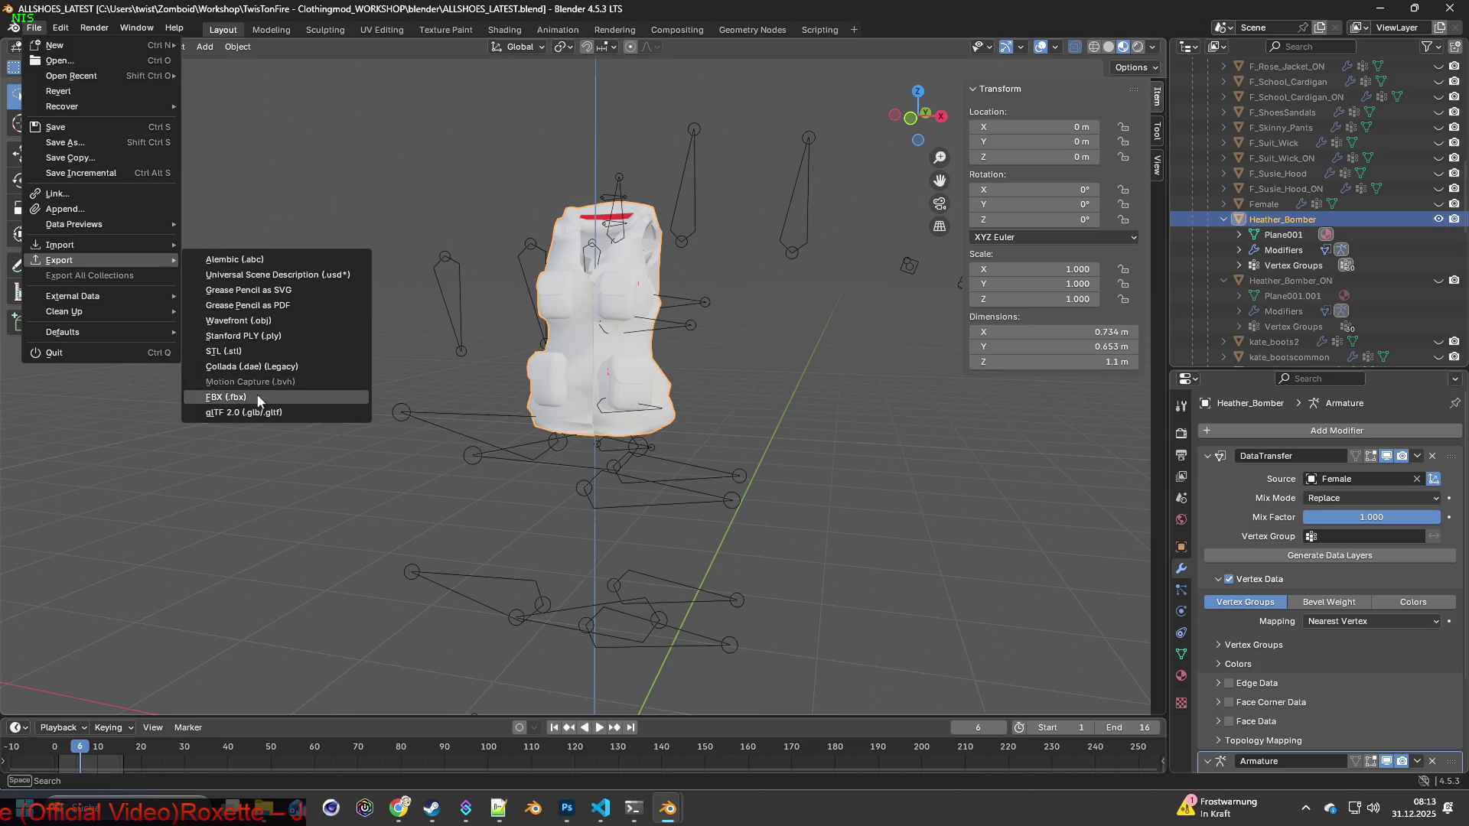
pyautogui.click(256, 393)
pyautogui.click(522, 649)
pyautogui.write('Heather_Bomber')
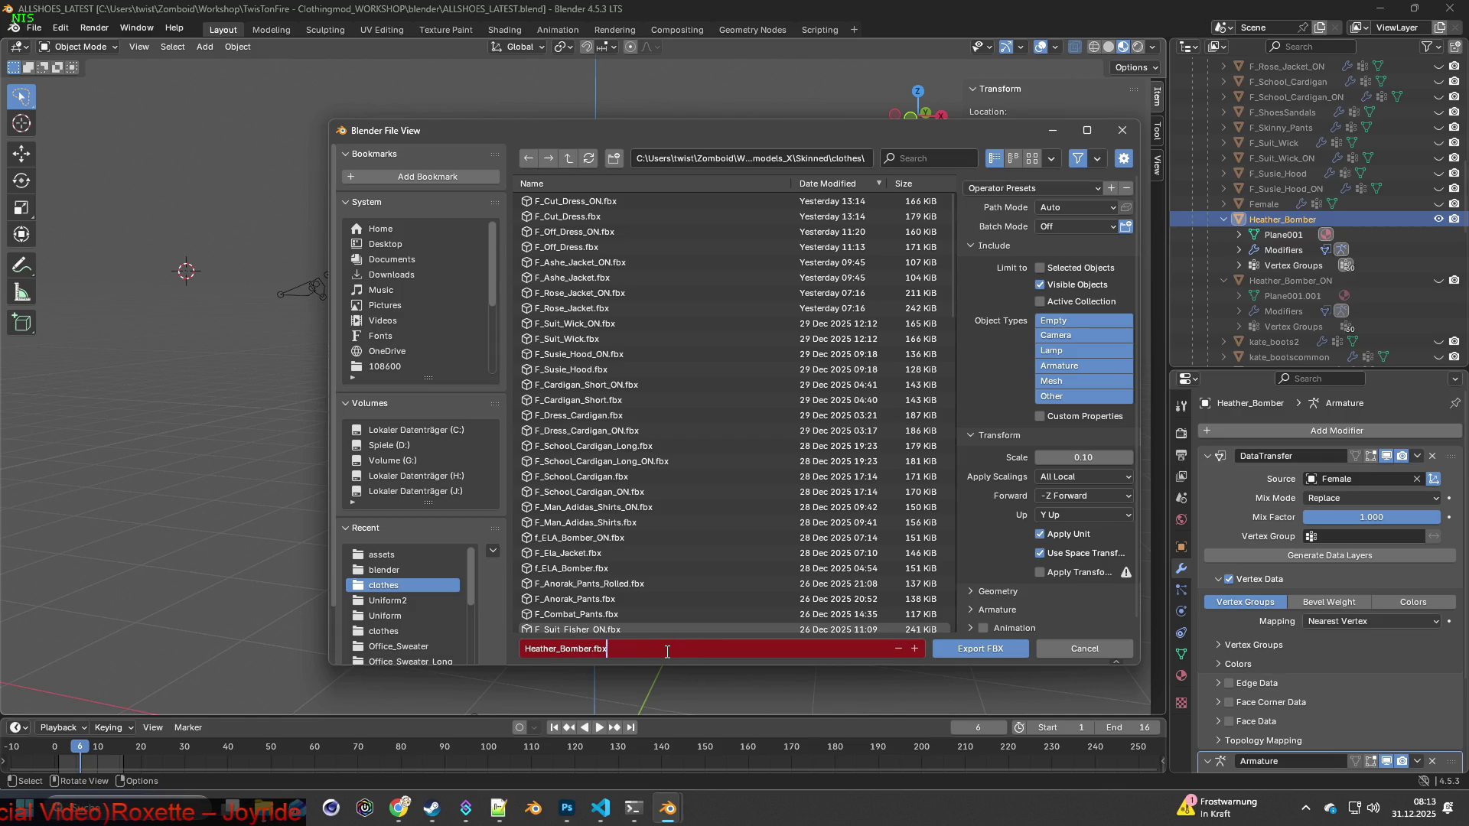
pyautogui.click(1010, 188)
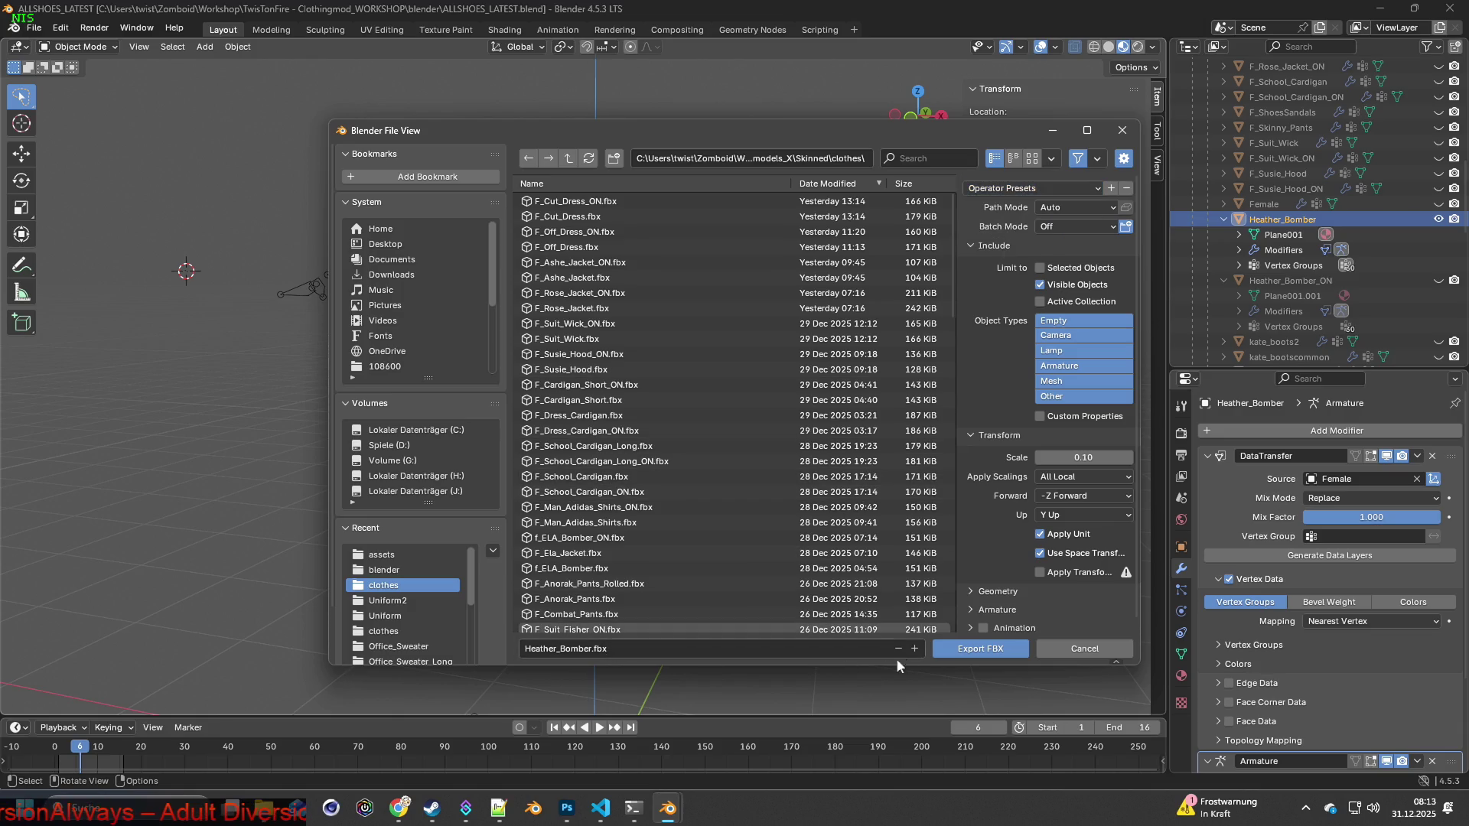
pyautogui.click(953, 647)
pyautogui.hotkey('alt', 'Tab')
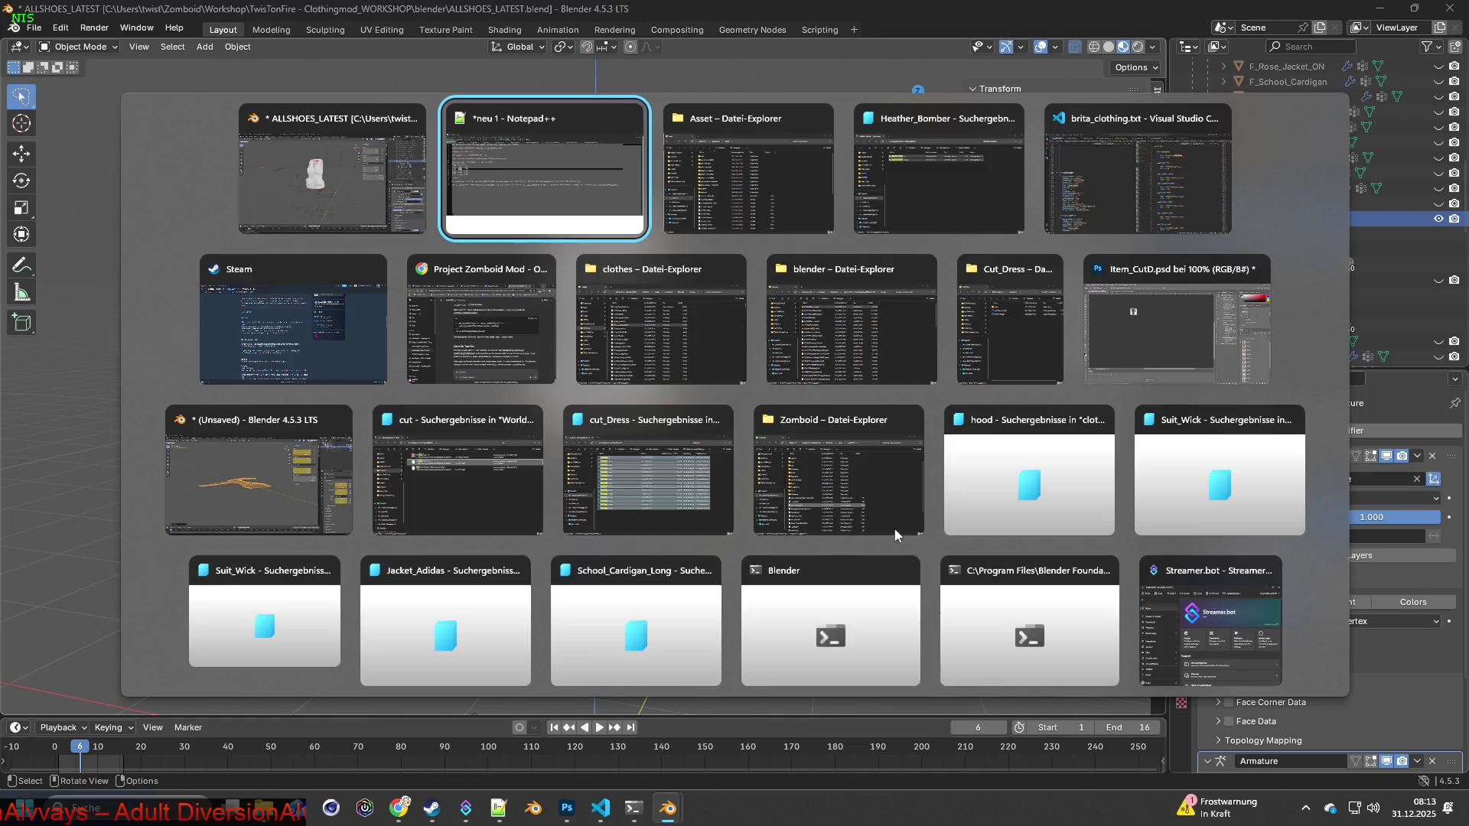
# Check the F_Heather_Bomber_ON female model name on line 4 of Heather_Bomber_ON.xml.
pyautogui.click(1223, 298)
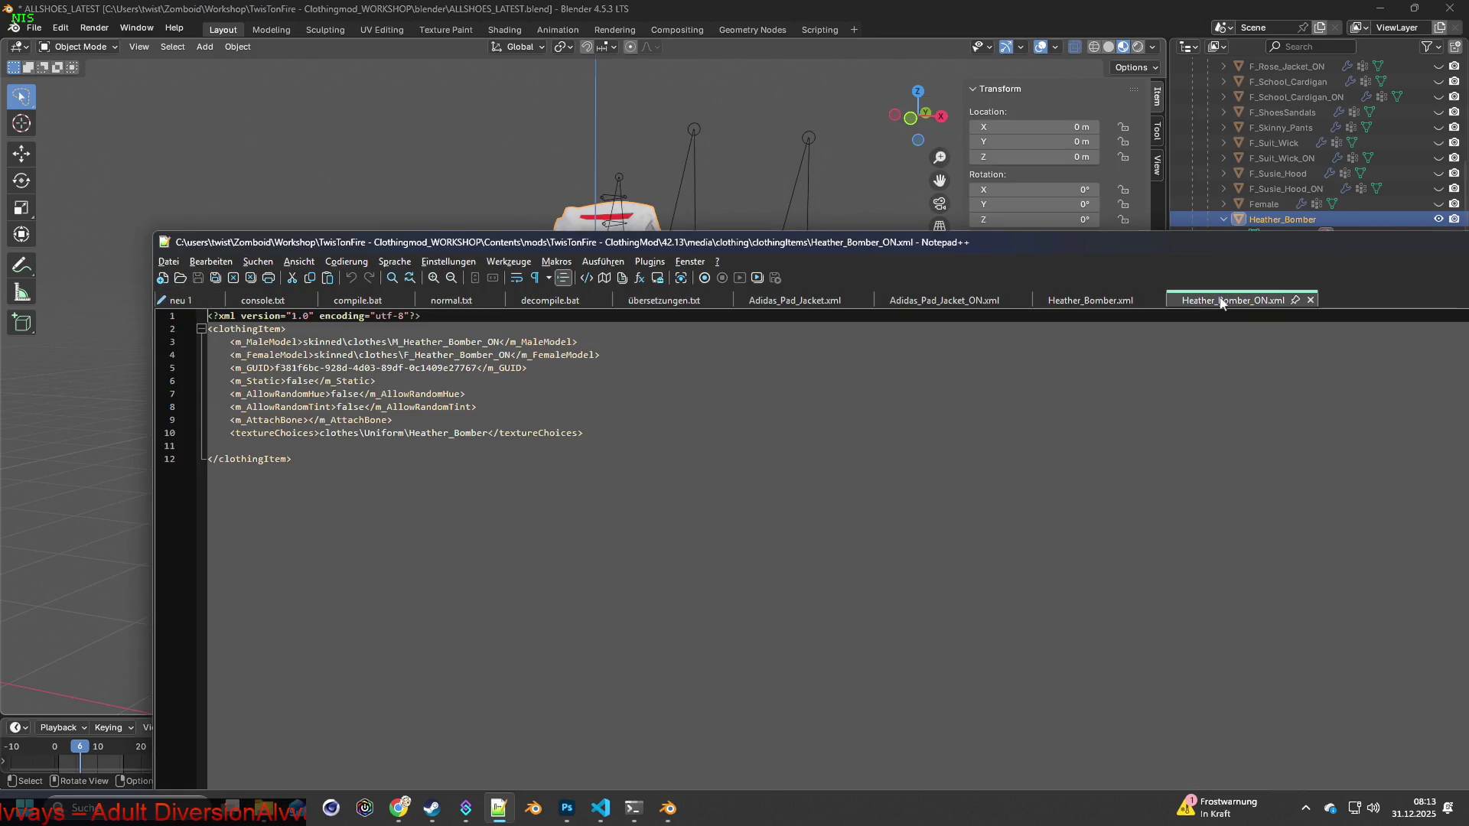
pyautogui.moveTo(405, 355); pyautogui.dragTo(512, 355)
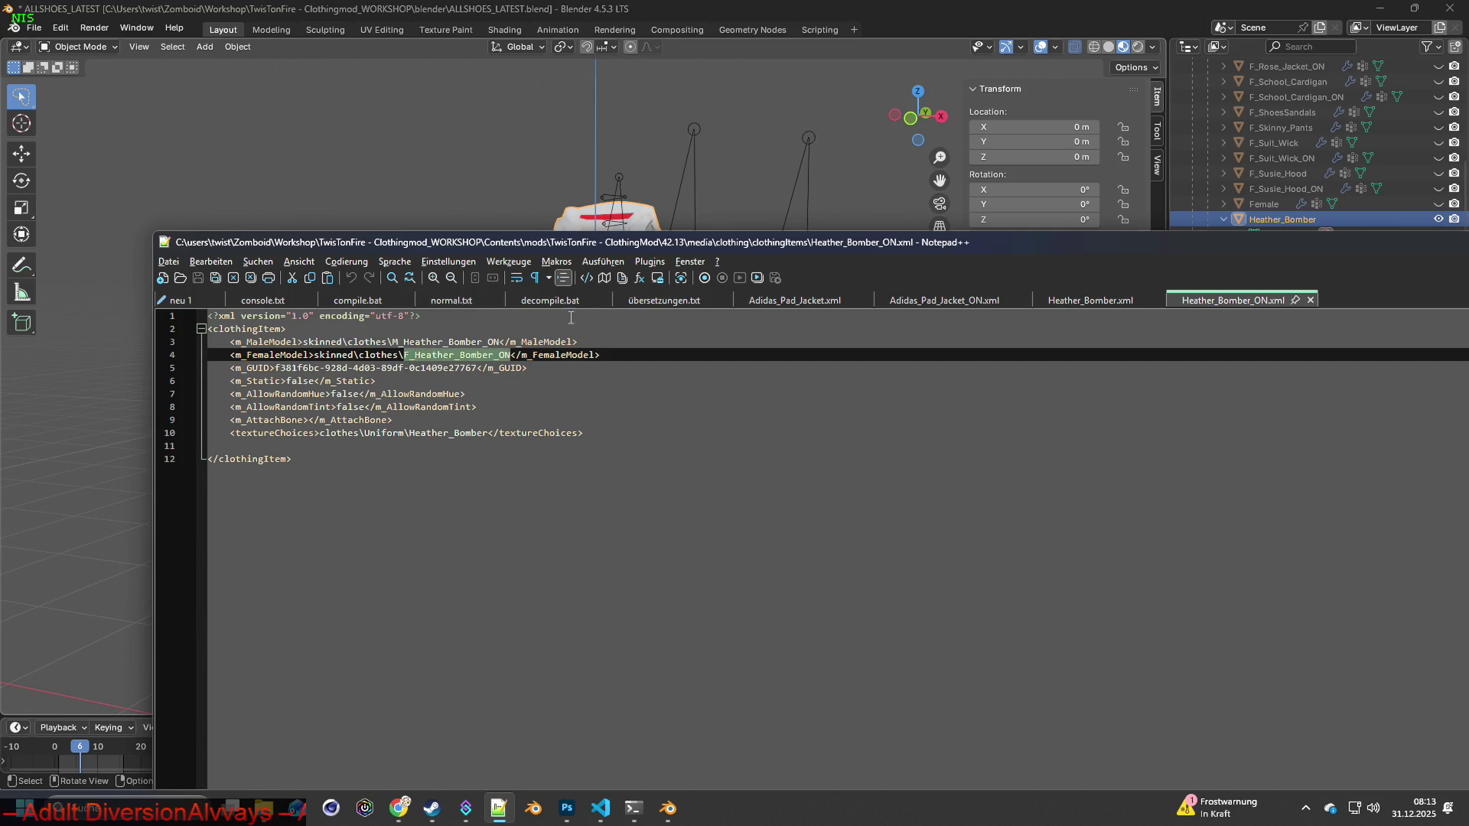
pyautogui.click(1424, 222)
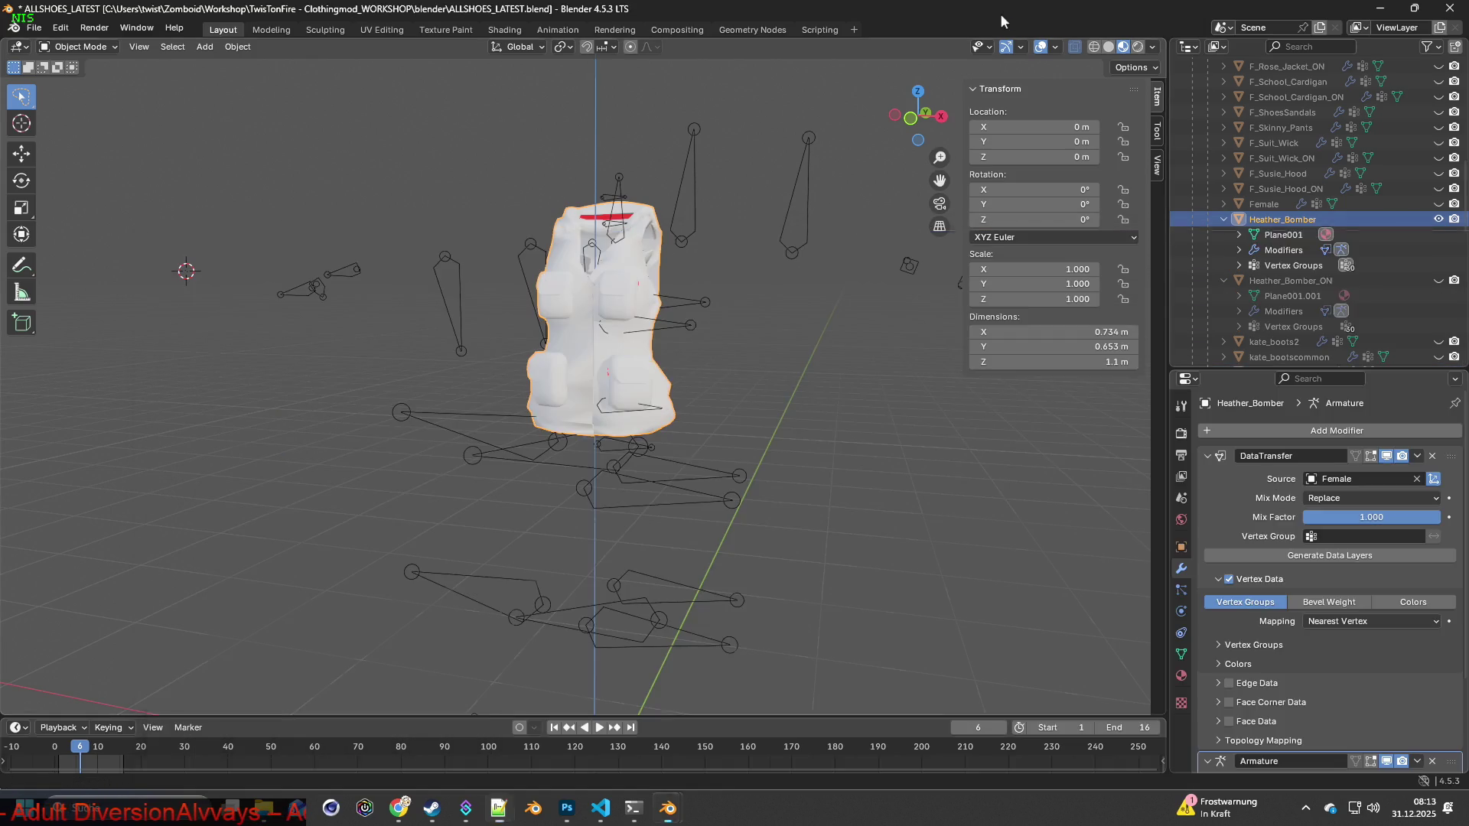
# Hide the closed Heather_Bomber mesh, show Heather_Bomber_ON, and start an FBX export.
pyautogui.click(1434, 221)
pyautogui.click(1438, 280)
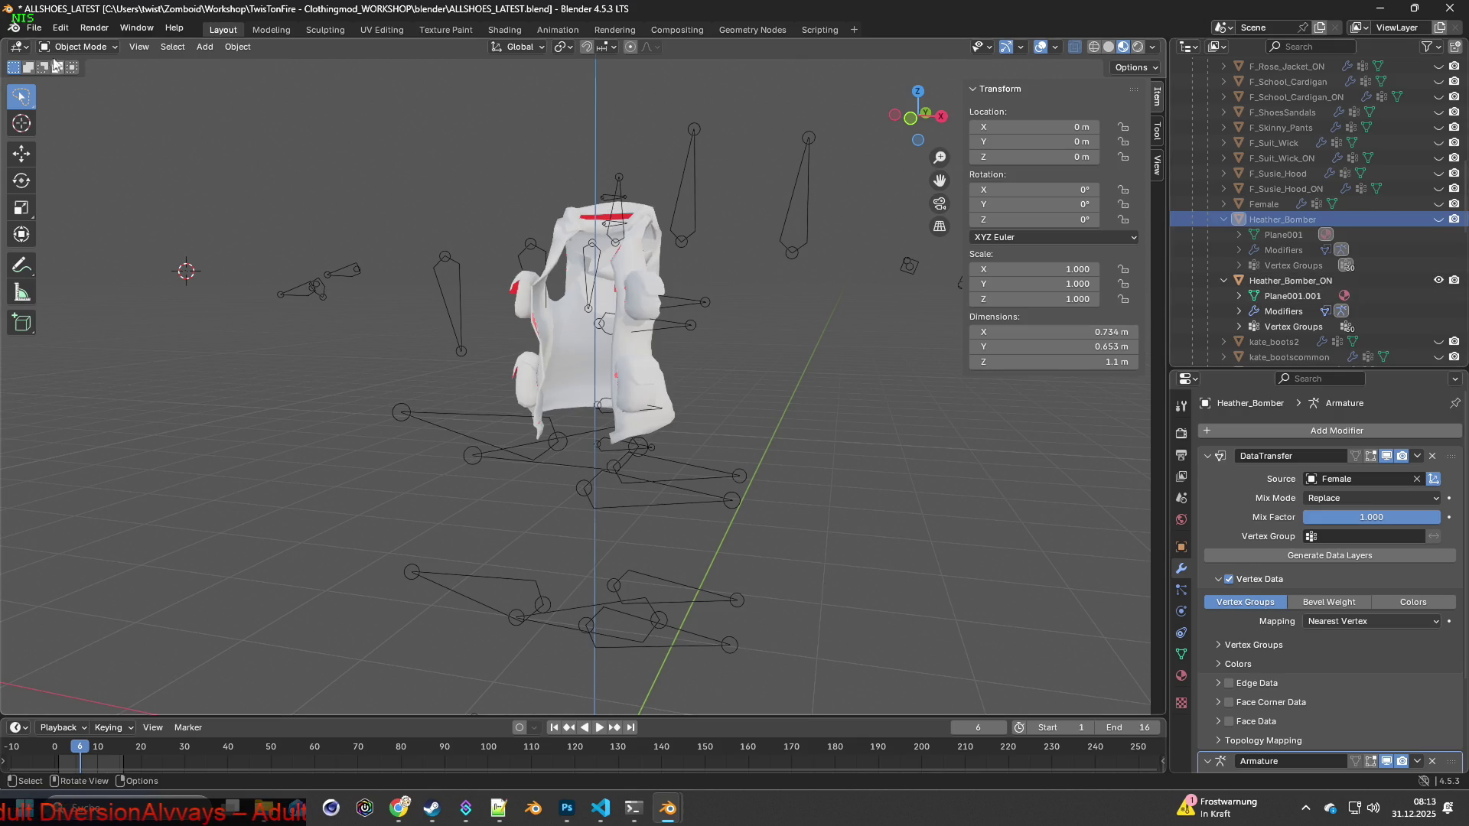
pyautogui.click(33, 27)
pyautogui.moveTo(58, 260)
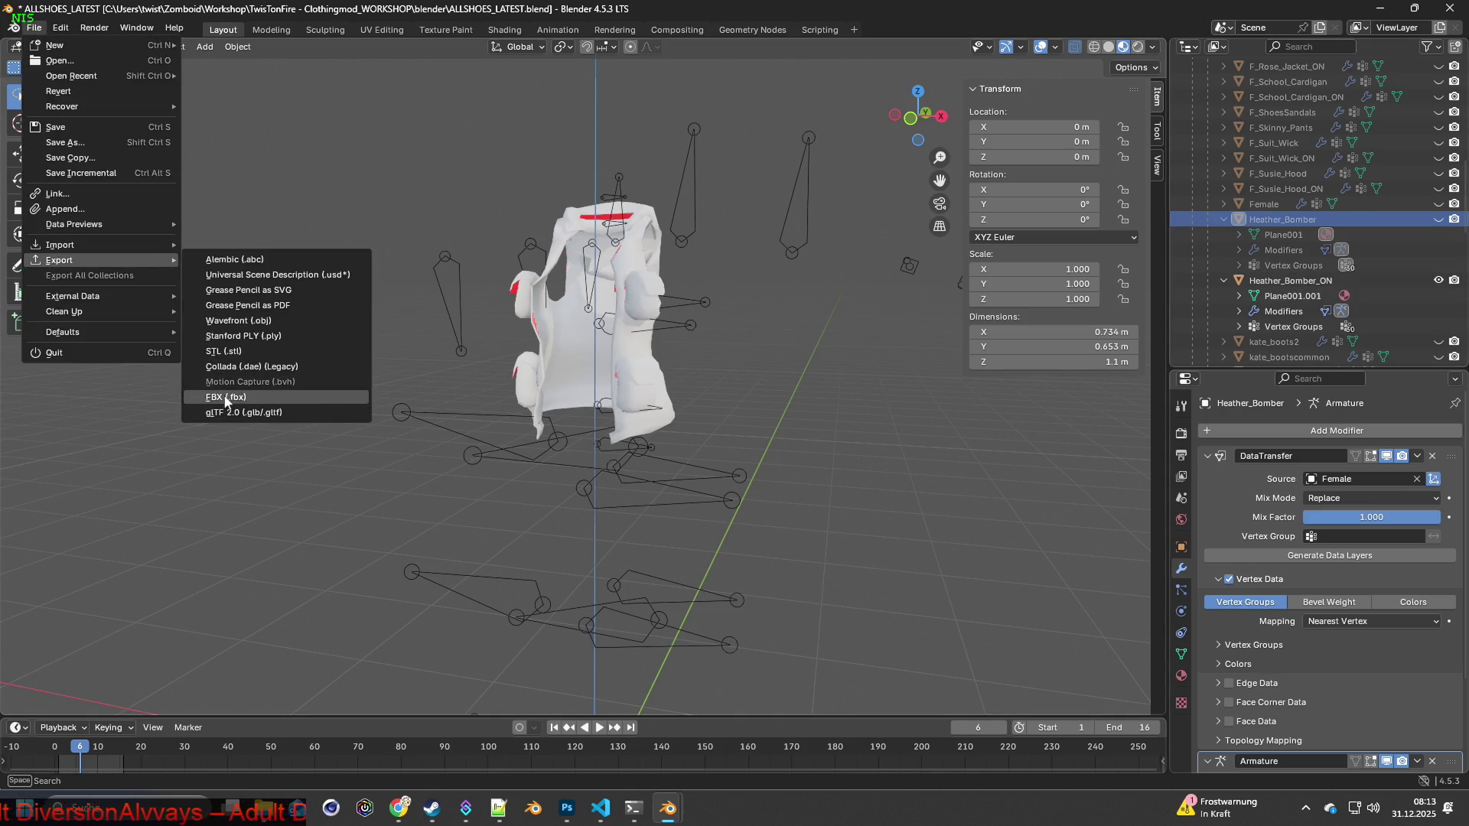
pyautogui.click(227, 397)
# Rename the export file to F_Heather_Bomber_ON.fbx and export it to the clothes folder.
pyautogui.click(579, 649)
pyautogui.click(579, 649)
pyautogui.press('Home')
pyautogui.write('F_')
pyautogui.press('End')
pyautogui.press('Left')
pyautogui.press('Left')
pyautogui.press('Left')
pyautogui.write('_ON')
pyautogui.press('End')
pyautogui.press('Return')
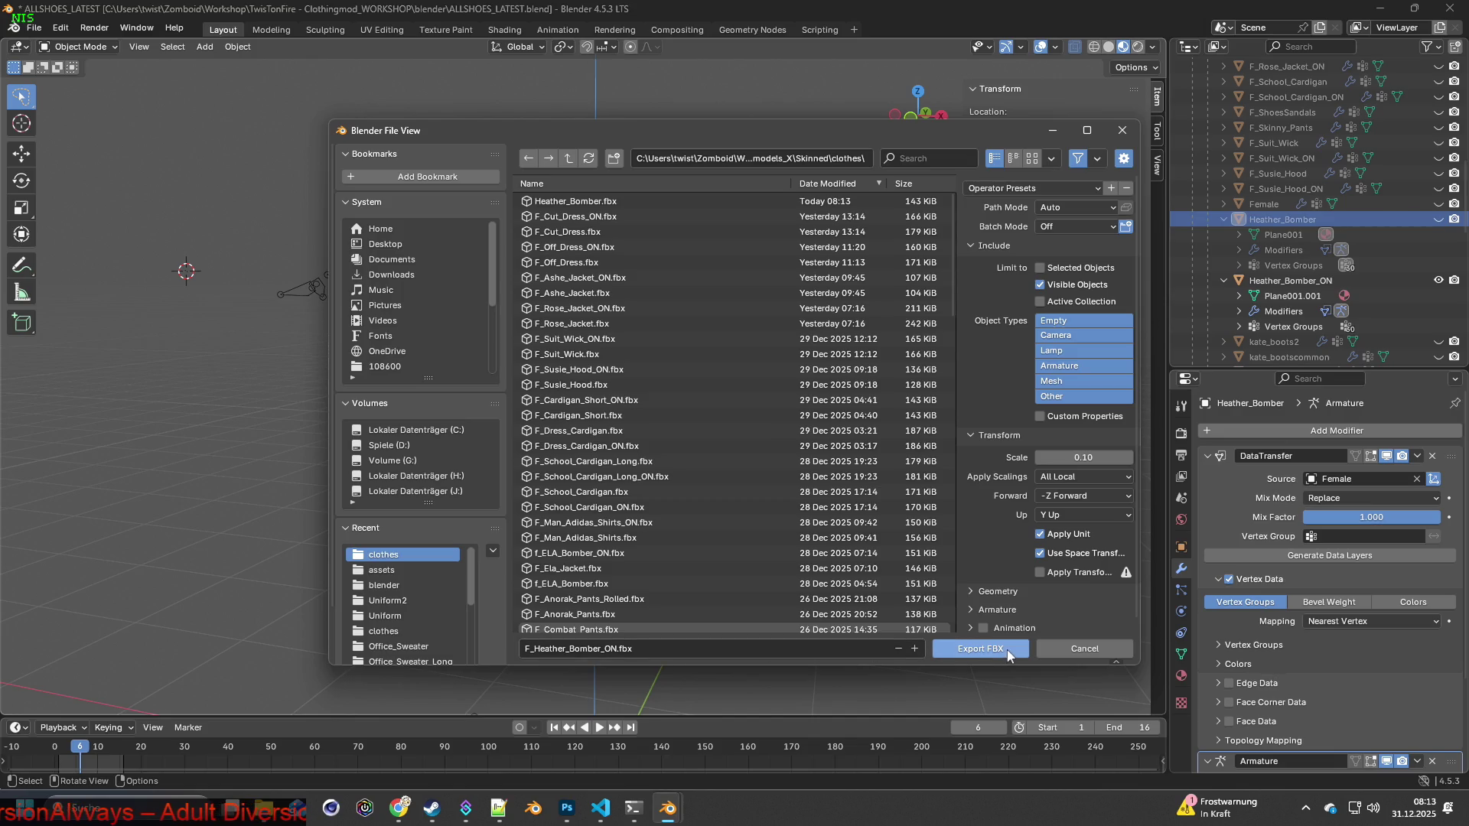
pyautogui.click(1003, 649)
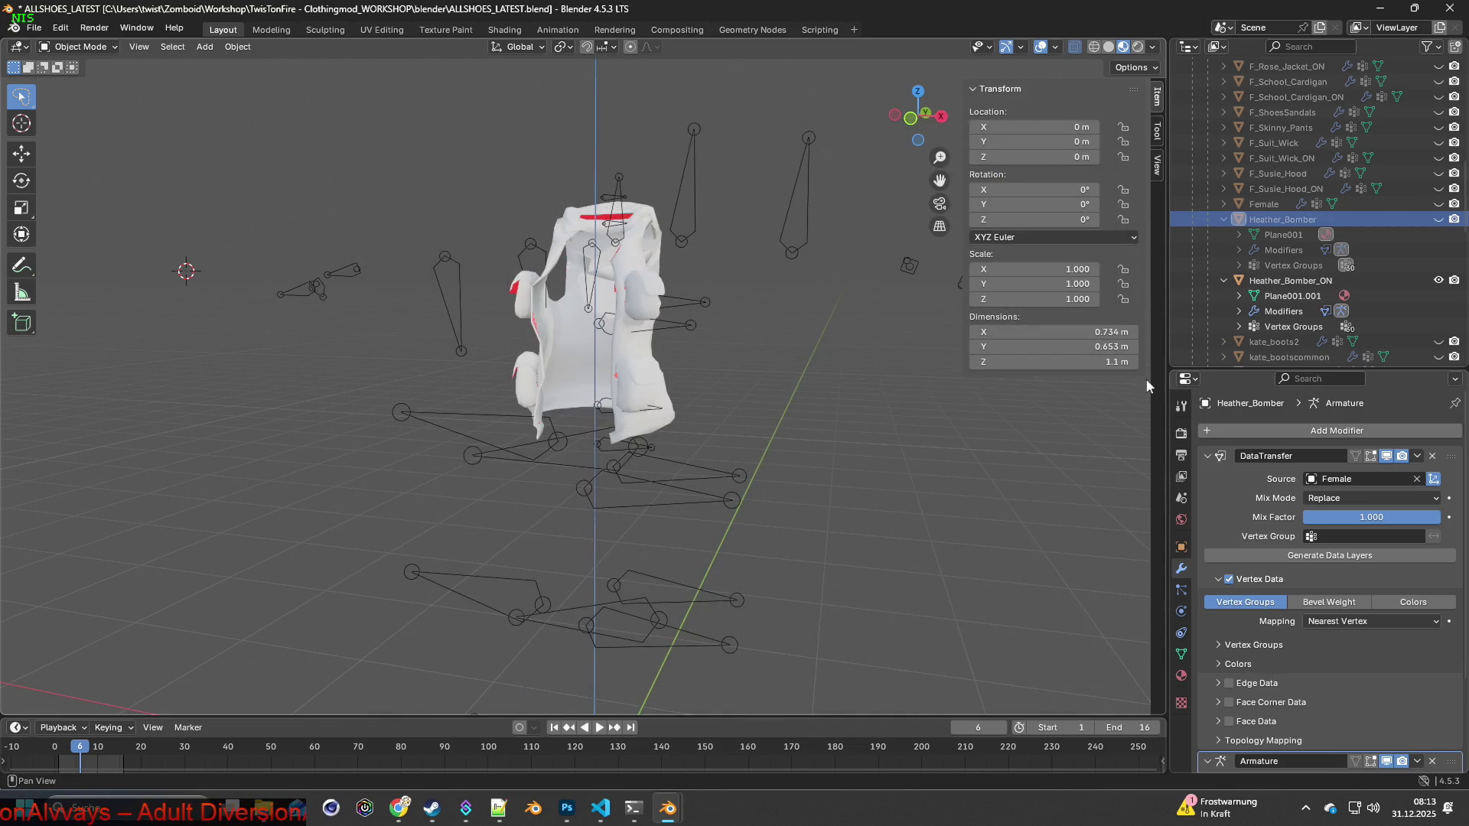
pyautogui.hotkey('alt', 'Tab')
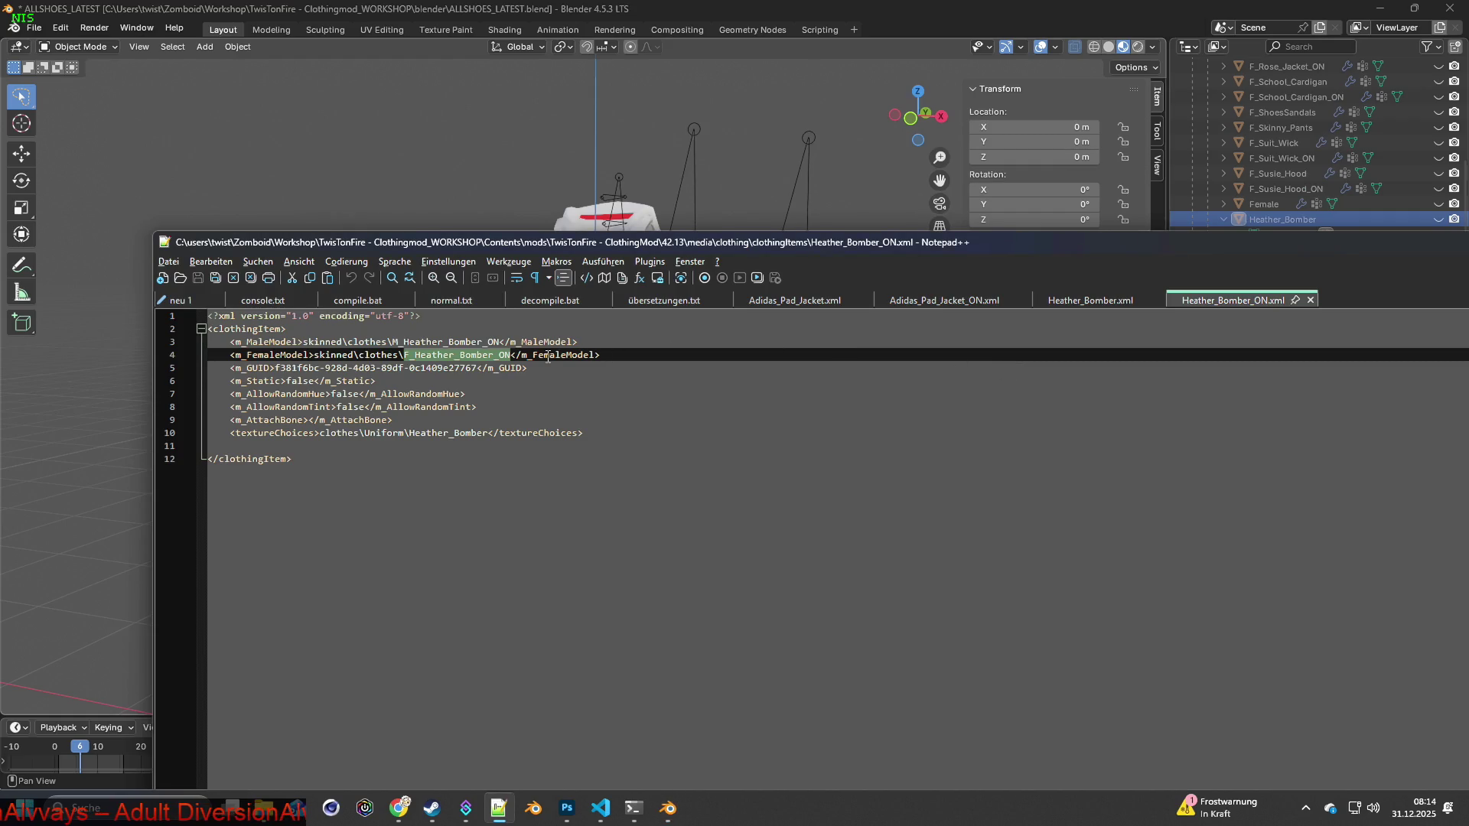
# Append .fbx to the female model path in Heather_Bomber_ON.xml and save it.
pyautogui.click(511, 356)
pyautogui.write('.fbx')
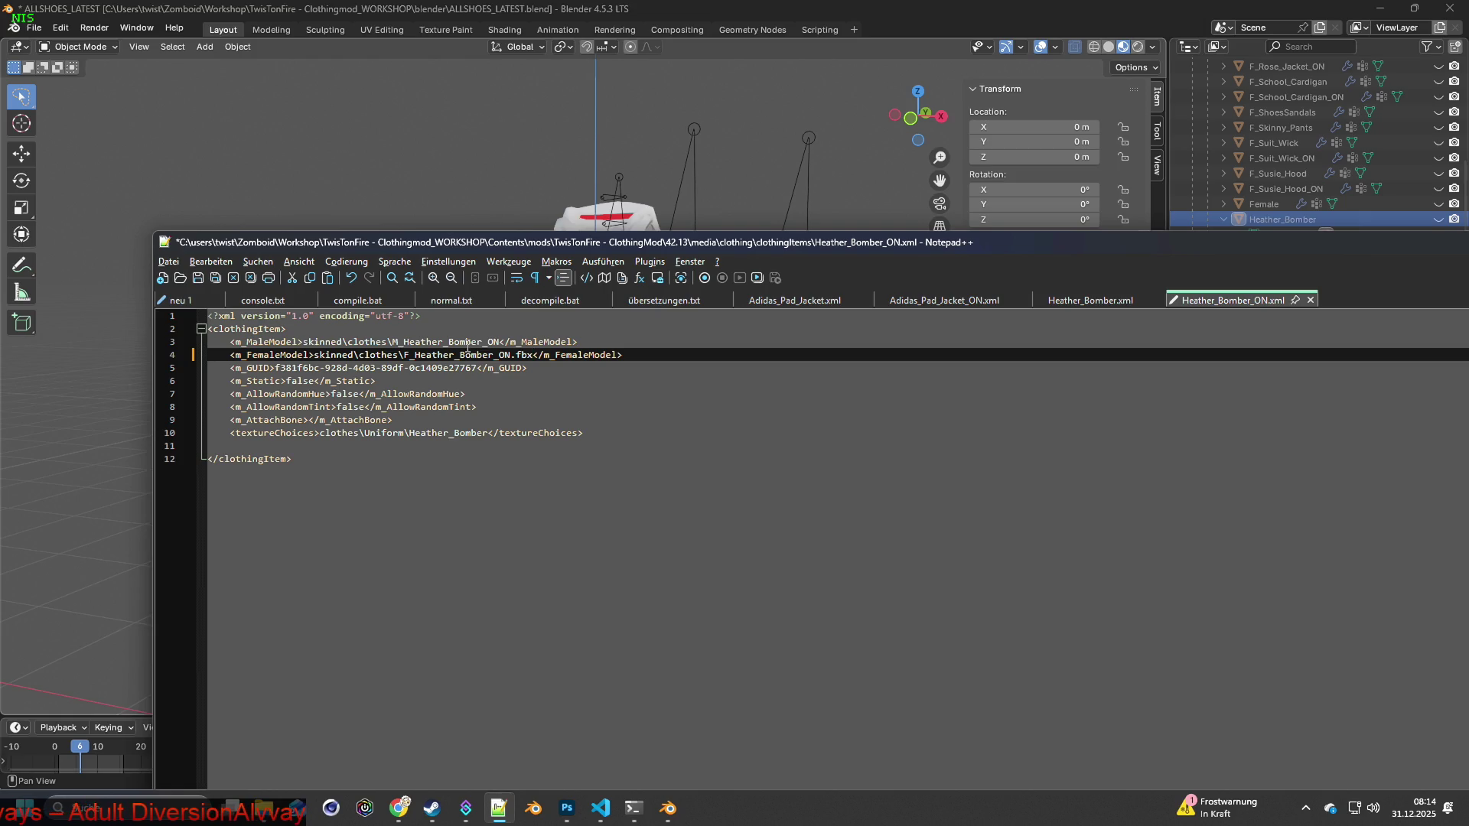
pyautogui.click(197, 278)
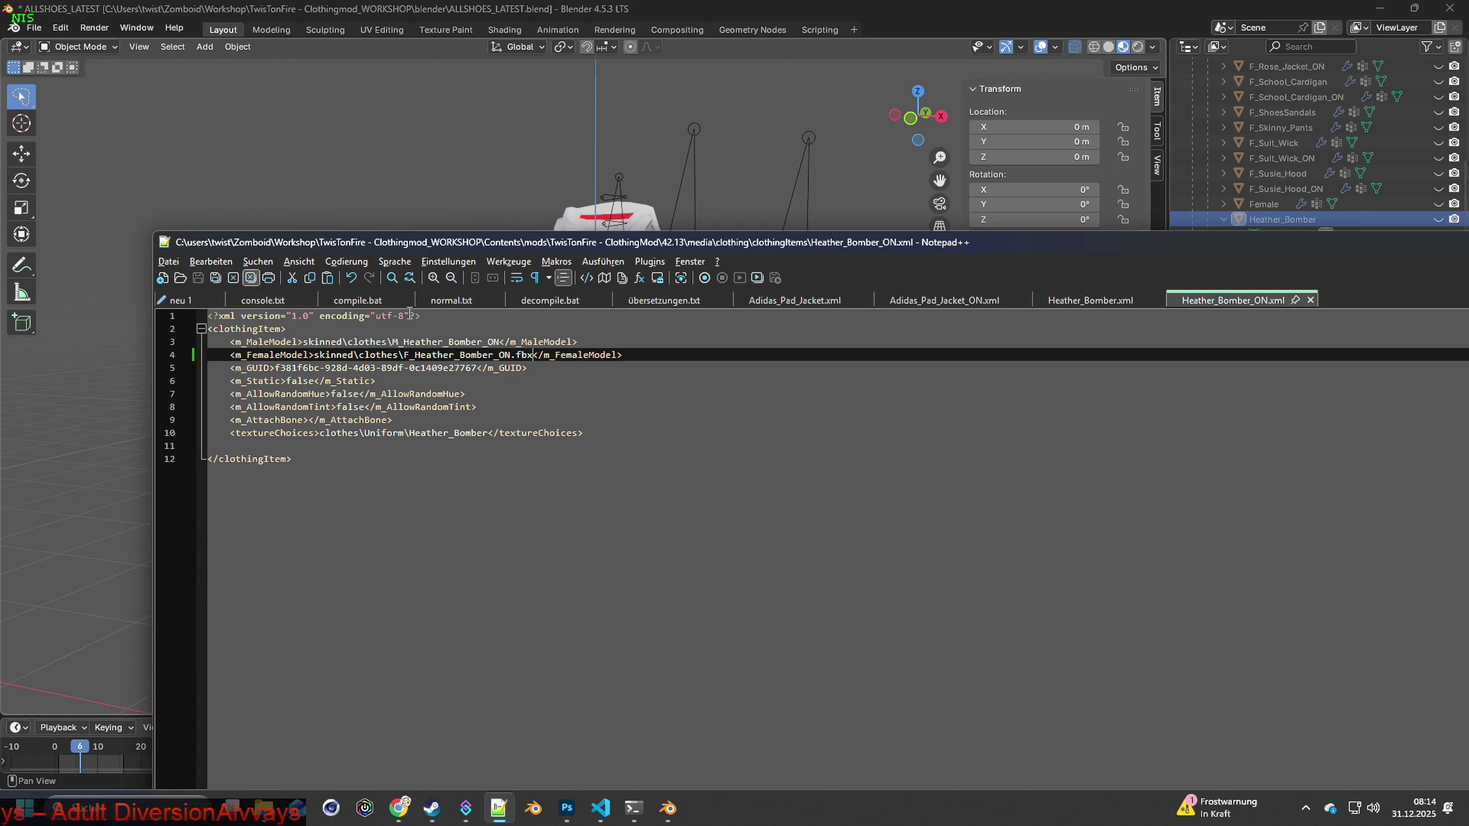
# Append .fbx to F_Heather_Bomber on line 4 of Heather_Bomber.xml and save it.
pyautogui.click(1075, 303)
pyautogui.click(493, 354)
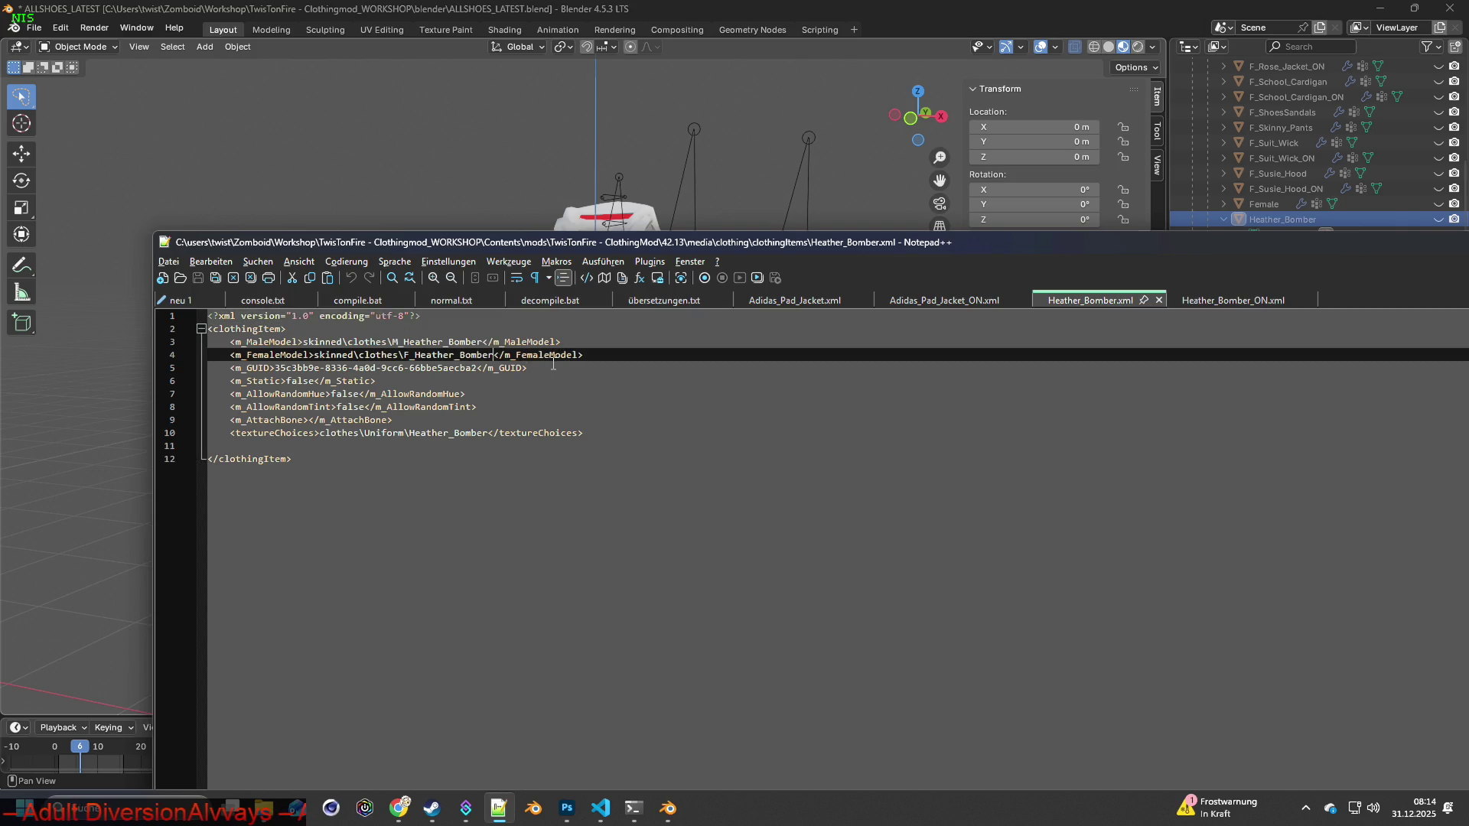
pyautogui.write('.fbx')
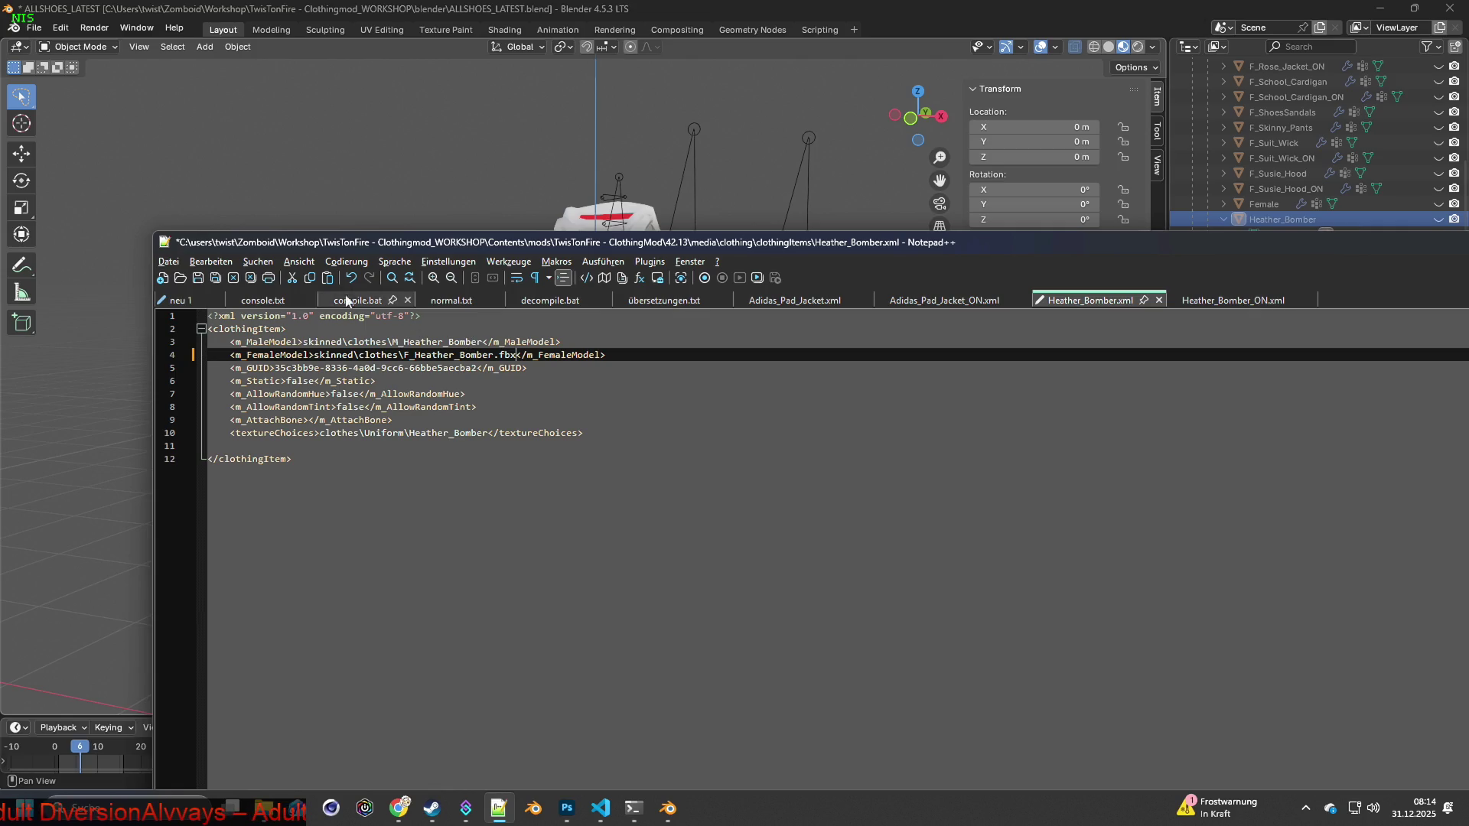
pyautogui.click(197, 278)
pyautogui.click(432, 808)
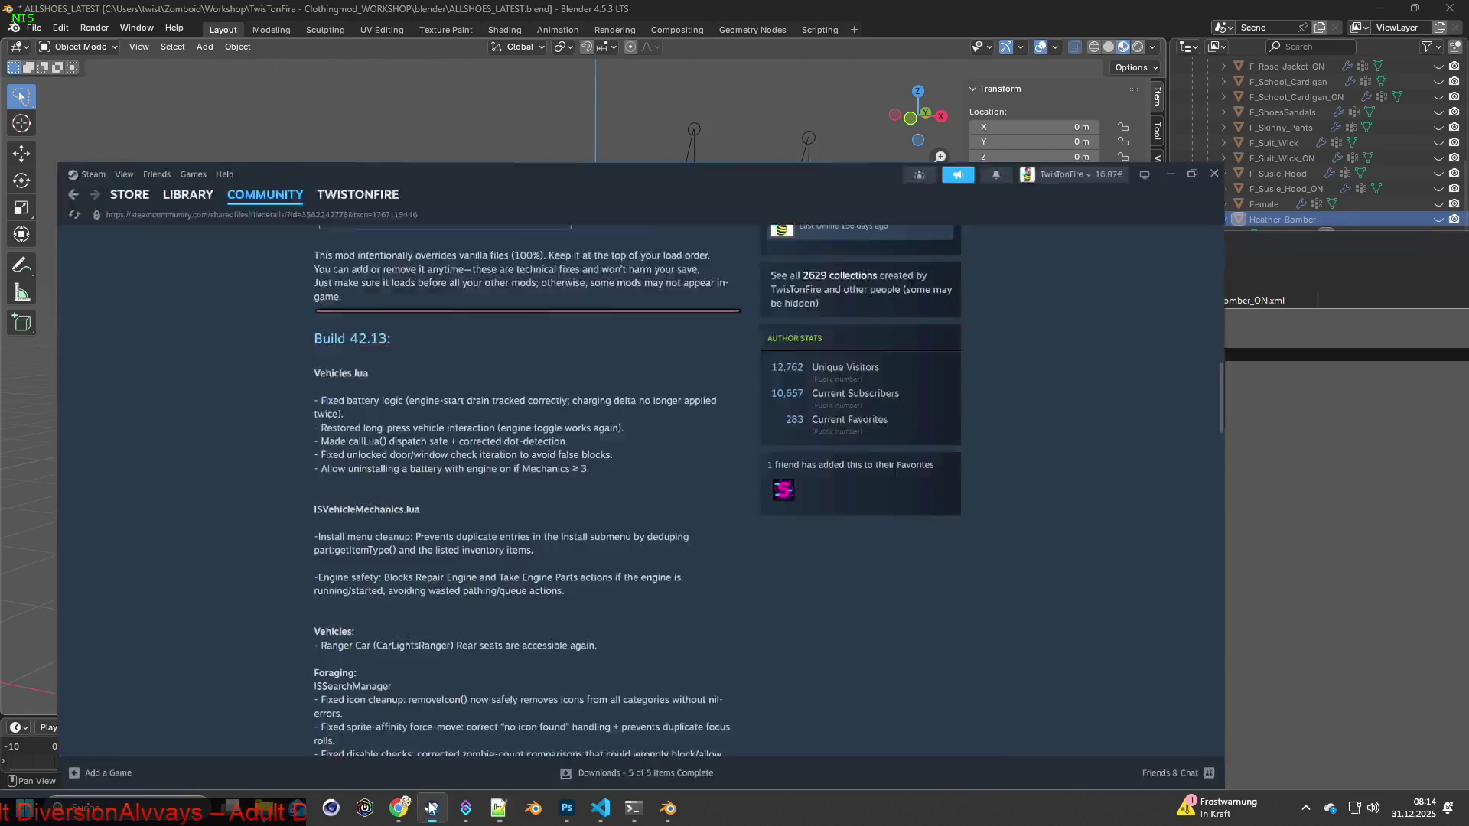
# Launch Project Zomboid from its Steam library page and confirm the launch option.
pyautogui.click(164, 41)
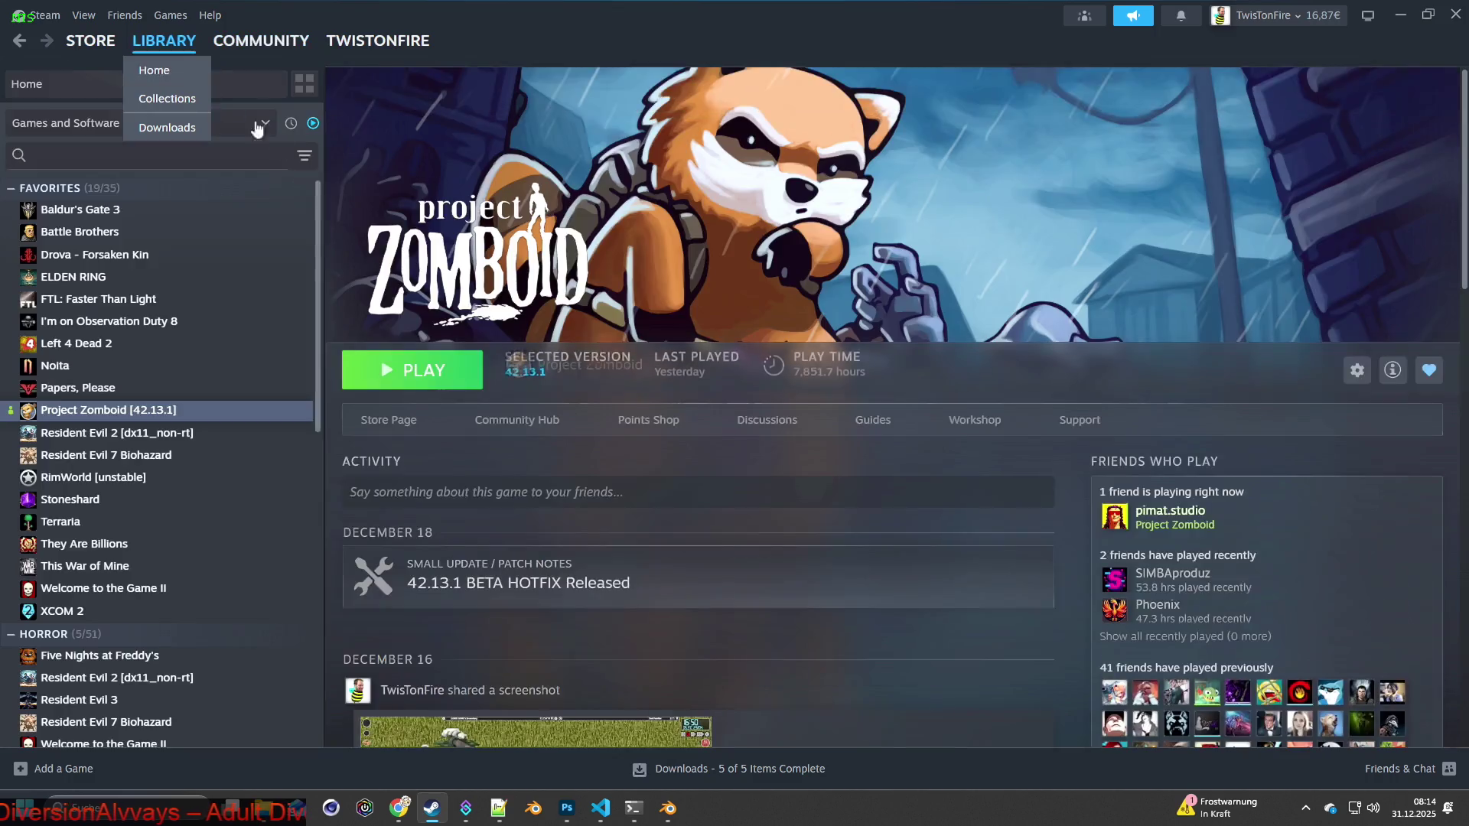
pyautogui.click(411, 370)
pyautogui.click(790, 543)
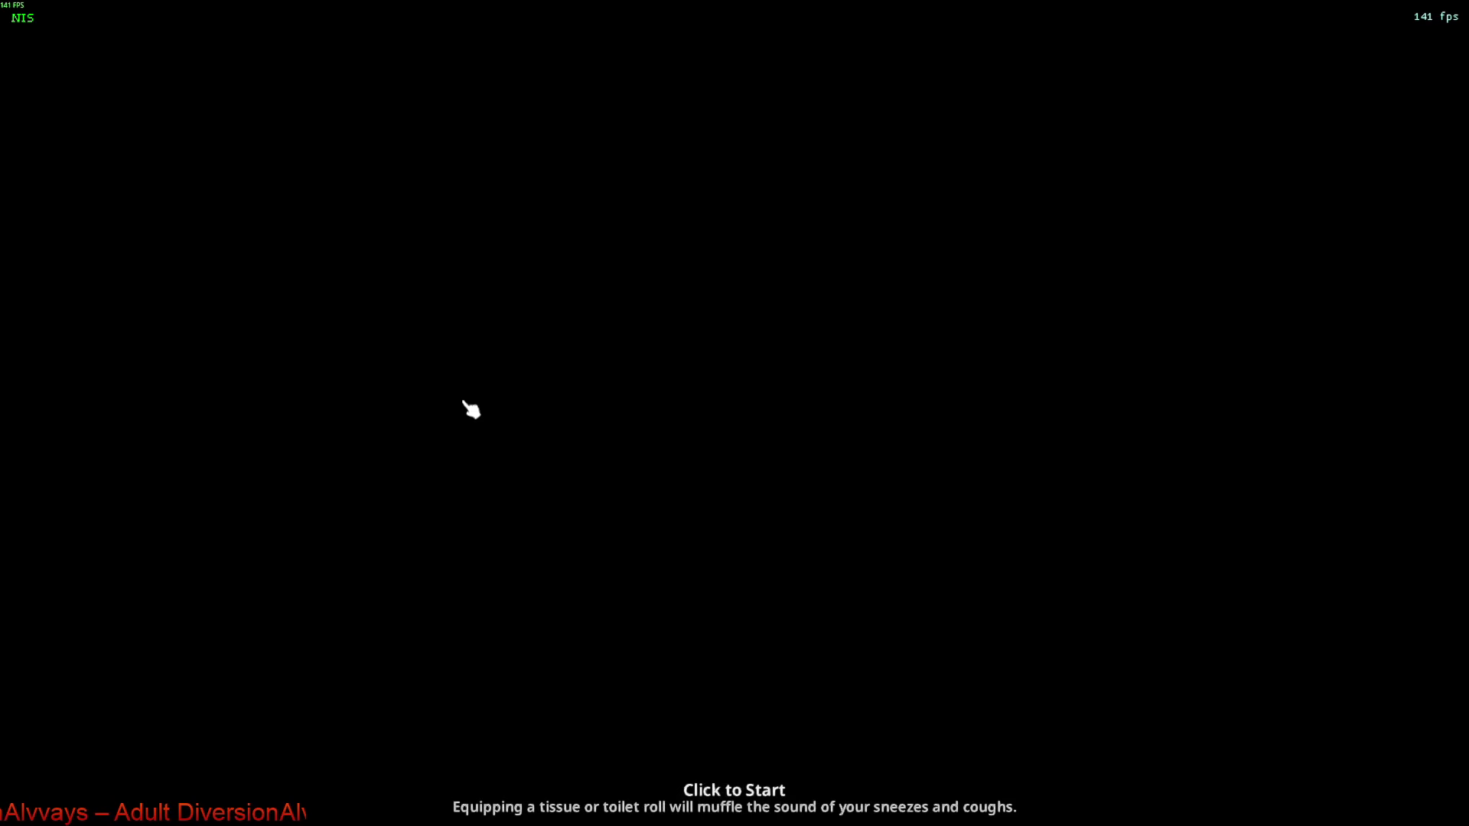
# Enter the game, walk up the pavement, and drop the Sweater Dress on the ground.
pyautogui.click(646, 376)
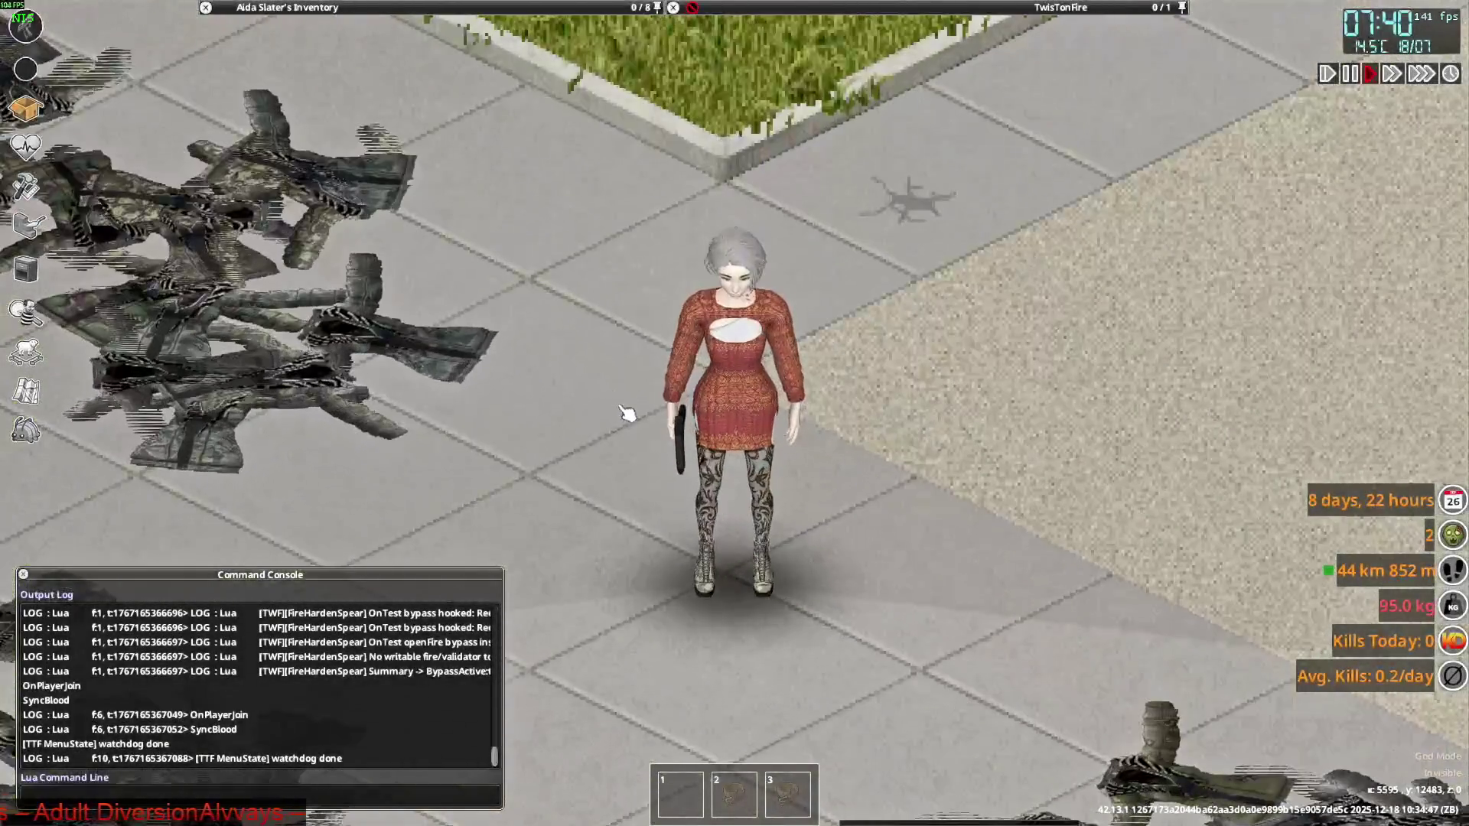
pyautogui.press('w')
pyautogui.moveTo(387, 56)
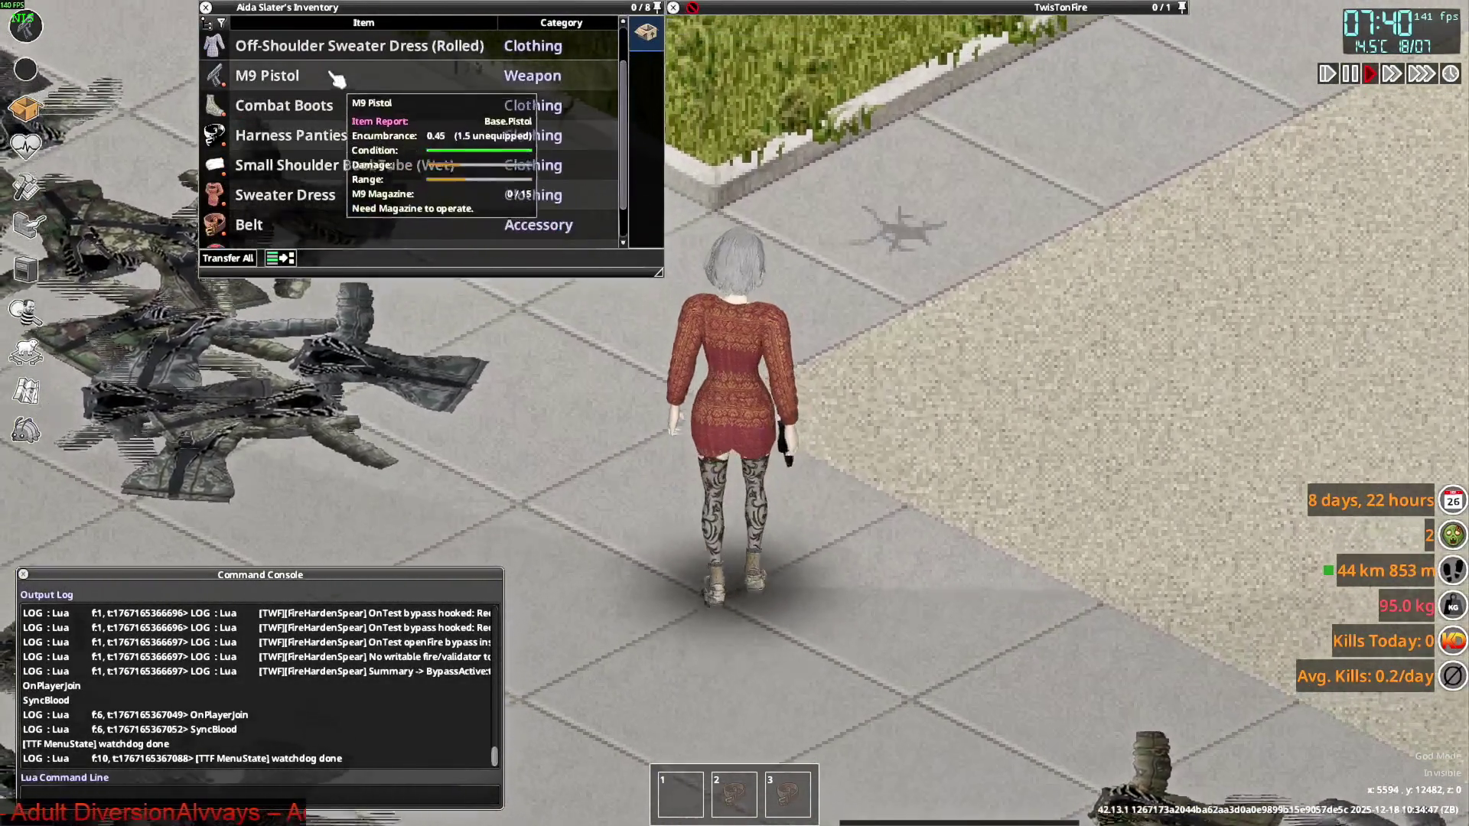
pyautogui.moveTo(337, 46); pyautogui.dragTo(842, 115)
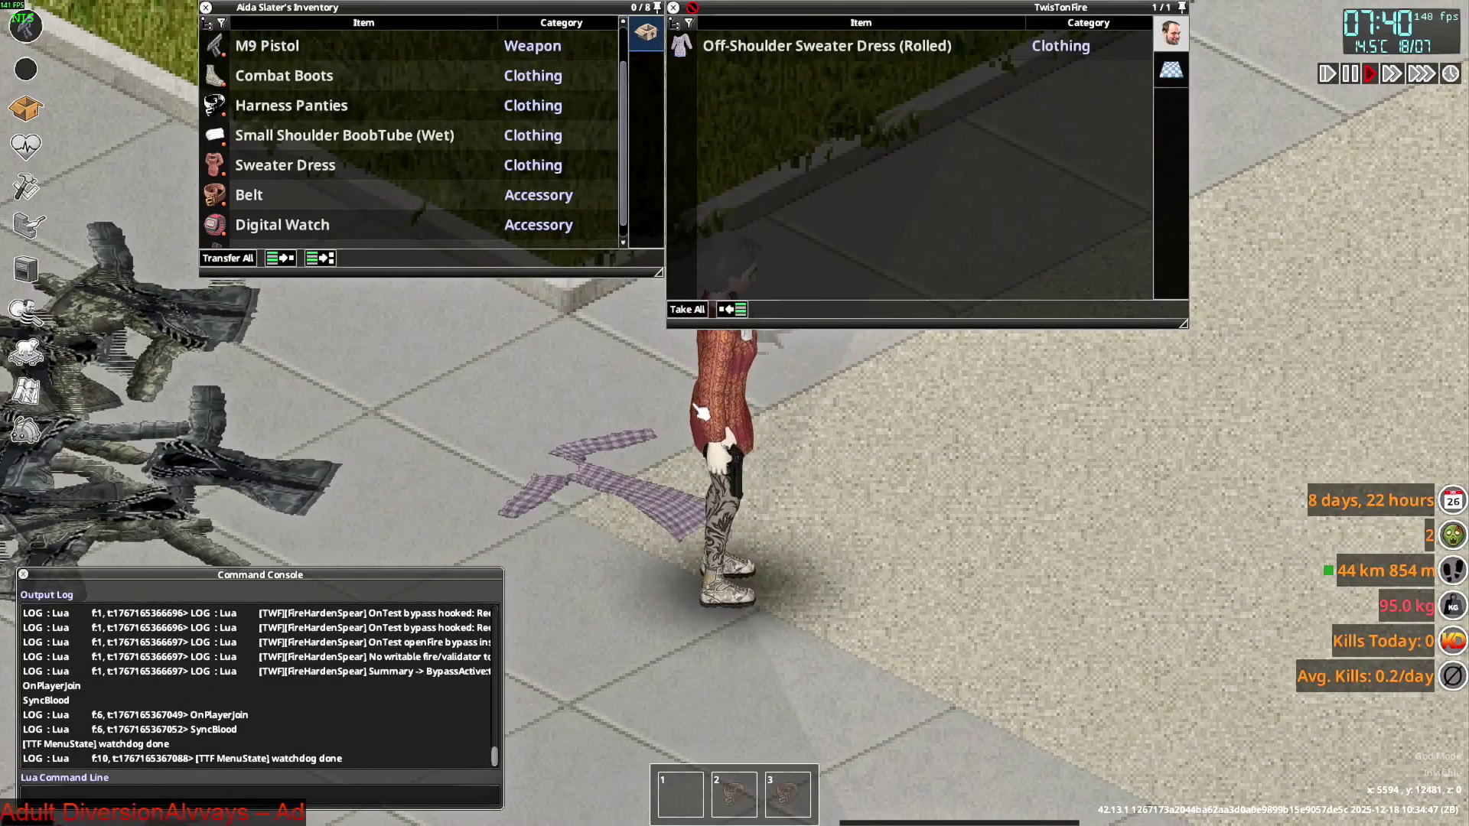
pyautogui.scroll(-1, 302, 191)
pyautogui.moveTo(286, 144); pyautogui.dragTo(796, 525)
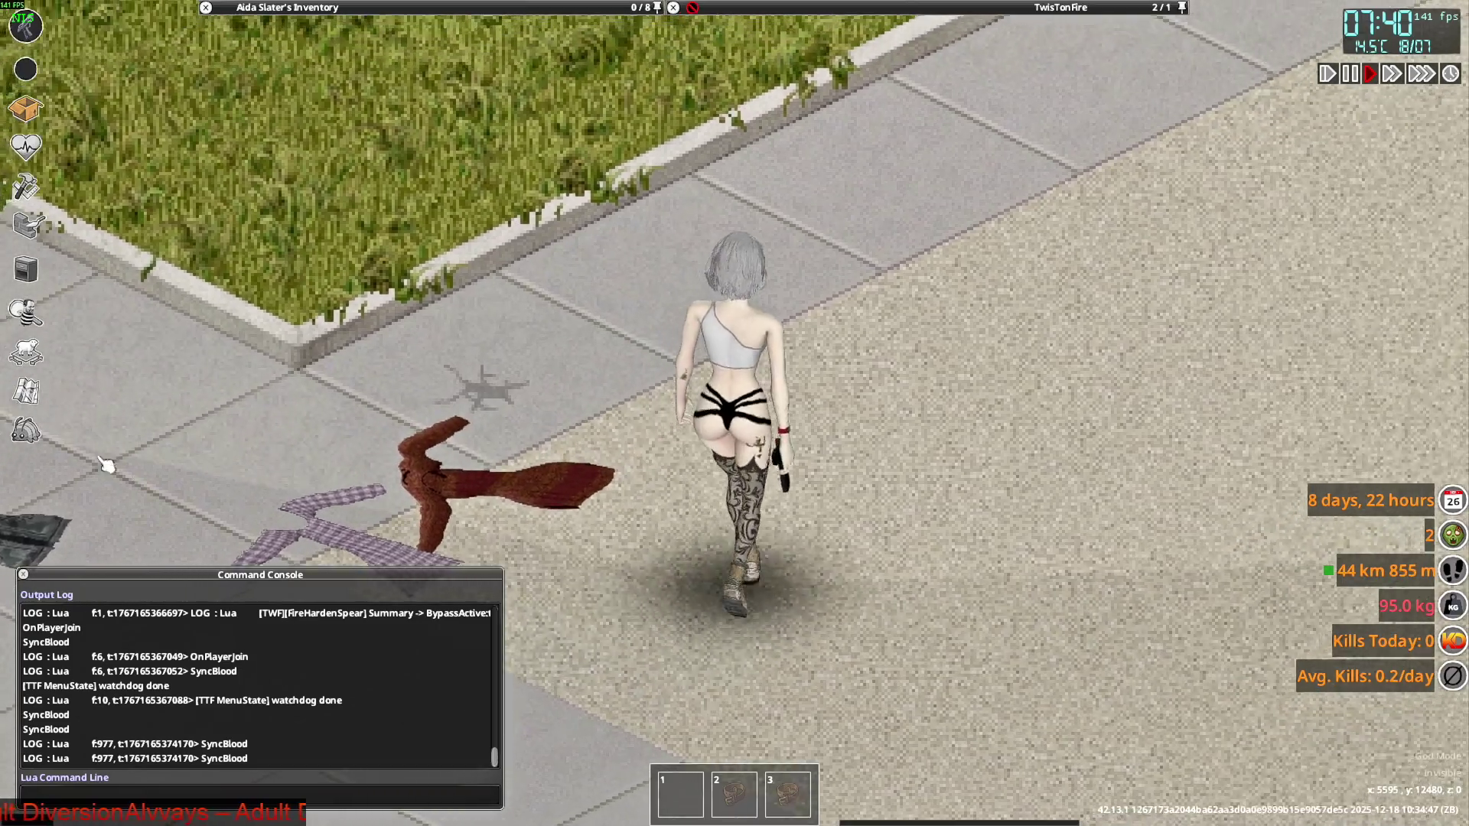
# In the debug item list, filter BRITA mod items by 'heat' to view Heather items.
pyautogui.click(25, 25)
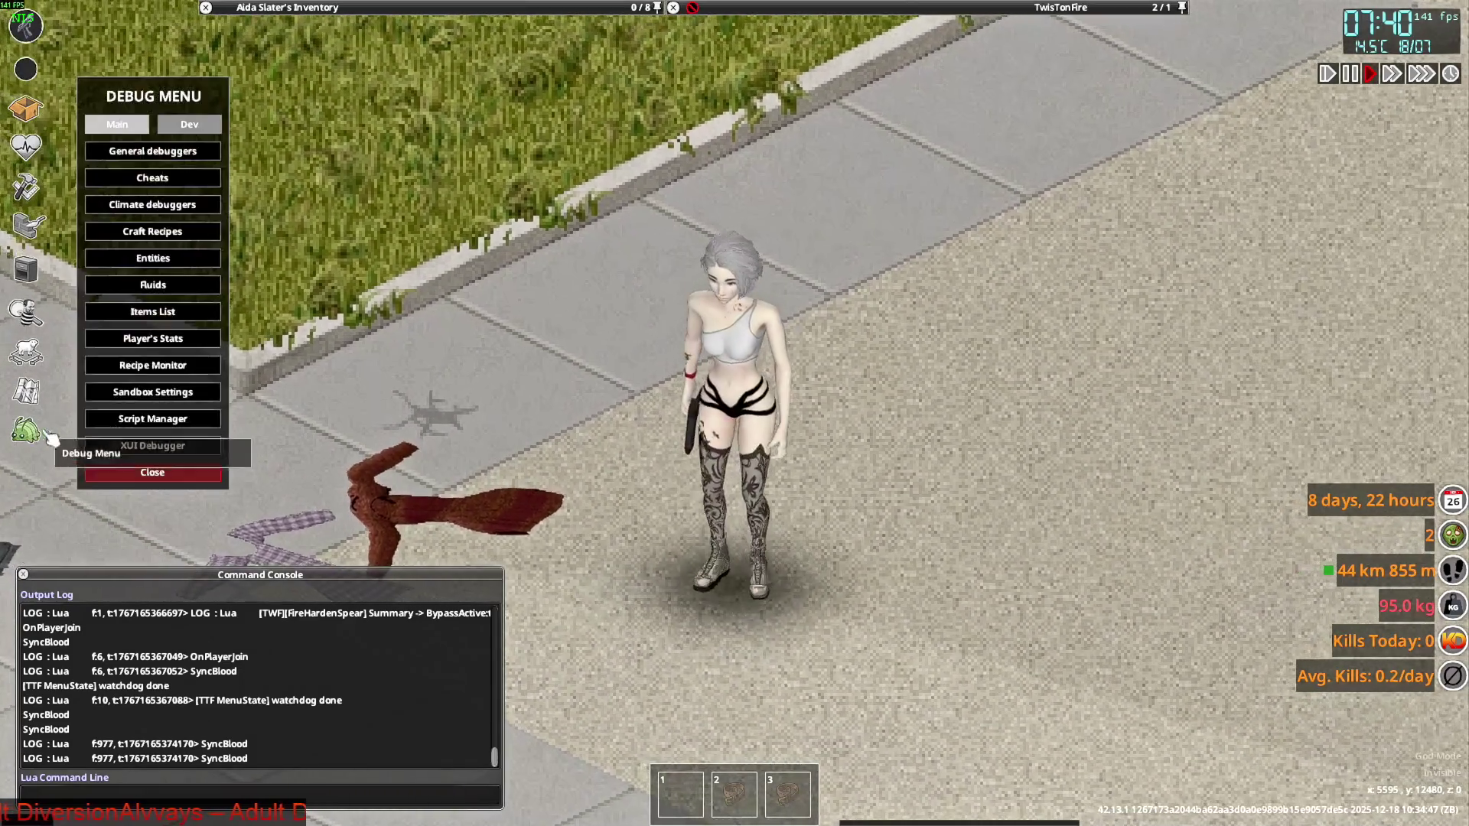
pyautogui.click(153, 312)
pyautogui.click(314, 174)
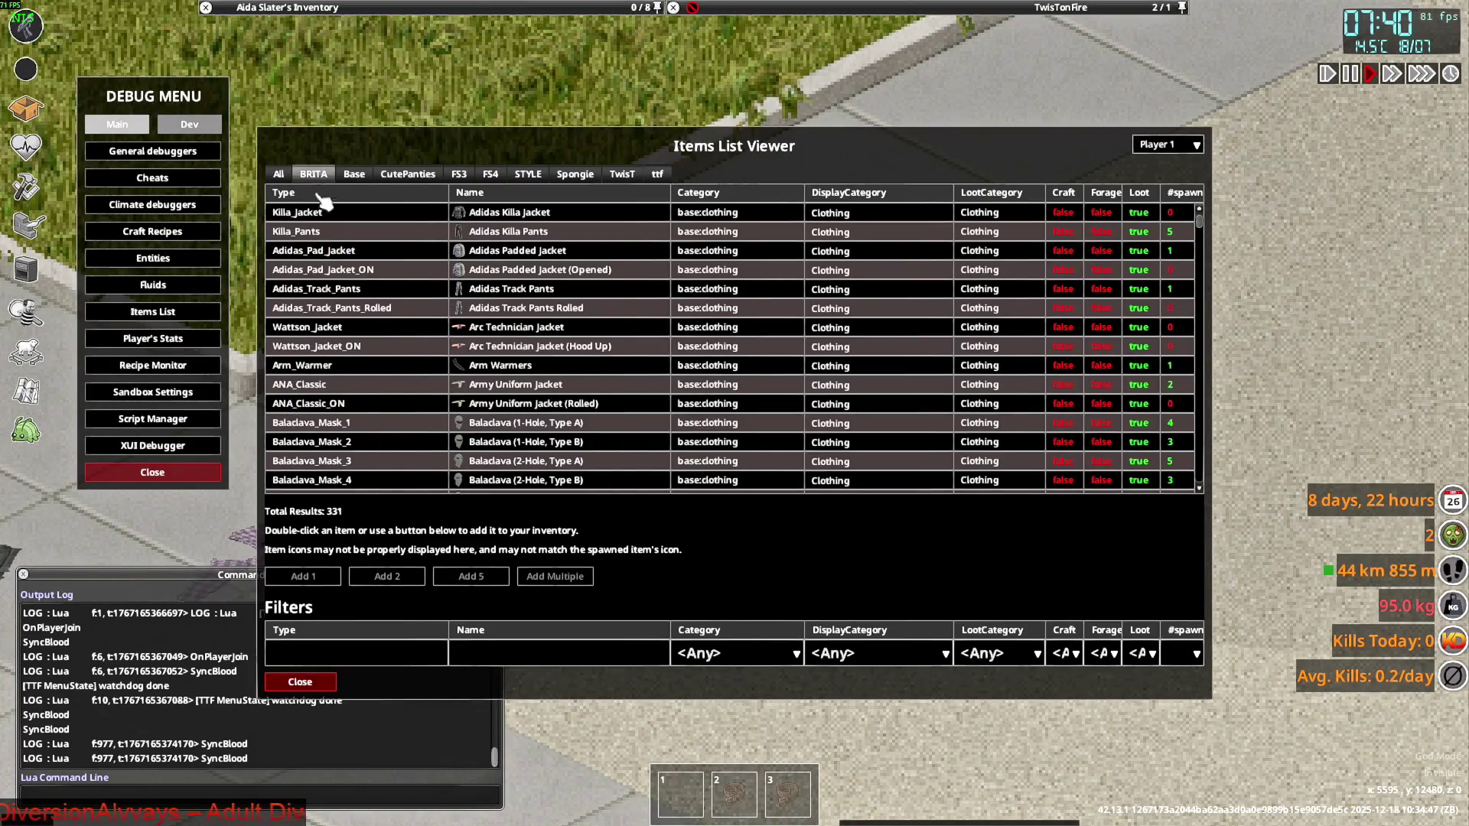
pyautogui.click(358, 654)
pyautogui.write('heat')
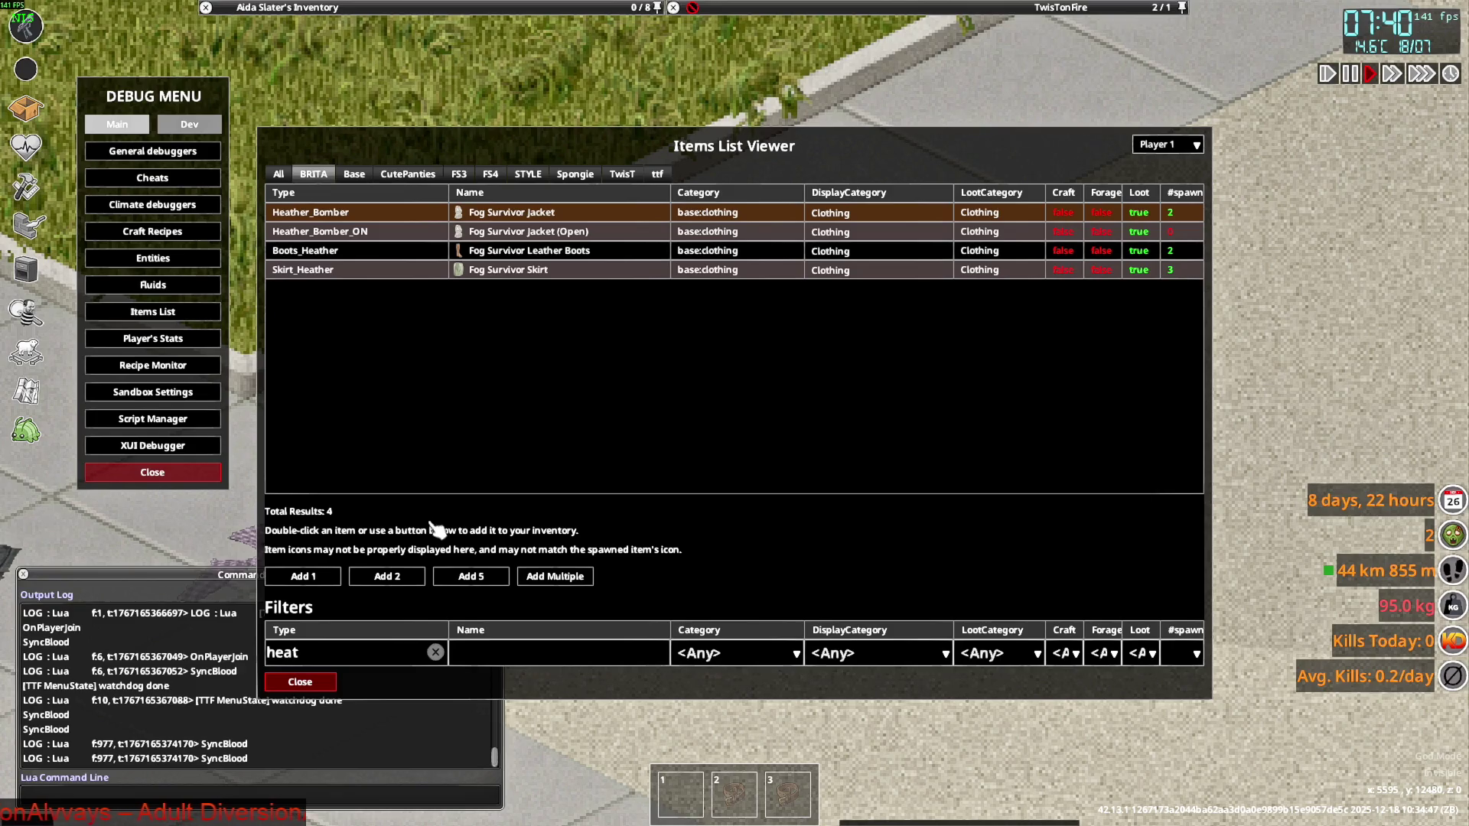
pyautogui.click(310, 681)
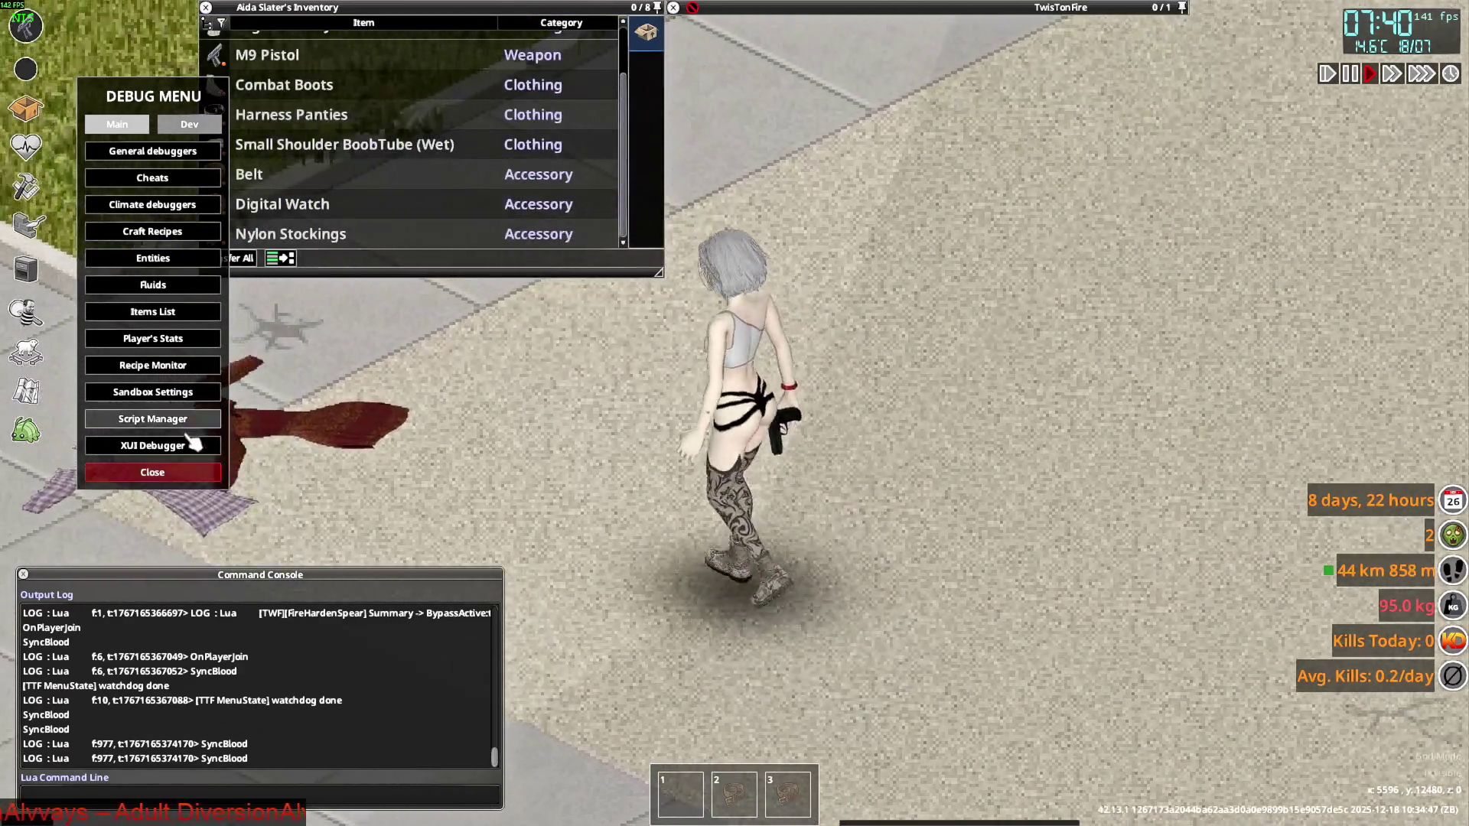
pyautogui.click(152, 472)
# Put on the Fog Survivor Jacket and turn the character to inspect it.
pyautogui.scroll(2, 314, 194)
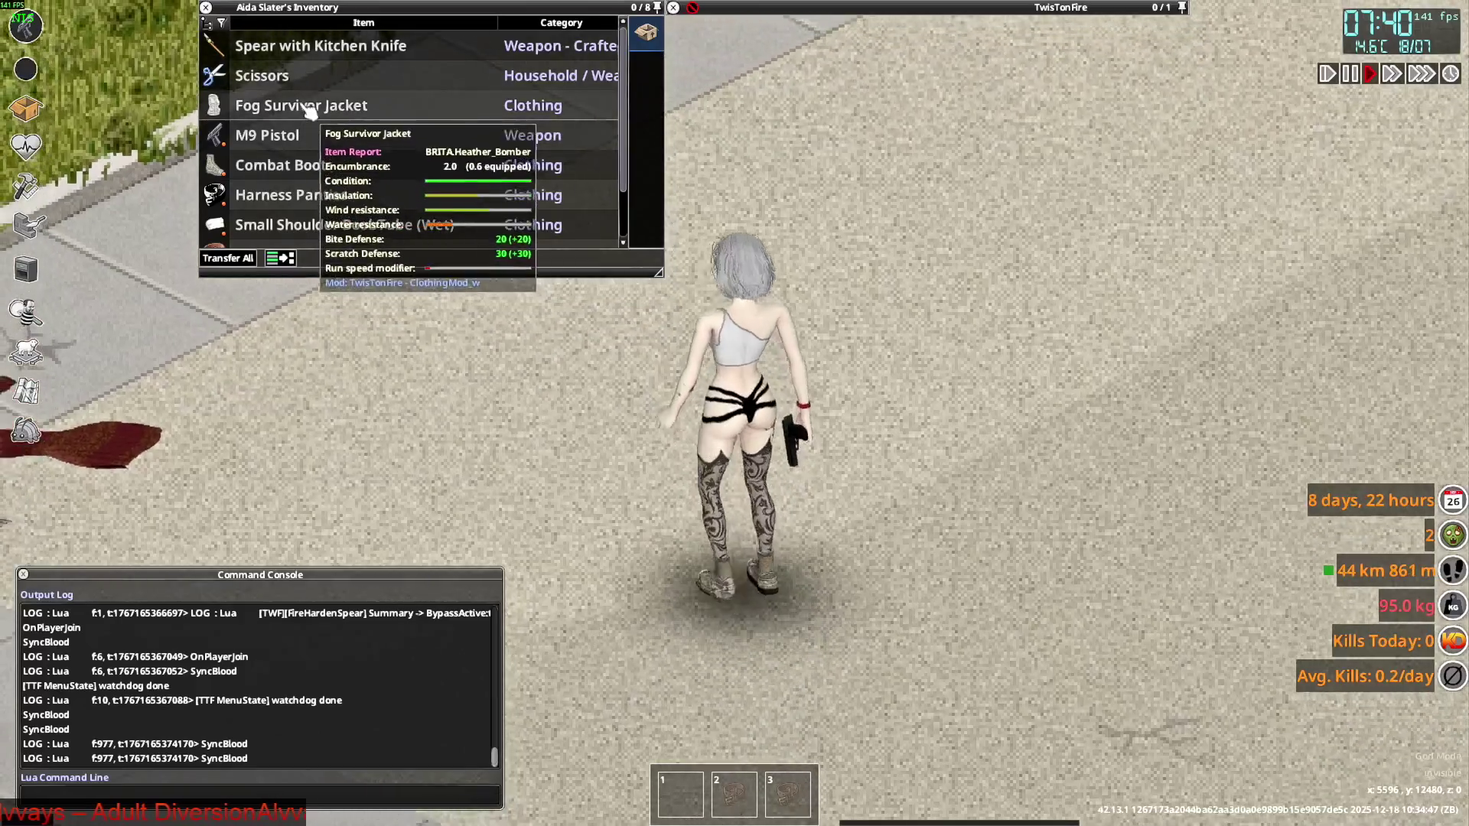
pyautogui.rightClick(306, 104)
pyautogui.click(336, 148)
pyautogui.press('d')
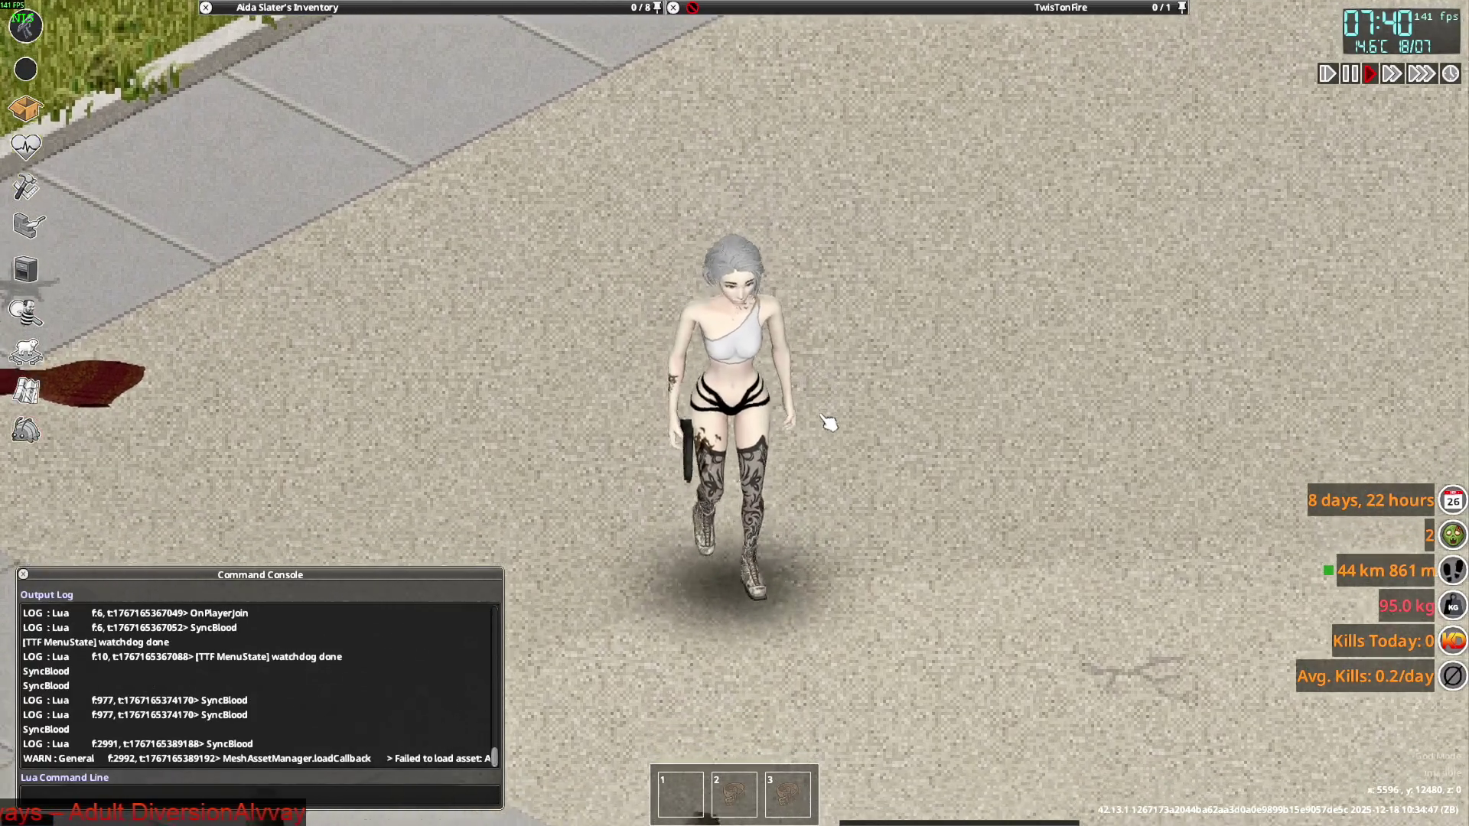
pyautogui.press('a')
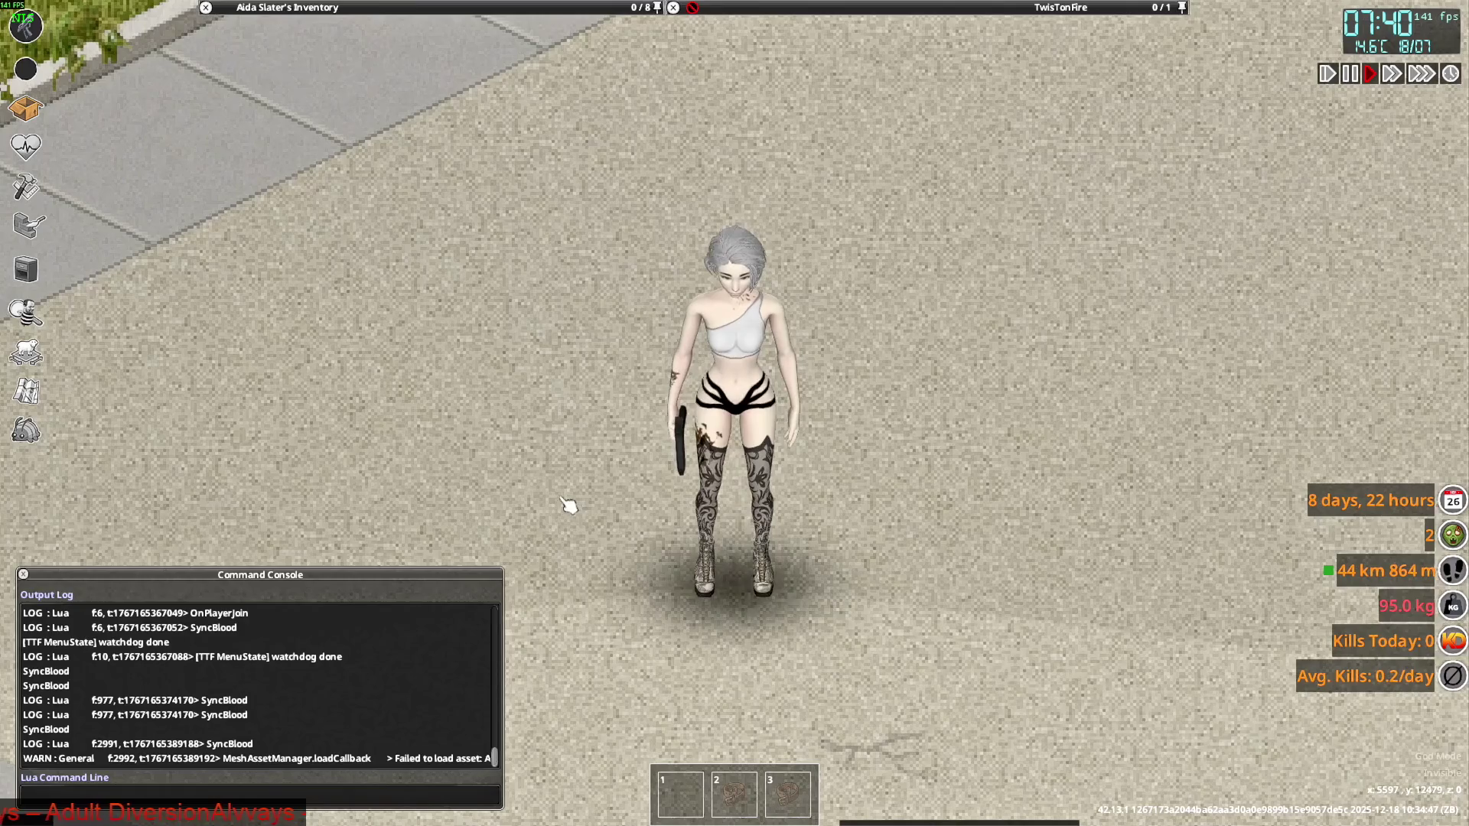
# Widen the command console to read the load error and pause the game.
pyautogui.moveTo(502, 606); pyautogui.dragTo(820, 620)
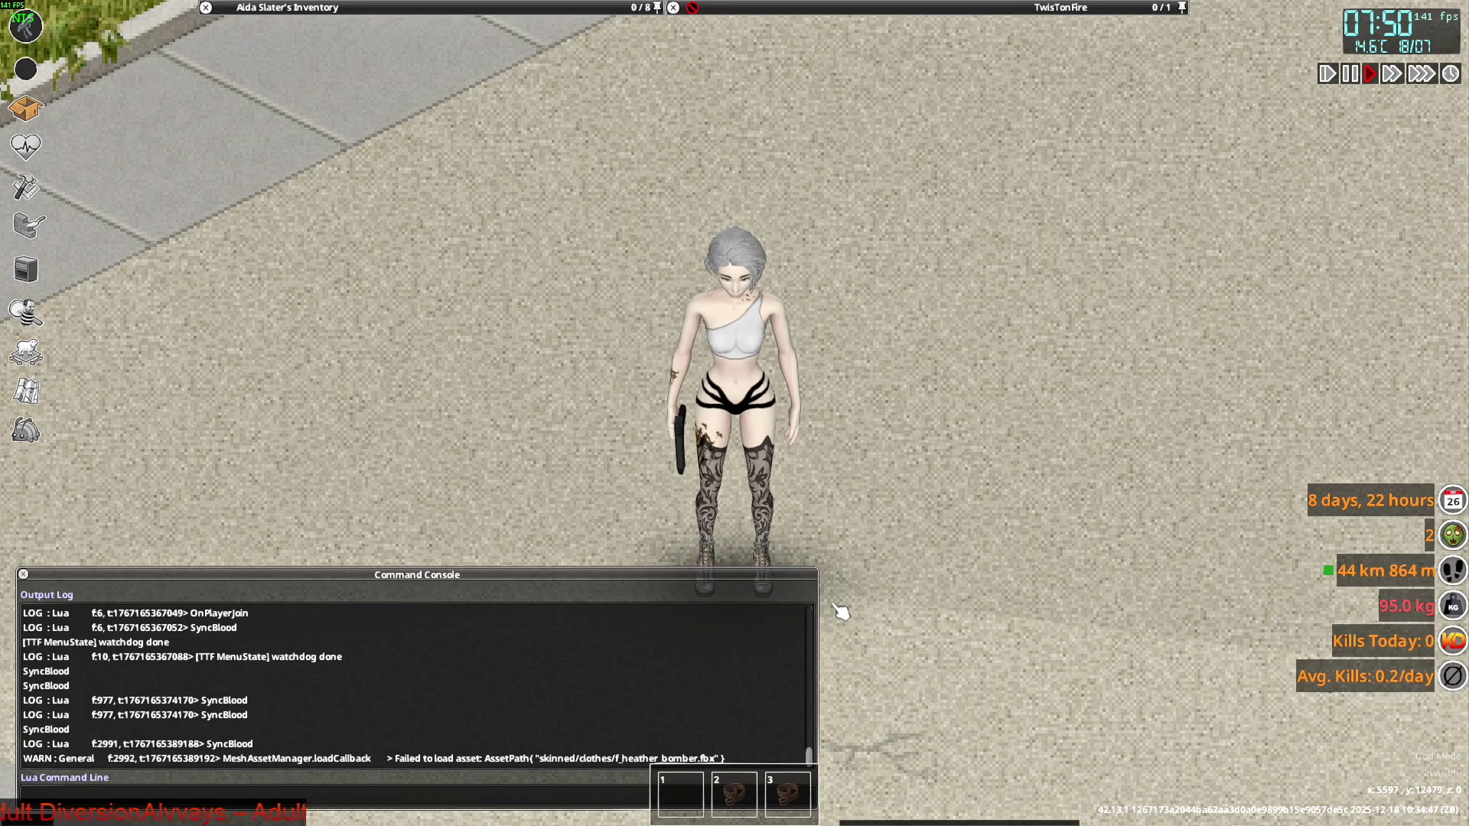
pyautogui.press('space')
pyautogui.hotkey('alt', 'Tab')
pyautogui.hotkey('alt', 'Tab')
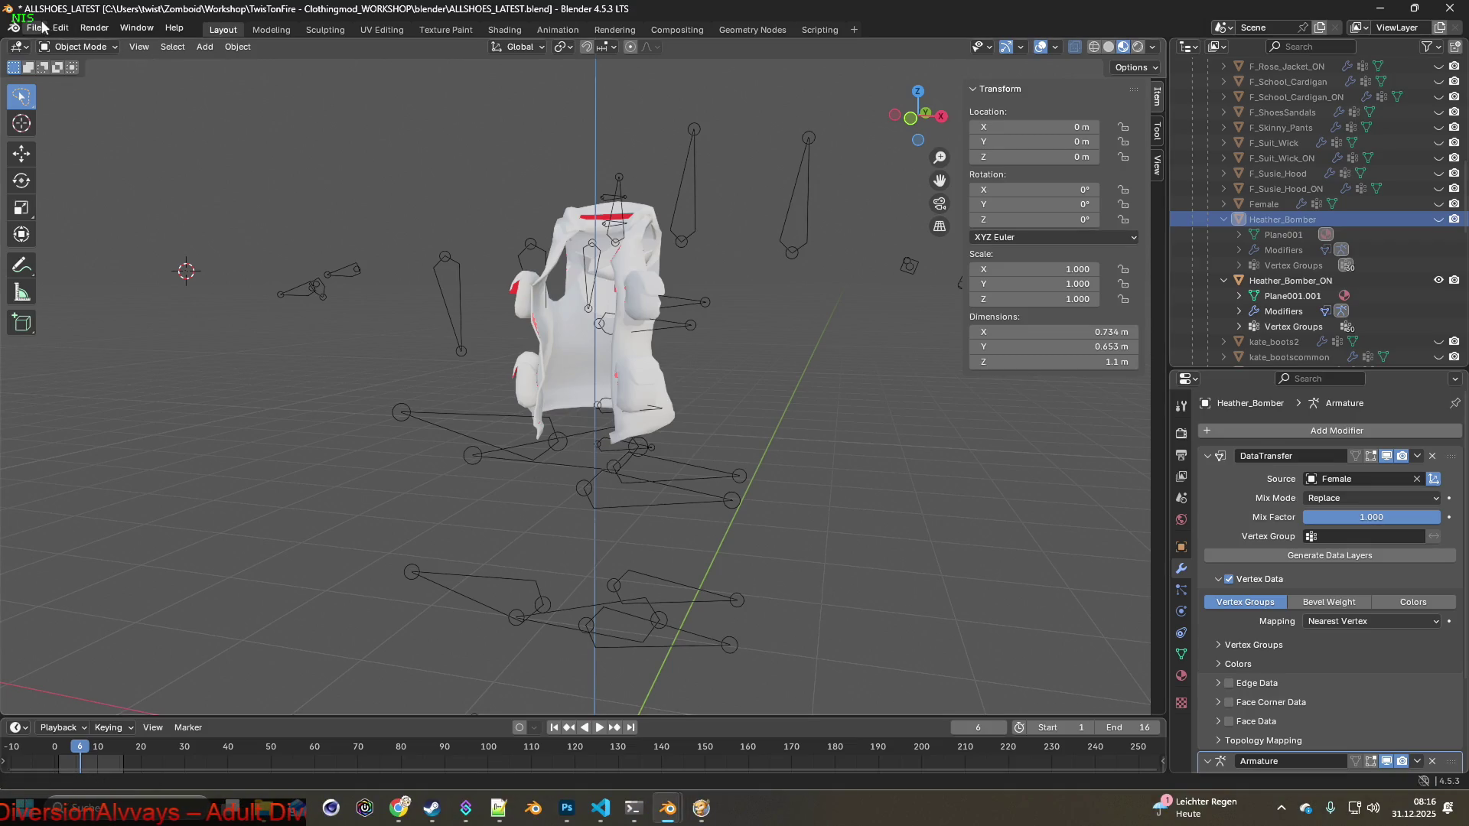
# Start an FBX export and copy the F_Heather_Bomber.fbx model name from Heather_Bomber.xml.
pyautogui.click(42, 25)
pyautogui.moveTo(68, 264)
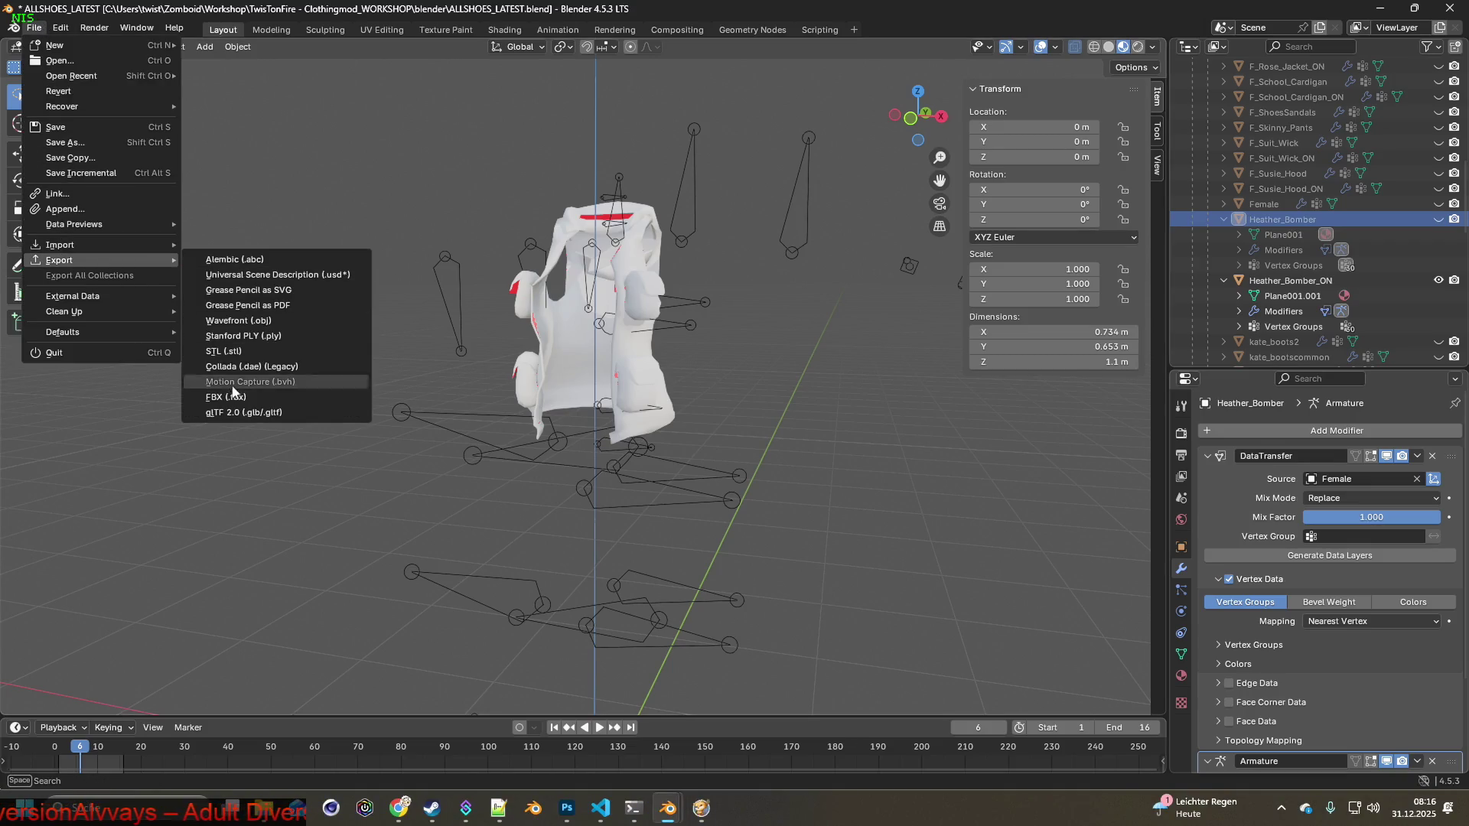
pyautogui.click(229, 397)
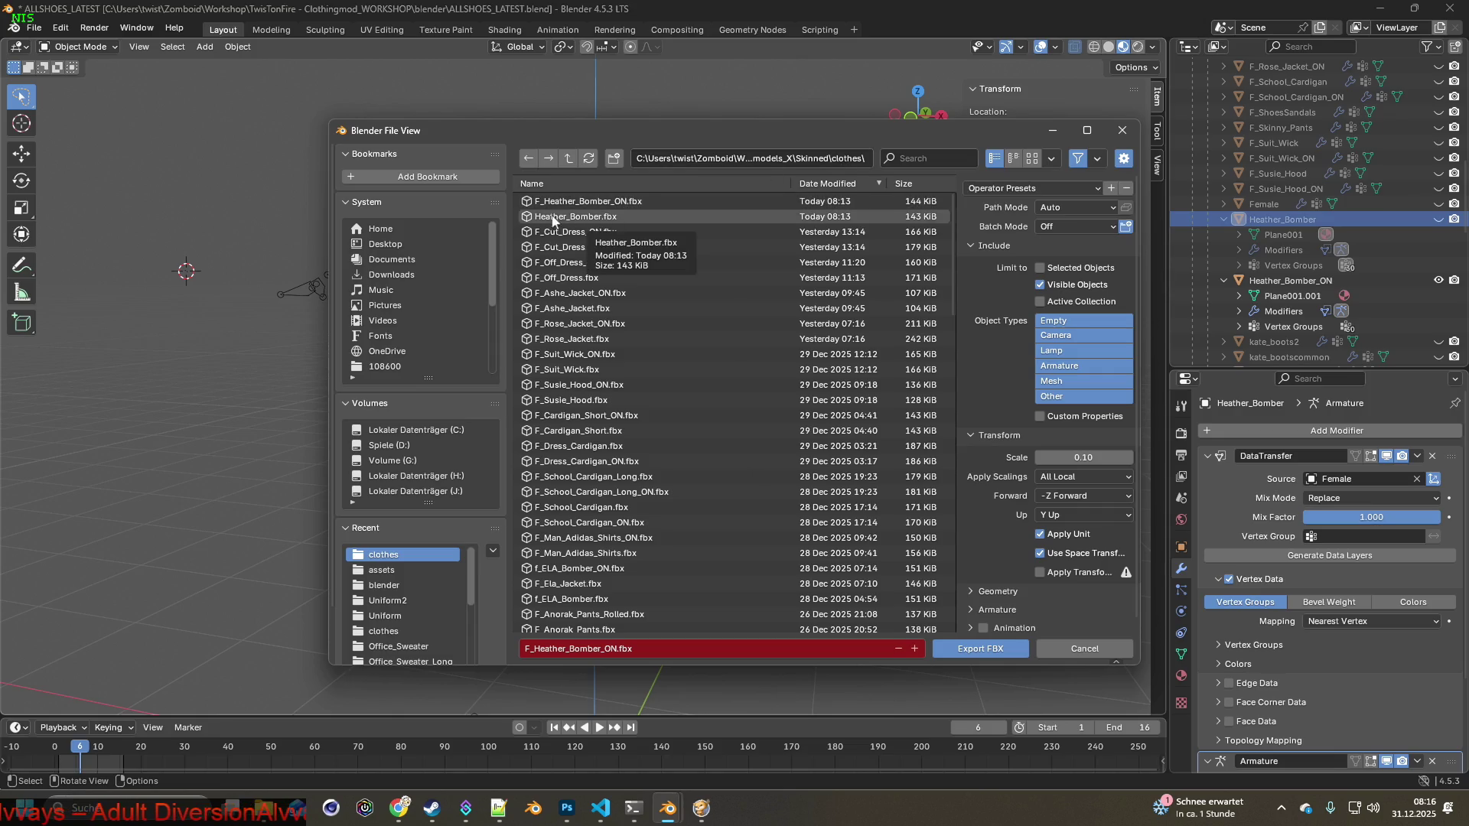
pyautogui.hotkey('alt', 'Tab')
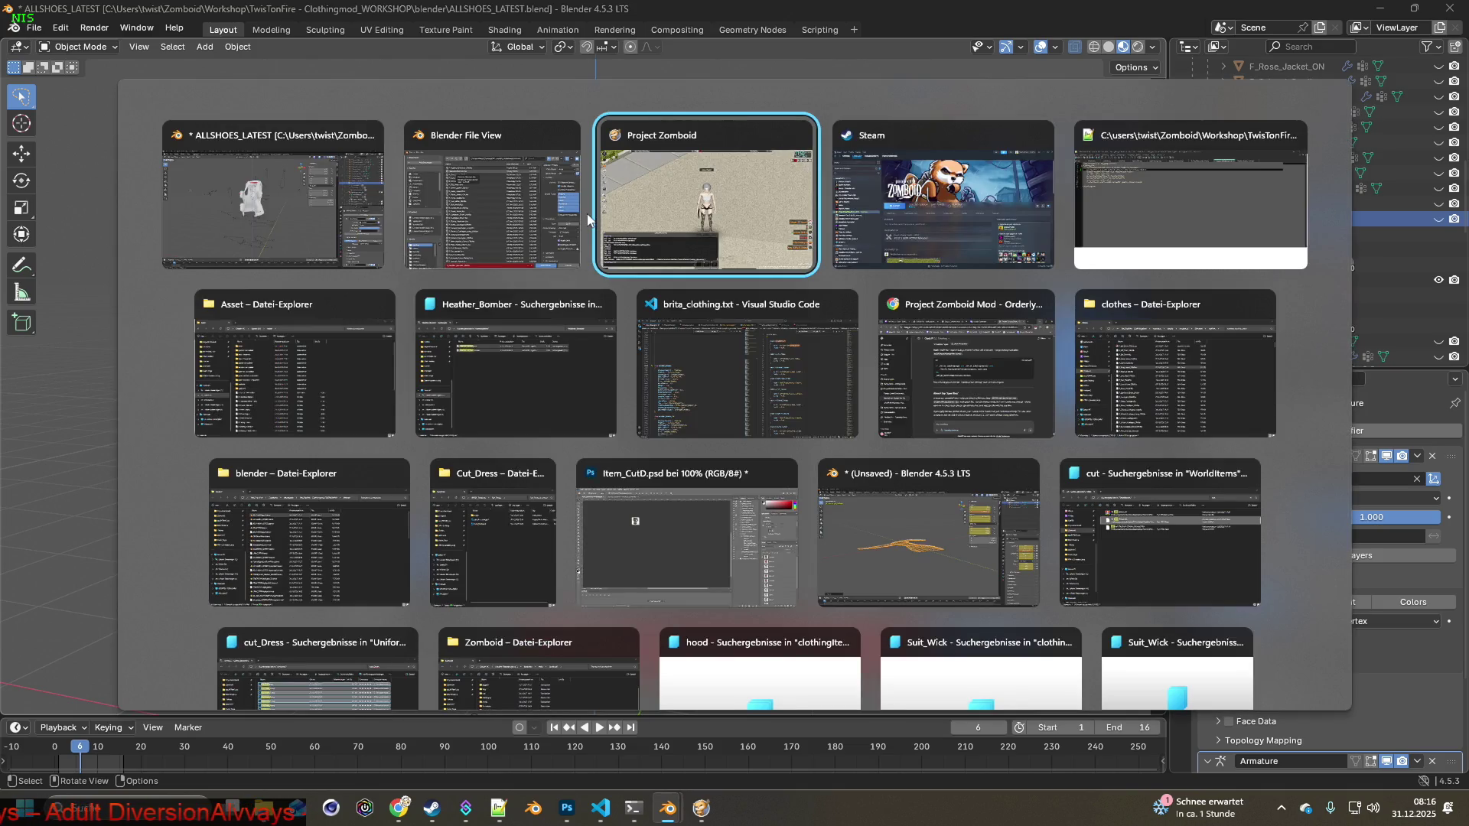
pyautogui.press('Tab')
pyautogui.press('Tab')
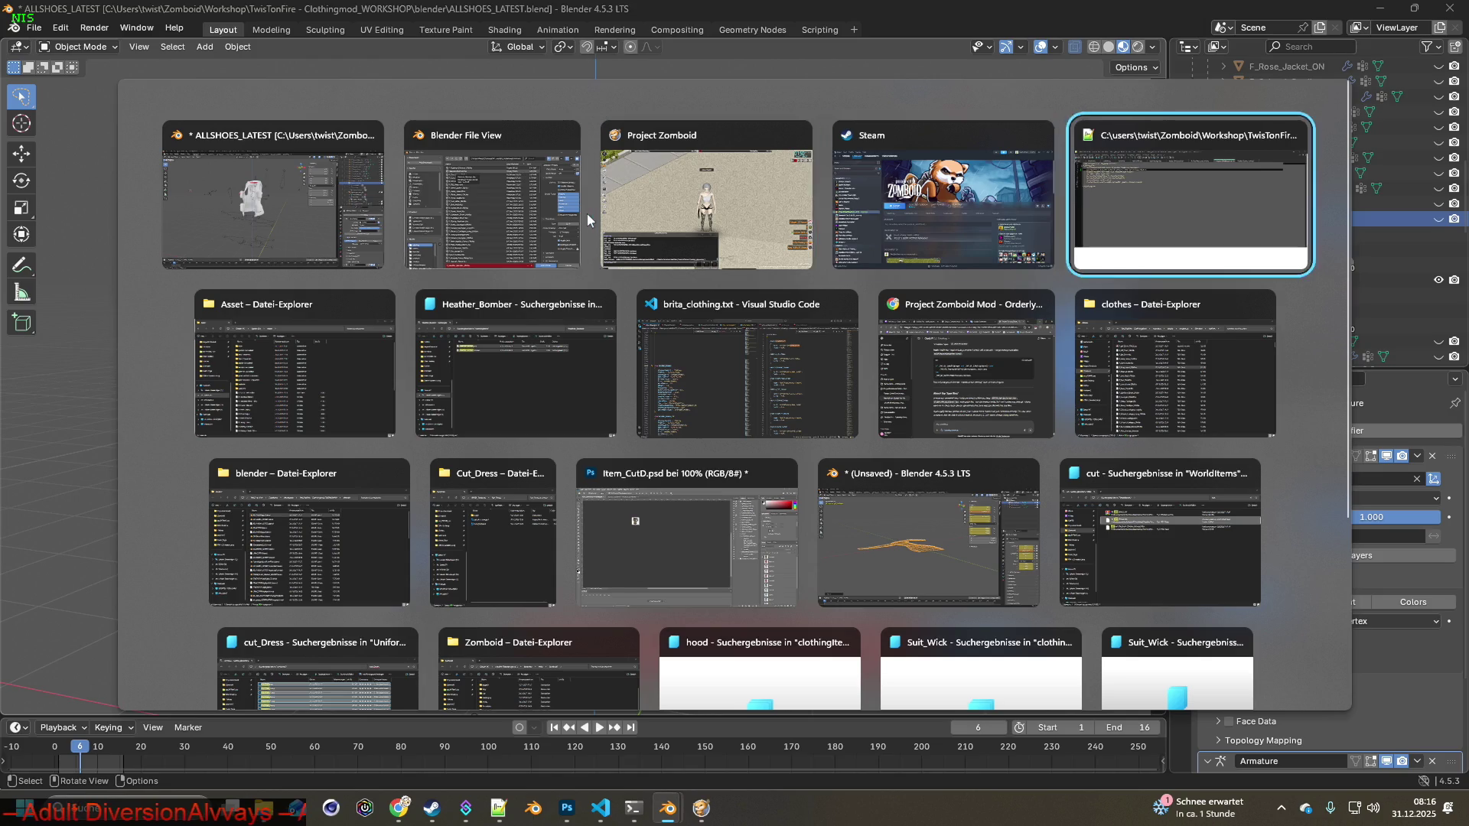
pyautogui.moveTo(404, 355); pyautogui.dragTo(519, 353)
pyautogui.hotkey('ctrl', 'c')
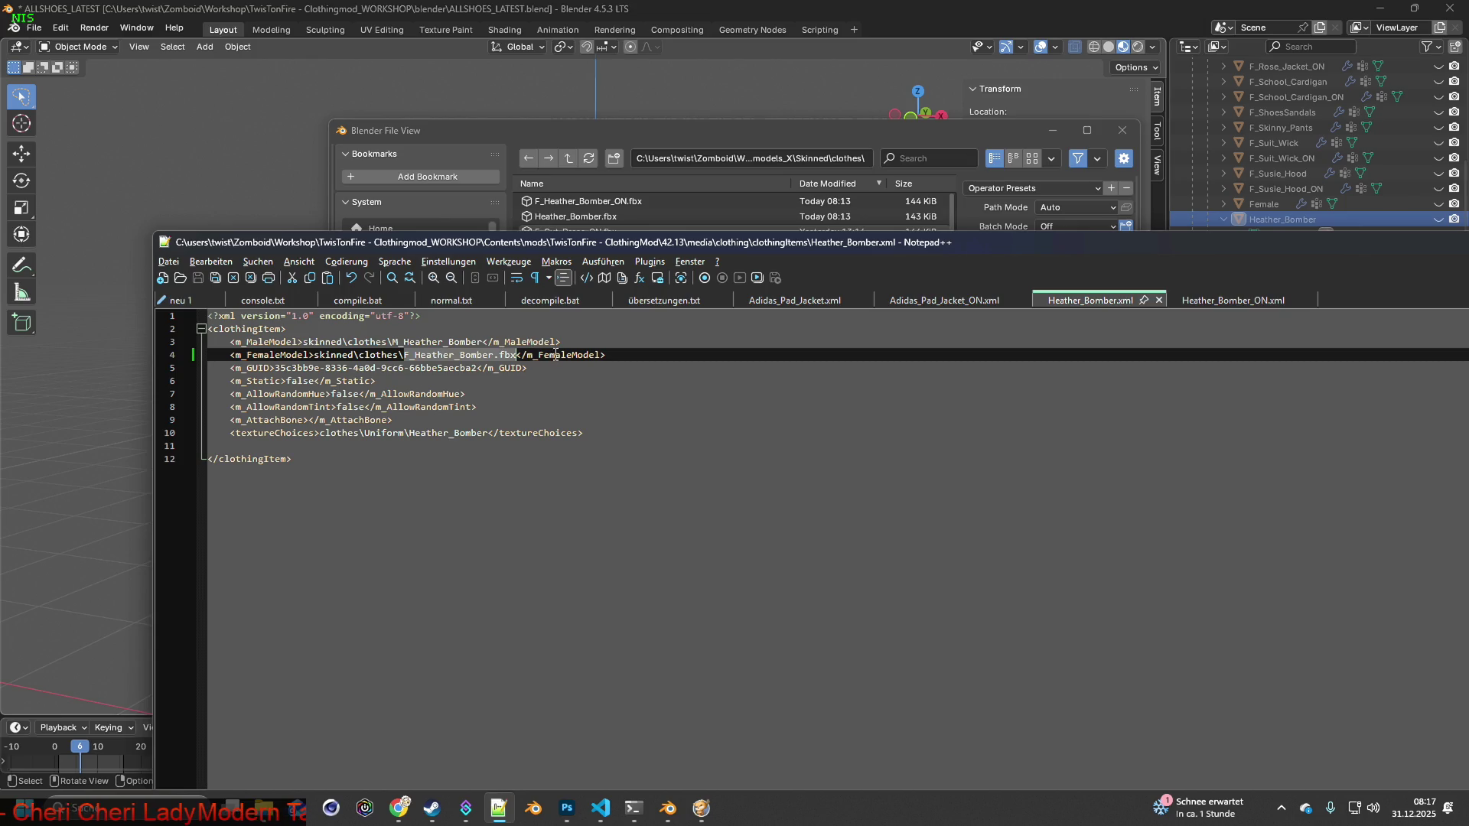
pyautogui.click(663, 130)
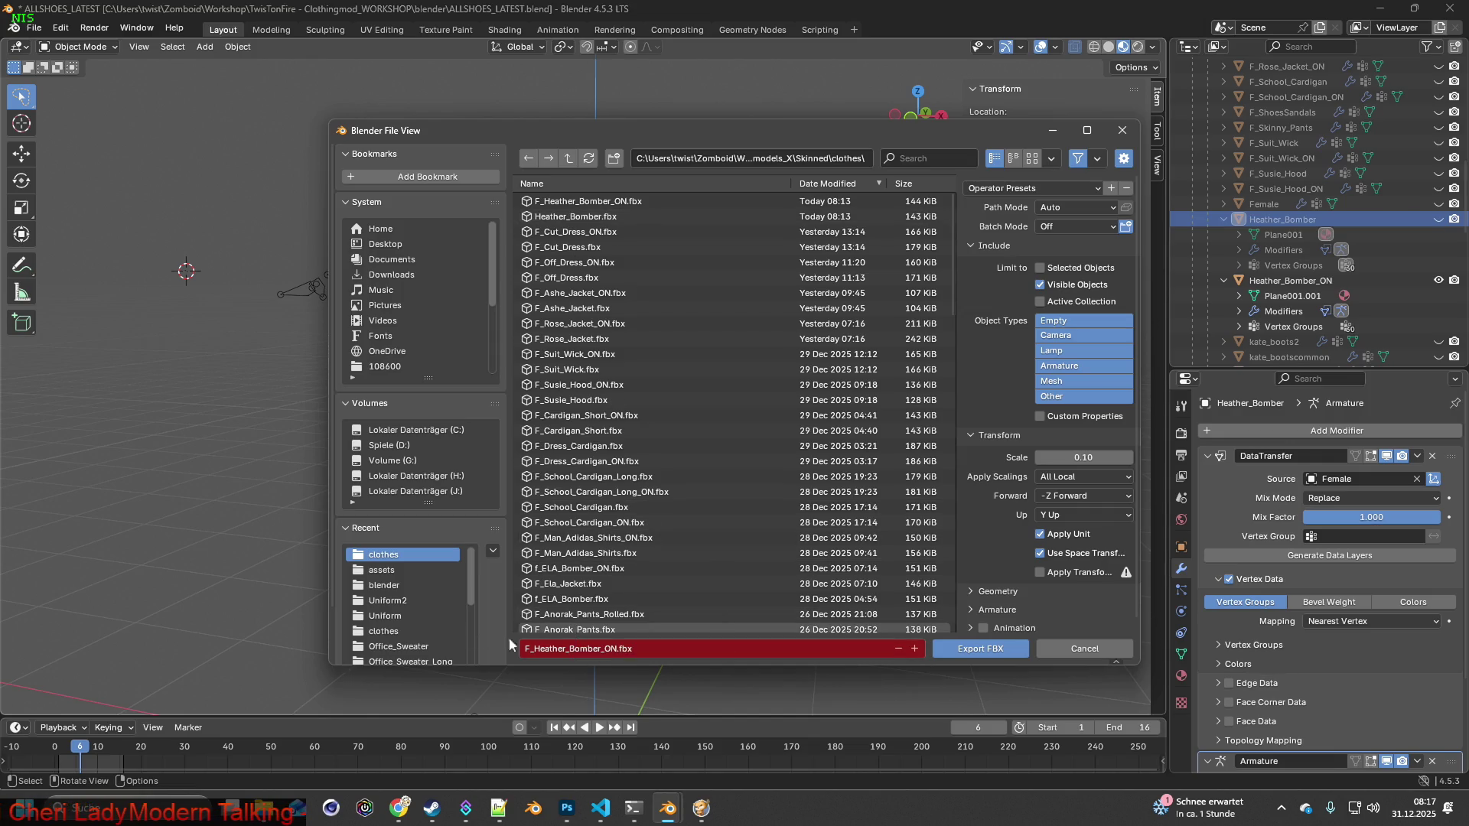
# Paste the name to make the export file F_Heather_Bomber.fbx and export it.
pyautogui.click(599, 647)
pyautogui.click(618, 647)
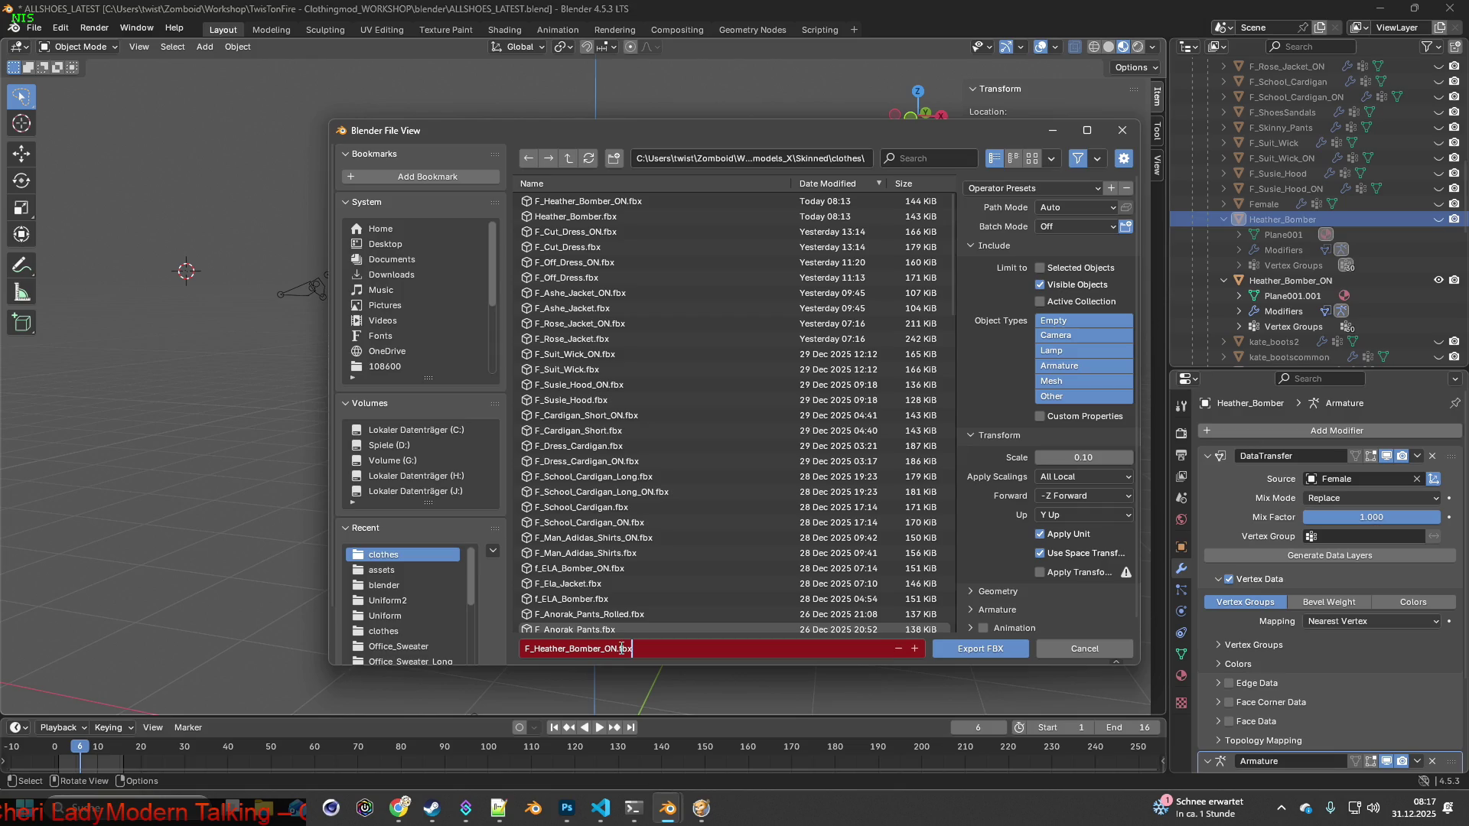
pyautogui.moveTo(618, 647); pyautogui.dragTo(503, 648)
pyautogui.hotkey('ctrl', 'v')
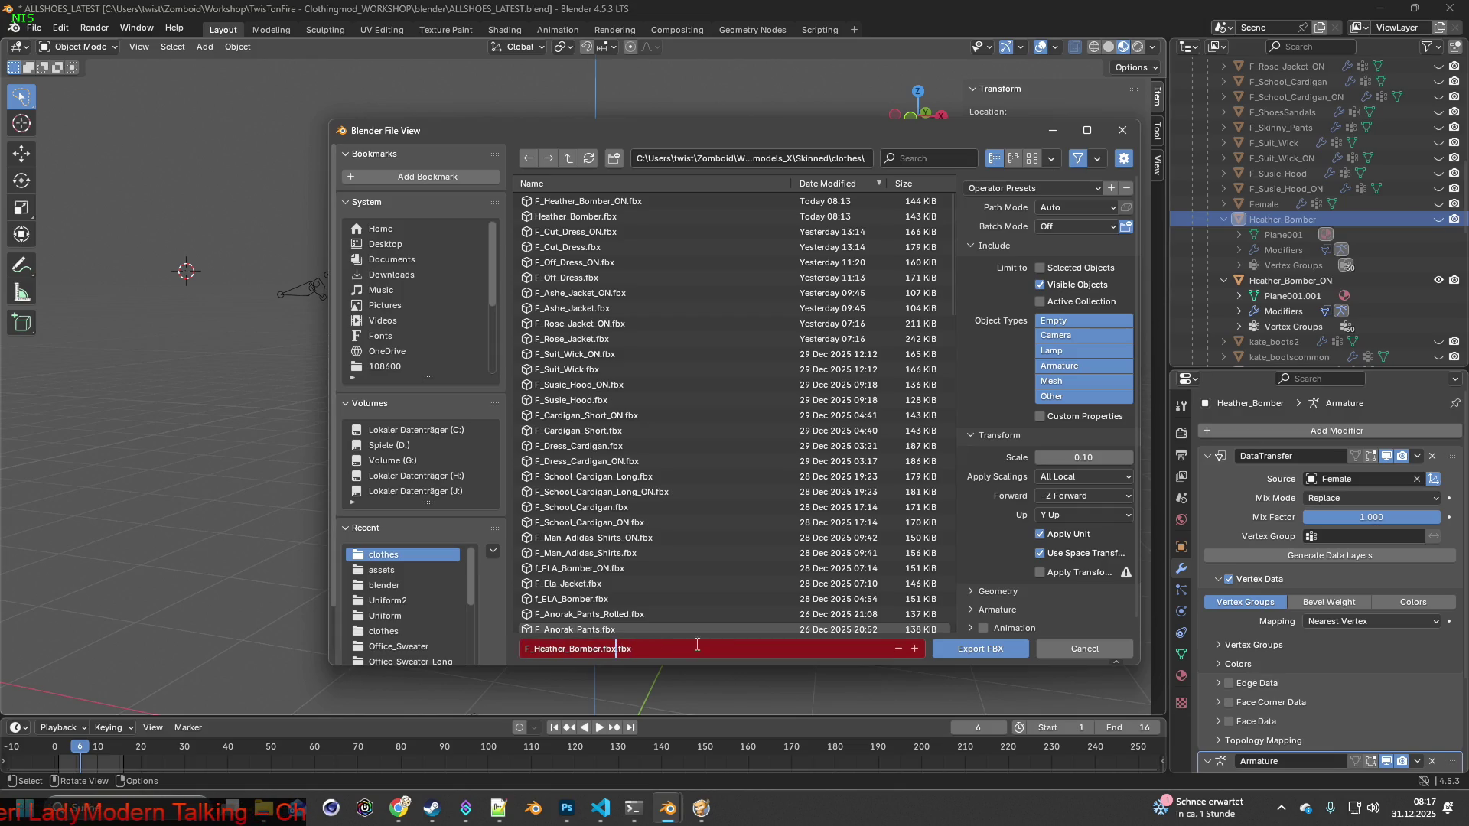
pyautogui.moveTo(648, 648); pyautogui.dragTo(483, 648)
pyautogui.hotkey('ctrl', 'v')
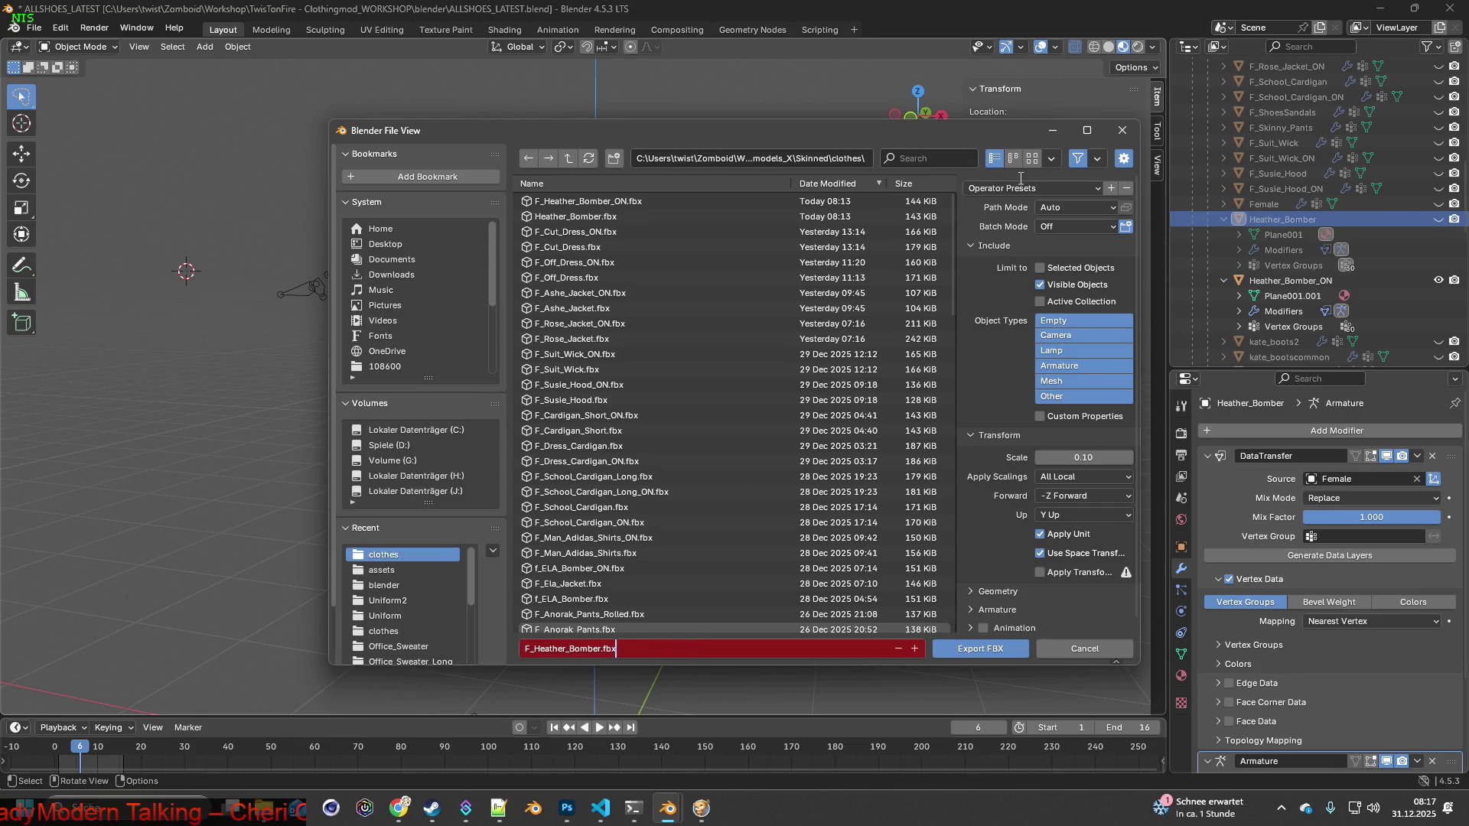
pyautogui.click(983, 656)
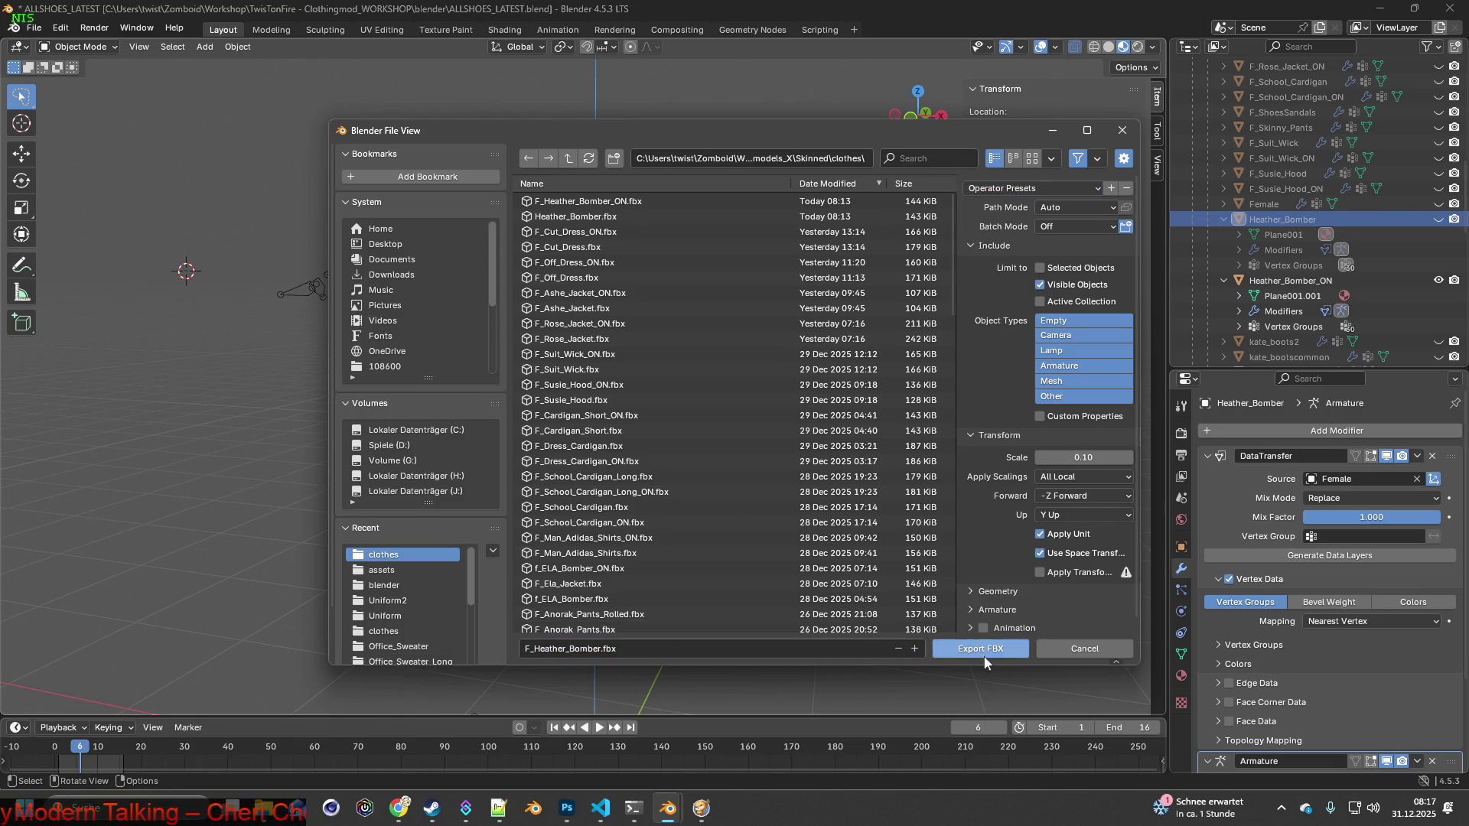
pyautogui.click(984, 660)
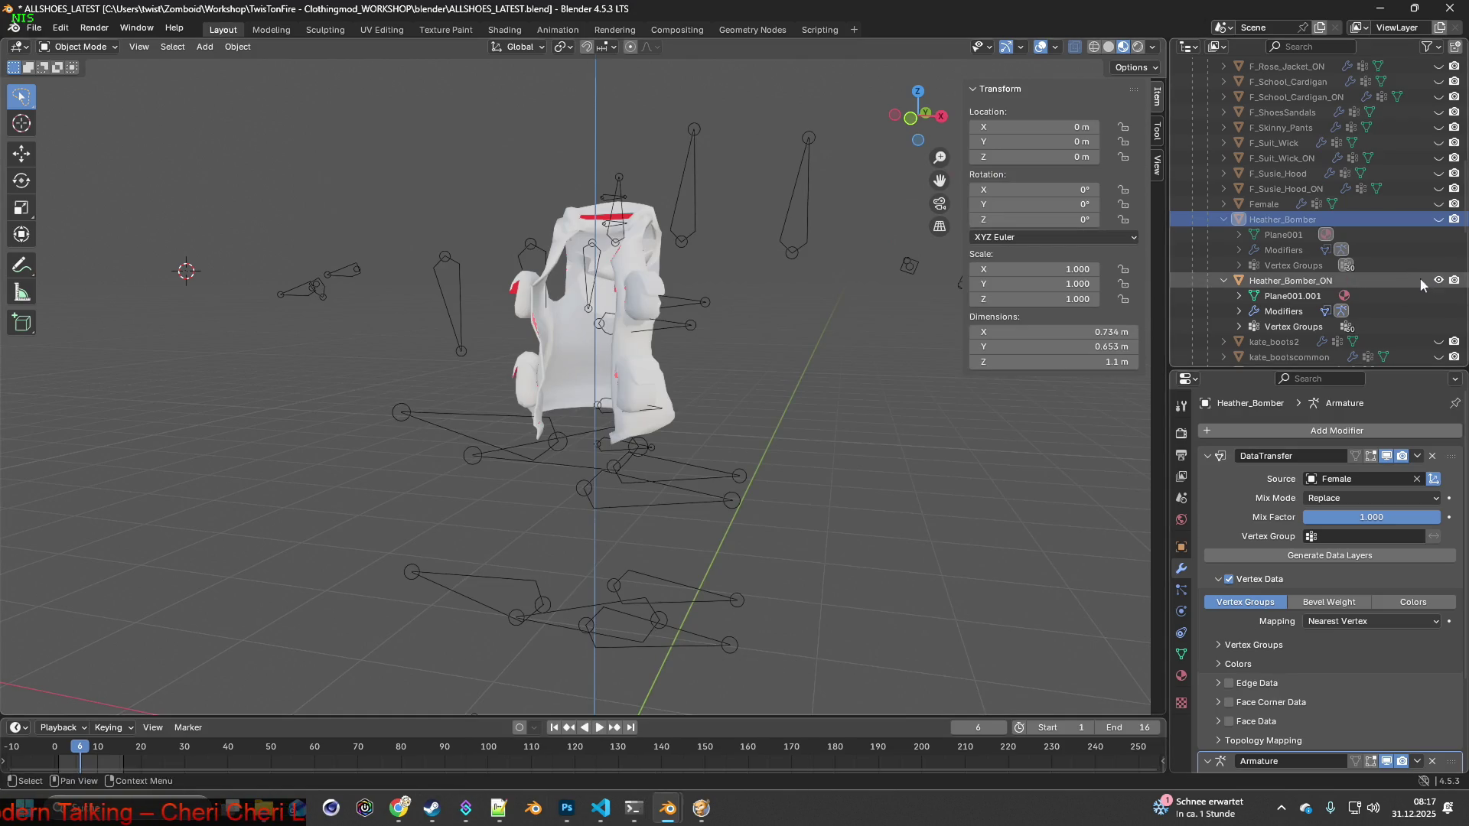
# Export the open vest as F_Heather_Bomber_ON.fbx.
pyautogui.click(34, 27)
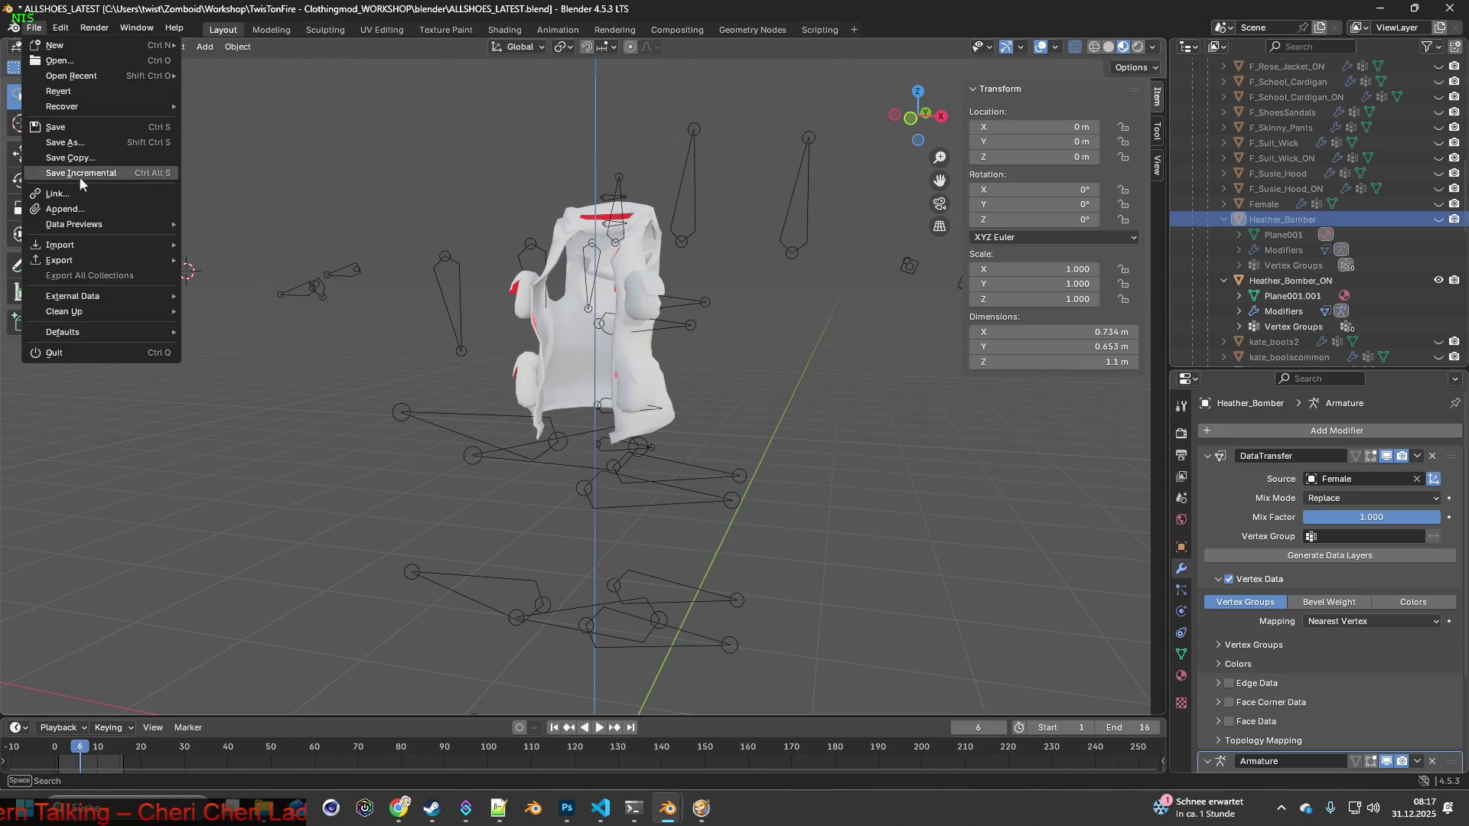
pyautogui.moveTo(100, 260)
pyautogui.click(321, 397)
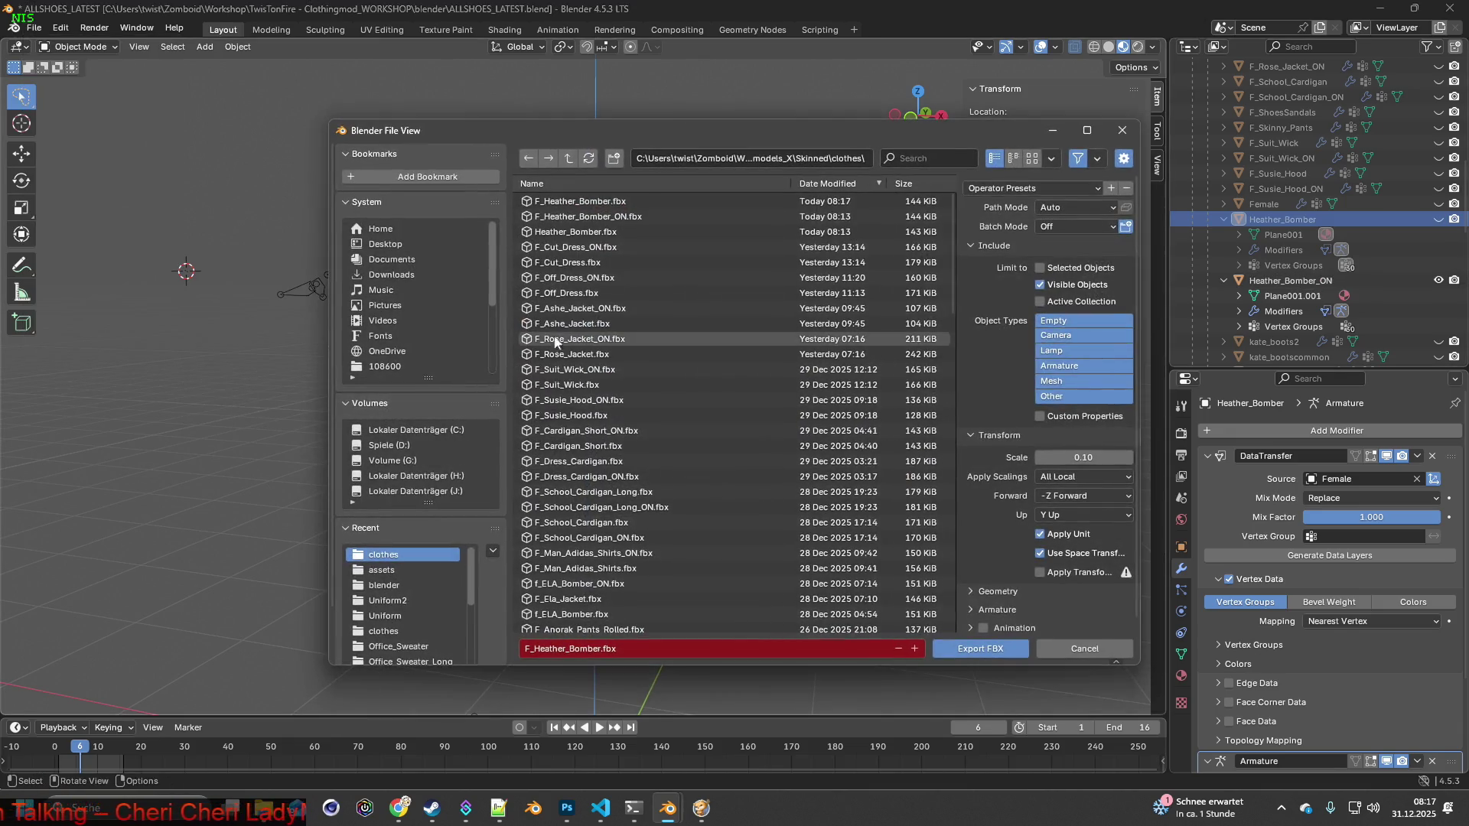
pyautogui.click(581, 217)
pyautogui.click(980, 647)
# Show the closed Heather_Bomber mesh instead and export it as F_Heather_Bomber.fbx.
pyautogui.click(1438, 280)
pyautogui.click(1438, 218)
pyautogui.click(32, 28)
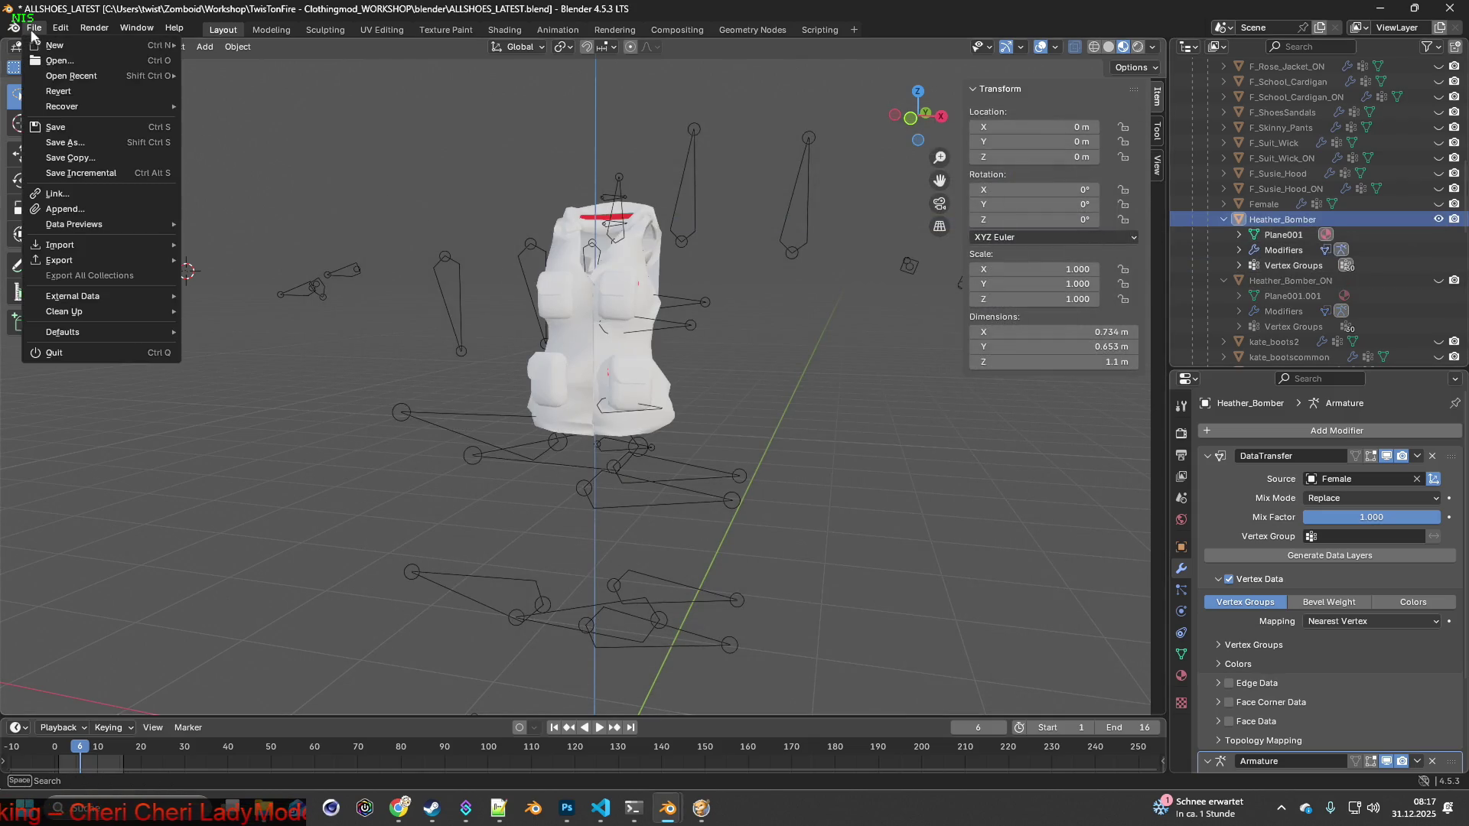
pyautogui.moveTo(77, 260)
pyautogui.click(249, 392)
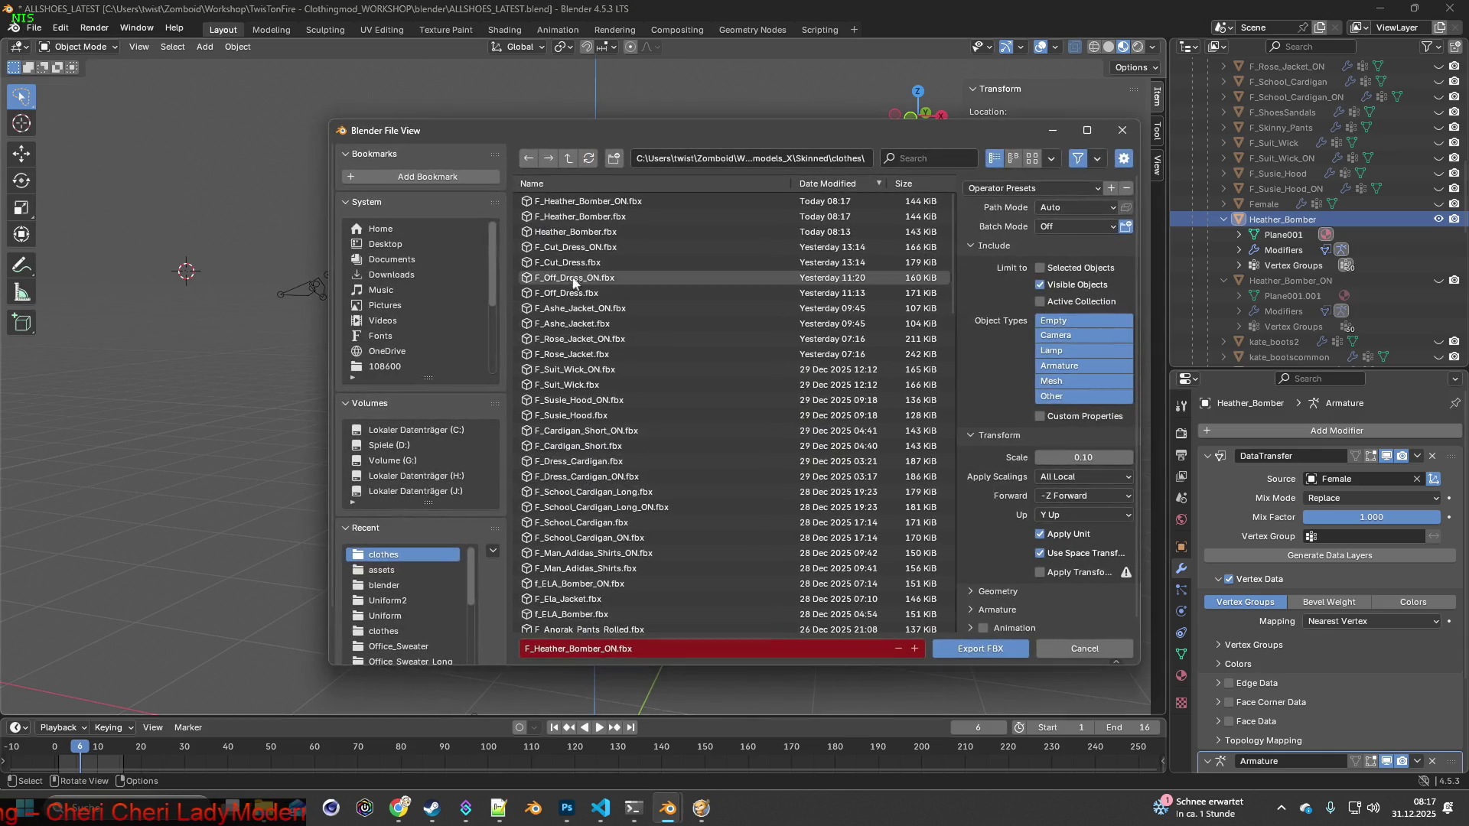
pyautogui.click(582, 217)
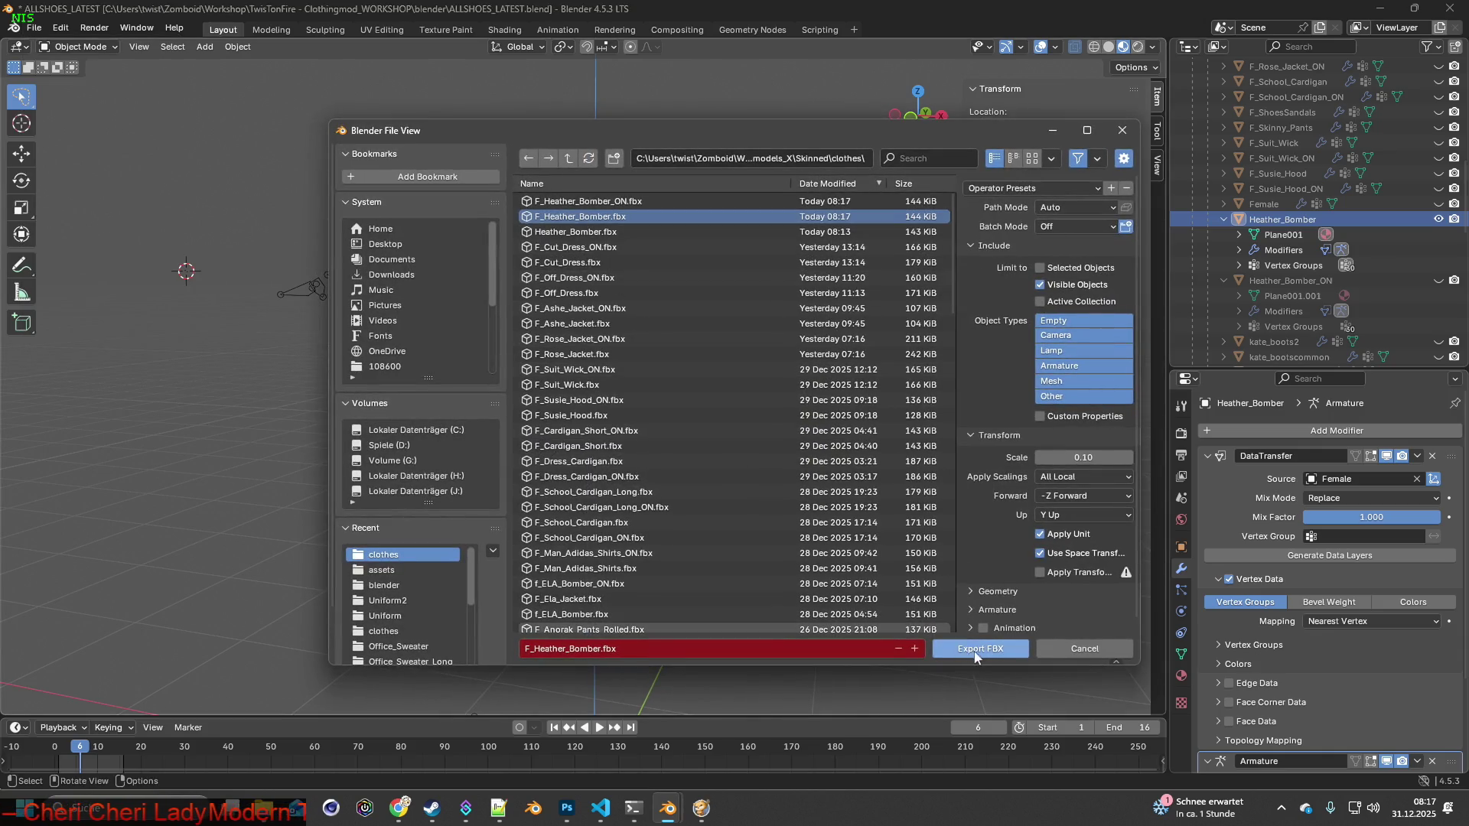
pyautogui.click(976, 648)
pyautogui.moveTo(263, 807)
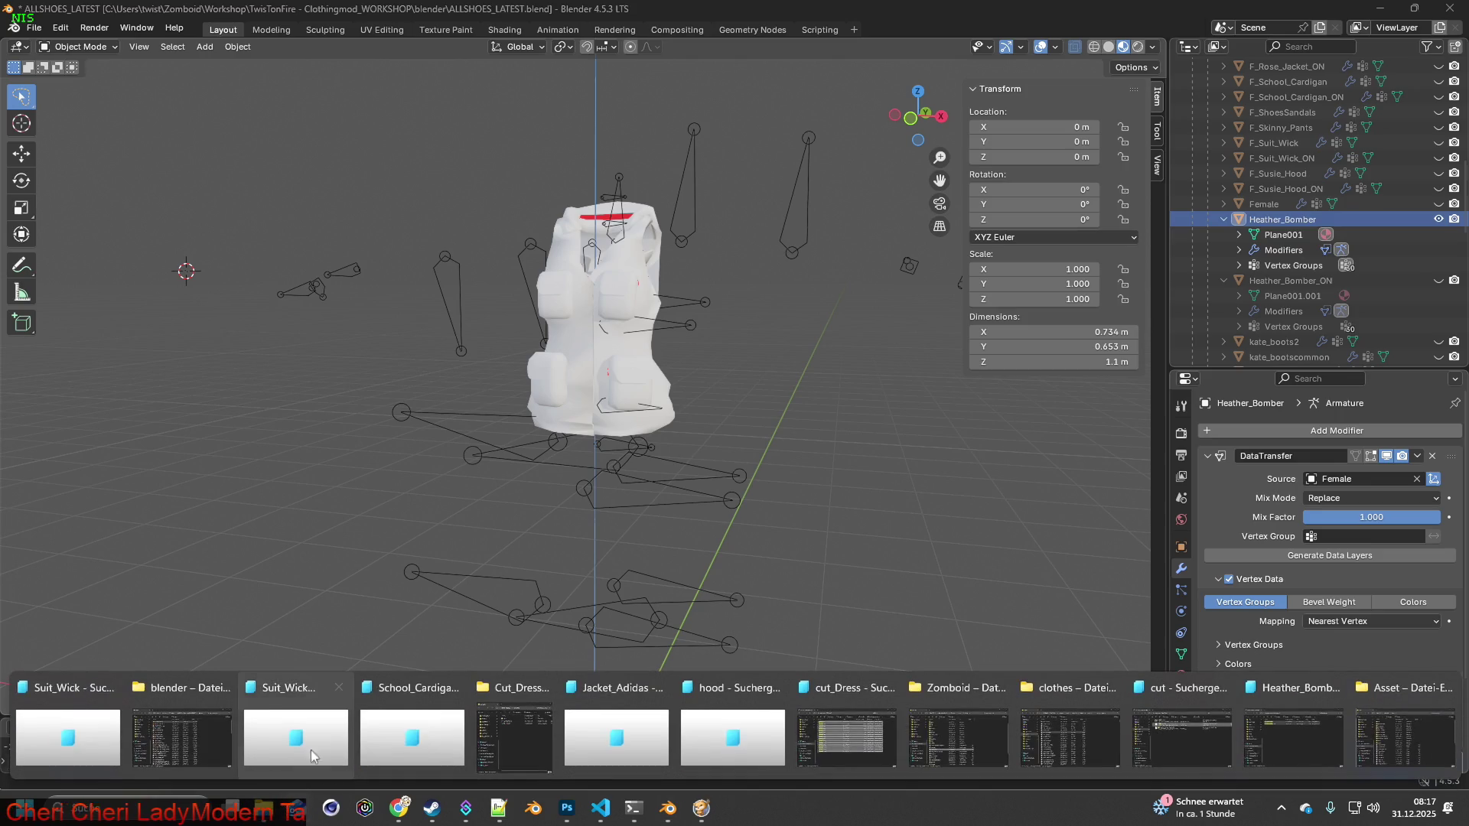
# Sort the clothes folder by Änderungsdatum, newest first, and delete the old Heather_Bomber.fbx.
pyautogui.click(520, 688)
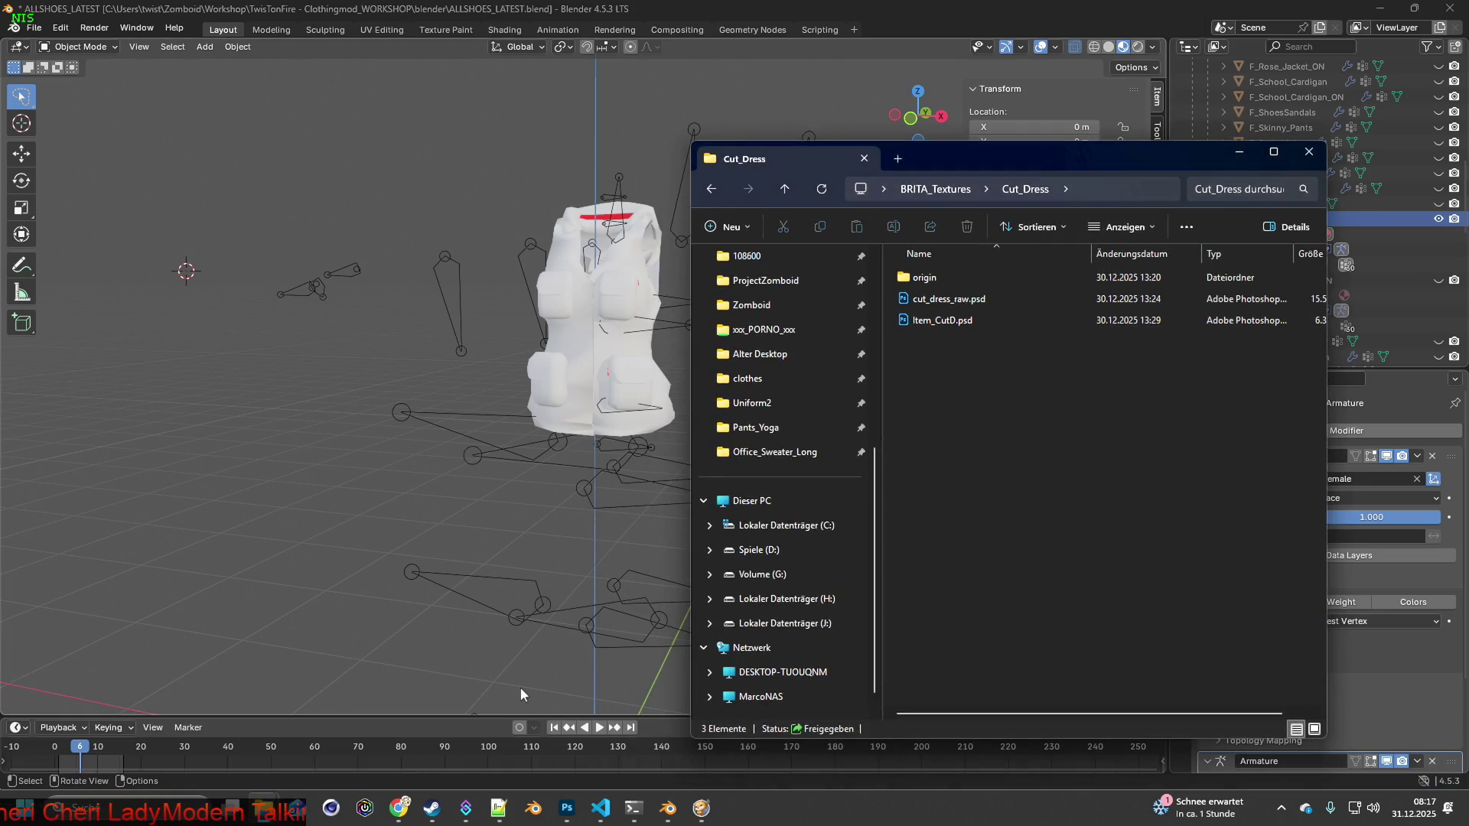
pyautogui.moveTo(384, 806)
pyautogui.moveTo(264, 808)
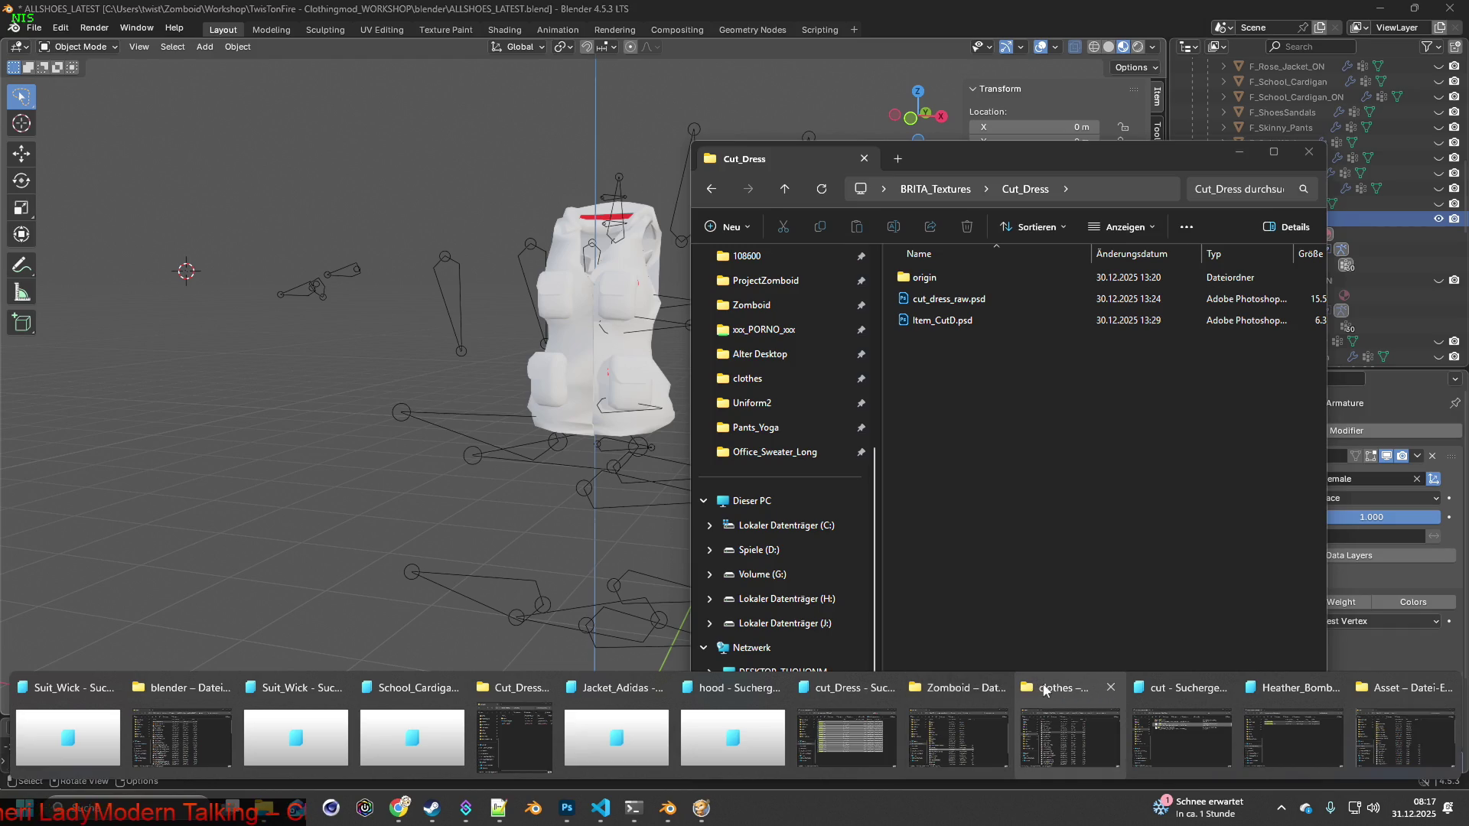
pyautogui.click(1045, 692)
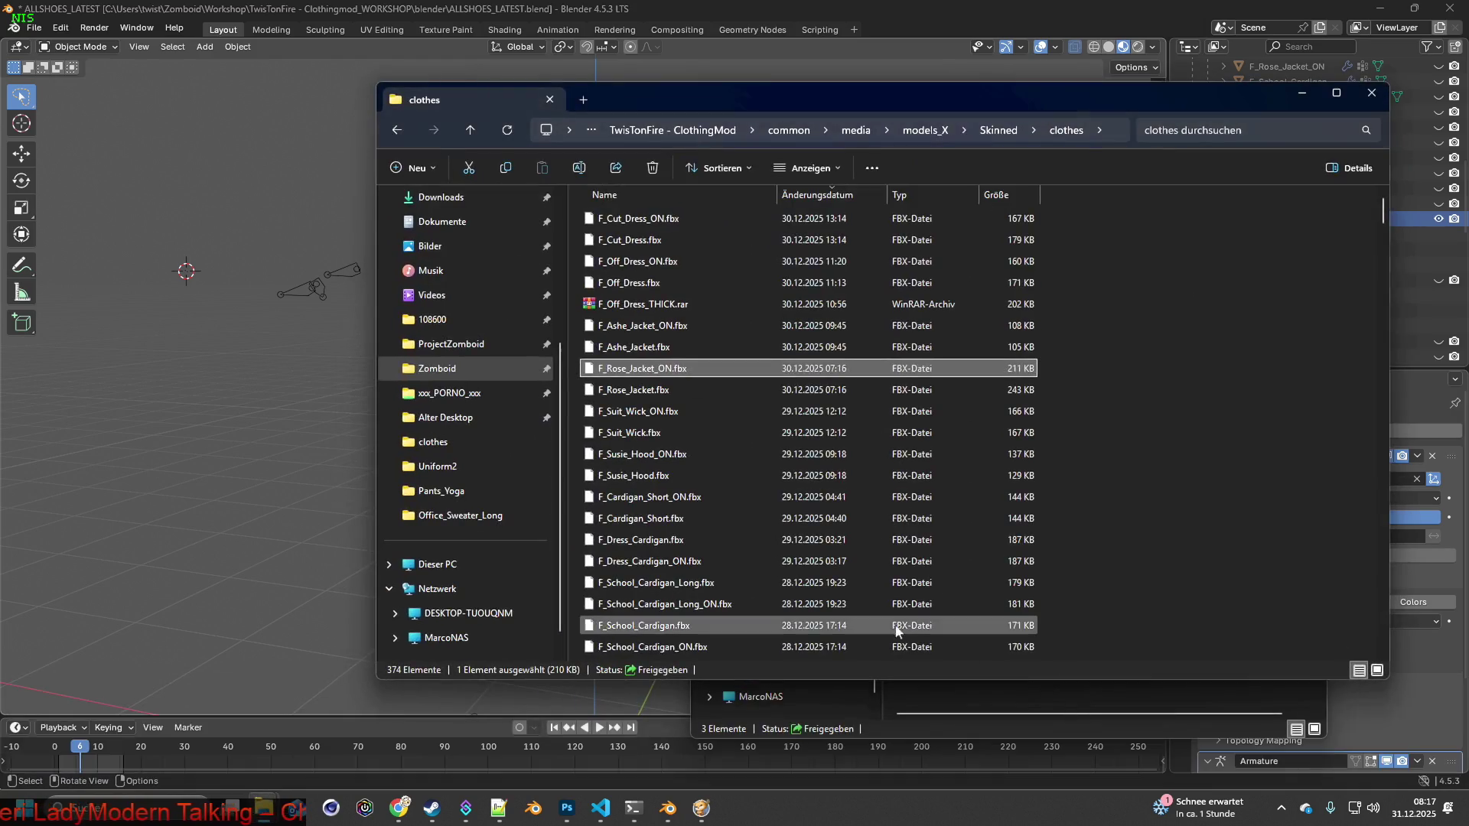
pyautogui.click(842, 195)
pyautogui.click(816, 195)
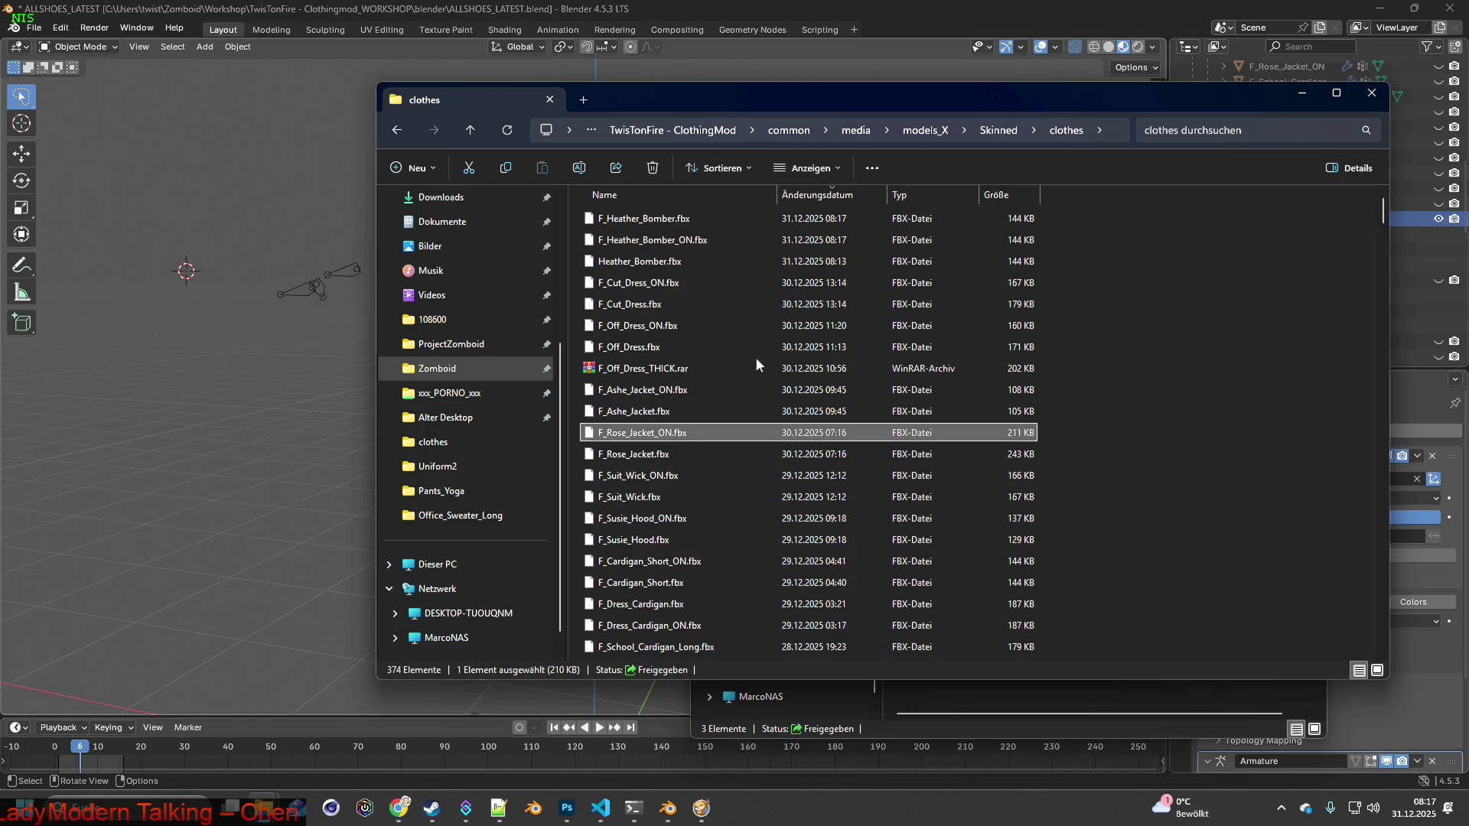
pyautogui.click(664, 265)
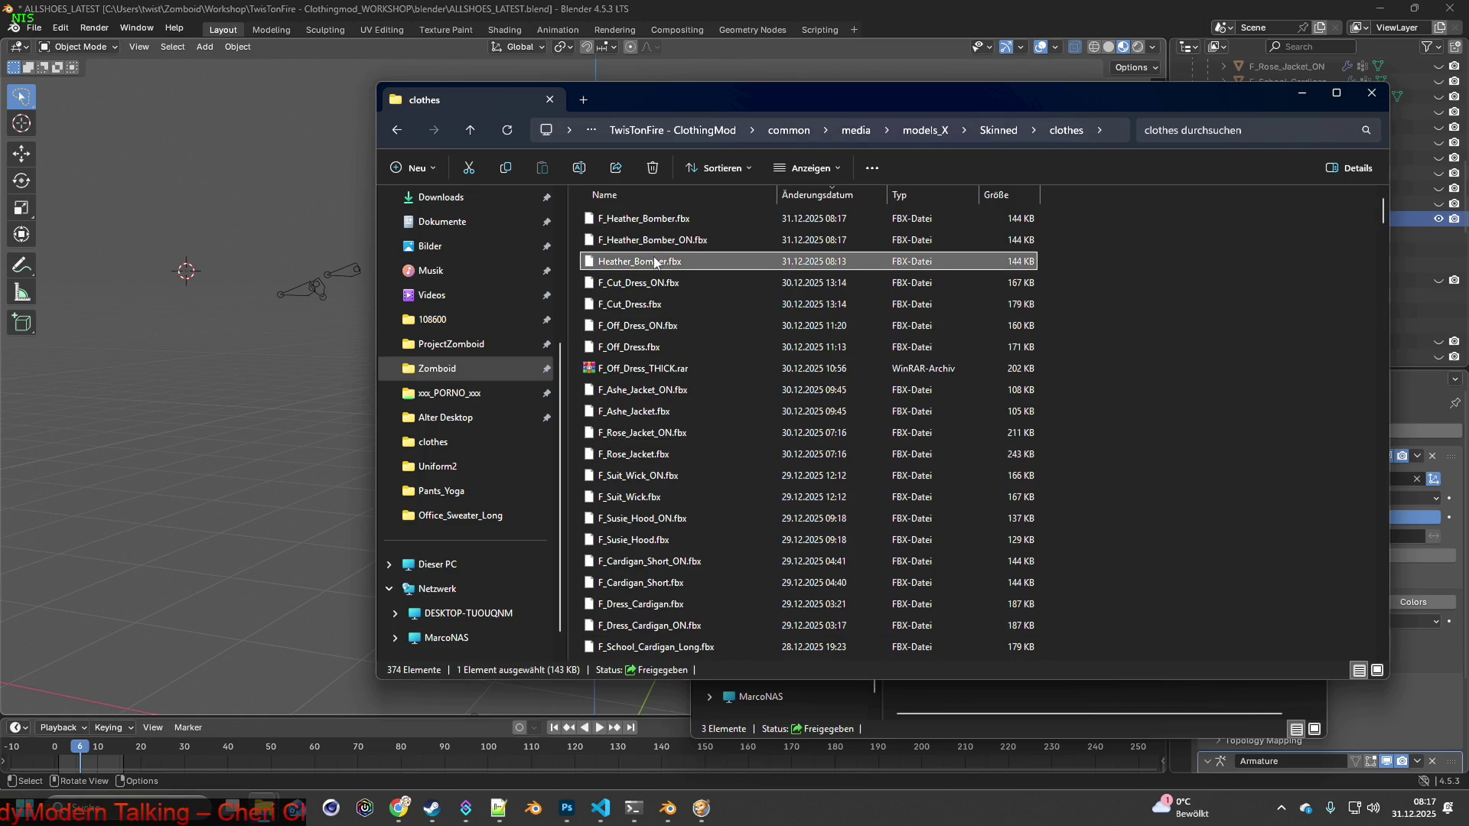
pyautogui.rightClick(656, 262)
pyautogui.click(874, 277)
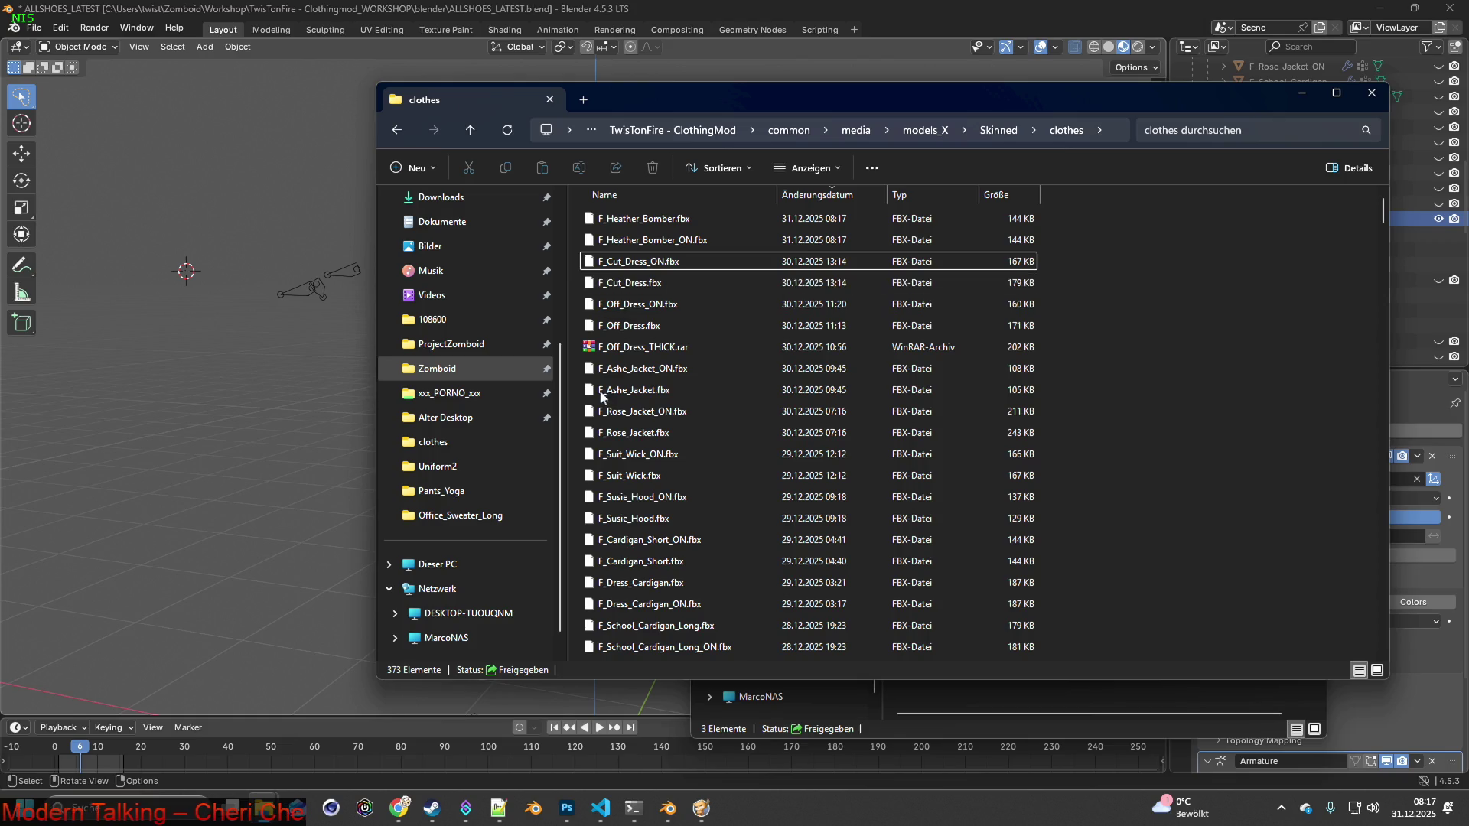
pyautogui.click(663, 55)
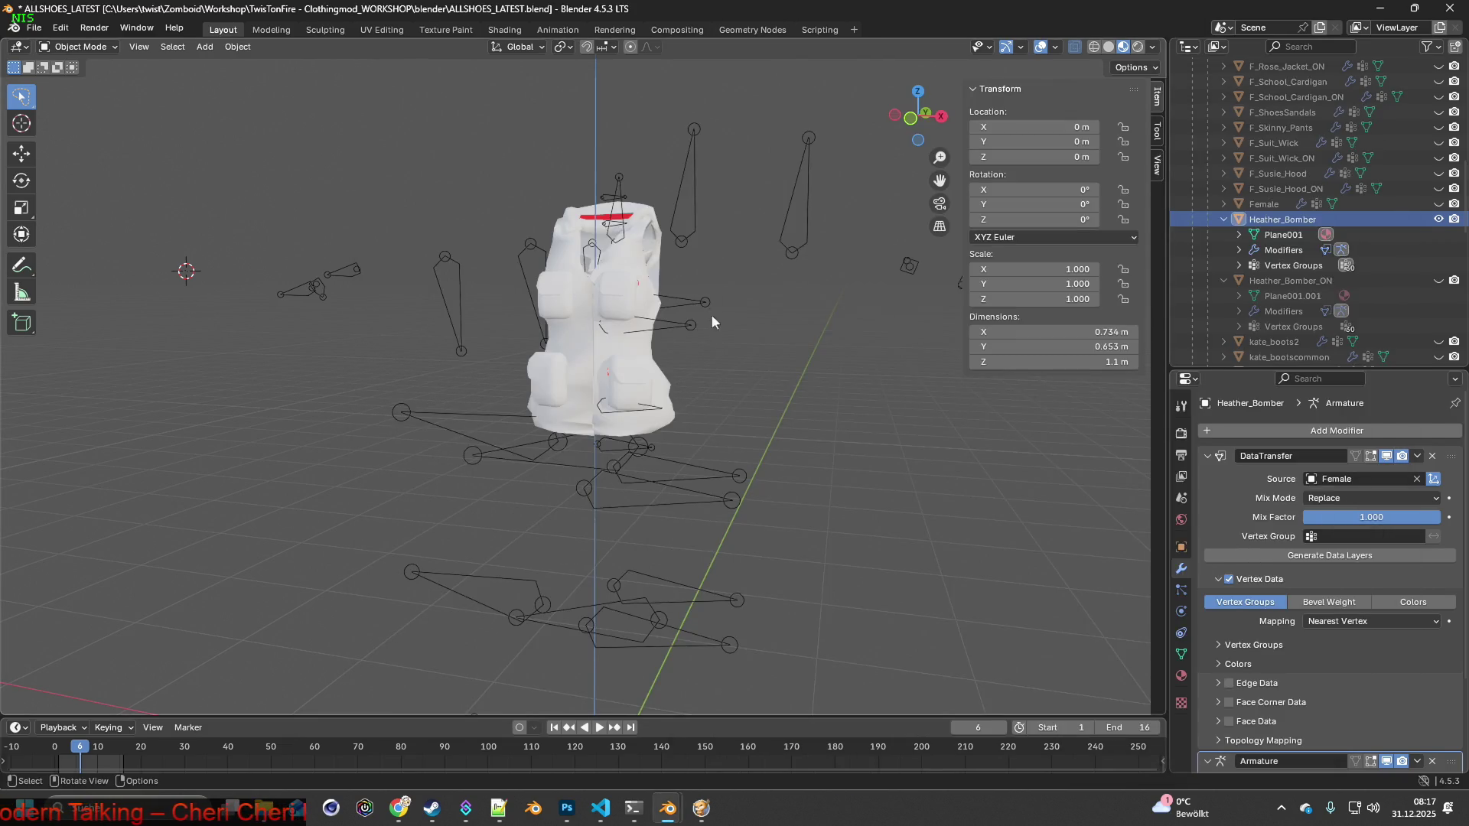
# Quit Project Zomboid to the desktop from its pause menu, confirming with Yes.
pyautogui.hotkey('alt', 'Tab')
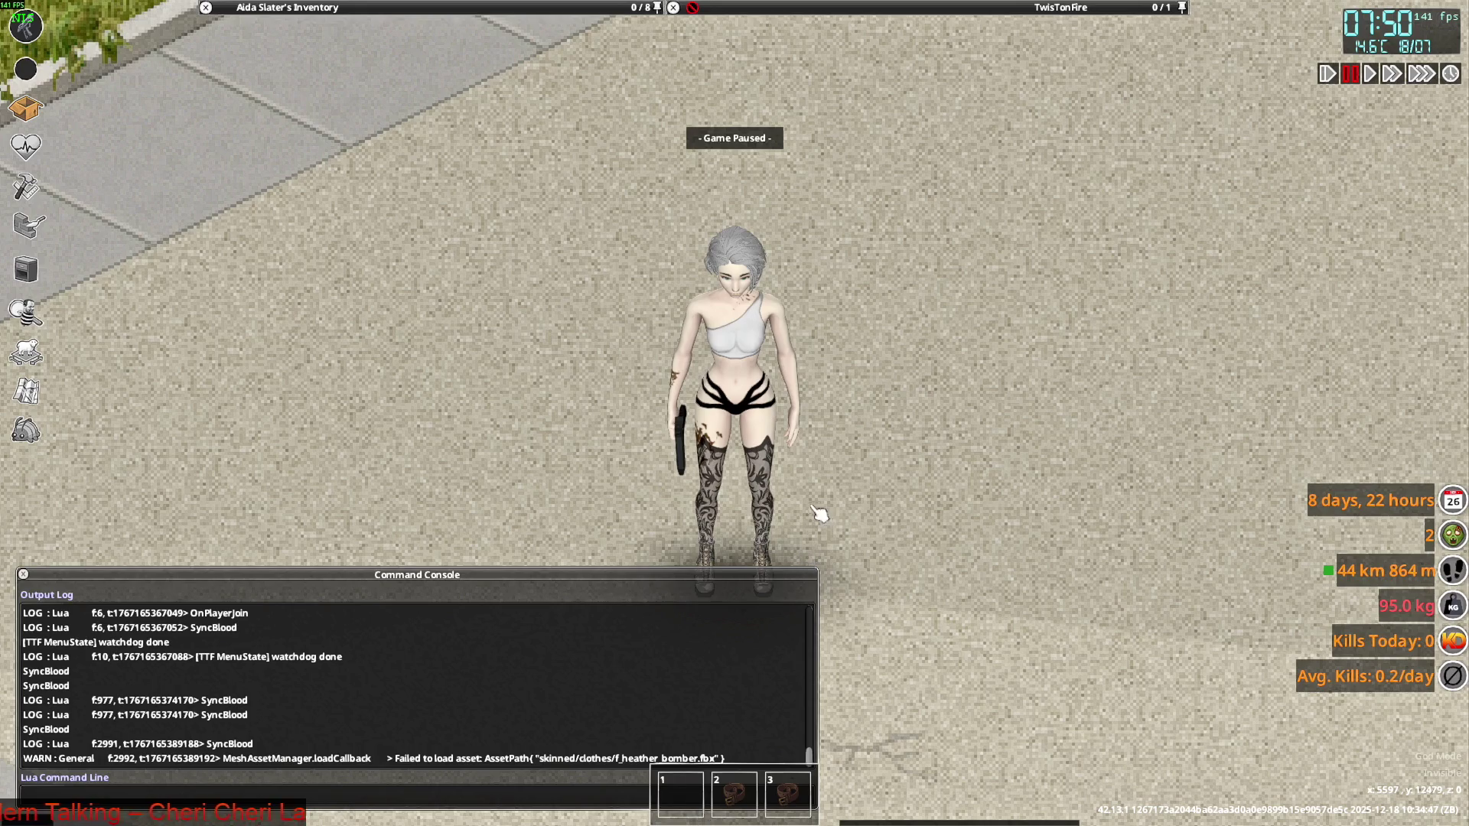
pyautogui.press('Escape')
pyautogui.click(346, 590)
pyautogui.click(681, 445)
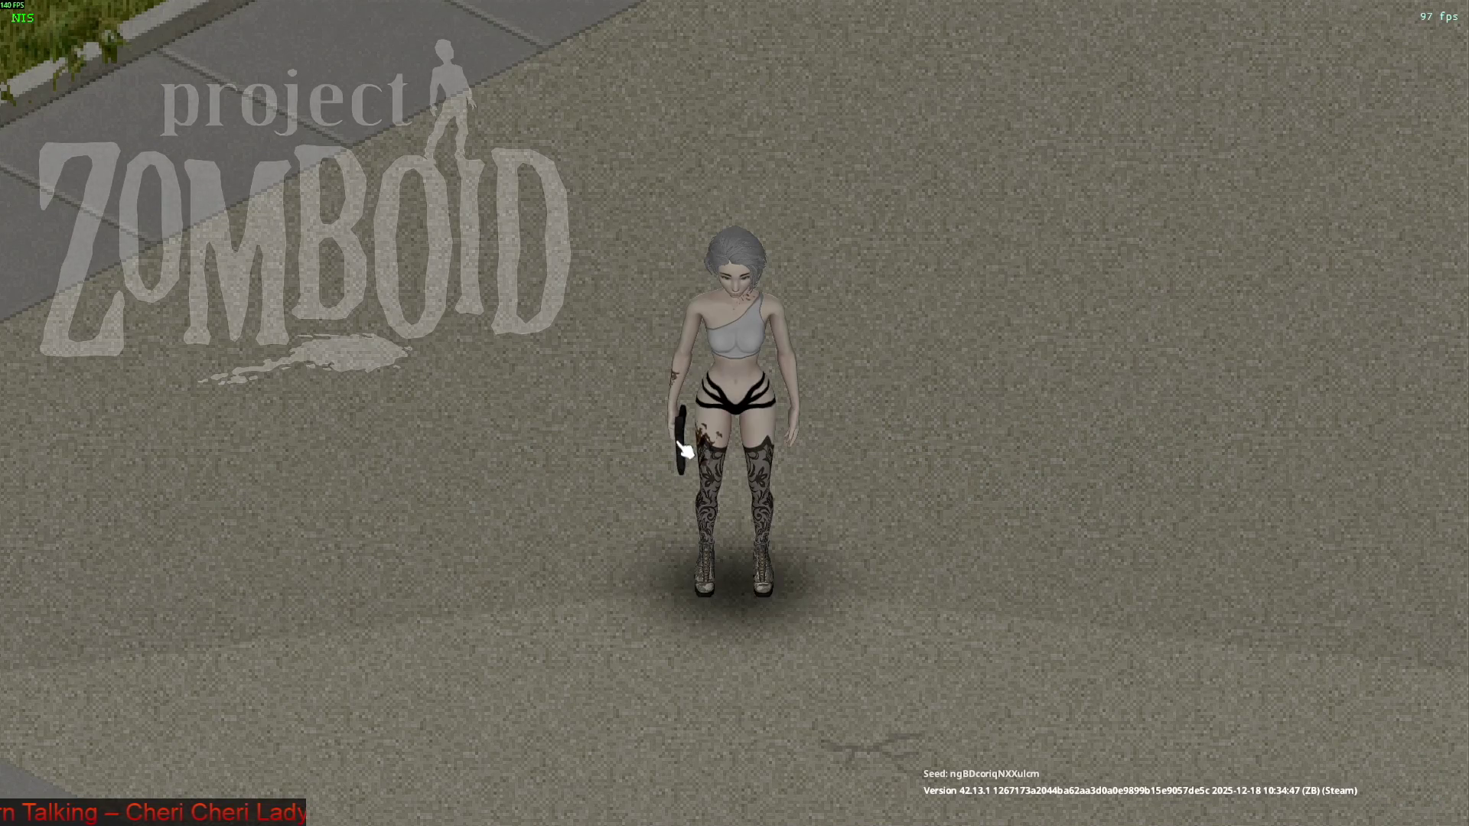
# Relaunch Project Zomboid with PLAY in the Steam library and confirm the launch option.
pyautogui.click(432, 807)
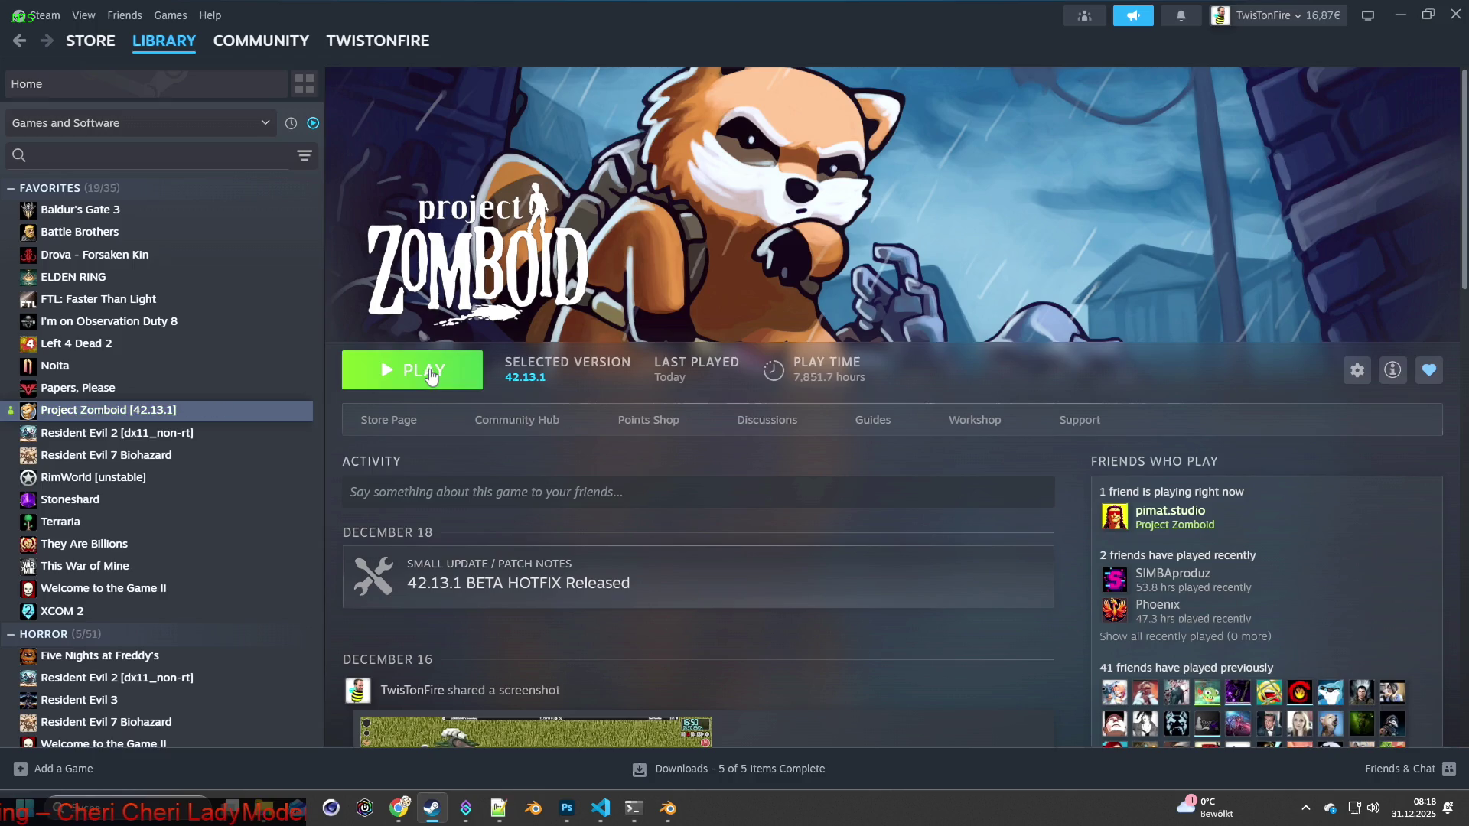
pyautogui.click(431, 374)
pyautogui.click(780, 542)
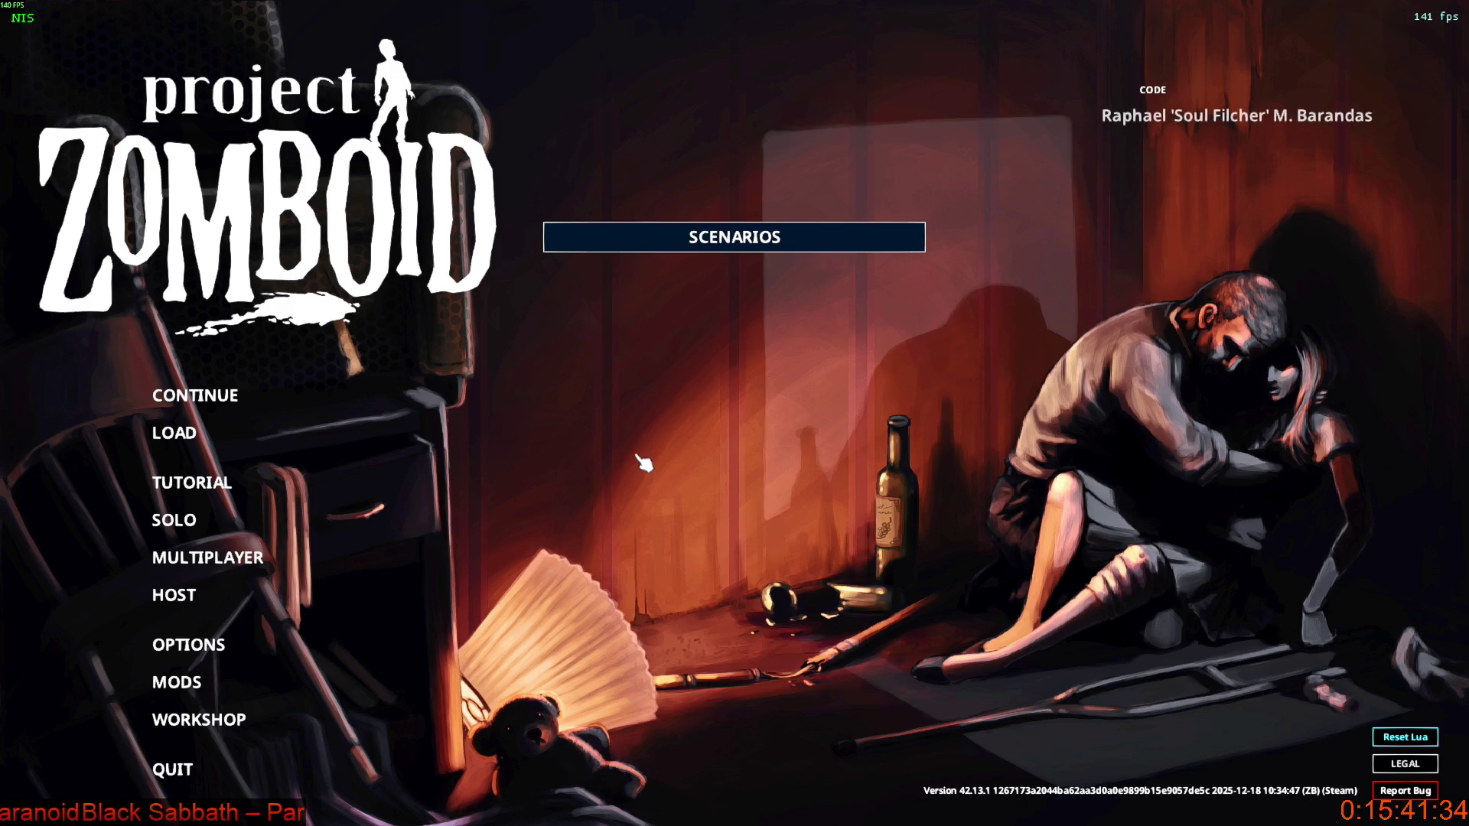
# Choose CONTINUE on the main menu to load the most recent save.
pyautogui.hotkey('alt', 'Tab')
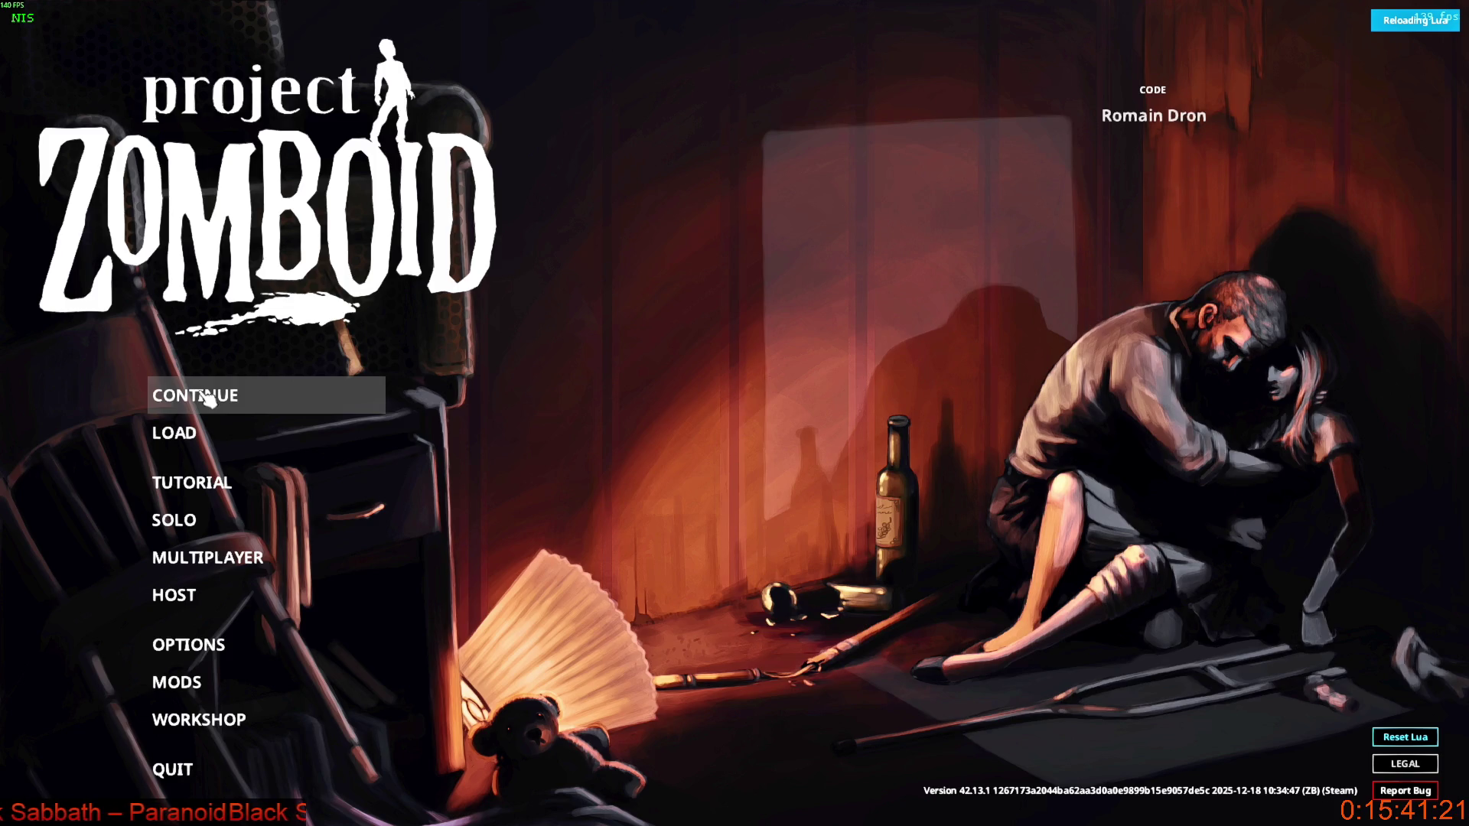
pyautogui.click(206, 398)
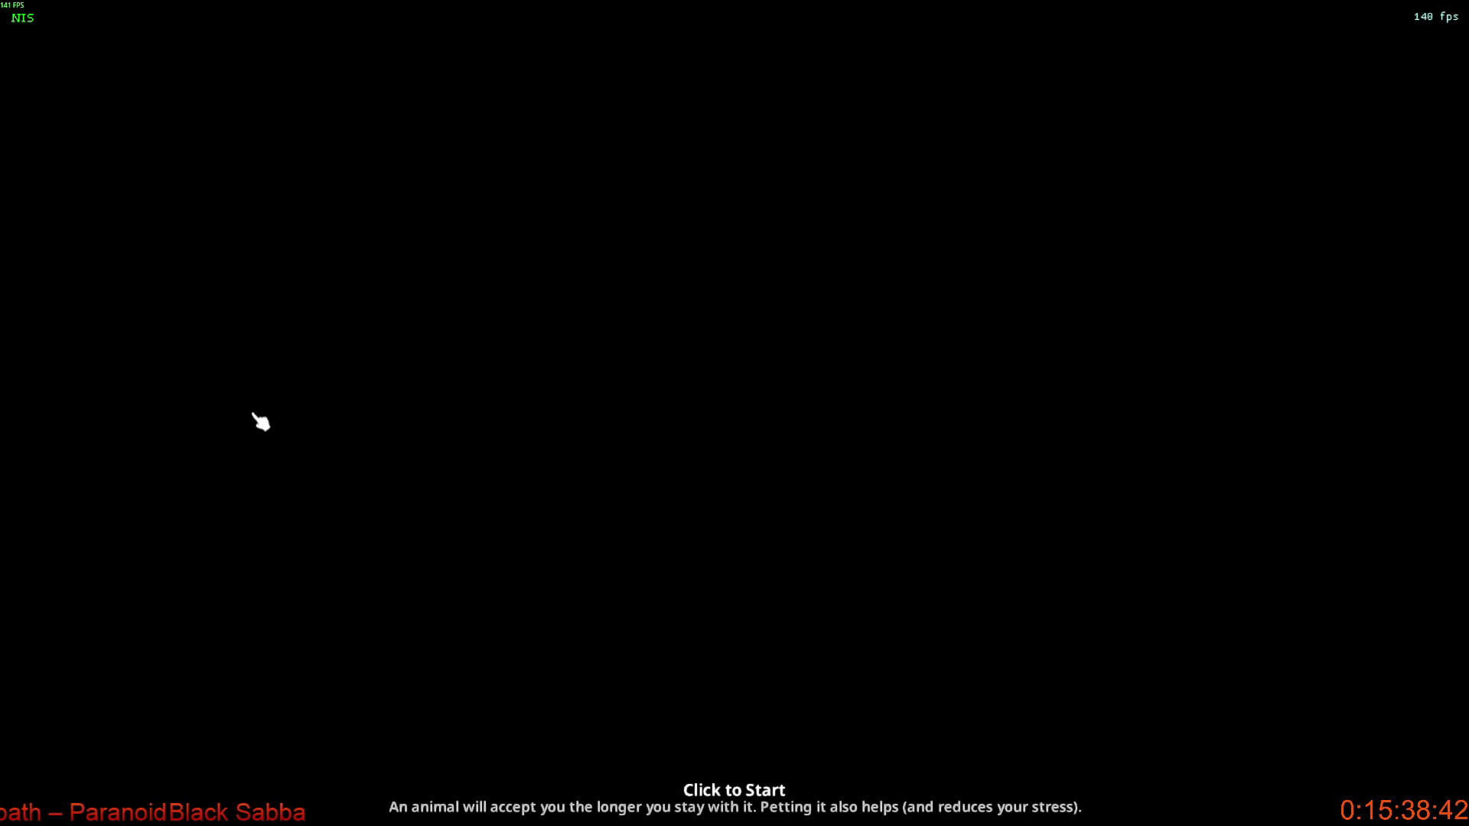
# Enter the loaded game world and aim the pistol to the right to test the pose.
pyautogui.click(473, 465)
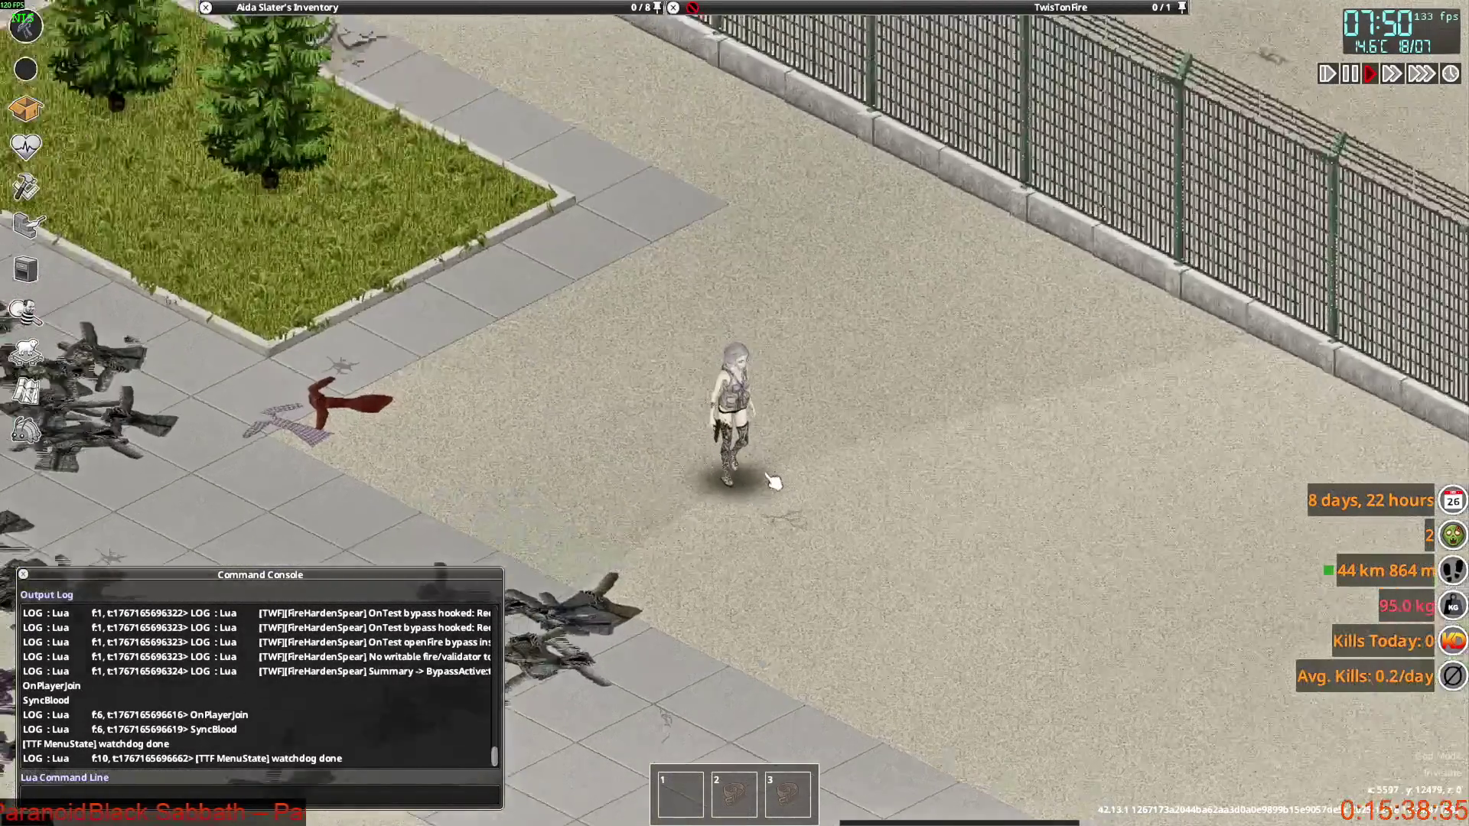
pyautogui.scroll(2, 774, 482)
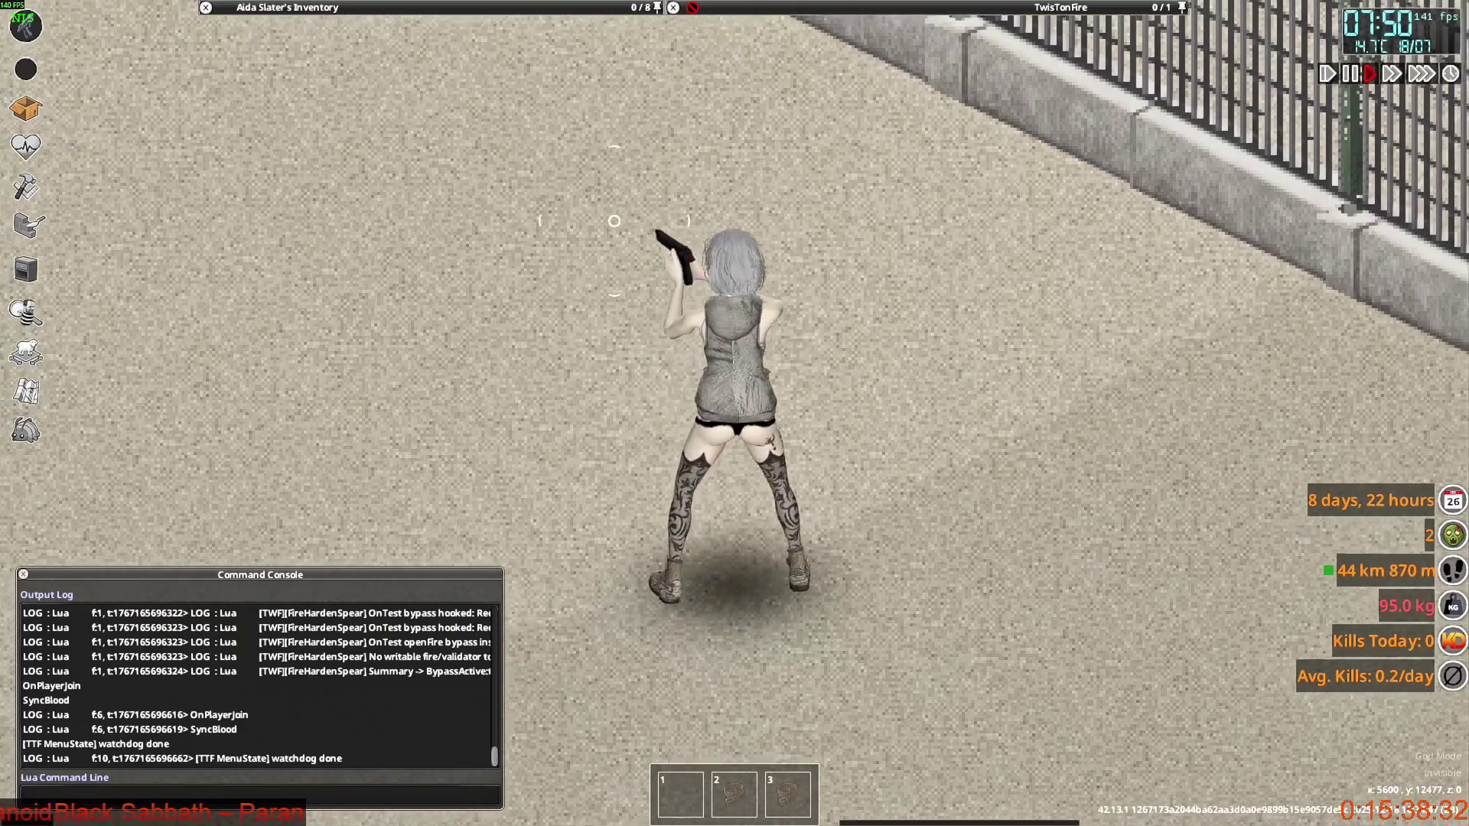
pyautogui.click(917, 337)
pyautogui.click(946, 325)
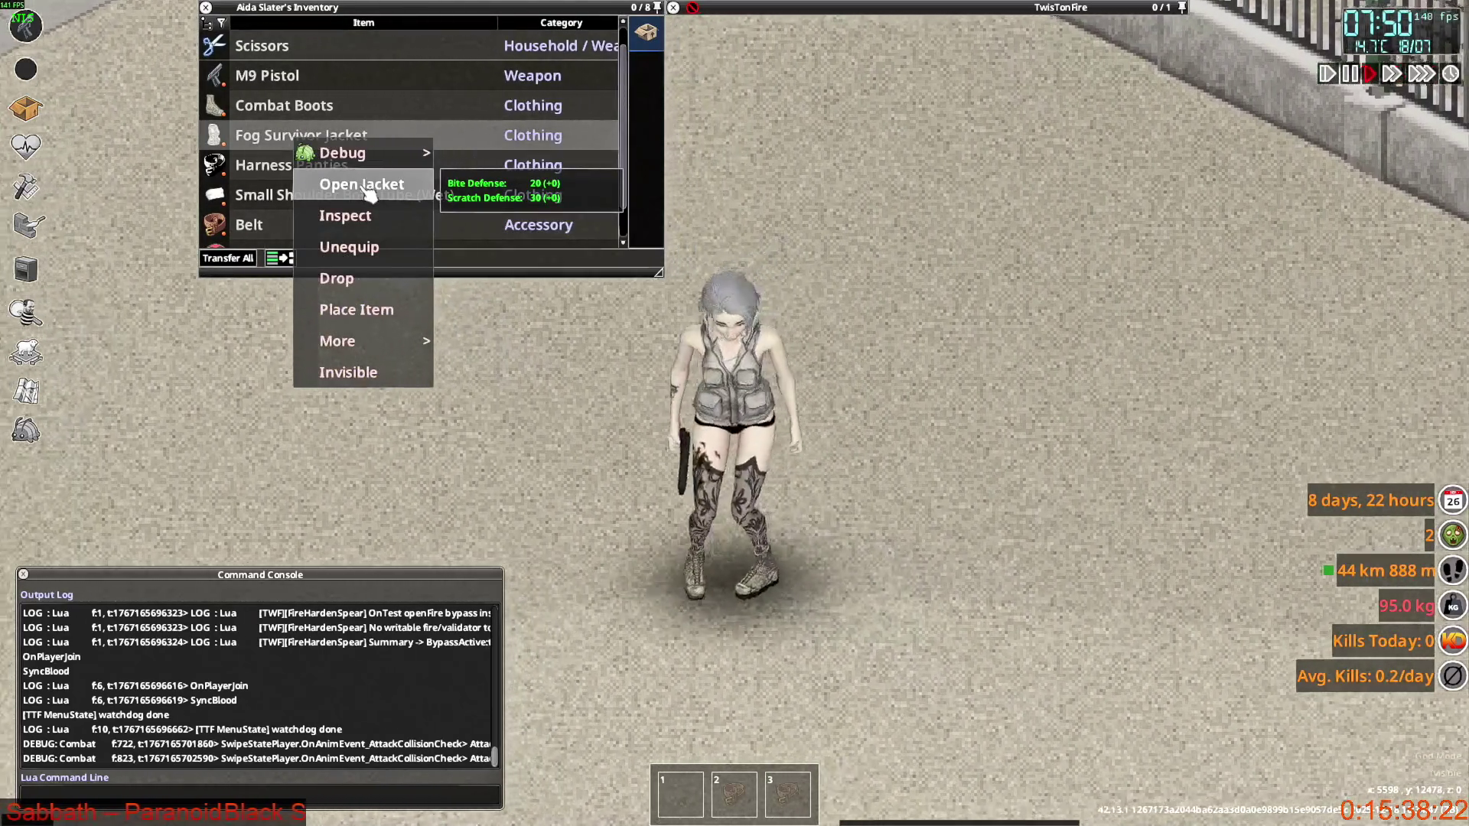
# Open the Fog Survivor Jacket and walk along the fence aiming the pistol, then leave the game.
pyautogui.click(368, 187)
pyautogui.press('a')
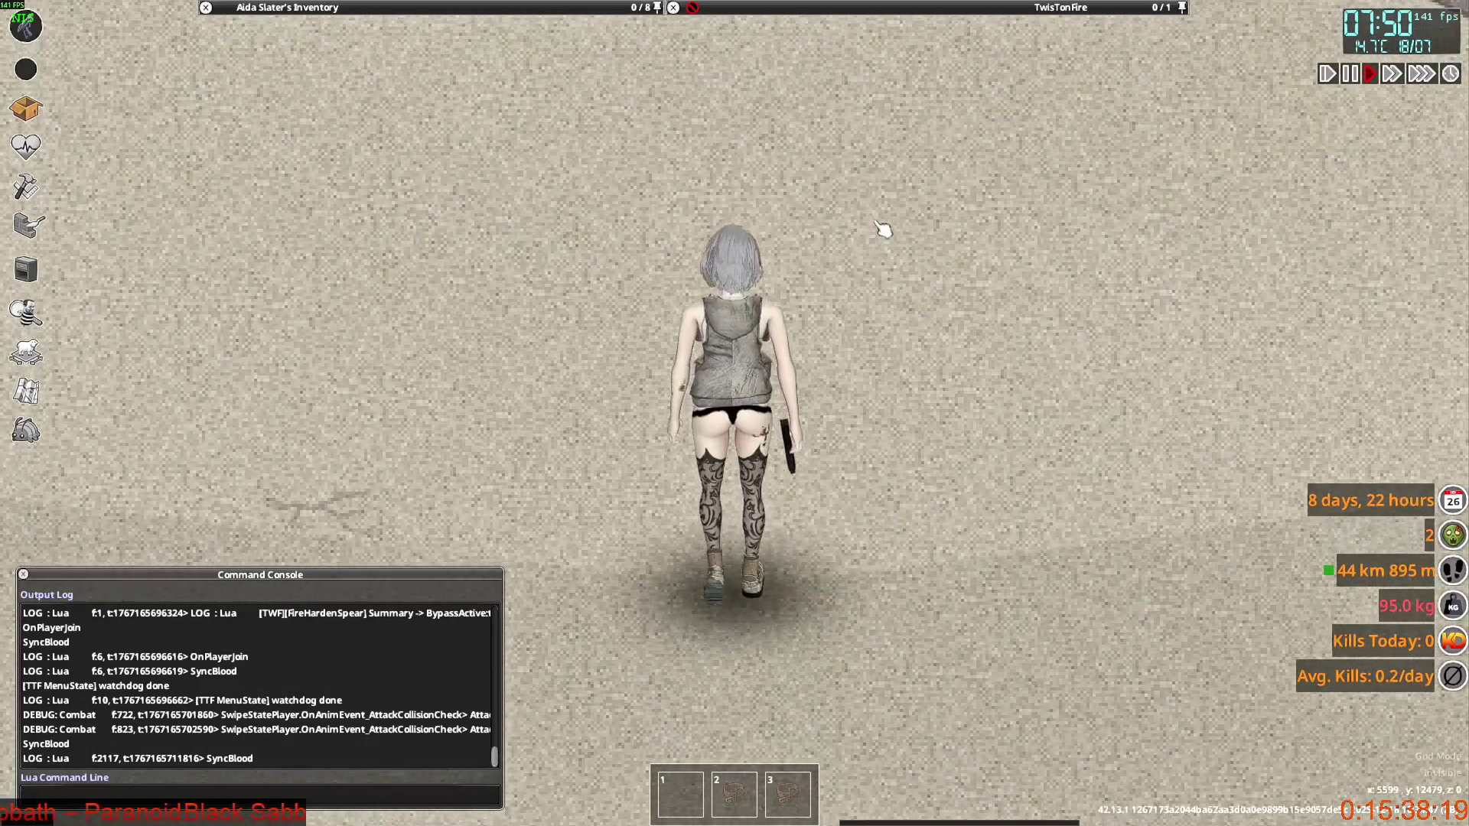
pyautogui.press('w')
pyautogui.moveTo(921, 272)
pyautogui.mouseDown(button='right')
pyautogui.moveTo(612, 252)
pyautogui.moveTo(464, 317)
pyautogui.moveTo(944, 239)
pyautogui.mouseUp(button='right')
pyautogui.press('s')
pyautogui.press('w')
pyautogui.press('w')
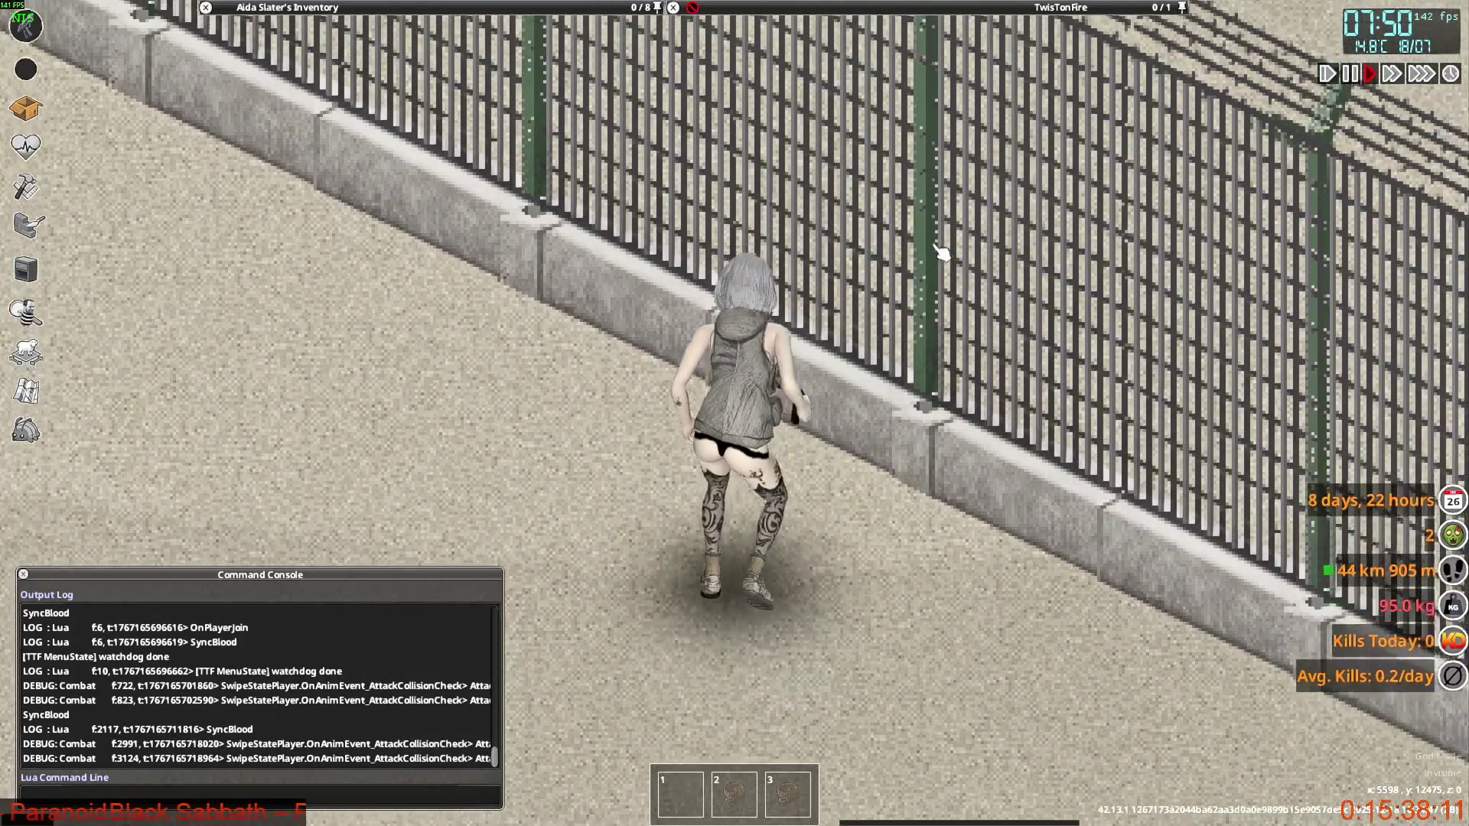
pyautogui.press('a')
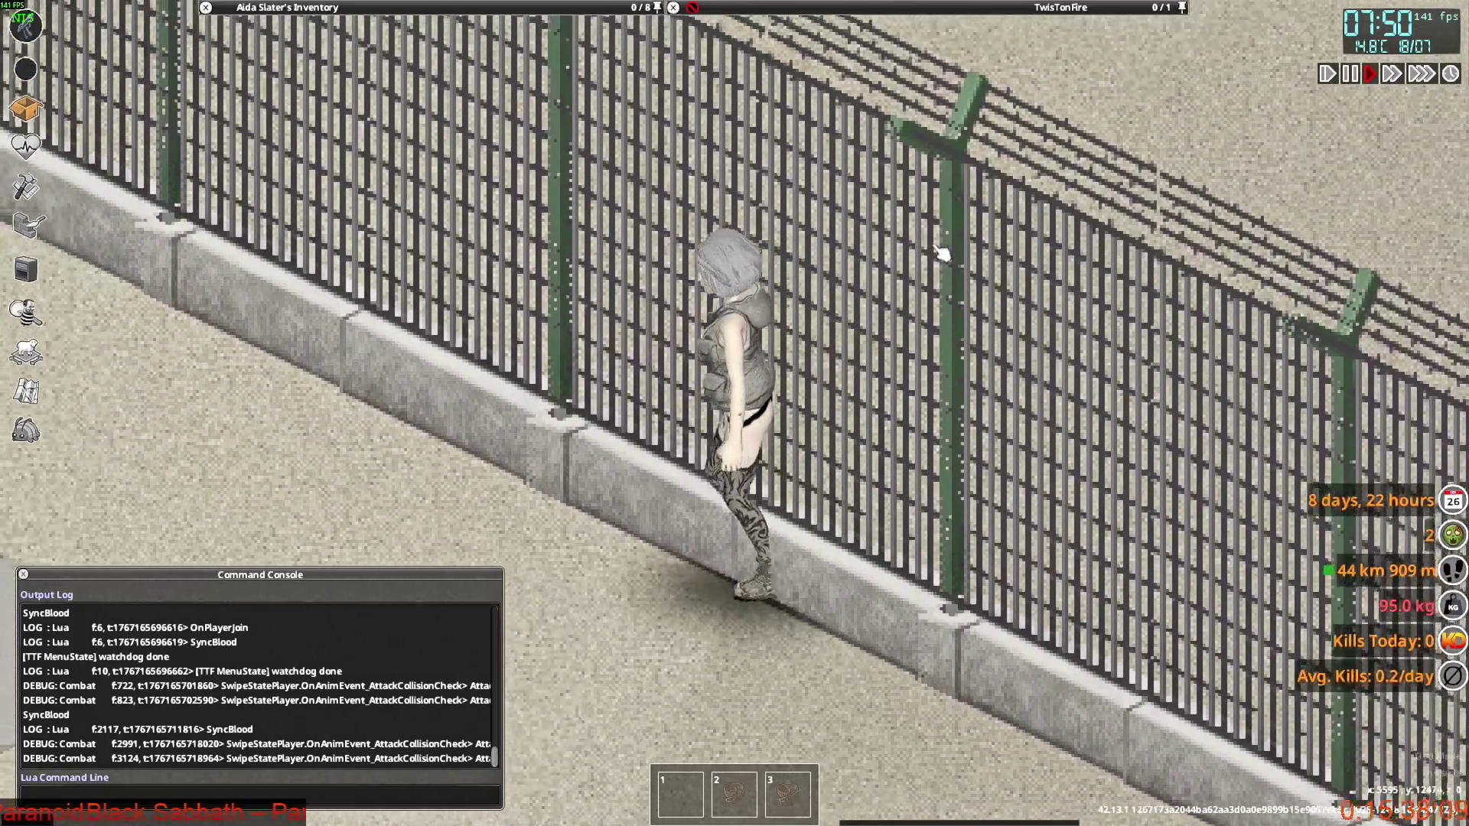
pyautogui.press('s')
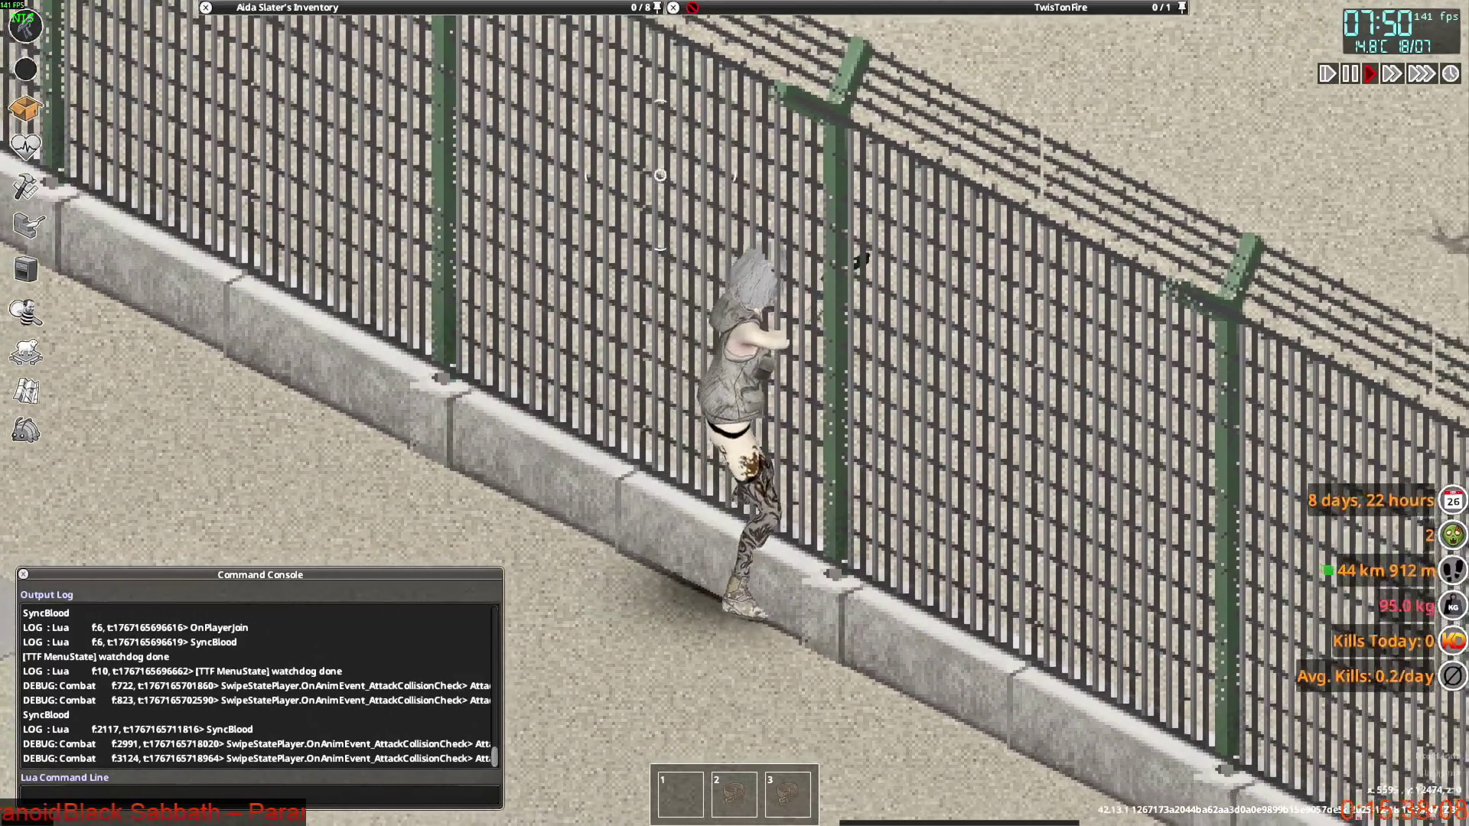
pyautogui.moveTo(904, 197); pyautogui.dragTo(654, 157, button='right')
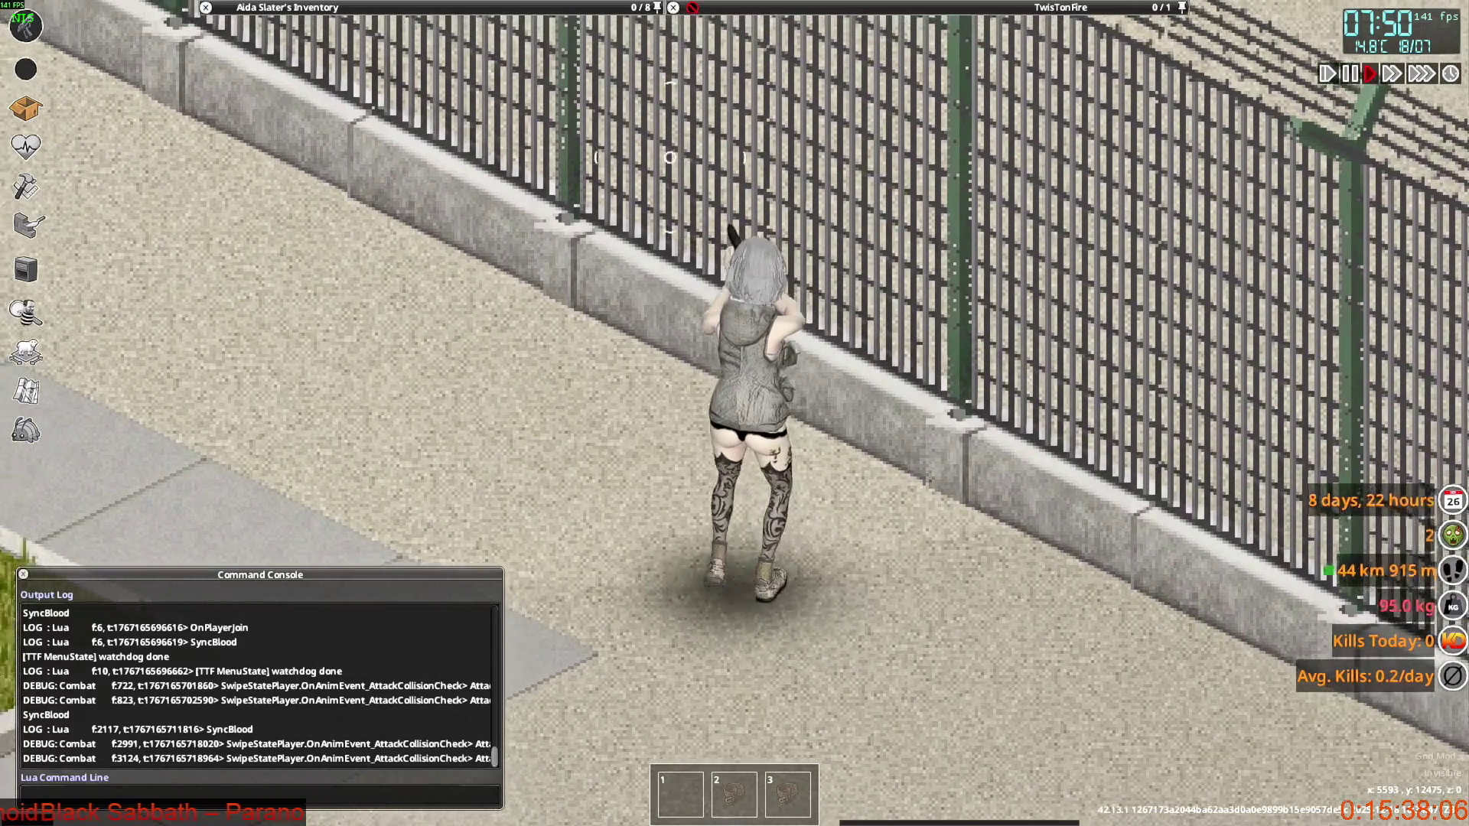
pyautogui.hotkey('alt', 'Tab')
pyautogui.hotkey('alt', 'Tab')
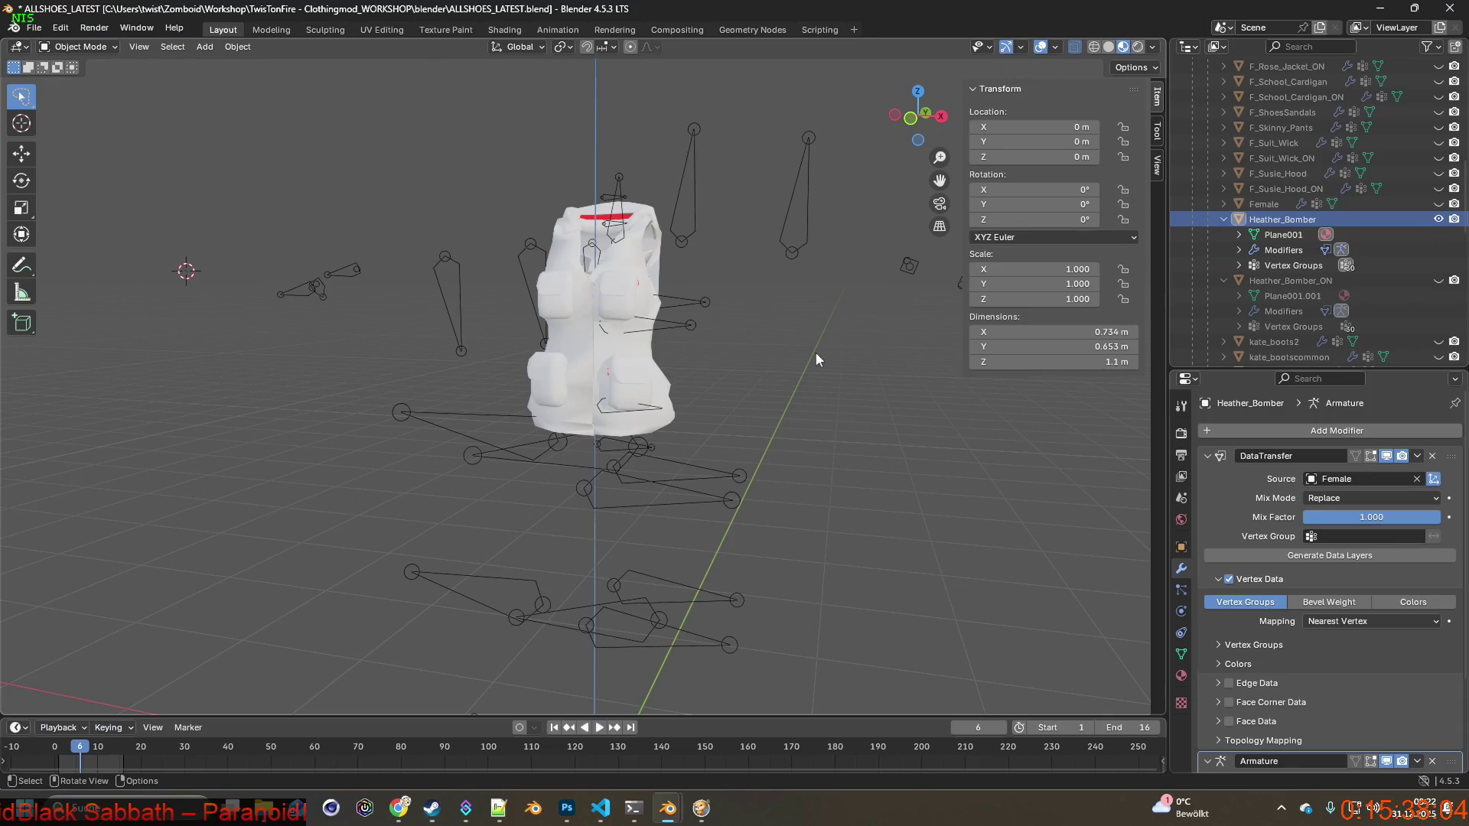
# Select the Heather_Bomber jacket and switch to the Shading workspace for a close front view.
pyautogui.moveTo(791, 346)
pyautogui.mouseDown(button='middle')
pyautogui.moveTo(556, 360)
pyautogui.moveTo(686, 355)
pyautogui.mouseUp(button='middle')
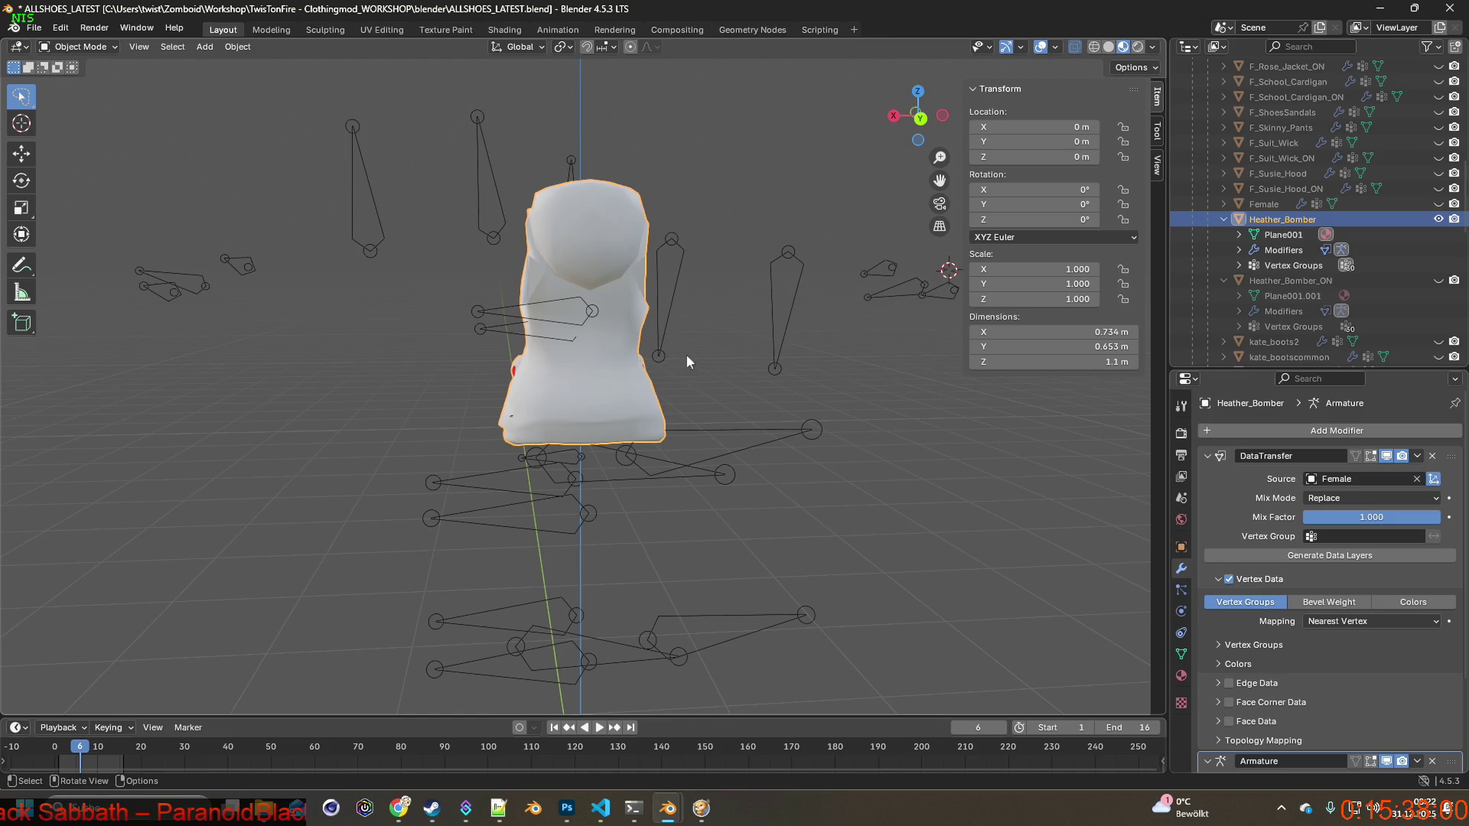
pyautogui.click(739, 364)
pyautogui.click(600, 385)
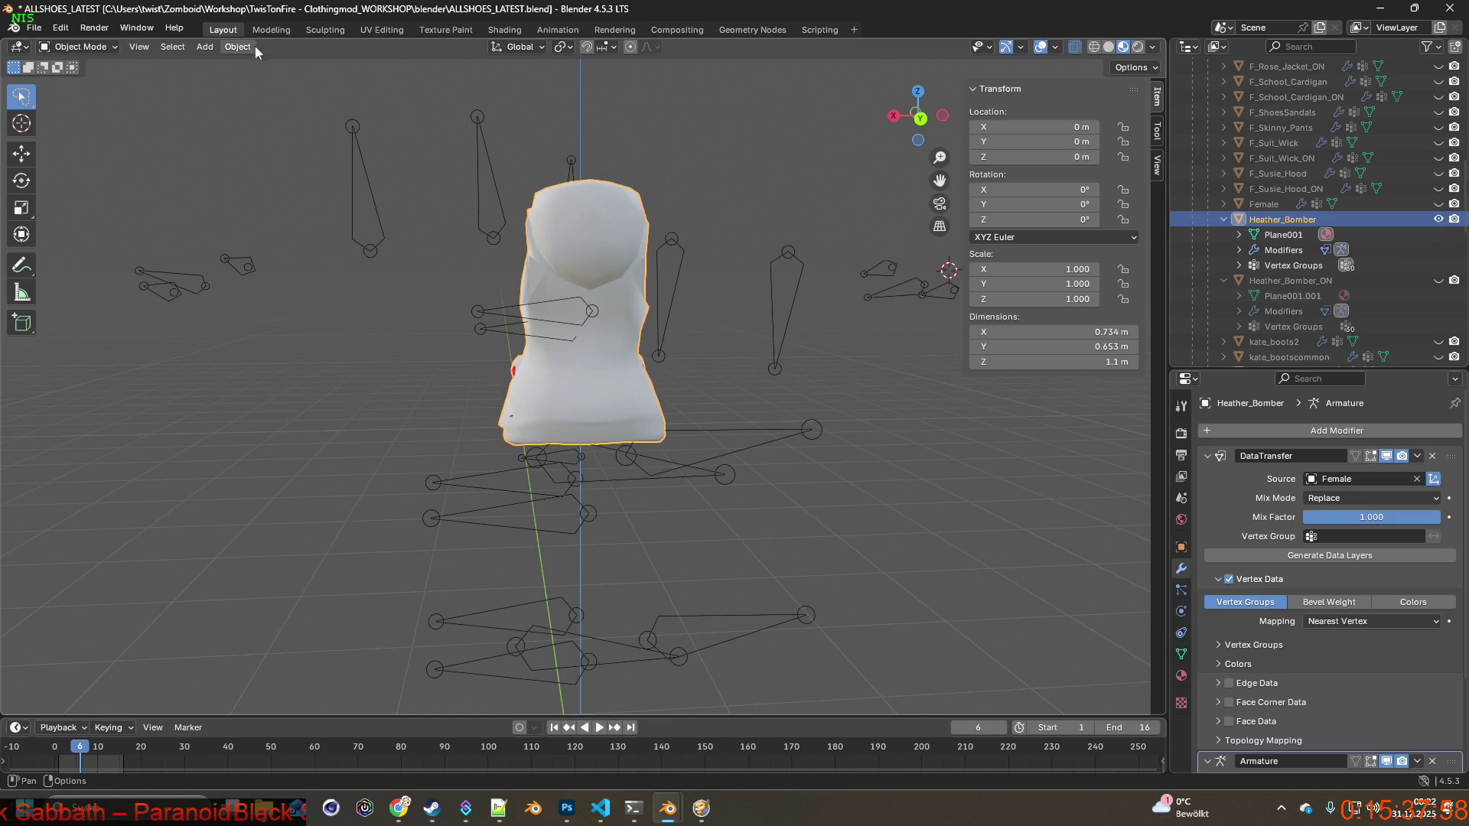
pyautogui.click(504, 29)
pyautogui.moveTo(601, 243)
pyautogui.mouseDown(button='middle')
pyautogui.moveTo(586, 352)
pyautogui.moveTo(447, 346)
pyautogui.mouseUp(button='middle')
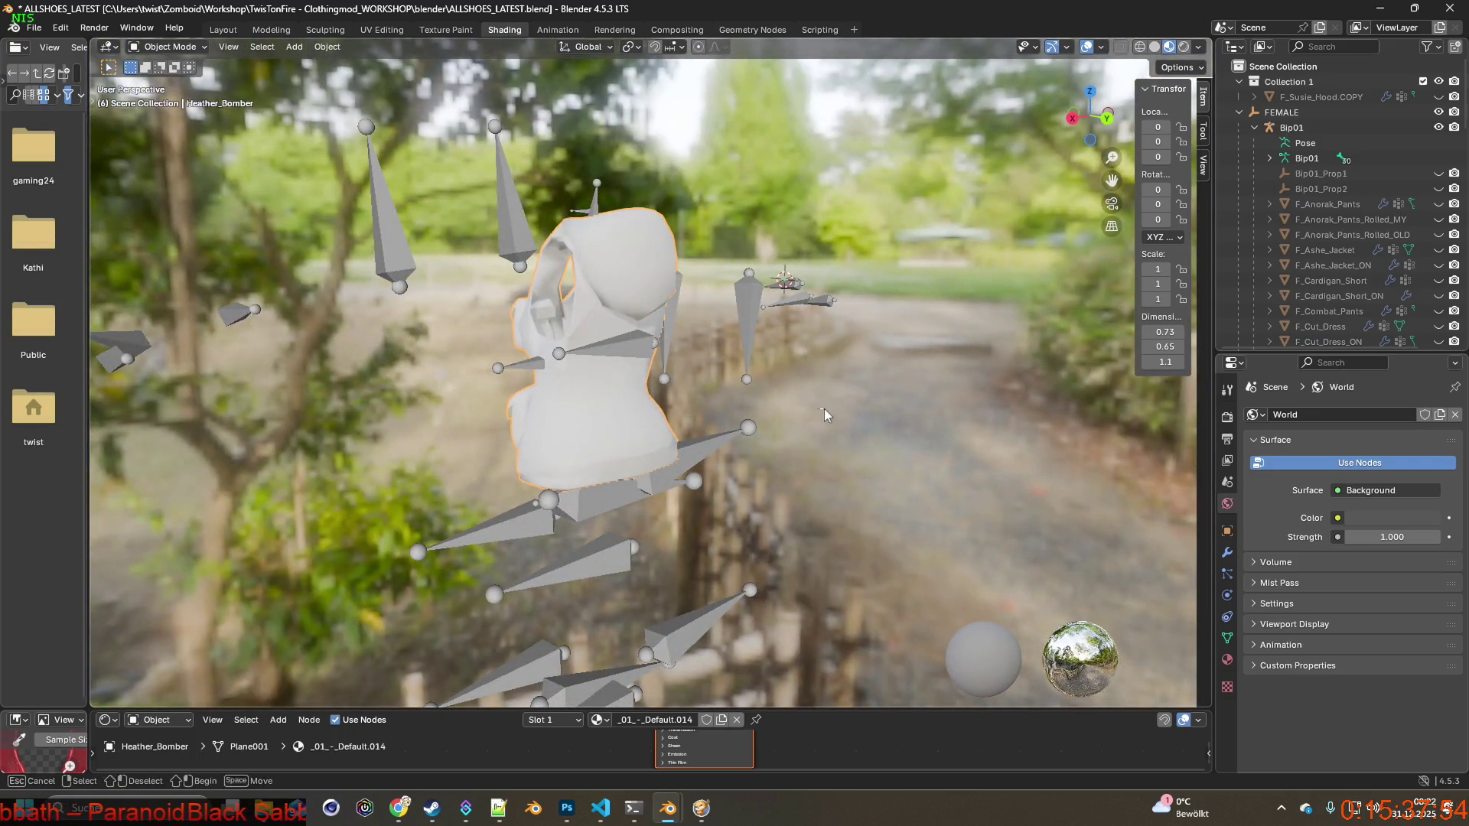
pyautogui.moveTo(623, 410); pyautogui.dragTo(575, 356, button='middle')
pyautogui.scroll(3, 575, 357)
pyautogui.moveTo(649, 395)
pyautogui.mouseDown(button='middle')
pyautogui.moveTo(602, 392)
pyautogui.moveTo(603, 343)
pyautogui.moveTo(774, 398)
pyautogui.moveTo(696, 410)
pyautogui.moveTo(640, 389)
pyautogui.moveTo(577, 392)
pyautogui.moveTo(536, 410)
pyautogui.moveTo(677, 408)
pyautogui.moveTo(586, 465)
pyautogui.moveTo(929, 456)
pyautogui.moveTo(727, 434)
pyautogui.moveTo(985, 430)
pyautogui.moveTo(745, 434)
pyautogui.mouseUp(button='middle')
pyautogui.hotkey('alt', 'Tab')
pyautogui.hotkey('alt', 'Tab')
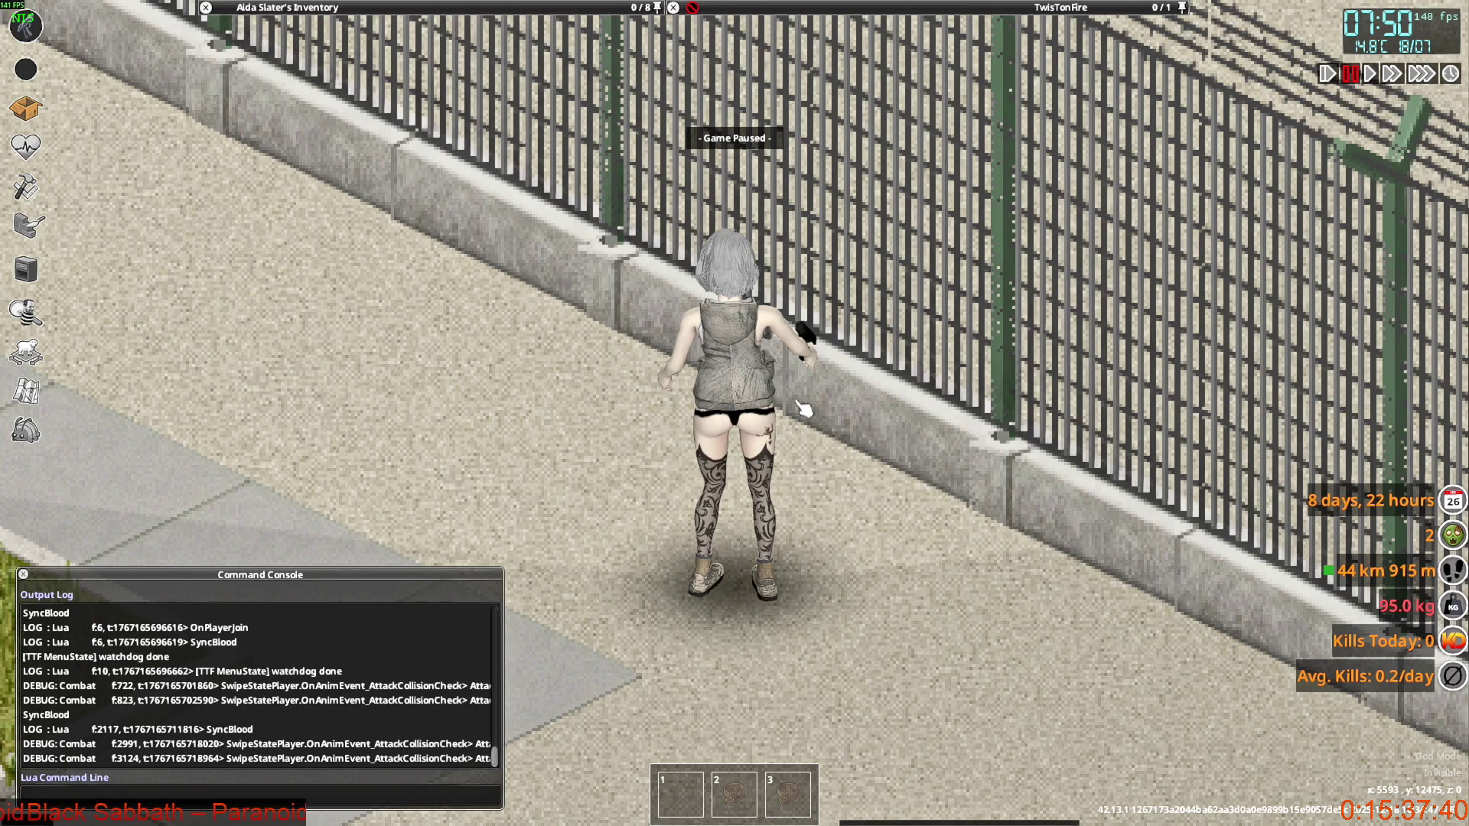
pyautogui.hotkey('alt', 'Tab')
pyautogui.hotkey('alt', 'Tab')
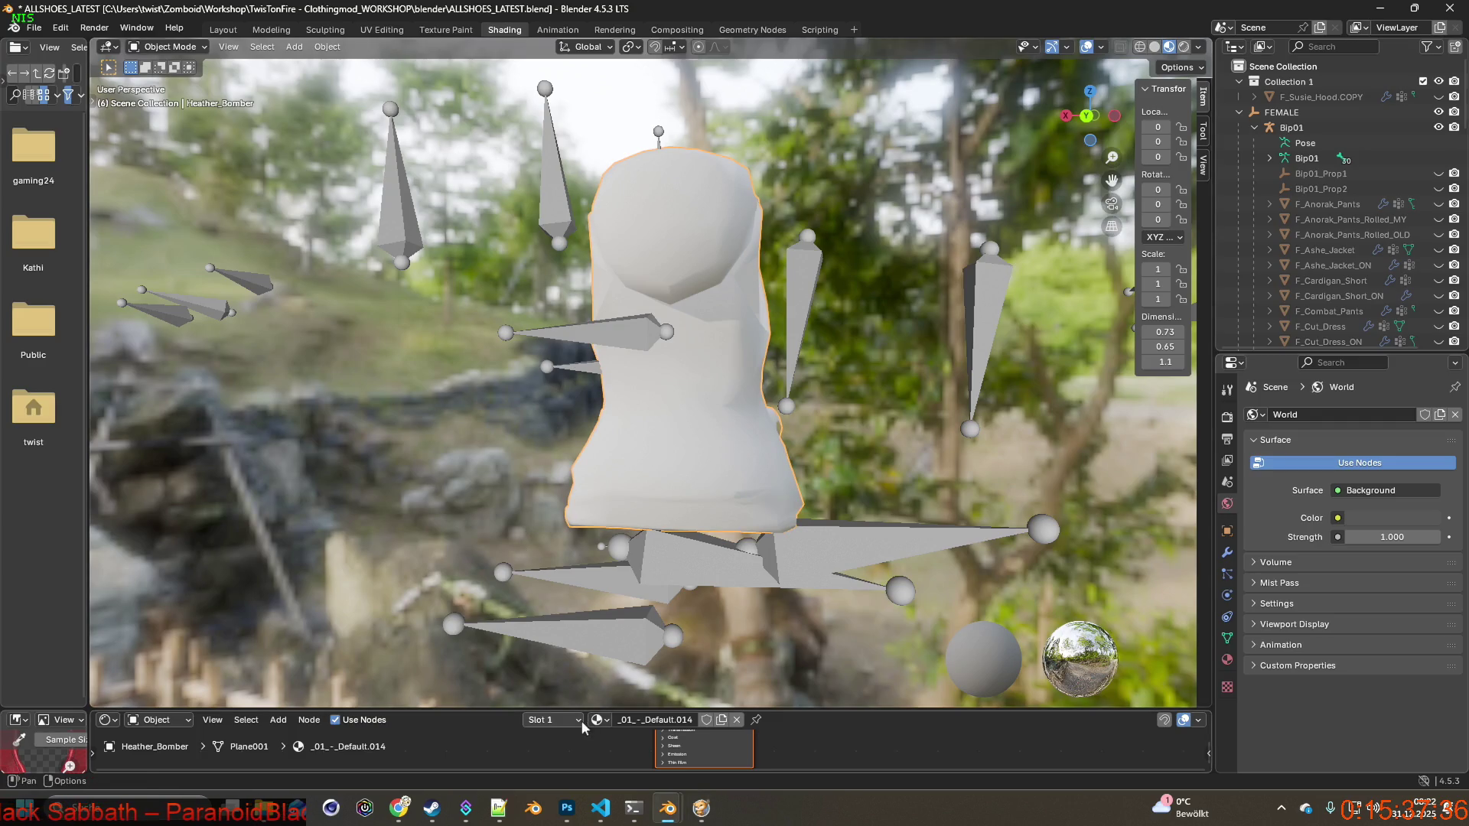
# Enlarge the node editor and add an Image Texture node whose Color feeds Base Color.
pyautogui.moveTo(534, 712); pyautogui.dragTo(535, 439)
pyautogui.rightClick(528, 552)
pyautogui.click(328, 503)
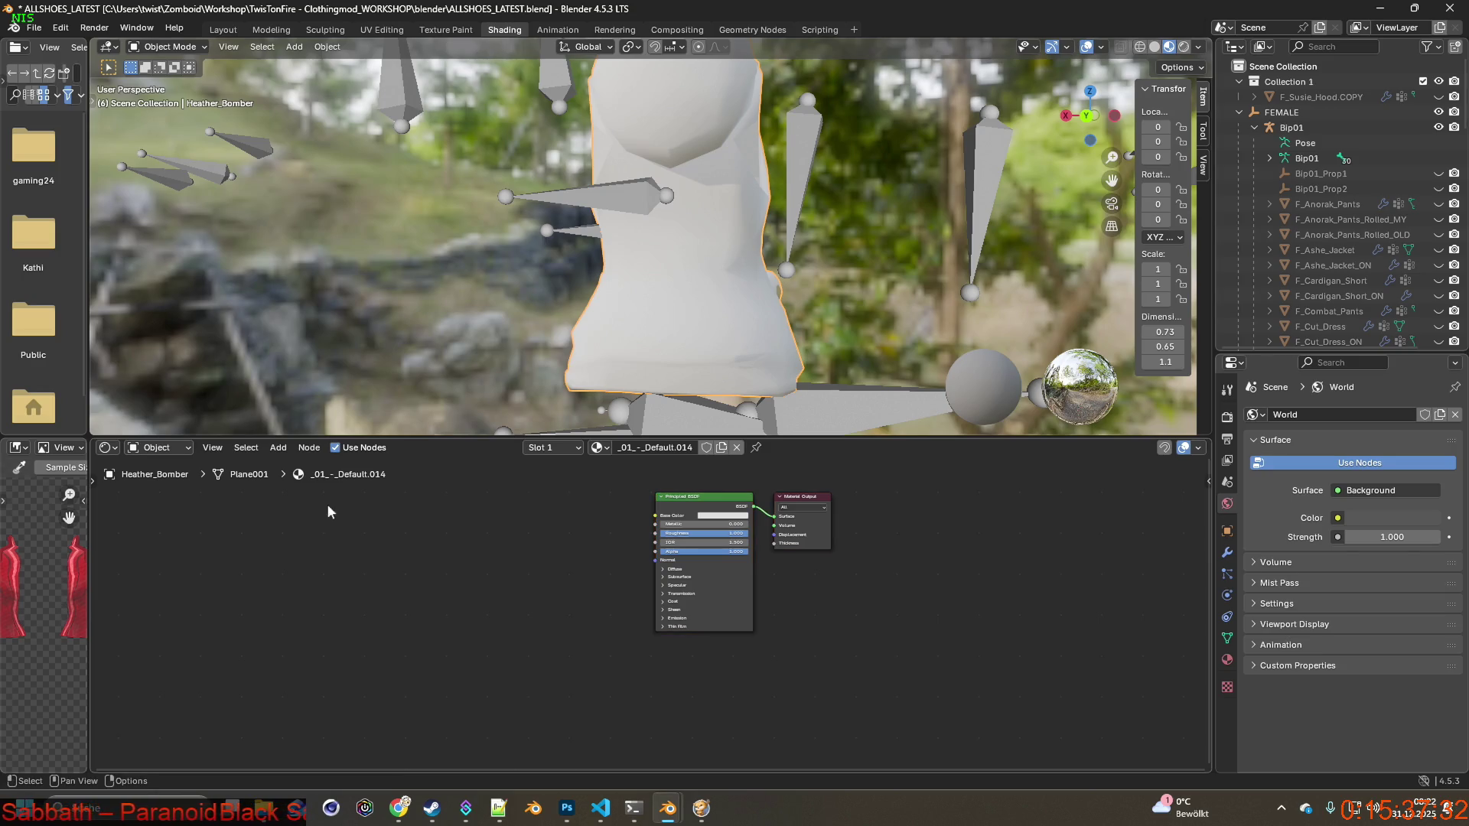
pyautogui.click(277, 449)
pyautogui.moveTo(313, 547)
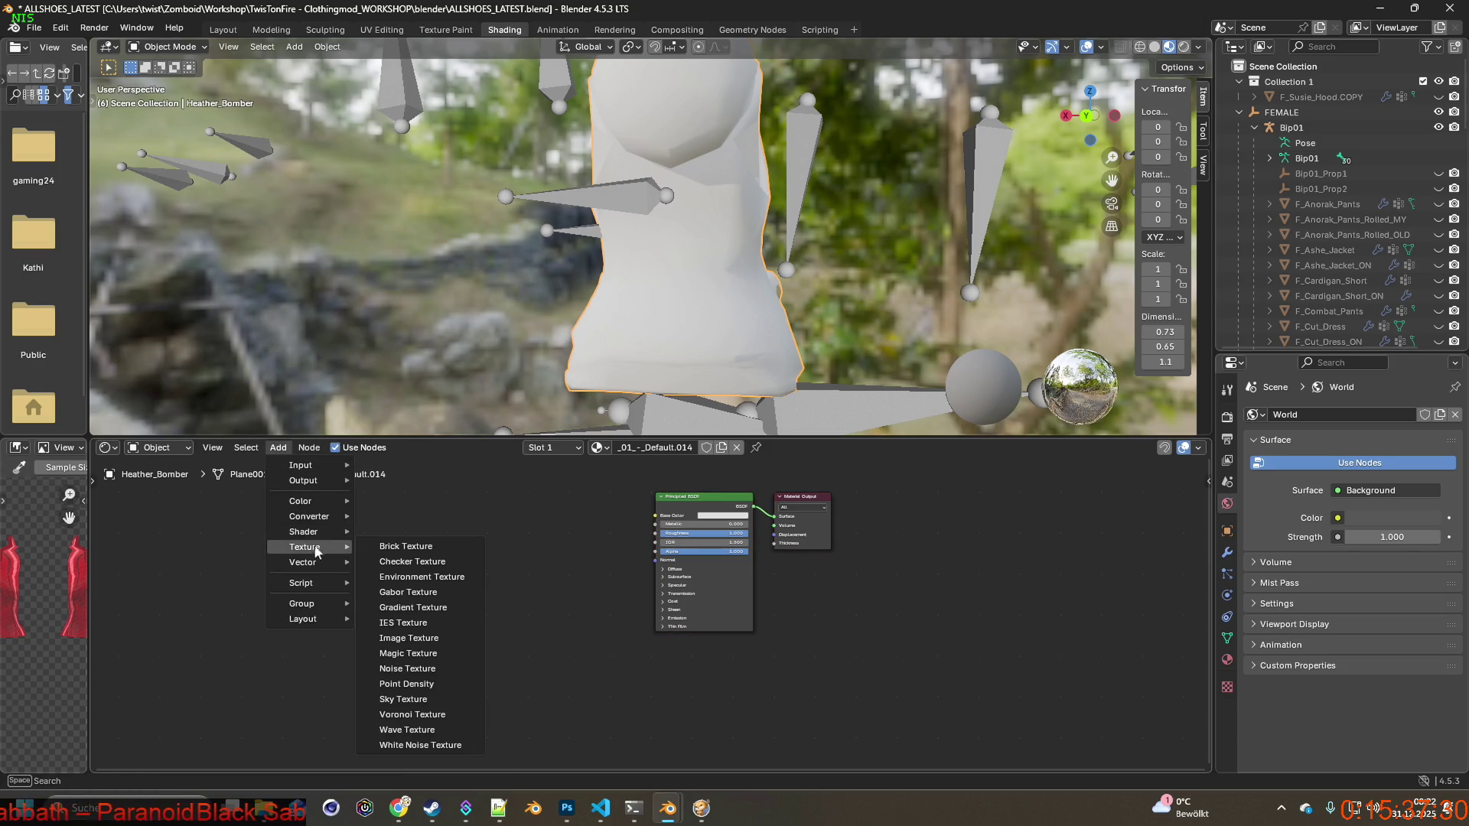
pyautogui.click(431, 643)
pyautogui.click(501, 539)
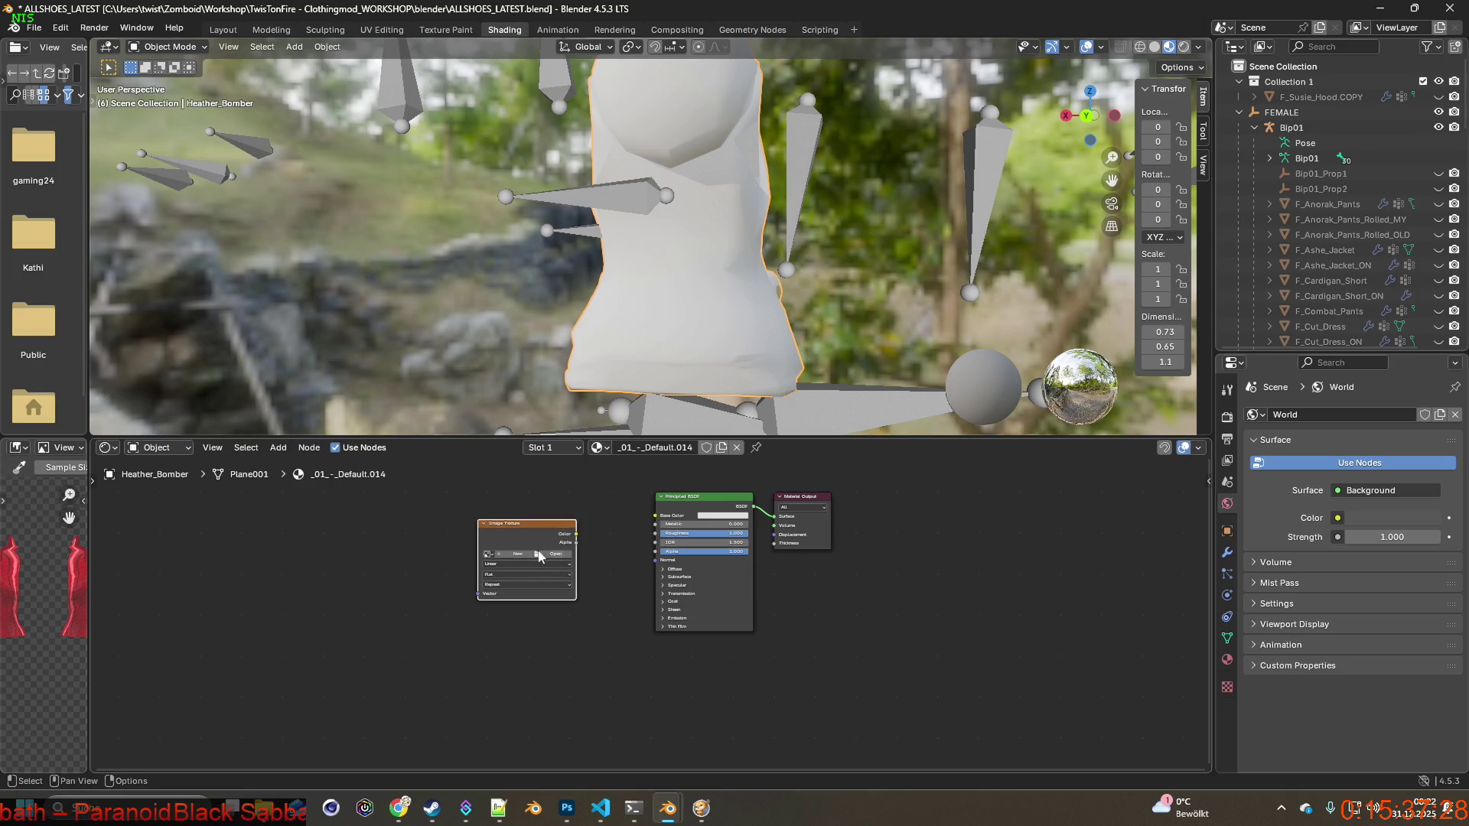
pyautogui.moveTo(575, 534); pyautogui.dragTo(656, 516)
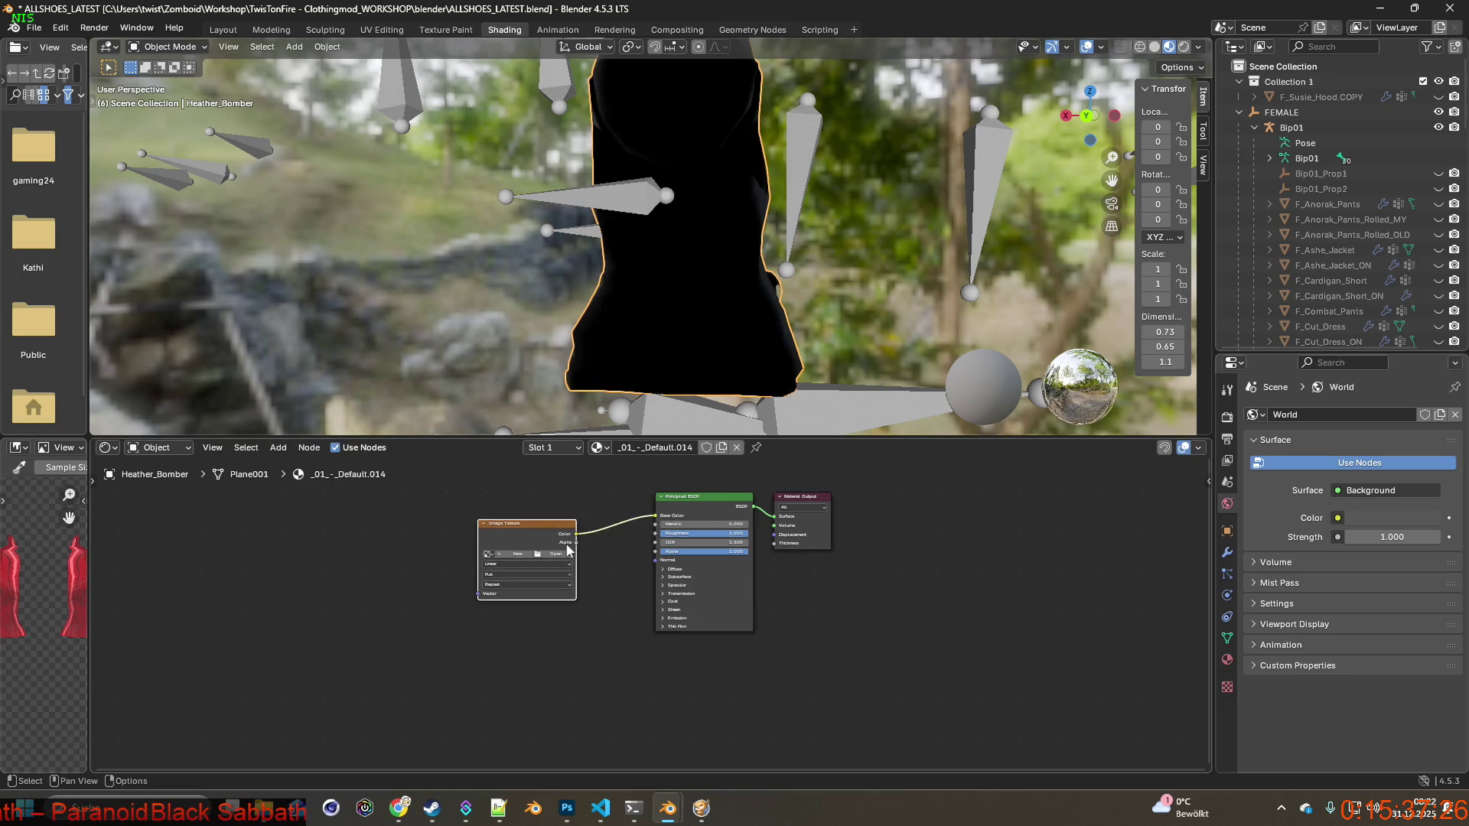
pyautogui.click(562, 554)
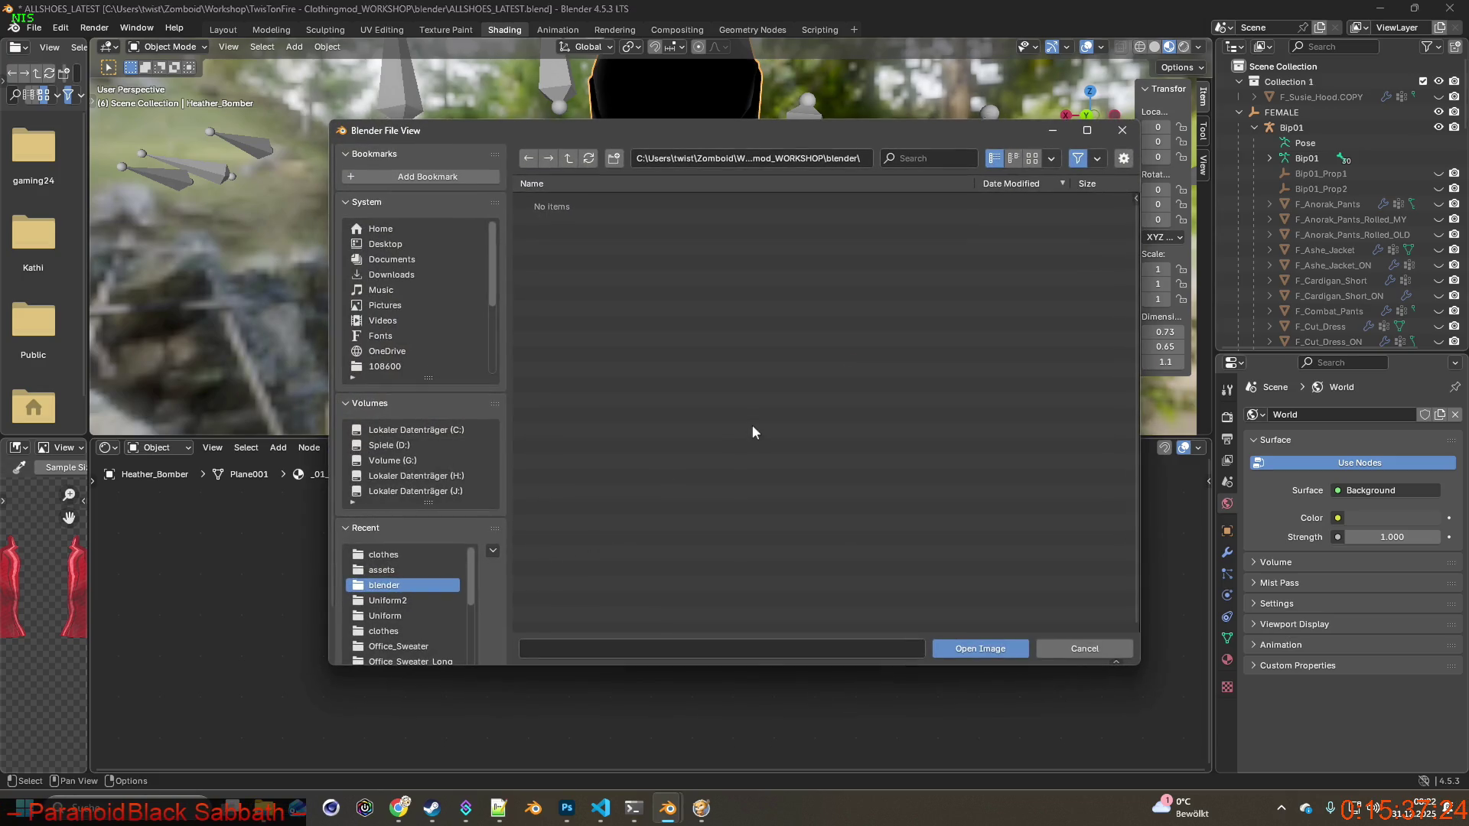
pyautogui.hotkey('alt', 'Tab')
pyautogui.hotkey('alt', 'Tab')
pyautogui.hotkey('alt', 'Tab')
pyautogui.hotkey('alt', 'Tab')
pyautogui.hotkey('alt', 'Tab')
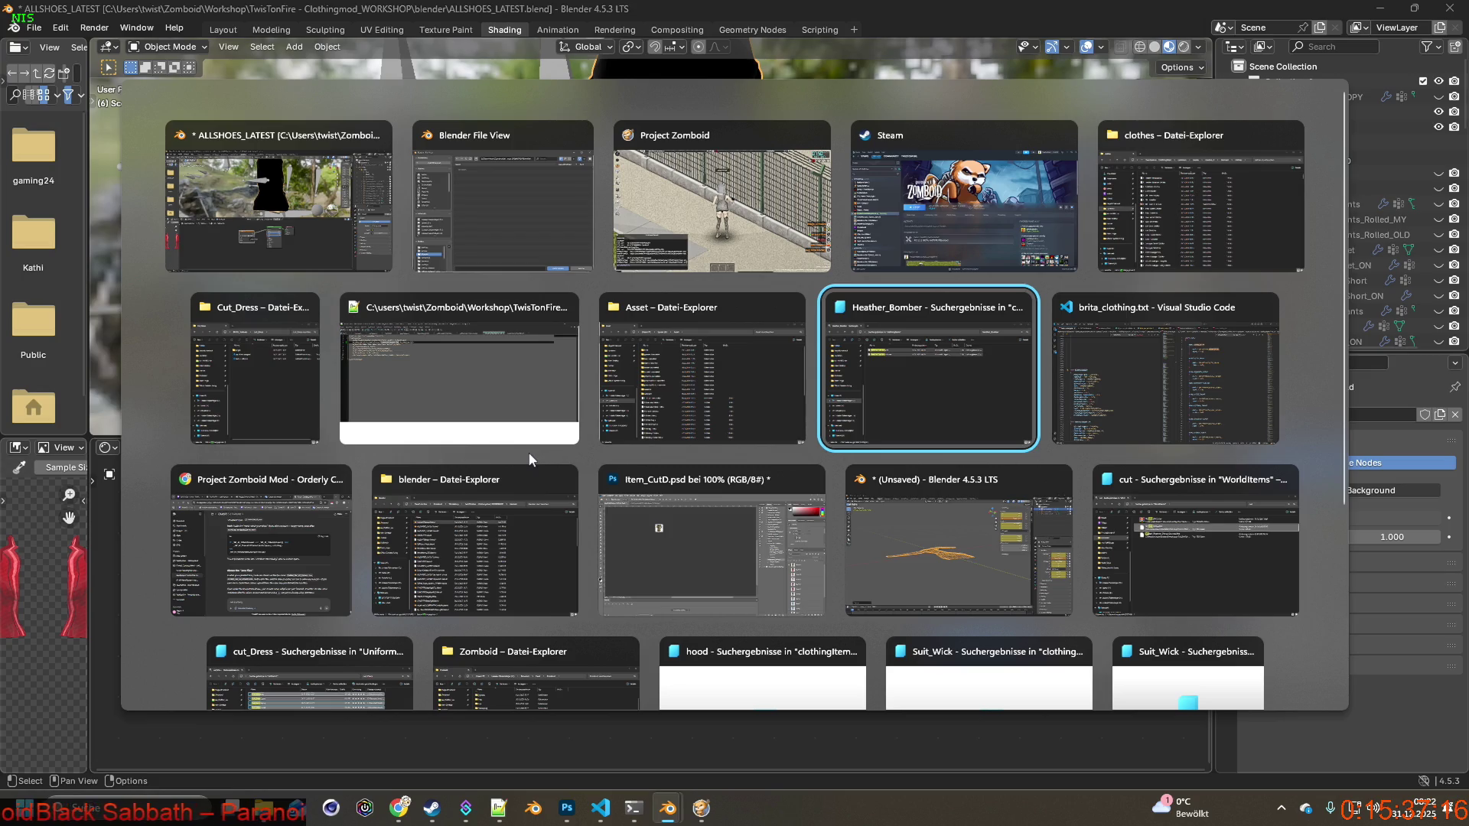
# Check the texture path clothes\Uniform\Heather_Bomber on line 10 of Heather_Bomber.xml in Notepad++.
pyautogui.scroll(-3, 819, 544)
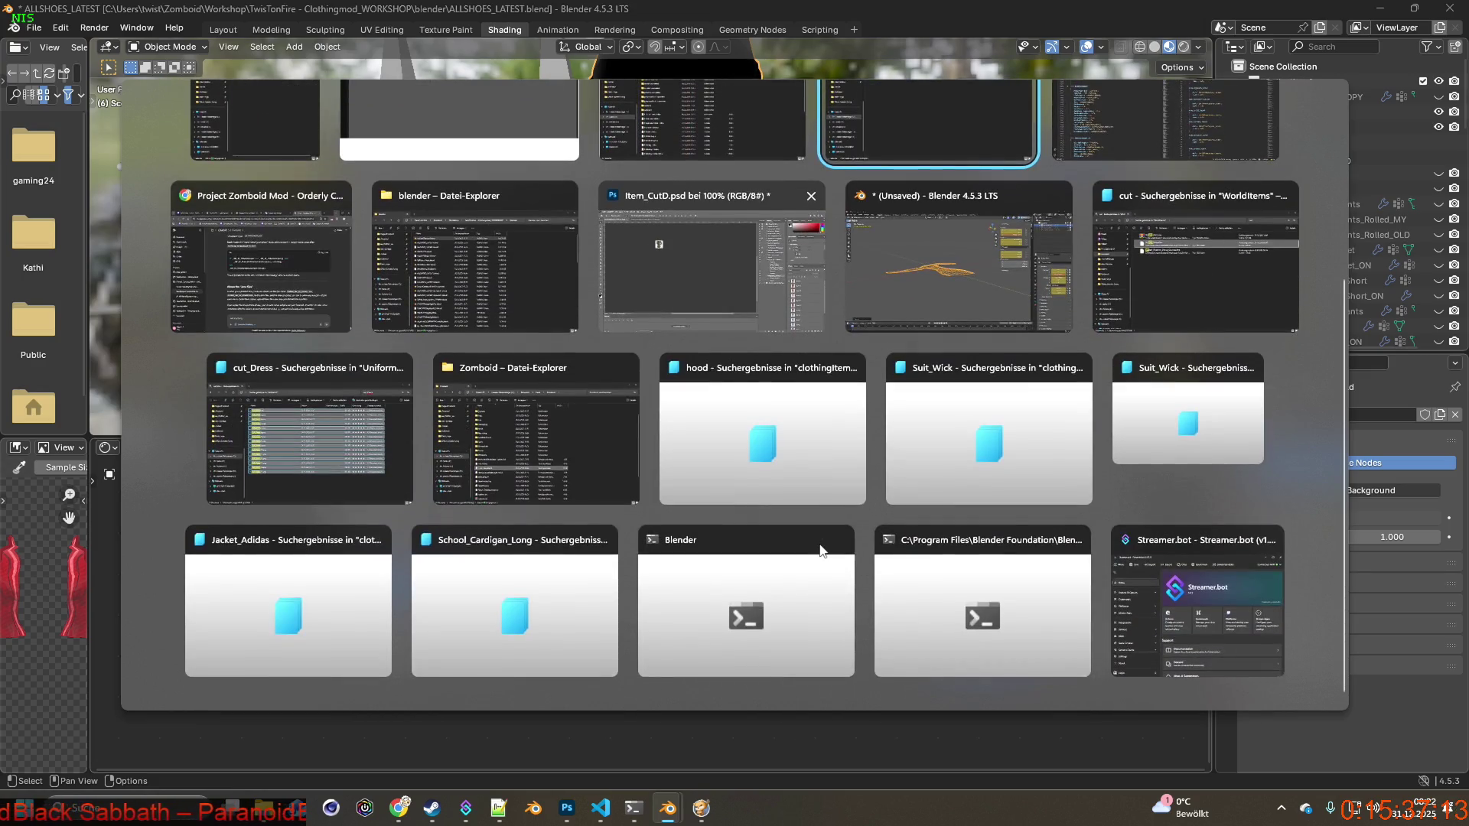
pyautogui.scroll(3, 819, 543)
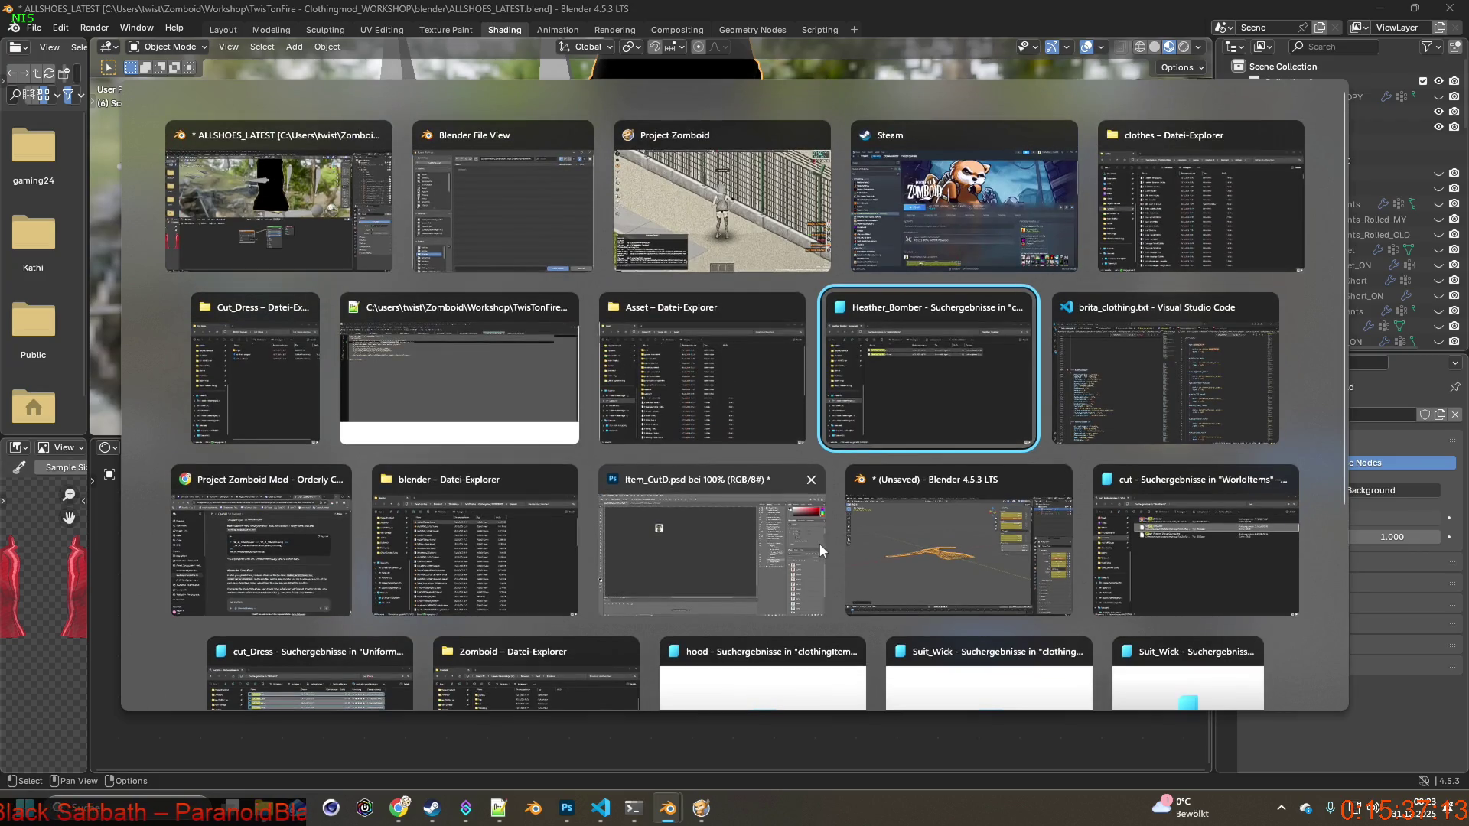
pyautogui.press('Return')
pyautogui.press('Return')
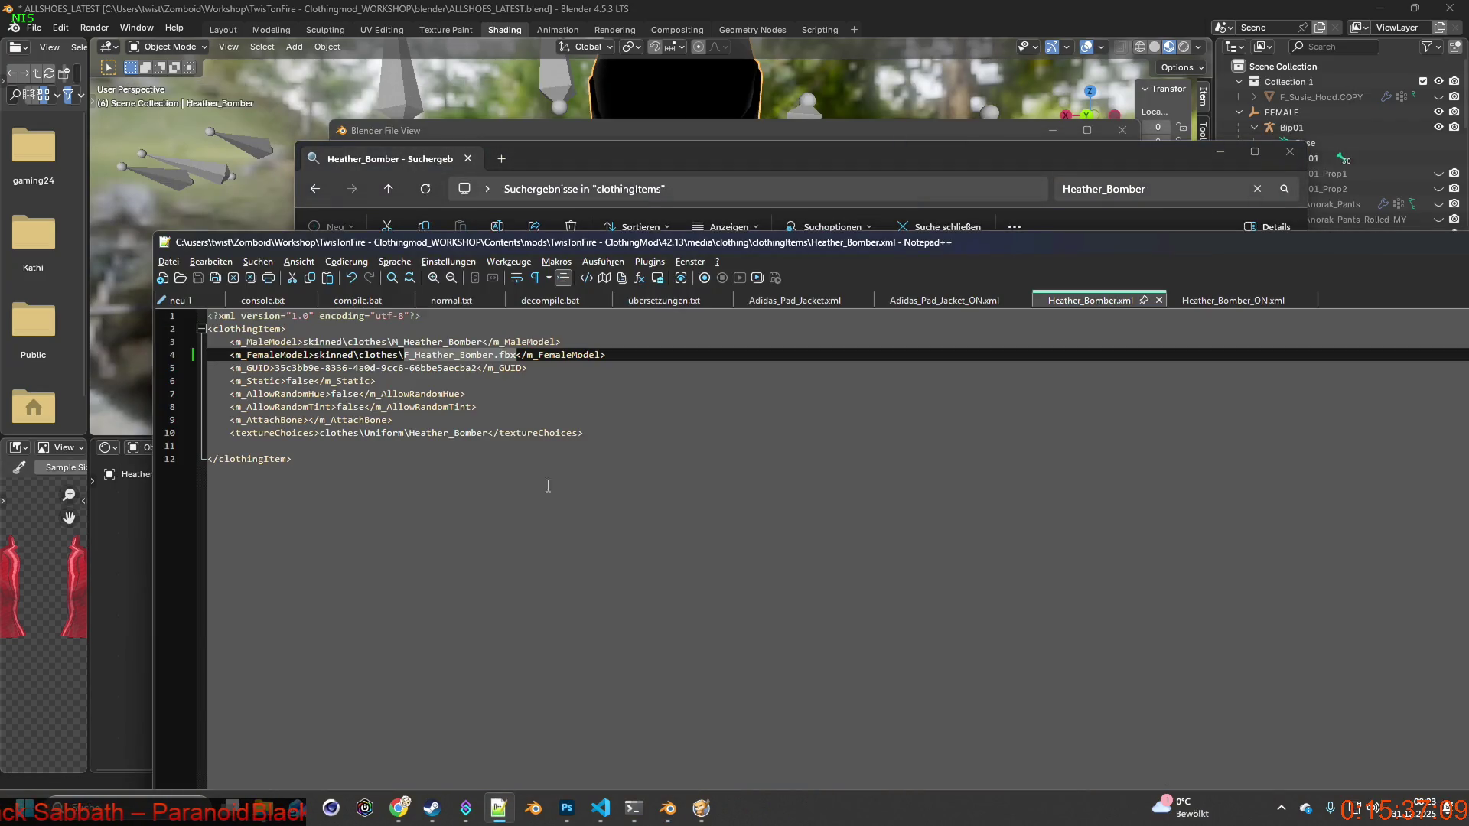
pyautogui.moveTo(409, 433); pyautogui.dragTo(487, 433)
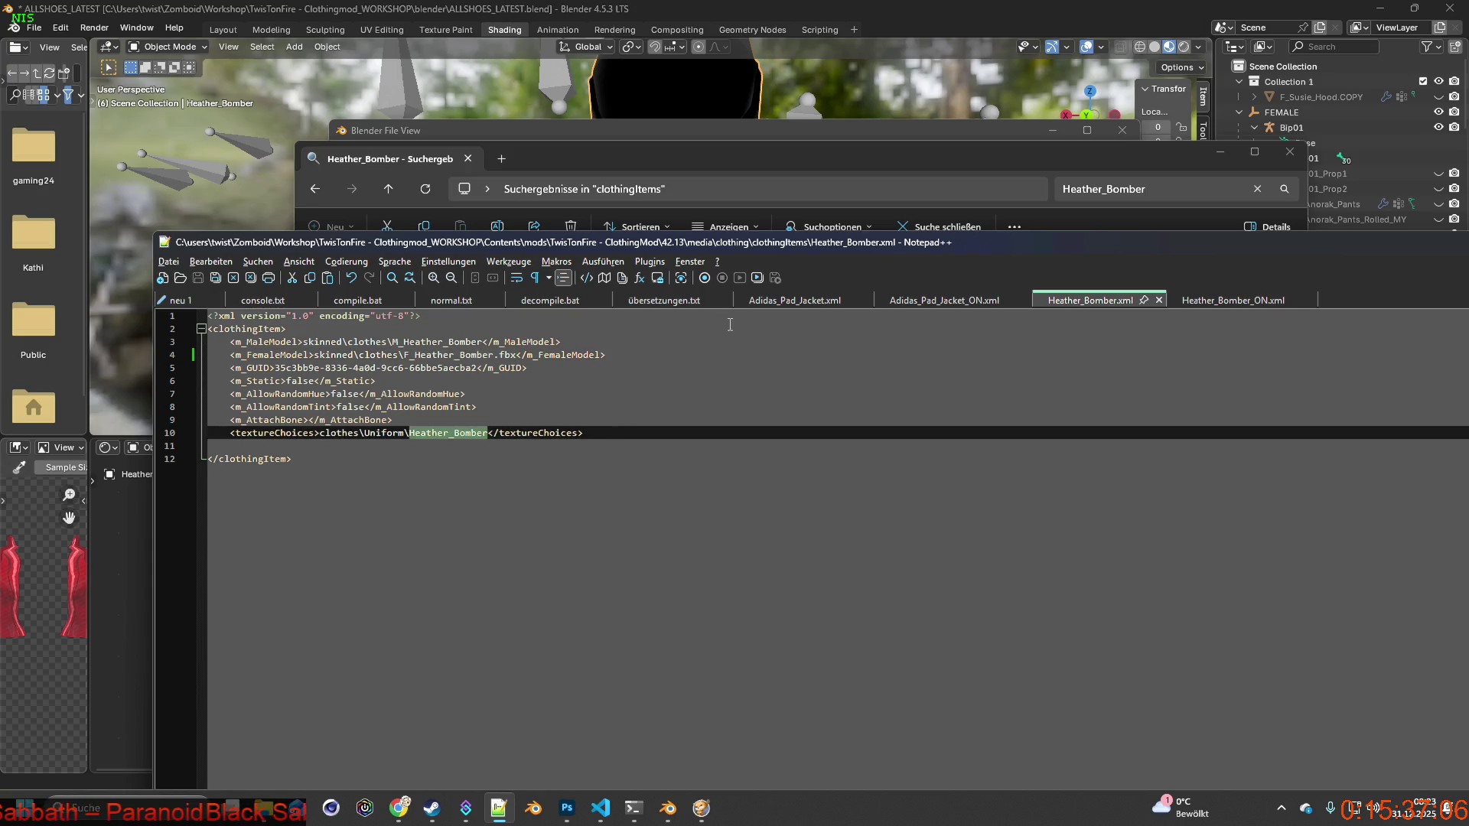
pyautogui.click(796, 165)
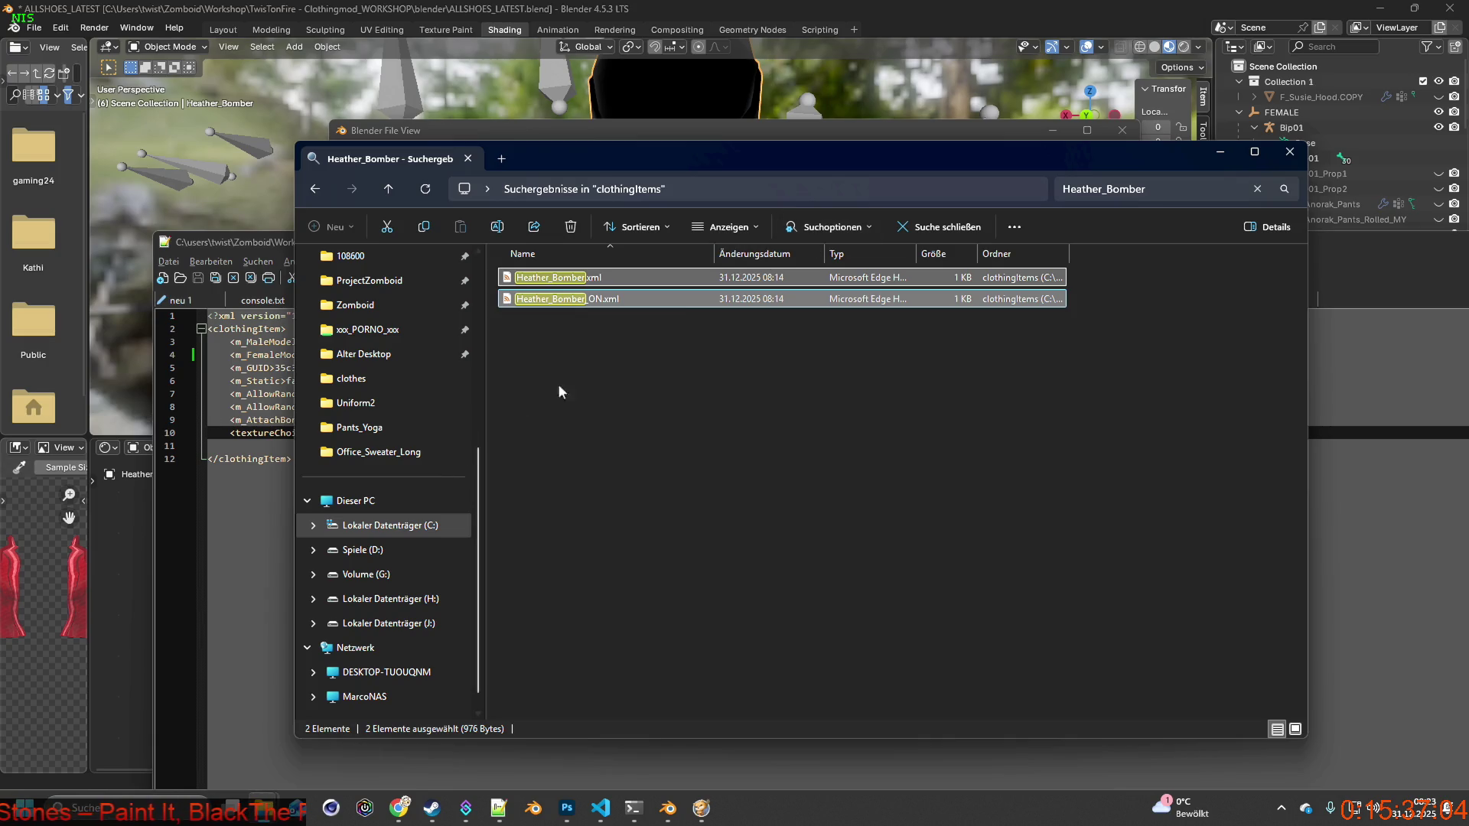
pyautogui.click(823, 131)
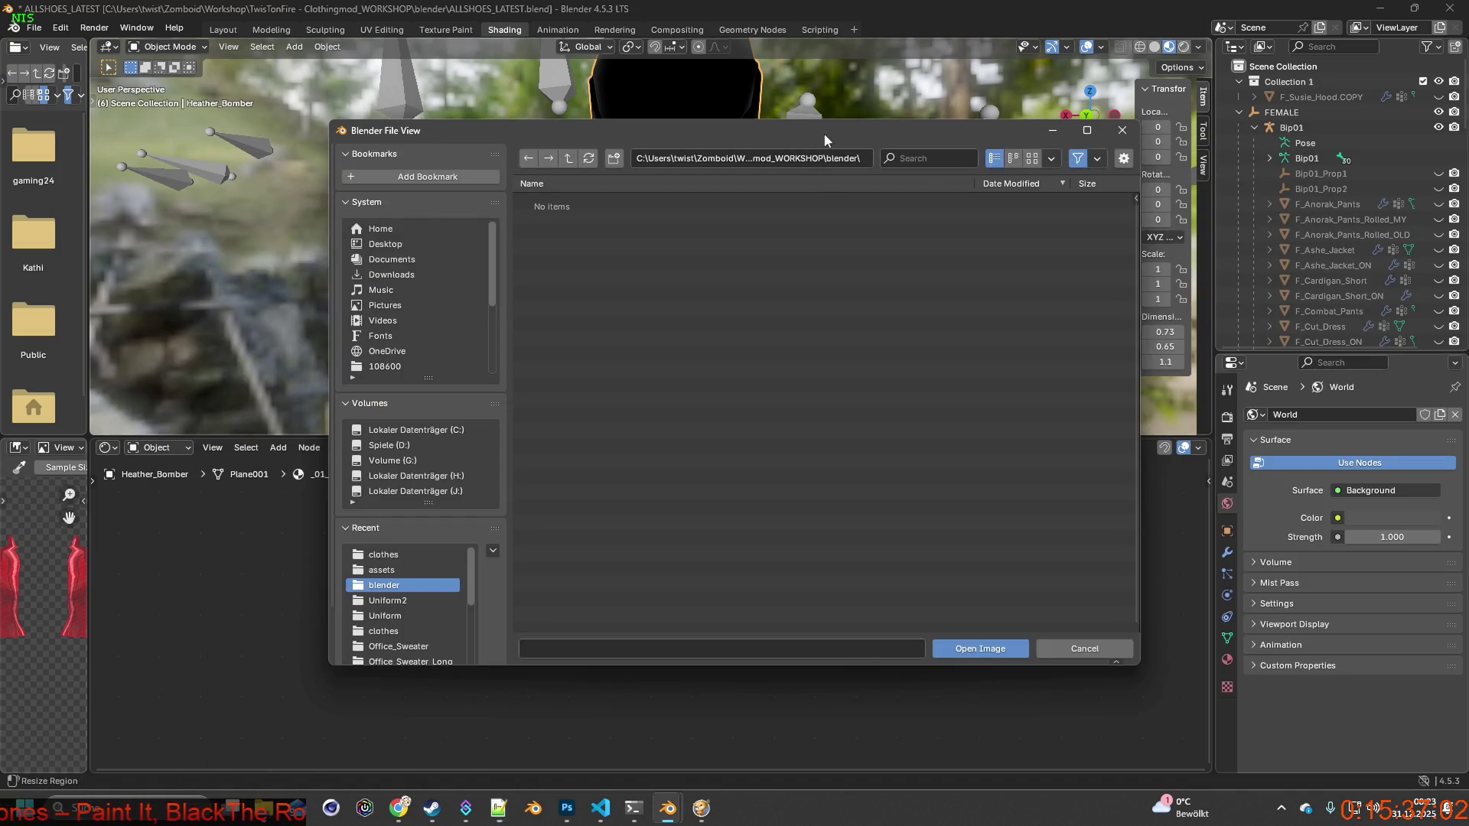
# Pick Heather_Bomber.png from the clothes\Uniform textures folder in Blender's image browser.
pyautogui.click(382, 554)
pyautogui.scroll(-1, 402, 573)
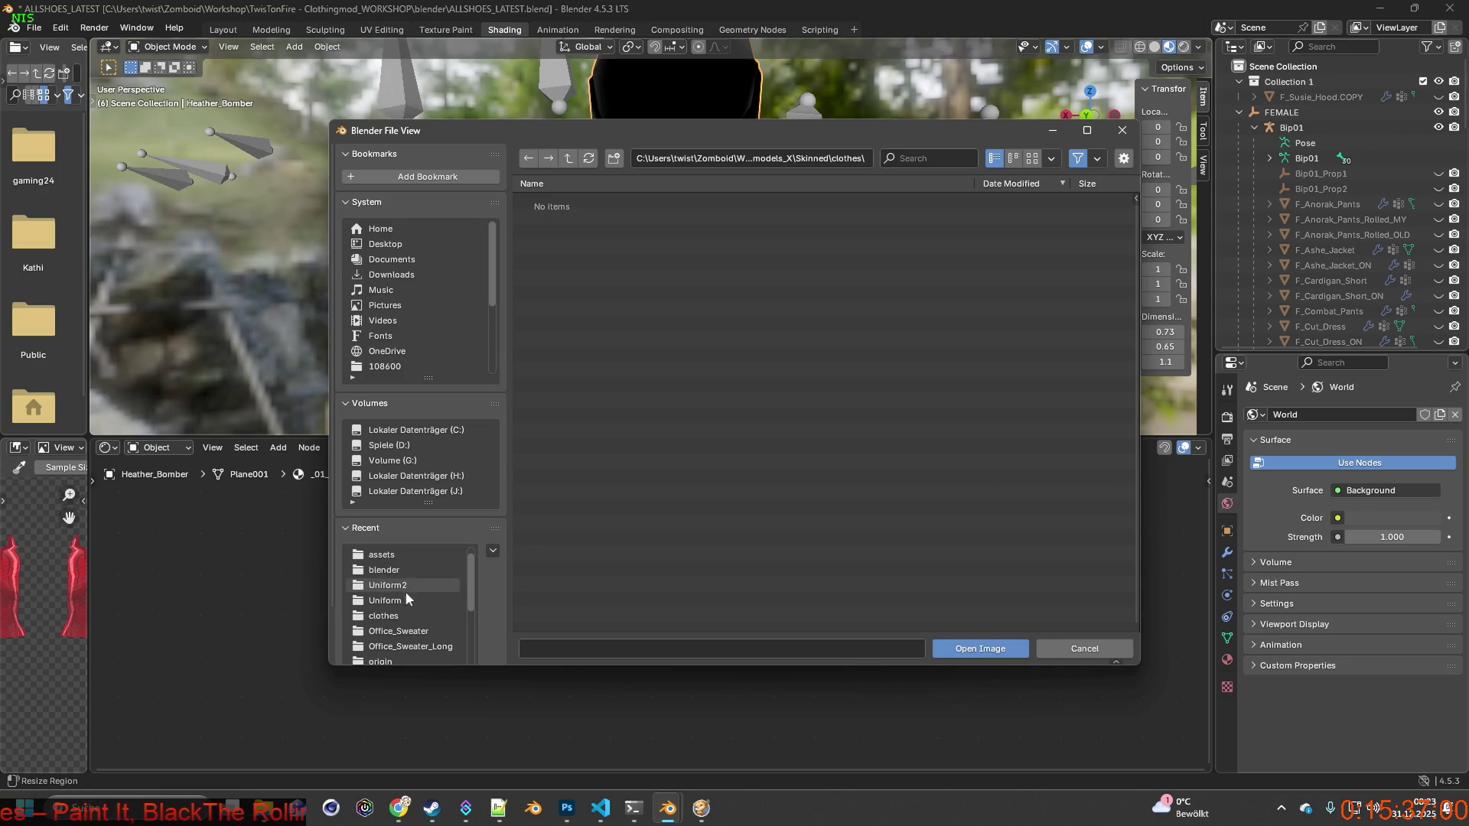
pyautogui.click(405, 616)
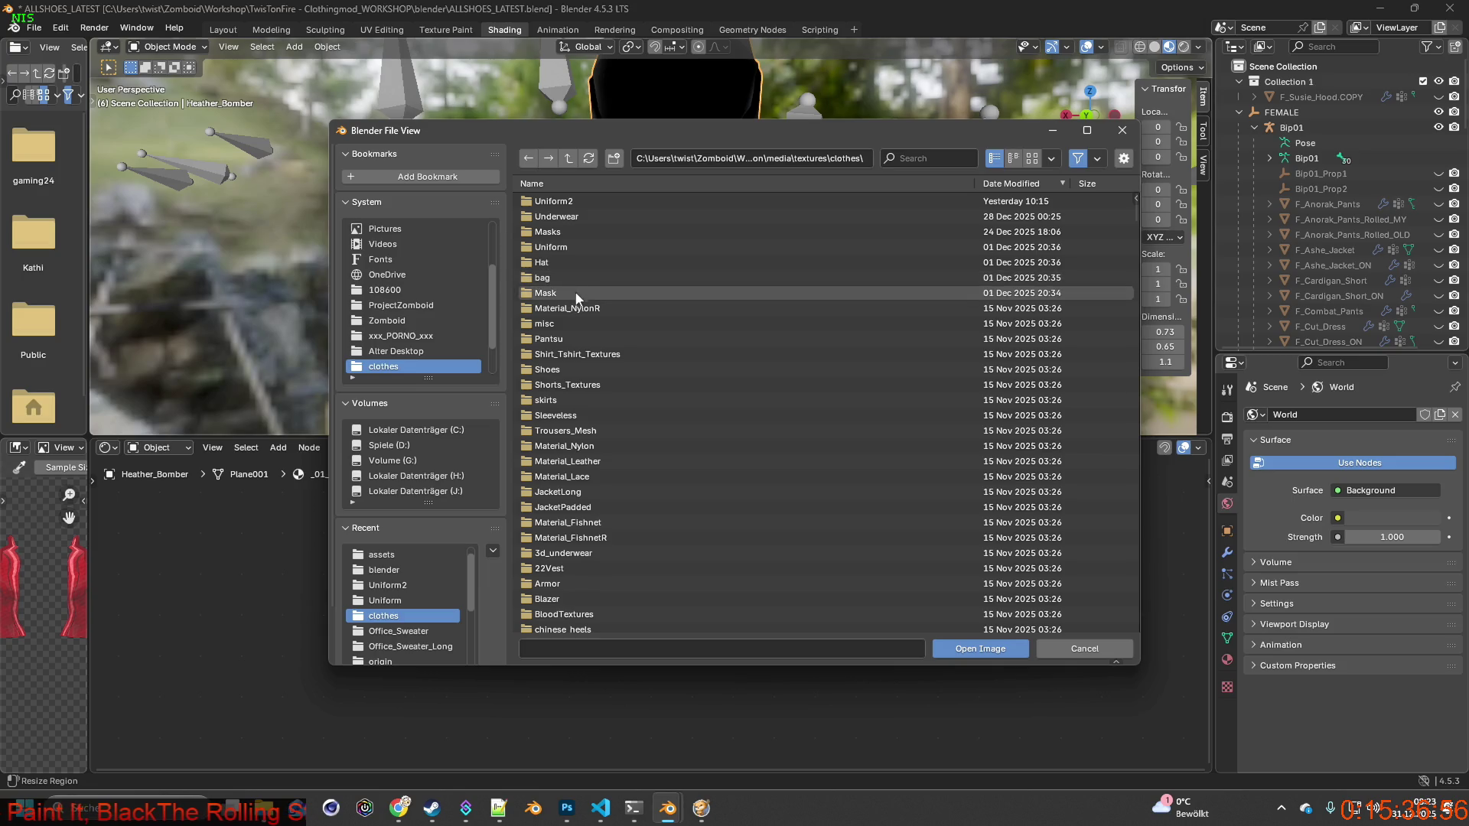
pyautogui.click(570, 247)
pyautogui.write('Heather_Bomber')
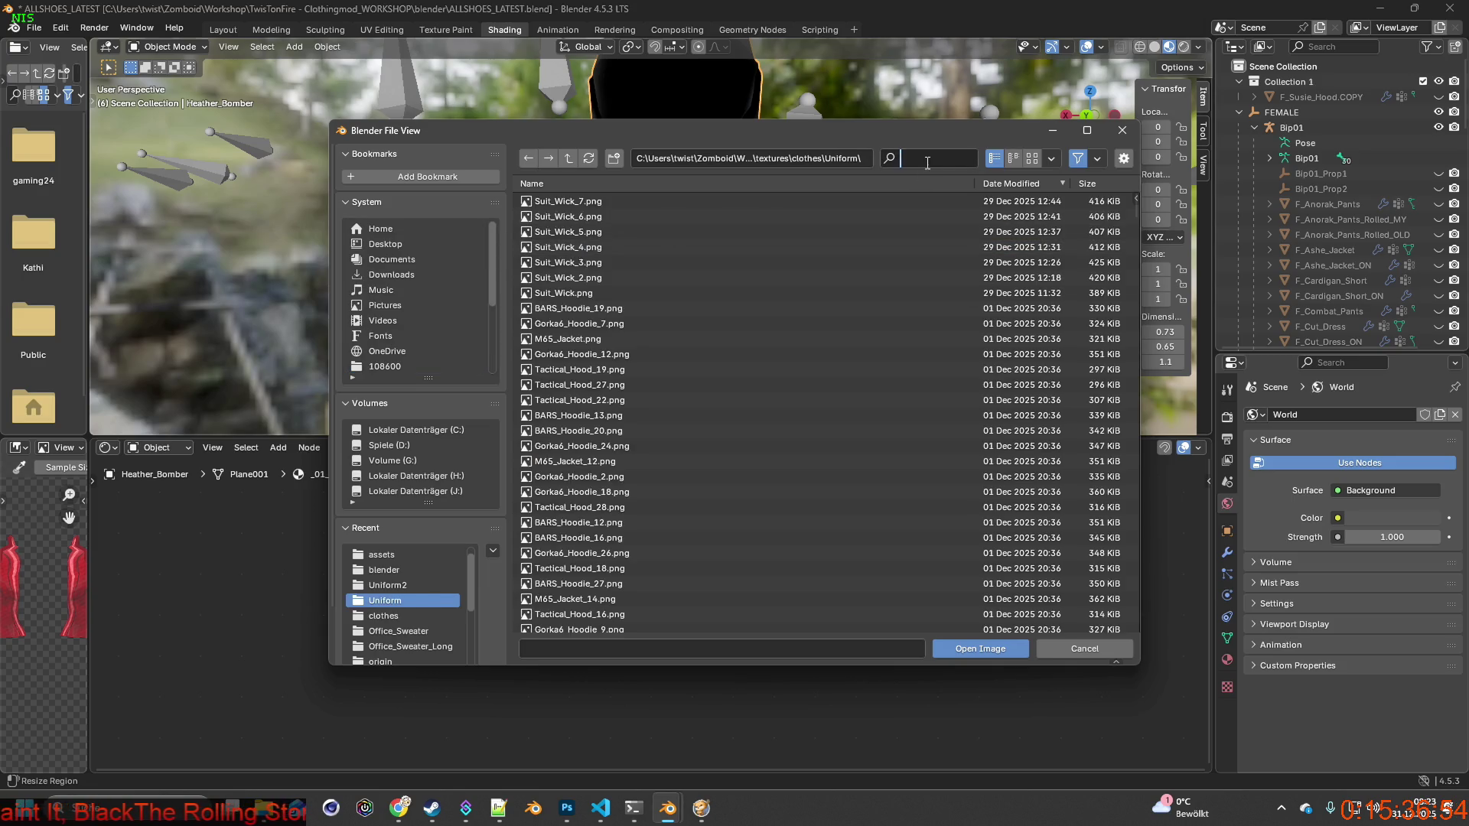
pyautogui.click(585, 201)
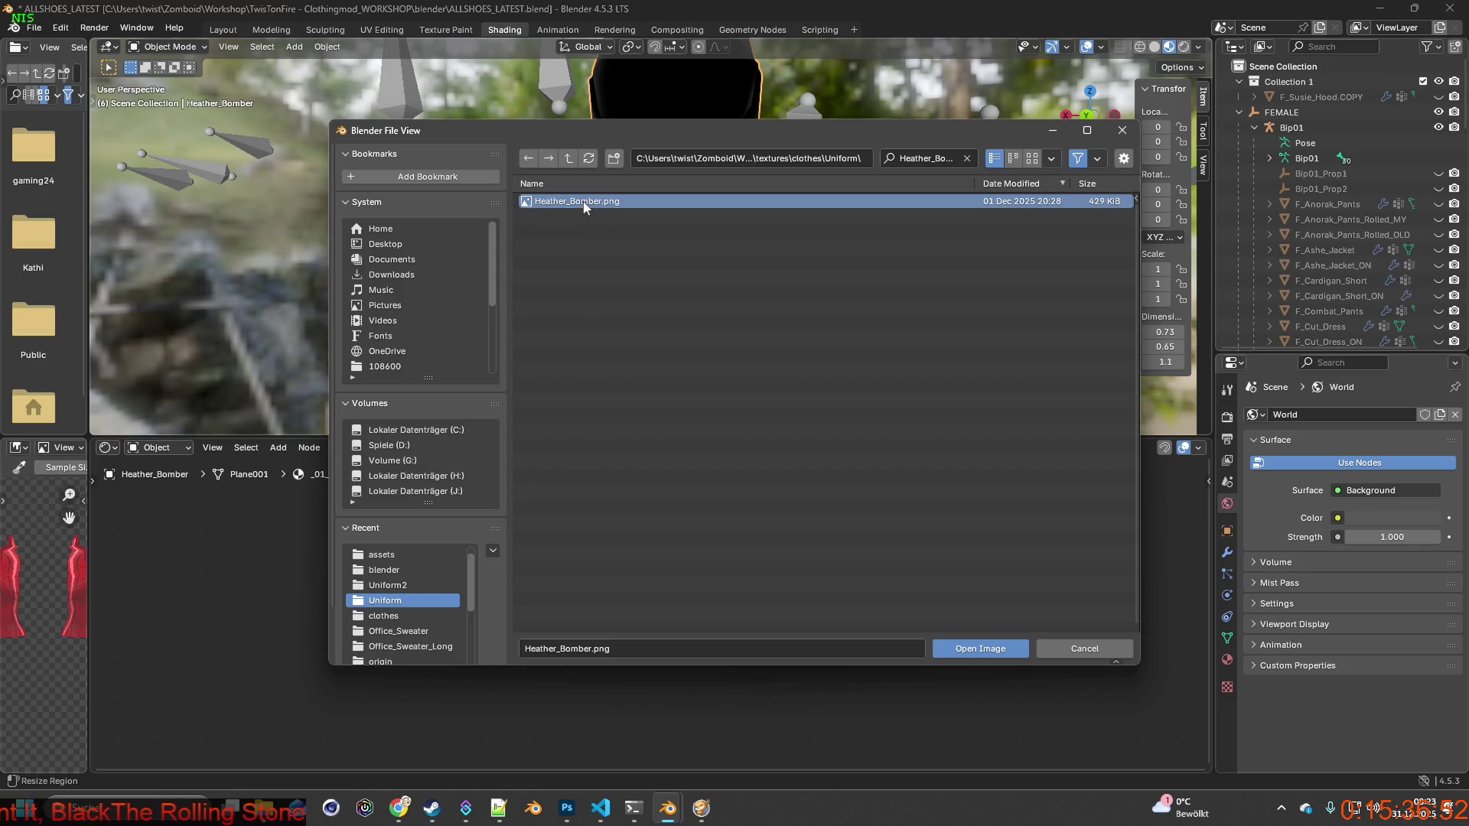
# Bring File Explorer forward and go to the mod's media\textures folder.
pyautogui.moveTo(668, 808)
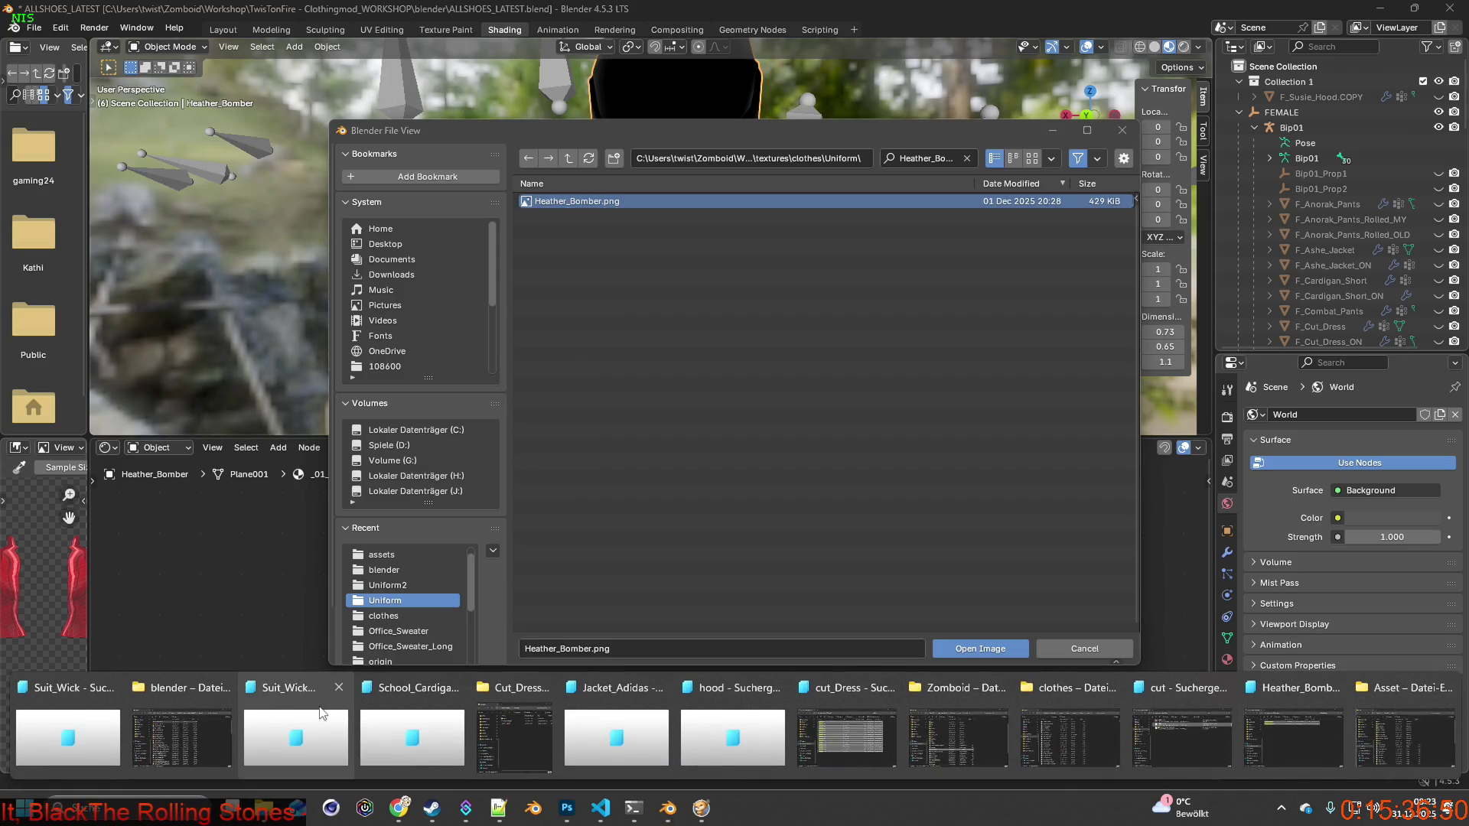
pyautogui.click(1077, 684)
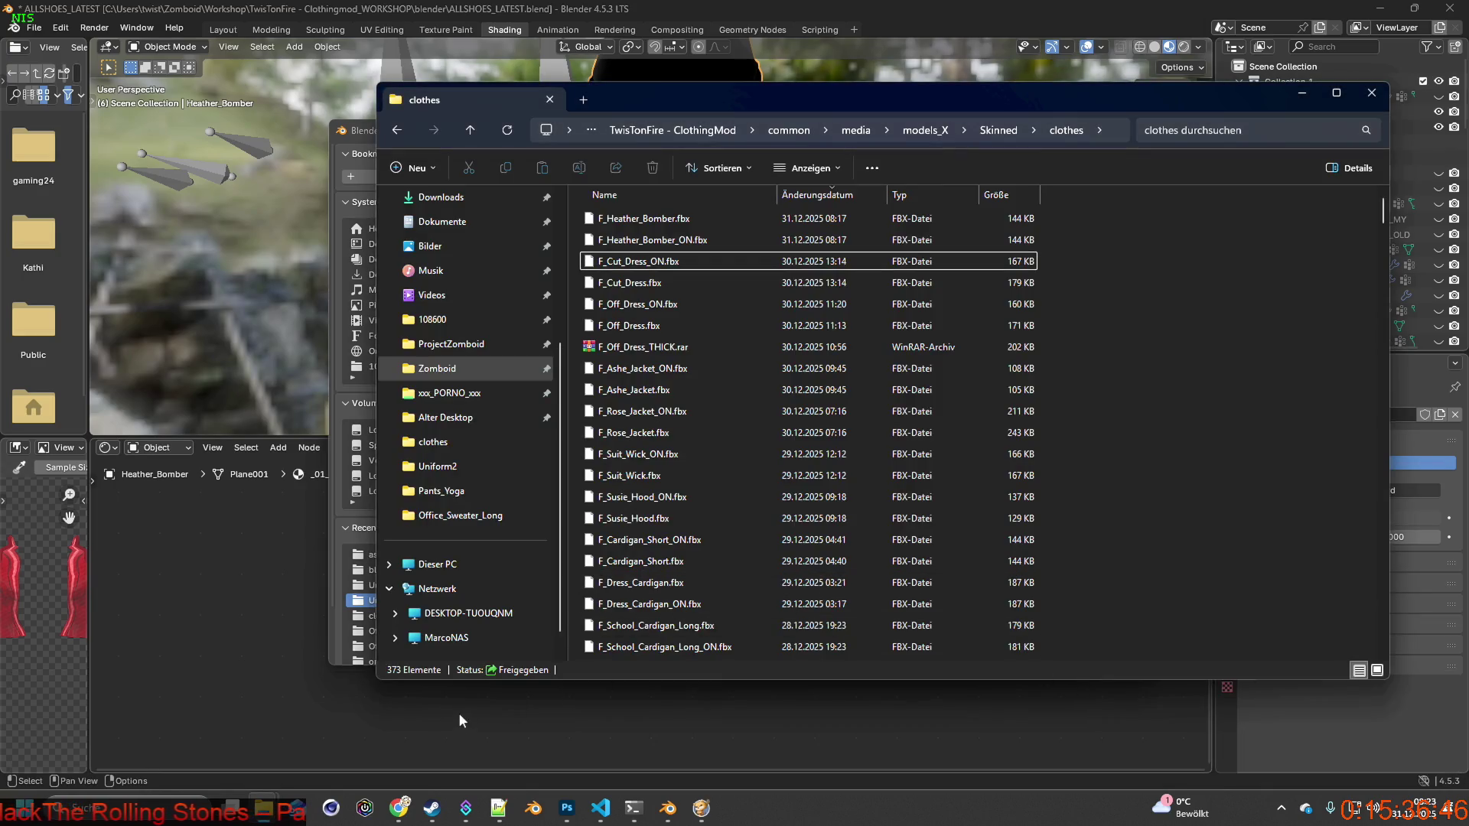
pyautogui.click(855, 130)
pyautogui.doubleClick(603, 238)
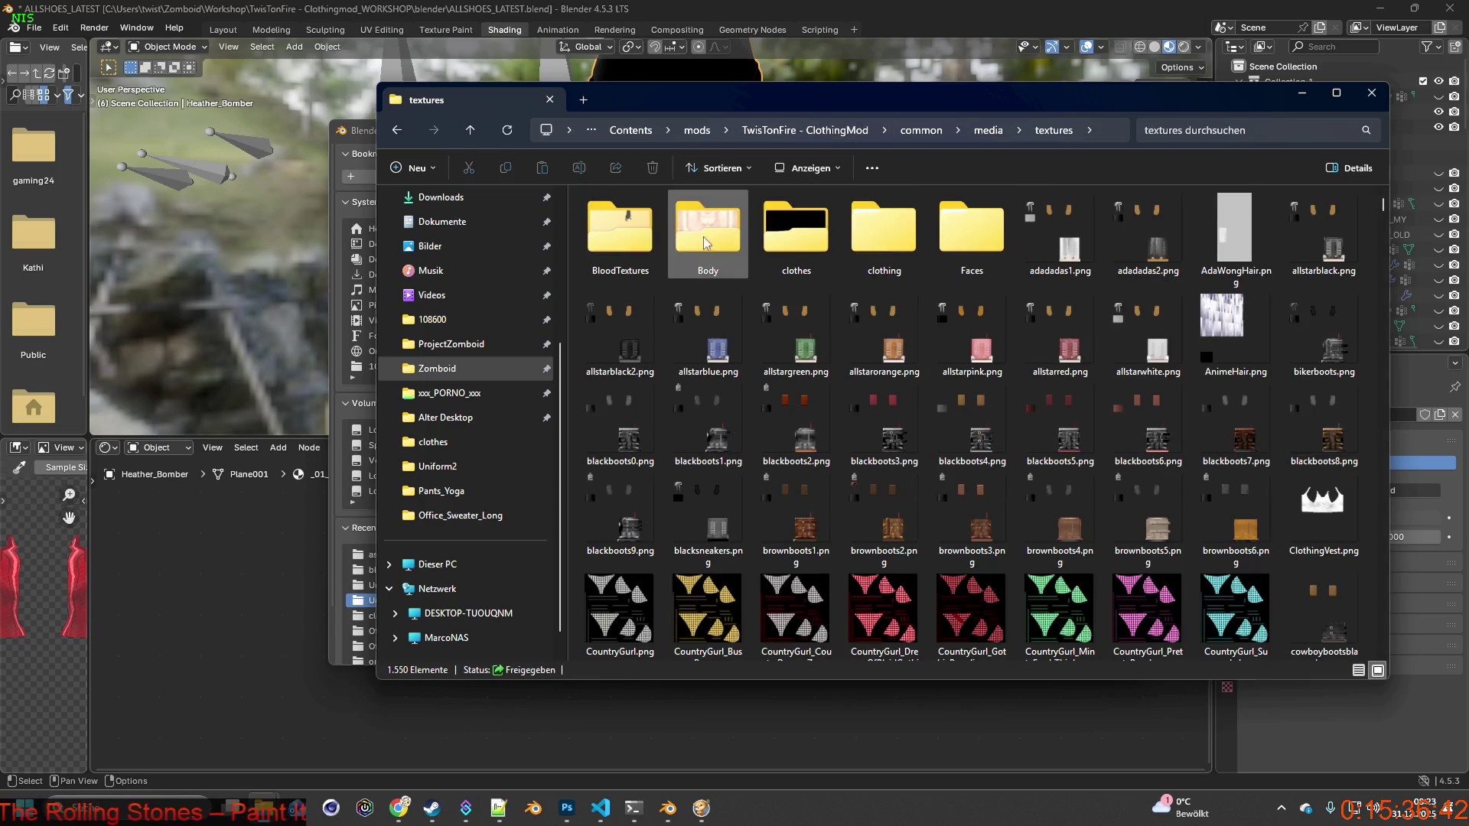
# Search clothes\Uniform in Explorer for Heather_Bomber, find the single 429 KB Heather_Bomber.png, and return to Blender.
pyautogui.doubleClick(792, 230)
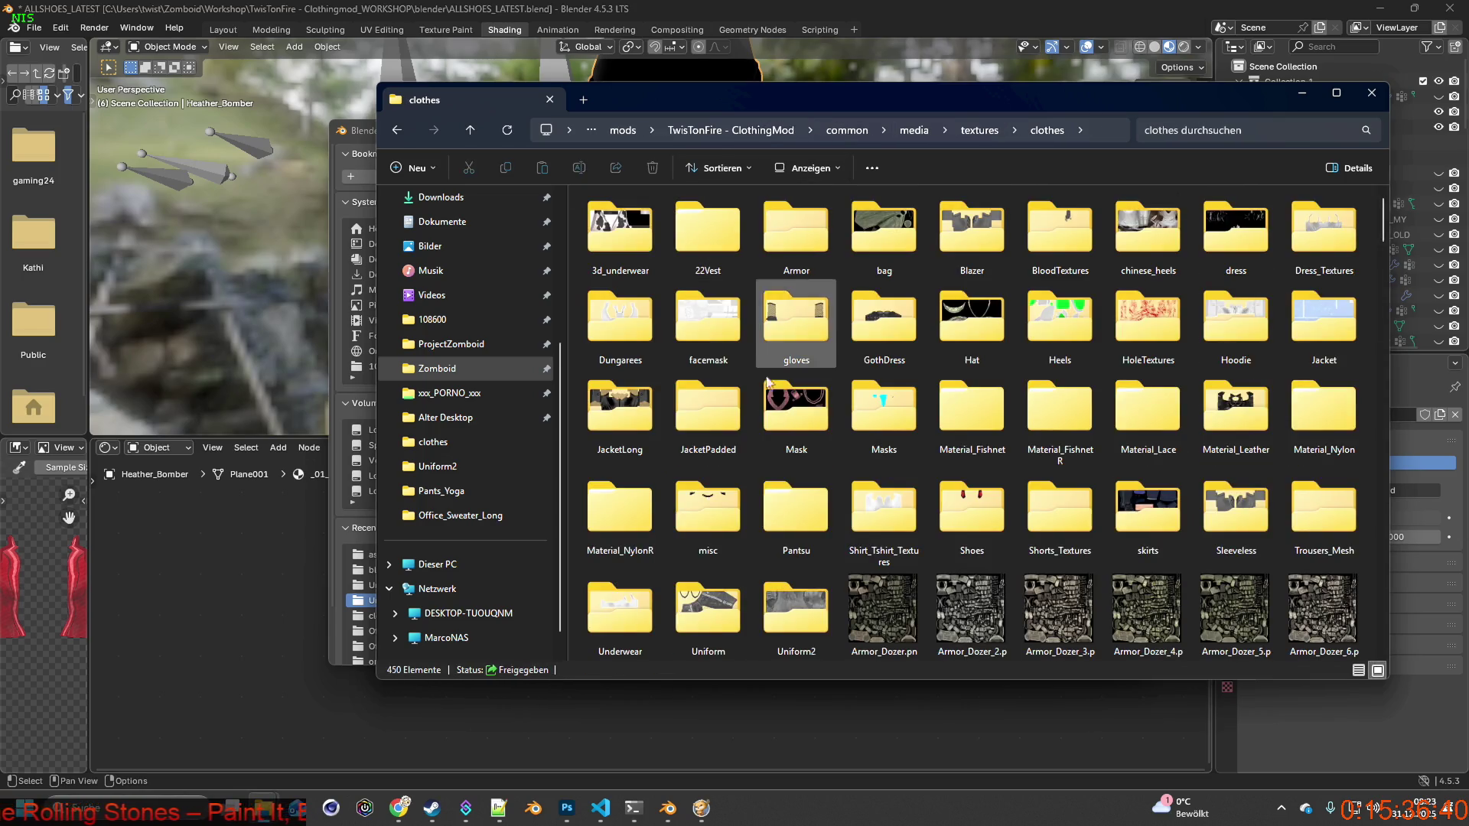
pyautogui.doubleClick(706, 604)
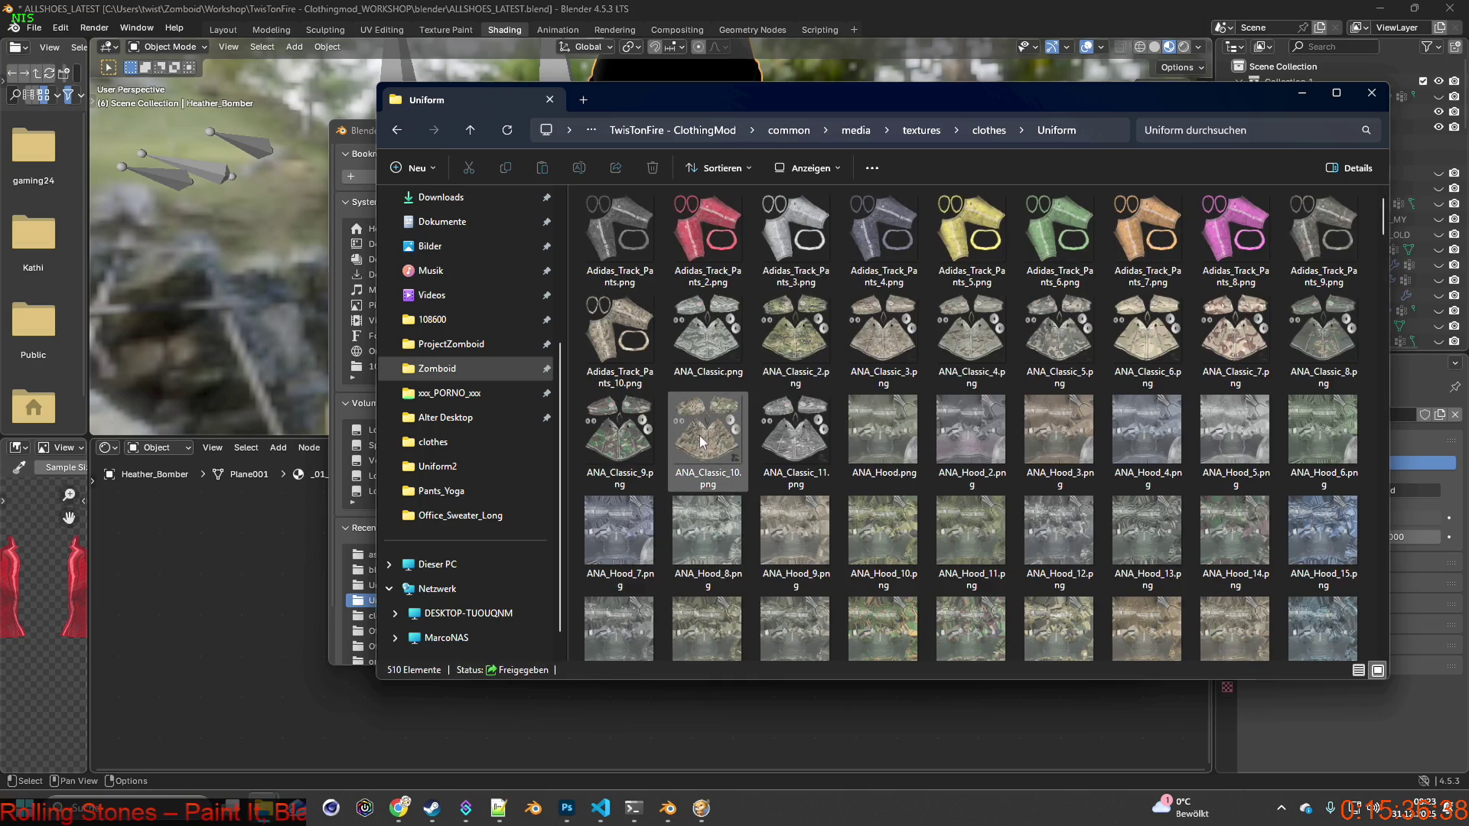
pyautogui.click(1209, 139)
pyautogui.write('Heather_Bomber')
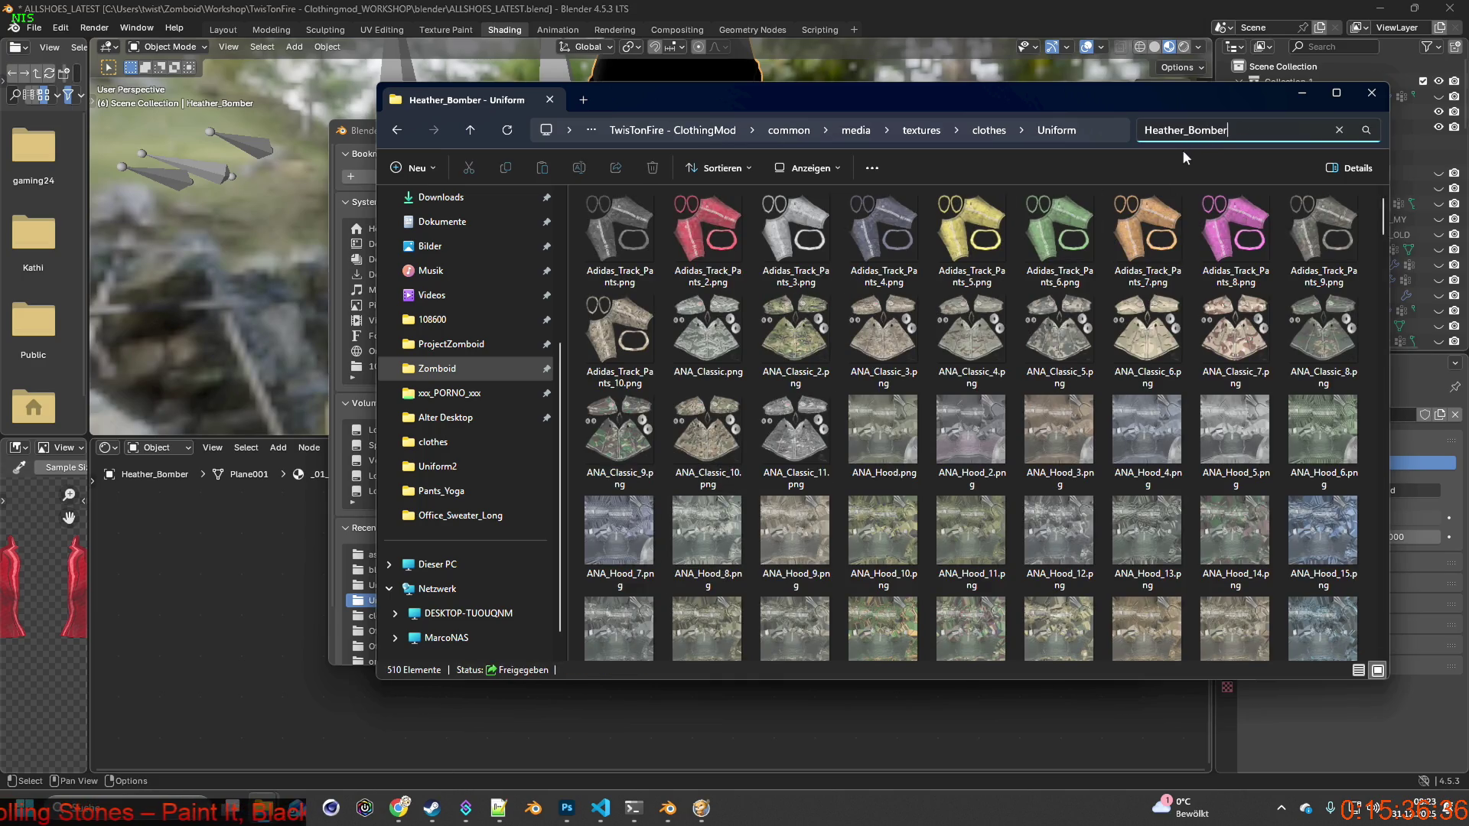
pyautogui.press('Return')
pyautogui.rightClick(647, 219)
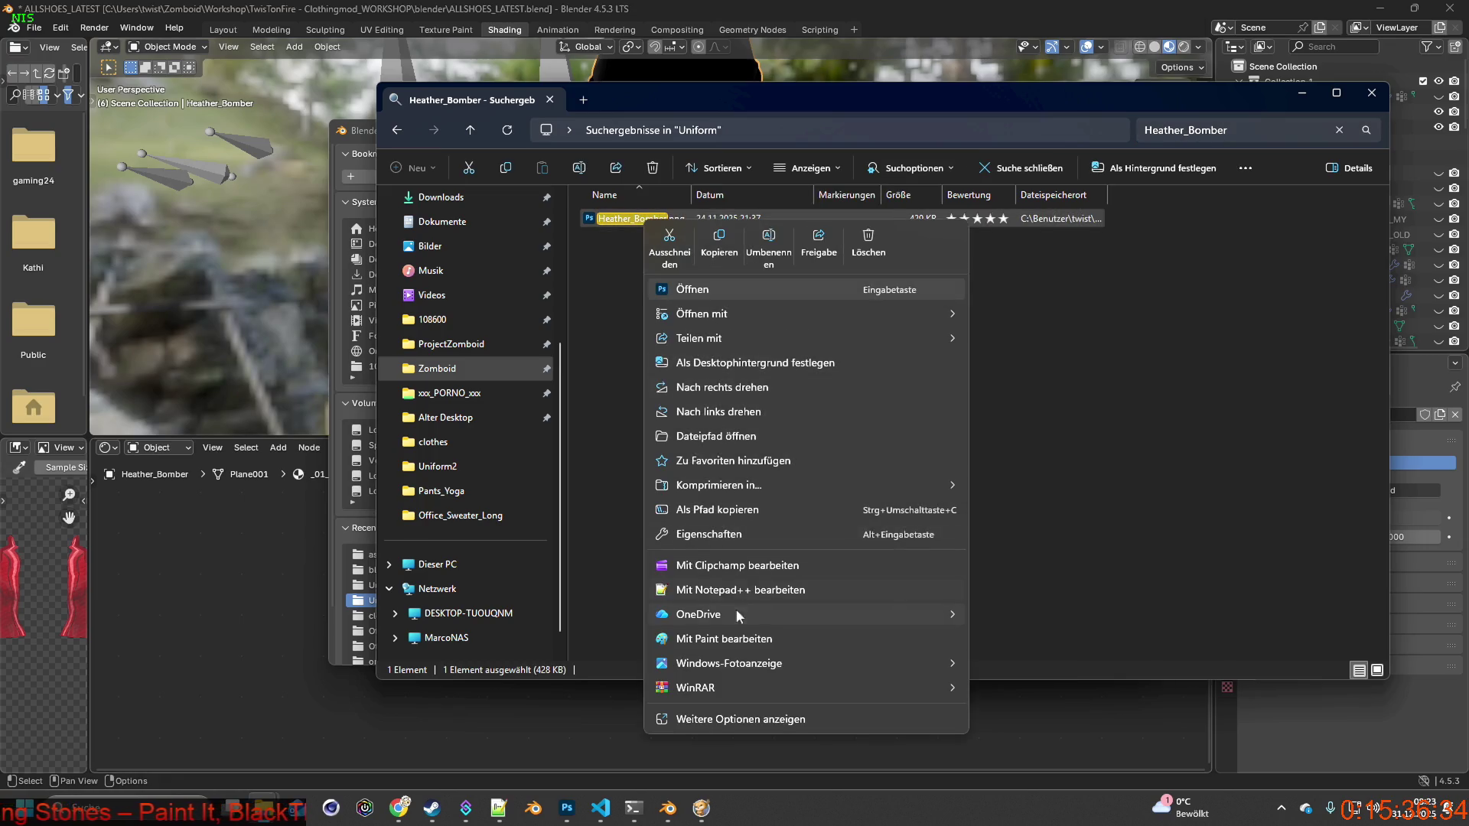
pyautogui.moveTo(810, 684)
pyautogui.click(1048, 715)
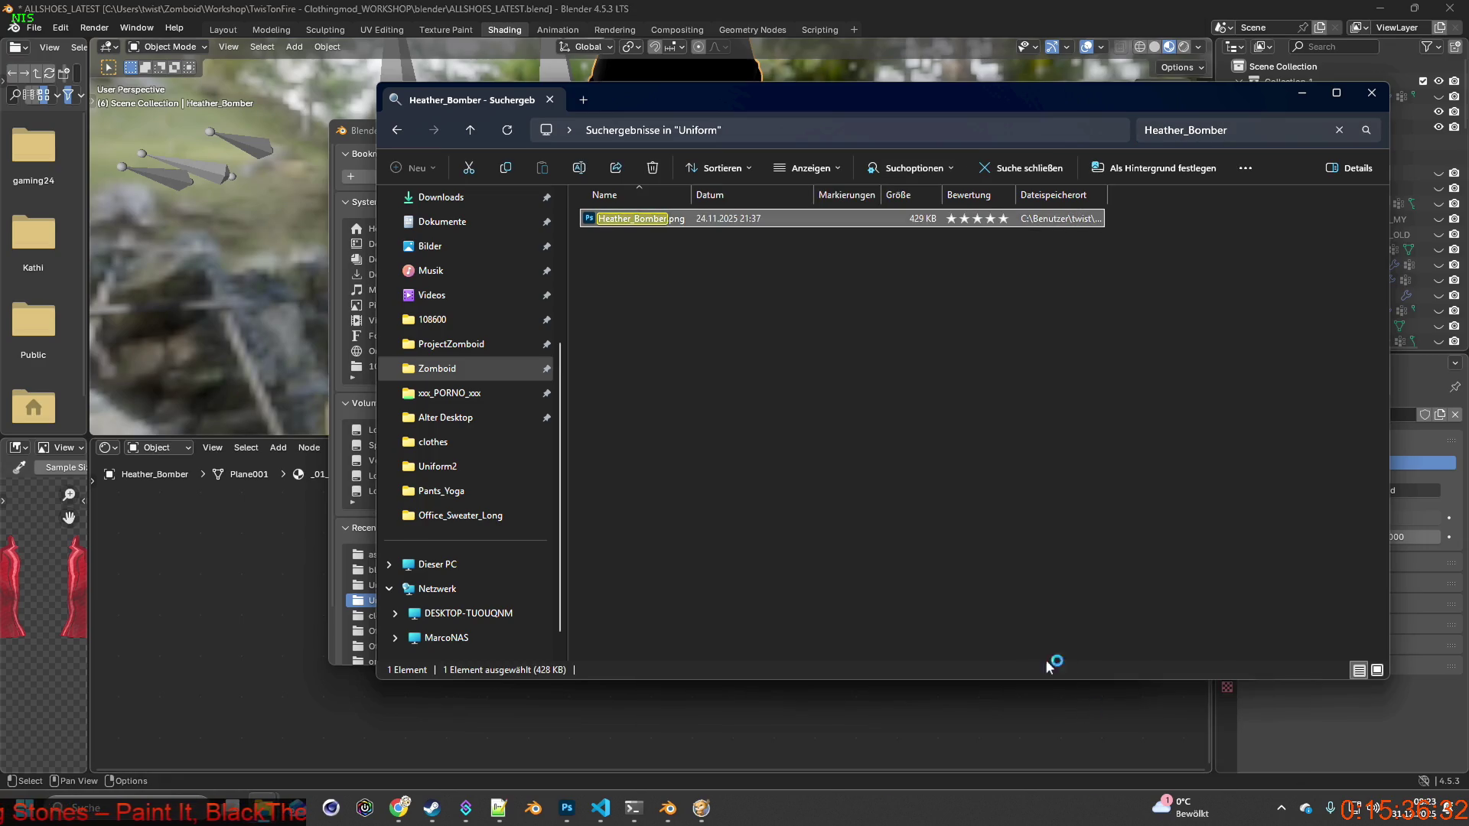
pyautogui.click(1302, 93)
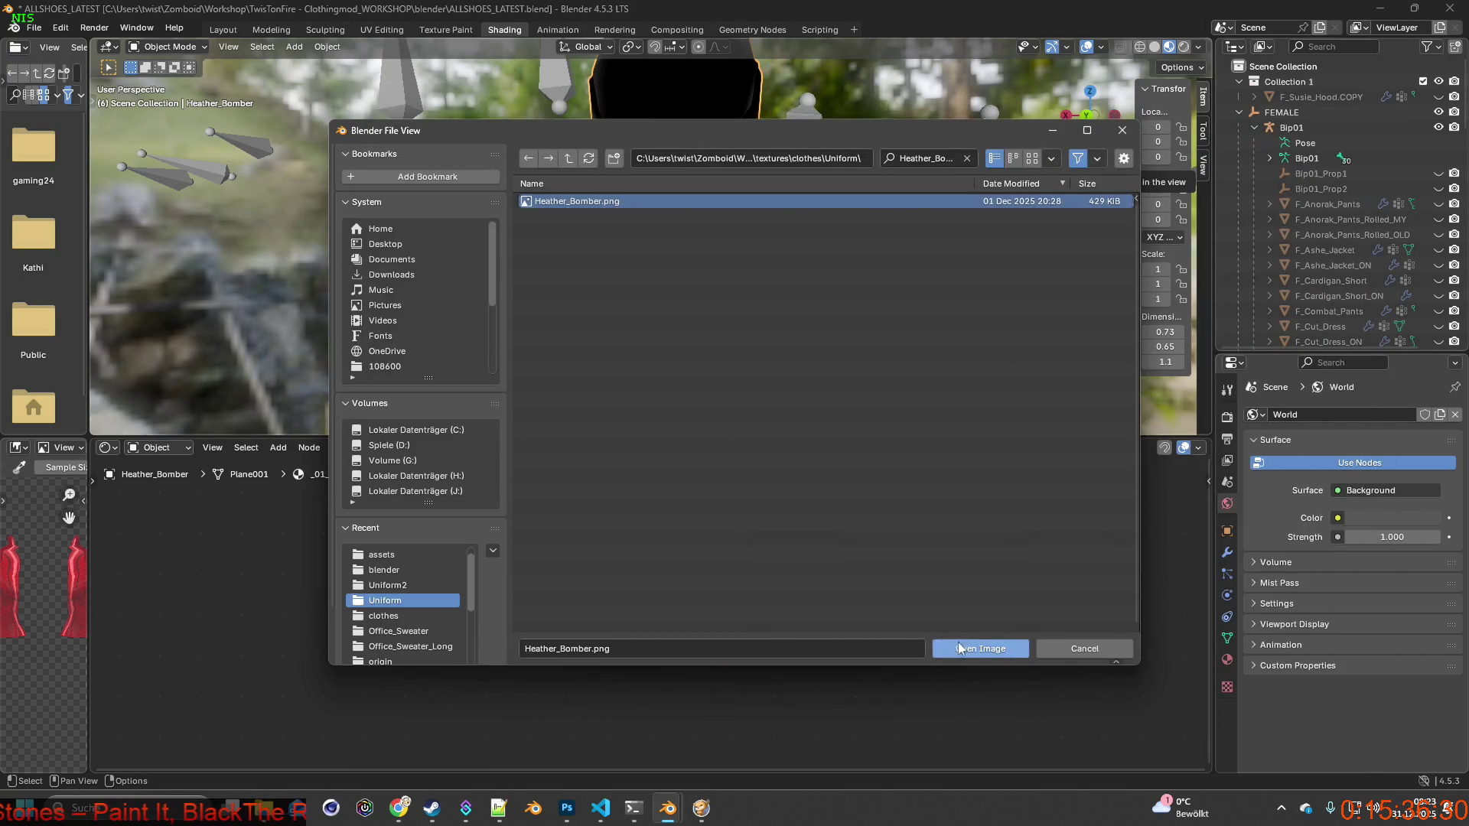
# Load Heather_Bomber.png into the Image Texture node and orbit to view the textured jacket.
pyautogui.click(980, 648)
pyautogui.moveTo(710, 314)
pyautogui.mouseDown(button='middle')
pyautogui.moveTo(746, 328)
pyautogui.moveTo(869, 324)
pyautogui.moveTo(754, 326)
pyautogui.moveTo(660, 305)
pyautogui.moveTo(698, 374)
pyautogui.mouseUp(button='middle')
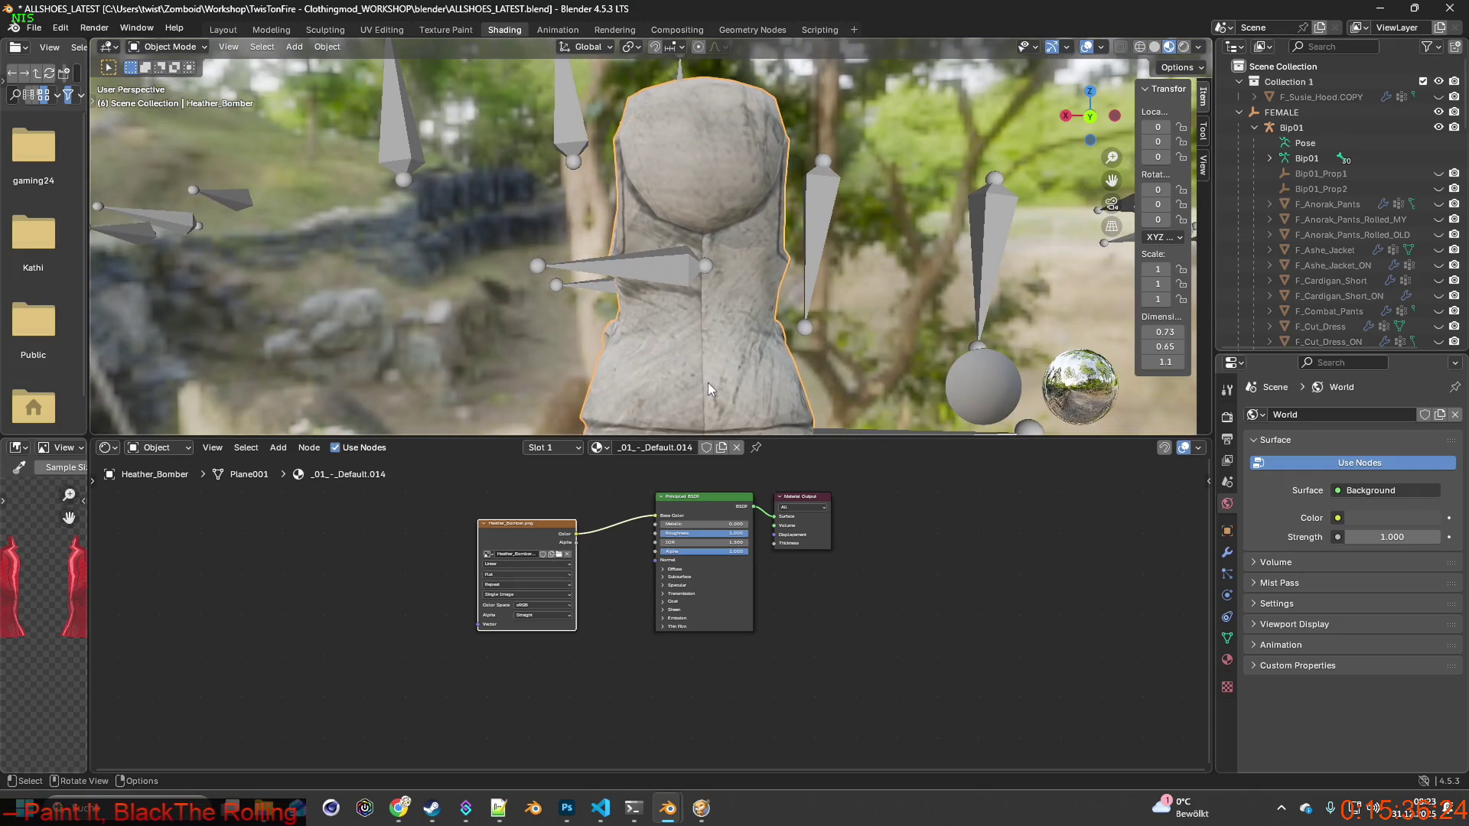
pyautogui.moveTo(737, 344)
pyautogui.mouseDown(button='middle')
pyautogui.moveTo(686, 335)
pyautogui.moveTo(774, 354)
pyautogui.mouseUp(button='middle')
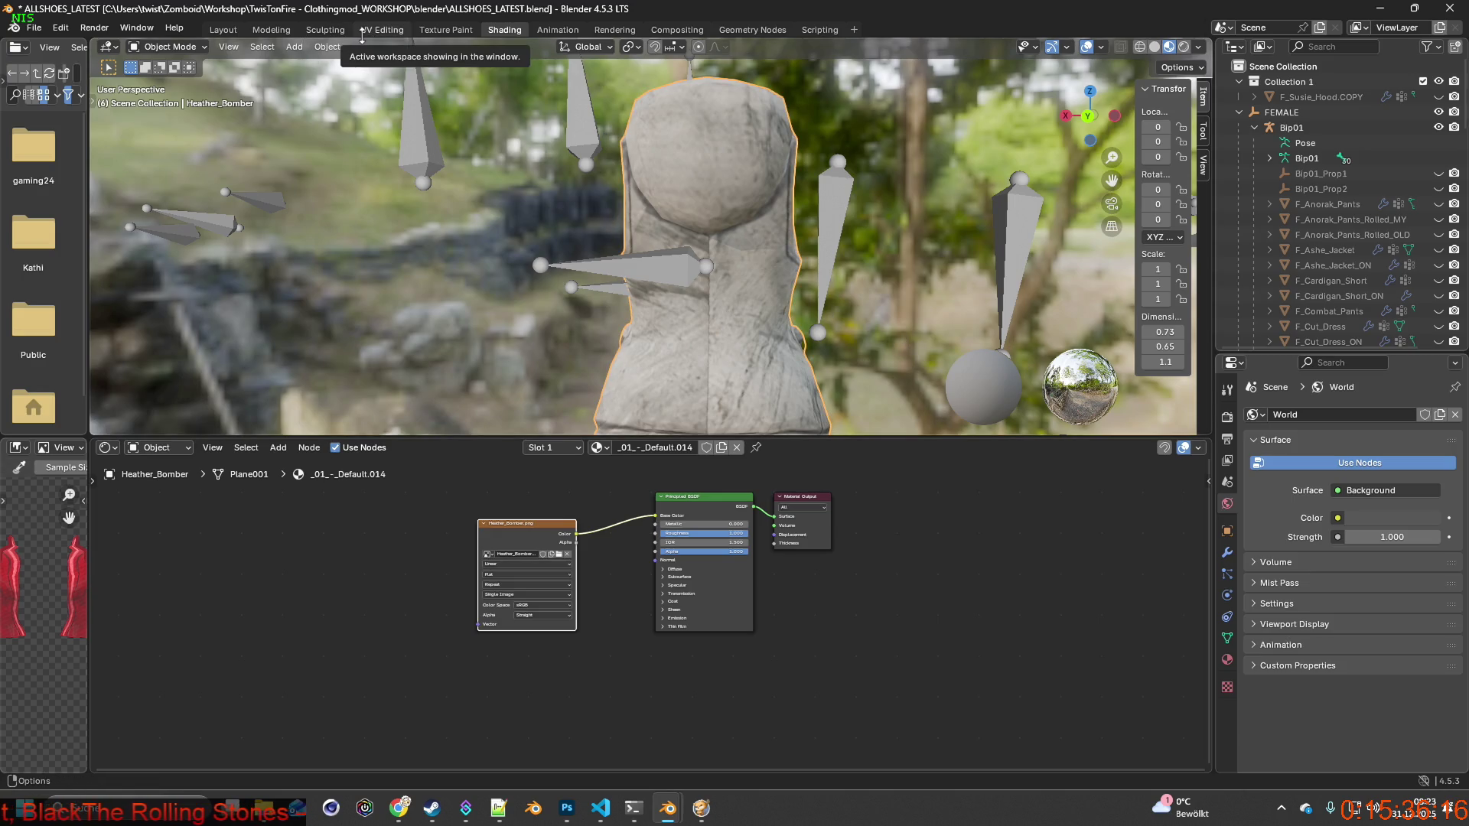
# Switch to the Texture Paint workspace, widening the outliner and properties panels and narrowing the image area.
pyautogui.click(430, 32)
pyautogui.moveTo(859, 263); pyautogui.dragTo(811, 239, button='middle')
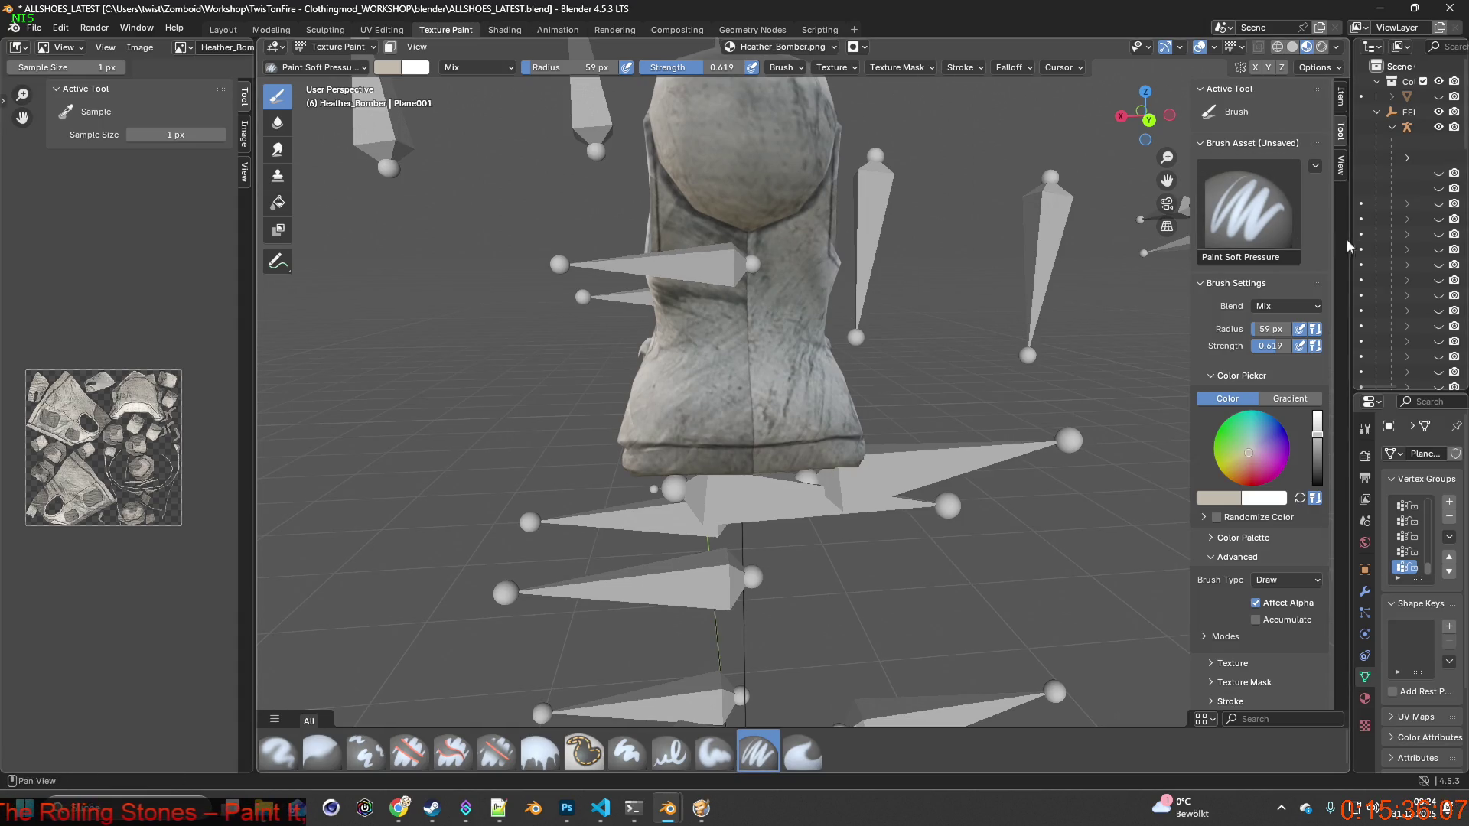
pyautogui.moveTo(1352, 245); pyautogui.dragTo(1147, 243)
pyautogui.moveTo(257, 310)
pyautogui.mouseDown()
pyautogui.moveTo(123, 319)
pyautogui.moveTo(175, 295)
pyautogui.moveTo(252, 298)
pyautogui.moveTo(161, 298)
pyautogui.mouseUp()
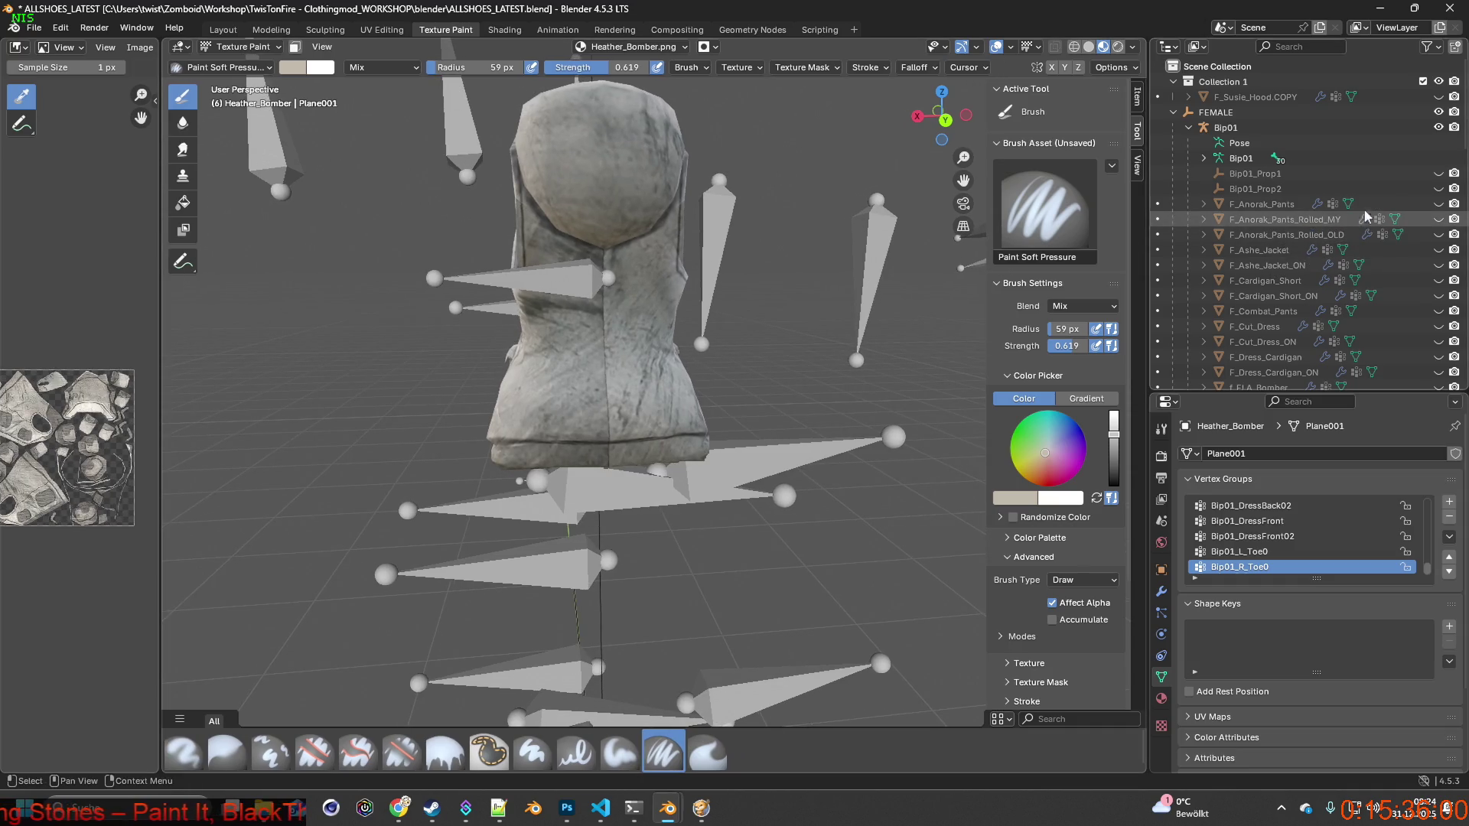
# Hide the Bip01 armature bones and orbit to see the hood, then go to Project Zomboid.
pyautogui.click(1438, 127)
pyautogui.scroll(1, 788, 321)
pyautogui.moveTo(773, 360)
pyautogui.mouseDown(button='middle')
pyautogui.moveTo(846, 348)
pyautogui.moveTo(777, 338)
pyautogui.moveTo(747, 295)
pyautogui.moveTo(949, 350)
pyautogui.moveTo(756, 347)
pyautogui.mouseUp(button='middle')
pyautogui.scroll(1, 761, 337)
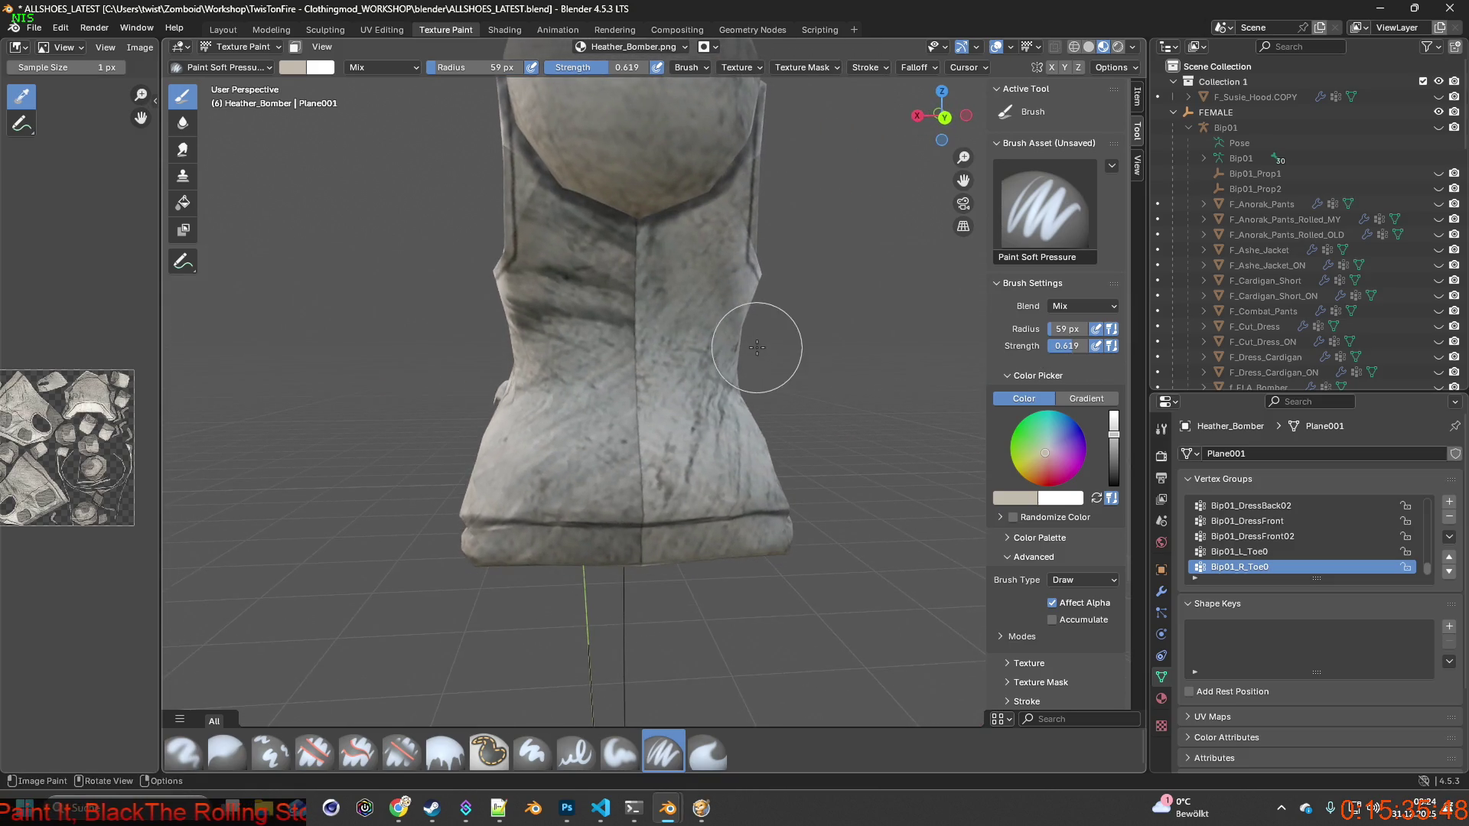
pyautogui.hotkey('alt', 'Tab')
pyautogui.hotkey('alt', 'Tab')
pyautogui.hotkey('alt', 'Tab')
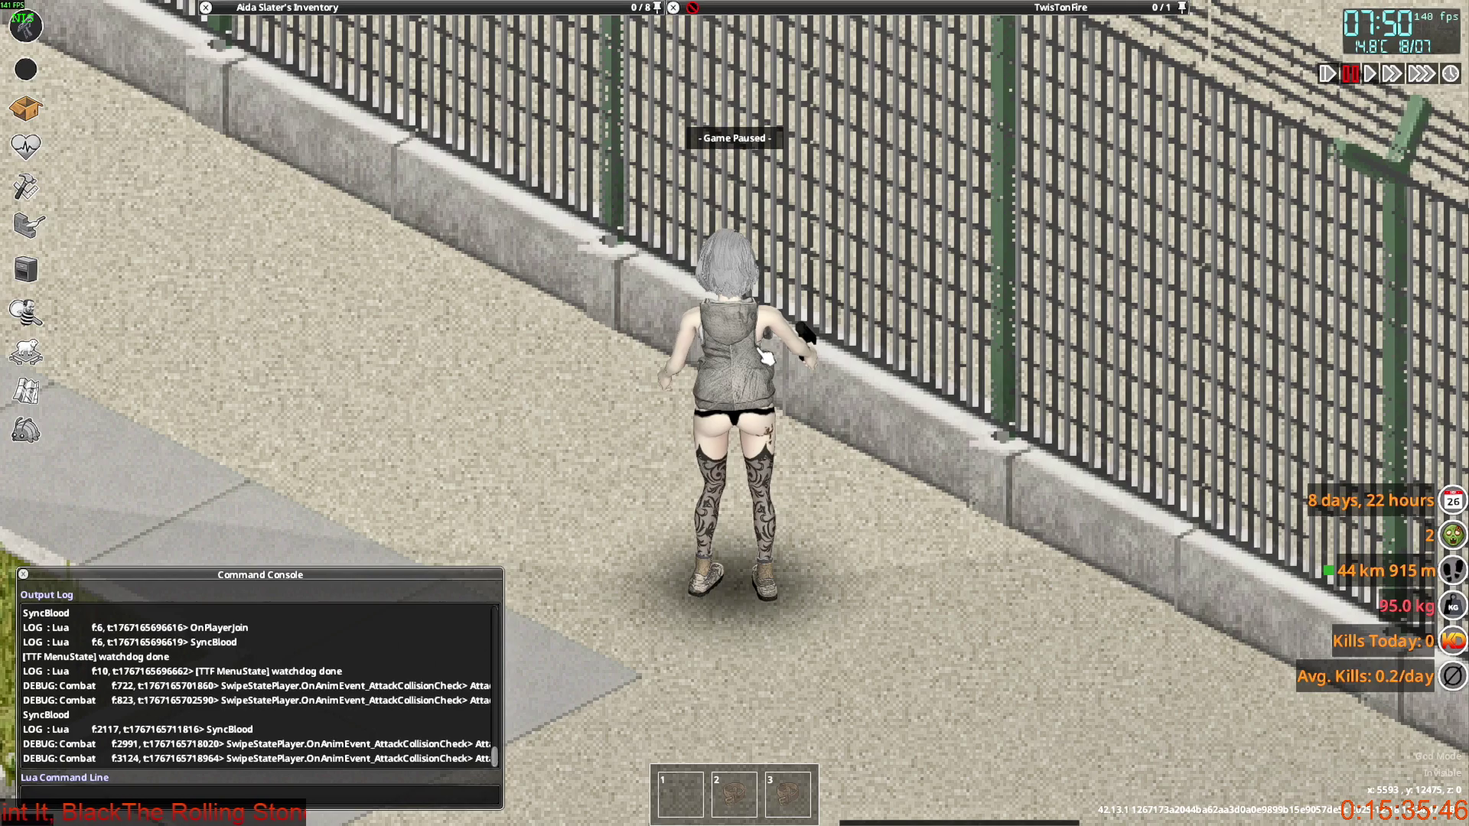
# Unpause the game at normal speed and reopen the Fog Survivor Jacket, then return to Blender.
pyautogui.press('space')
pyautogui.press('s')
pyautogui.moveTo(367, 7)
pyautogui.rightClick(313, 136)
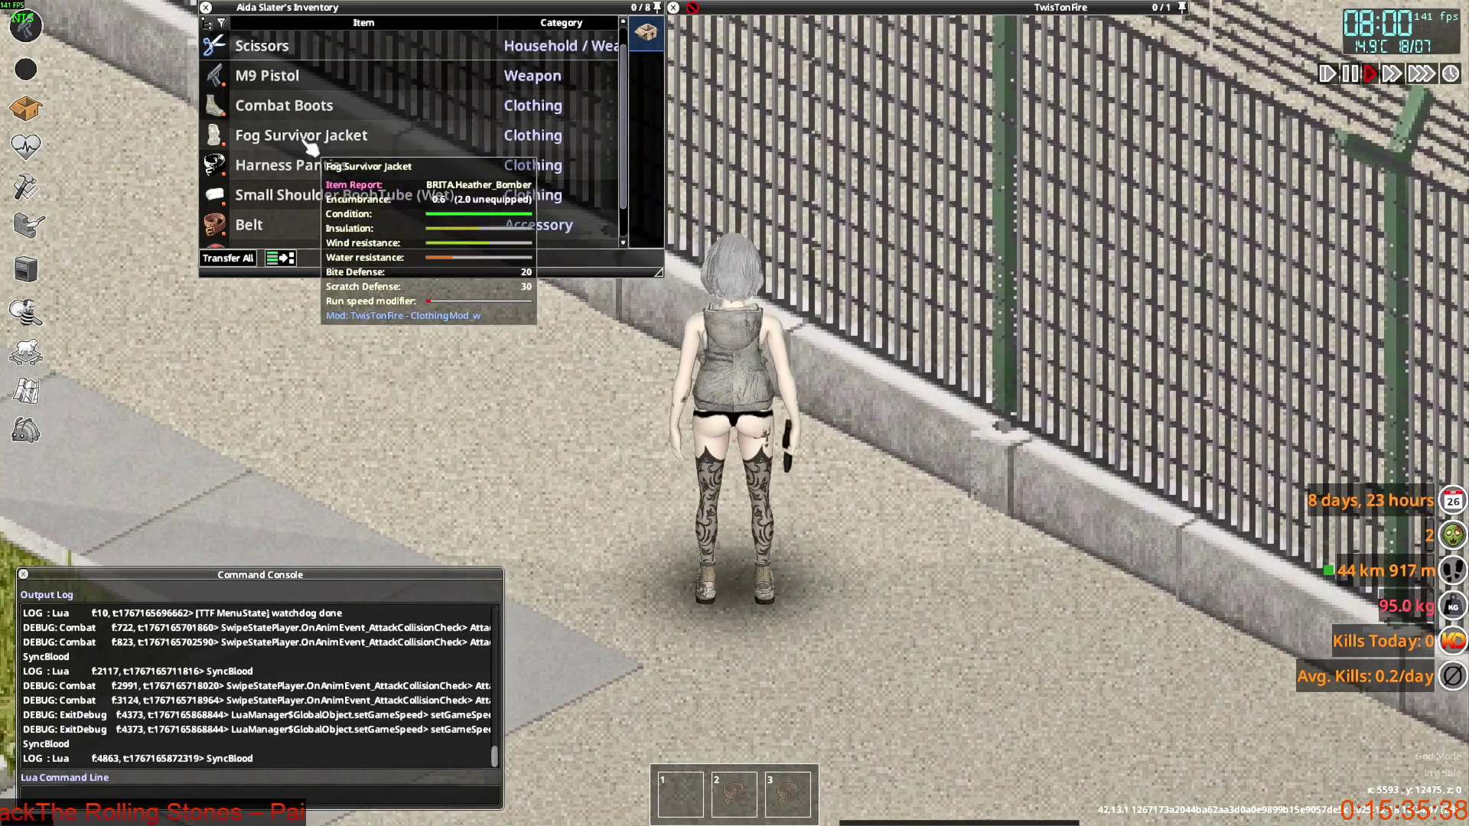
pyautogui.rightClick(305, 136)
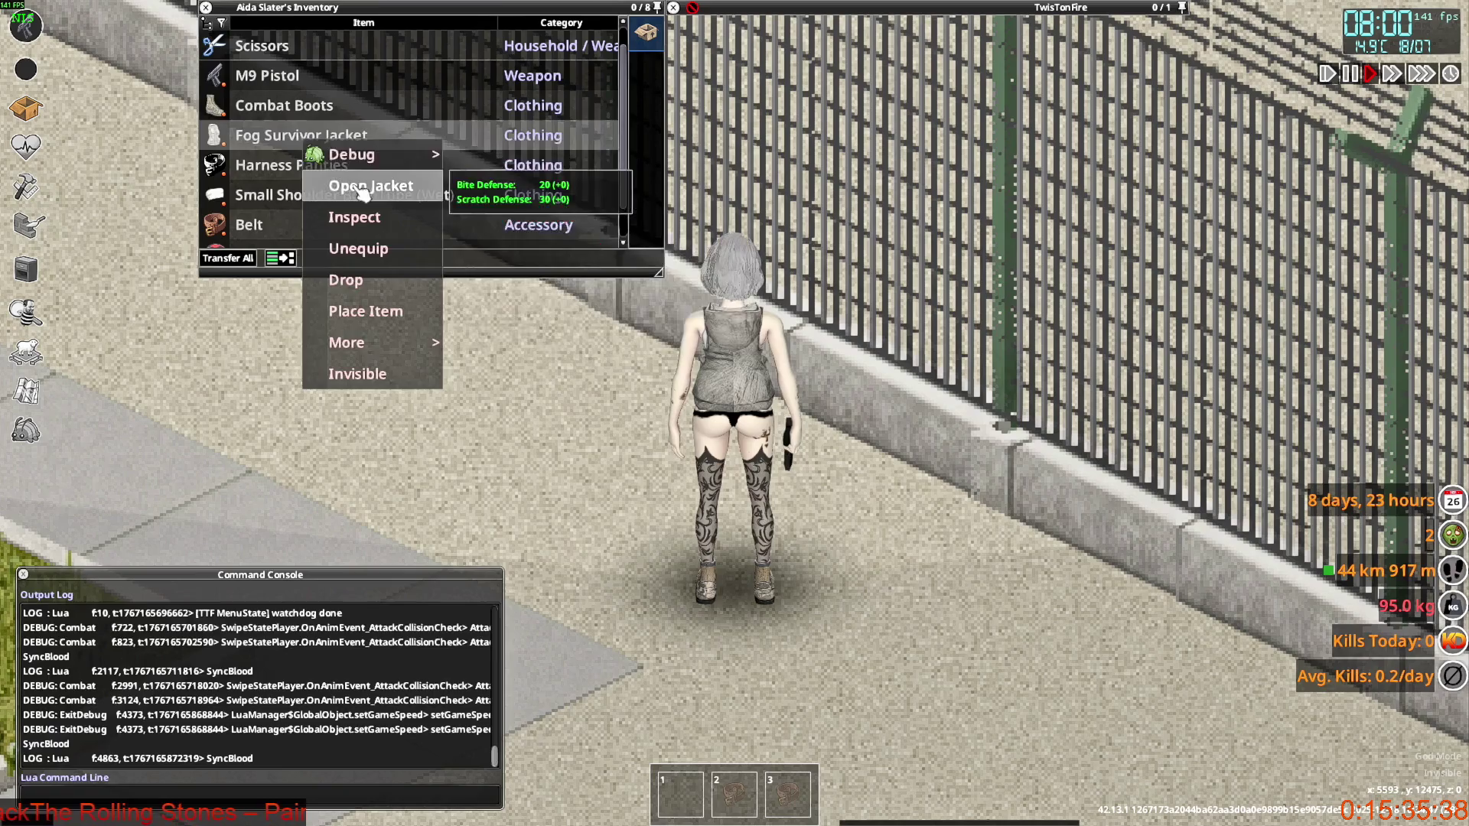
pyautogui.click(351, 188)
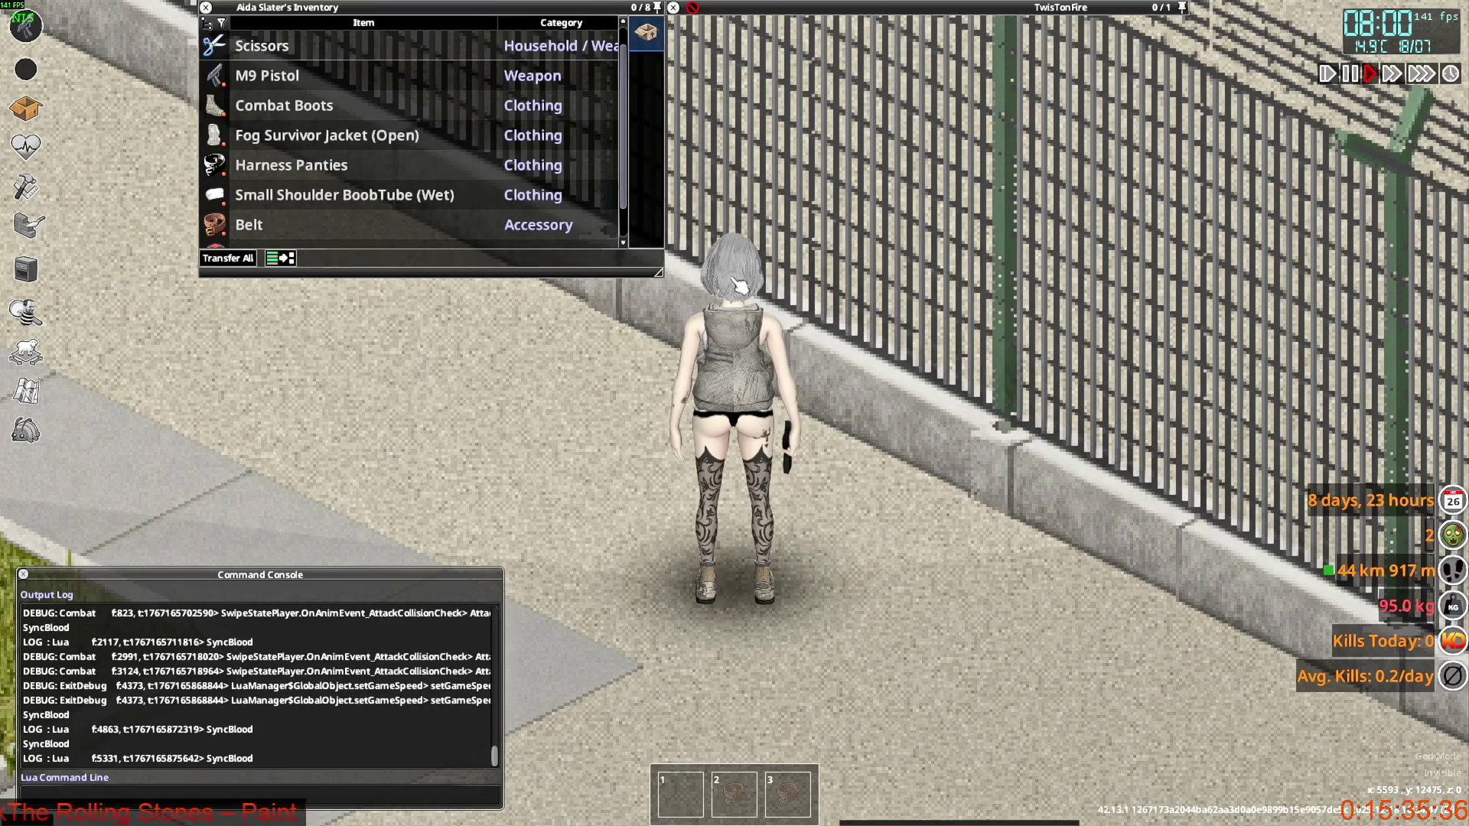
pyautogui.hotkey('alt', 'Tab')
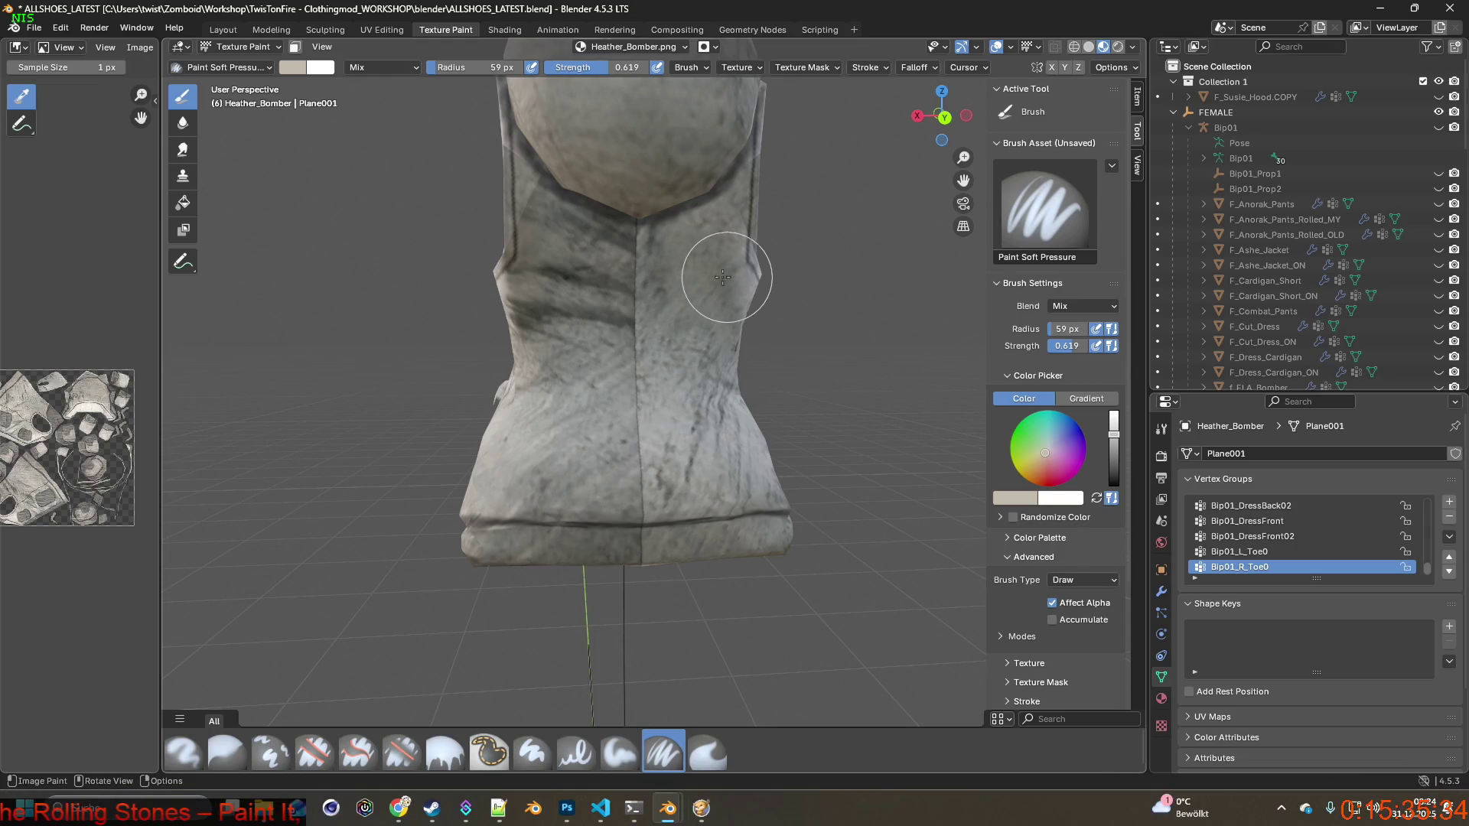
# Switch the paint brush to Clone (59 px, strength 0.619) with Heather_Bomber.png as source.
pyautogui.moveTo(678, 331)
pyautogui.mouseDown(button='middle')
pyautogui.moveTo(600, 325)
pyautogui.moveTo(651, 356)
pyautogui.mouseUp(button='middle')
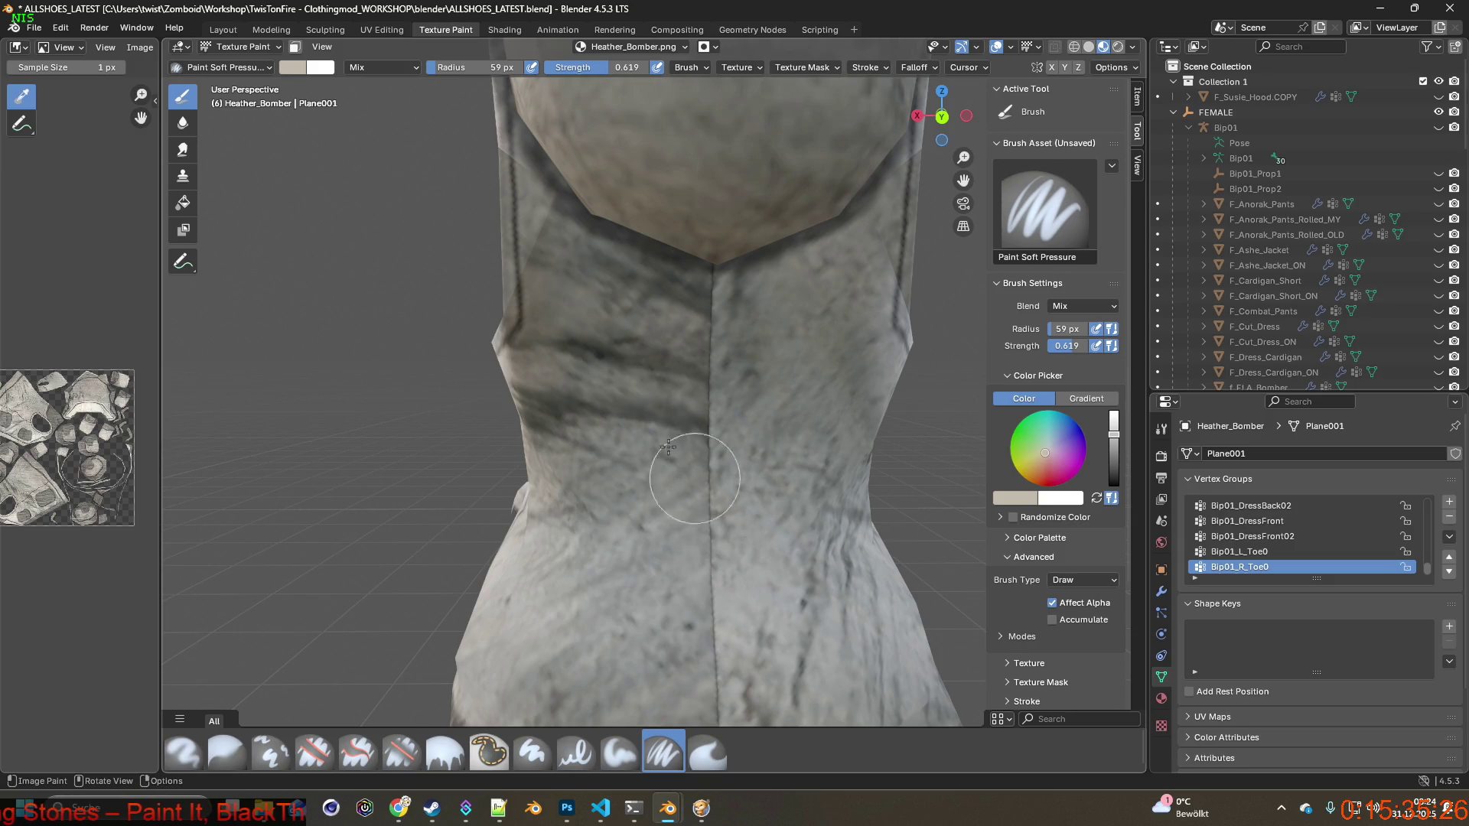
pyautogui.click(271, 752)
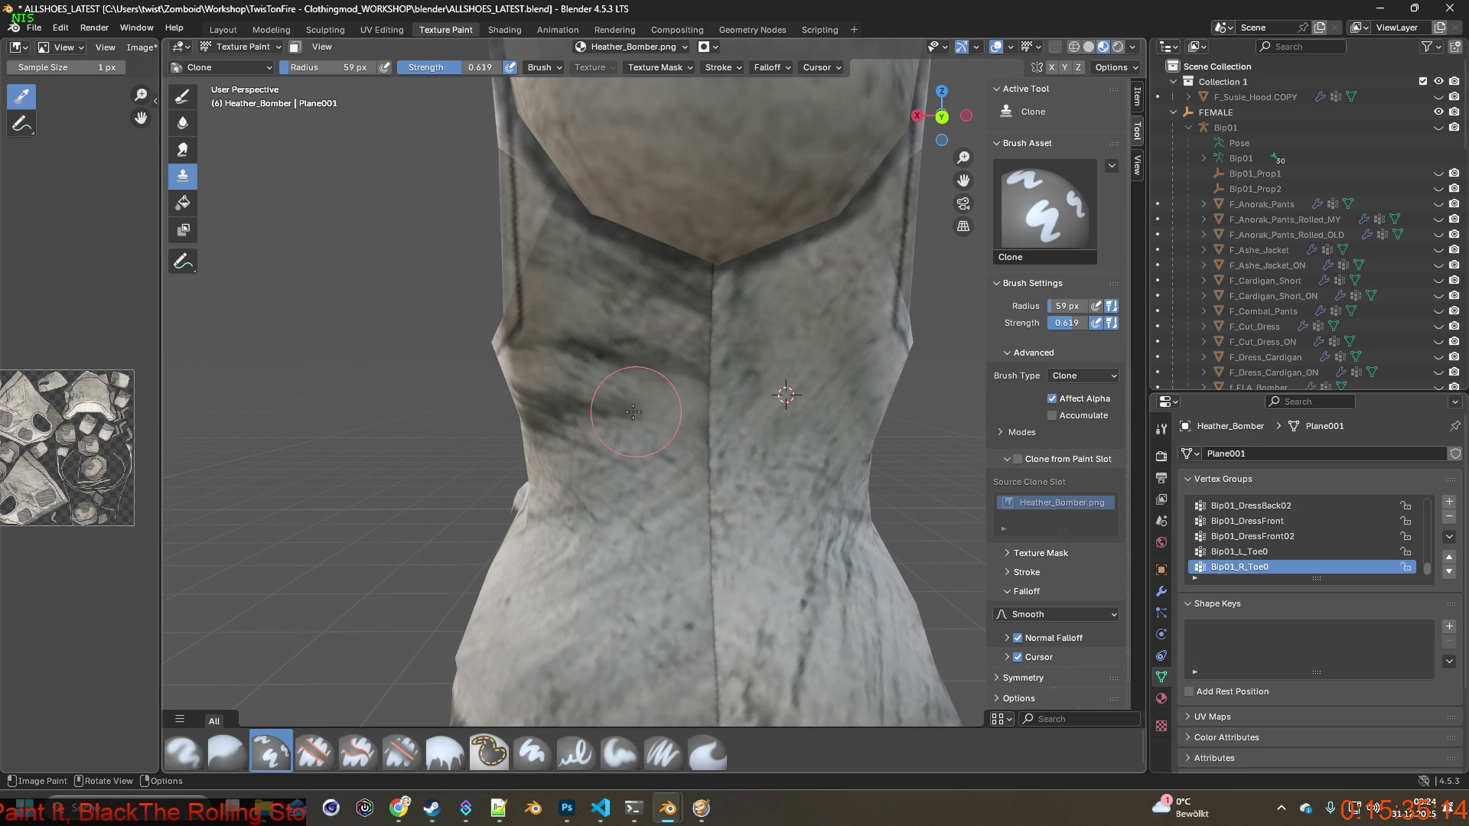
# Clone over the dark patch and smudge on the vest's chest, moving closer to the seam.
pyautogui.moveTo(574, 409); pyautogui.dragTo(699, 389, button='middle')
pyautogui.moveTo(699, 388); pyautogui.dragTo(659, 388)
pyautogui.moveTo(594, 463); pyautogui.dragTo(725, 467, button='middle')
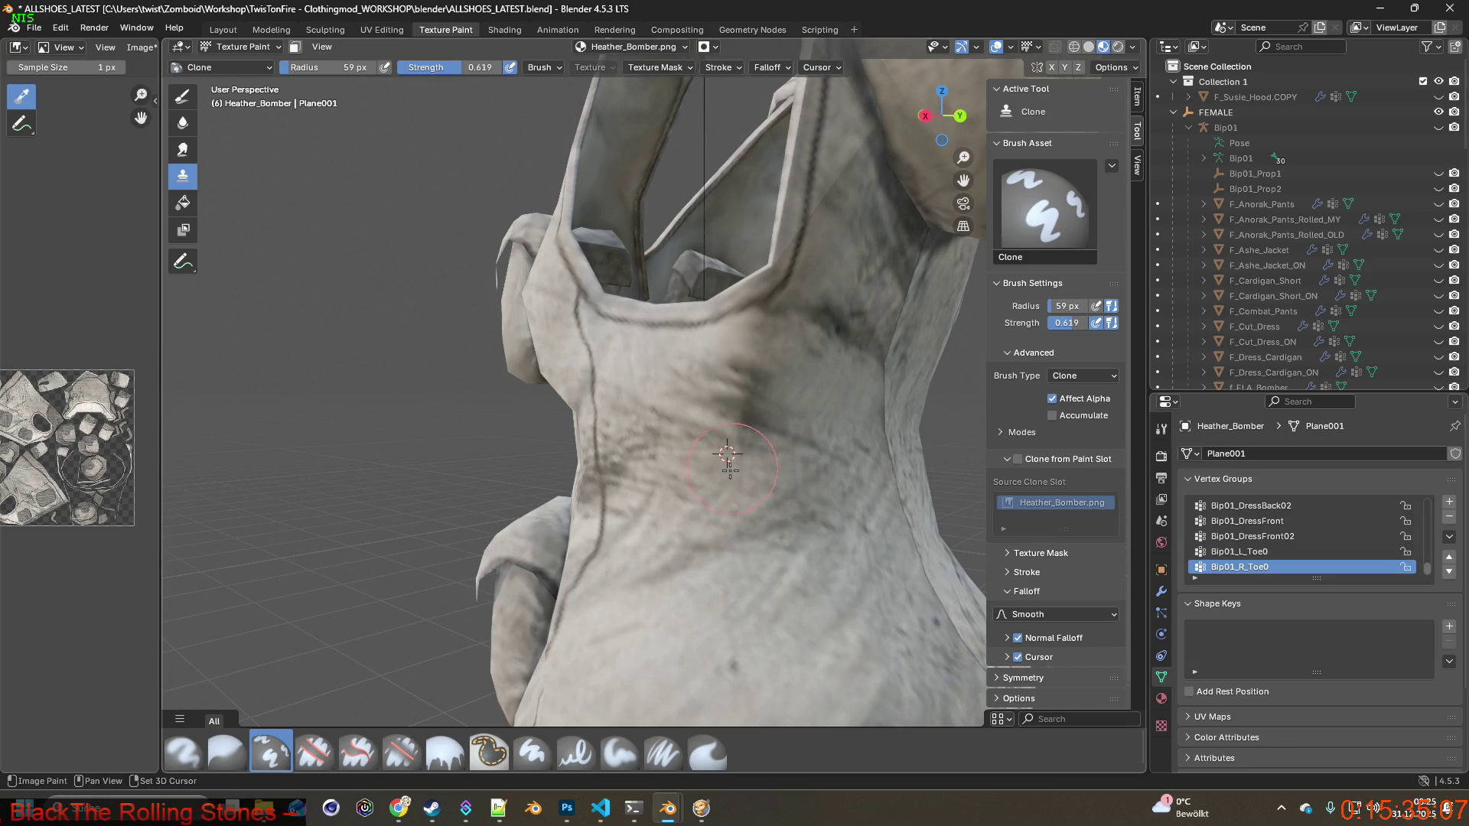
pyautogui.moveTo(740, 431)
pyautogui.mouseDown()
pyautogui.moveTo(753, 417)
pyautogui.moveTo(739, 407)
pyautogui.mouseUp()
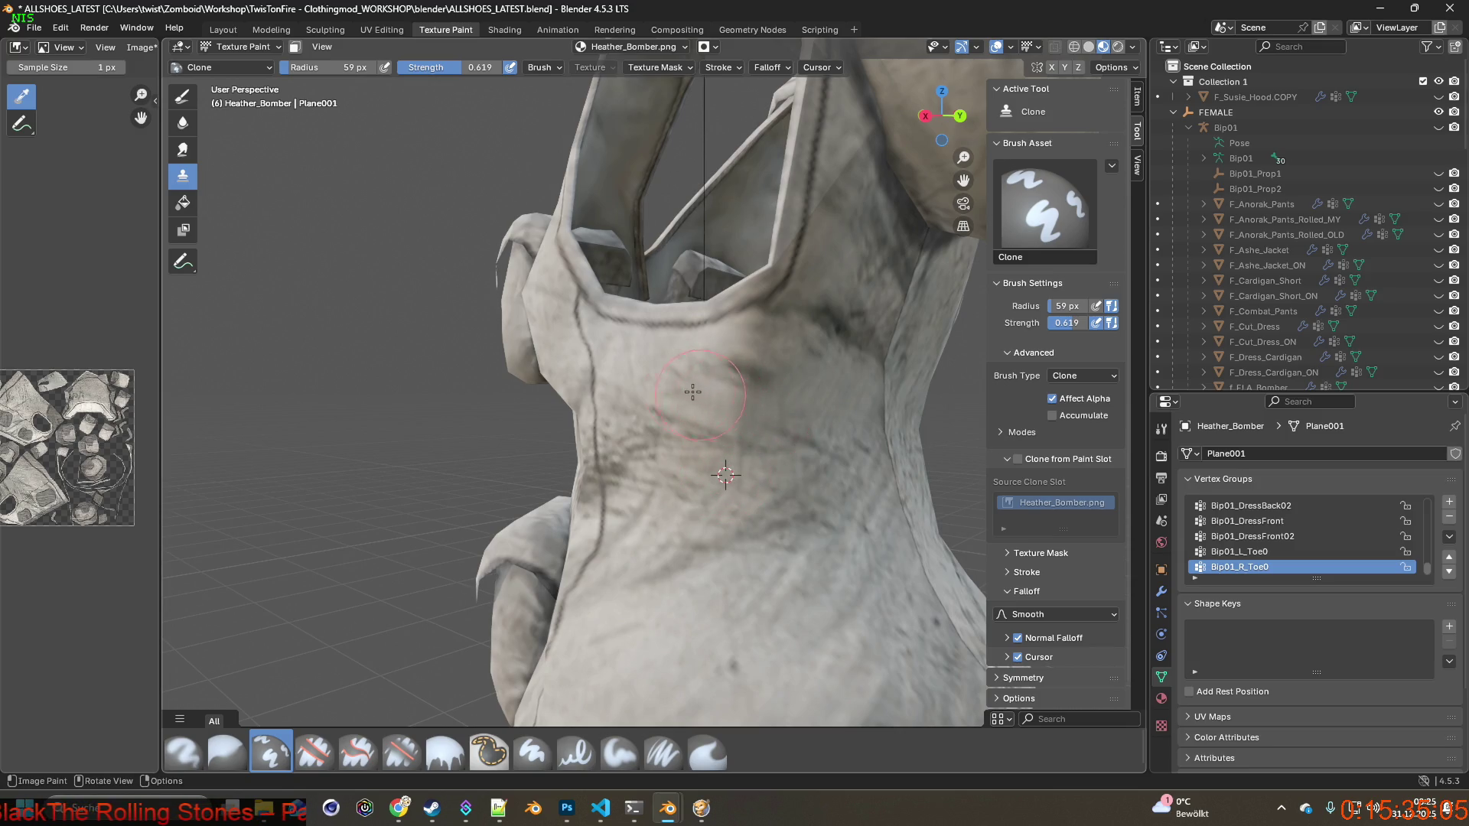
pyautogui.moveTo(720, 369)
pyautogui.mouseDown(button='middle')
pyautogui.moveTo(612, 356)
pyautogui.moveTo(669, 407)
pyautogui.mouseUp(button='middle')
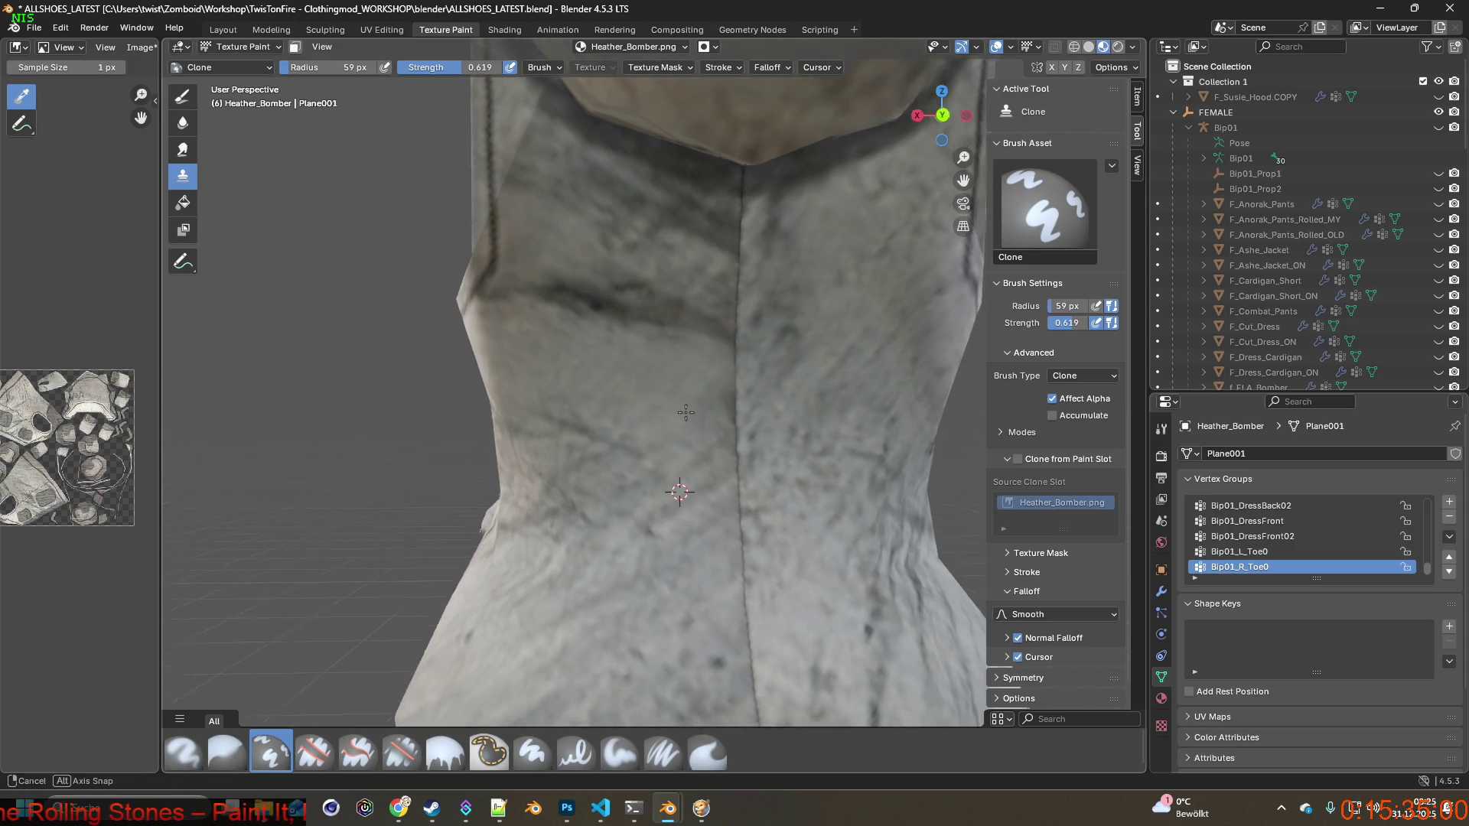
pyautogui.keyDown('shift'); pyautogui.scroll(-3, 653, 413); pyautogui.keyUp('shift')
# Set clean clone sources and paint over the smudges beside and left of the centre seam.
pyautogui.keyDown('shift'); pyautogui.rightClick(808, 372); pyautogui.keyUp('shift')
pyautogui.moveTo(557, 324)
pyautogui.mouseDown()
pyautogui.moveTo(525, 312)
pyautogui.moveTo(544, 331)
pyautogui.mouseUp()
pyautogui.keyDown('shift'); pyautogui.moveTo(544, 331); pyautogui.dragTo(629, 369, button='middle'); pyautogui.keyUp('shift')
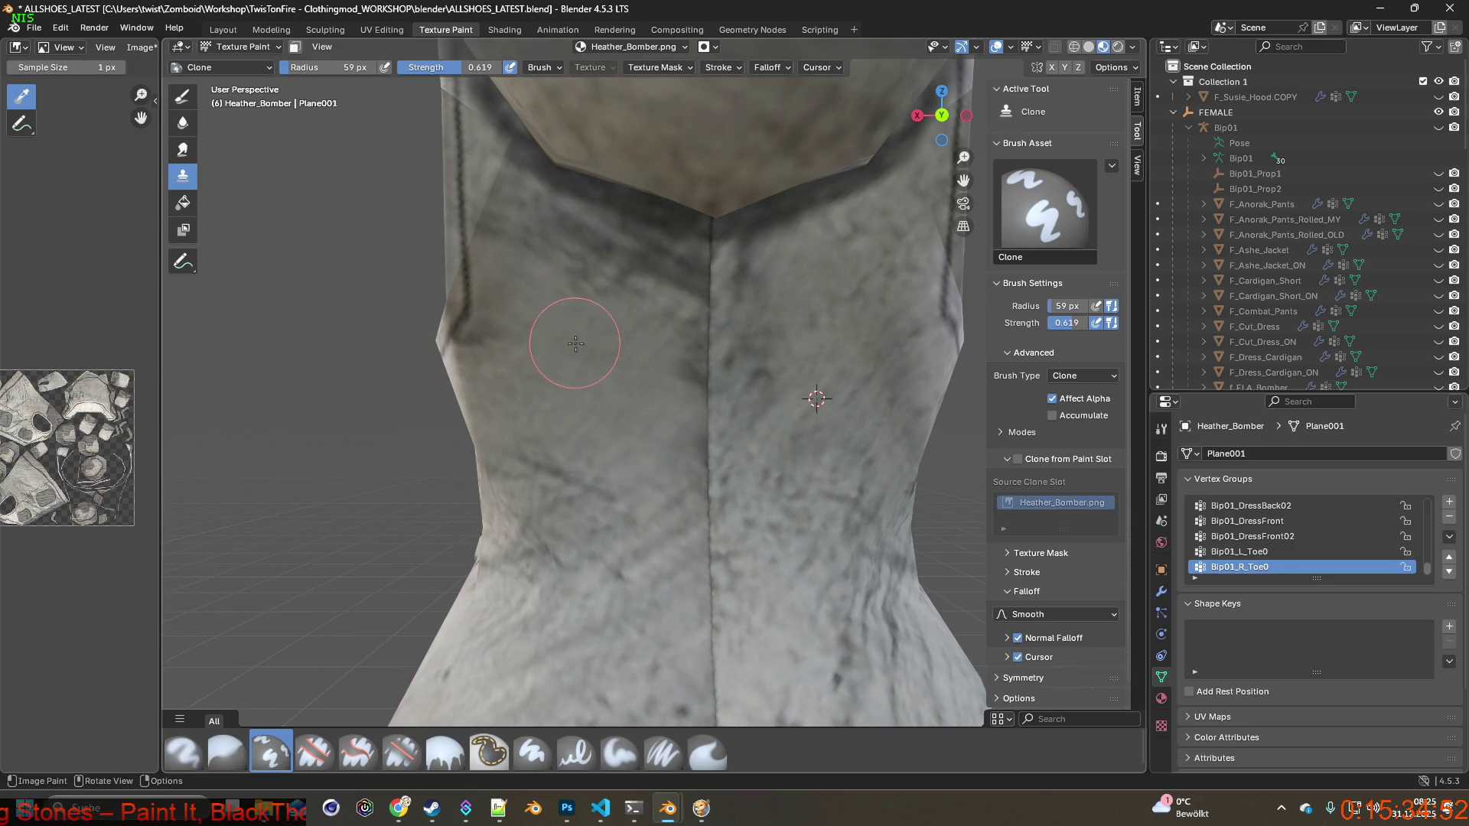
pyautogui.keyDown('shift'); pyautogui.rightClick(526, 397); pyautogui.keyUp('shift')
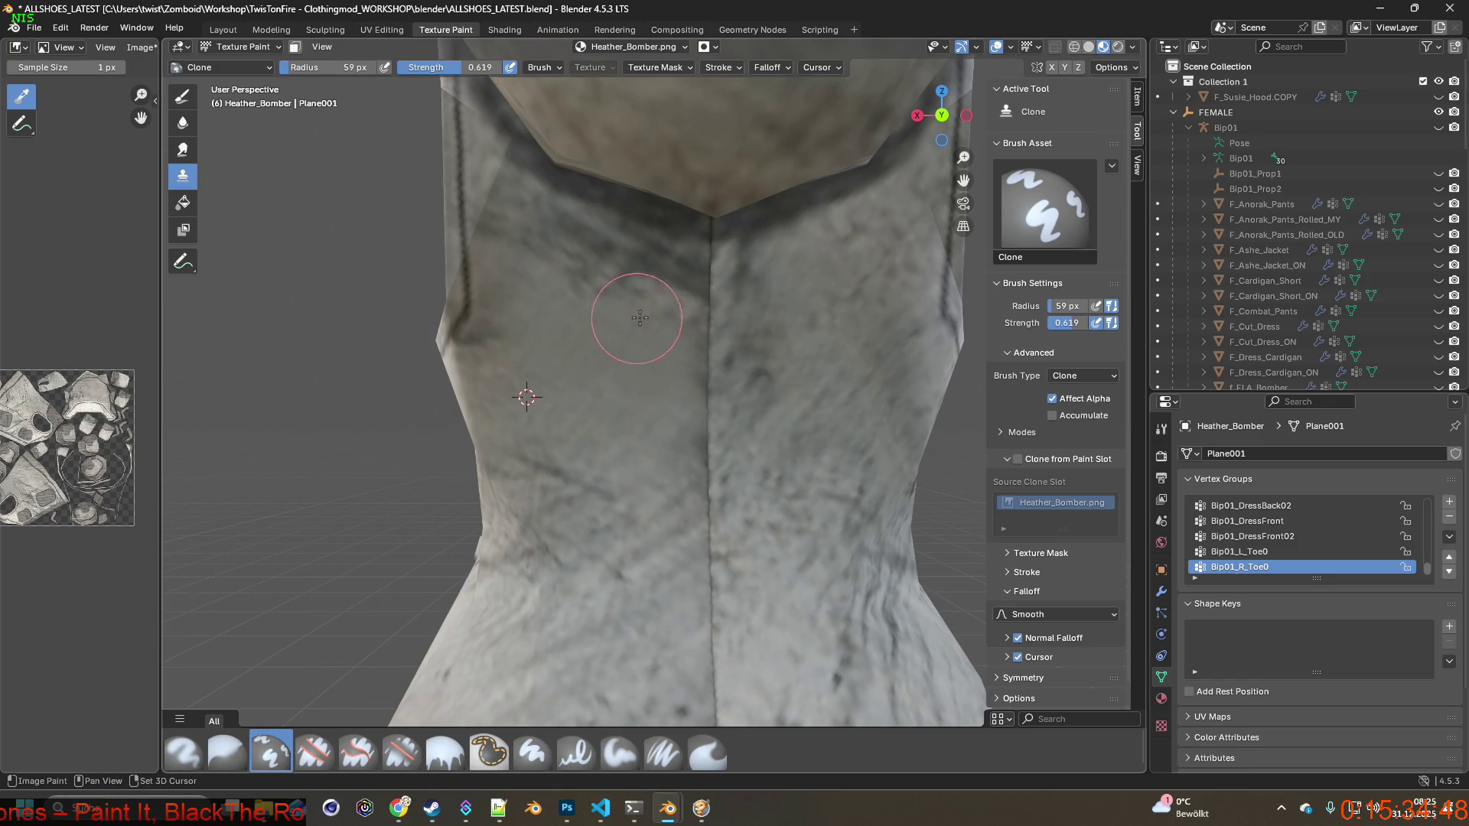
pyautogui.keyDown('shift'); pyautogui.rightClick(840, 280); pyautogui.keyUp('shift')
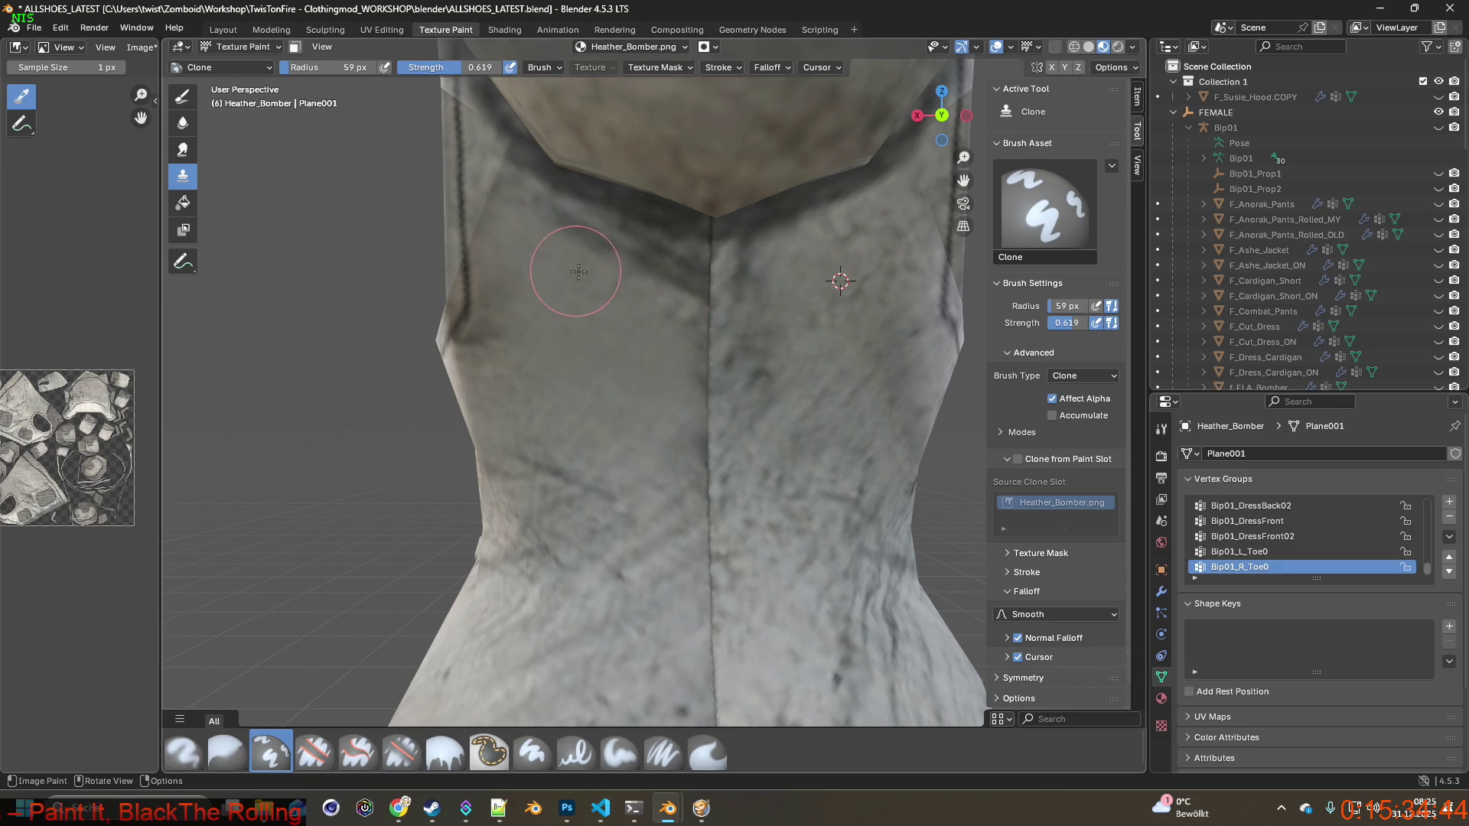
pyautogui.keyDown('ctrl'); pyautogui.rightClick(861, 246); pyautogui.keyUp('ctrl')
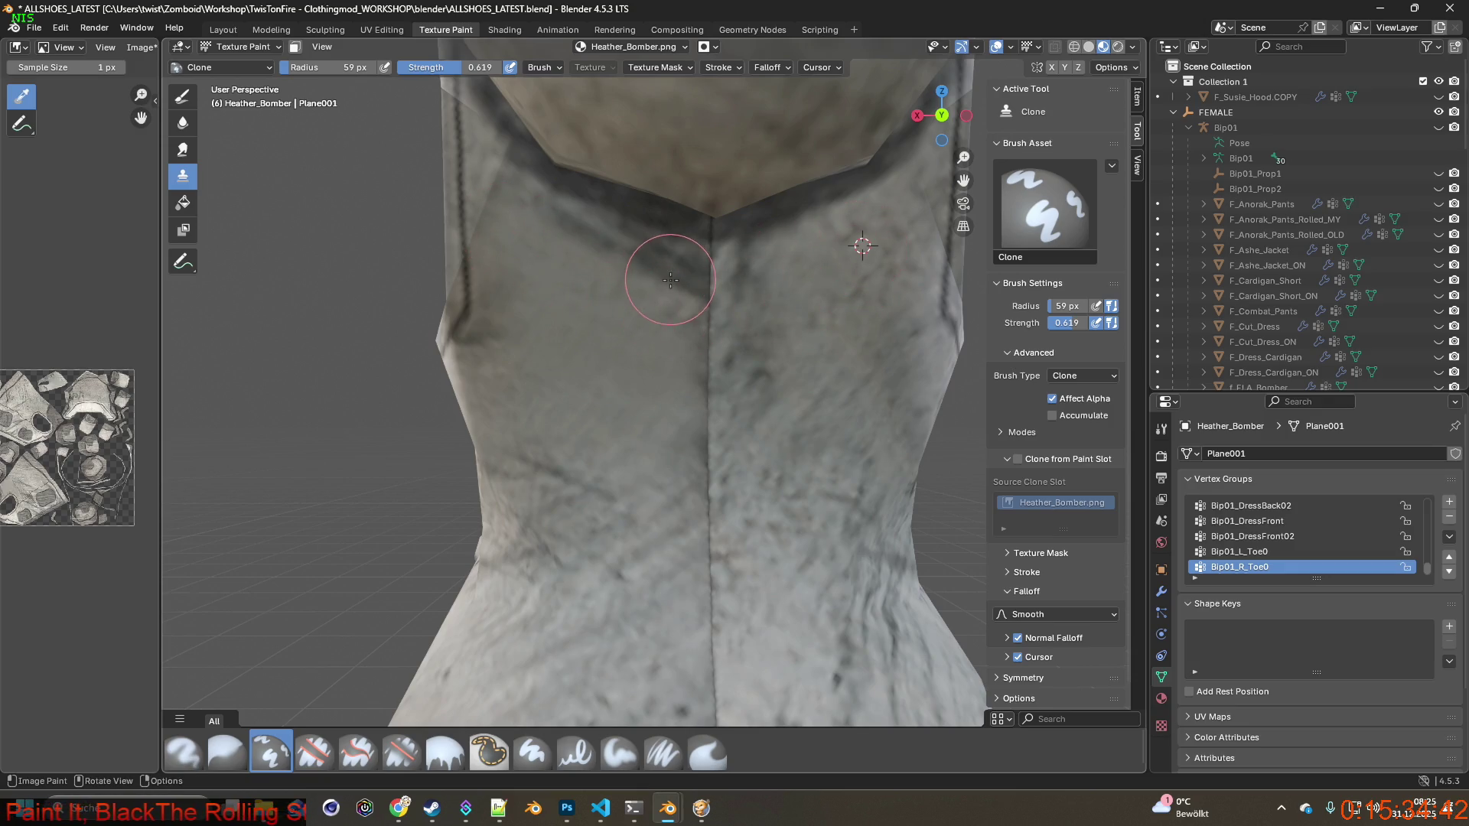
pyautogui.moveTo(664, 272); pyautogui.dragTo(577, 237)
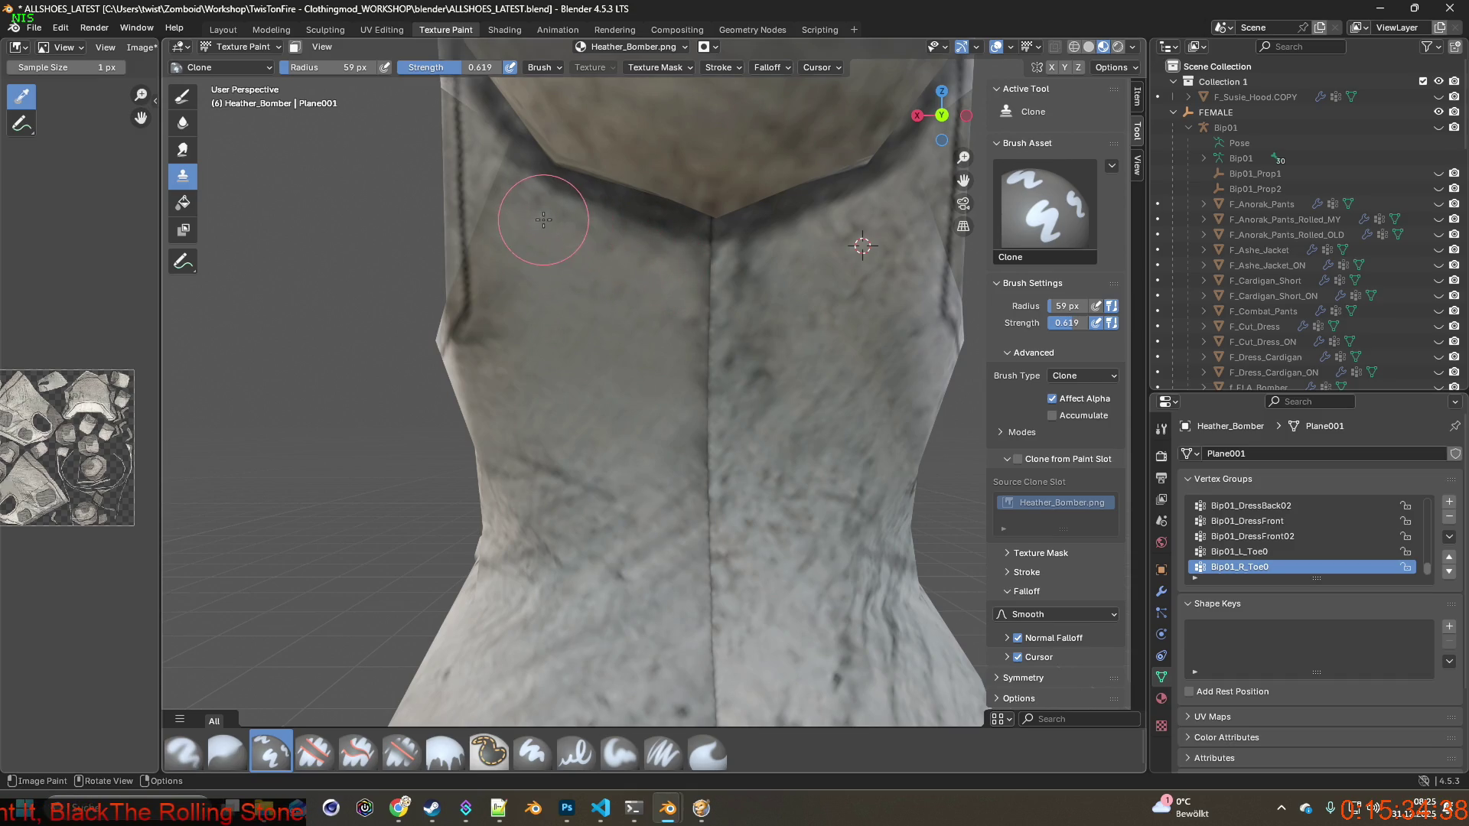
# Reset the clone source to clean spots lower on the vest and reframe the garment's edge.
pyautogui.keyDown('ctrl'); pyautogui.rightClick(841, 300); pyautogui.keyUp('ctrl')
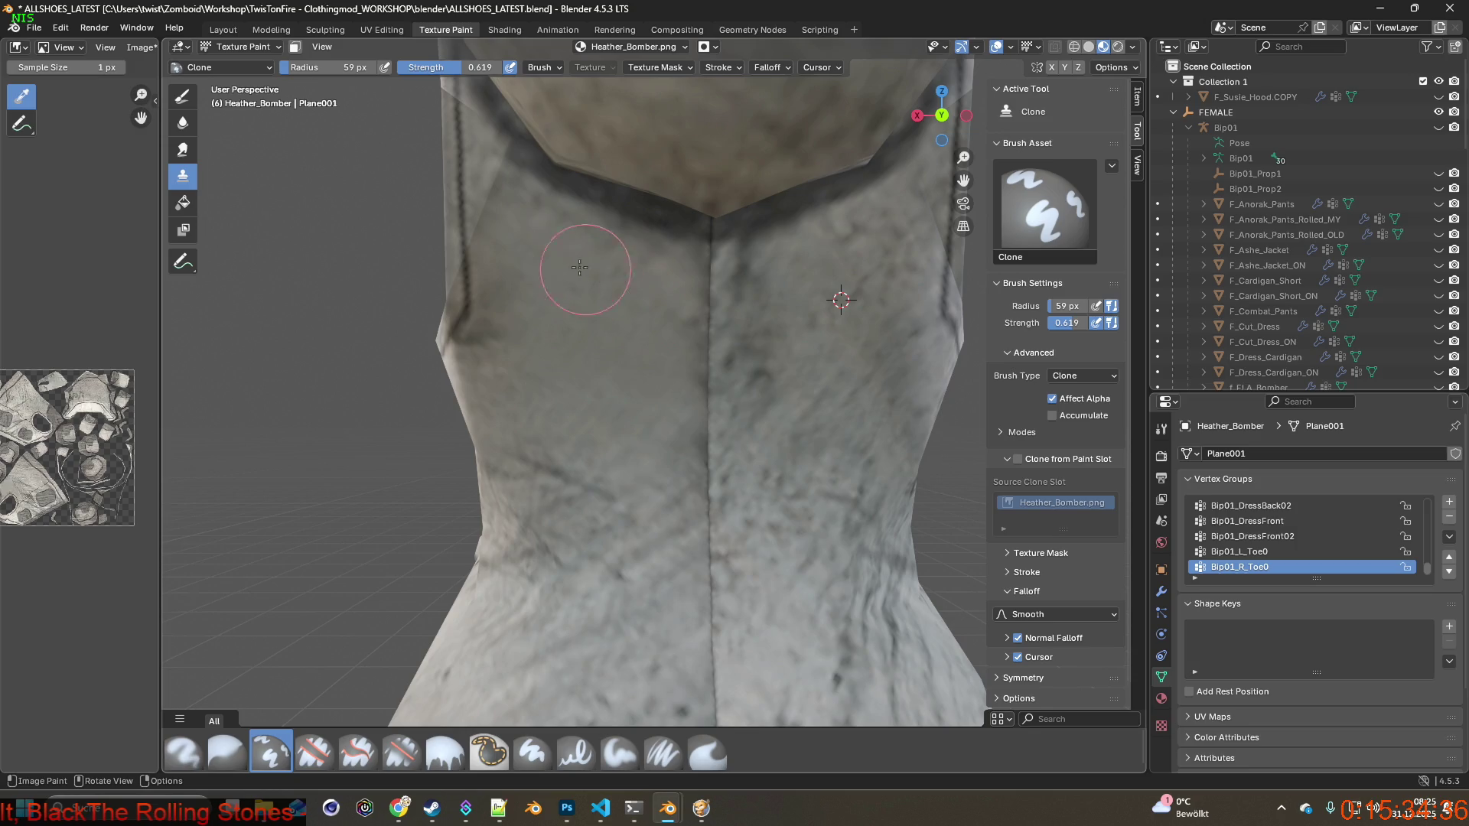
pyautogui.keyDown('ctrl'); pyautogui.rightClick(836, 344); pyautogui.keyUp('ctrl')
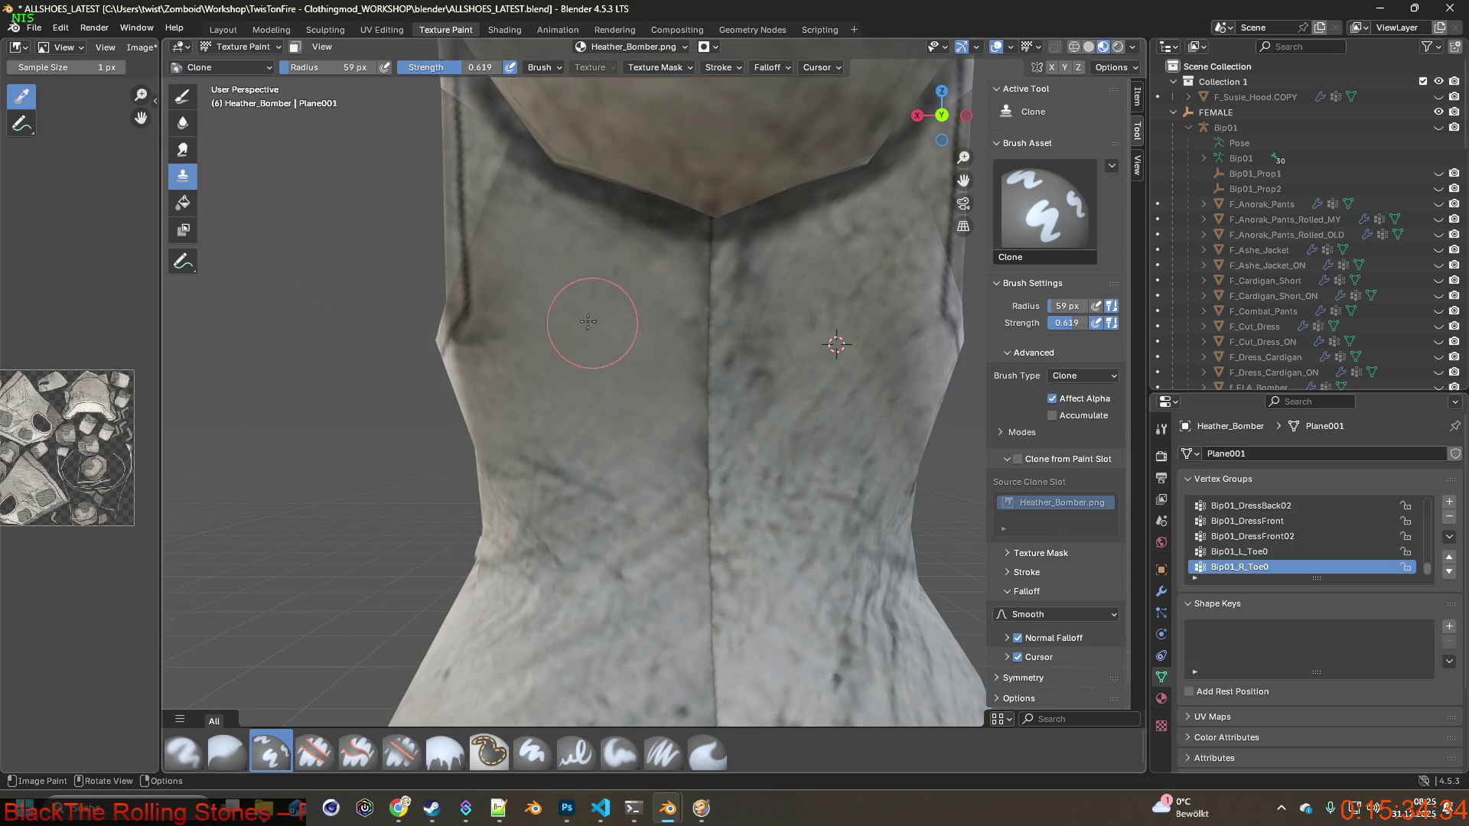
pyautogui.keyDown('ctrl'); pyautogui.rightClick(876, 369); pyautogui.keyUp('ctrl')
pyautogui.keyDown('ctrl'); pyautogui.rightClick(834, 407); pyautogui.keyUp('ctrl')
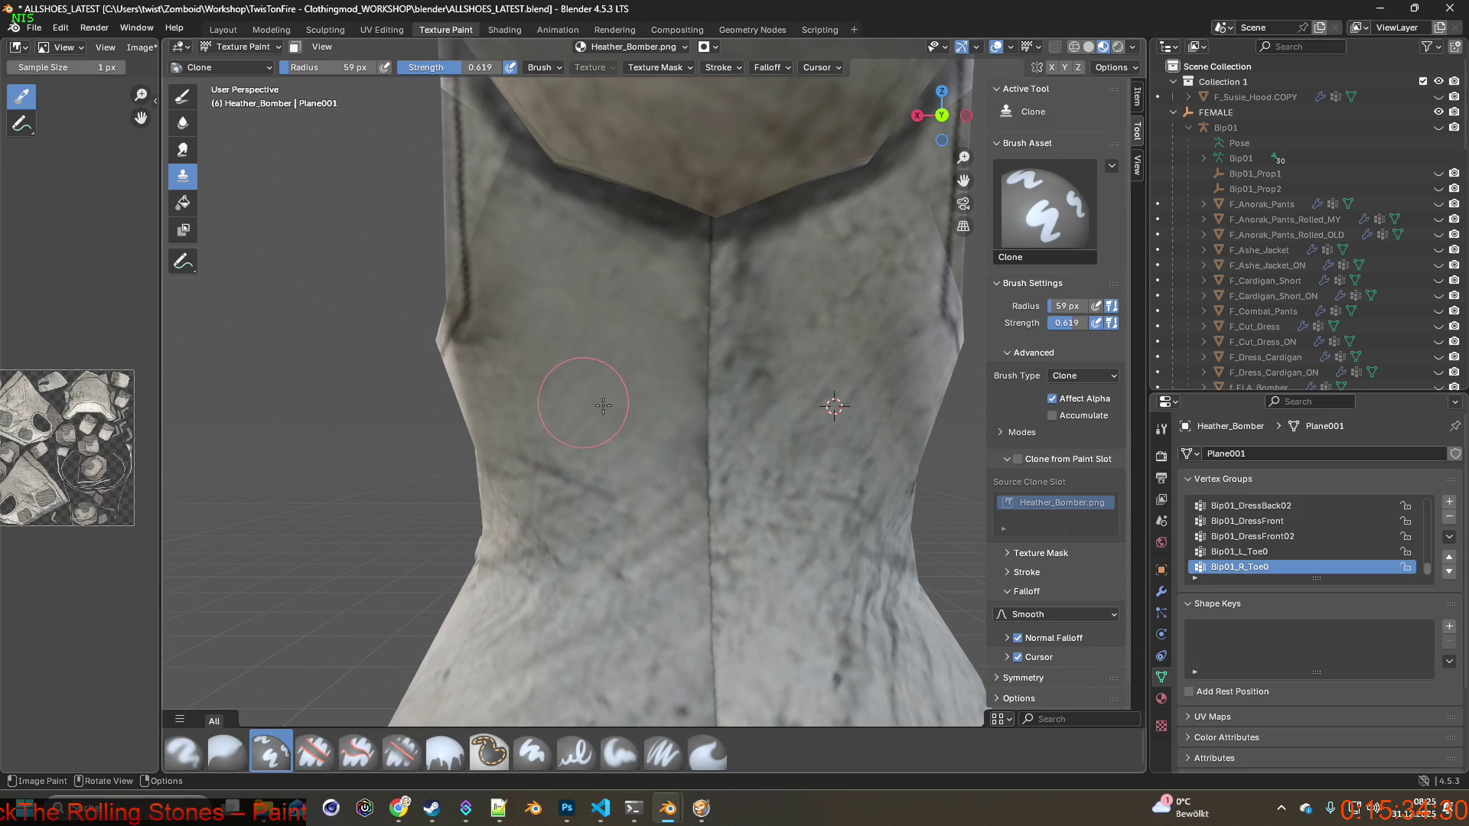
pyautogui.scroll(2, 623, 381)
pyautogui.moveTo(623, 381)
pyautogui.mouseDown(button='middle')
pyautogui.moveTo(672, 375)
pyautogui.moveTo(666, 429)
pyautogui.mouseUp(button='middle')
pyautogui.scroll(5, 674, 430)
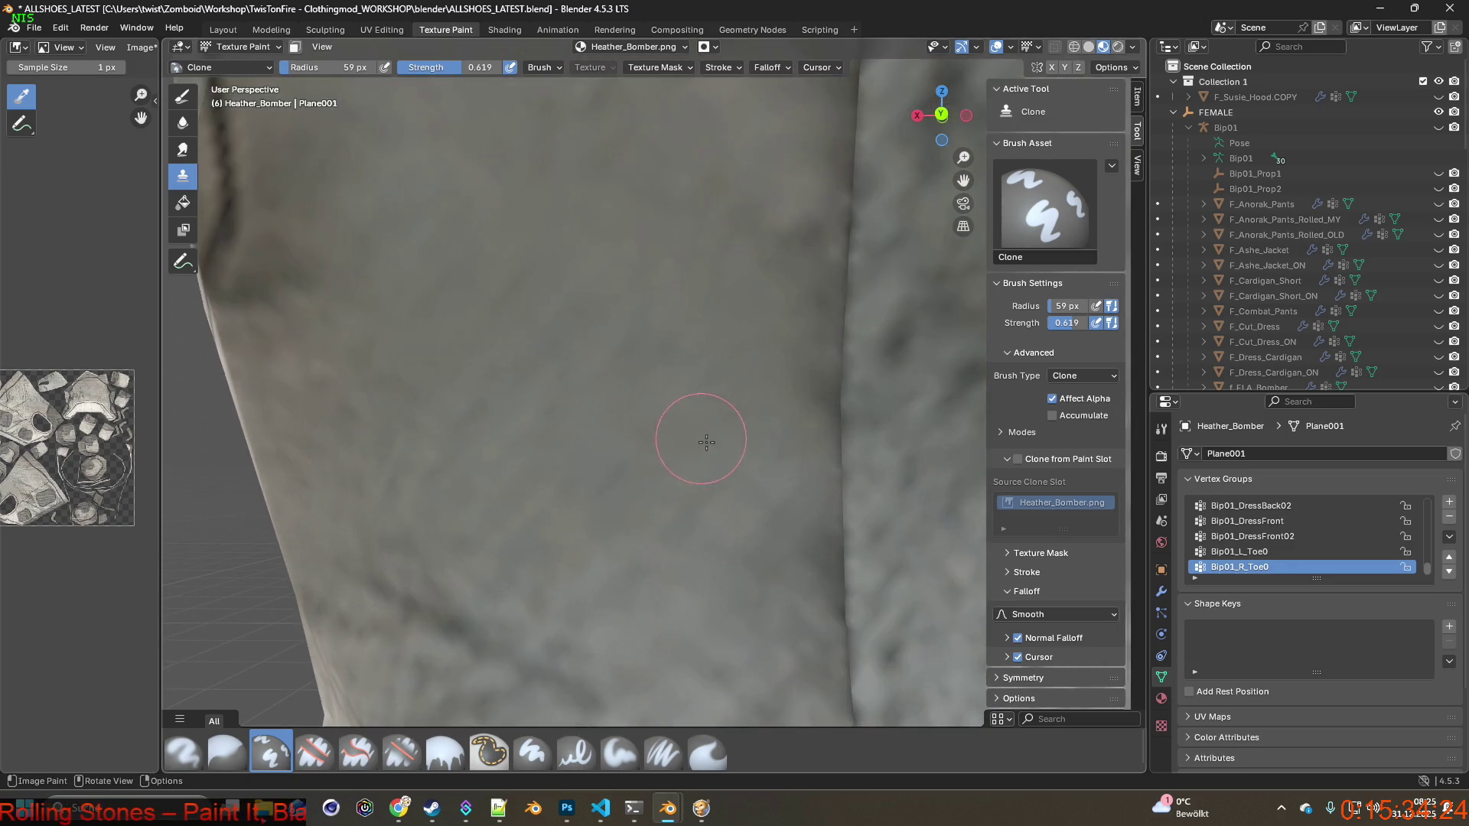
pyautogui.moveTo(695, 406)
pyautogui.keyDown('shift'); pyautogui.mouseDown(button='middle')
pyautogui.moveTo(673, 514)
pyautogui.moveTo(700, 501)
pyautogui.mouseUp(button='middle'); pyautogui.keyUp('shift')
pyautogui.scroll(-8, 674, 515)
pyautogui.scroll(6, 706, 498)
pyautogui.scroll(8, 706, 498)
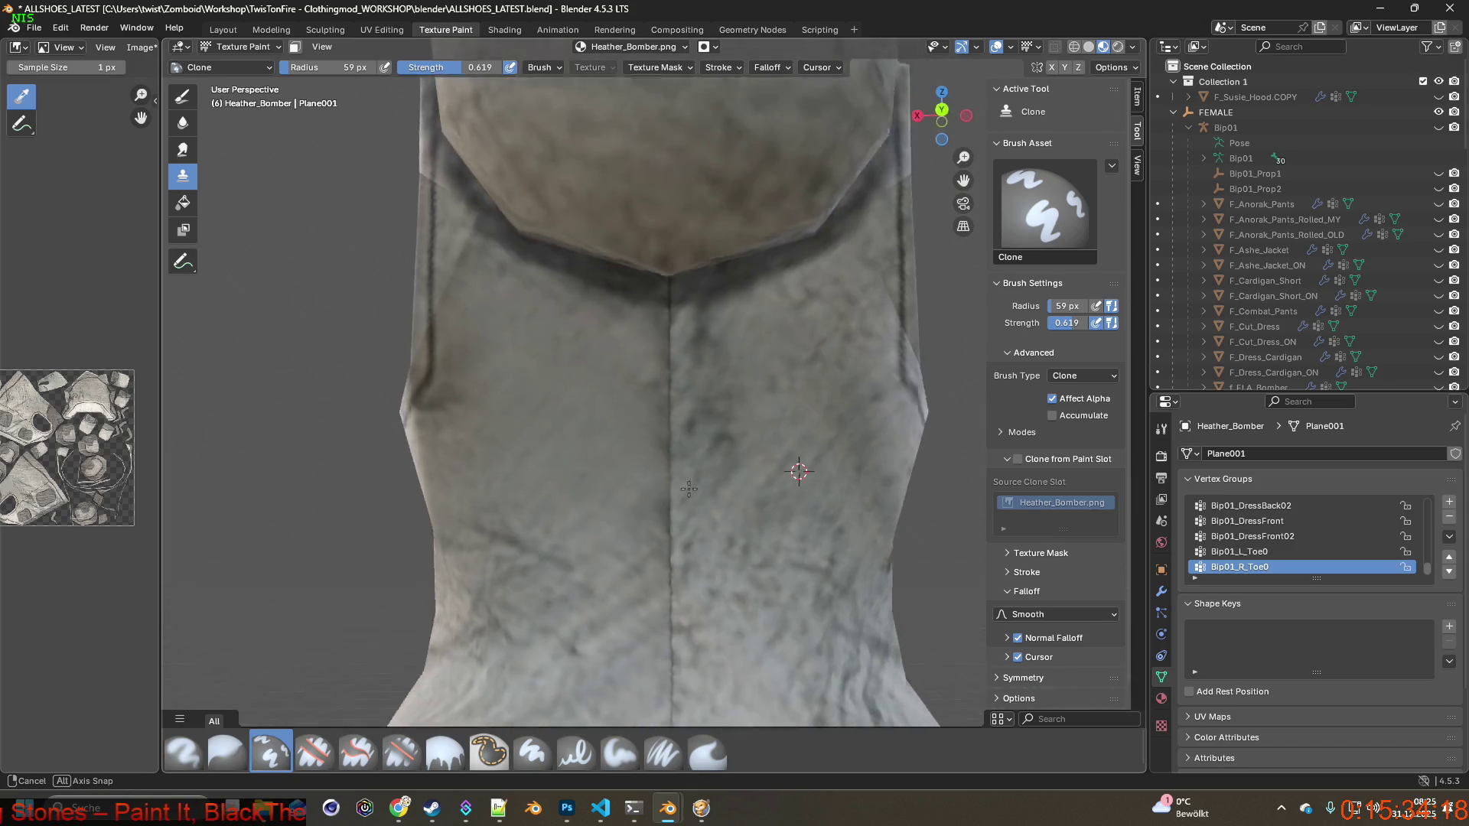
pyautogui.scroll(-5, 648, 527)
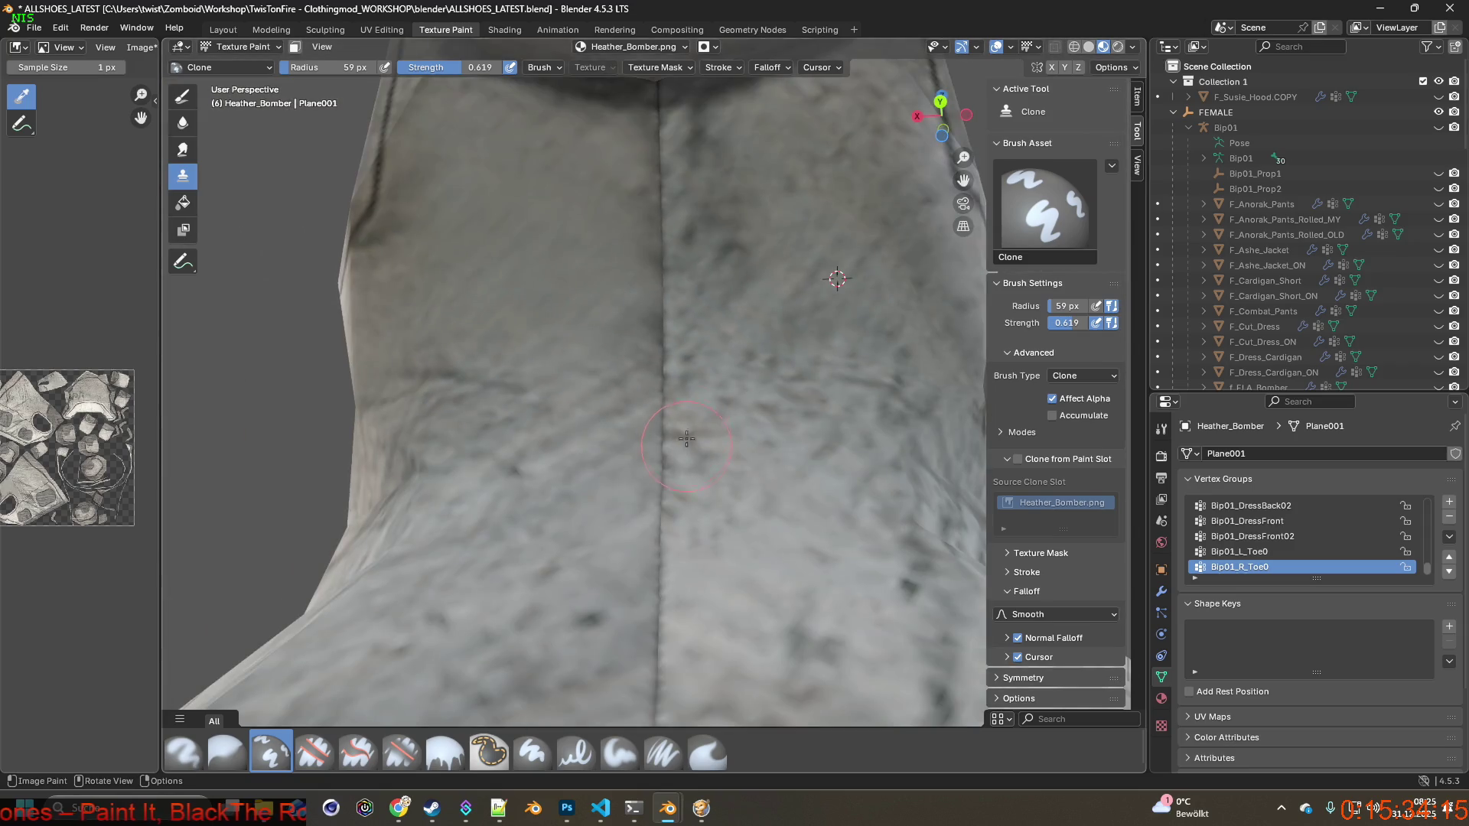
pyautogui.moveTo(665, 451)
pyautogui.keyDown('shift'); pyautogui.mouseDown(button='middle')
pyautogui.moveTo(664, 426)
pyautogui.moveTo(654, 493)
pyautogui.mouseUp(button='middle'); pyautogui.keyUp('shift')
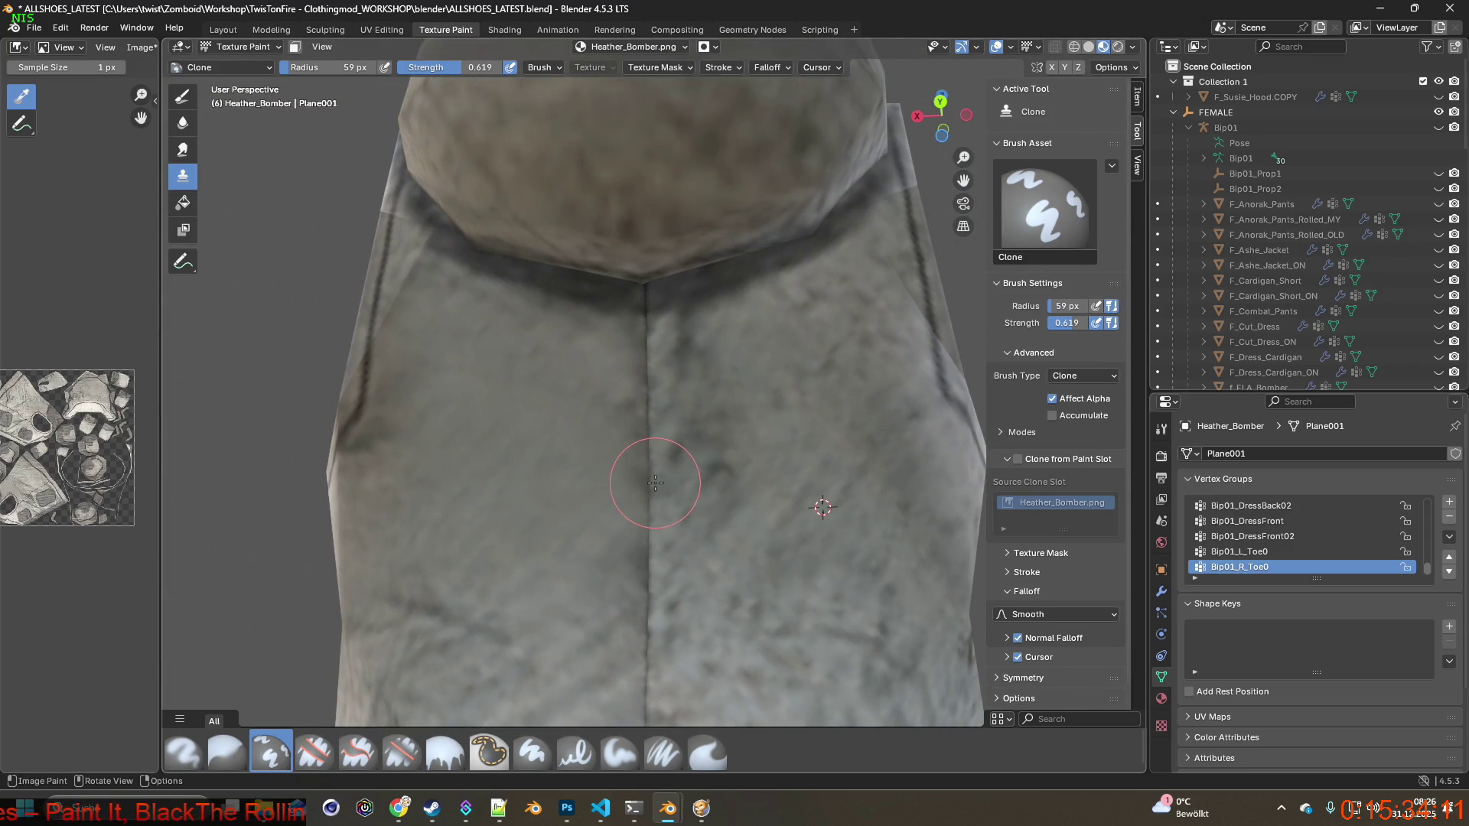
pyautogui.moveTo(655, 482); pyautogui.dragTo(679, 487, button='middle')
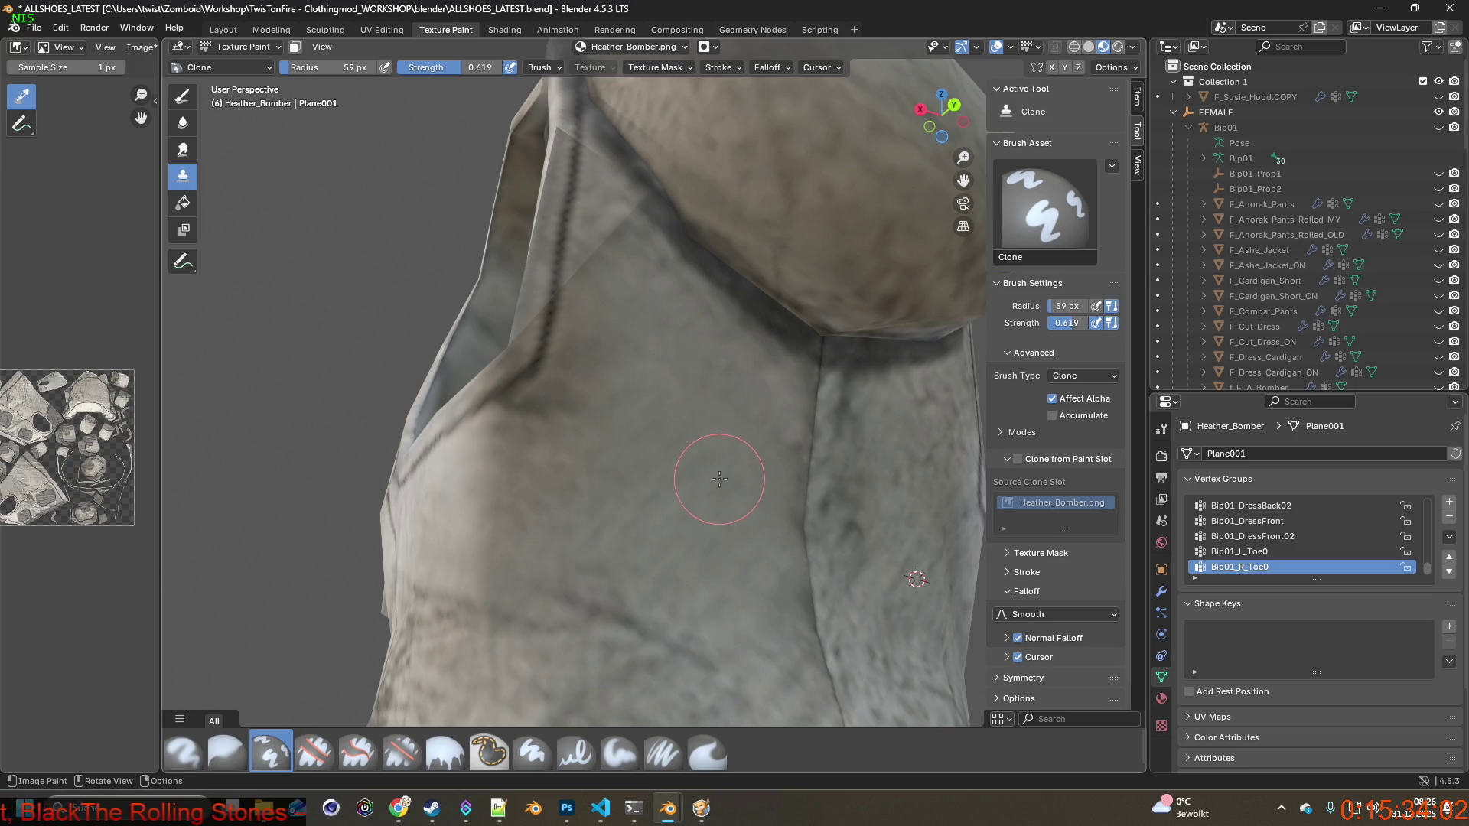
pyautogui.moveTo(760, 464)
pyautogui.mouseDown(button='middle')
pyautogui.moveTo(715, 442)
pyautogui.moveTo(671, 533)
pyautogui.moveTo(635, 507)
pyautogui.moveTo(631, 530)
pyautogui.mouseUp(button='middle')
pyautogui.scroll(-8, 691, 477)
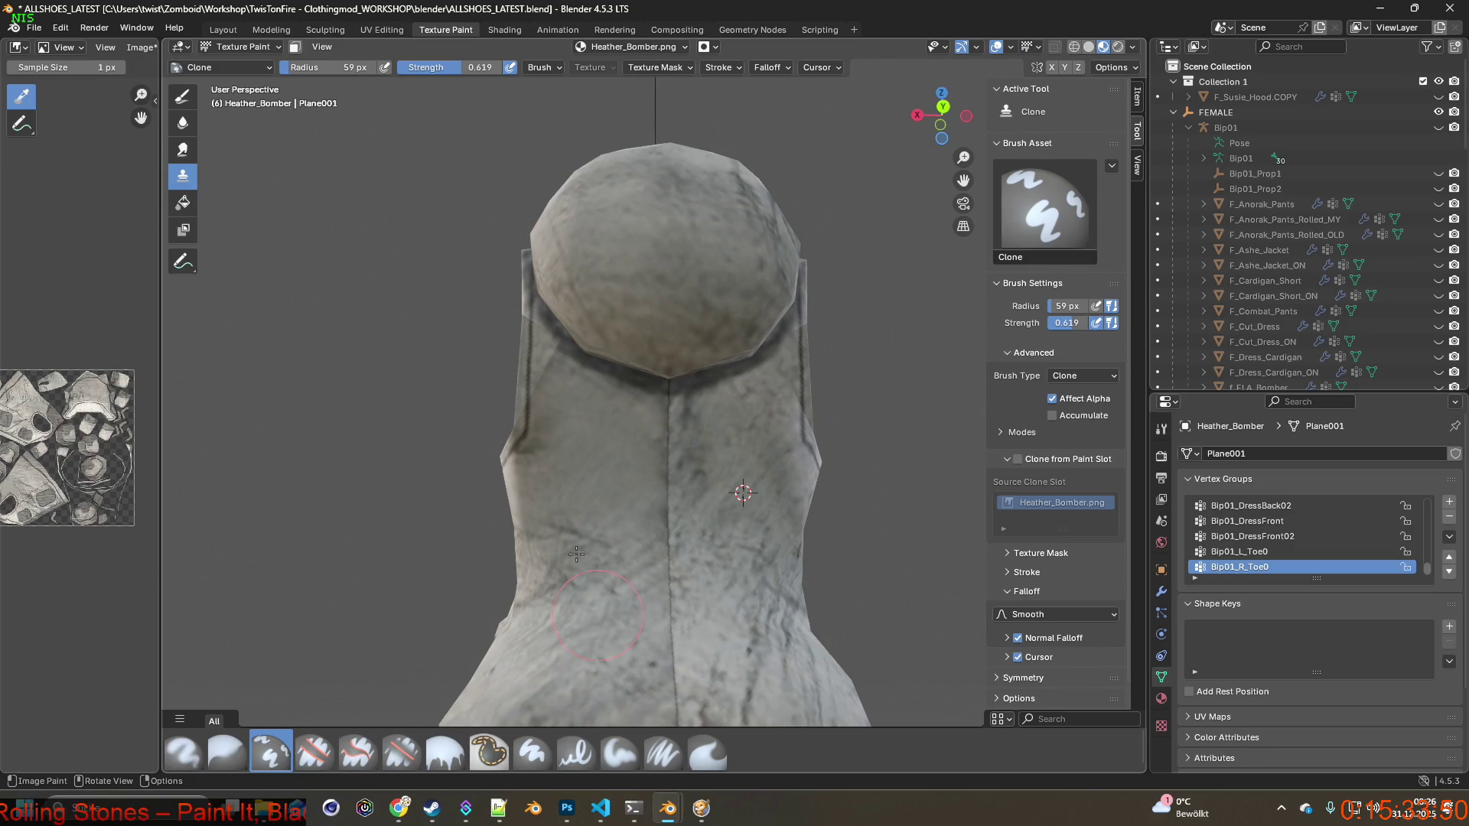
pyautogui.moveTo(309, 77); pyautogui.dragTo(359, 76)
# Orbit around to the vest's back, straighten the seam and set the clone source there.
pyautogui.moveTo(689, 413)
pyautogui.mouseDown(button='middle')
pyautogui.moveTo(619, 436)
pyautogui.moveTo(622, 469)
pyautogui.mouseUp(button='middle')
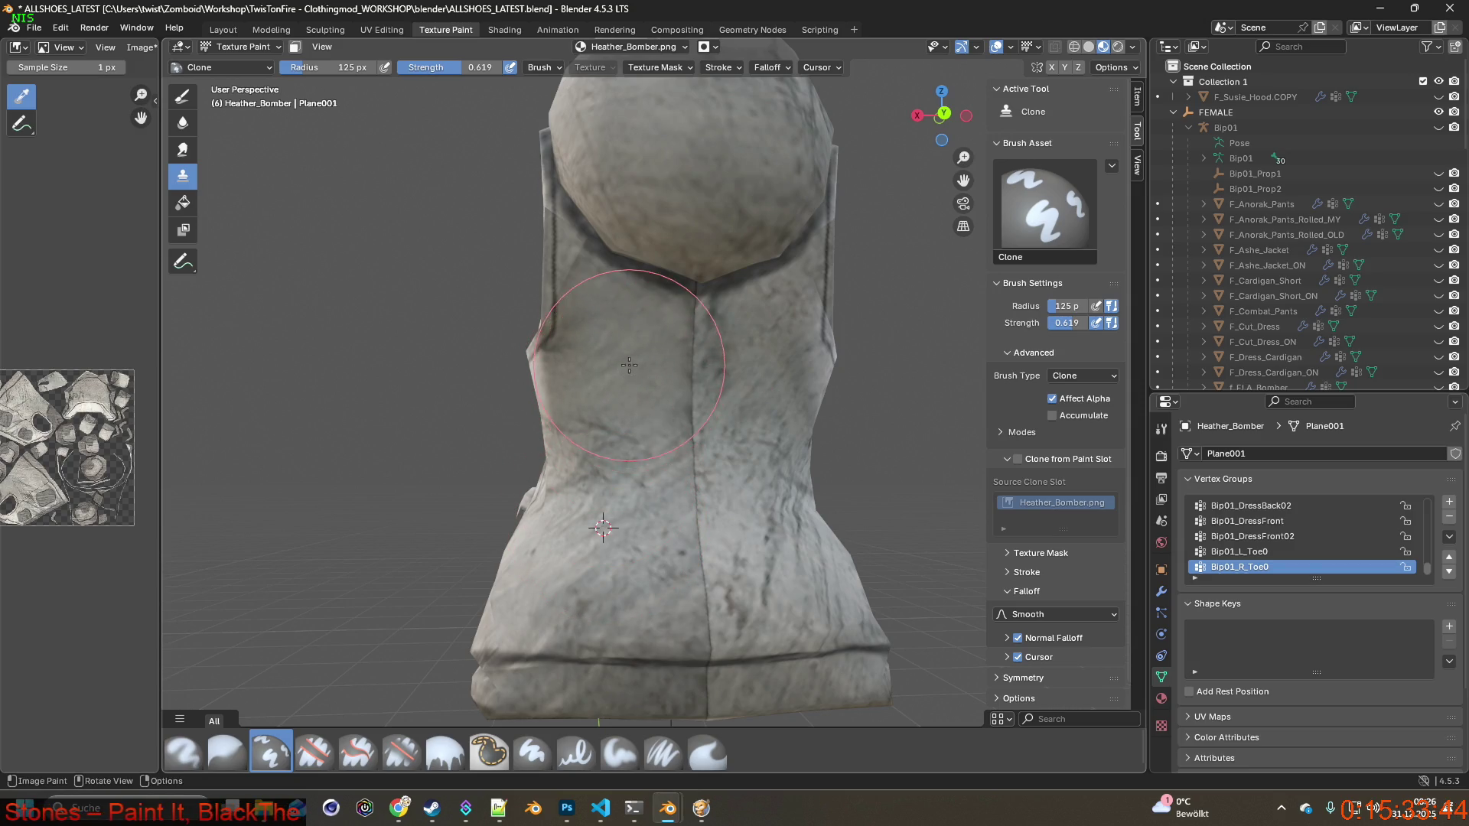
pyautogui.moveTo(629, 365); pyautogui.dragTo(636, 386, button='middle')
pyautogui.moveTo(744, 519); pyautogui.dragTo(717, 488, button='middle')
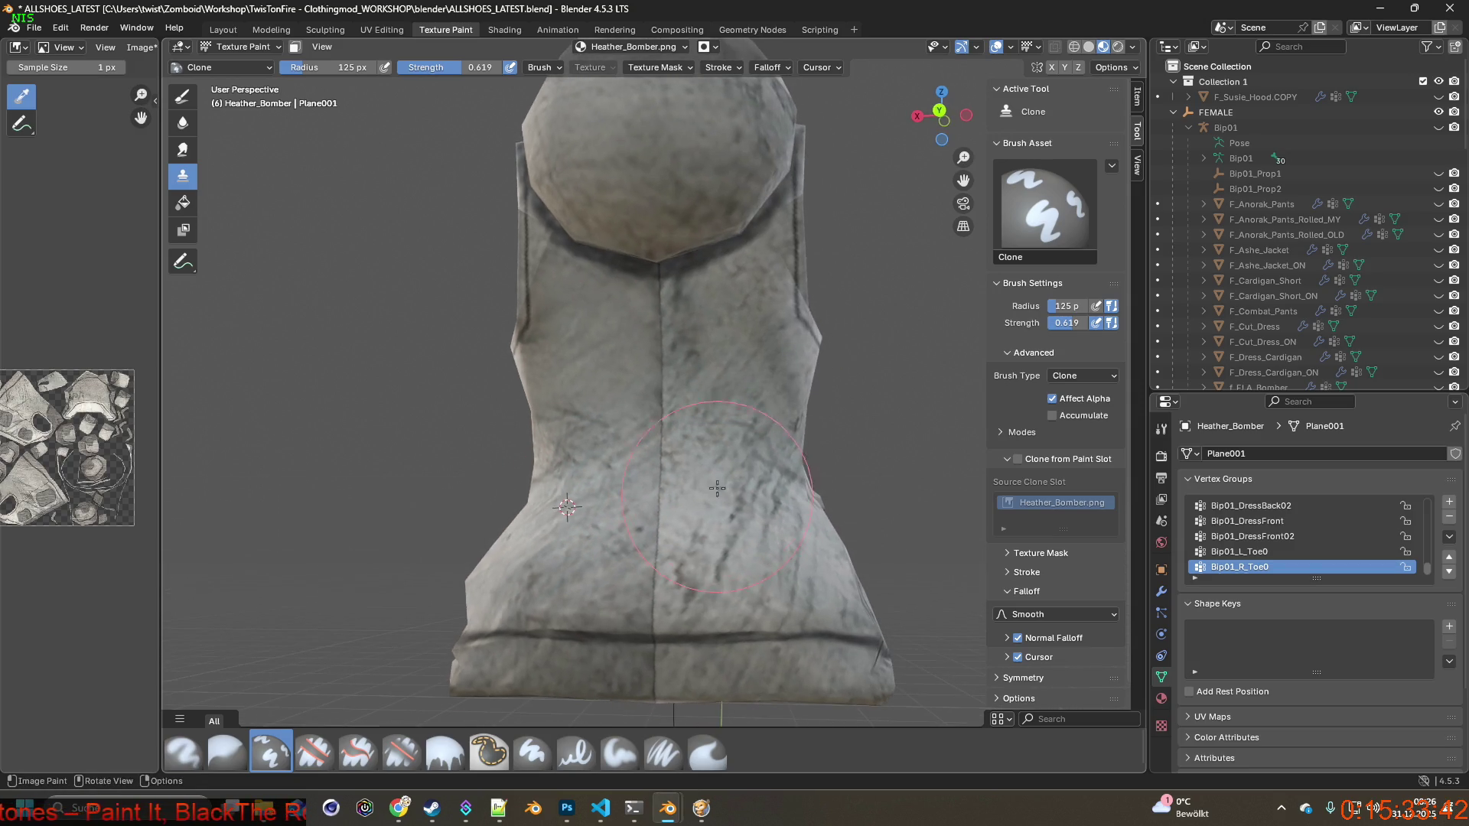
pyautogui.keyDown('shift'); pyautogui.rightClick(743, 331); pyautogui.keyUp('shift')
pyautogui.moveTo(646, 314); pyautogui.dragTo(632, 381, button='middle')
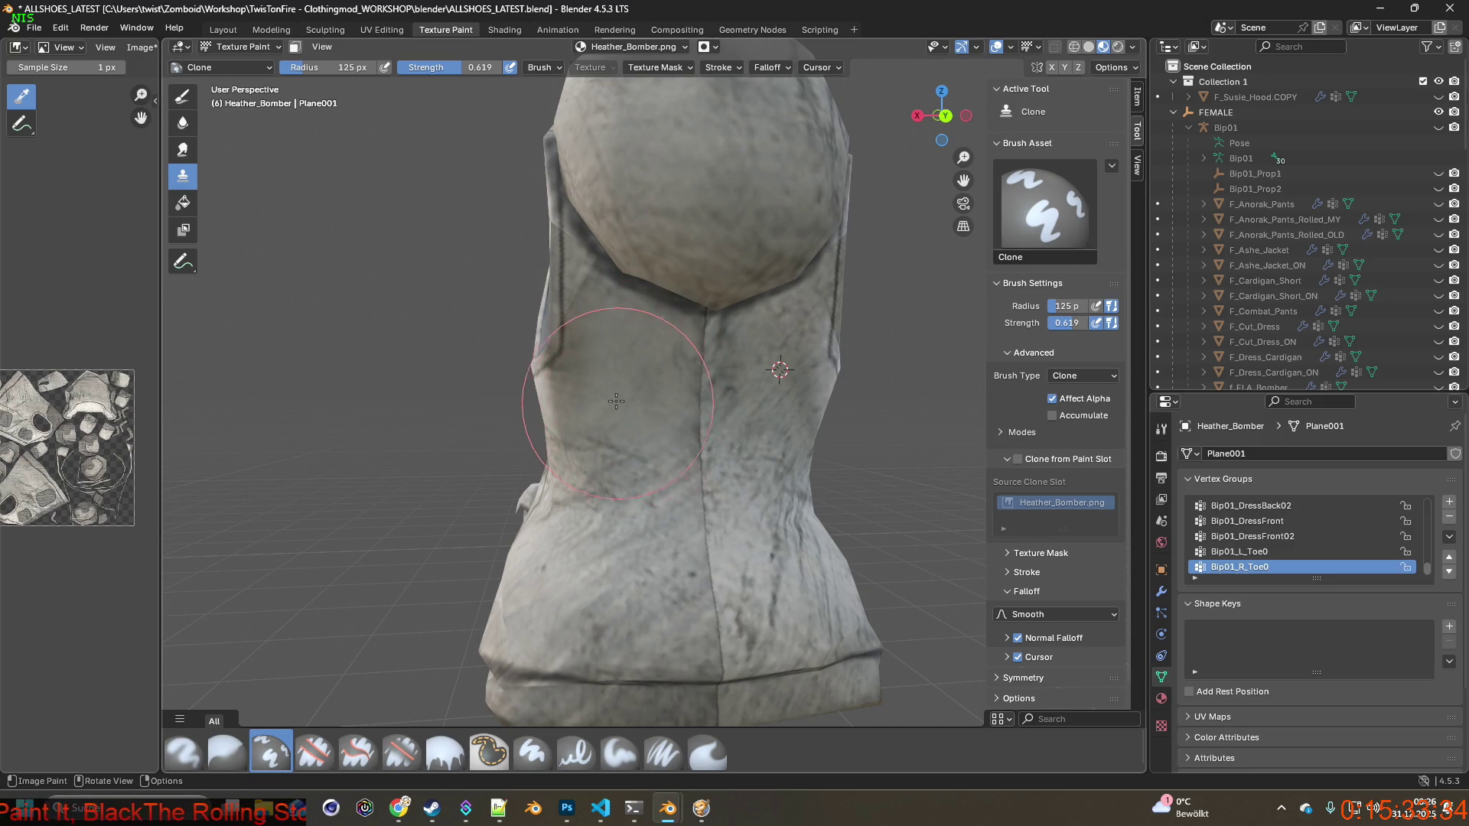
pyautogui.scroll(-3, 497, 360)
pyautogui.moveTo(498, 359)
pyautogui.mouseDown(button='middle')
pyautogui.moveTo(739, 443)
pyautogui.moveTo(684, 424)
pyautogui.moveTo(658, 439)
pyautogui.moveTo(746, 421)
pyautogui.mouseUp(button='middle')
pyautogui.scroll(2, 657, 439)
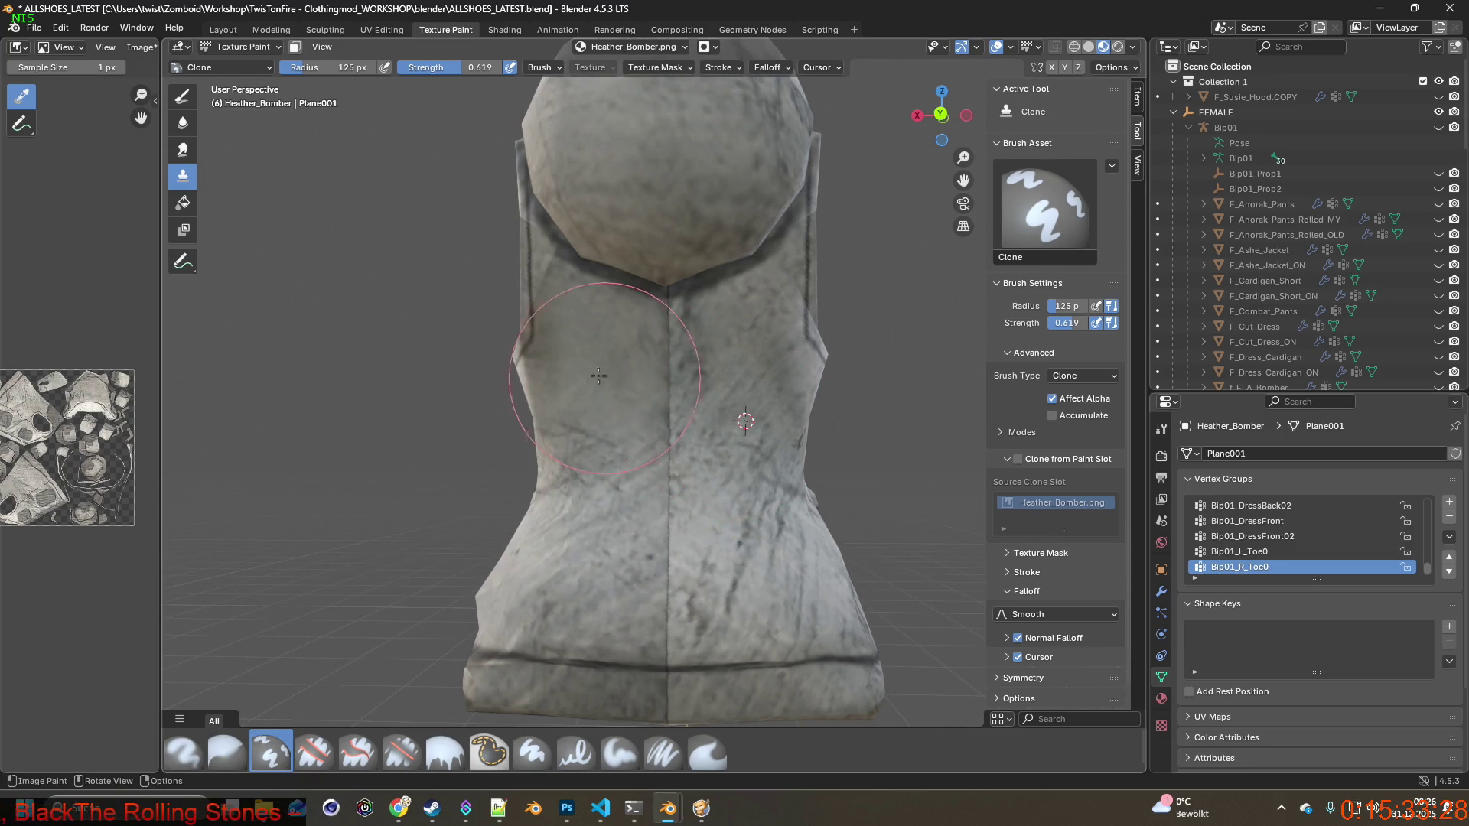
# Keep the brush radius at 59 px, then open the brush presets and advanced settings.
pyautogui.press('f')
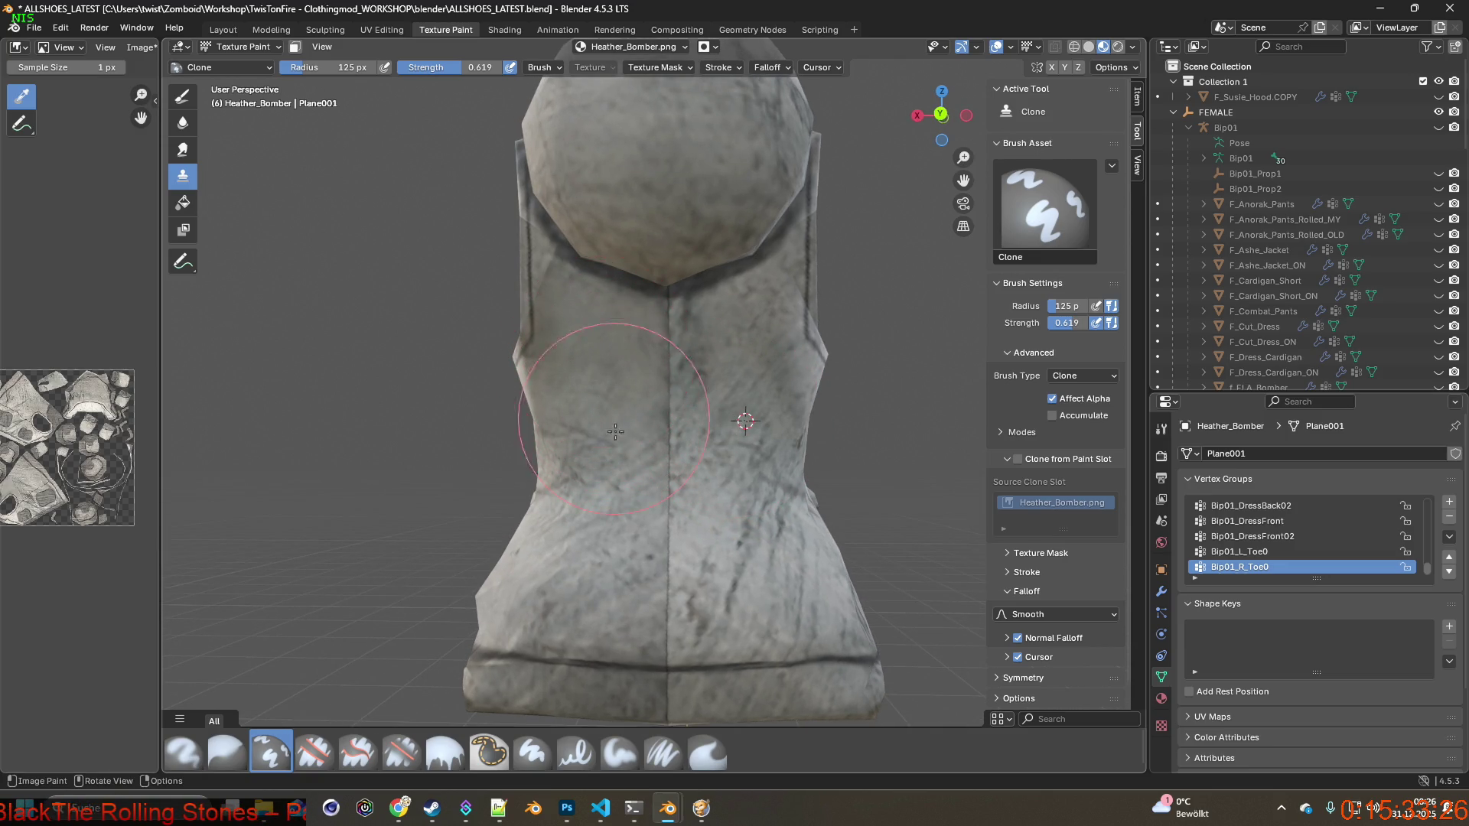
pyautogui.click(545, 311)
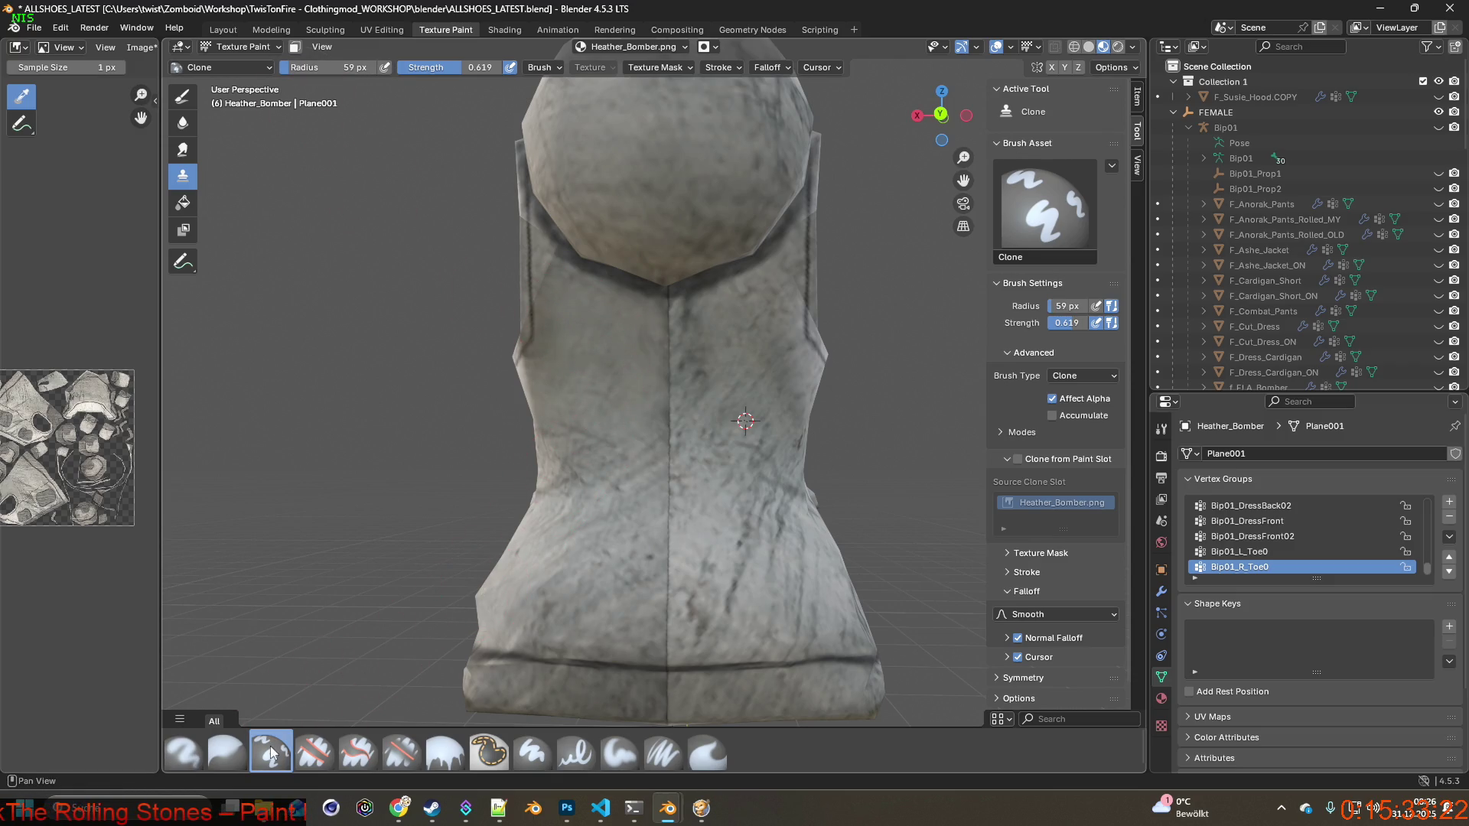
pyautogui.click(265, 67)
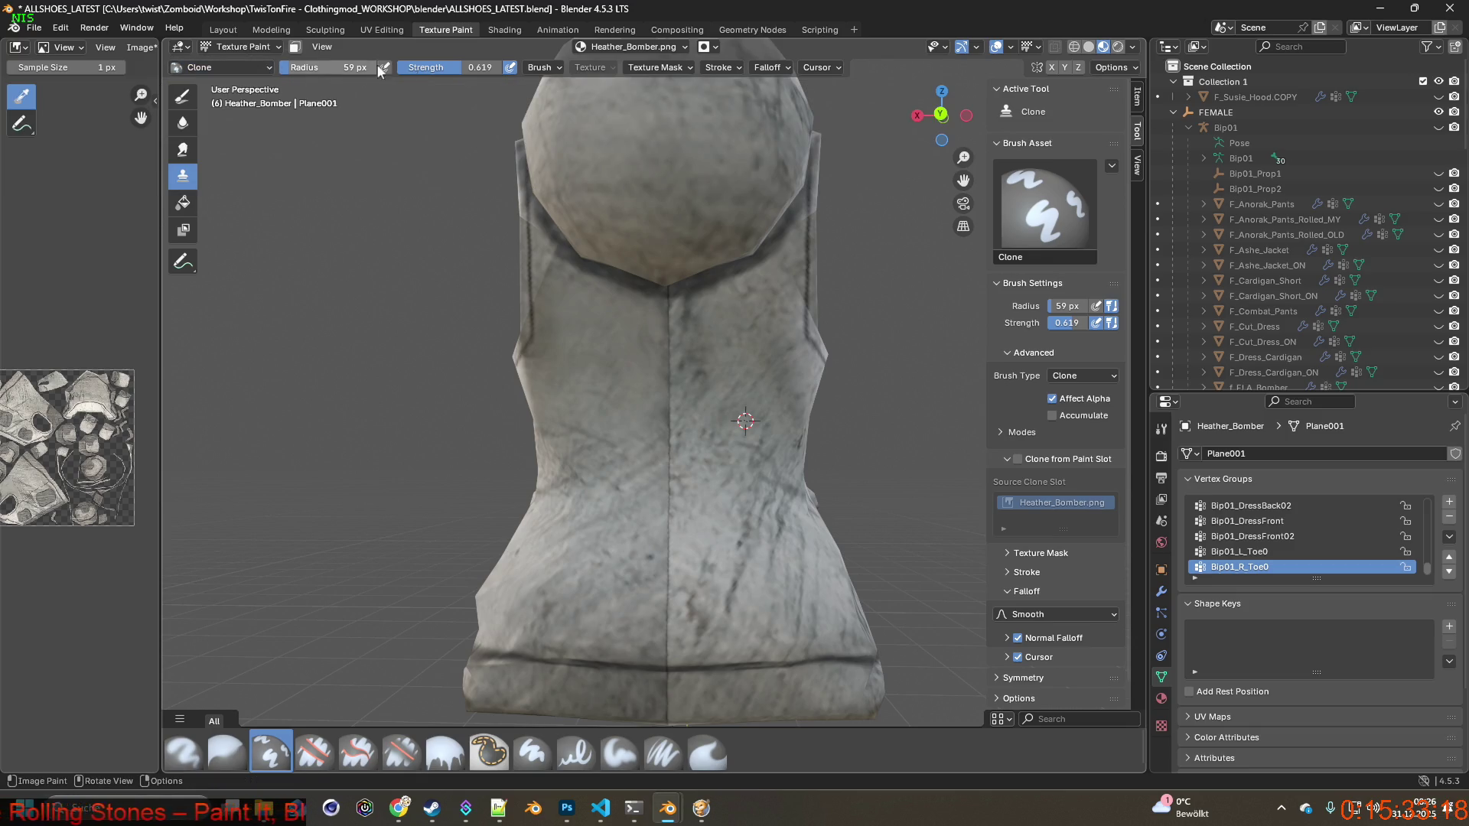
pyautogui.click(540, 67)
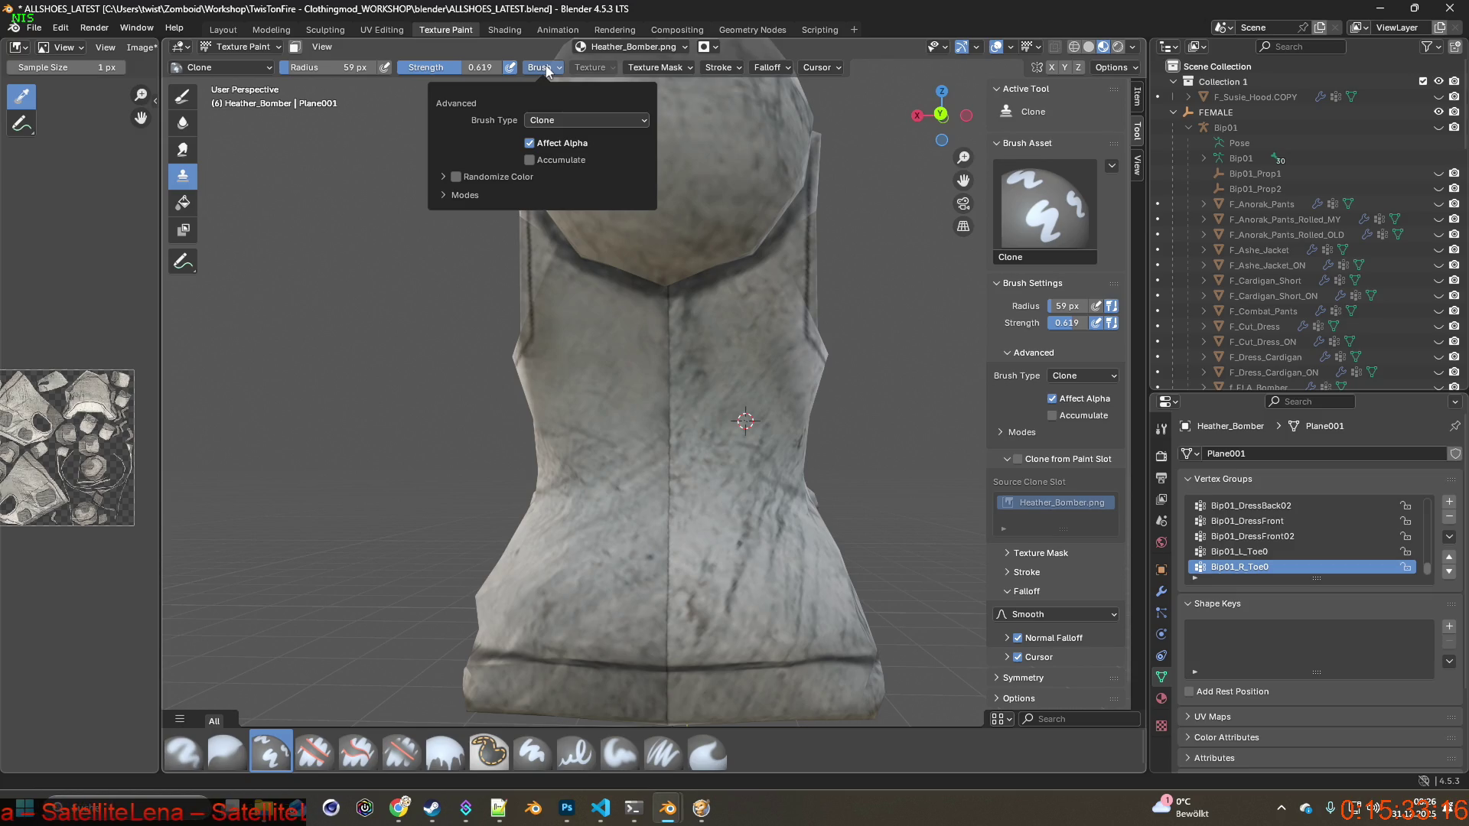
# Keep Clone as the brush type and review the texture mask and cursor display settings.
pyautogui.click(574, 123)
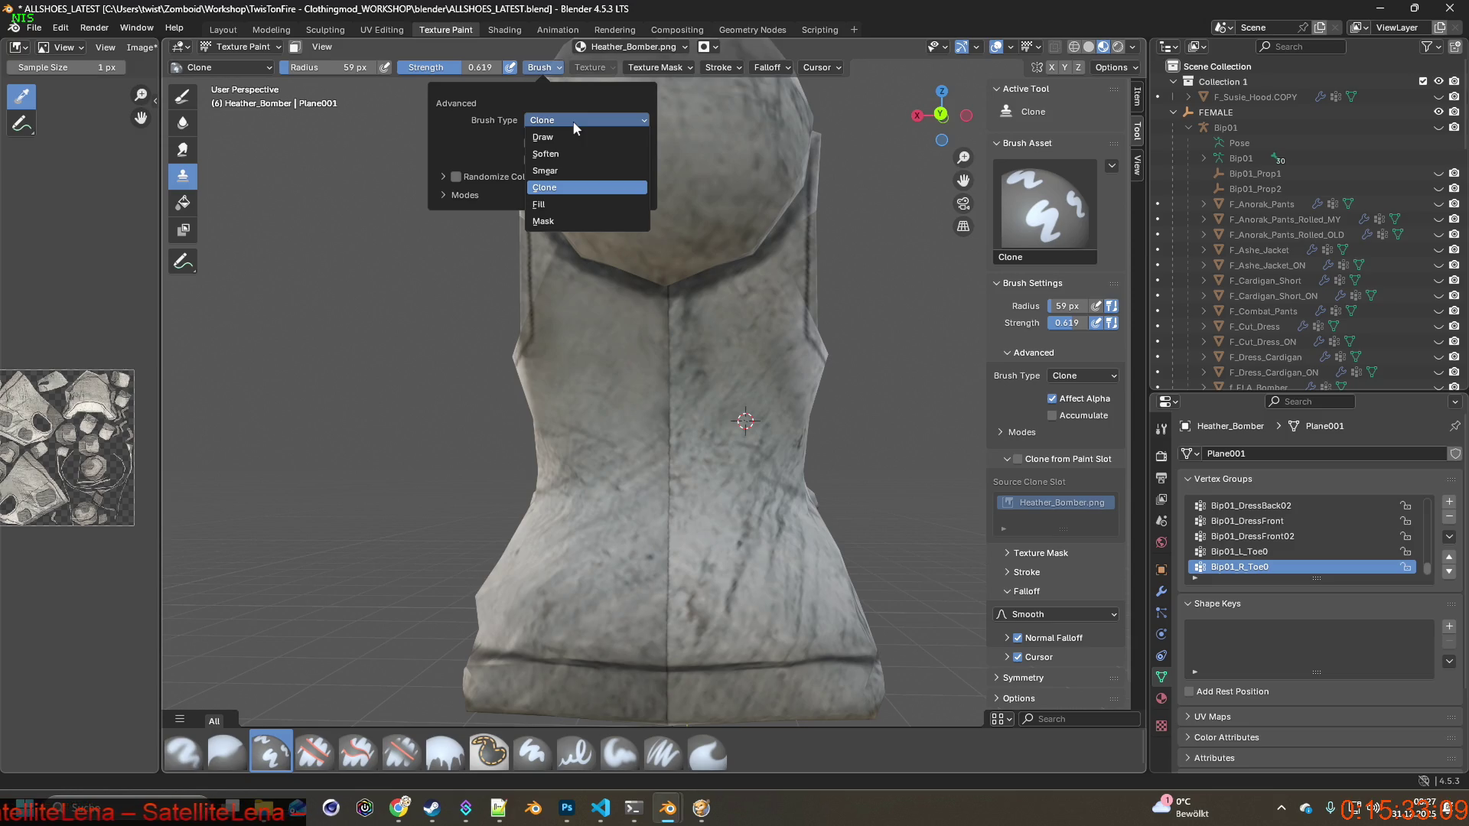
pyautogui.click(578, 119)
pyautogui.click(656, 69)
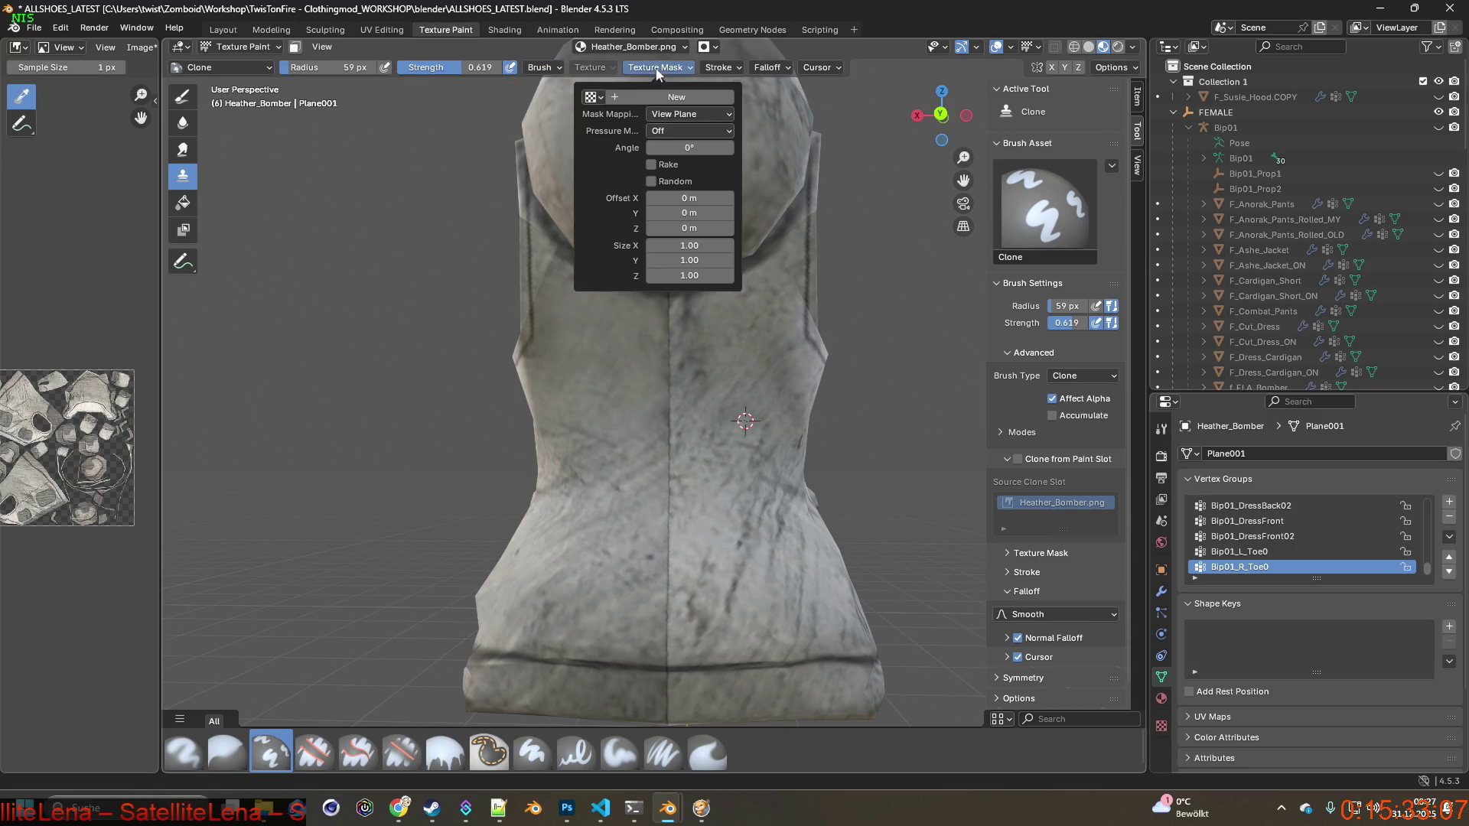
pyautogui.moveTo(729, 69)
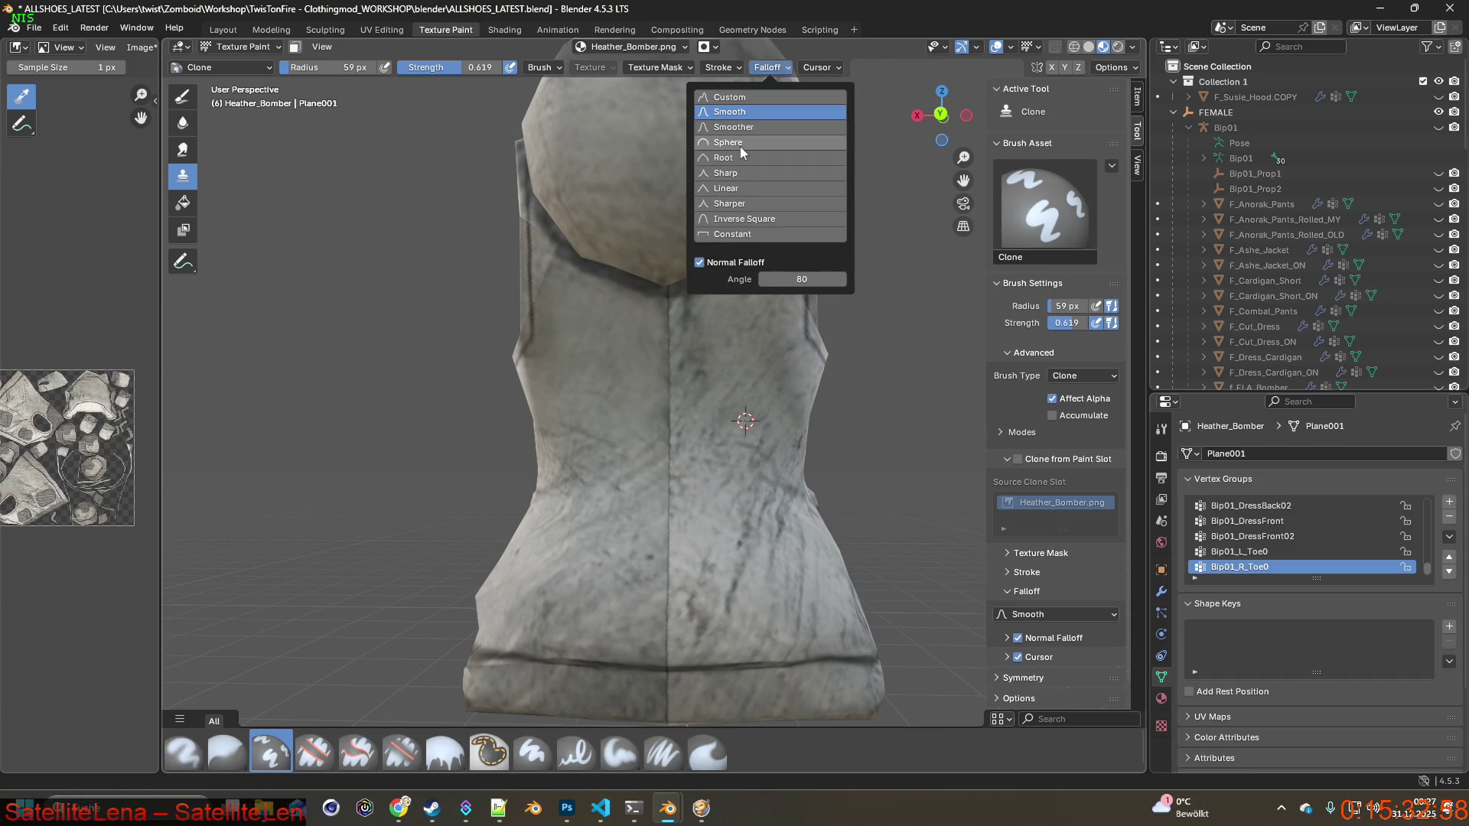
pyautogui.click(836, 68)
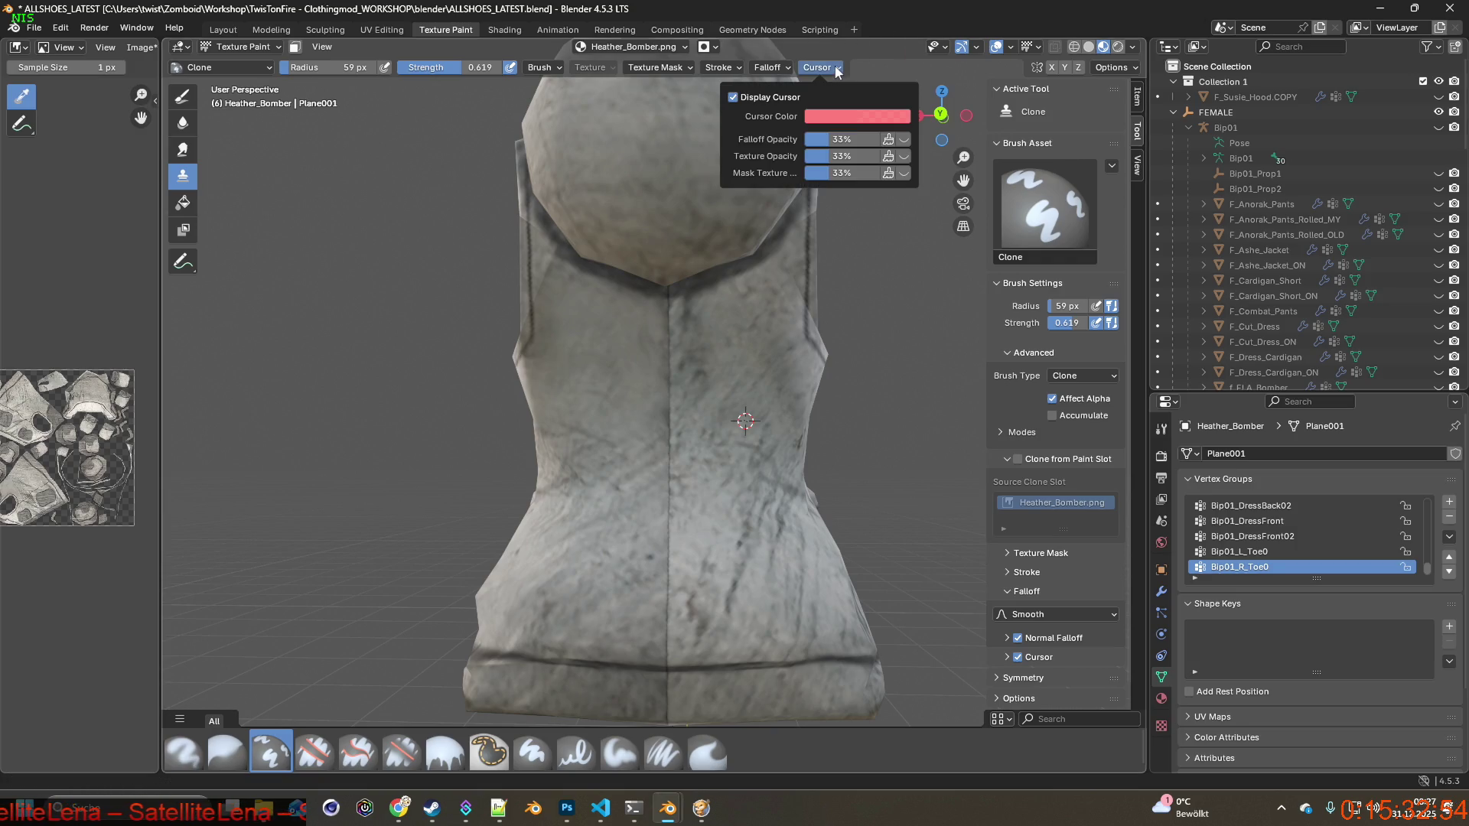
# Move the clone source to the upper back and clone texture onto the vest's upper left back.
pyautogui.scroll(3, 656, 337)
pyautogui.moveTo(656, 337); pyautogui.dragTo(646, 319, button='middle')
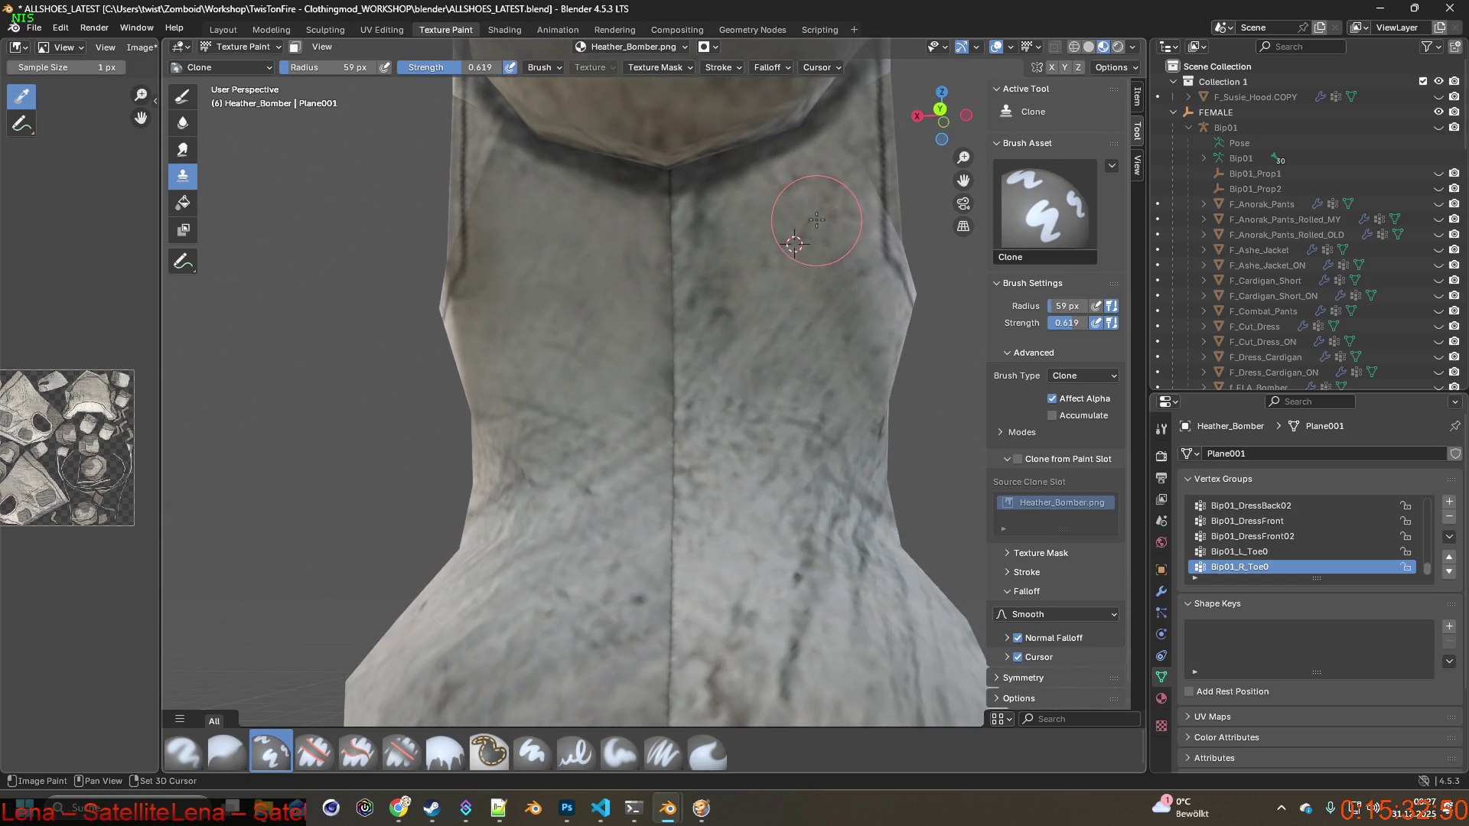
pyautogui.moveTo(829, 205); pyautogui.dragTo(803, 230, button='middle')
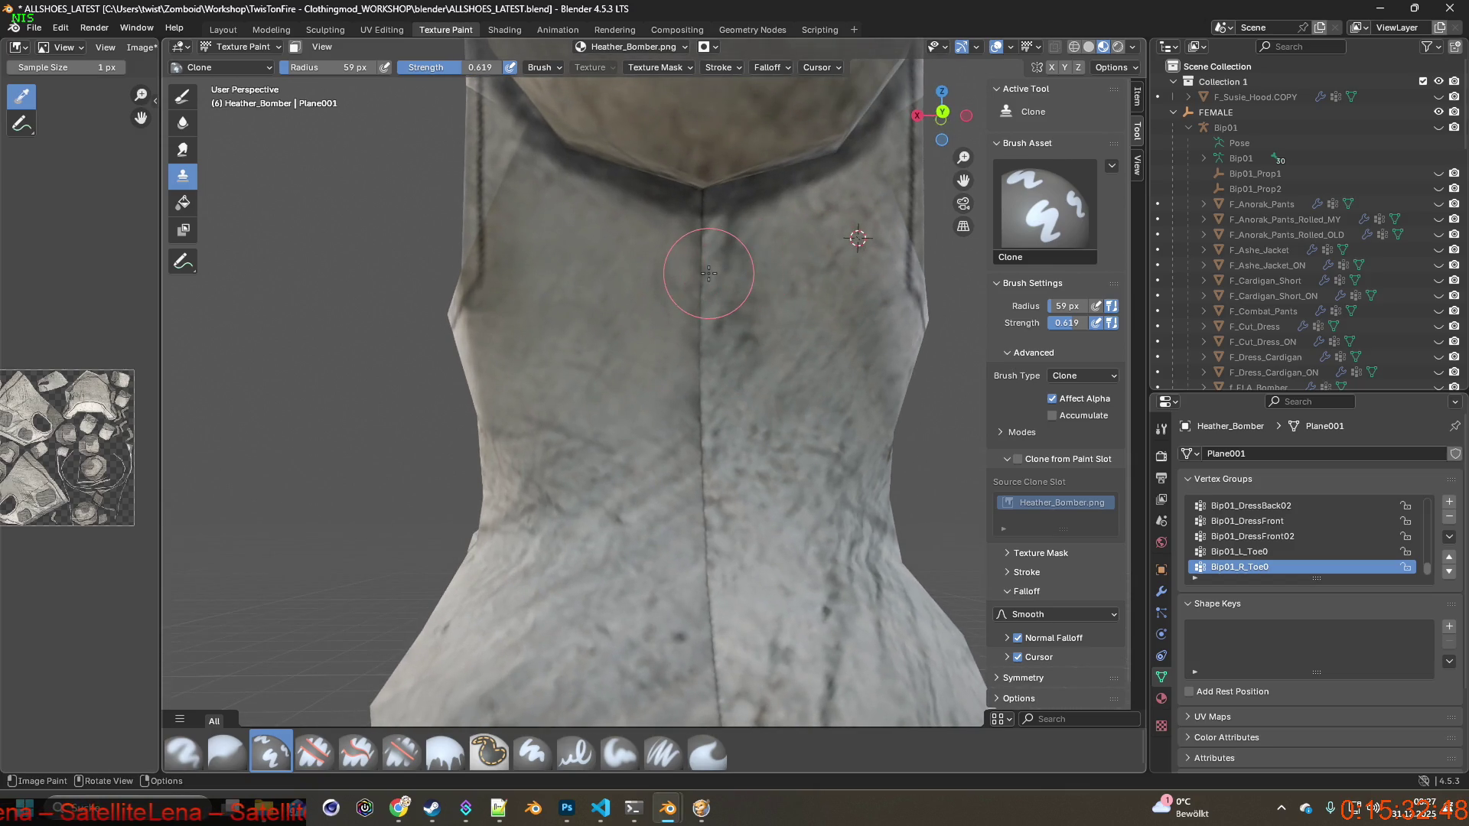
pyautogui.rightClick(589, 254)
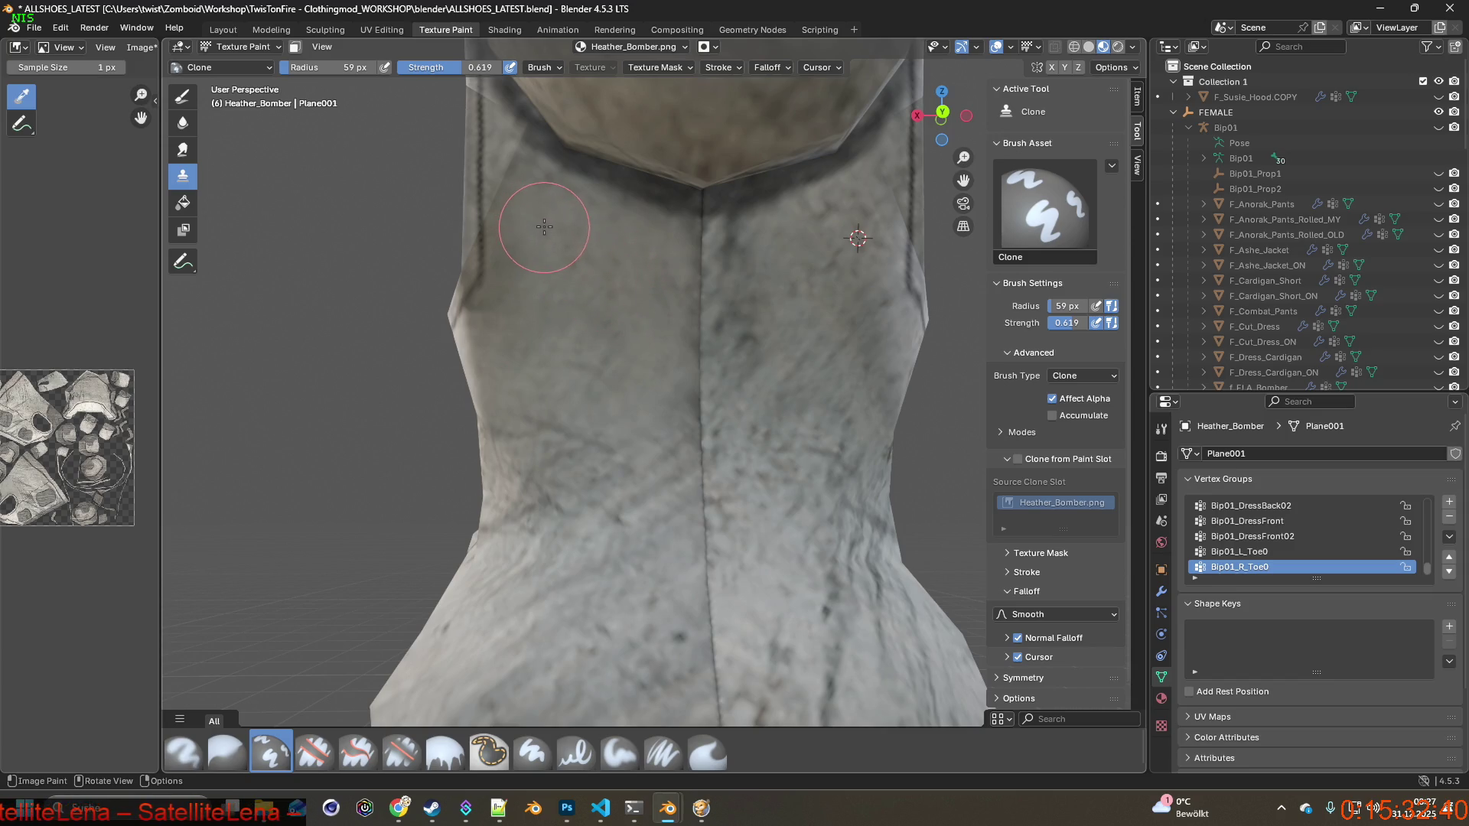
pyautogui.keyDown('shift'); pyautogui.moveTo(803, 288); pyautogui.dragTo(823, 286, button='right'); pyautogui.keyUp('shift')
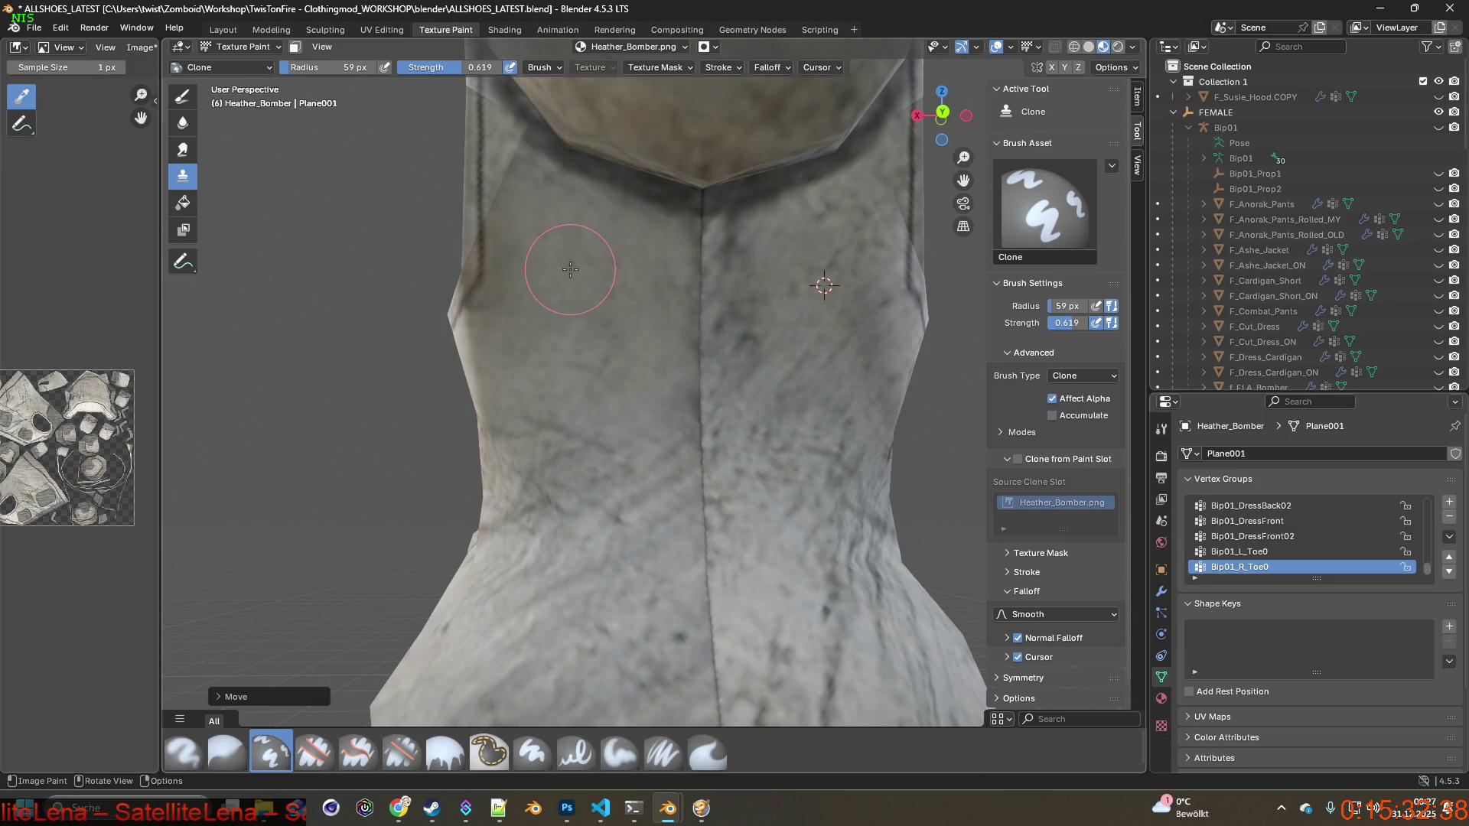
pyautogui.moveTo(570, 269); pyautogui.dragTo(532, 294)
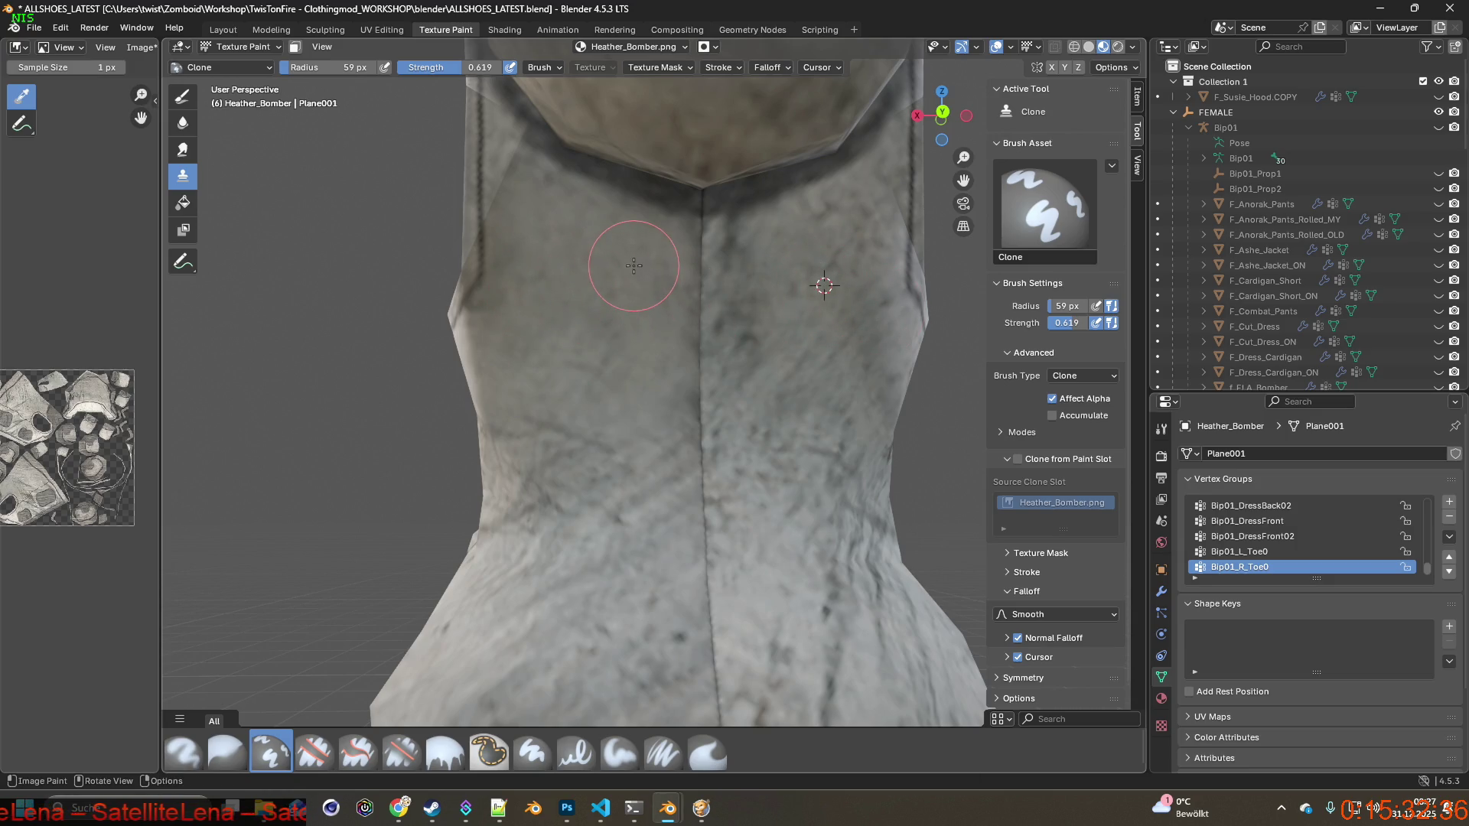
pyautogui.scroll(-6, 634, 265)
pyautogui.moveTo(600, 302)
pyautogui.mouseDown(button='middle')
pyautogui.moveTo(560, 301)
pyautogui.moveTo(654, 348)
pyautogui.moveTo(593, 346)
pyautogui.moveTo(662, 282)
pyautogui.moveTo(592, 387)
pyautogui.moveTo(528, 382)
pyautogui.moveTo(592, 384)
pyautogui.moveTo(624, 342)
pyautogui.moveTo(683, 338)
pyautogui.moveTo(521, 334)
pyautogui.mouseUp(button='middle')
pyautogui.scroll(5, 562, 392)
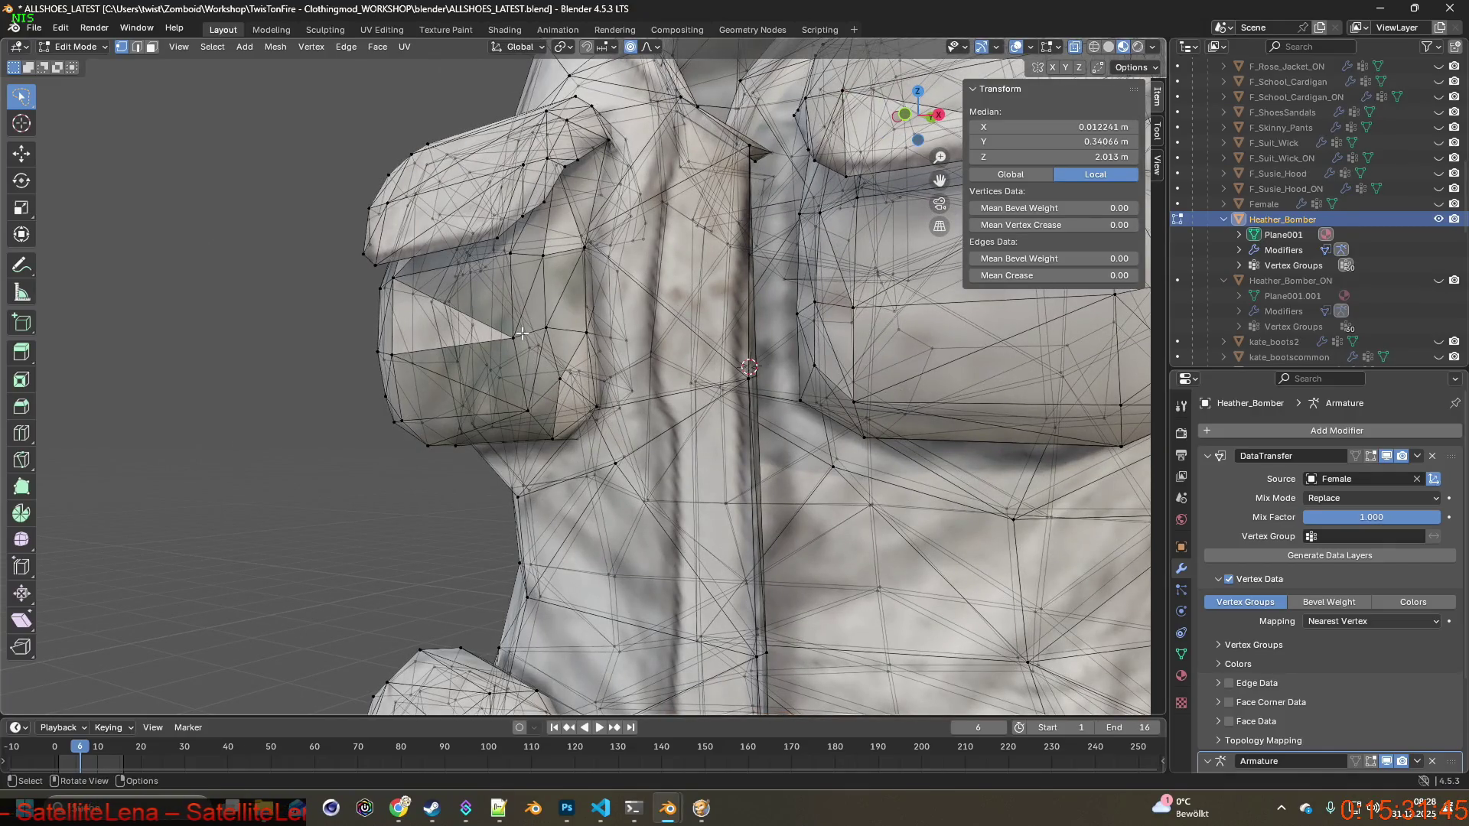
# Compare the chest pocket with Project Zomboid, then switch to the Texture Paint workspace.
pyautogui.moveTo(521, 335); pyautogui.dragTo(609, 338, button='middle')
pyautogui.hotkey('alt', 'Tab')
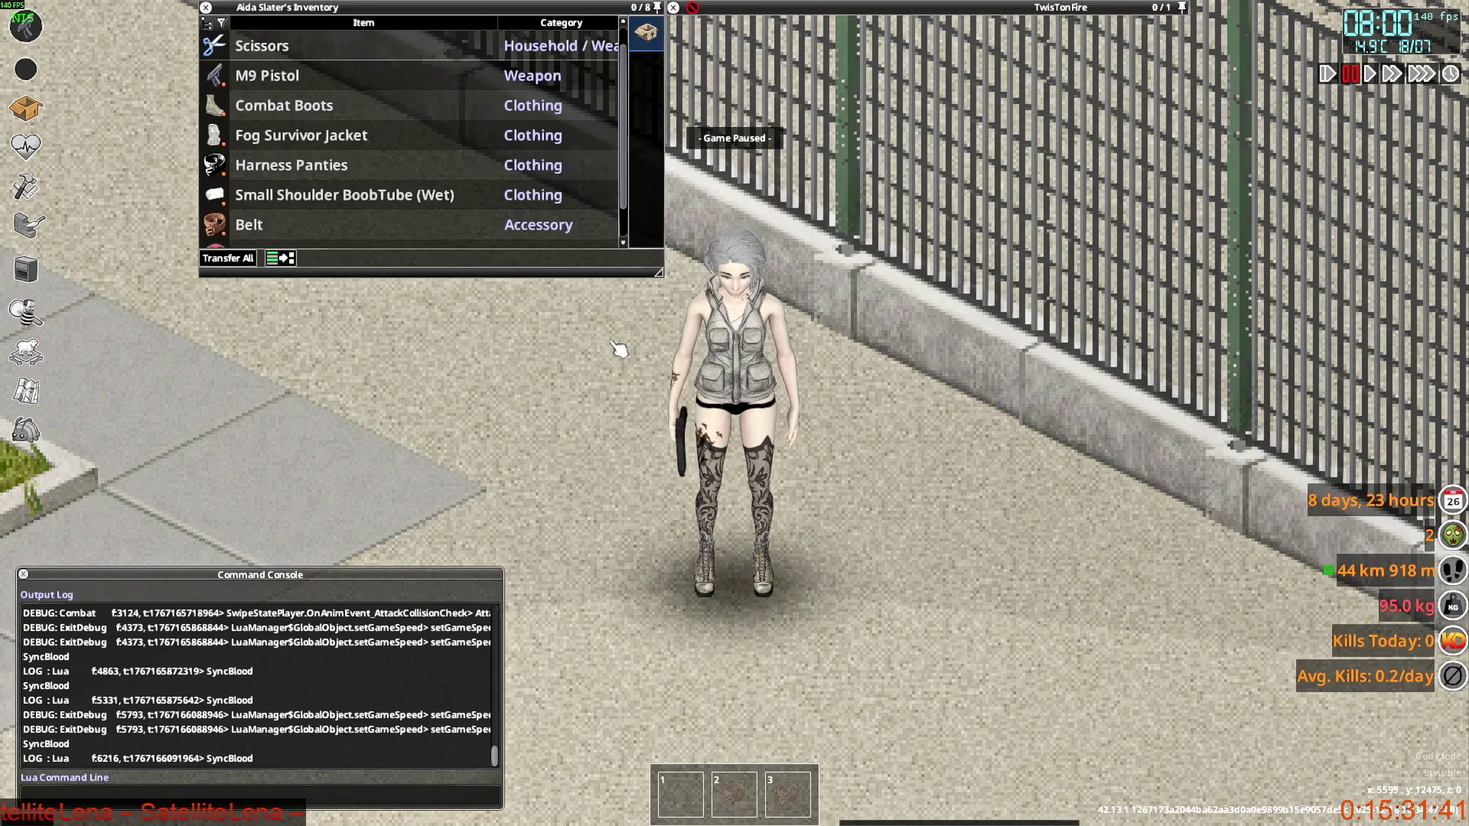
pyautogui.hotkey('alt', 'Tab')
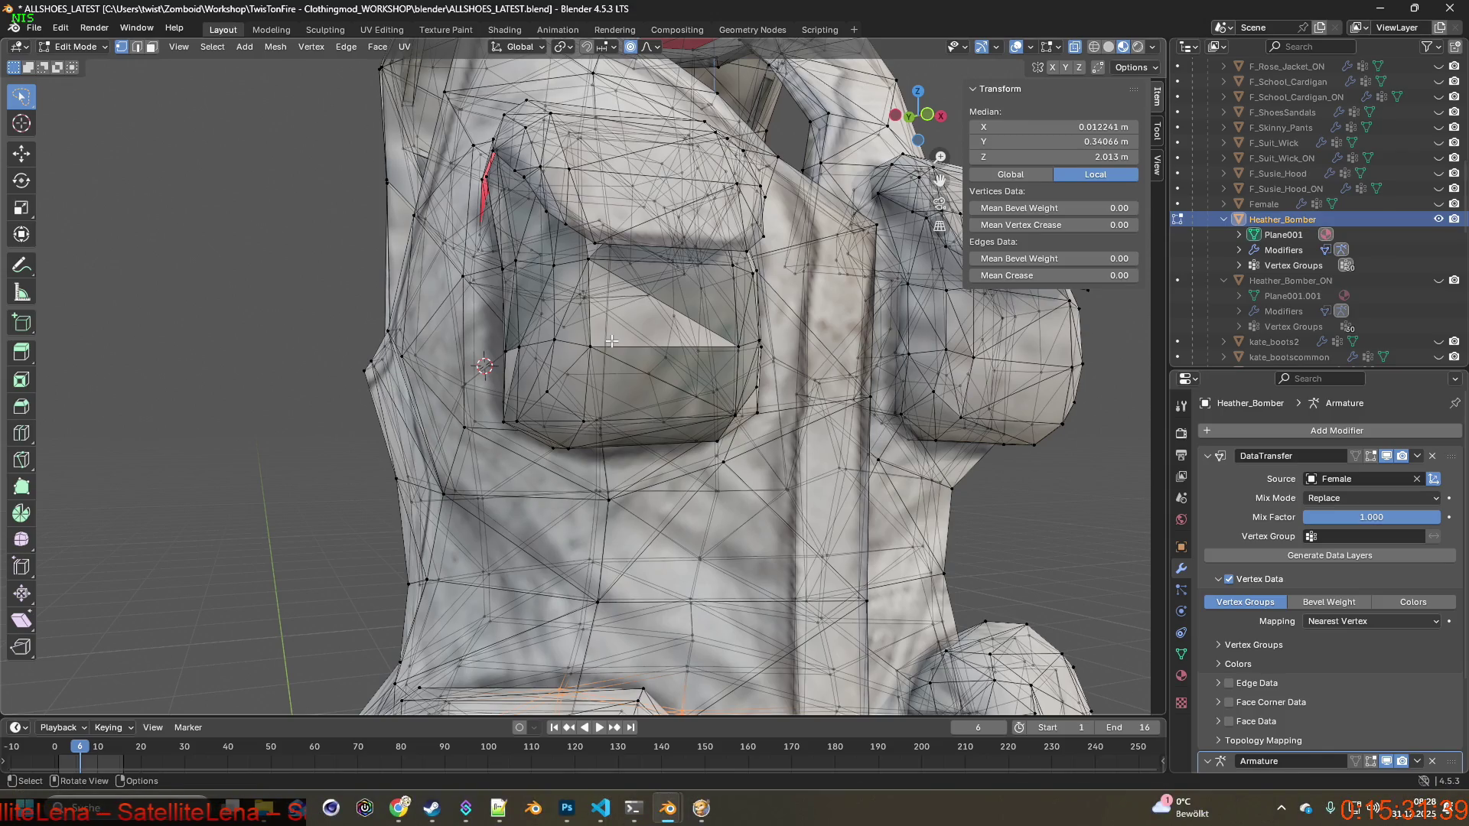
pyautogui.moveTo(612, 341)
pyautogui.mouseDown(button='middle')
pyautogui.moveTo(541, 355)
pyautogui.moveTo(681, 336)
pyautogui.moveTo(584, 351)
pyautogui.moveTo(276, 163)
pyautogui.mouseUp(button='middle')
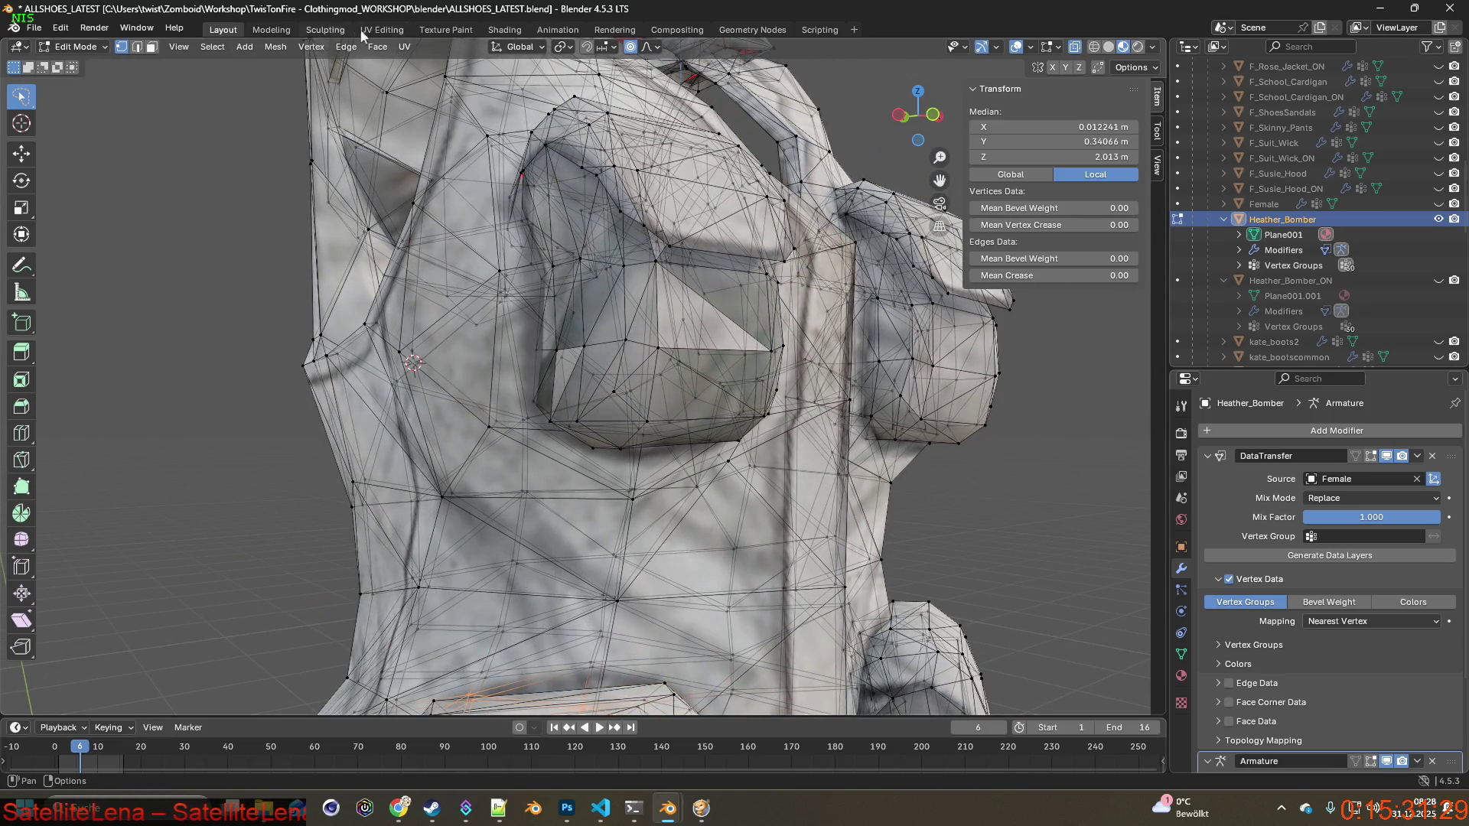
pyautogui.click(445, 29)
# Zoom onto the chest pocket and clone darker texture over its pale triangle and patches.
pyautogui.moveTo(614, 303); pyautogui.dragTo(604, 305, button='middle')
pyautogui.scroll(2, 589, 321)
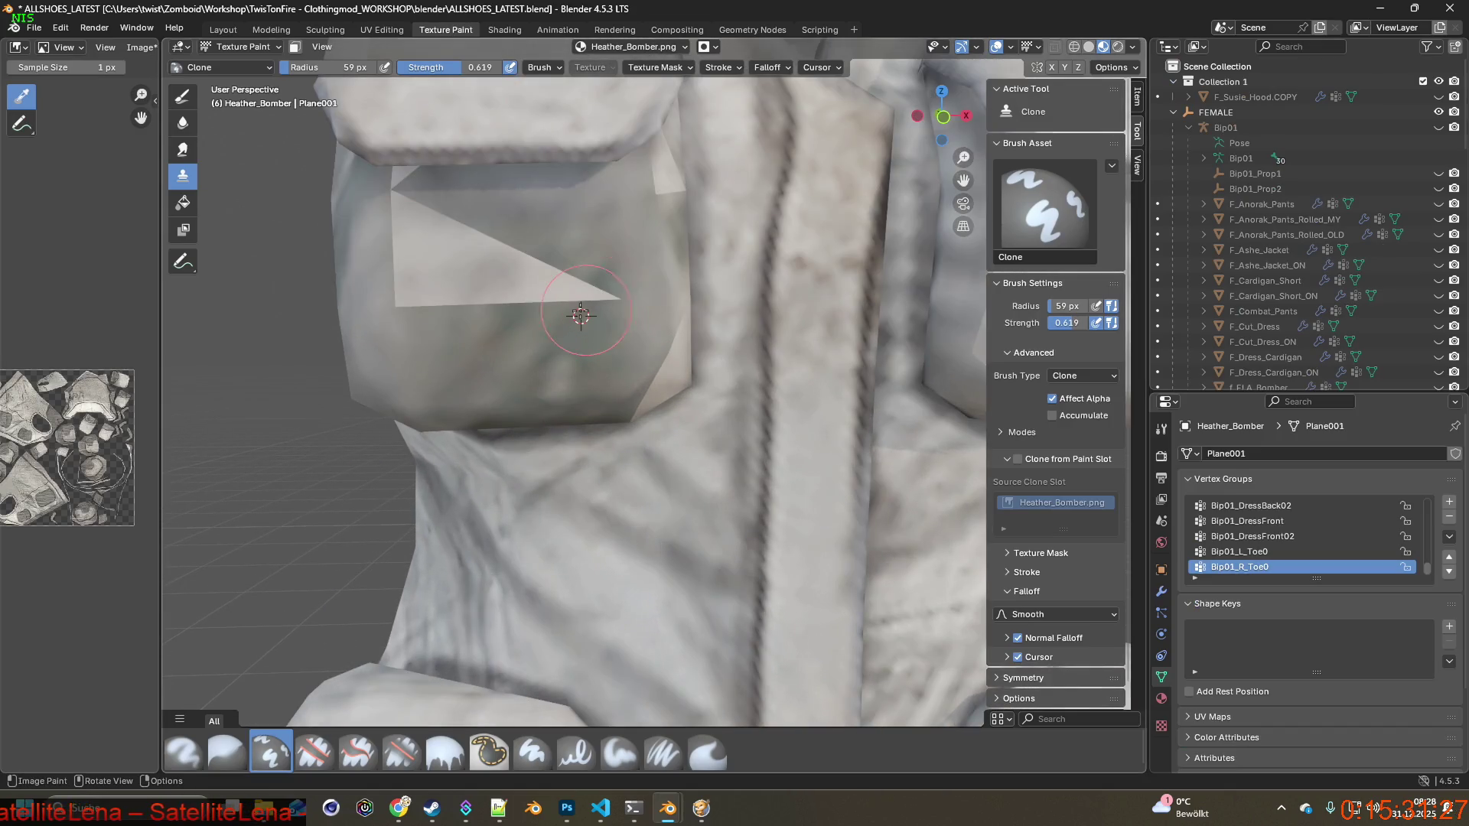
pyautogui.scroll(2, 651, 285)
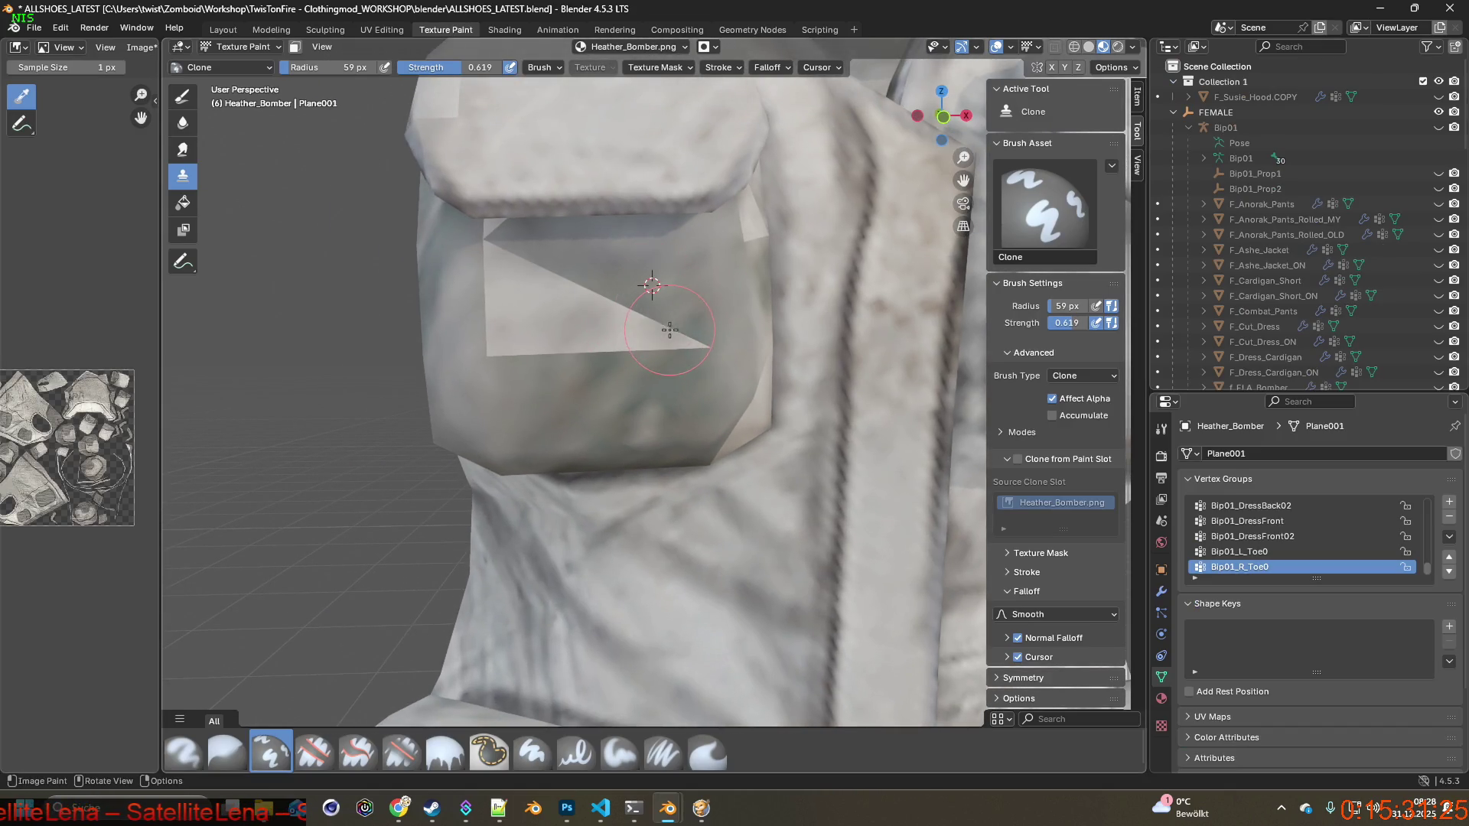
pyautogui.keyDown('shift'); pyautogui.moveTo(630, 328); pyautogui.dragTo(642, 338, button='middle'); pyautogui.keyUp('shift')
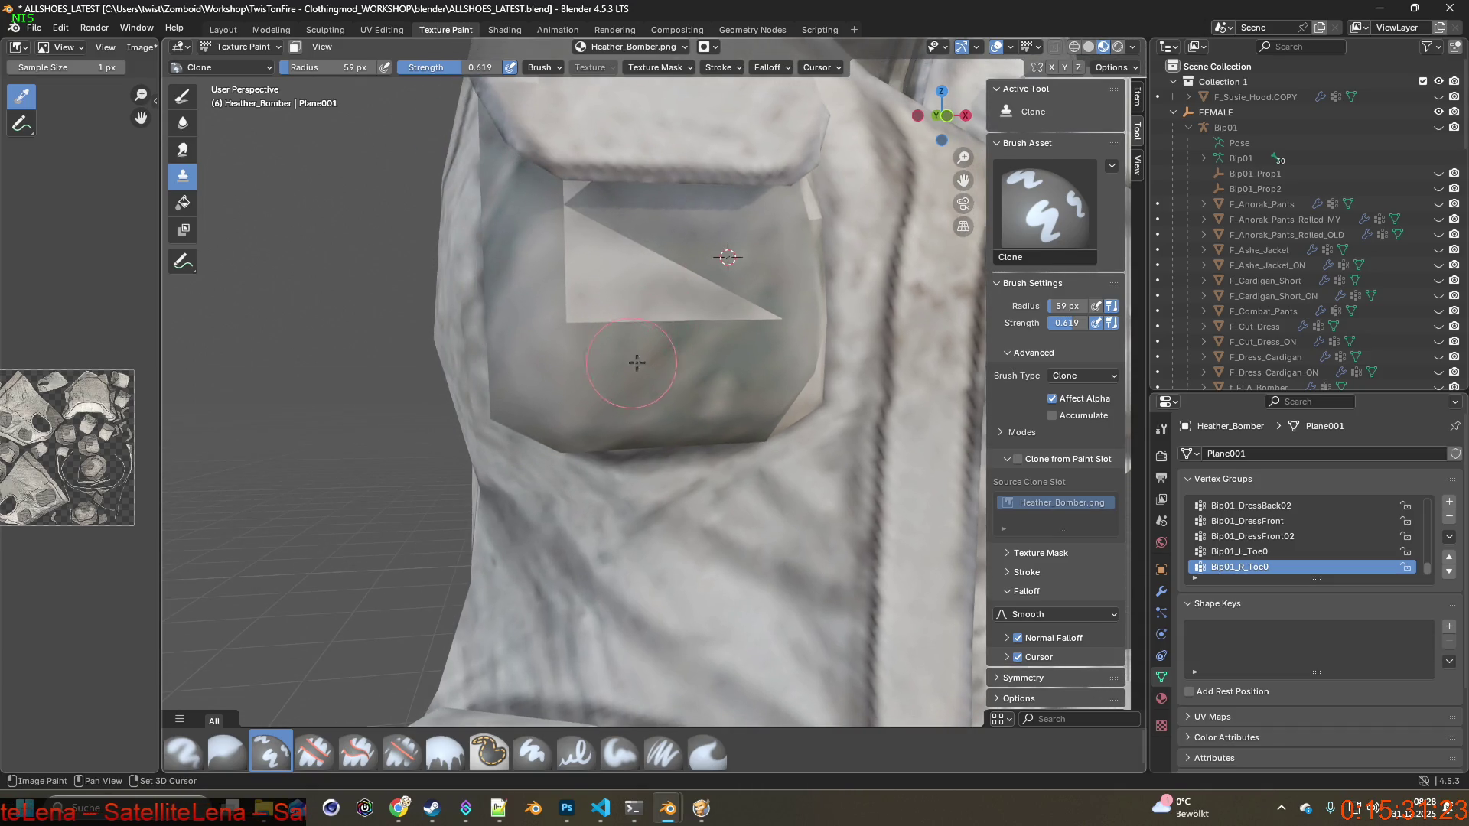
pyautogui.moveTo(641, 302); pyautogui.dragTo(575, 315)
pyautogui.moveTo(687, 317)
pyautogui.mouseDown()
pyautogui.moveTo(754, 313)
pyautogui.moveTo(650, 264)
pyautogui.moveTo(604, 279)
pyautogui.moveTo(596, 229)
pyautogui.moveTo(559, 237)
pyautogui.moveTo(578, 313)
pyautogui.mouseUp()
pyautogui.moveTo(761, 320); pyautogui.dragTo(640, 243)
pyautogui.moveTo(656, 293)
pyautogui.mouseDown()
pyautogui.moveTo(564, 288)
pyautogui.moveTo(590, 223)
pyautogui.moveTo(573, 204)
pyautogui.moveTo(688, 312)
pyautogui.moveTo(646, 318)
pyautogui.moveTo(656, 301)
pyautogui.moveTo(577, 353)
pyautogui.mouseUp()
# Pick new clone sources near the pocket centre and flap, checking the pocket and zipper strip.
pyautogui.keyDown('ctrl'); pyautogui.click(551, 370); pyautogui.keyUp('ctrl')
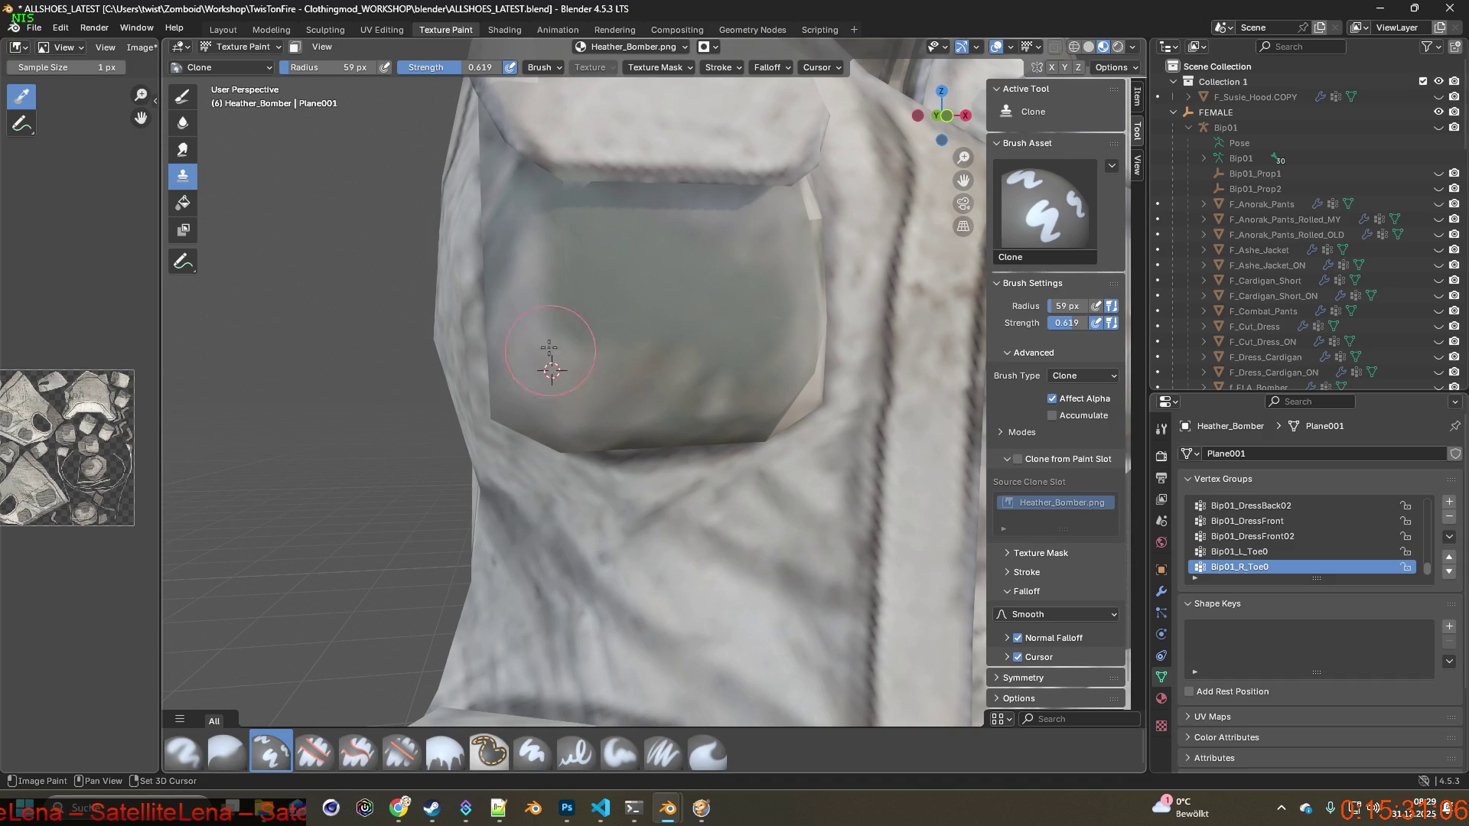
pyautogui.keyDown('ctrl'); pyautogui.click(604, 356); pyautogui.keyUp('ctrl')
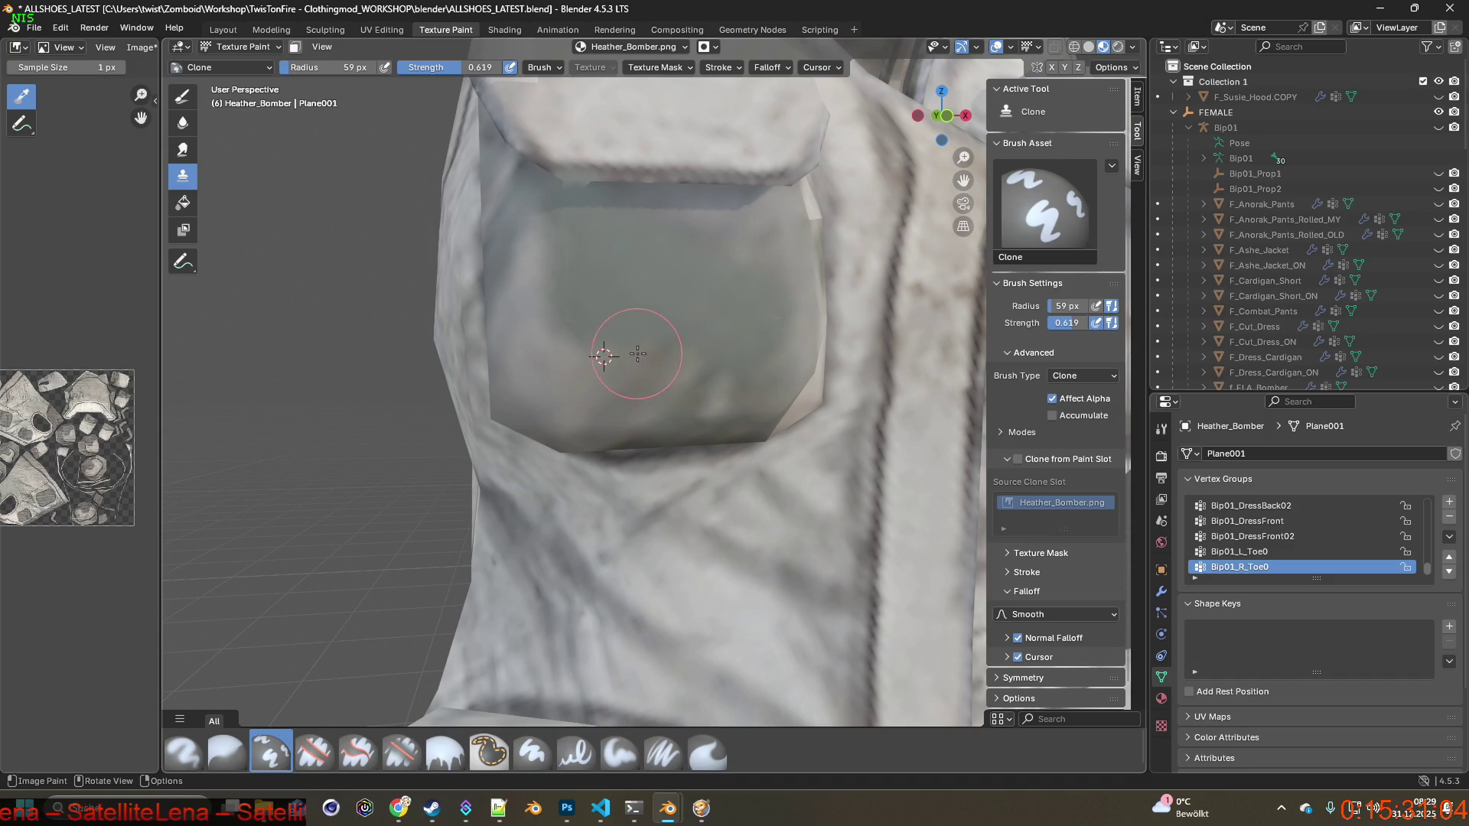
pyautogui.moveTo(612, 344)
pyautogui.keyDown('shift'); pyautogui.mouseDown(button='middle')
pyautogui.moveTo(558, 301)
pyautogui.moveTo(529, 339)
pyautogui.mouseUp(button='middle'); pyautogui.keyUp('shift')
pyautogui.keyDown('ctrl'); pyautogui.click(461, 329); pyautogui.keyUp('ctrl')
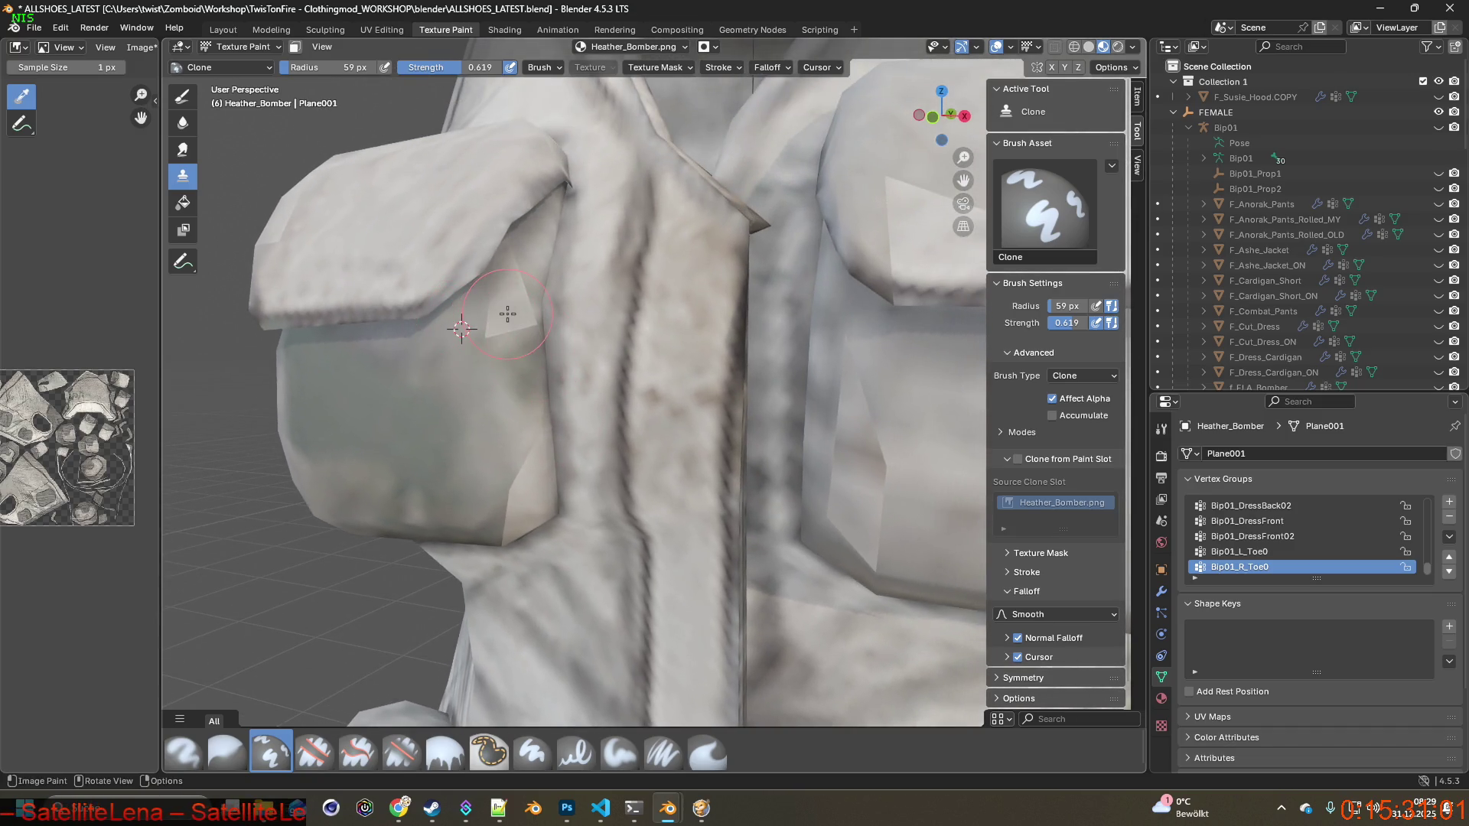
pyautogui.moveTo(516, 272)
pyautogui.mouseDown(button='middle')
pyautogui.moveTo(482, 301)
pyautogui.moveTo(546, 332)
pyautogui.mouseUp(button='middle')
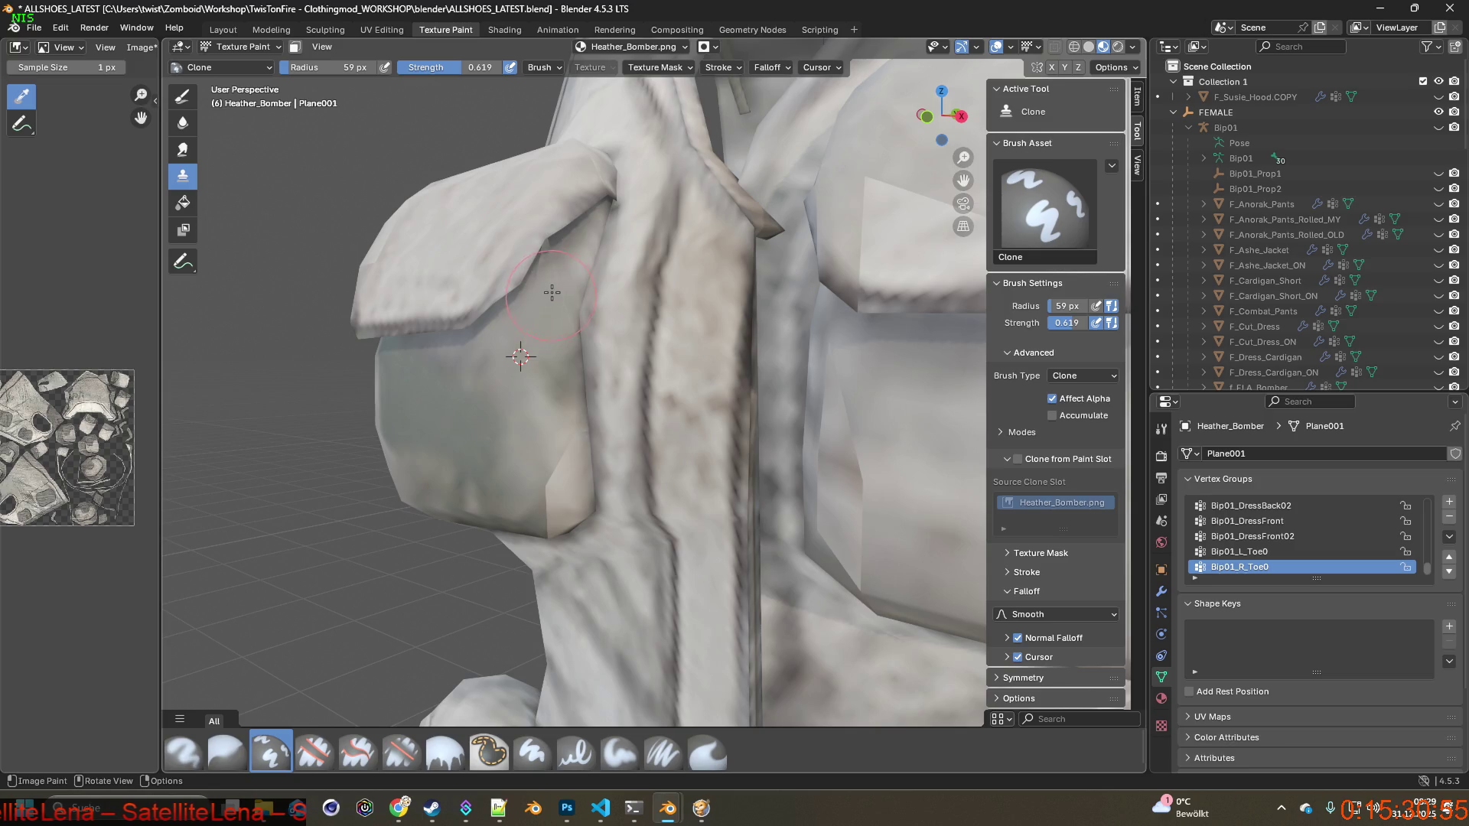
pyautogui.moveTo(538, 300)
pyautogui.mouseDown(button='middle')
pyautogui.moveTo(594, 403)
pyautogui.moveTo(550, 362)
pyautogui.mouseUp(button='middle')
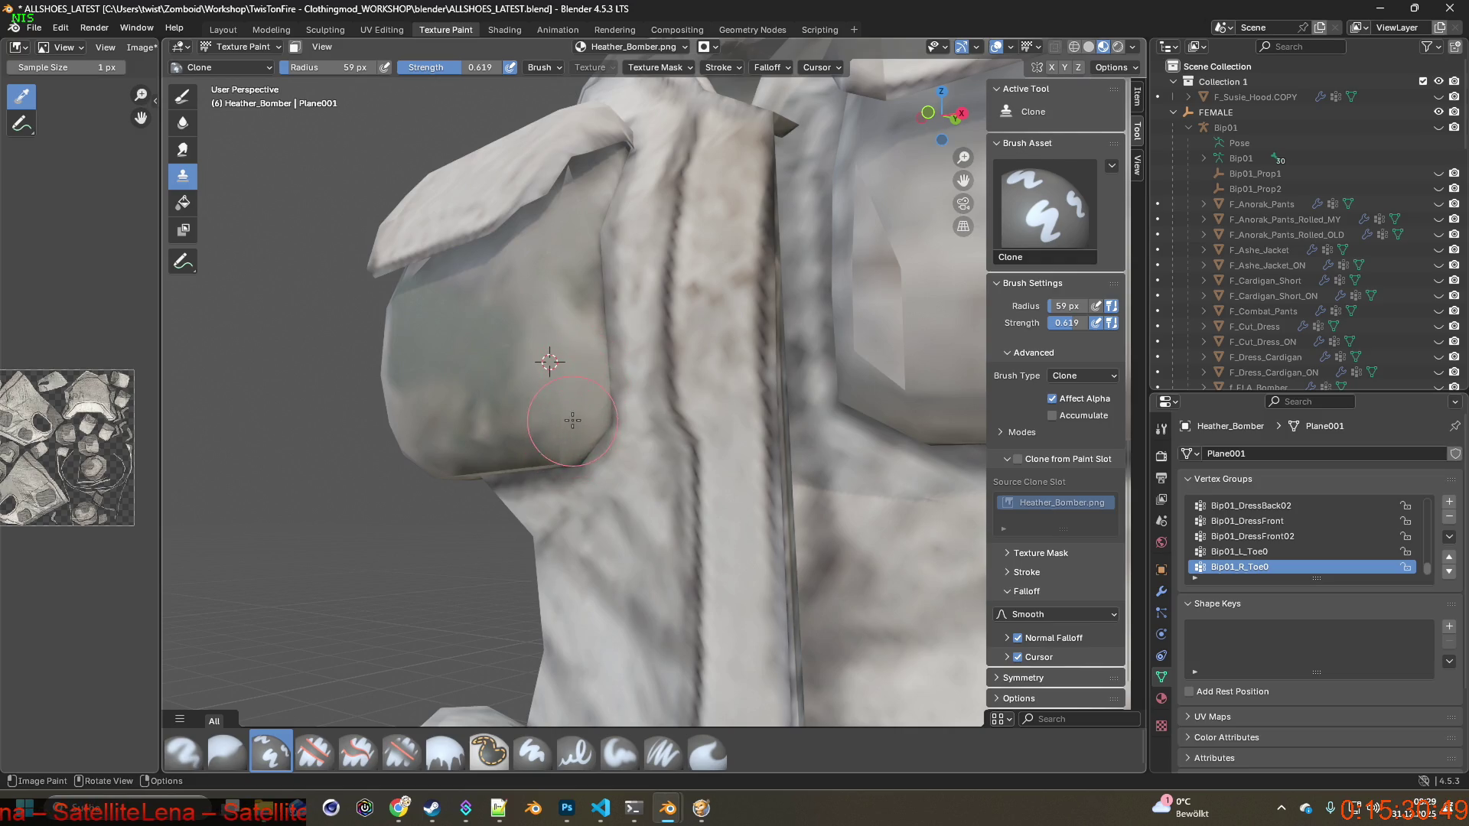
pyautogui.scroll(-4, 573, 420)
pyautogui.moveTo(682, 351)
pyautogui.mouseDown(button='middle')
pyautogui.moveTo(746, 441)
pyautogui.moveTo(713, 458)
pyautogui.moveTo(772, 467)
pyautogui.moveTo(563, 394)
pyautogui.mouseUp(button='middle')
pyautogui.scroll(2, 714, 459)
pyautogui.scroll(3, 790, 471)
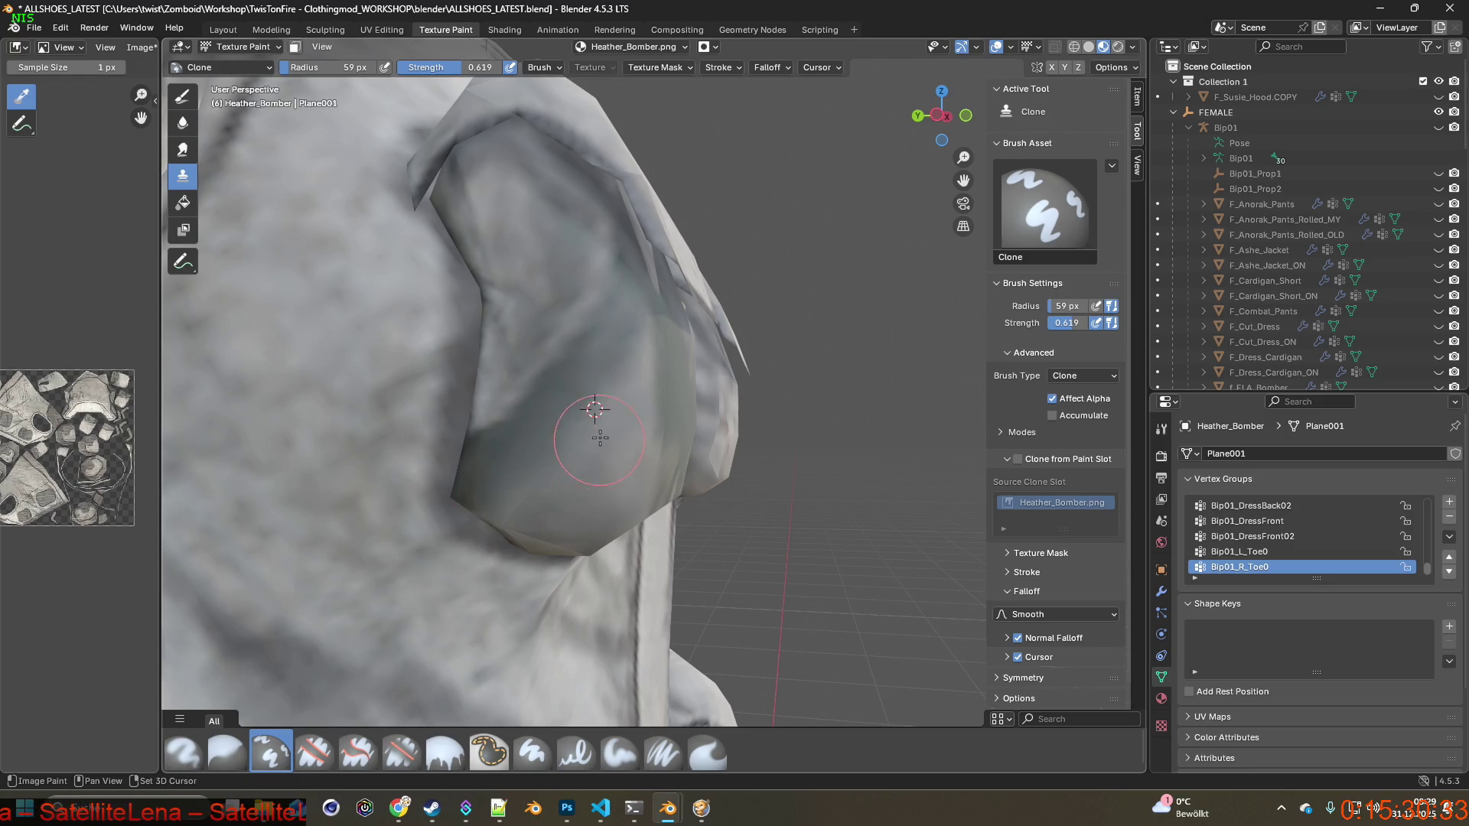
# Set the clone source on the pocket fabric, then move it to cleaner fabric.
pyautogui.moveTo(509, 515)
pyautogui.mouseDown(button='middle')
pyautogui.moveTo(475, 496)
pyautogui.moveTo(482, 443)
pyautogui.mouseUp(button='middle')
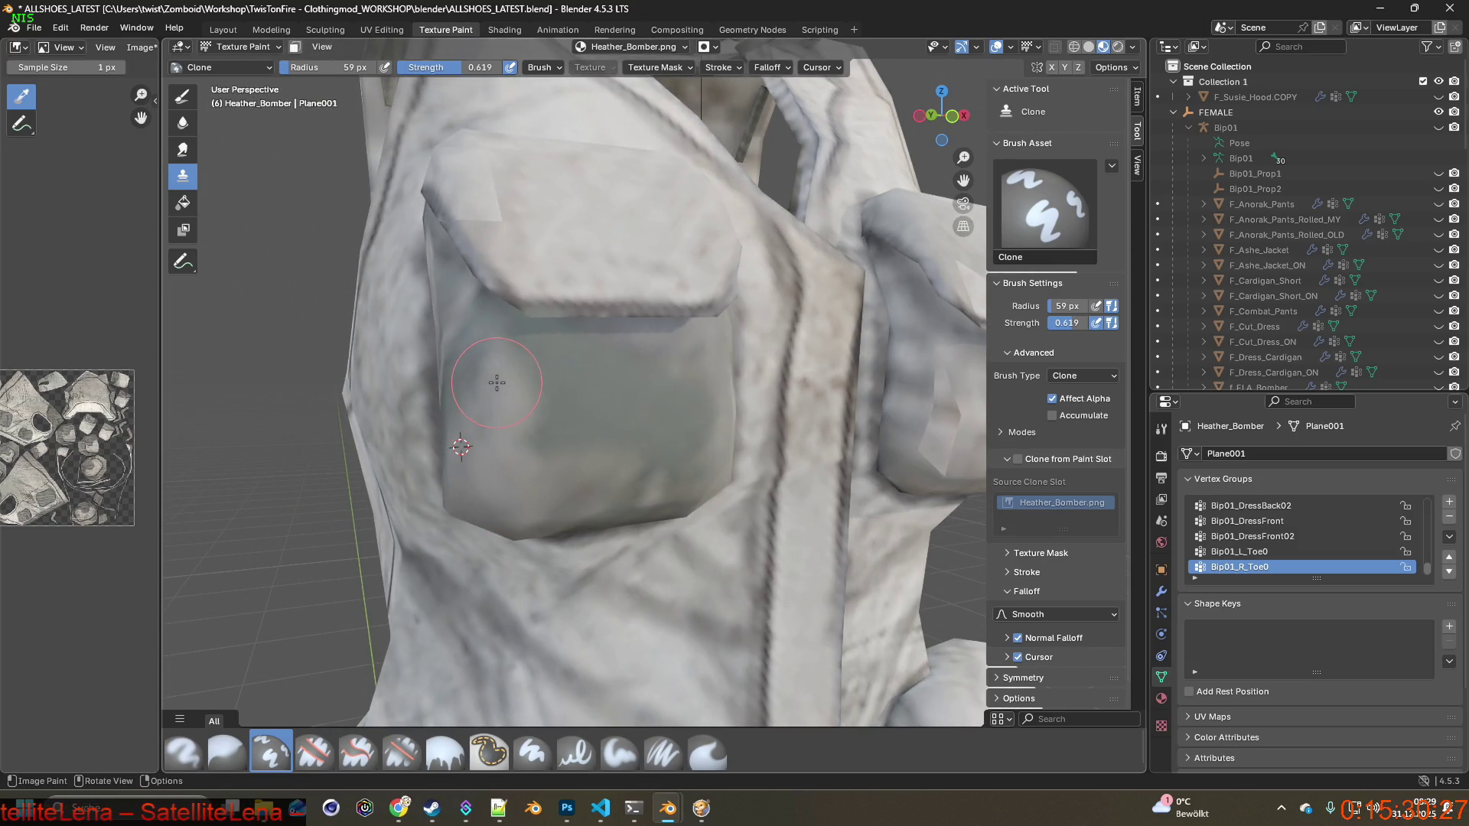
pyautogui.keyDown('shift'); pyautogui.rightClick(482, 469); pyautogui.keyUp('shift')
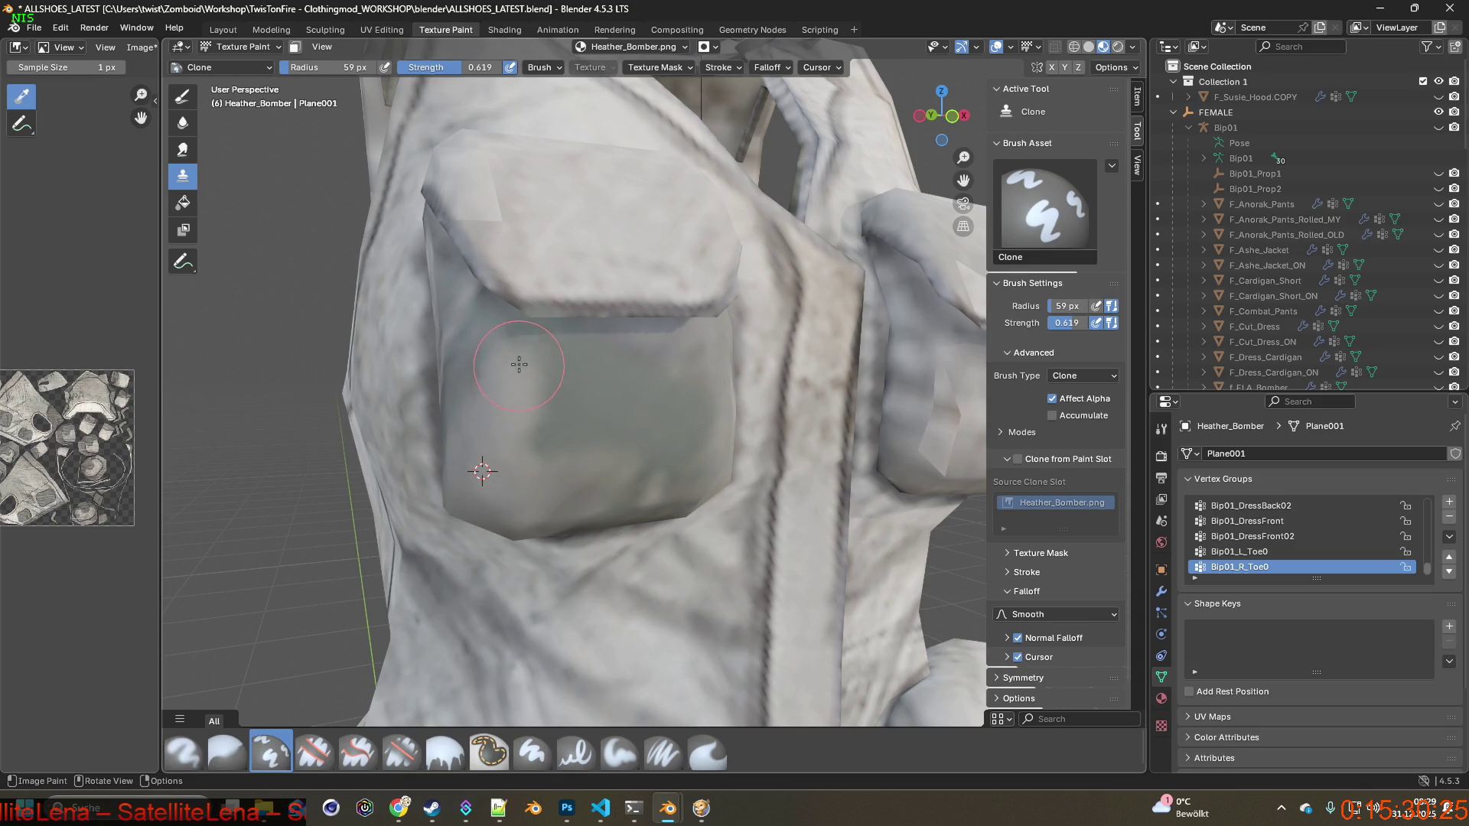
pyautogui.moveTo(533, 454); pyautogui.dragTo(520, 457, button='middle')
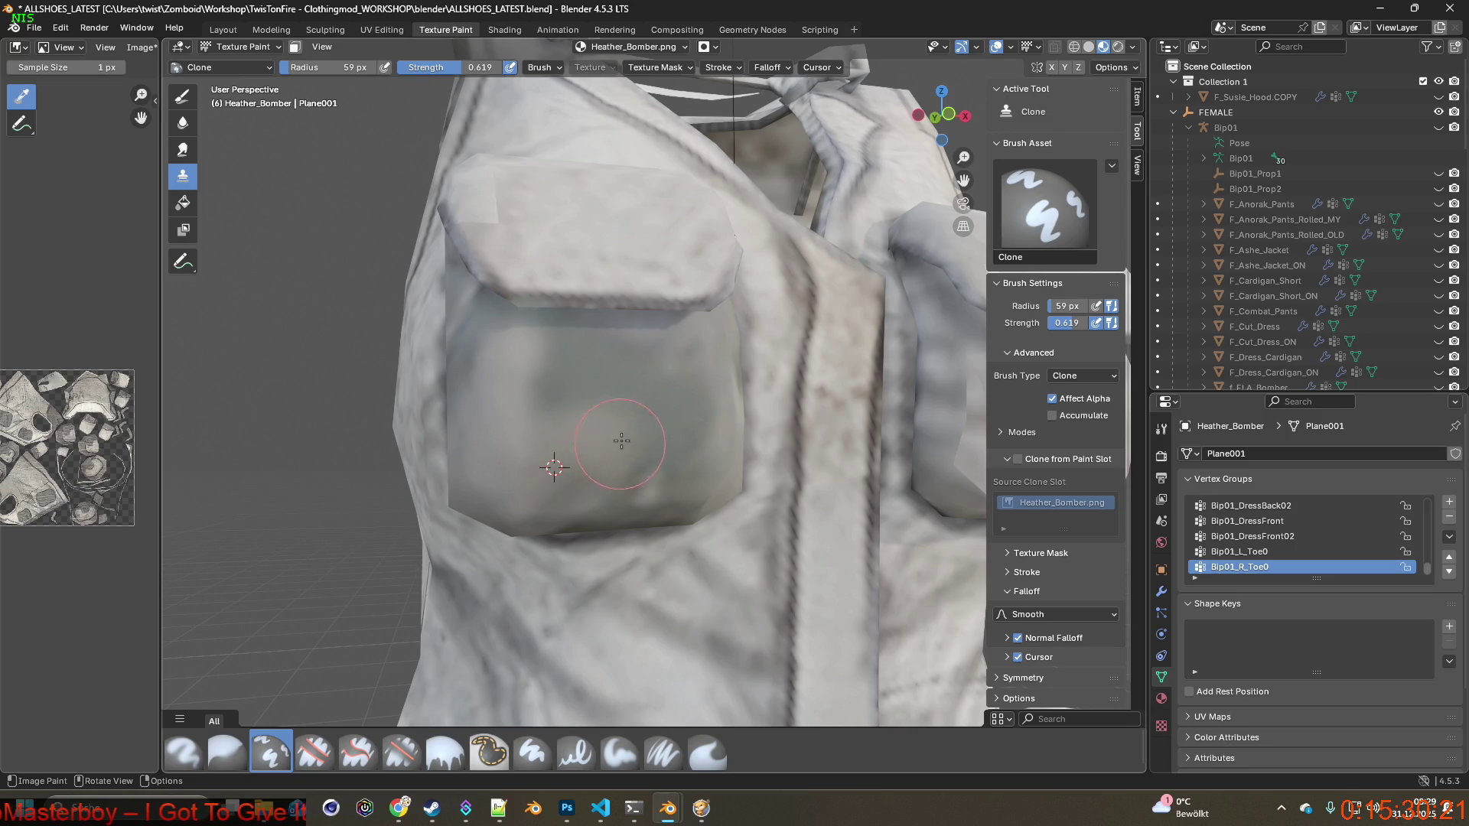
pyautogui.keyDown('shift'); pyautogui.rightClick(584, 482); pyautogui.keyUp('shift')
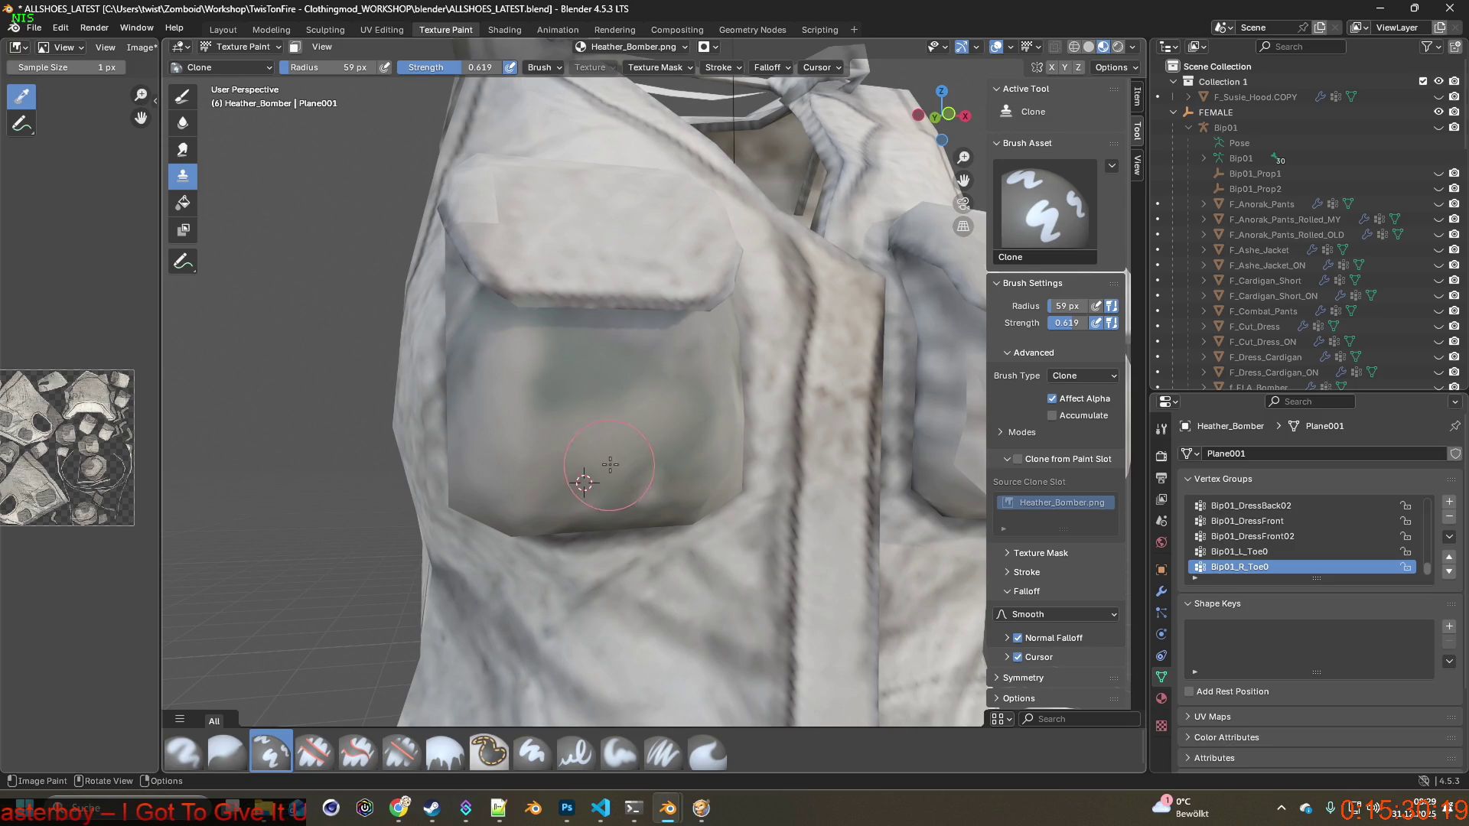
pyautogui.moveTo(654, 443)
pyautogui.mouseDown(button='middle')
pyautogui.moveTo(655, 463)
pyautogui.moveTo(723, 454)
pyautogui.moveTo(538, 427)
pyautogui.moveTo(579, 401)
pyautogui.moveTo(674, 425)
pyautogui.mouseUp(button='middle')
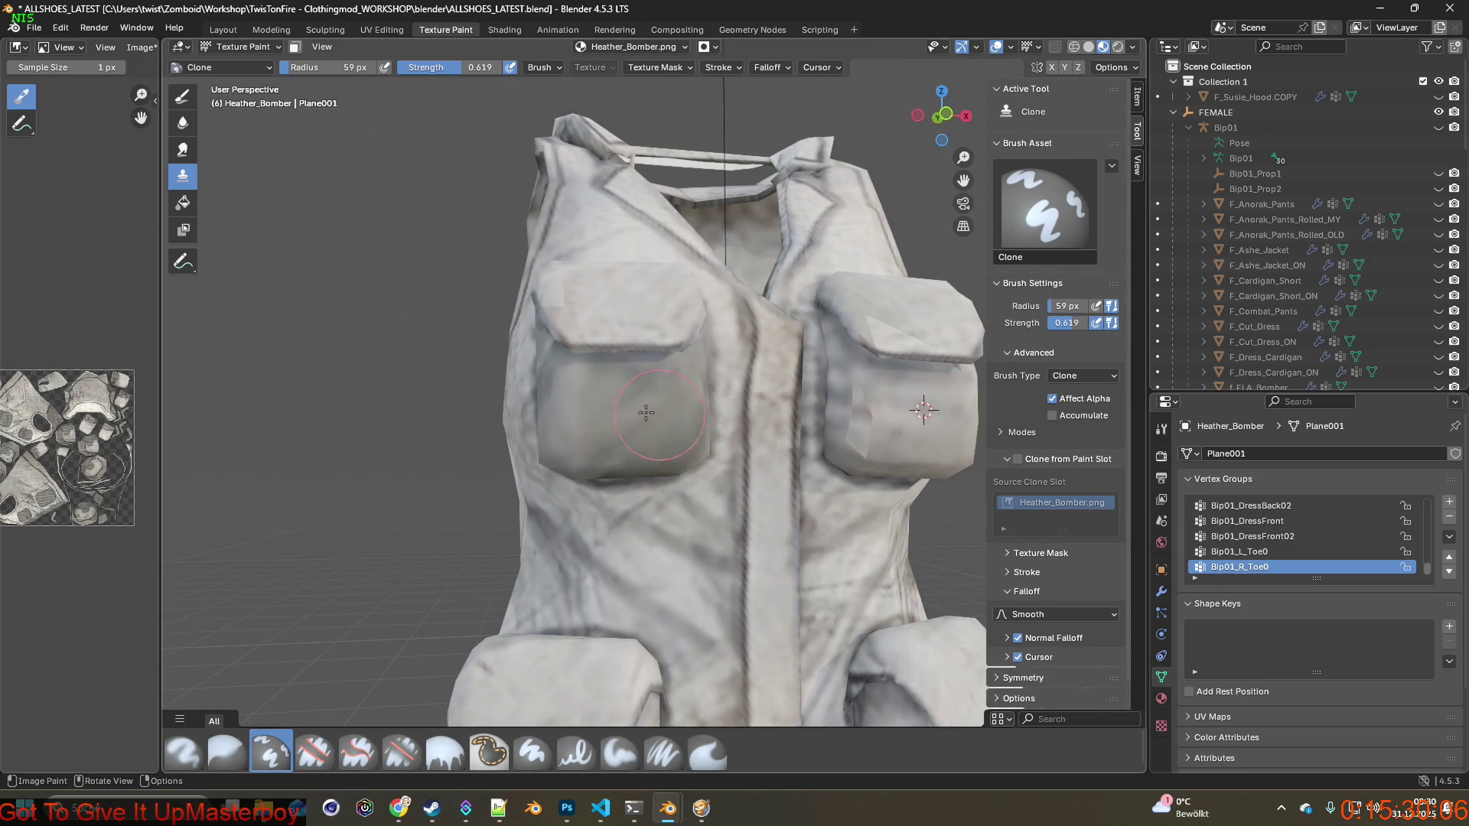
pyautogui.scroll(2, 647, 413)
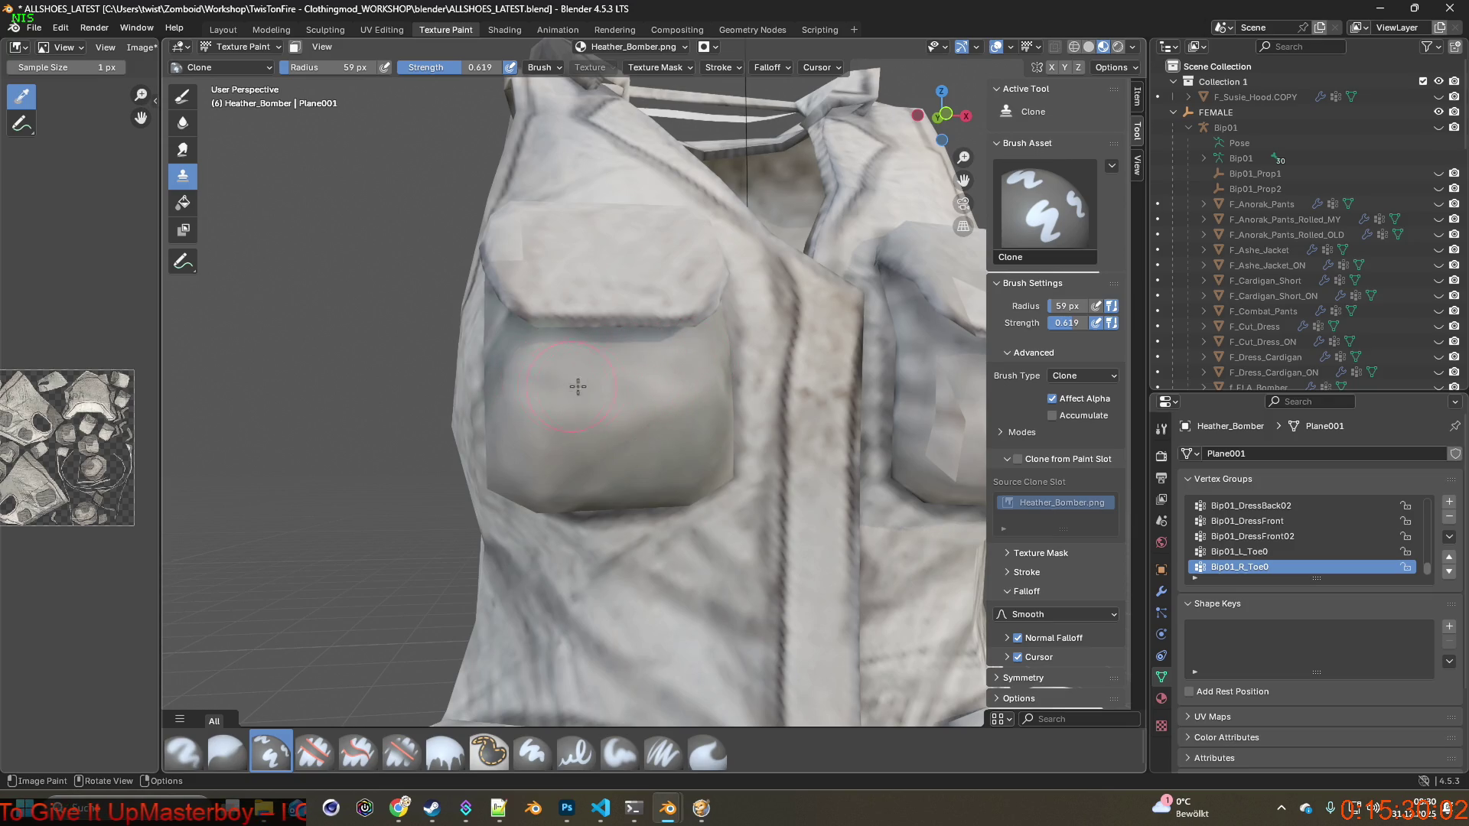
pyautogui.scroll(-3, 577, 386)
# Inspect the retouched chest pockets and zipper strip from the front and from the side.
pyautogui.moveTo(577, 387); pyautogui.dragTo(587, 404, button='middle')
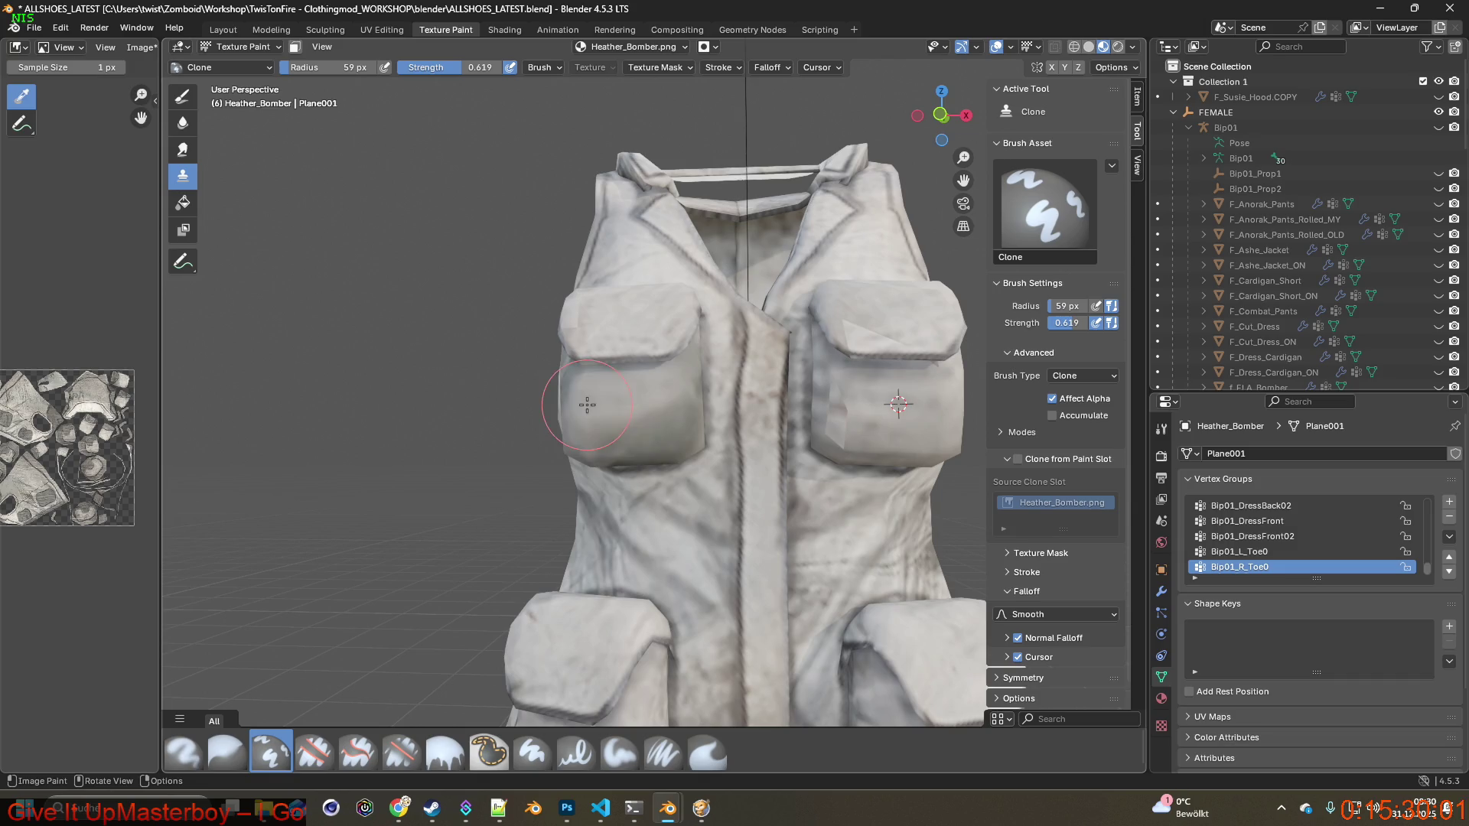
pyautogui.scroll(3, 706, 436)
pyautogui.moveTo(706, 436)
pyautogui.mouseDown(button='middle')
pyautogui.moveTo(687, 504)
pyautogui.moveTo(714, 406)
pyautogui.mouseUp(button='middle')
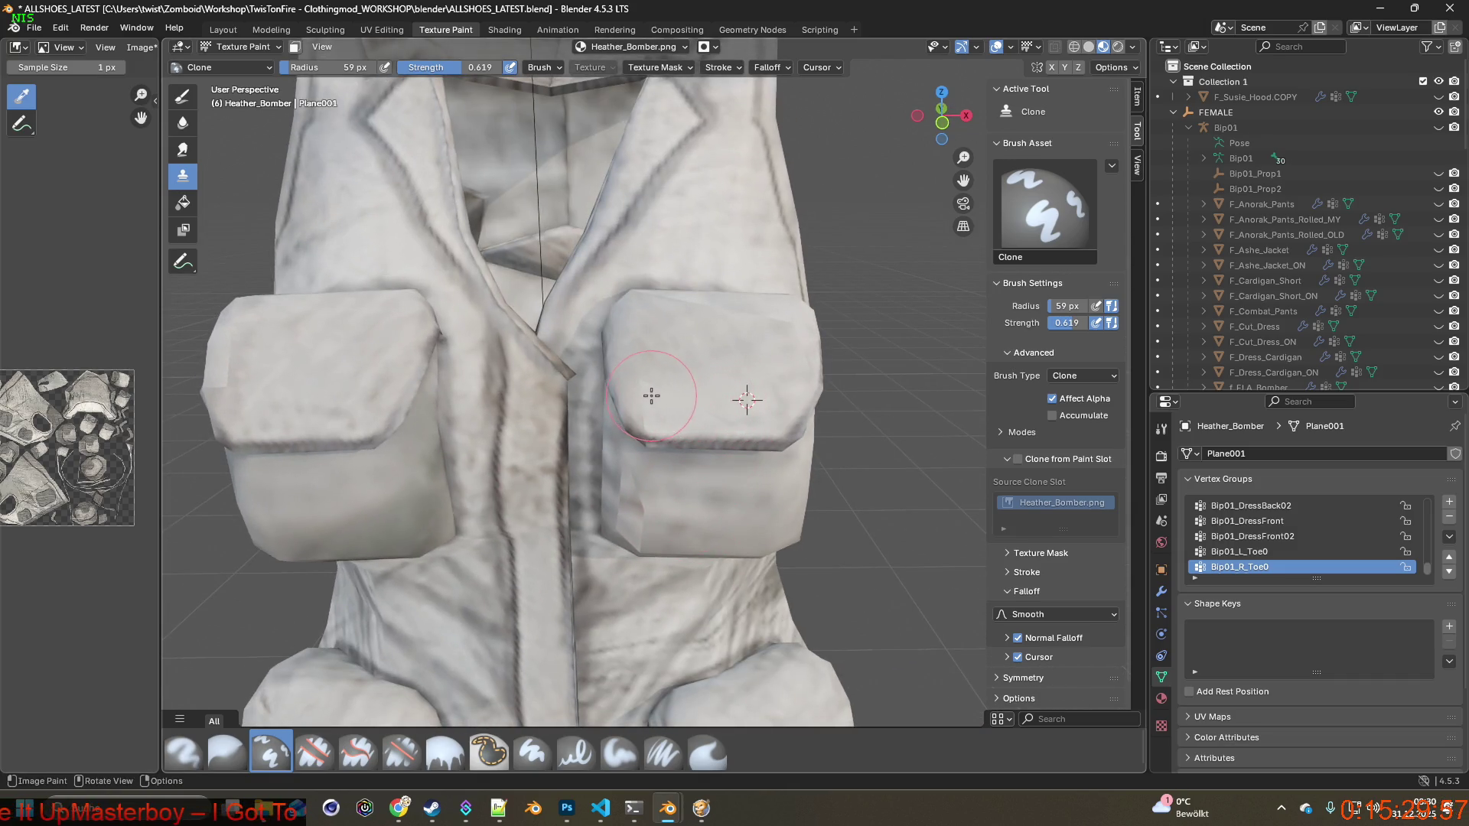
pyautogui.moveTo(747, 401); pyautogui.dragTo(762, 450, button='middle')
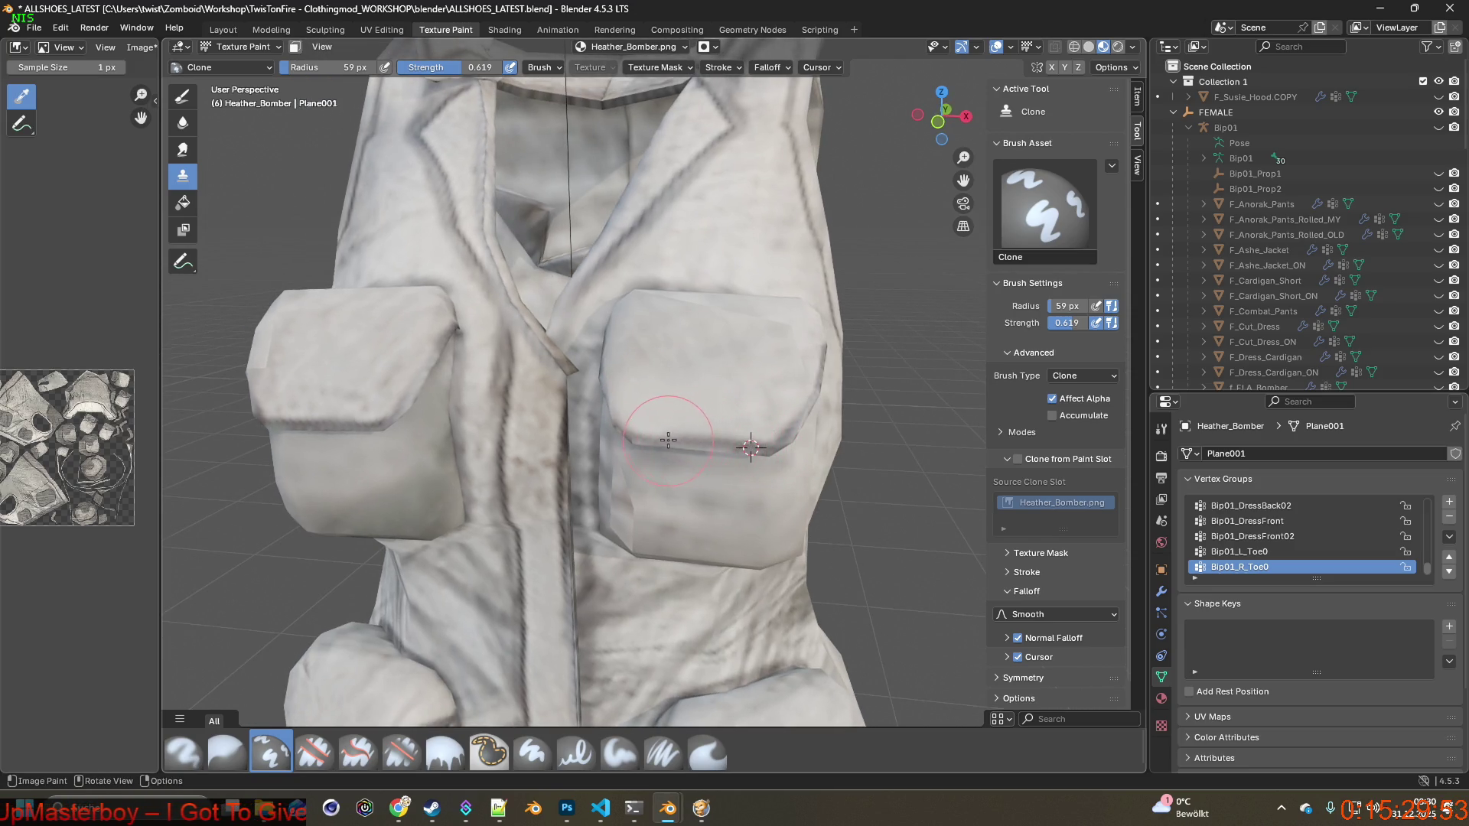
pyautogui.scroll(-3, 645, 435)
pyautogui.moveTo(645, 435)
pyautogui.mouseDown(button='middle')
pyautogui.moveTo(675, 385)
pyautogui.moveTo(573, 448)
pyautogui.mouseUp(button='middle')
pyautogui.moveTo(697, 378)
pyautogui.mouseDown(button='middle')
pyautogui.moveTo(672, 416)
pyautogui.moveTo(635, 413)
pyautogui.moveTo(726, 371)
pyautogui.moveTo(658, 391)
pyautogui.moveTo(697, 333)
pyautogui.mouseUp(button='middle')
pyautogui.scroll(3, 657, 398)
pyautogui.scroll(-3, 810, 354)
pyautogui.scroll(5, 665, 387)
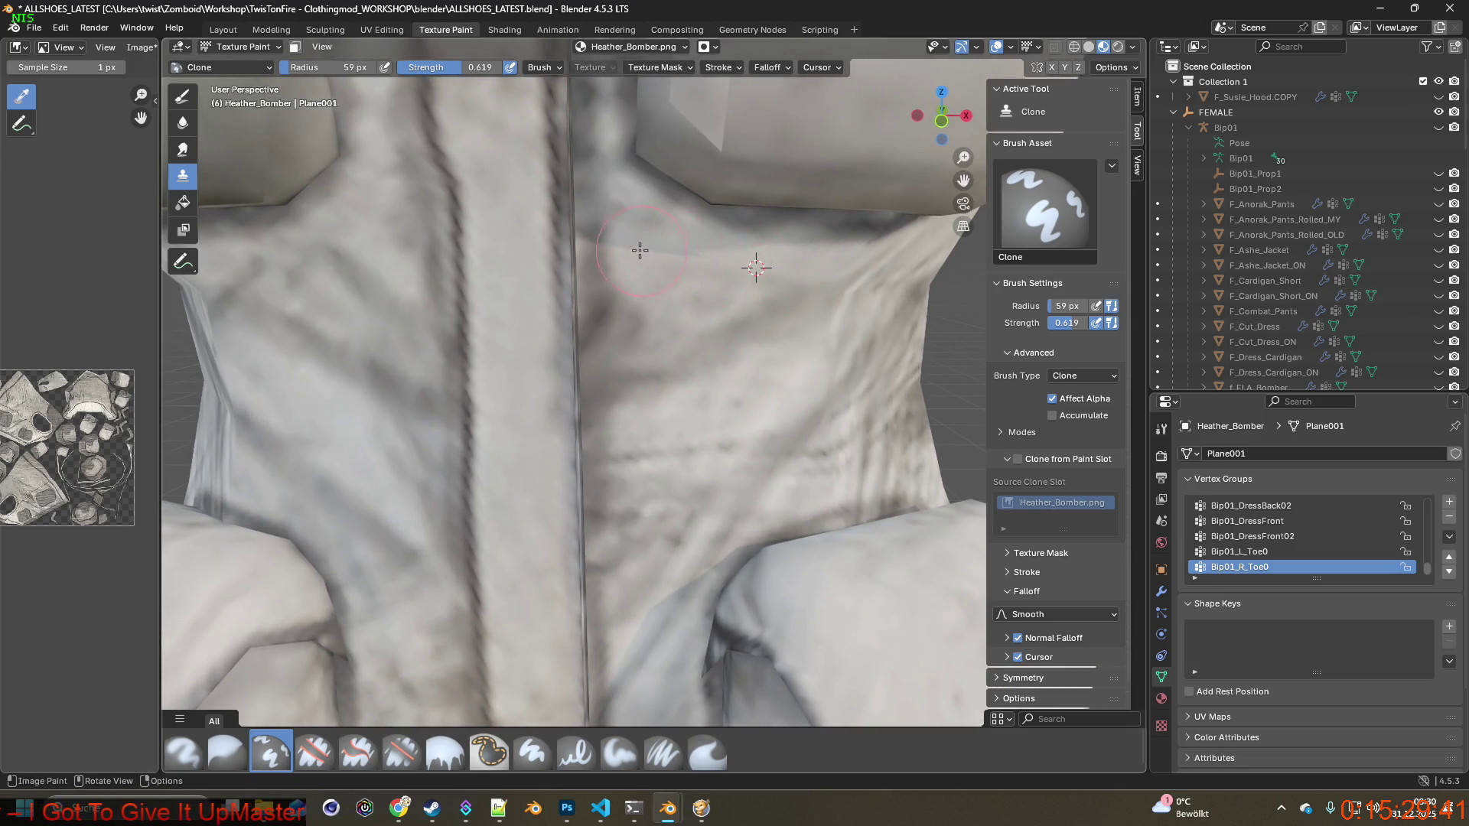
pyautogui.scroll(-3, 688, 344)
pyautogui.moveTo(688, 344); pyautogui.dragTo(680, 336, button='middle')
pyautogui.scroll(3, 679, 336)
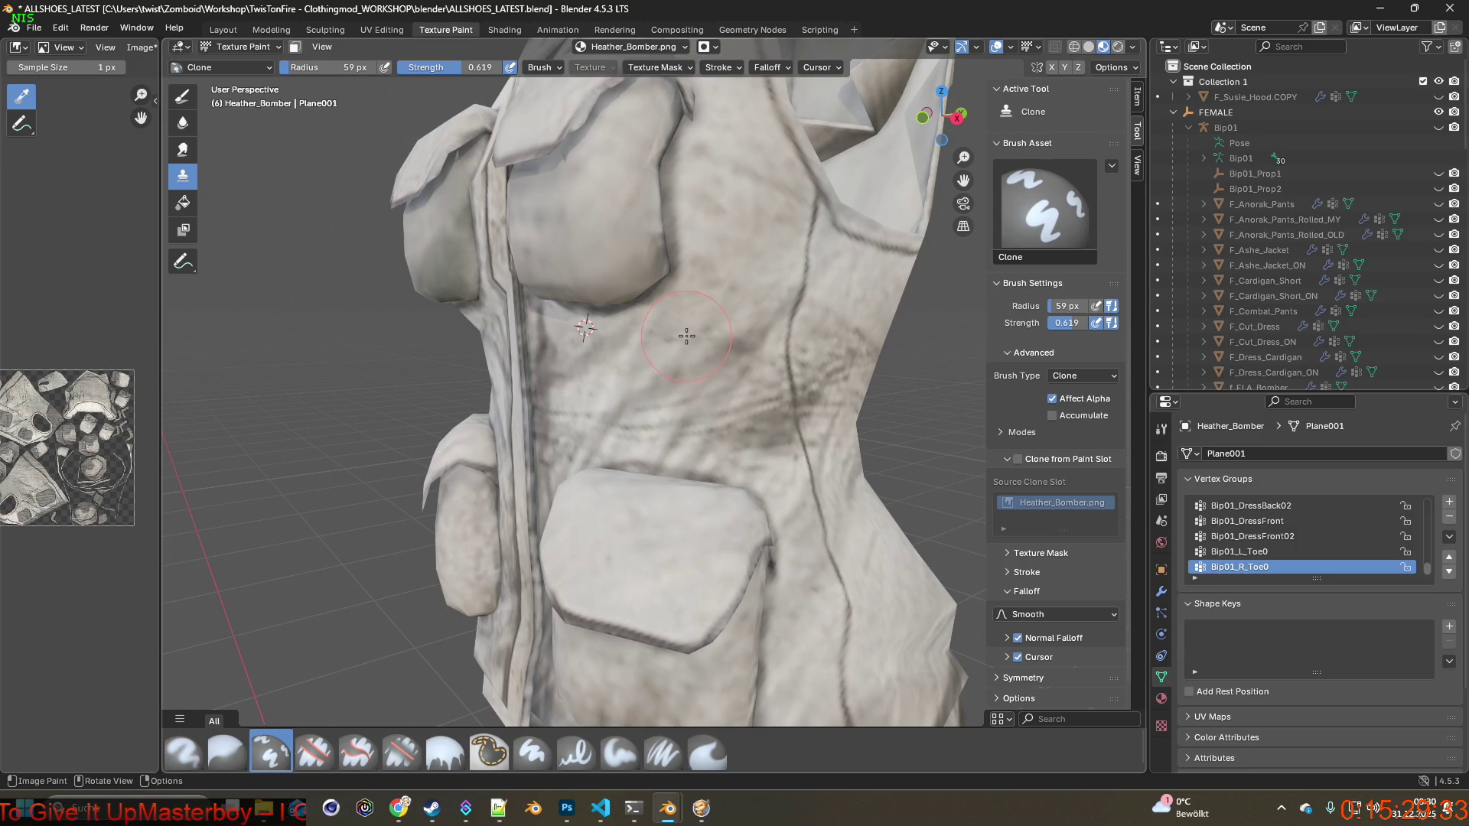
pyautogui.moveTo(680, 316)
pyautogui.mouseDown(button='middle')
pyautogui.moveTo(747, 324)
pyautogui.moveTo(619, 348)
pyautogui.moveTo(753, 343)
pyautogui.moveTo(502, 272)
pyautogui.moveTo(482, 305)
pyautogui.moveTo(502, 351)
pyautogui.moveTo(475, 412)
pyautogui.moveTo(590, 416)
pyautogui.moveTo(490, 402)
pyautogui.moveTo(540, 299)
pyautogui.moveTo(624, 425)
pyautogui.moveTo(589, 400)
pyautogui.moveTo(538, 415)
pyautogui.moveTo(723, 451)
pyautogui.mouseUp(button='middle')
# Sample three clean spots to cover the grey blotches on the right chest pocket, then zoom out.
pyautogui.scroll(6, 615, 416)
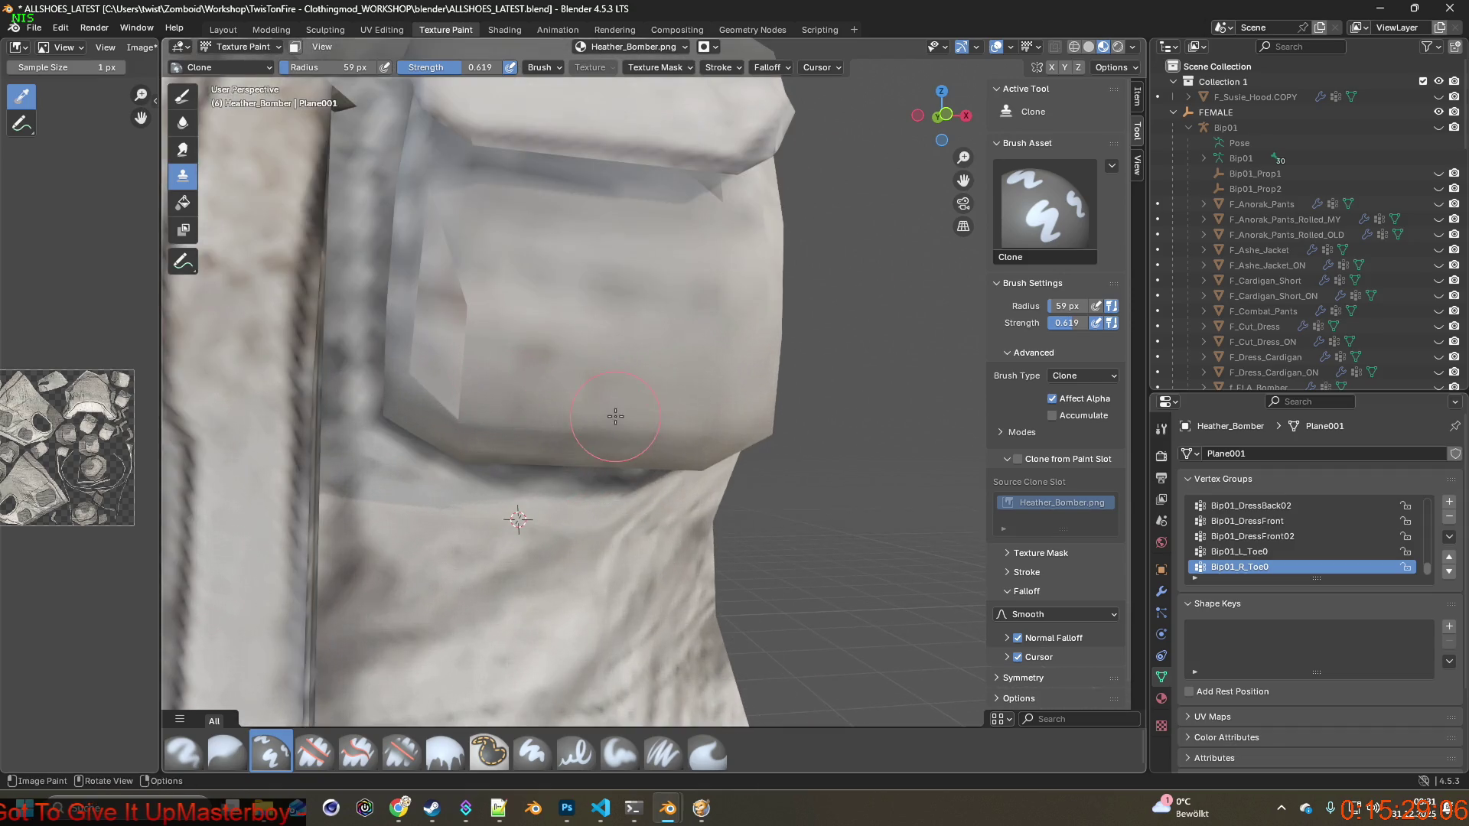
pyautogui.moveTo(615, 416)
pyautogui.mouseDown(button='middle')
pyautogui.moveTo(604, 422)
pyautogui.moveTo(593, 392)
pyautogui.mouseUp(button='middle')
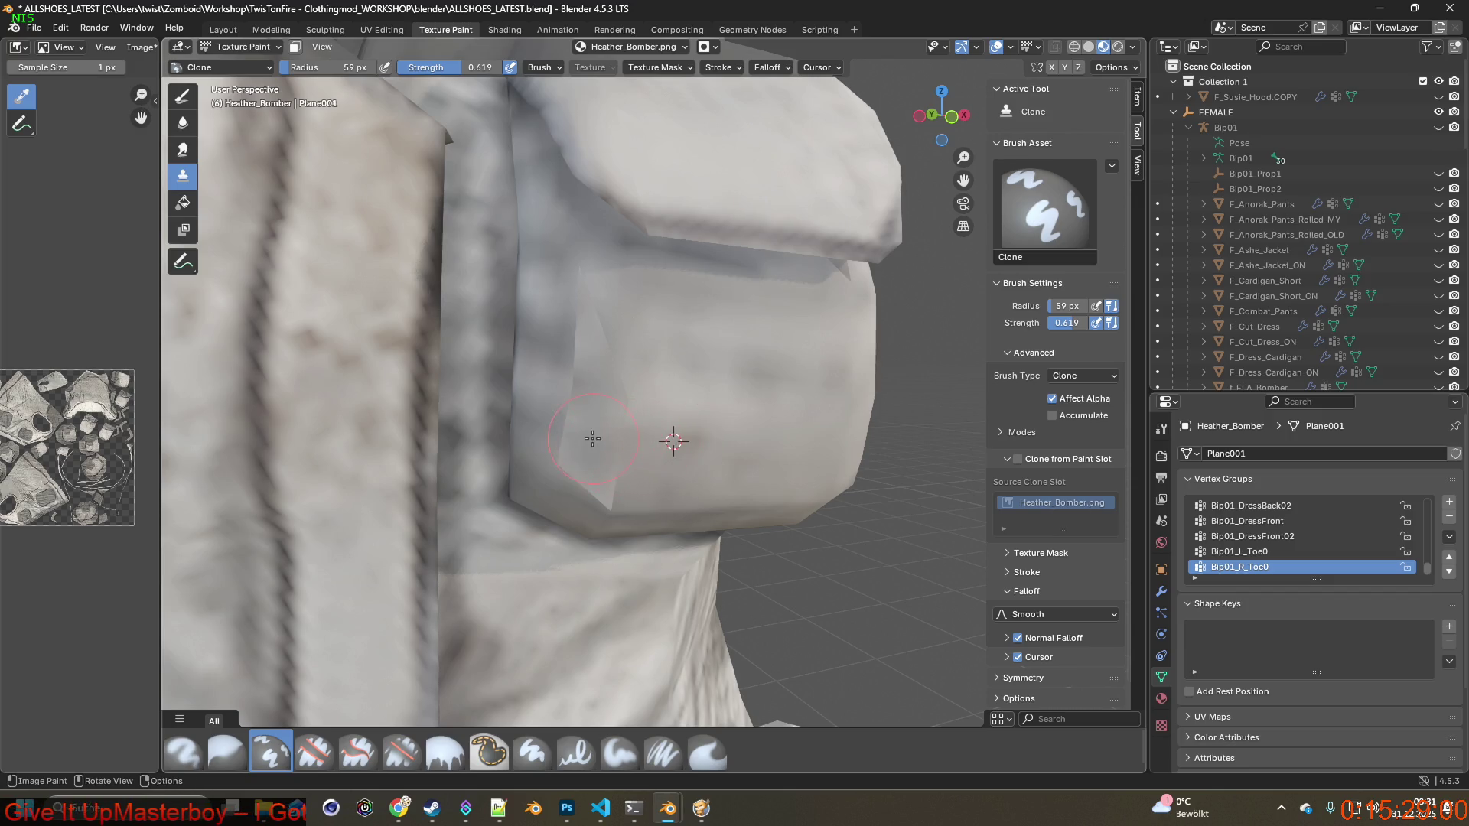
pyautogui.keyDown('shift'); pyautogui.rightClick(542, 428); pyautogui.keyUp('shift')
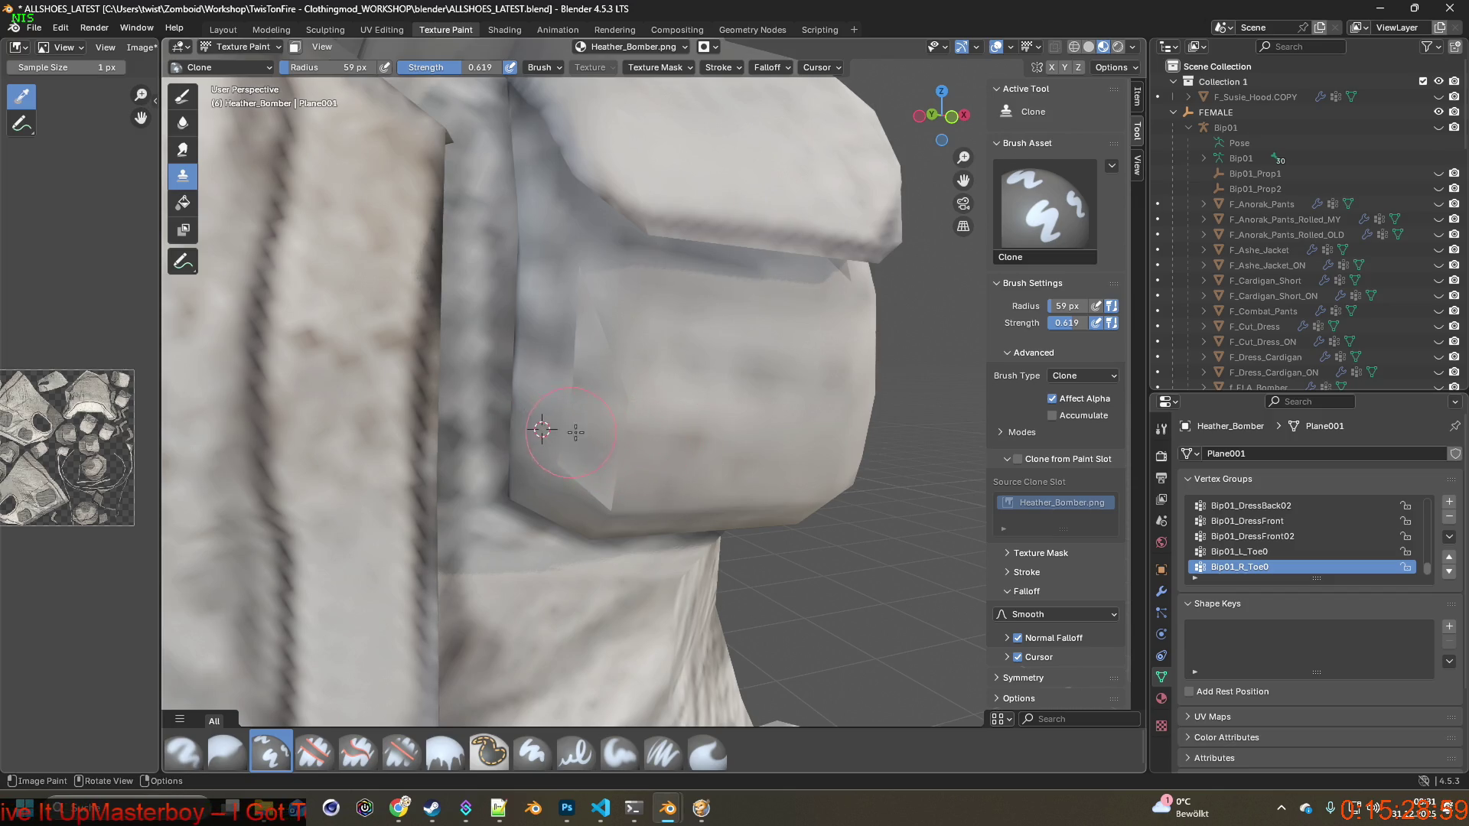
pyautogui.keyDown('shift'); pyautogui.rightClick(637, 484); pyautogui.keyUp('shift')
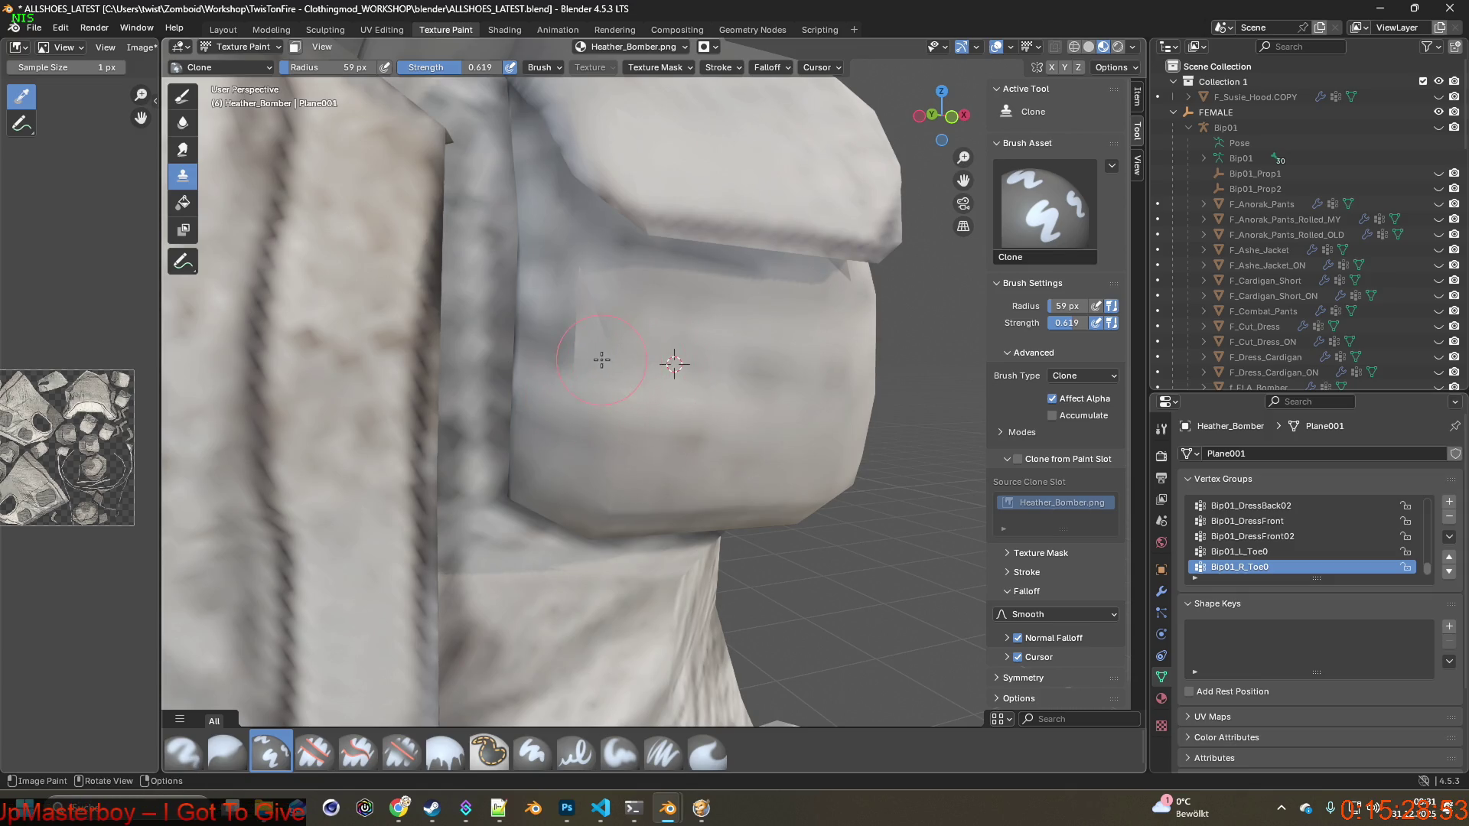
pyautogui.keyDown('shift'); pyautogui.rightClick(652, 323); pyautogui.keyUp('shift')
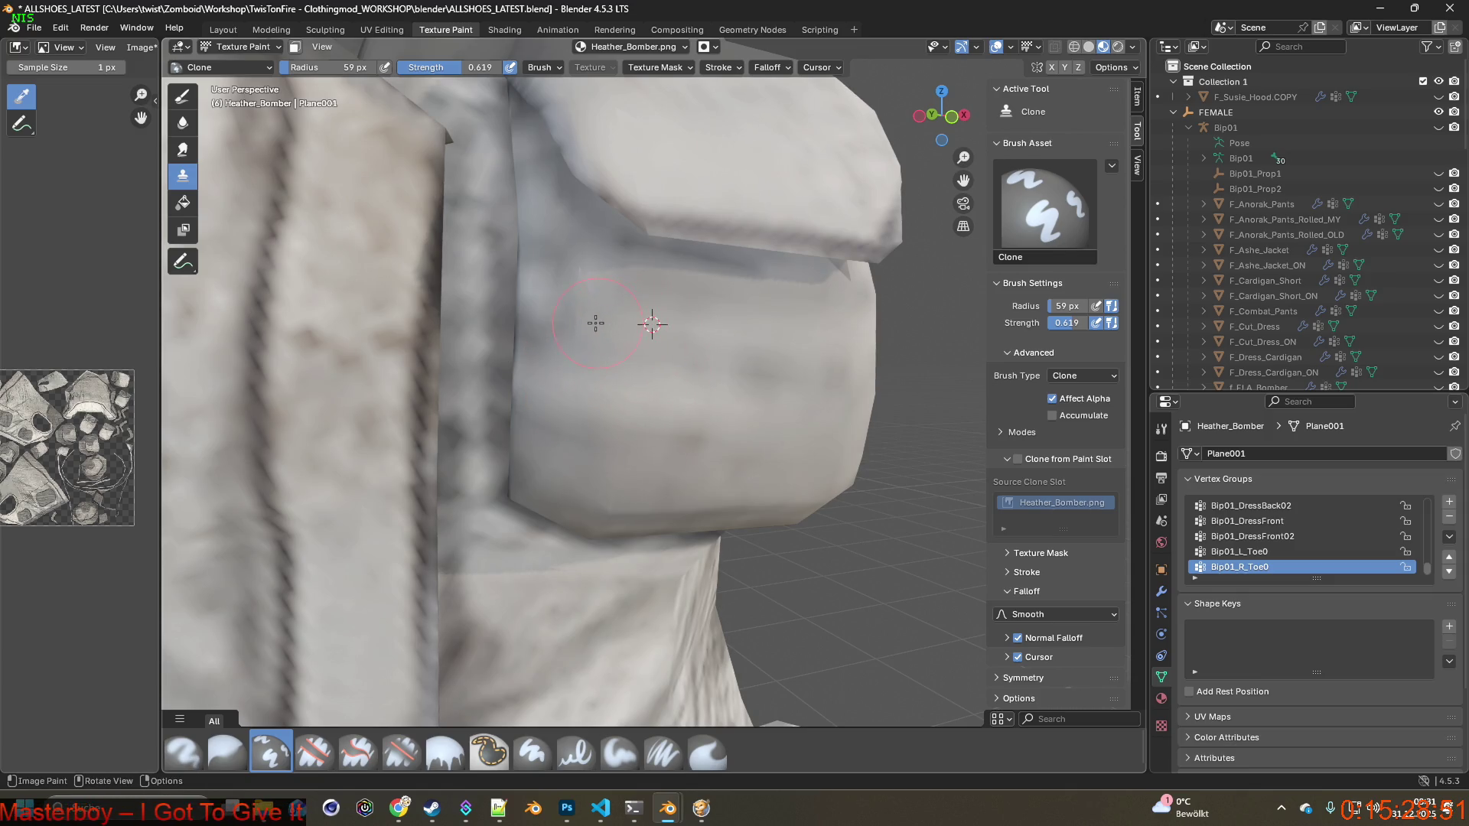
pyautogui.scroll(-5, 579, 286)
pyautogui.moveTo(604, 360); pyautogui.dragTo(619, 381, button='middle')
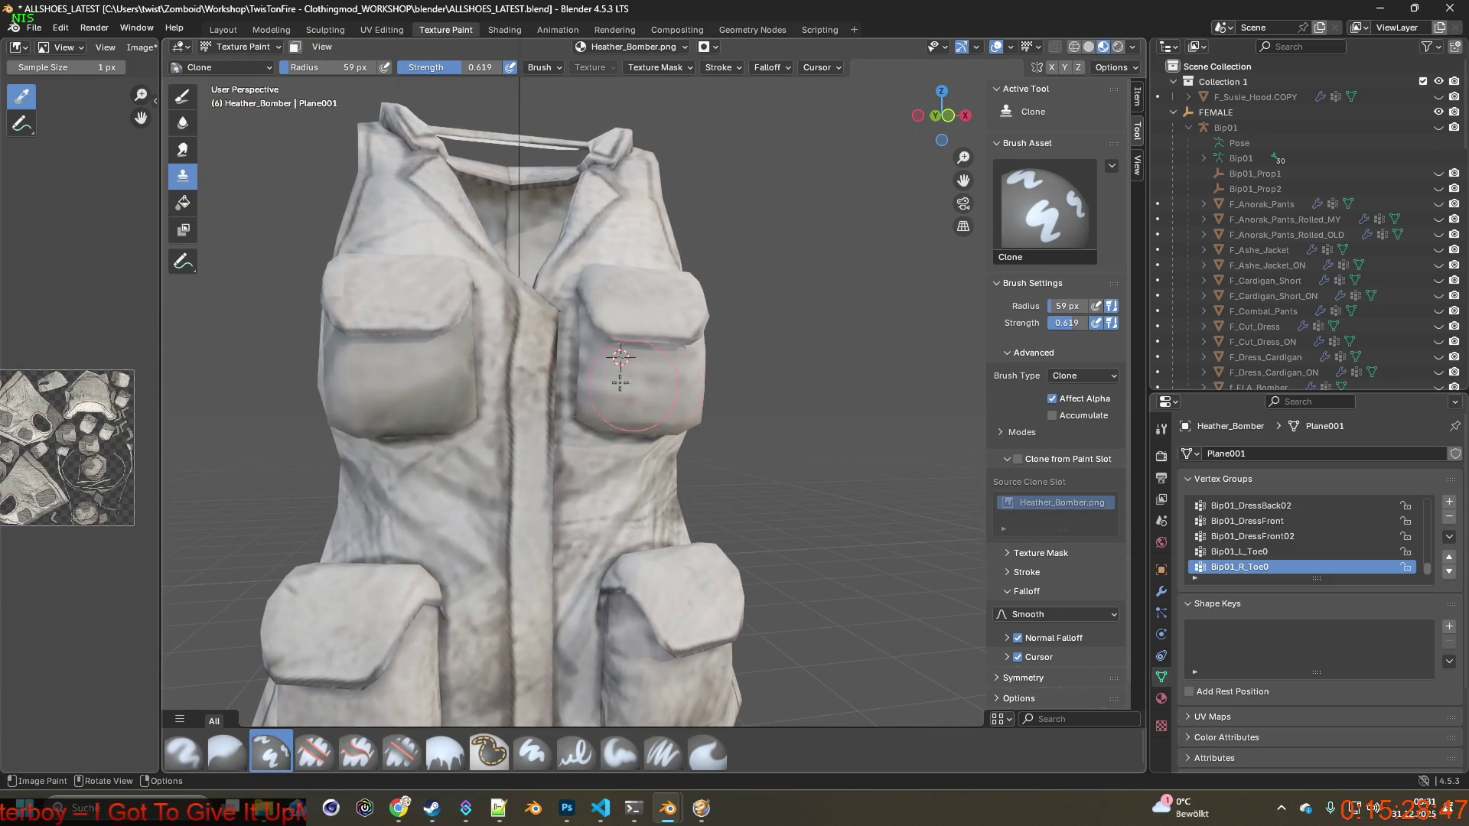
# Save the retouched texture as Heather_Bomber.png with Image > Save.
pyautogui.click(140, 46)
pyautogui.click(149, 200)
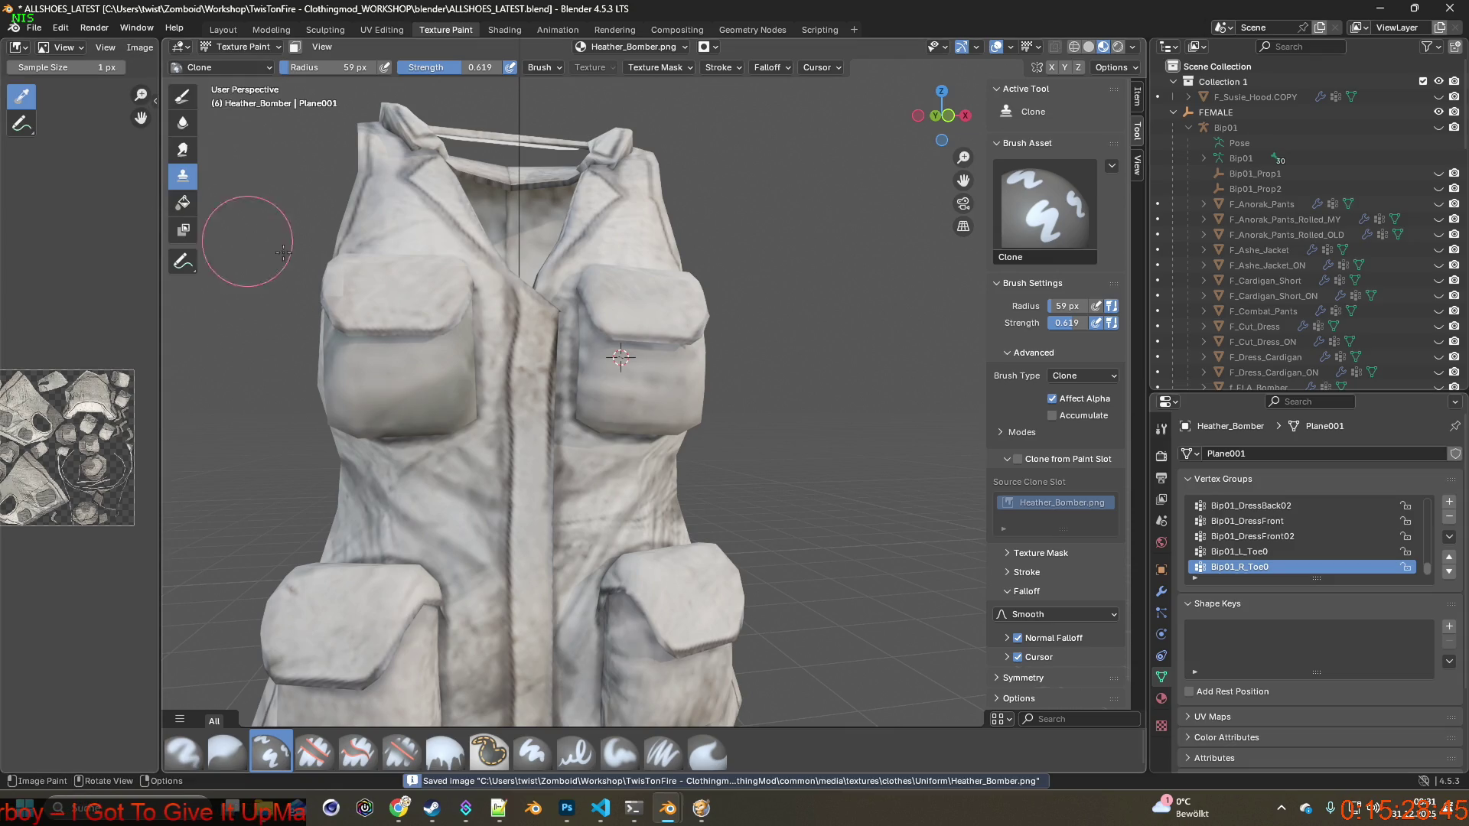
pyautogui.click(701, 809)
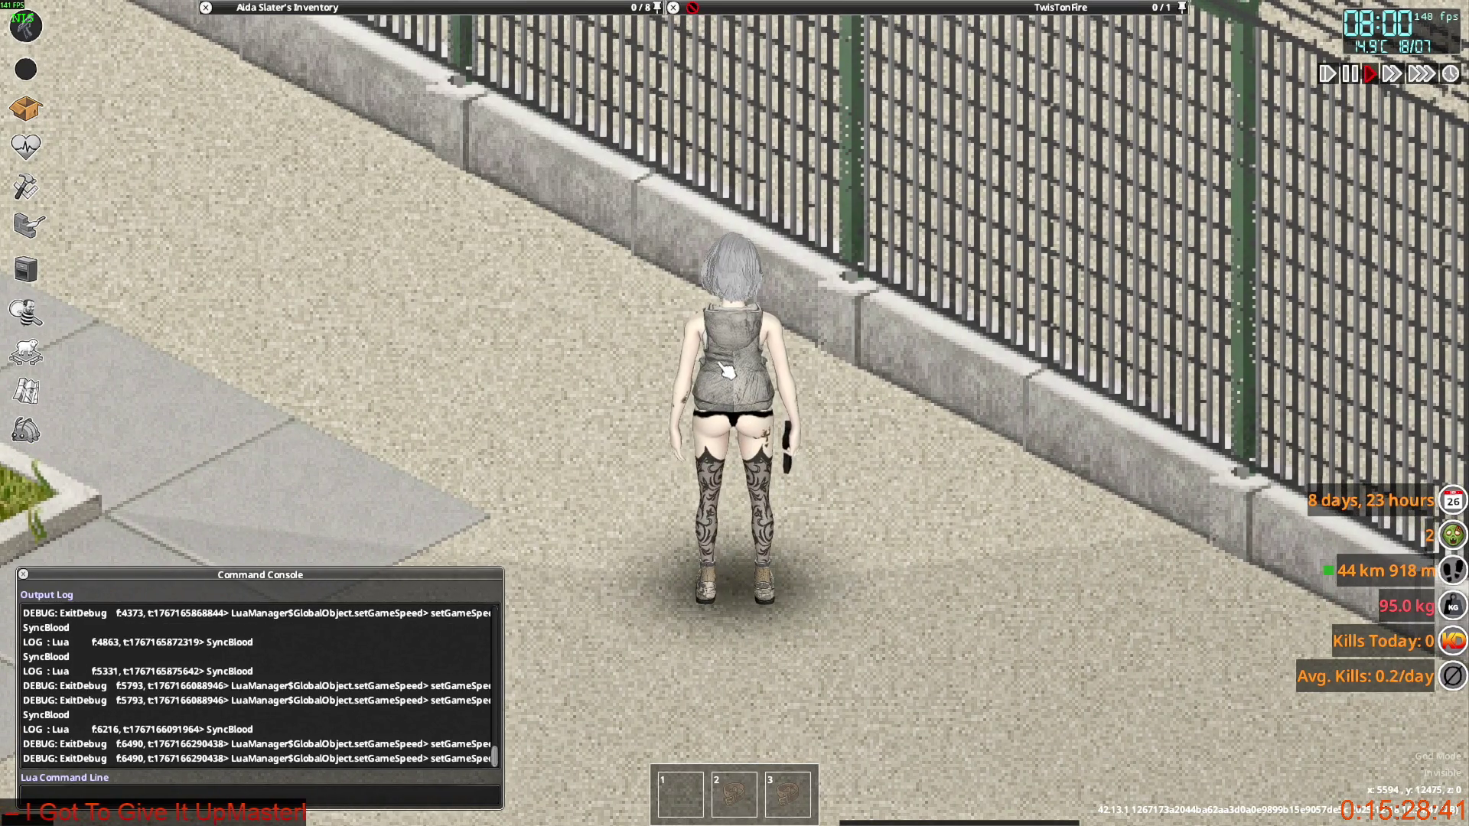
# Quit Project Zomboid to desktop and bring the Steam library forward.
pyautogui.press('Escape')
pyautogui.click(287, 596)
pyautogui.click(690, 438)
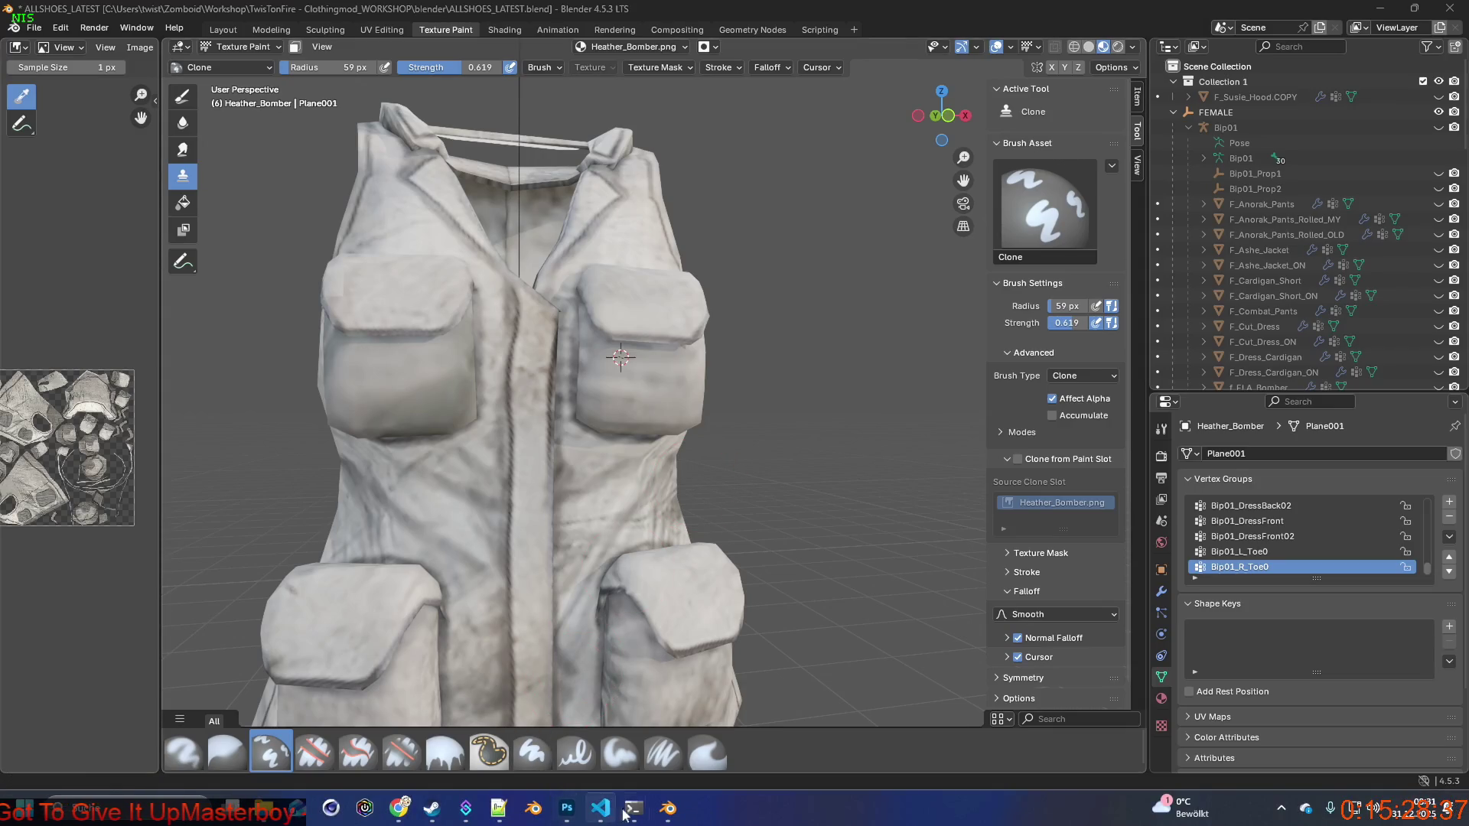
pyautogui.click(437, 810)
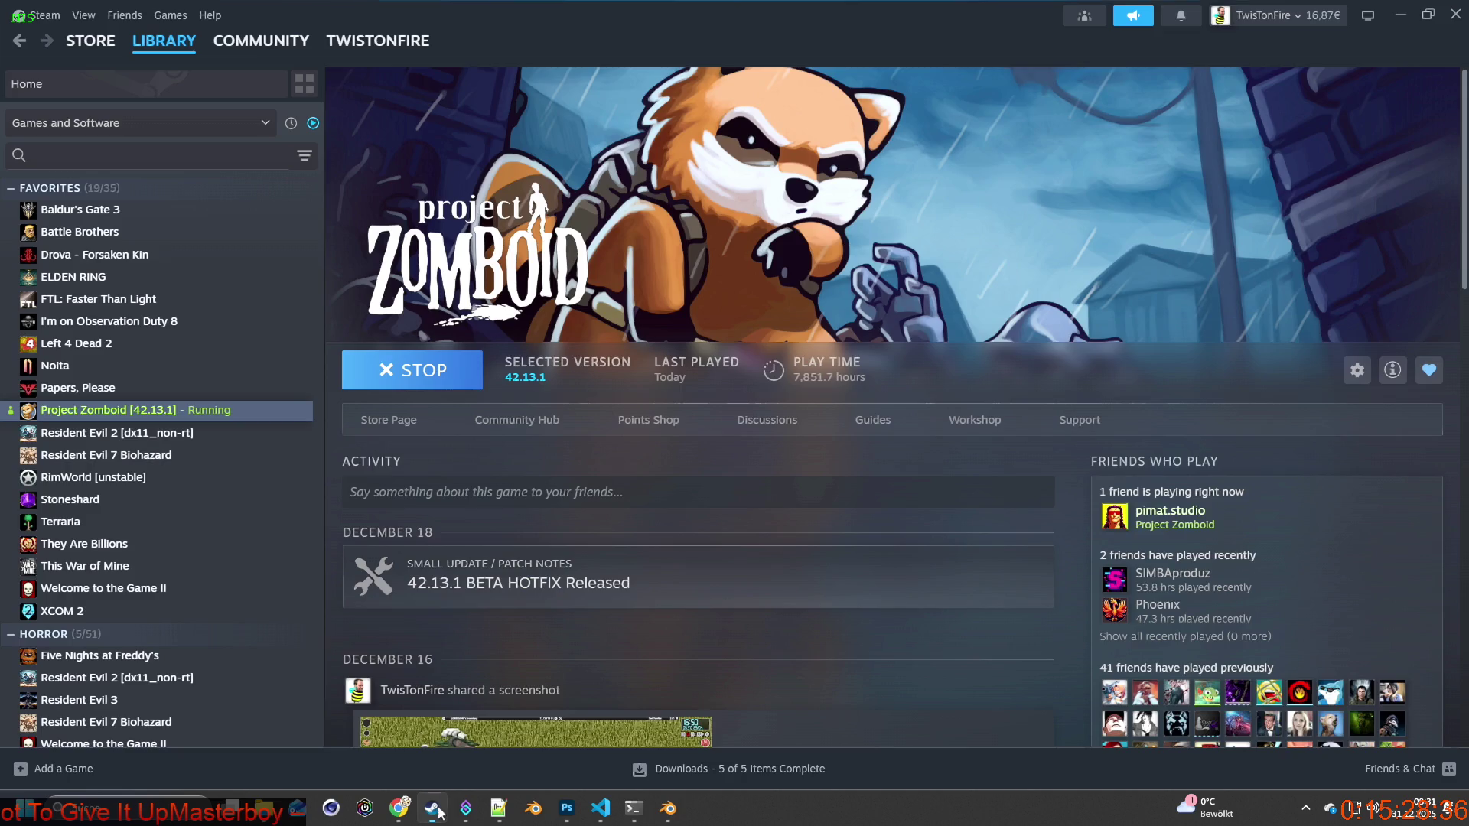
# Stop and replay Project Zomboid from Steam, continuing the latest save to Click to Start.
pyautogui.click(423, 373)
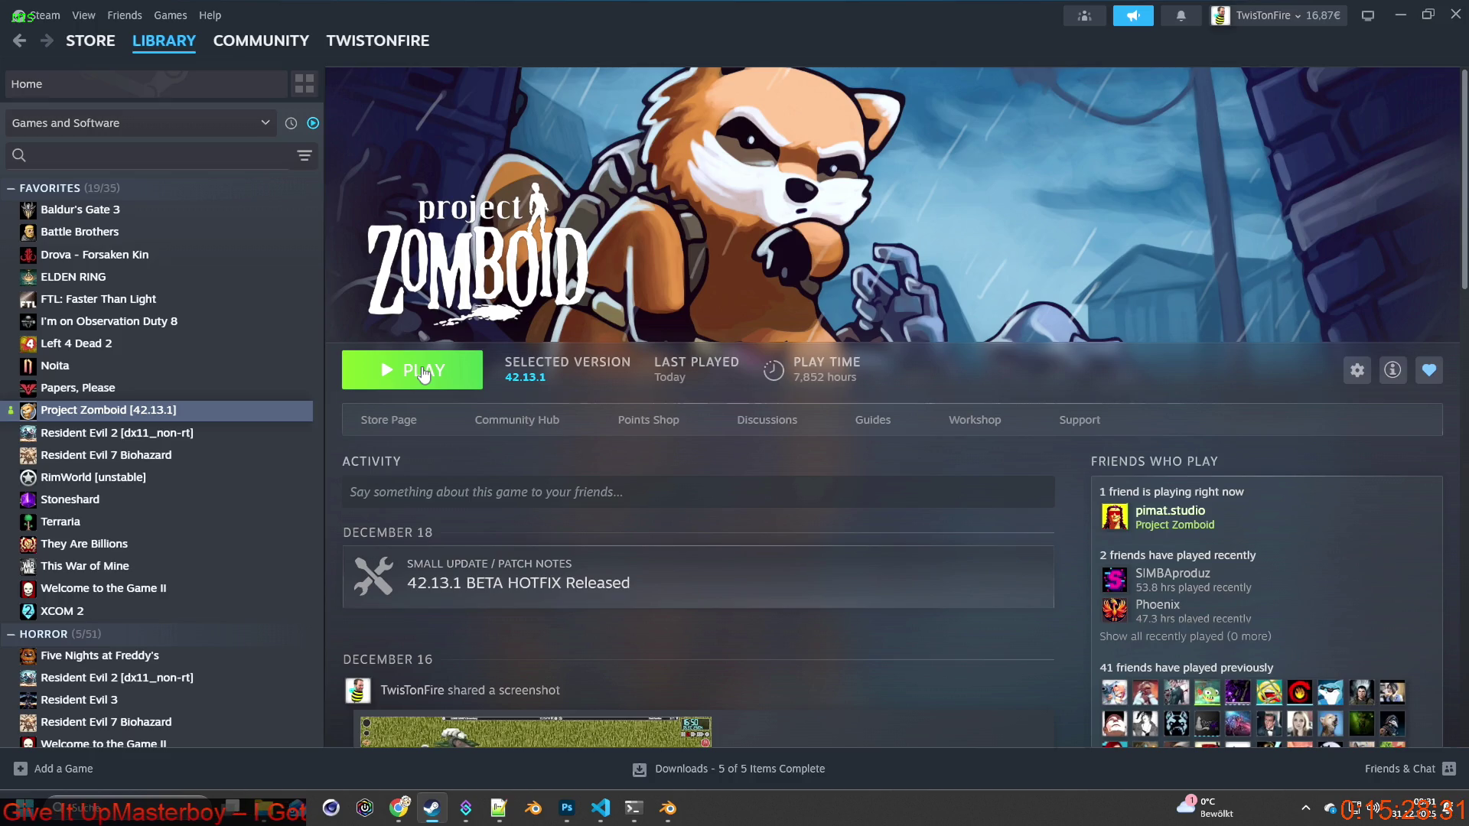
pyautogui.click(423, 372)
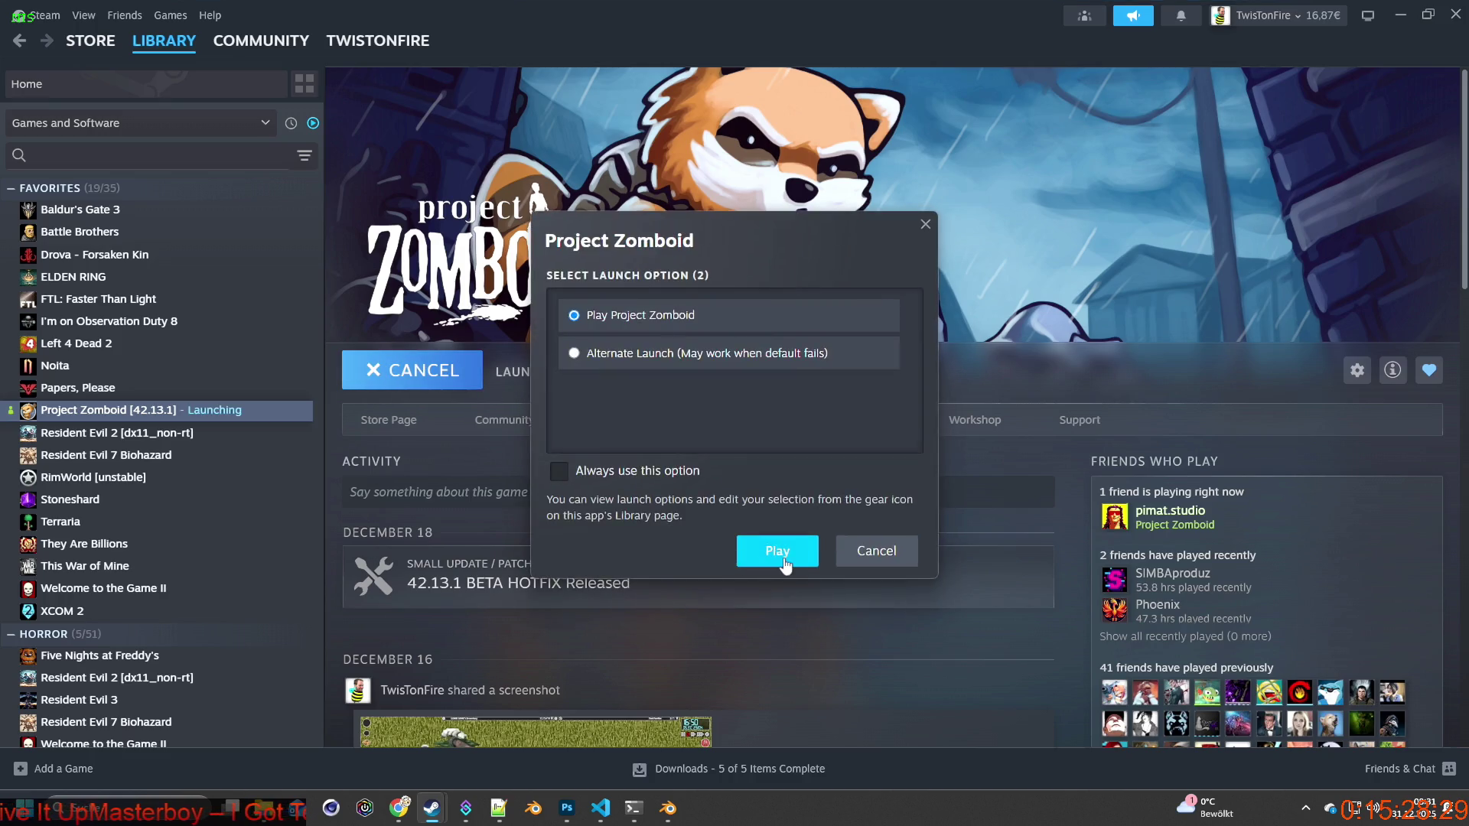
pyautogui.click(773, 550)
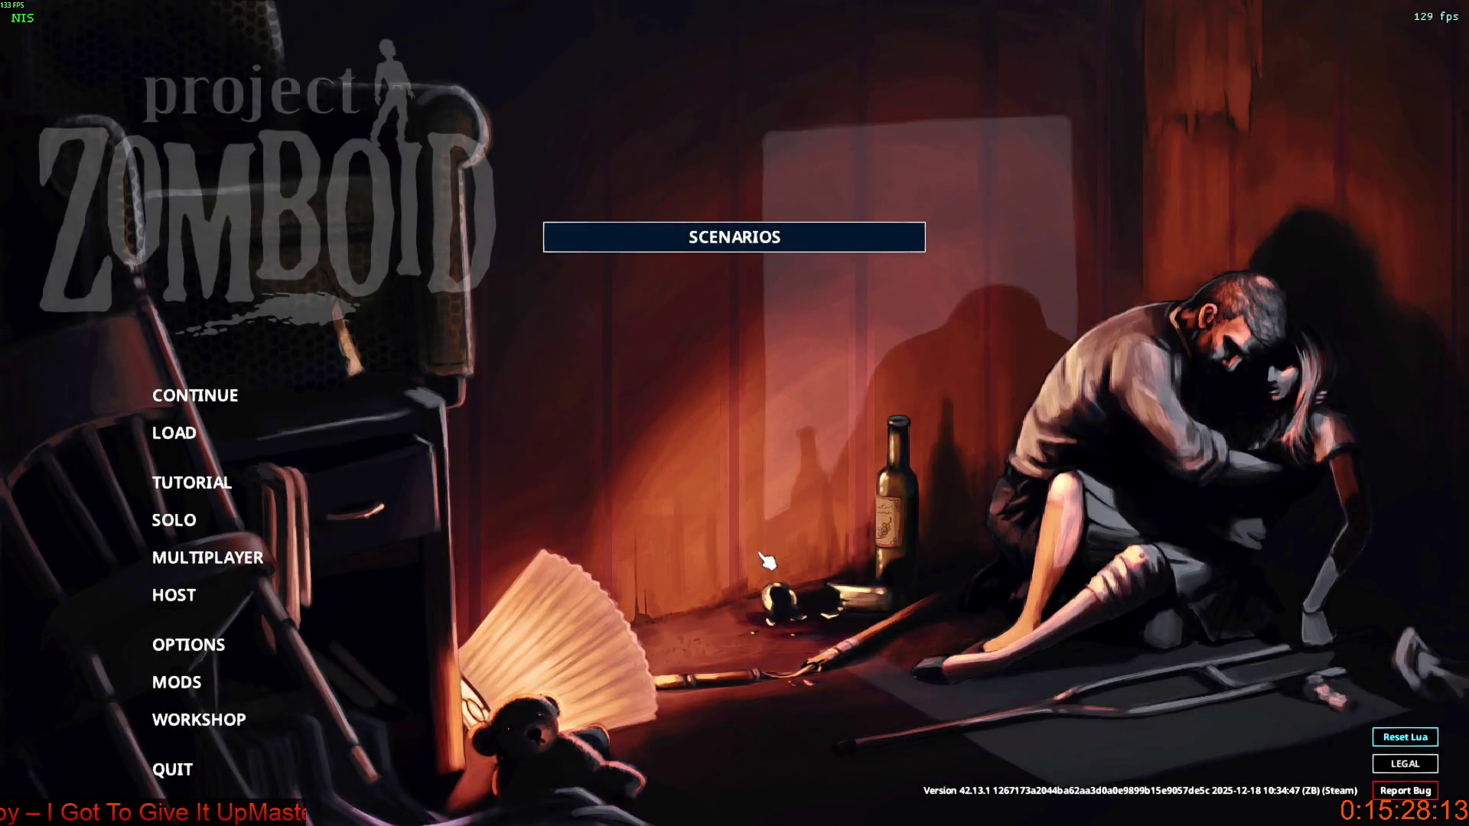
pyautogui.click(217, 399)
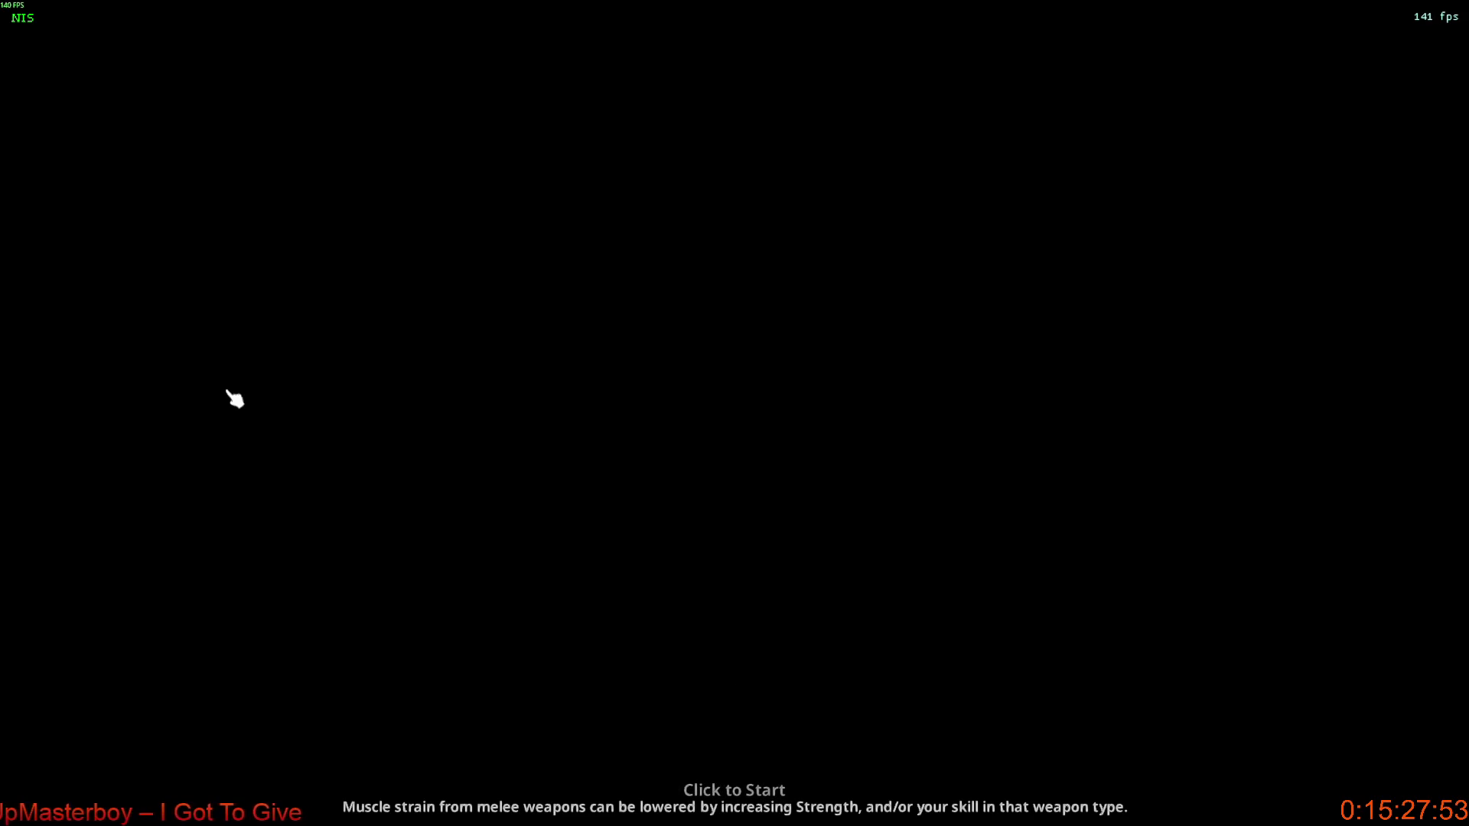
pyautogui.click(405, 436)
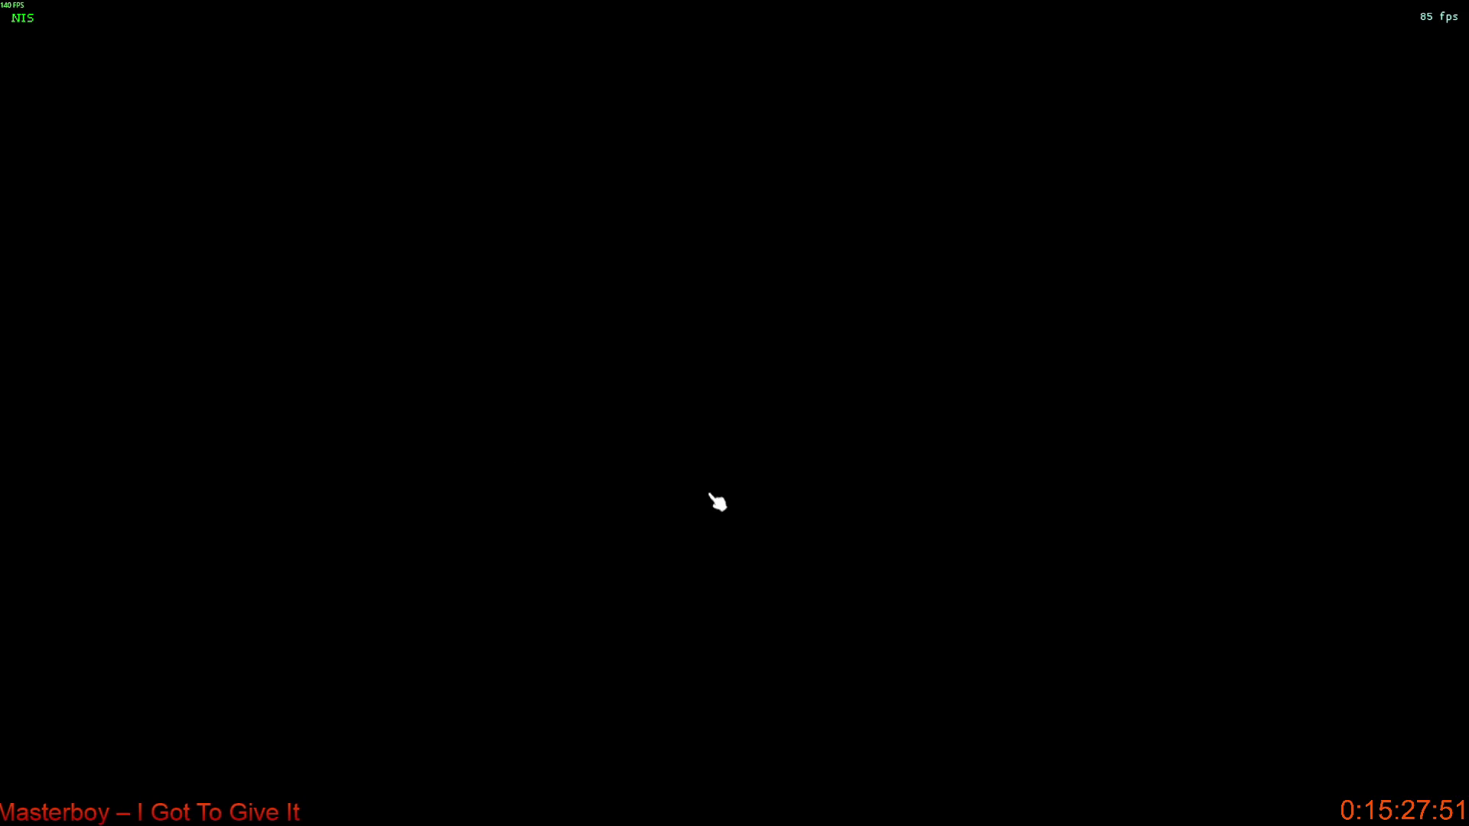
# Walk the character up and back, then open the Fog Survivor Jacket from inventory.
pyautogui.scroll(4, 755, 501)
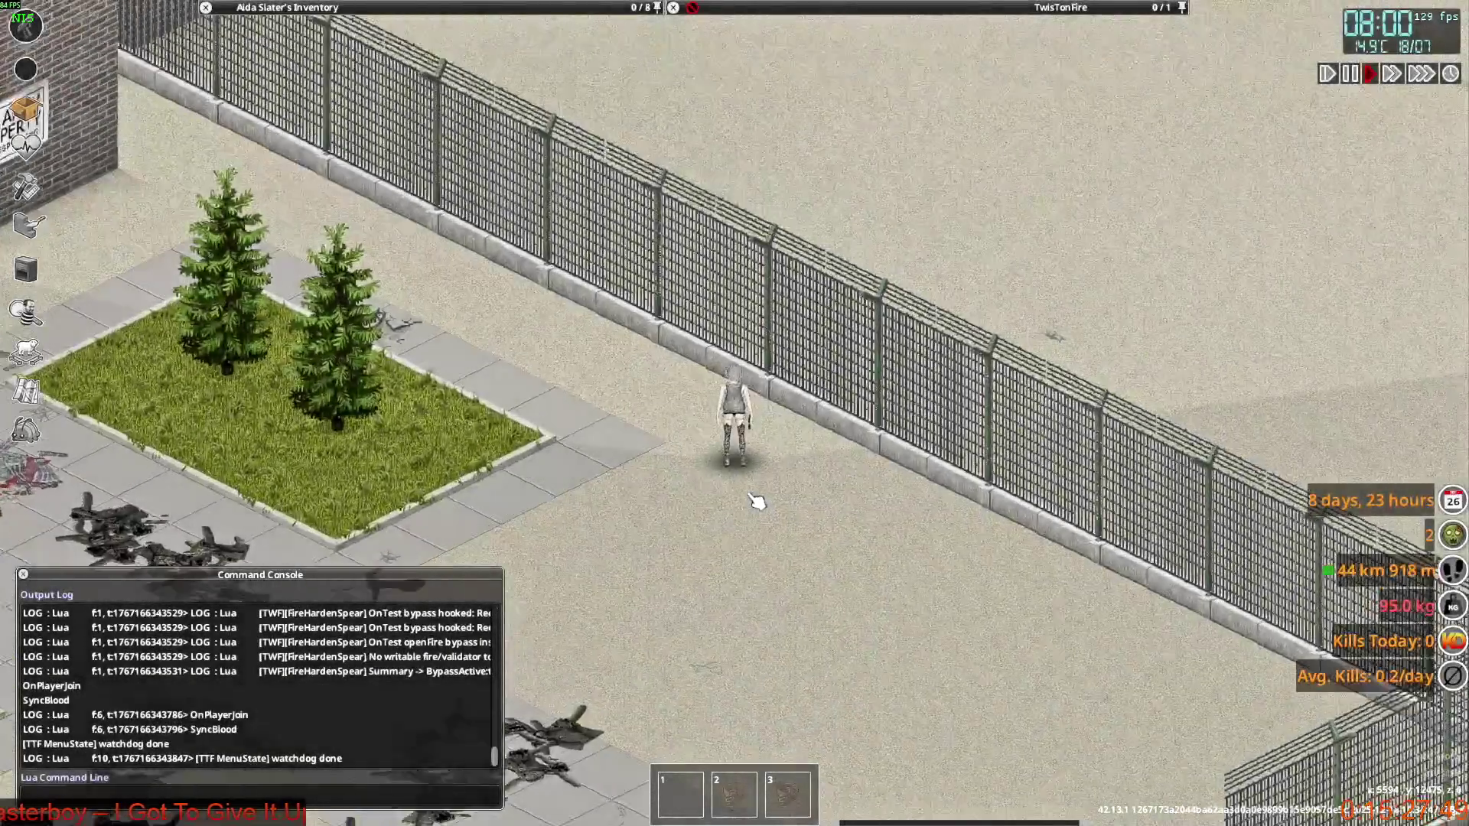
pyautogui.press('w')
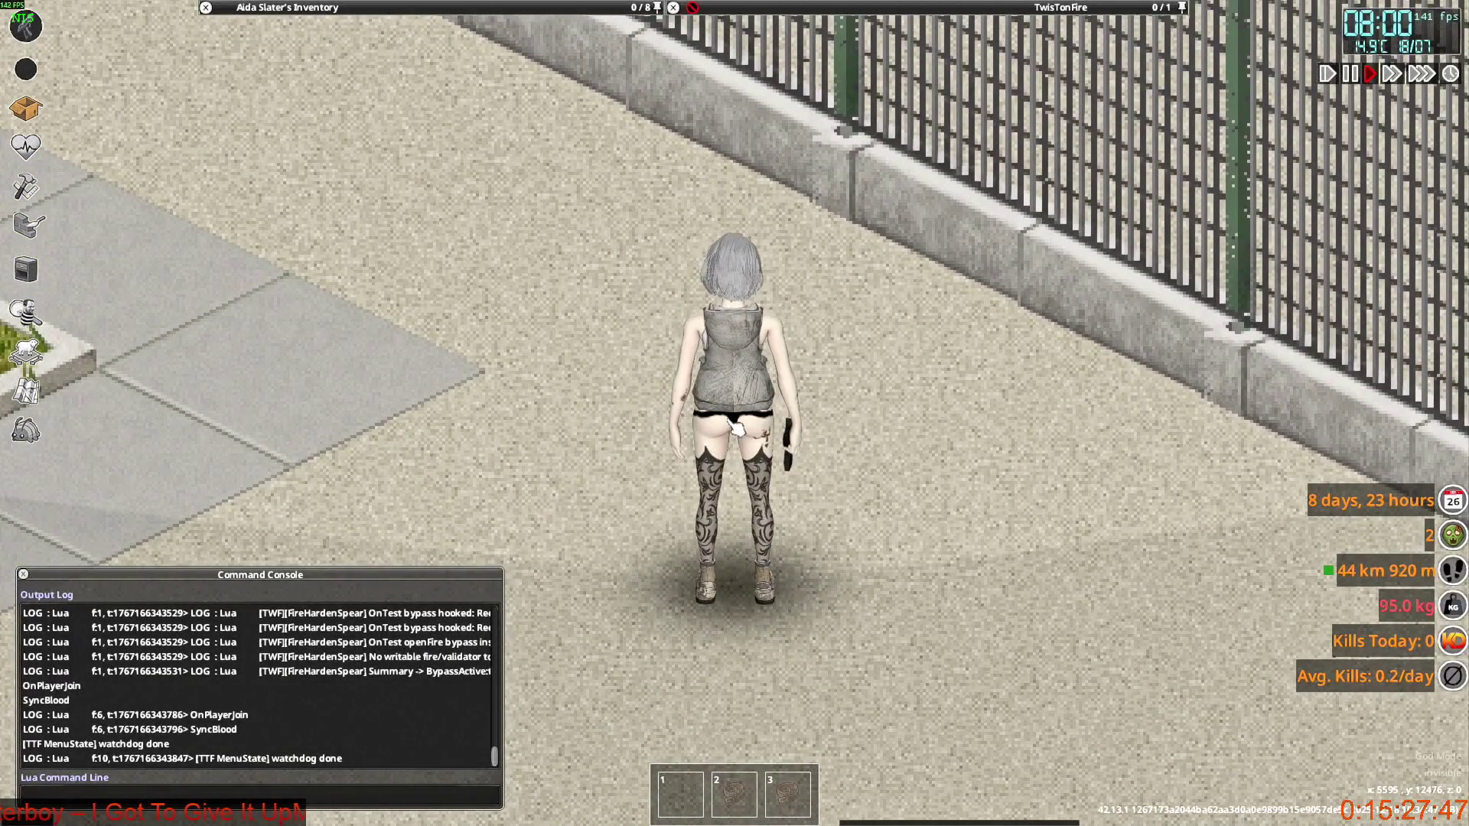
pyautogui.press('s')
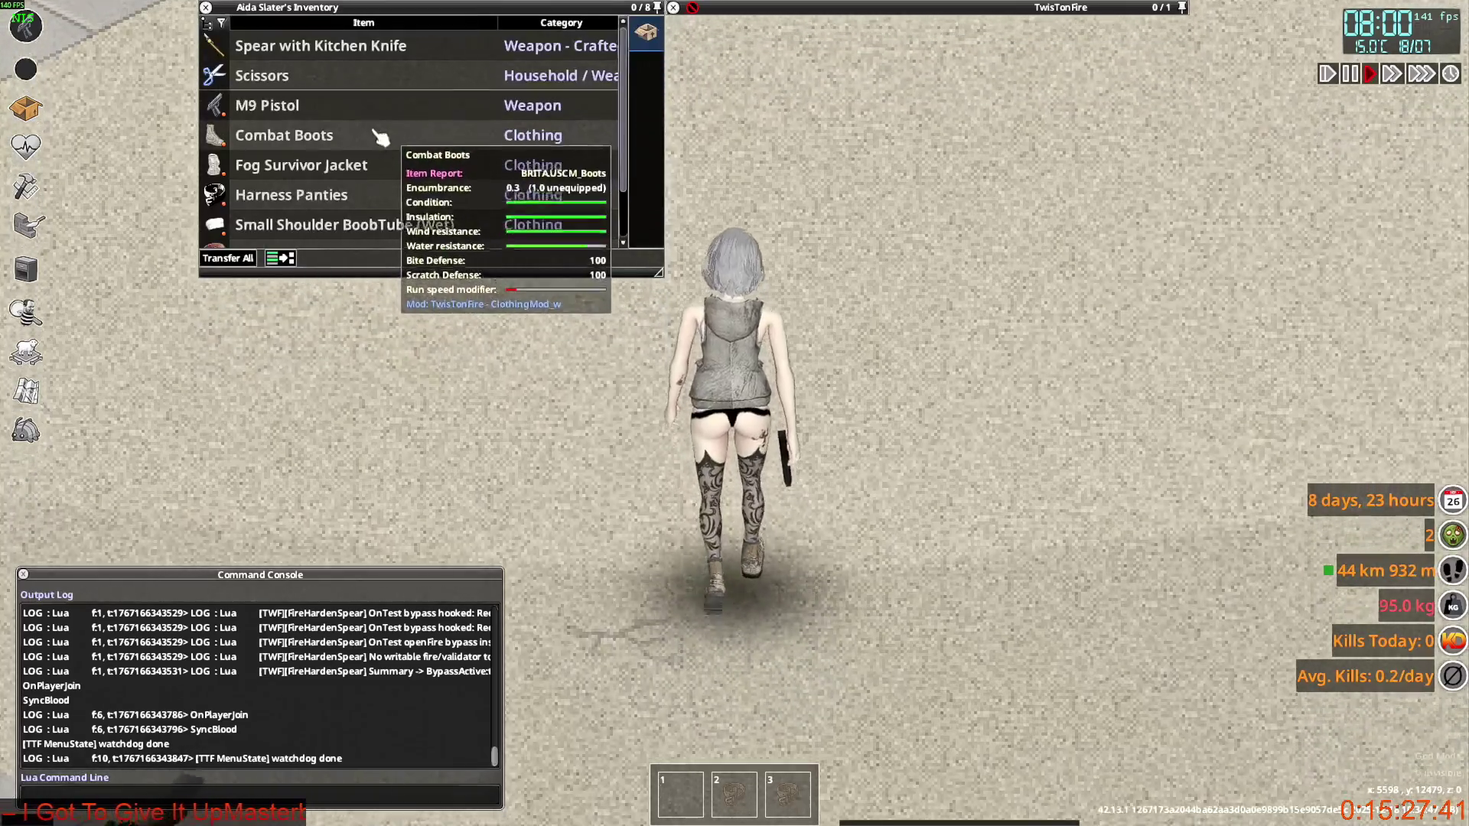
pyautogui.rightClick(289, 165)
pyautogui.click(337, 213)
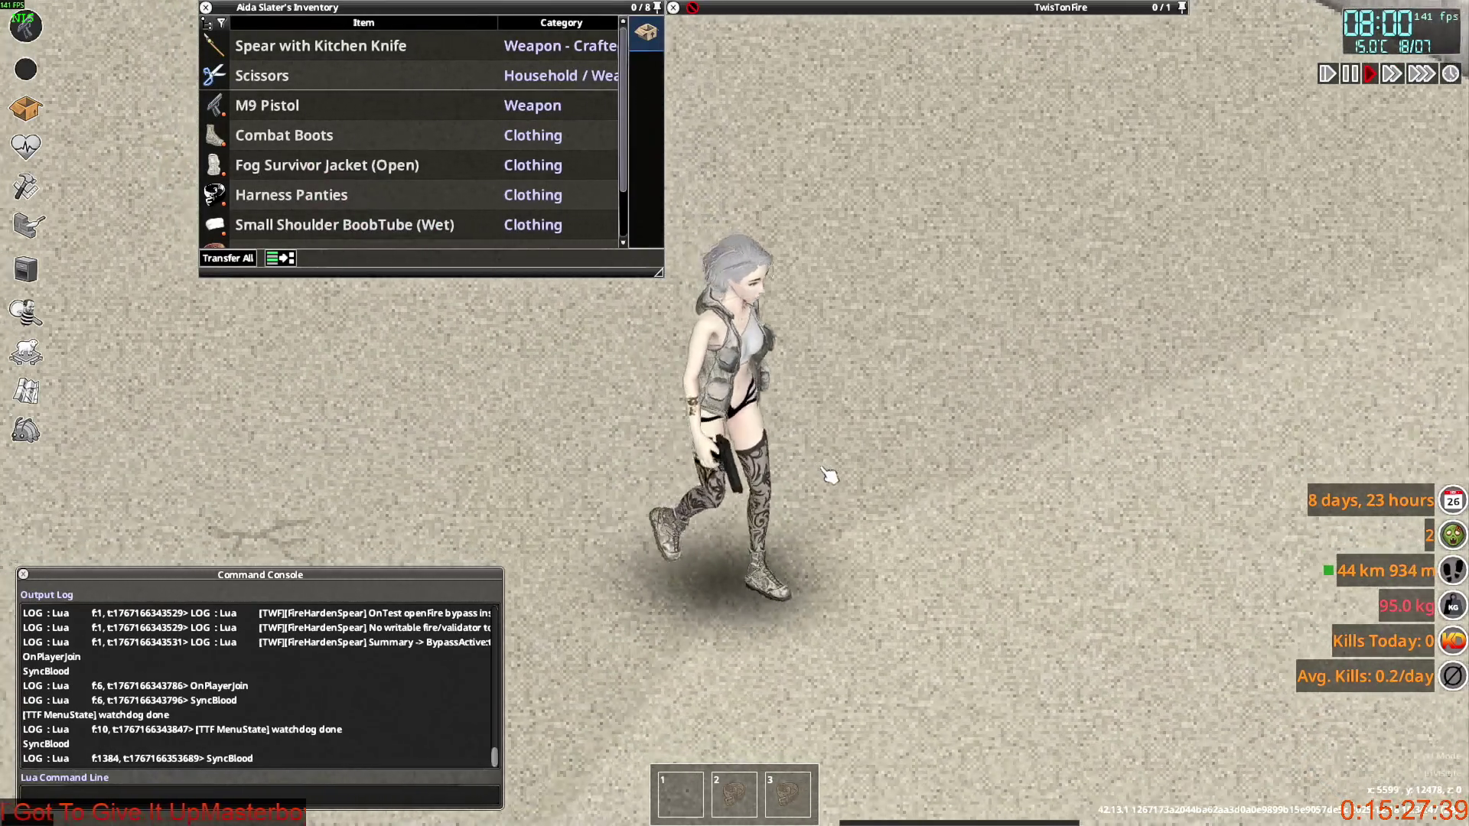
# Walk back and forth while aiming the pistol to check the vest in motion.
pyautogui.press('w')
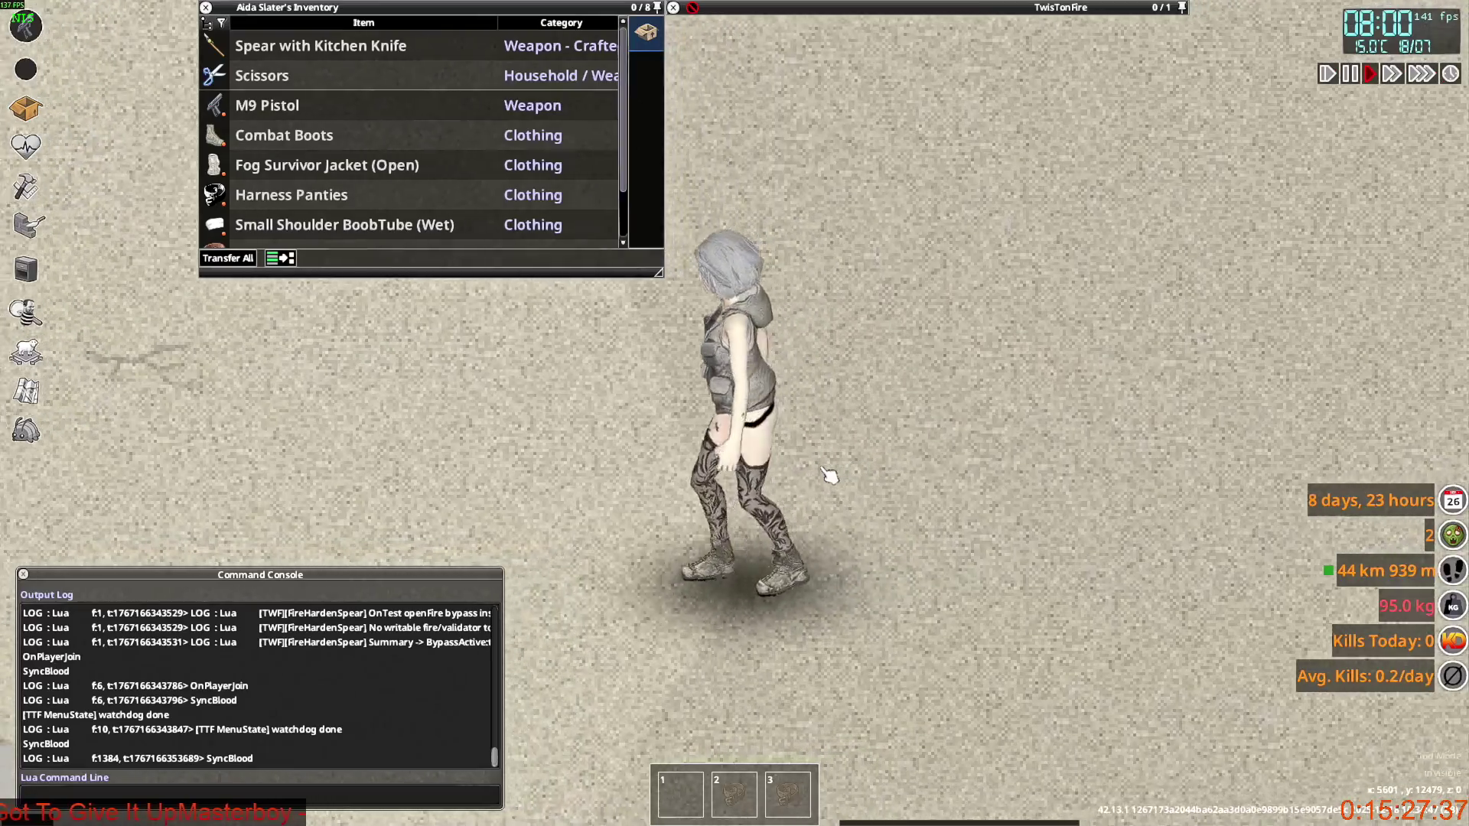
pyautogui.press('s')
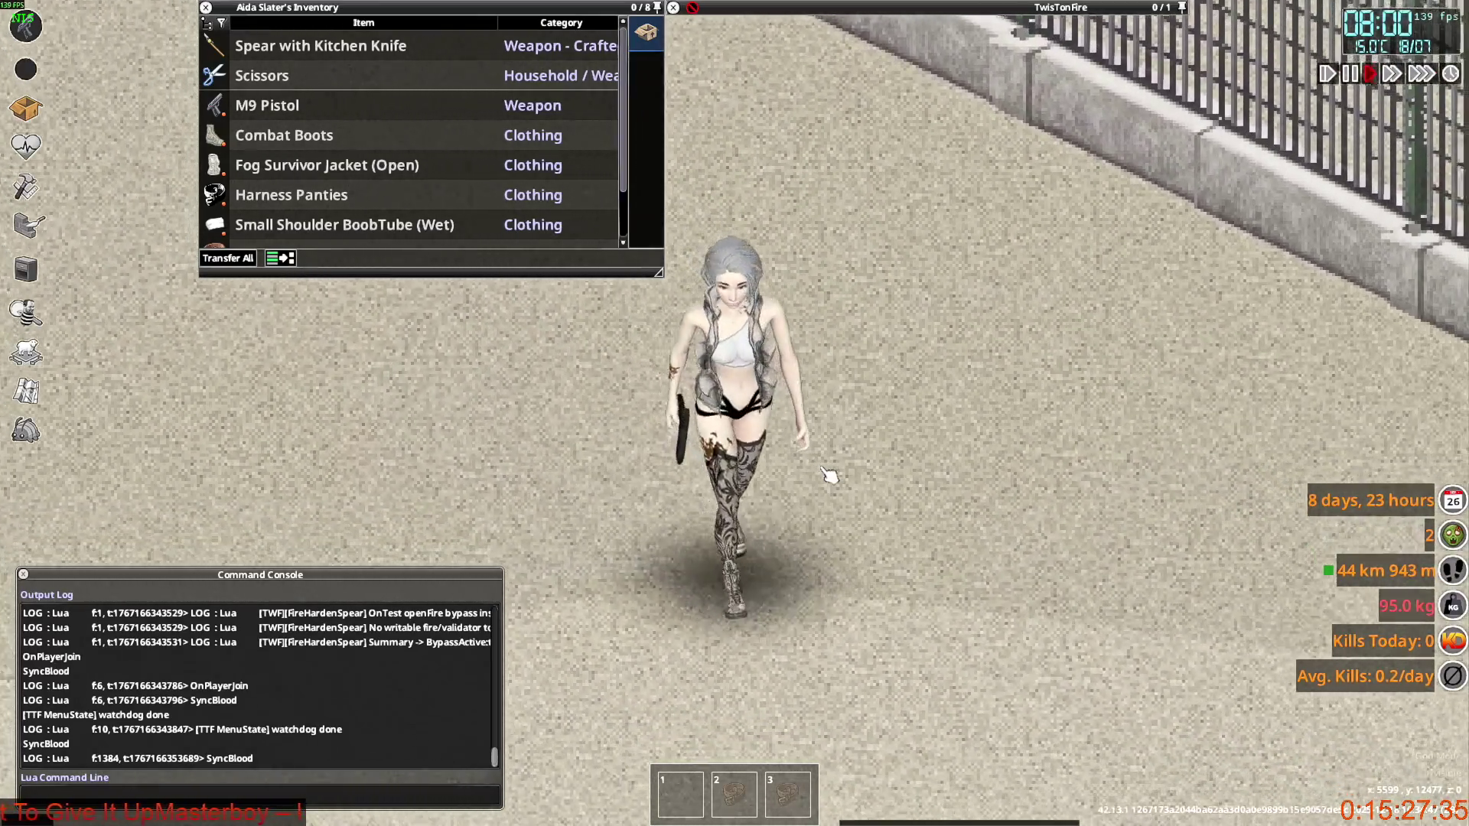
pyautogui.press('w')
pyautogui.moveTo(829, 474); pyautogui.dragTo(788, 486, button='right')
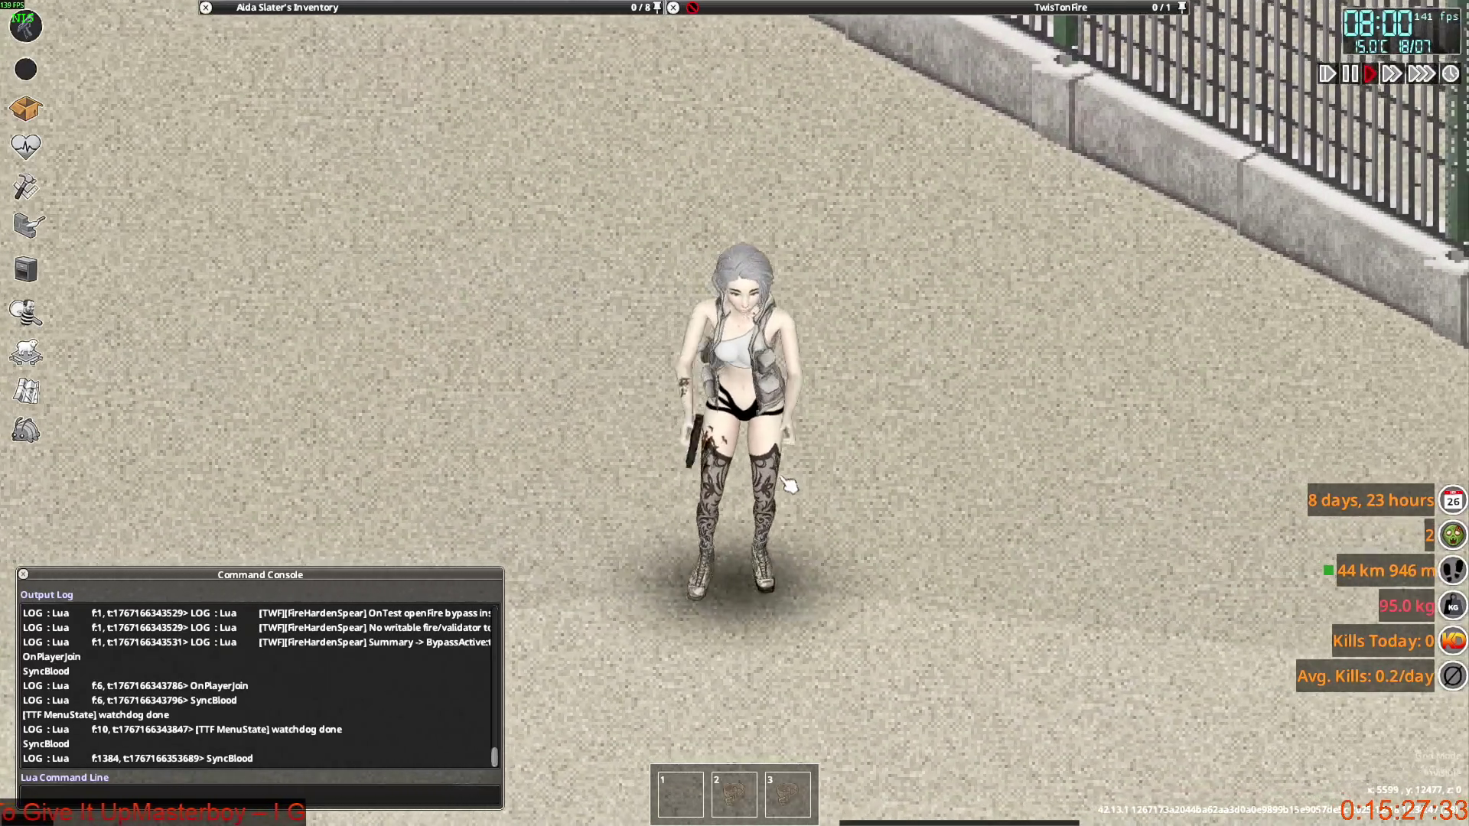
pyautogui.press('s')
# Dismiss the Fog Survivor Jacket options, run toward the fence, and switch to Notepad++.
pyautogui.moveTo(306, 7)
pyautogui.rightClick(287, 164)
pyautogui.moveTo(314, 191)
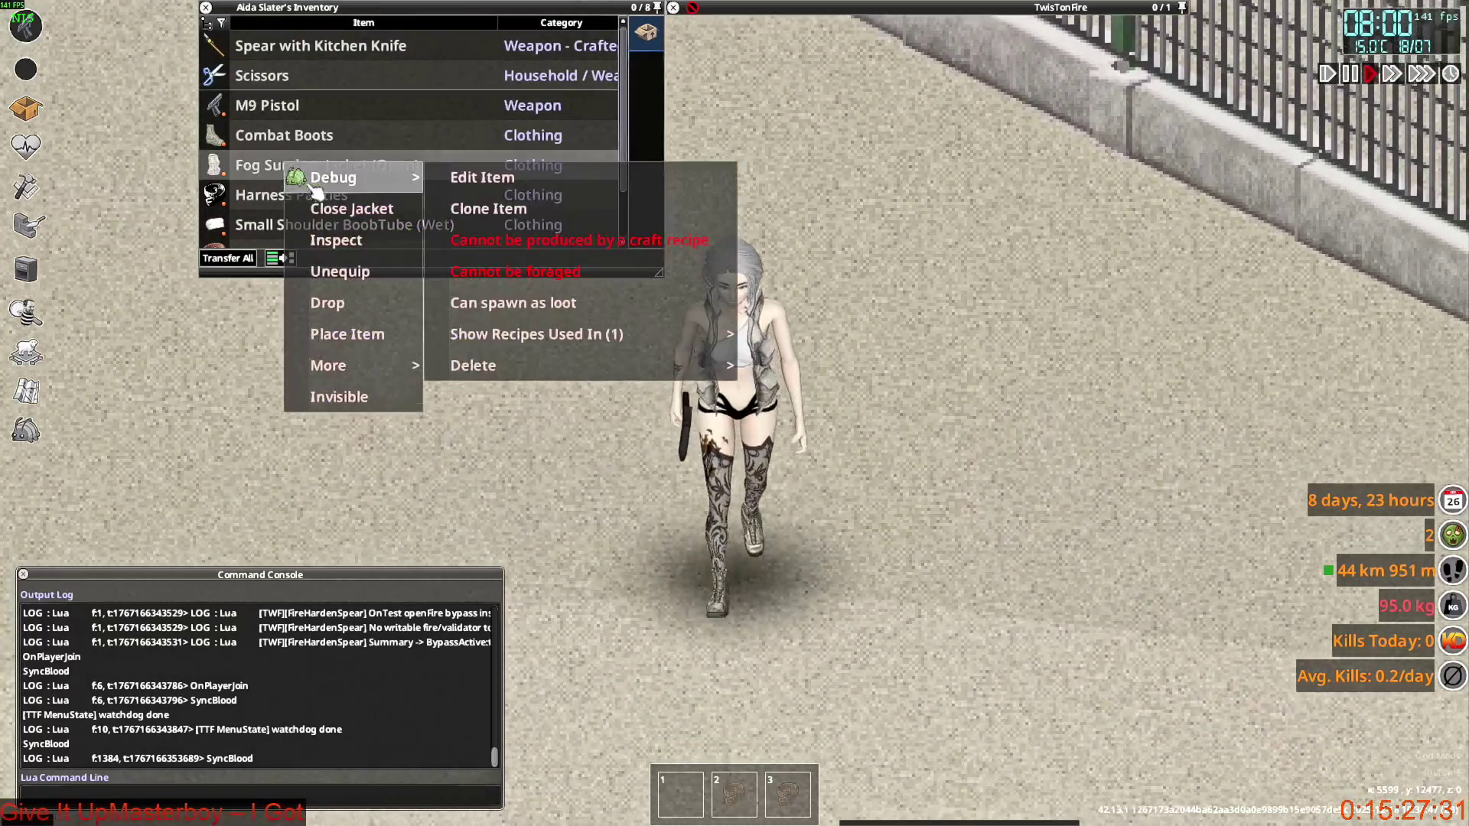
pyautogui.press('s')
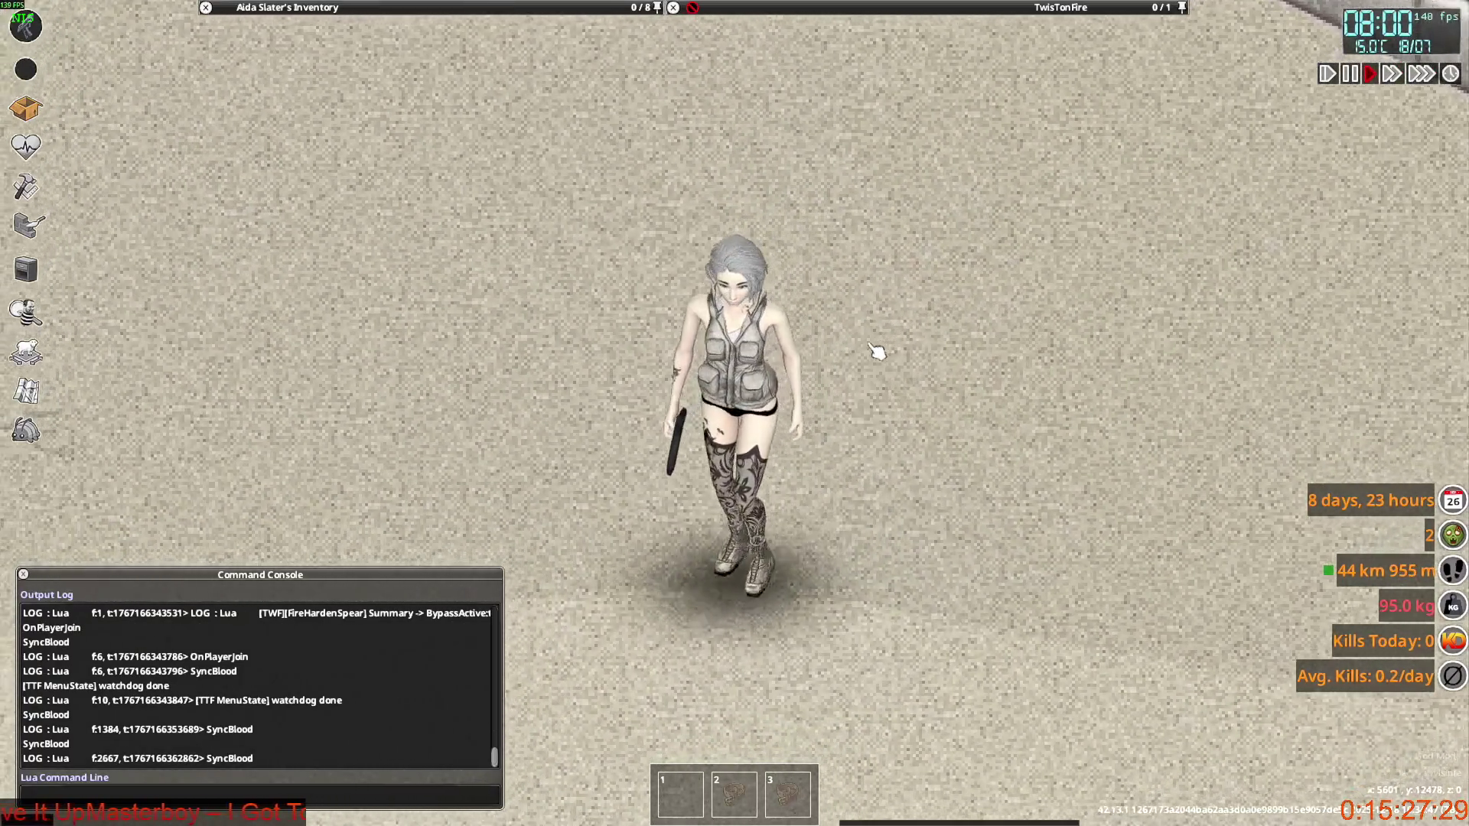
pyautogui.press('w')
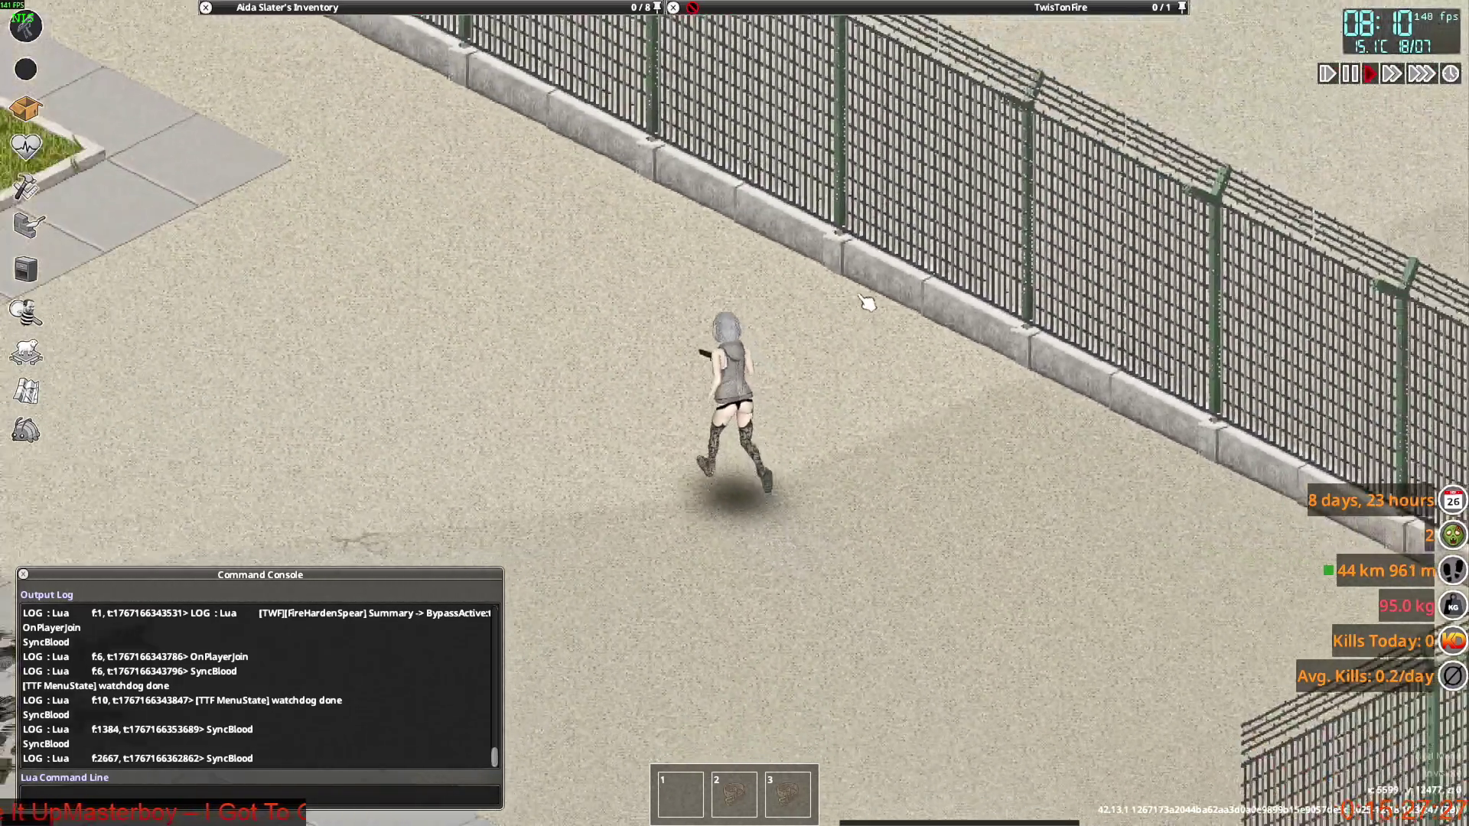
pyautogui.scroll(-3, 866, 304)
pyautogui.hotkey('alt', 'Tab')
pyautogui.hotkey('alt', 'Tab')
pyautogui.hotkey('alt', 'Tab')
pyautogui.hotkey('alt', 'Tab')
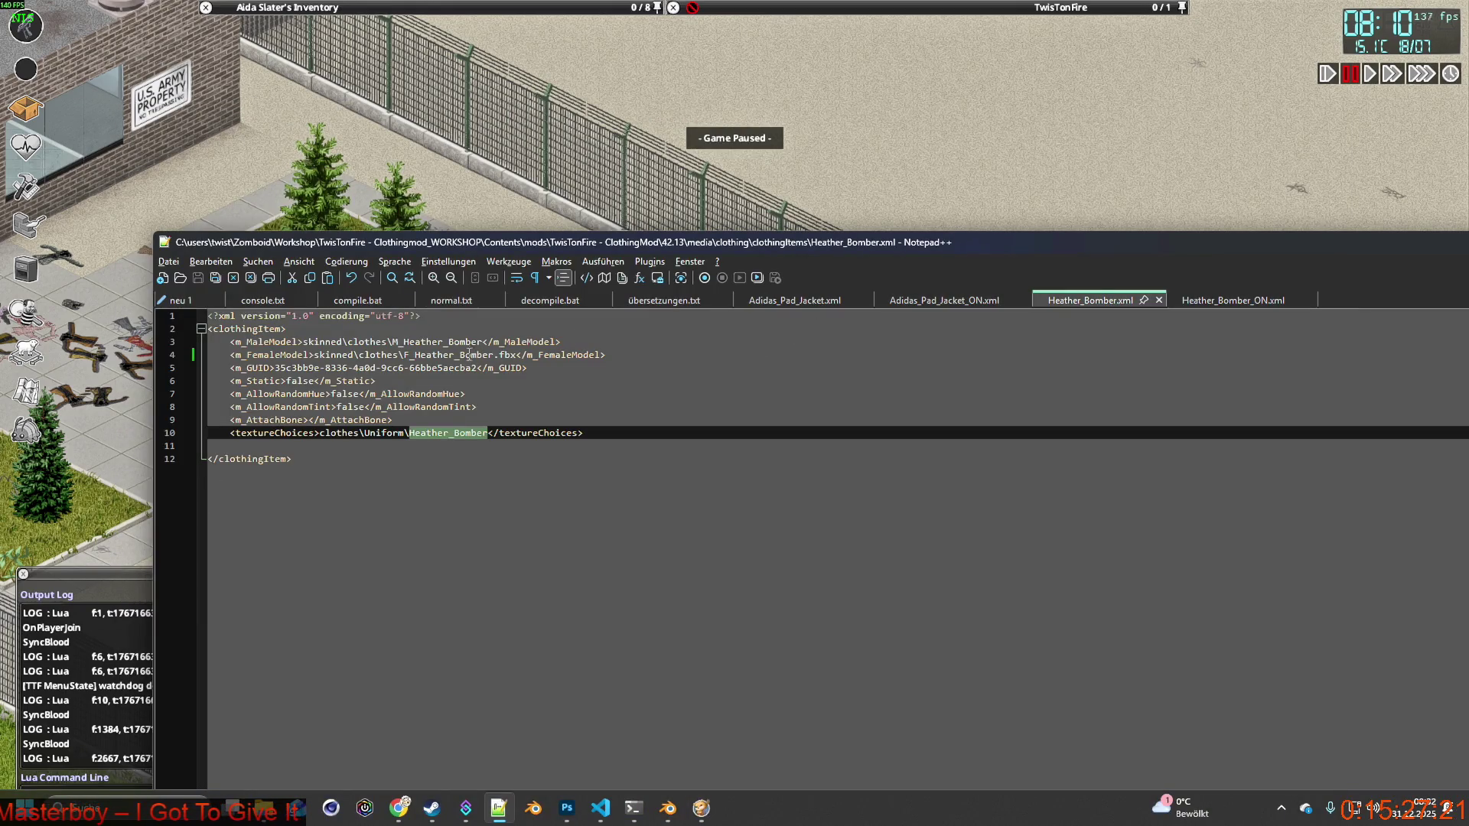
# Close Heather_Bomber.xml and Heather_Bomber_ON.xml in Notepad++, then return to Blender's ALLSHOES_LATEST.
pyautogui.click(1158, 300)
pyautogui.click(1175, 300)
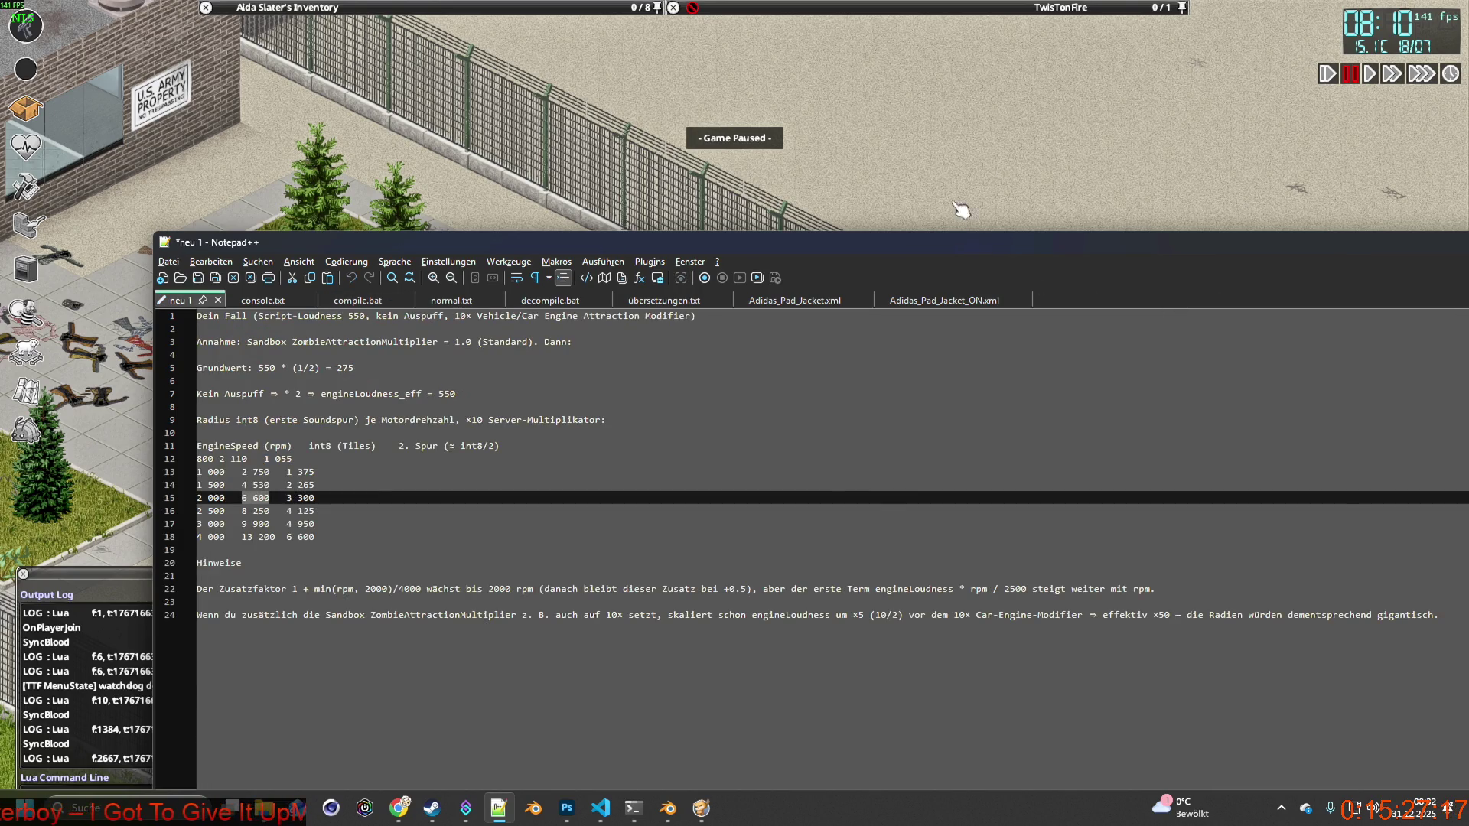
pyautogui.hotkey('alt', 'Tab')
pyautogui.hotkey('alt', 'Tab')
pyautogui.hotkey('alt', 'Tab')
pyautogui.hotkey('alt', 'Tab')
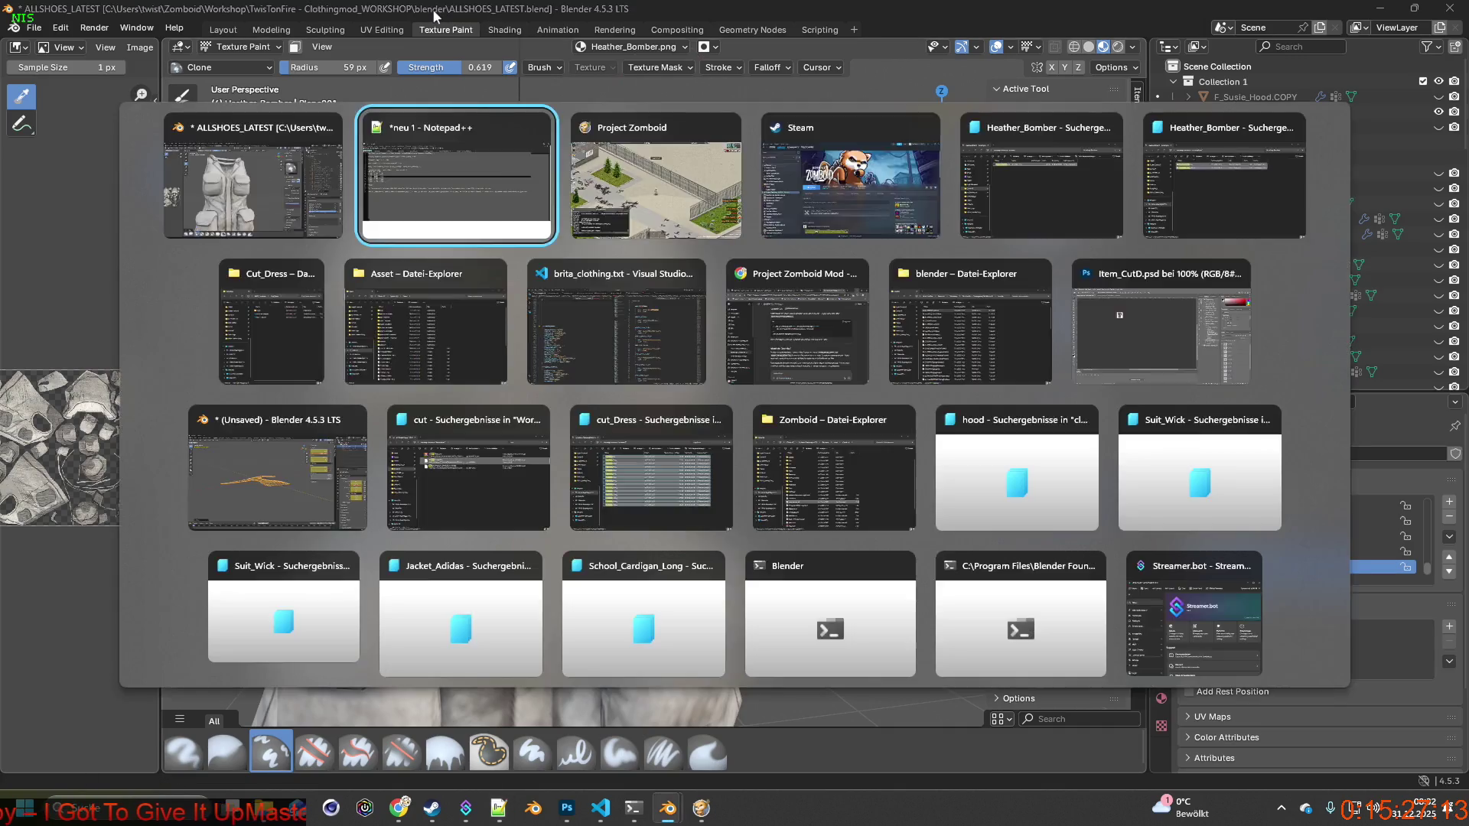
pyautogui.hotkey('alt', 'Tab')
pyautogui.hotkey('alt', 'Tab')
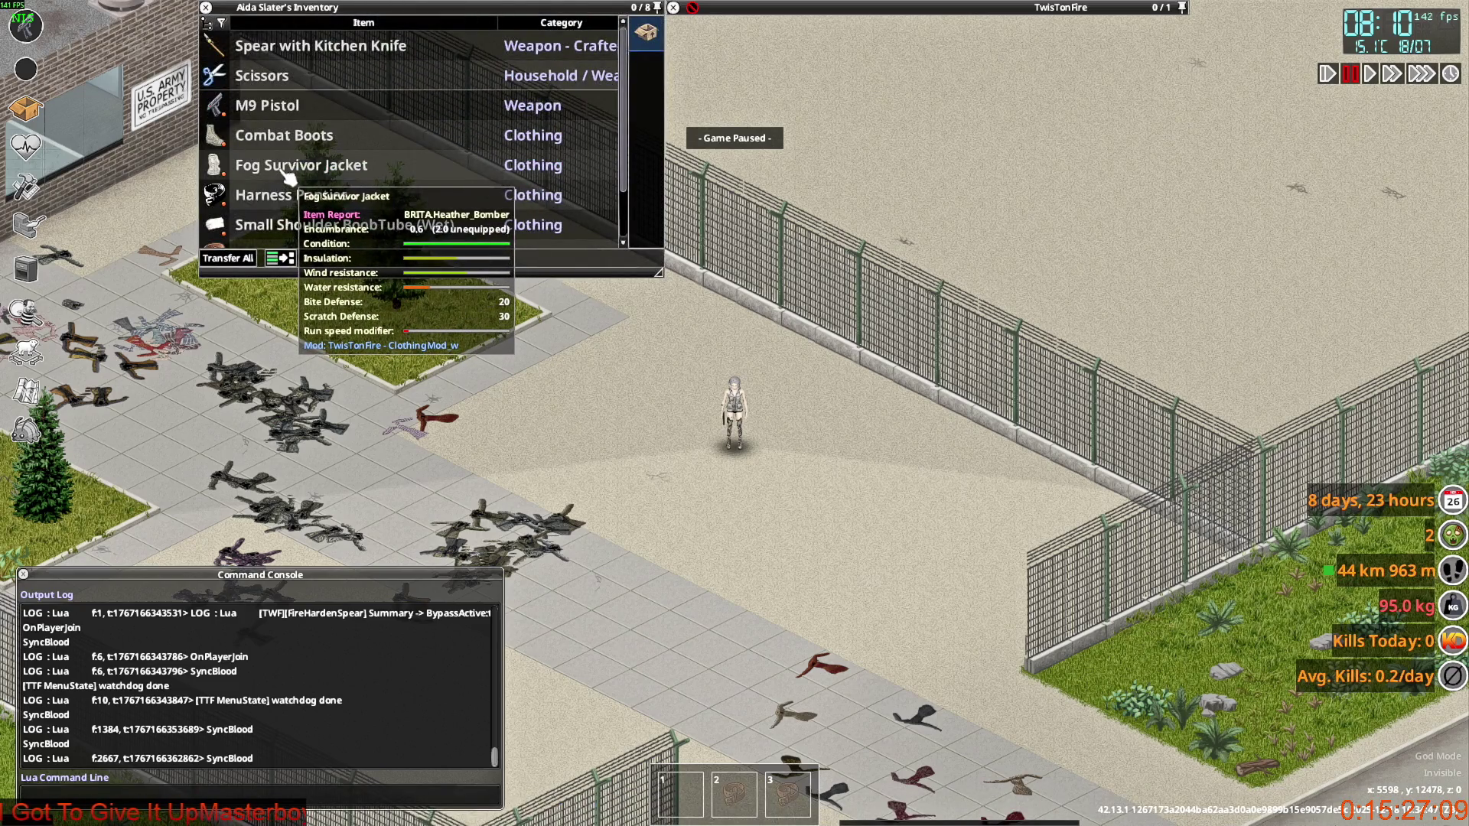
pyautogui.hotkey('alt', 'Tab')
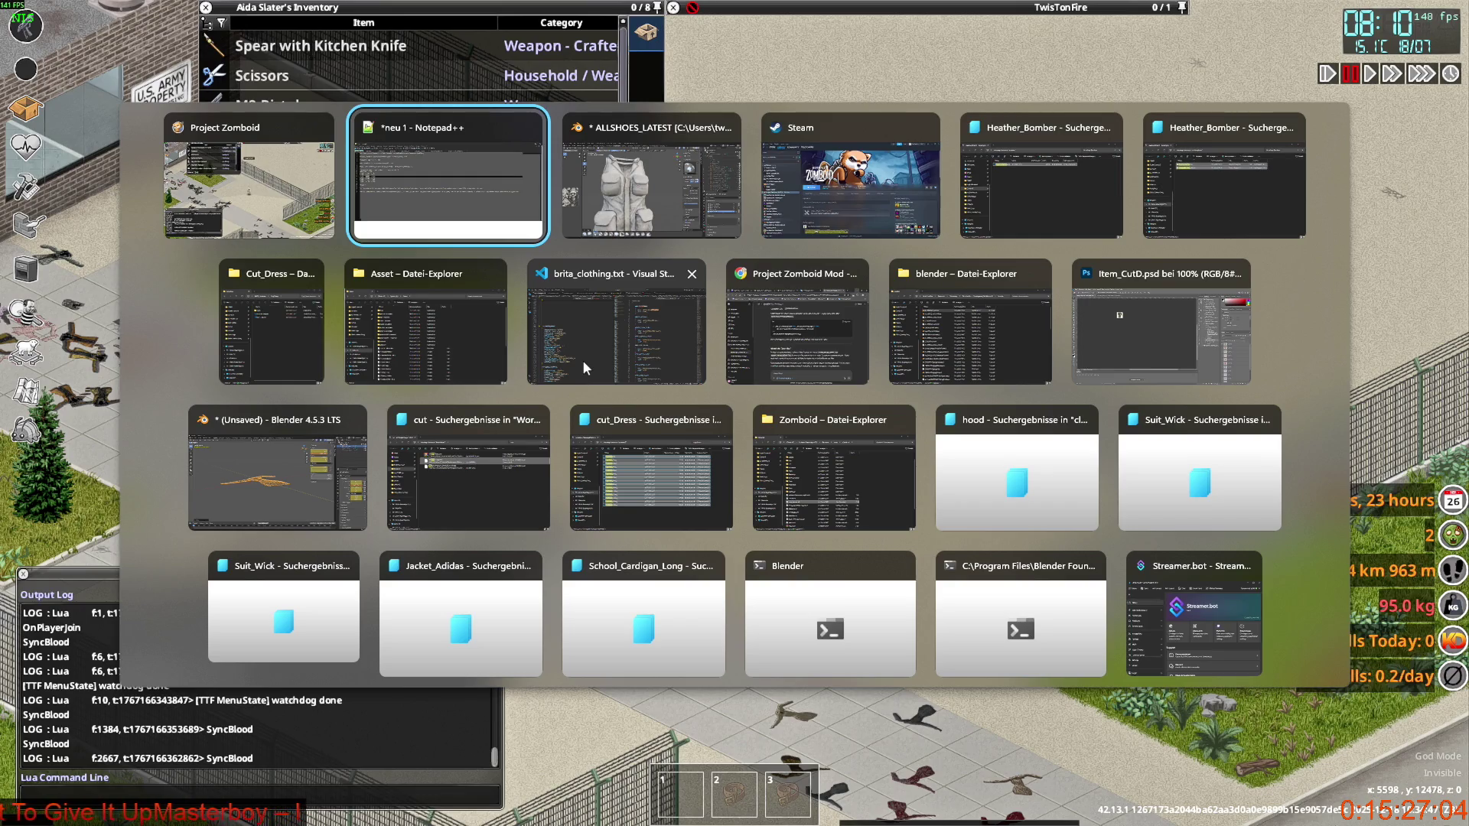
pyautogui.hotkey('alt', 'Tab')
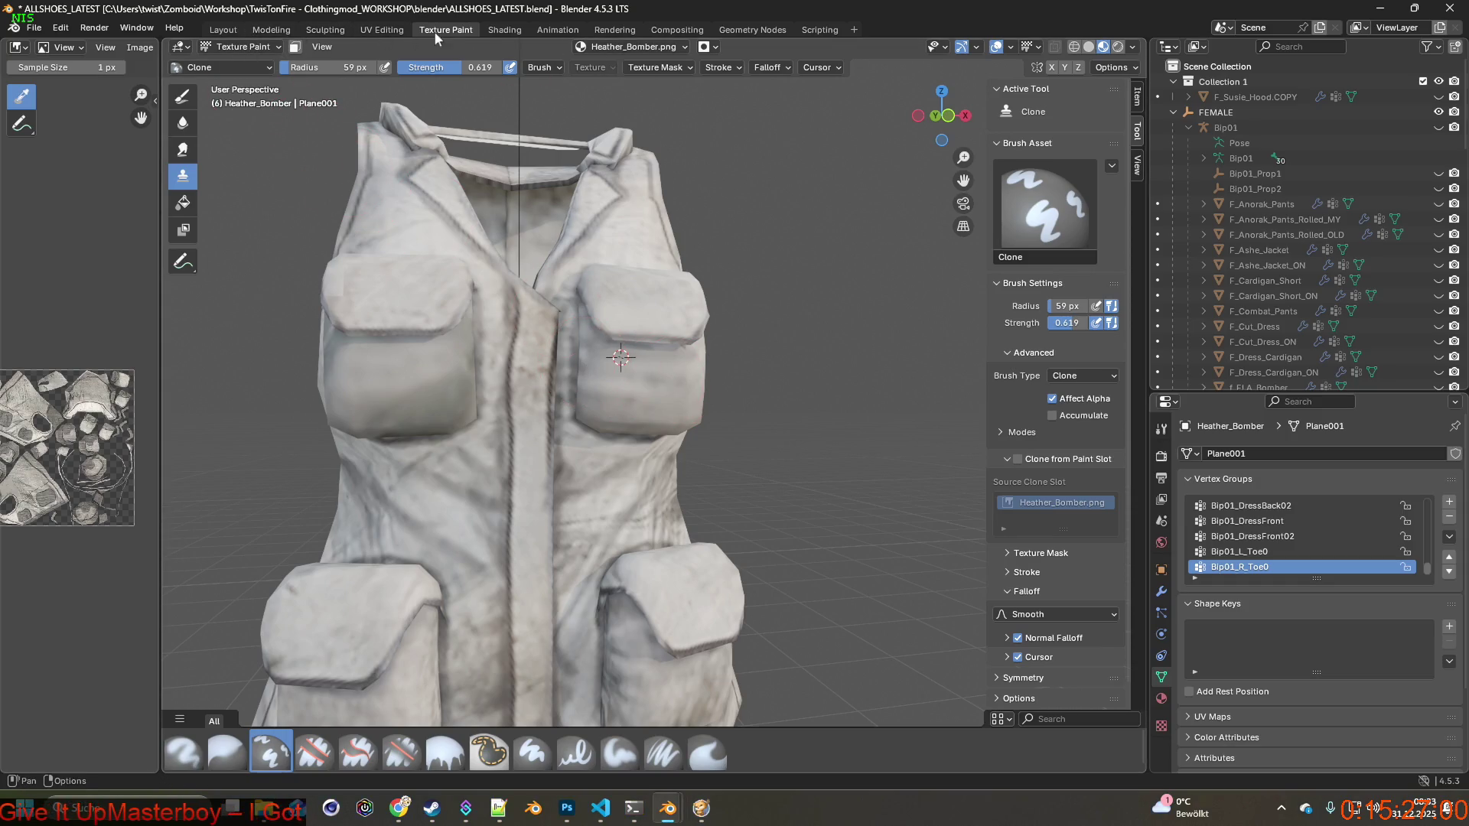
# Switch to the Shading workspace and deselect the vest.
pyautogui.click(505, 30)
pyautogui.moveTo(607, 232)
pyautogui.mouseDown(button='middle')
pyautogui.moveTo(838, 258)
pyautogui.moveTo(723, 245)
pyautogui.moveTo(570, 255)
pyautogui.moveTo(631, 242)
pyautogui.moveTo(585, 263)
pyautogui.moveTo(599, 272)
pyautogui.mouseUp(button='middle')
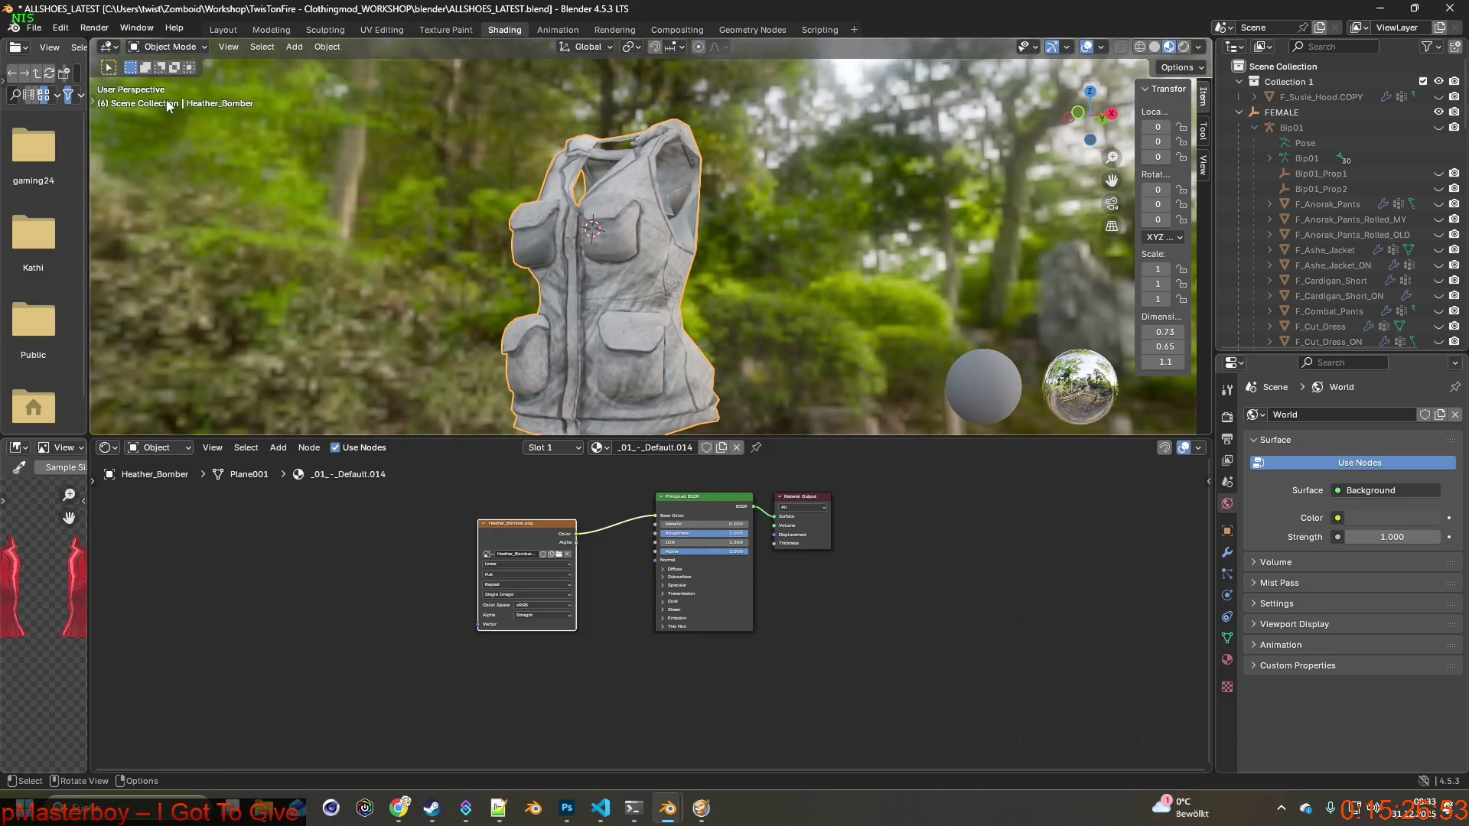
pyautogui.click(489, 242)
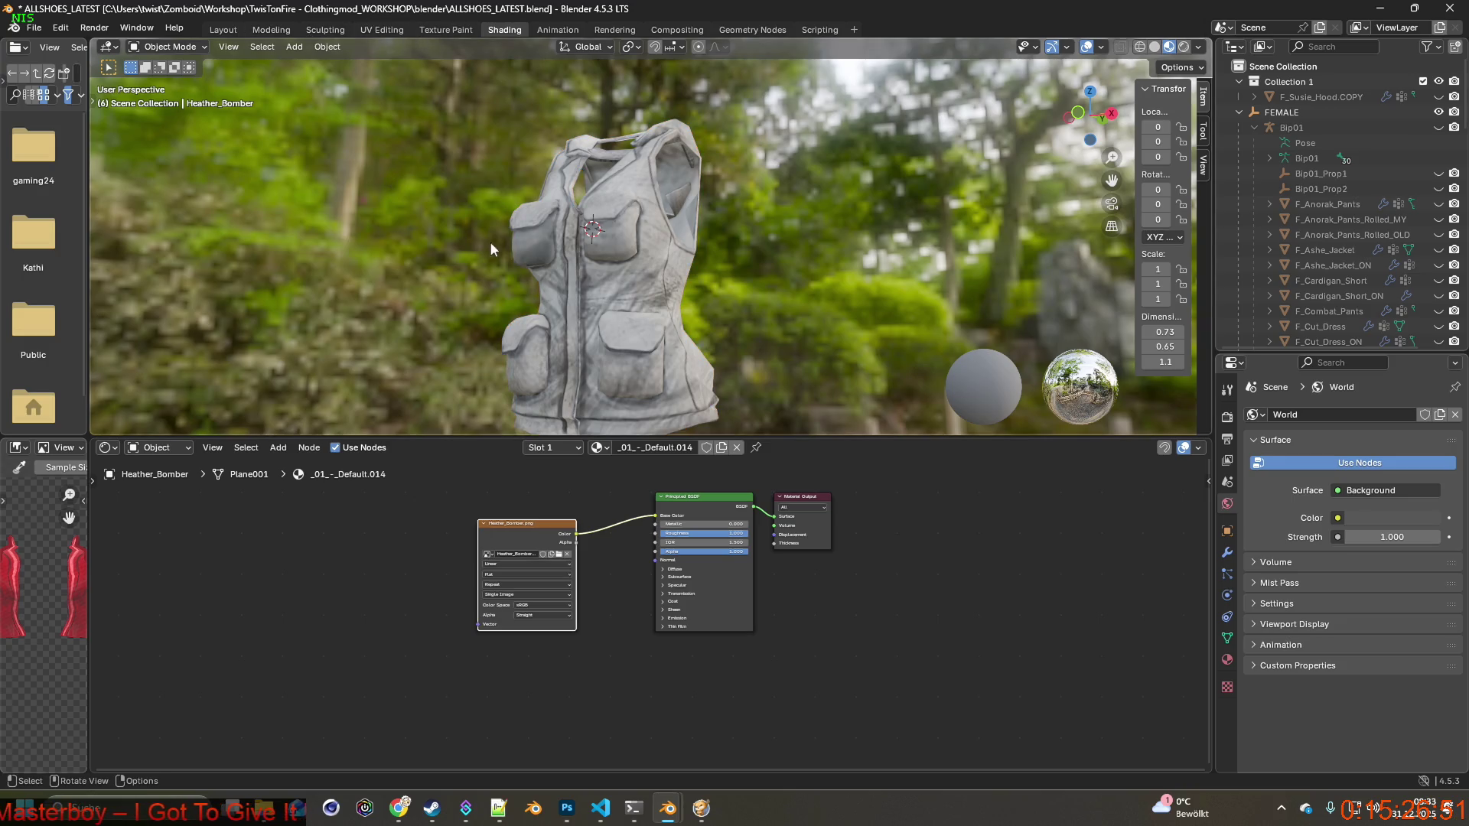
# Enlarge the 3D view over the node editor, then zoom in and turn it to face the vest's front.
pyautogui.moveTo(755, 435); pyautogui.dragTo(788, 735)
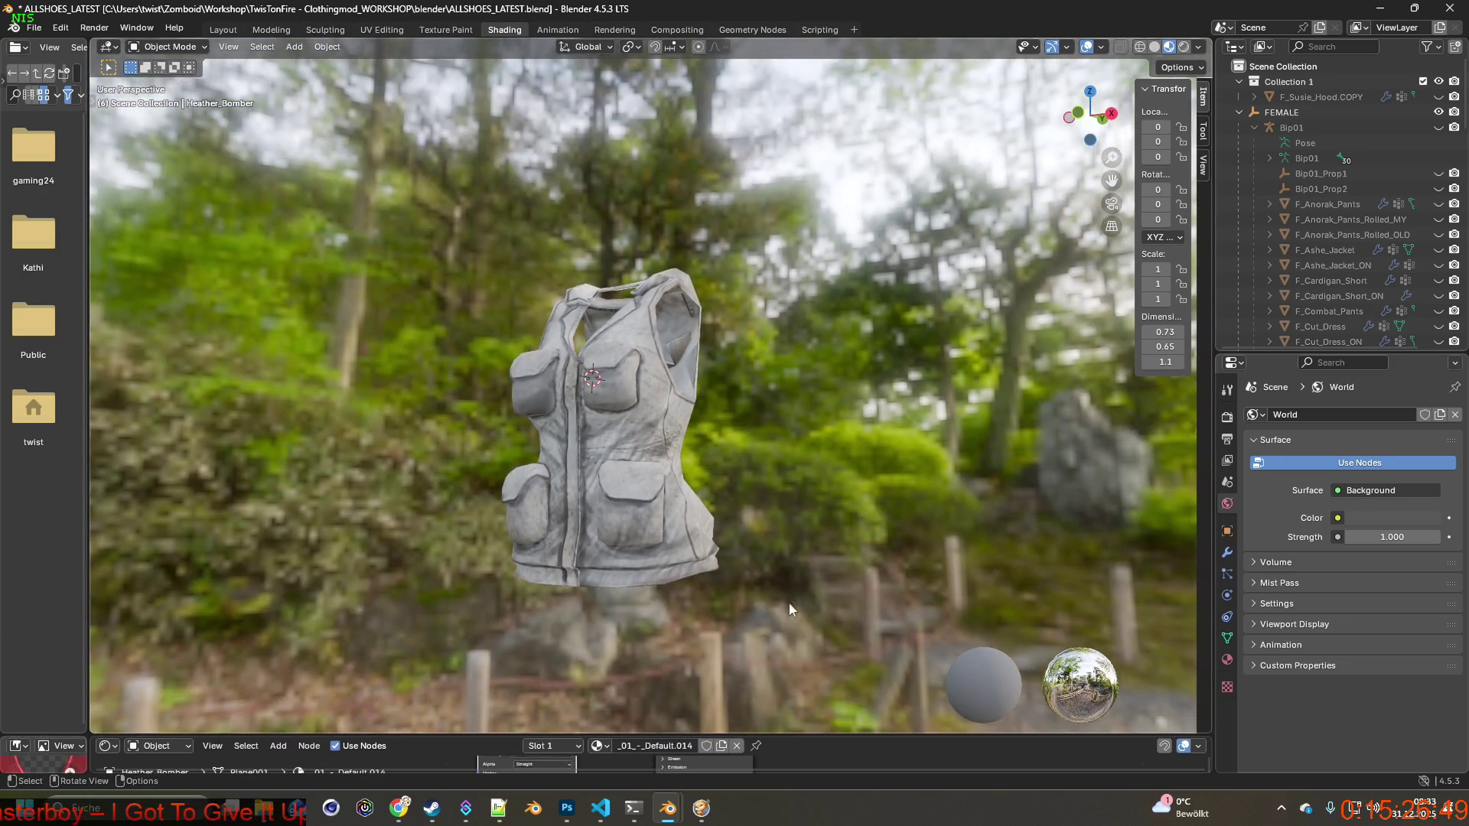
pyautogui.moveTo(704, 469)
pyautogui.mouseDown(button='middle')
pyautogui.moveTo(411, 410)
pyautogui.moveTo(639, 451)
pyautogui.moveTo(517, 447)
pyautogui.moveTo(535, 449)
pyautogui.moveTo(424, 404)
pyautogui.moveTo(470, 397)
pyautogui.moveTo(459, 400)
pyautogui.mouseUp(button='middle')
pyautogui.scroll(2, 536, 449)
pyautogui.scroll(2, 425, 398)
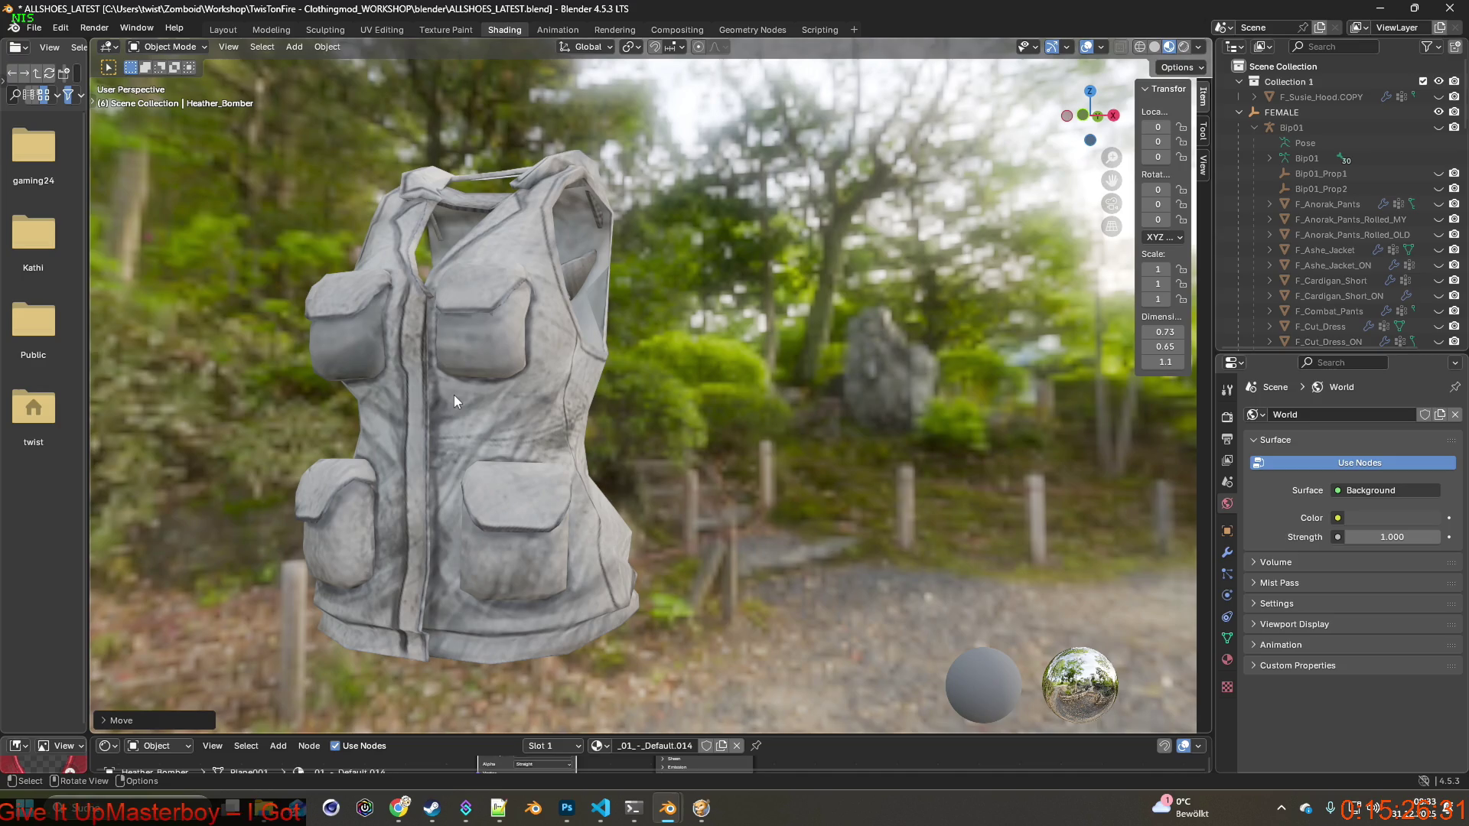
pyautogui.moveTo(469, 394); pyautogui.dragTo(507, 402, button='middle')
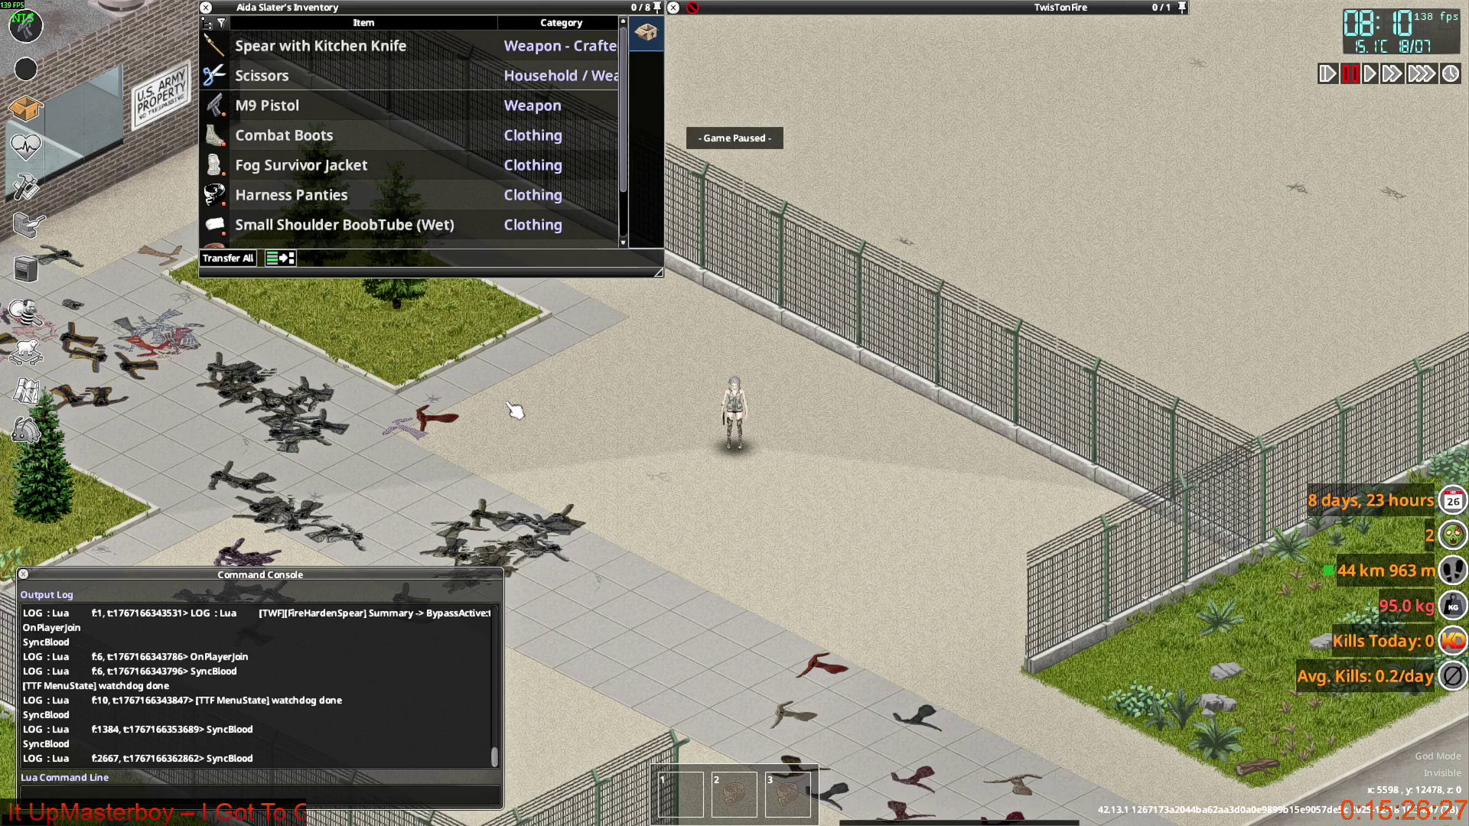
# Read the Fog Survivor Jacket's tooltip identifying it as BRITA.Heather_Bomber, then leave the game.
pyautogui.moveTo(264, 177)
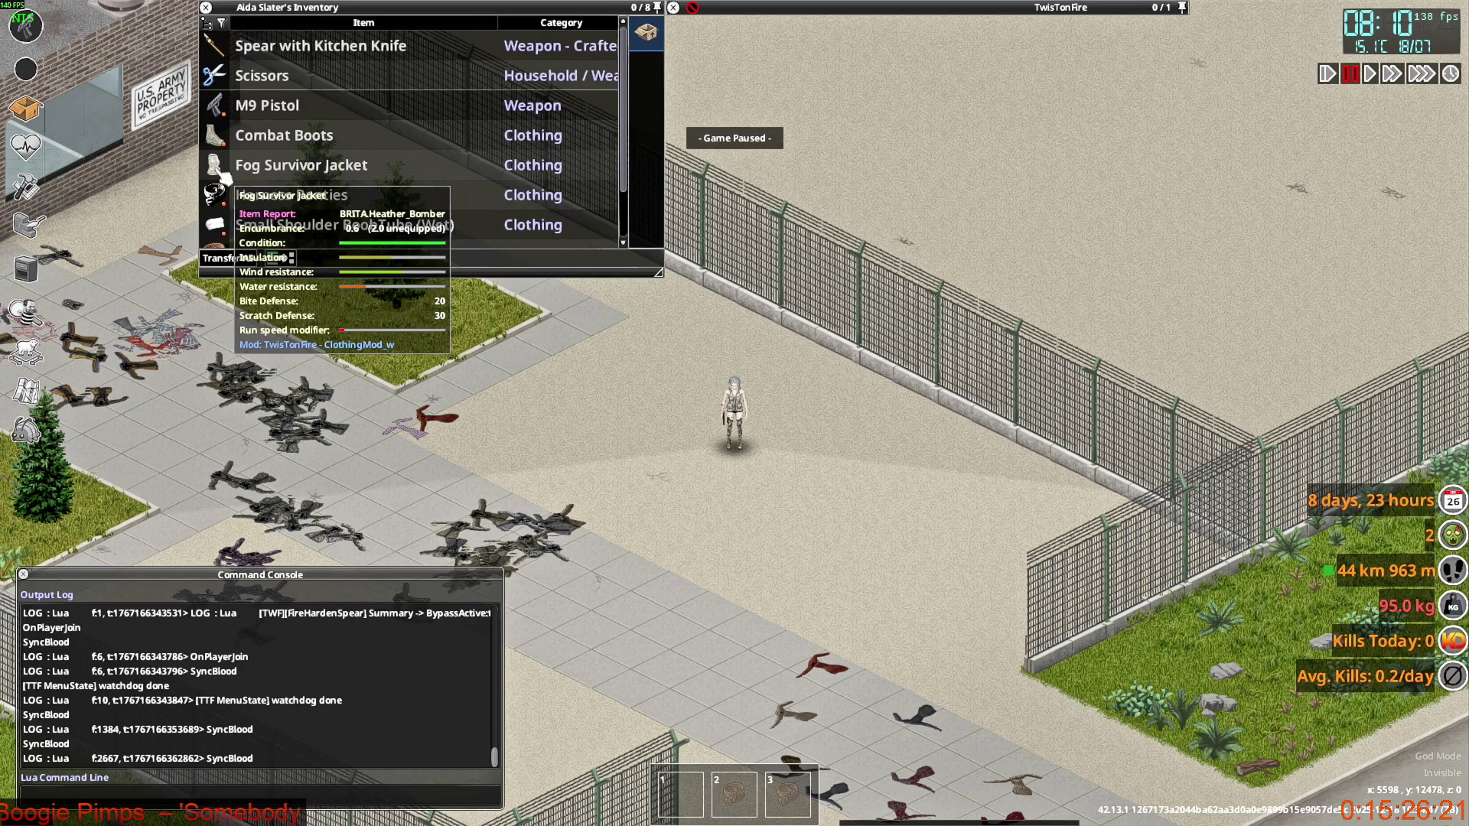
pyautogui.hotkey('alt', 'Tab')
pyautogui.hotkey('alt', 'Tab')
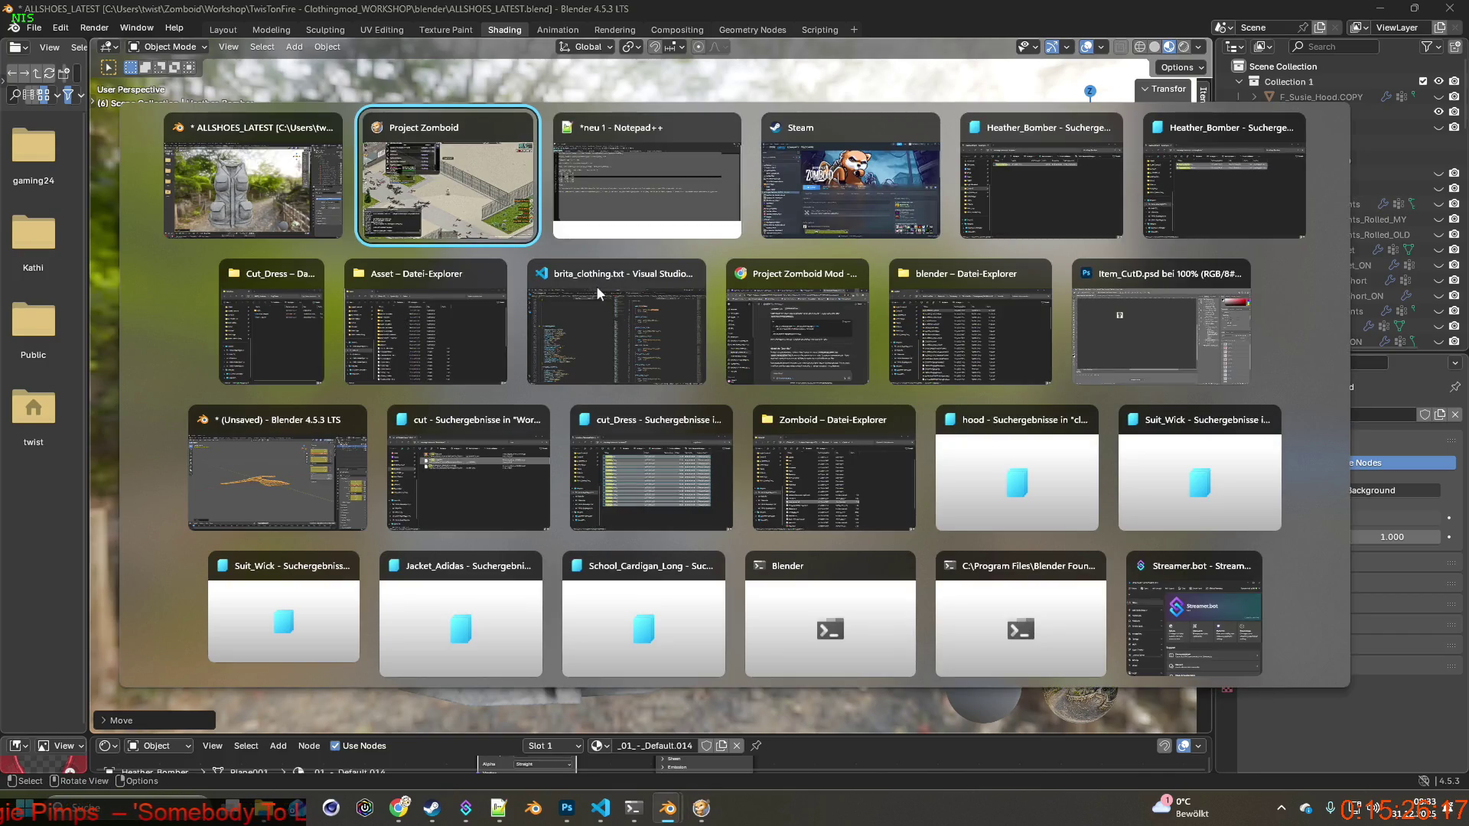
# In brita_clothing.txt, change line 1909's Icon value from Heather_Bomber to HeBo.
pyautogui.hotkey('alt', 'Tab')
pyautogui.hotkey('alt', 'Tab')
pyautogui.hotkey('alt', 'Tab')
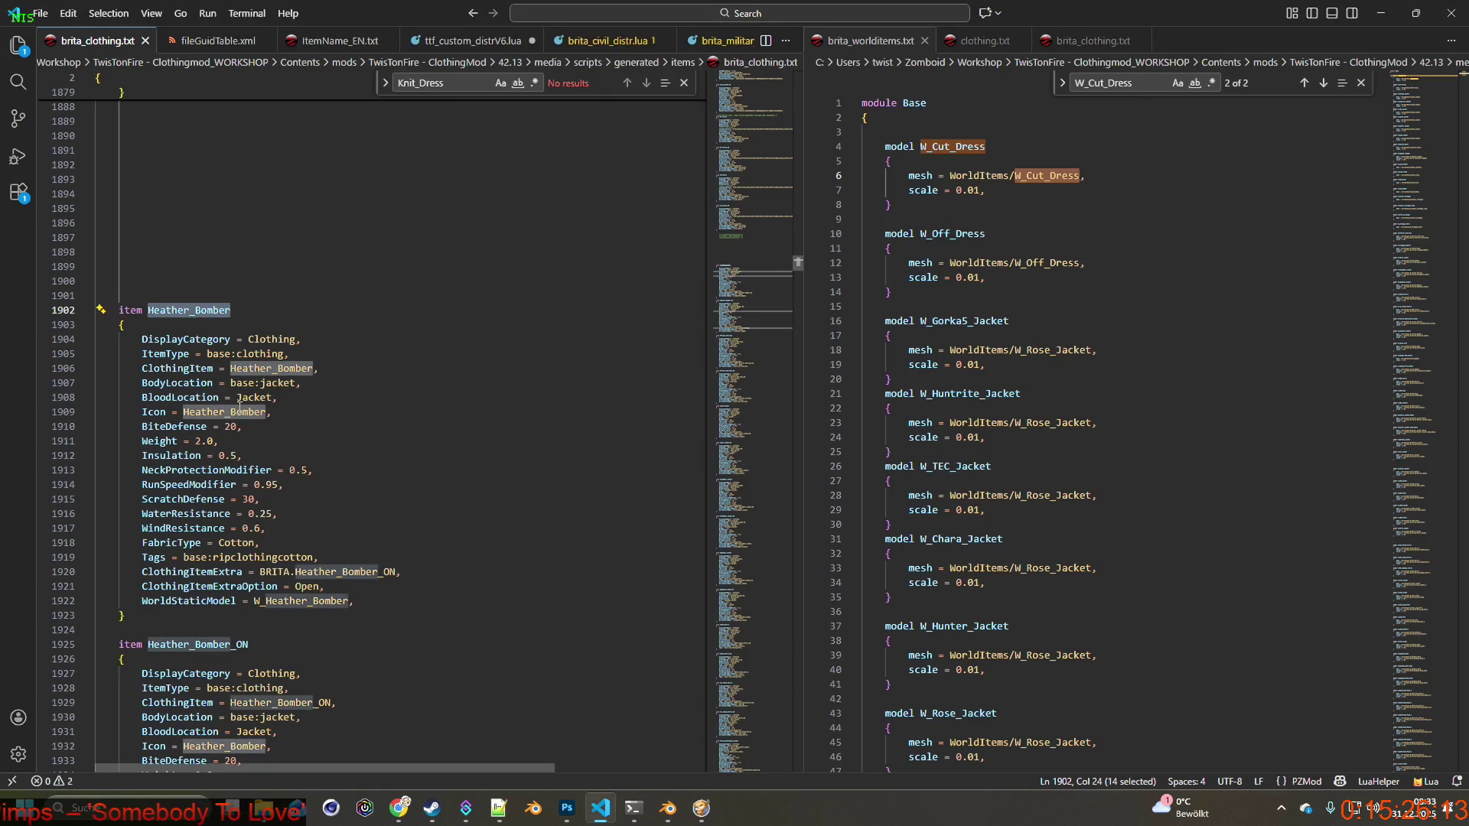
pyautogui.click(215, 412)
pyautogui.moveTo(183, 411); pyautogui.dragTo(268, 412)
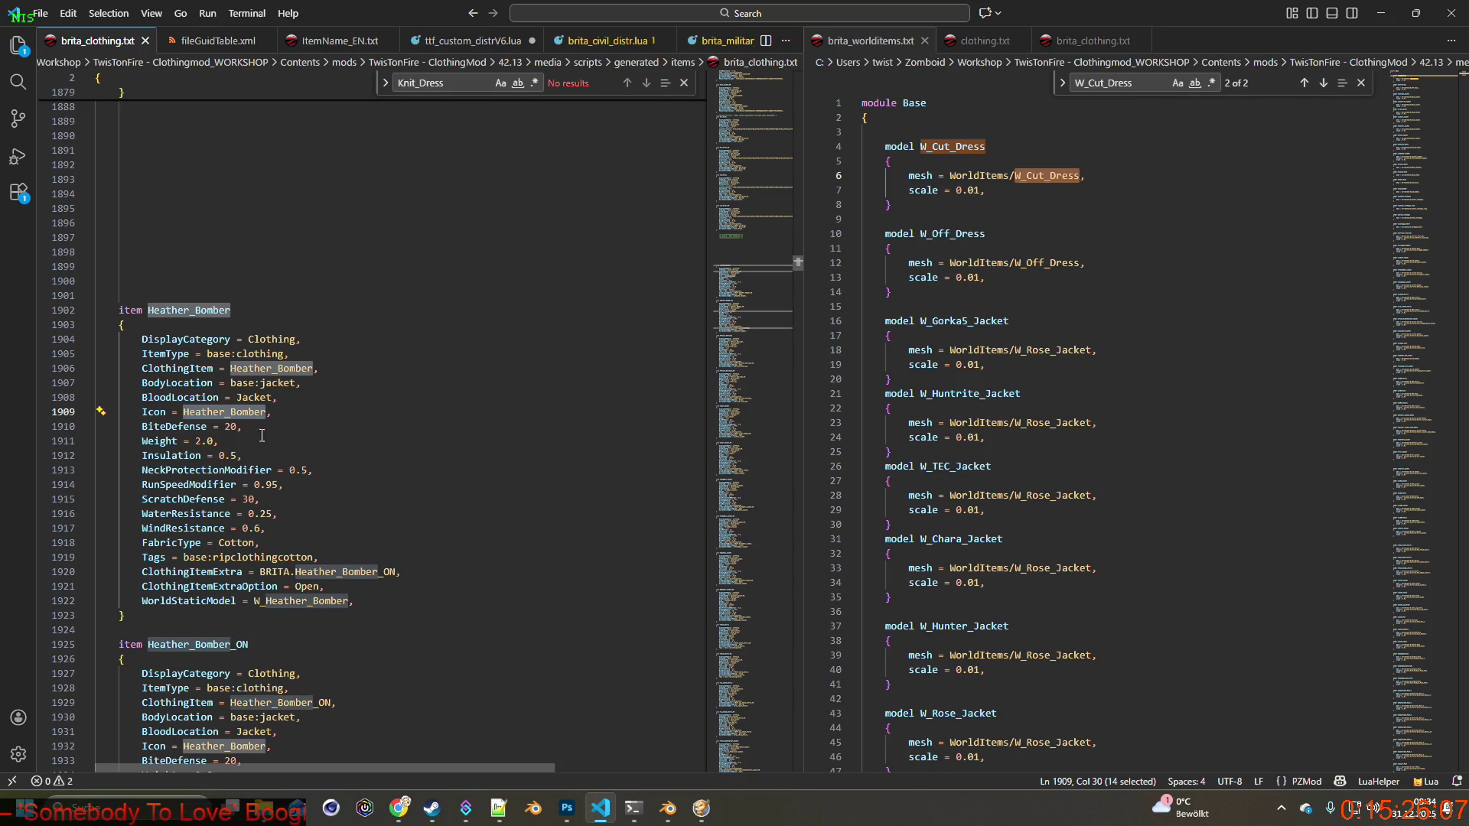
pyautogui.click(184, 413)
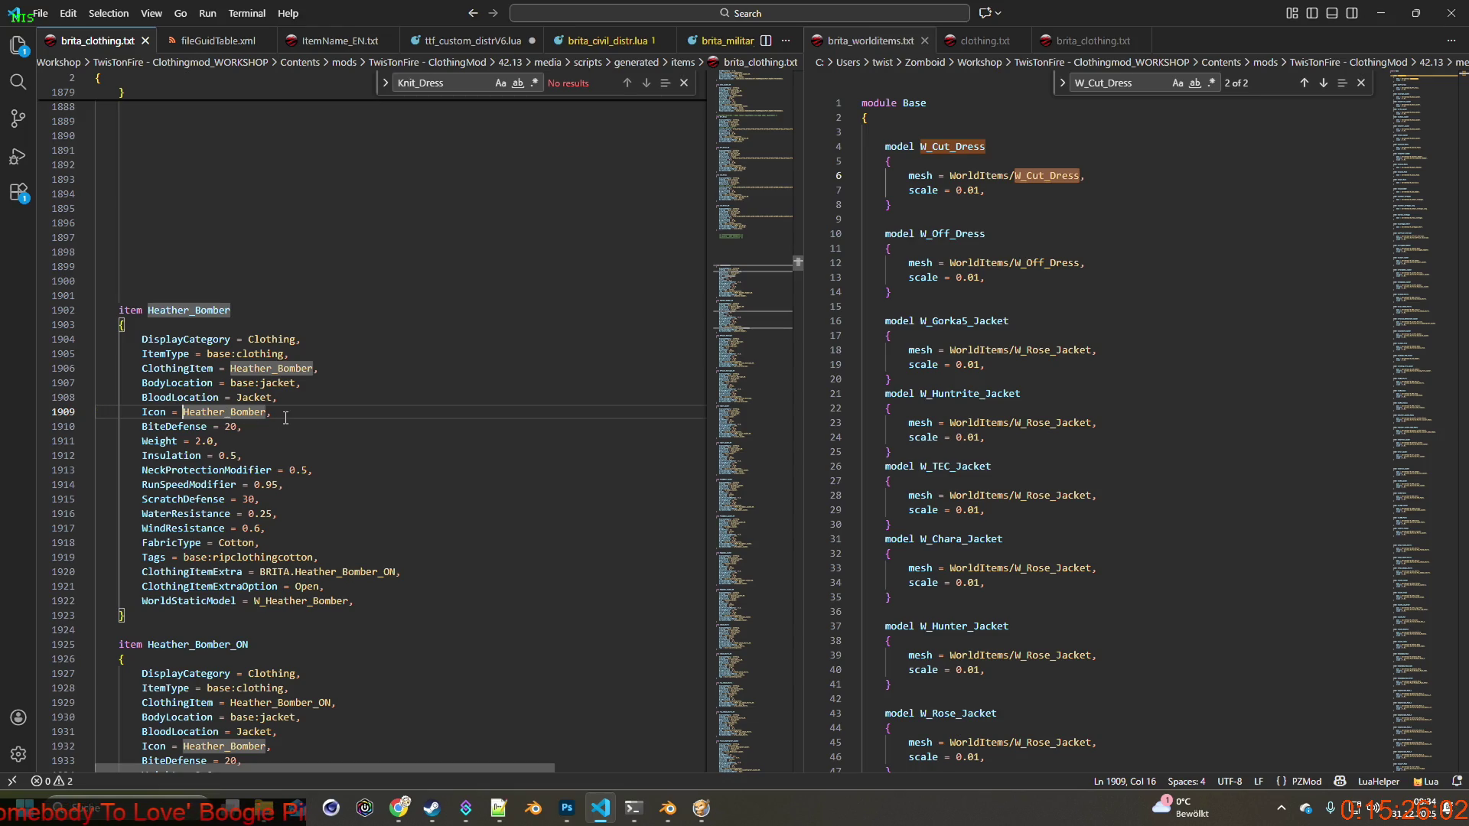
pyautogui.write('HB')
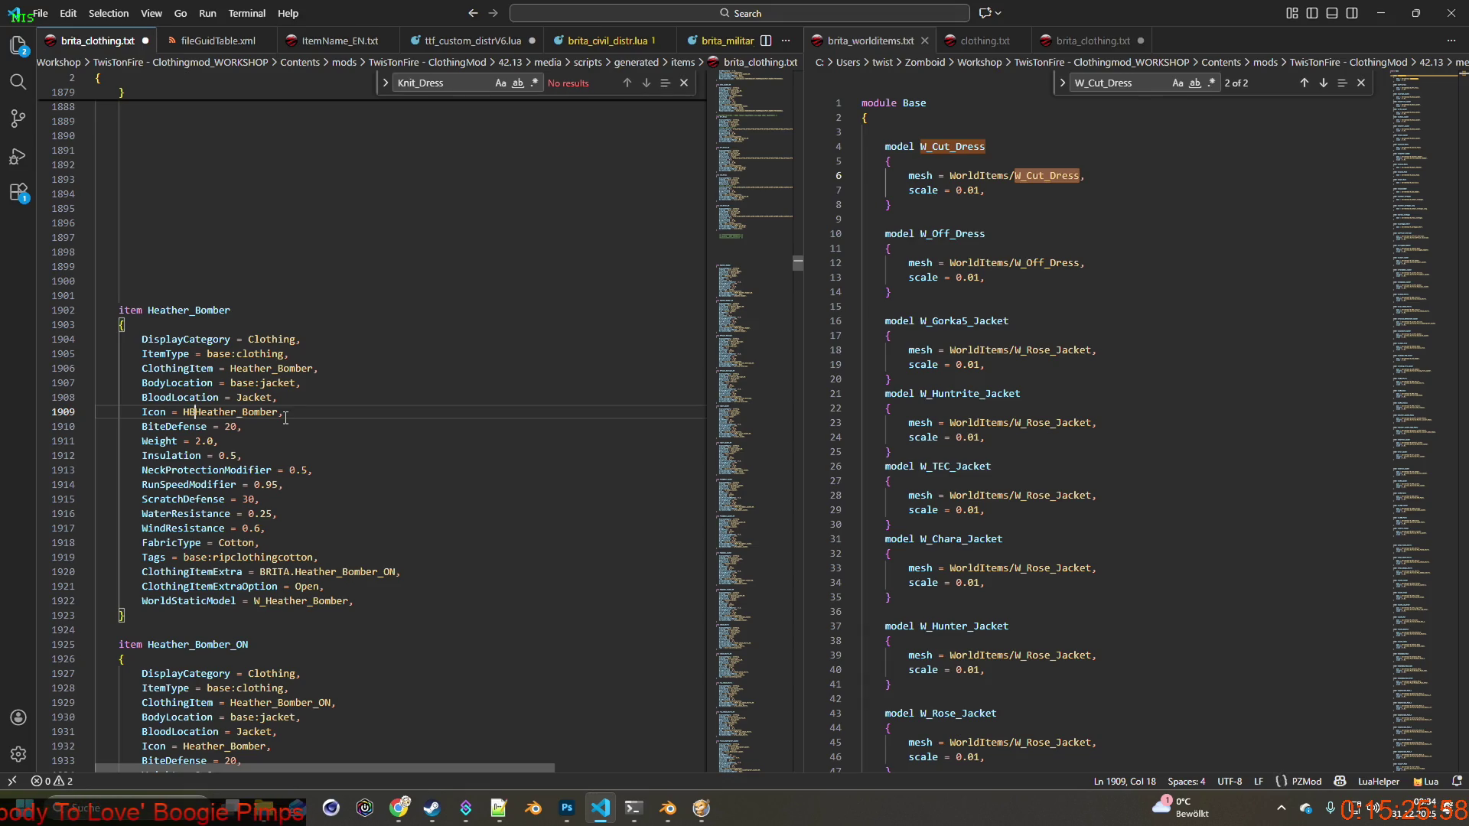
pyautogui.press('BackSpace')
pyautogui.write('e')
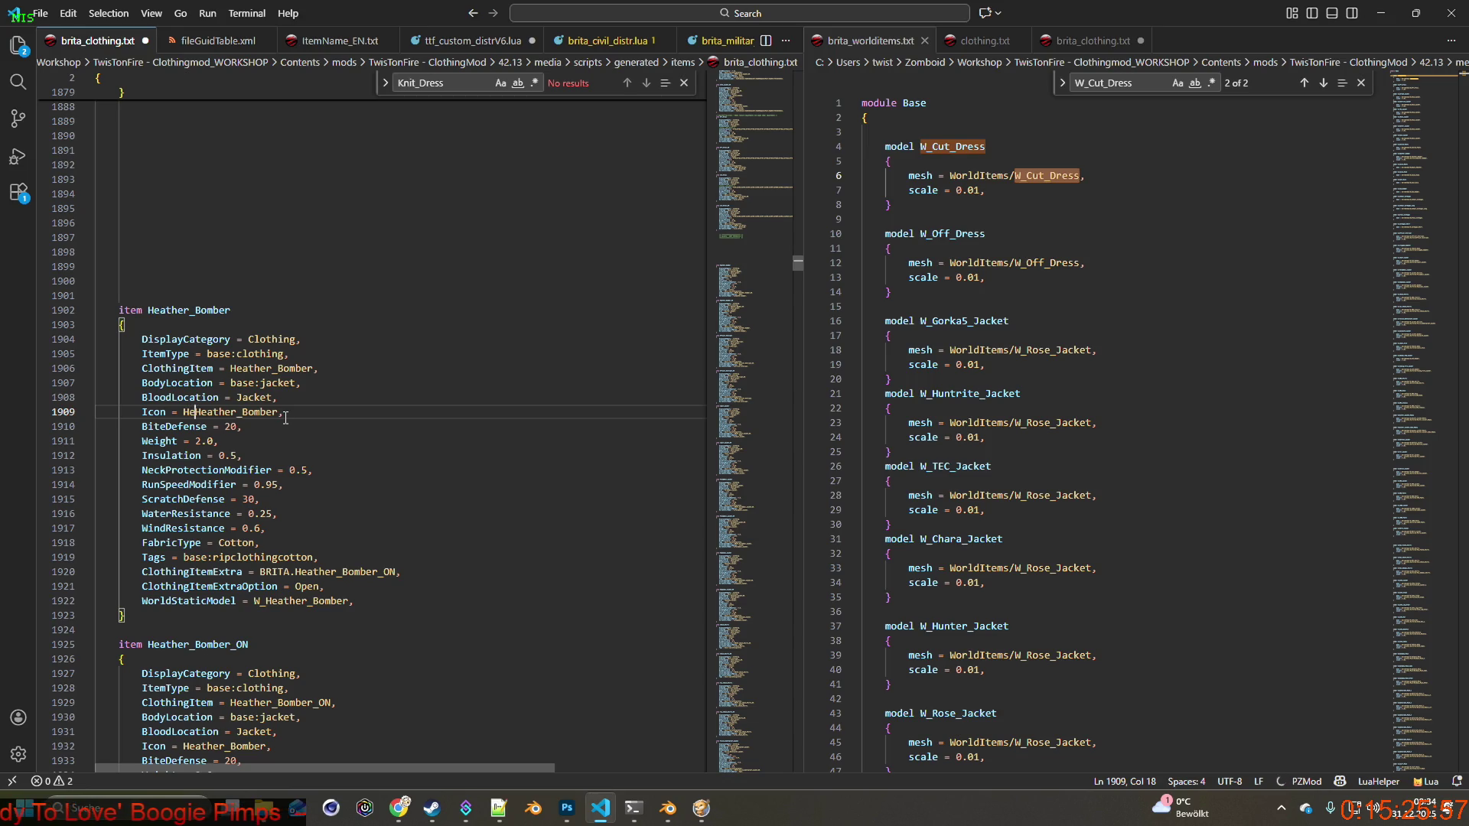
pyautogui.write('Bo')
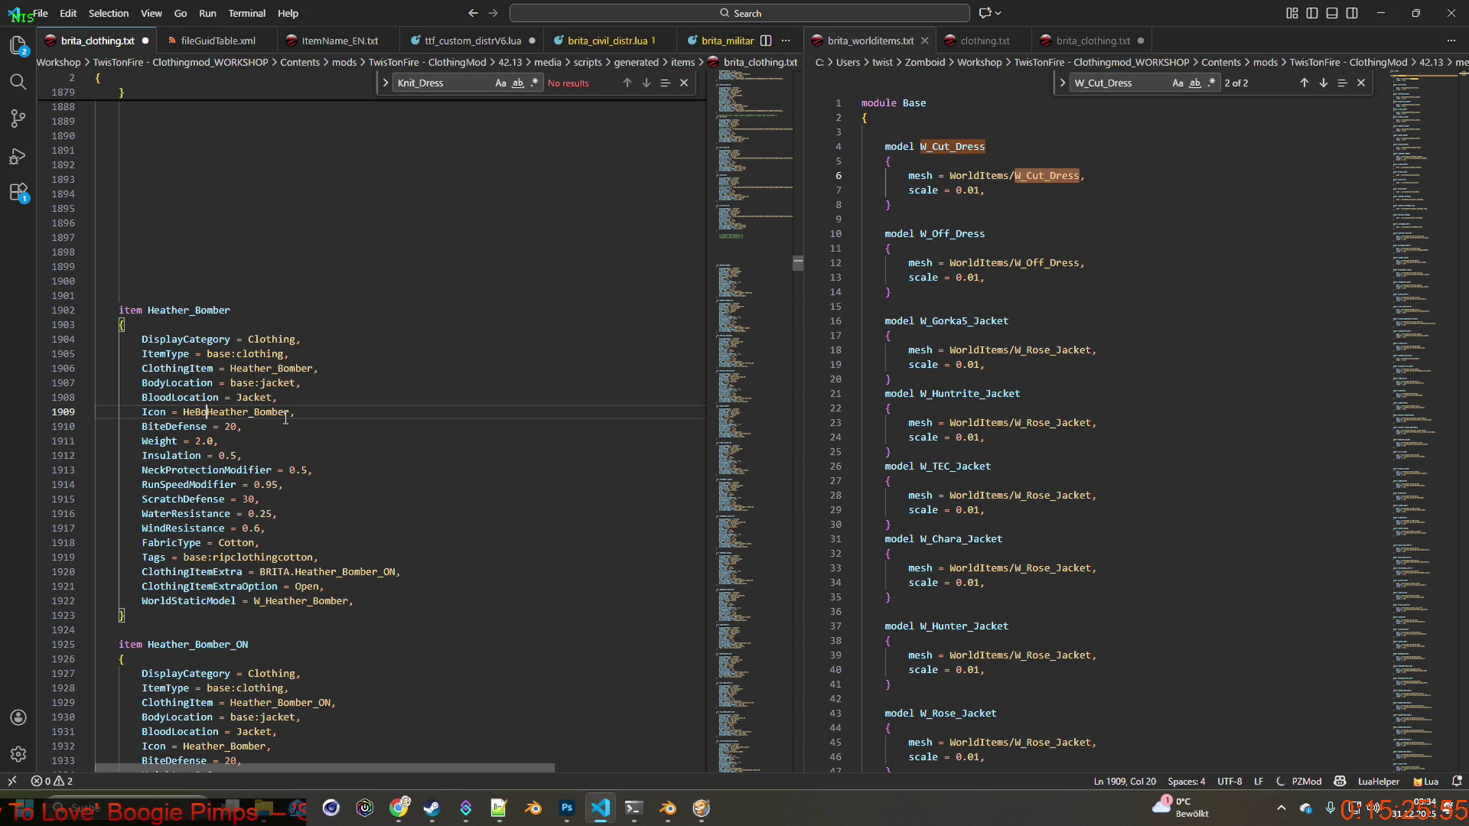
pyautogui.press('Delete')
pyautogui.press('Delete')
pyautogui.press('Delete')
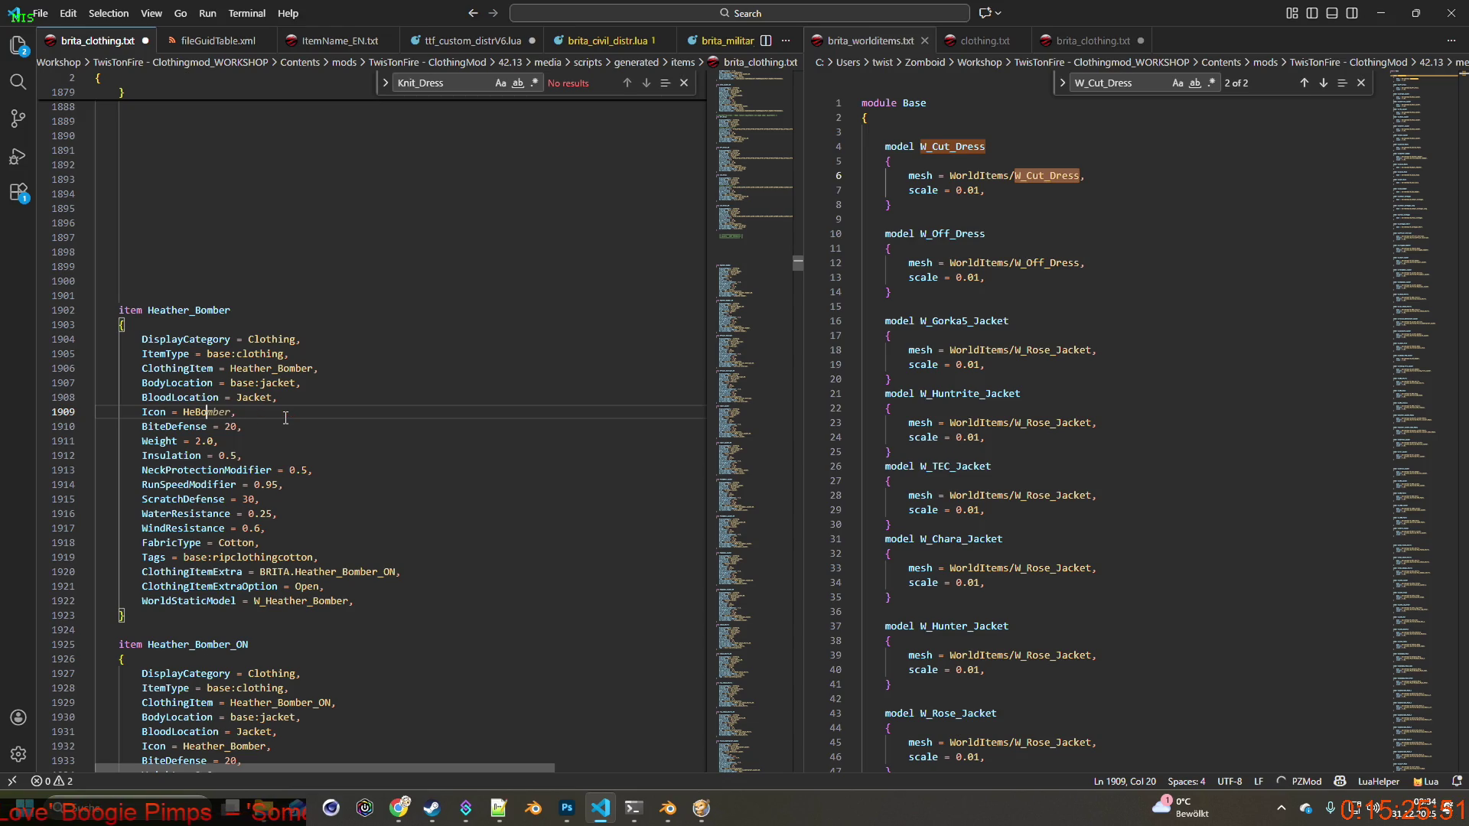
# Copy the Icon = HeBo line over Heather_Bomber_ON's Icon line on line 1932.
pyautogui.moveTo(184, 411); pyautogui.dragTo(204, 411)
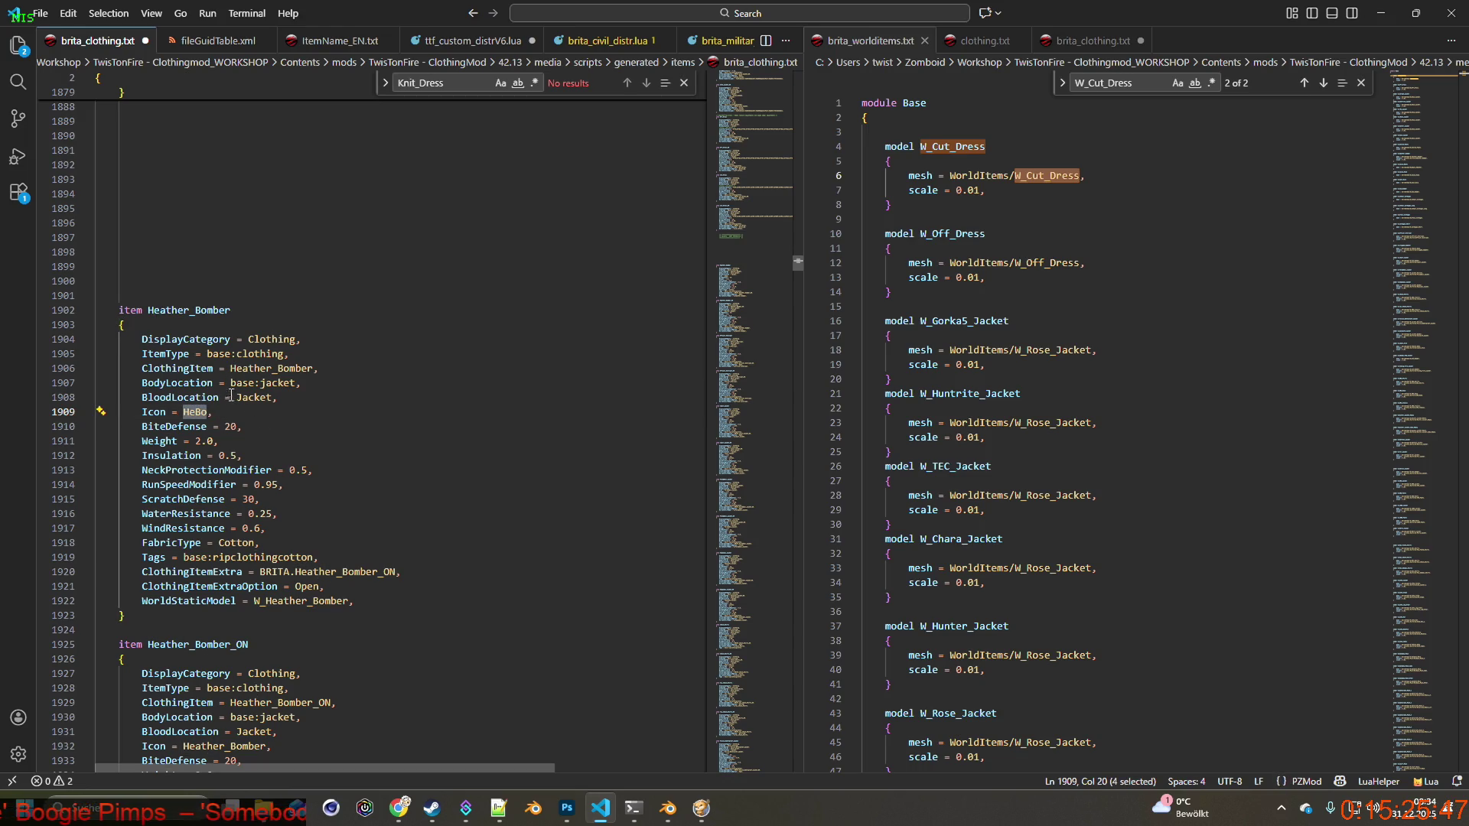
pyautogui.moveTo(142, 411); pyautogui.dragTo(212, 412)
pyautogui.hotkey('ctrl', 'c')
pyautogui.scroll(-4, 230, 428)
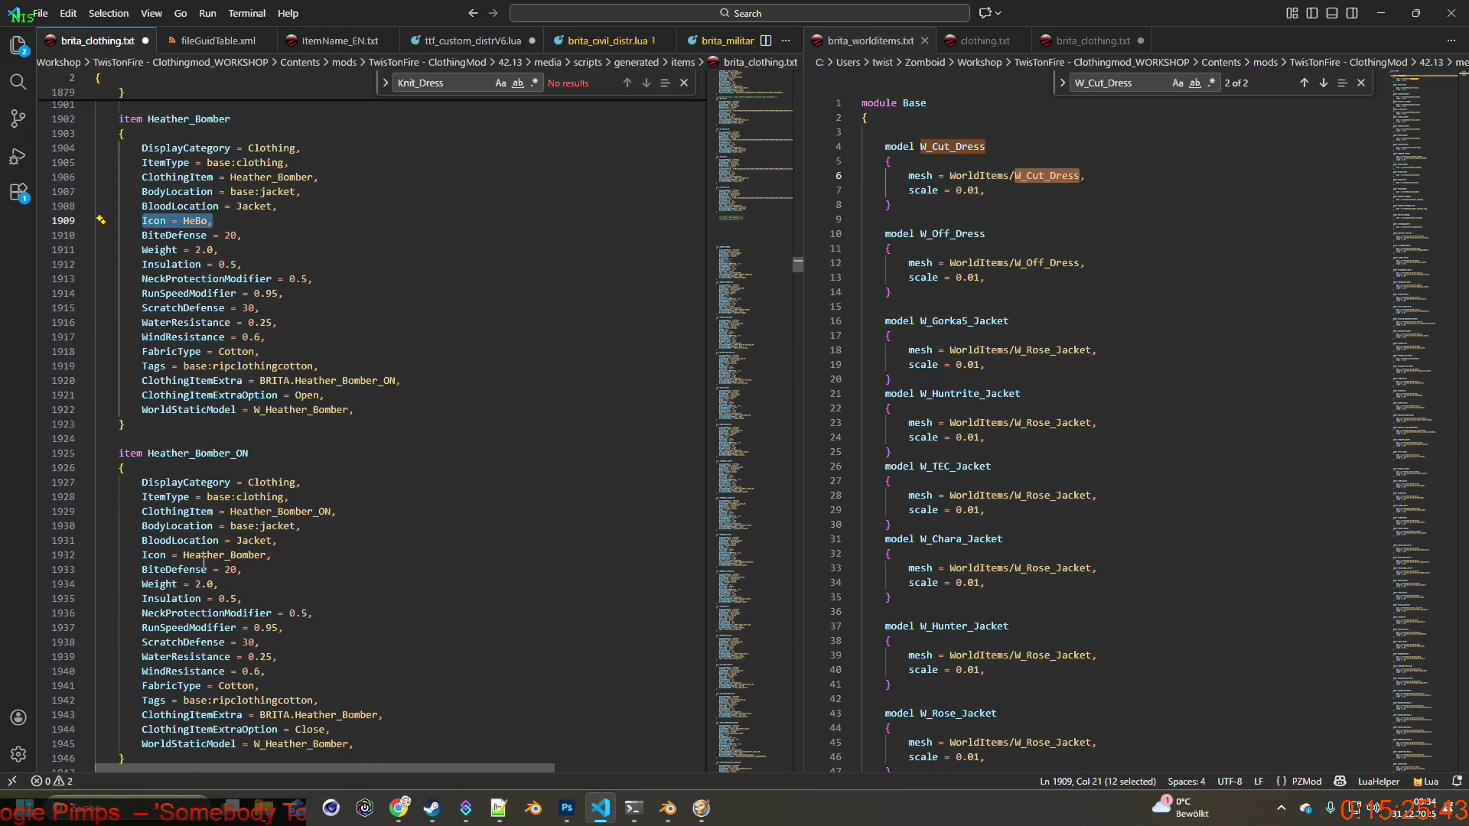
pyautogui.moveTo(143, 555); pyautogui.dragTo(273, 556)
pyautogui.hotkey('ctrl', 'v')
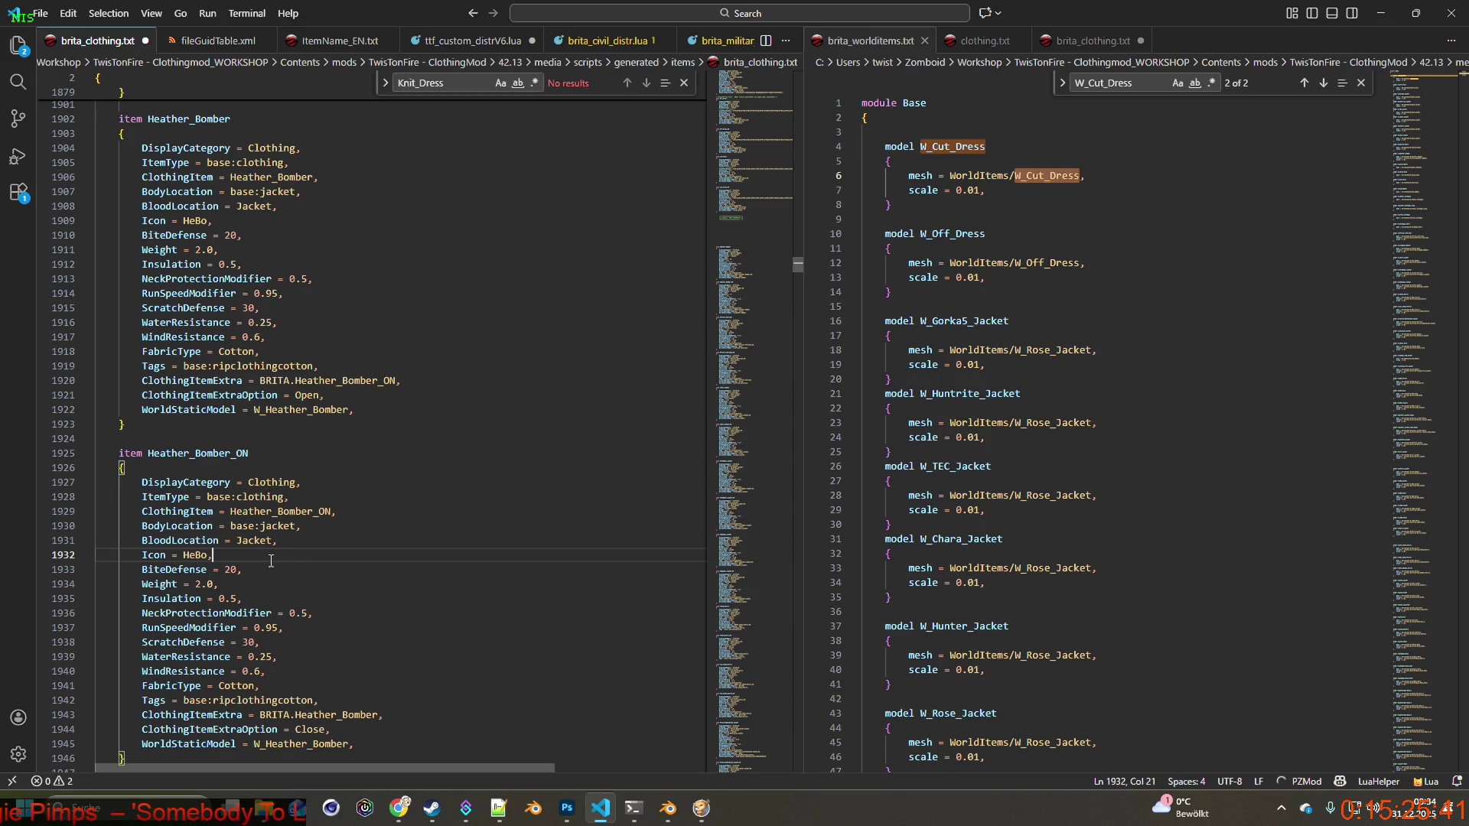
pyautogui.doubleClick(193, 554)
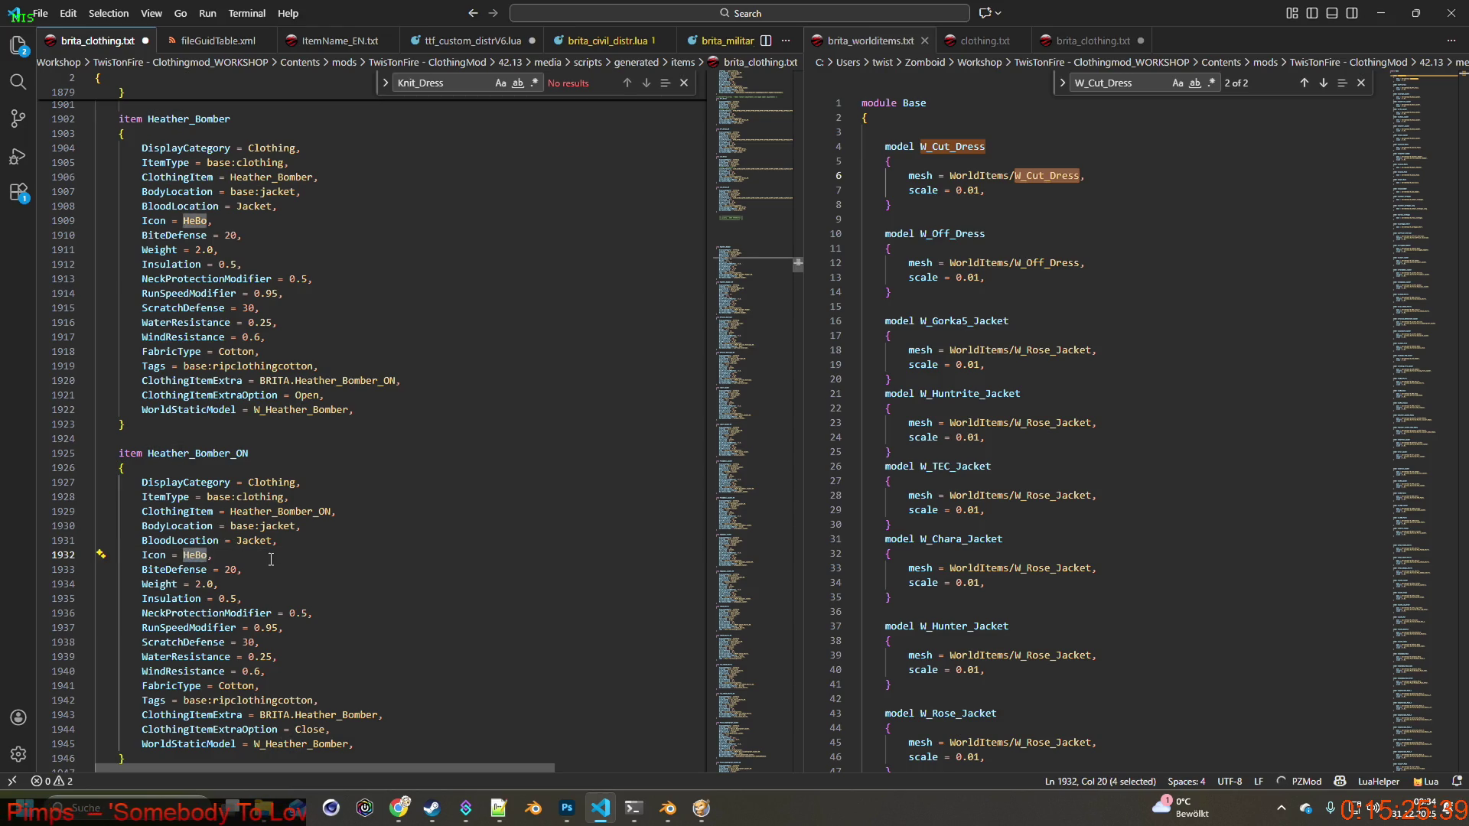
pyautogui.moveTo(580, 808)
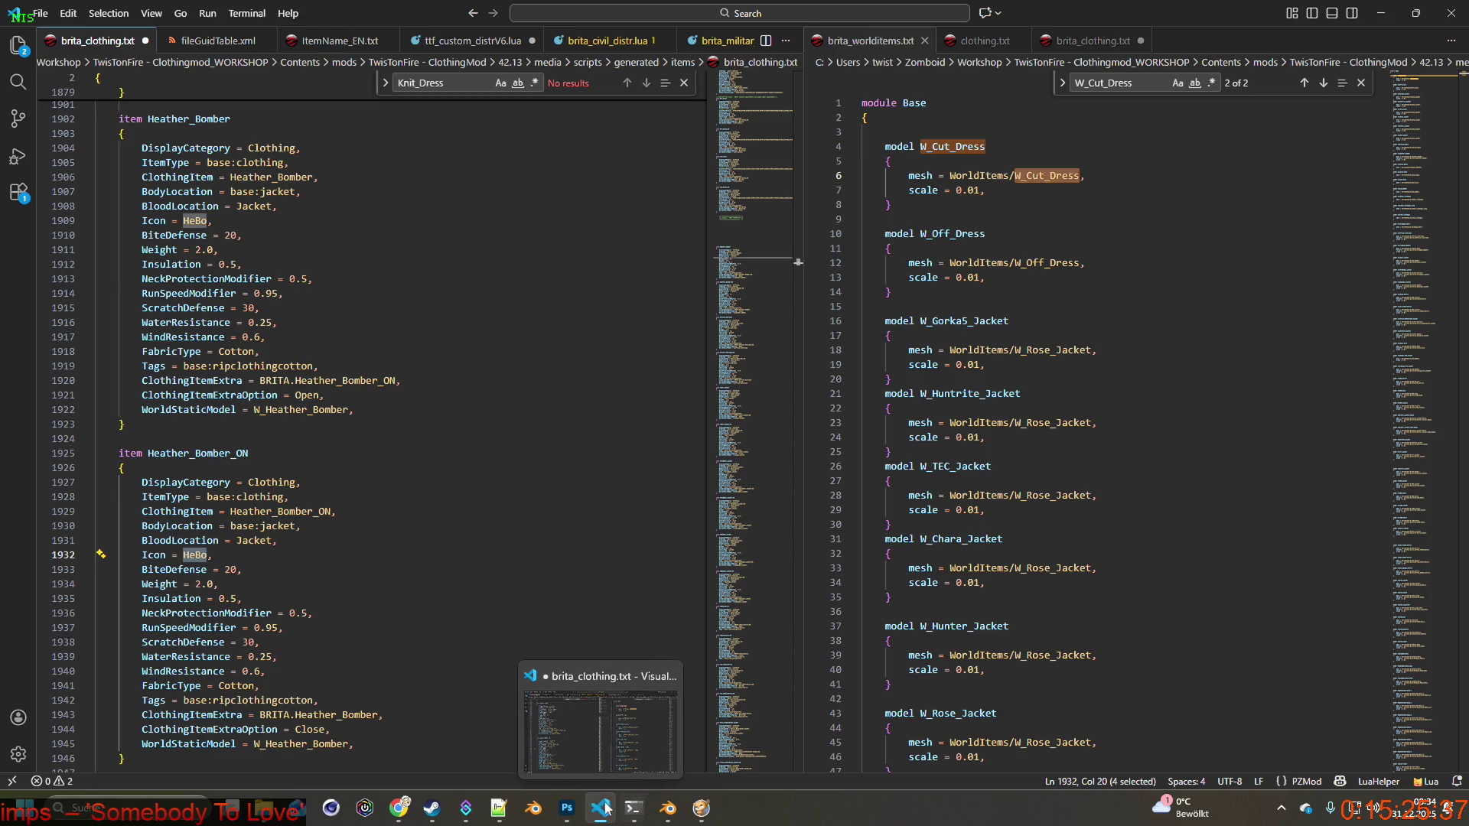
pyautogui.moveTo(668, 809)
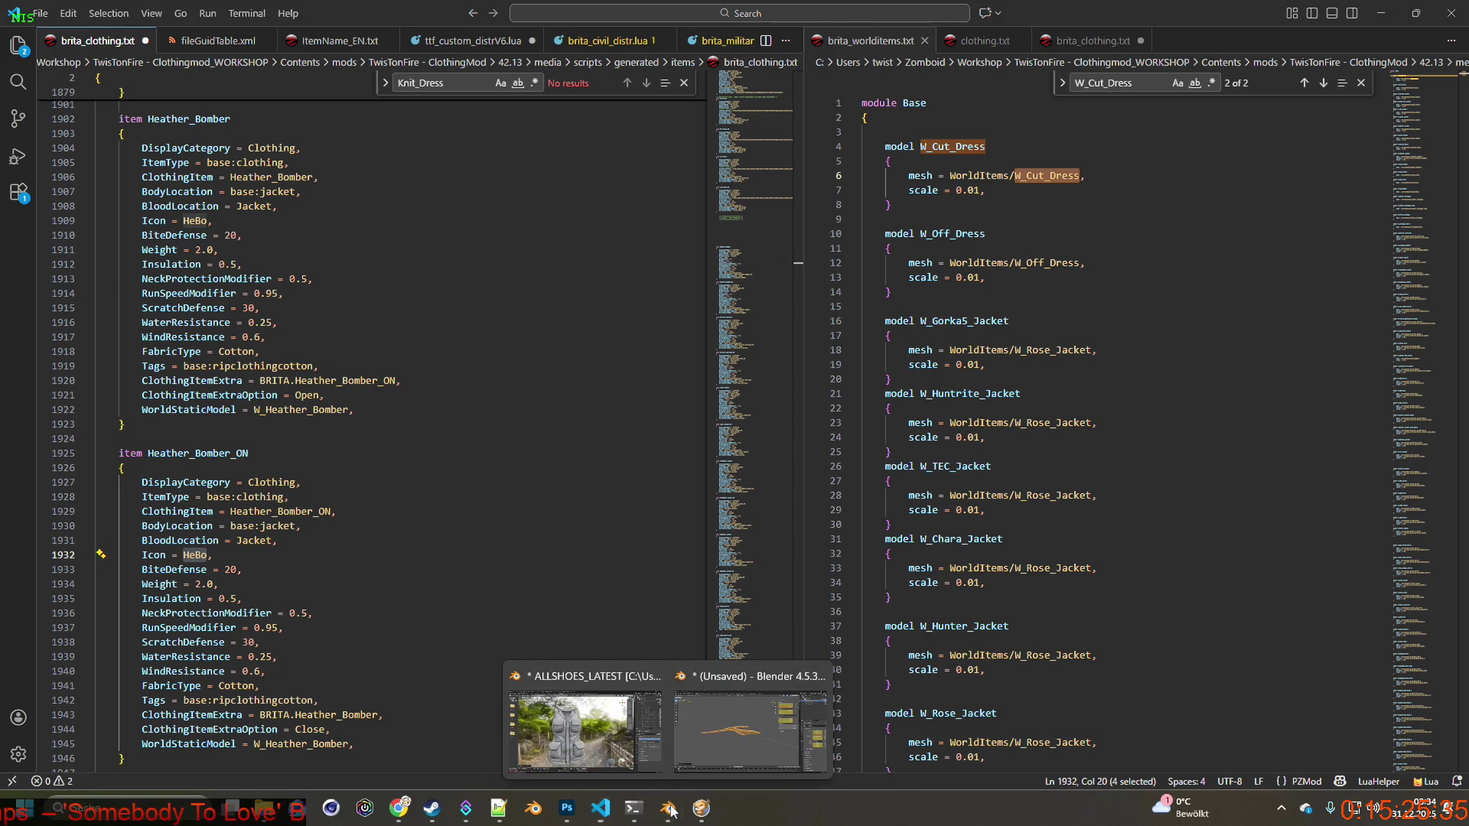
pyautogui.click(581, 667)
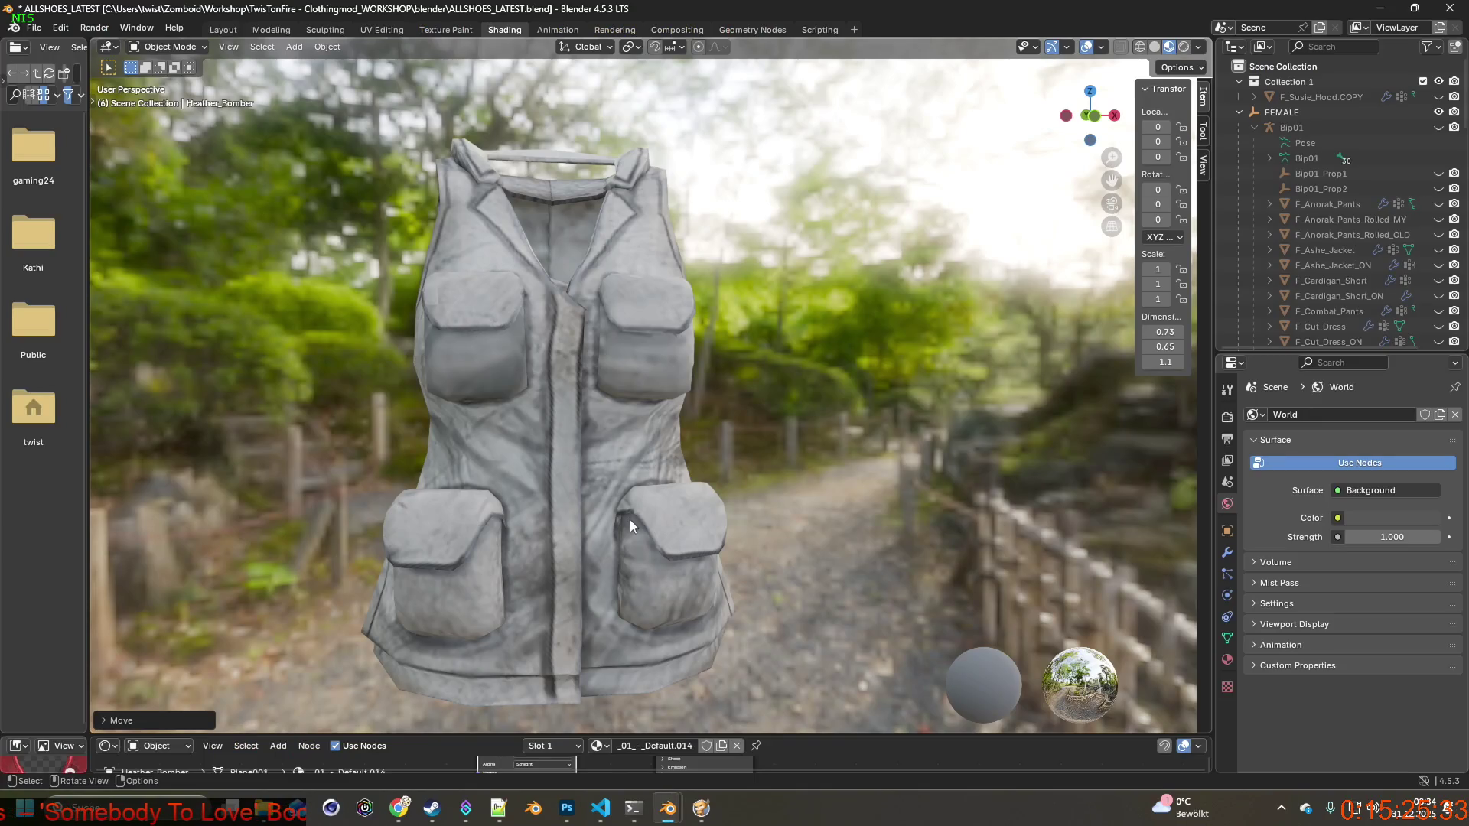
# Orbit around the vest and rotate the HDRI environment background behind it.
pyautogui.moveTo(615, 517)
pyautogui.mouseDown(button='middle')
pyautogui.moveTo(654, 525)
pyautogui.moveTo(674, 485)
pyautogui.mouseUp(button='middle')
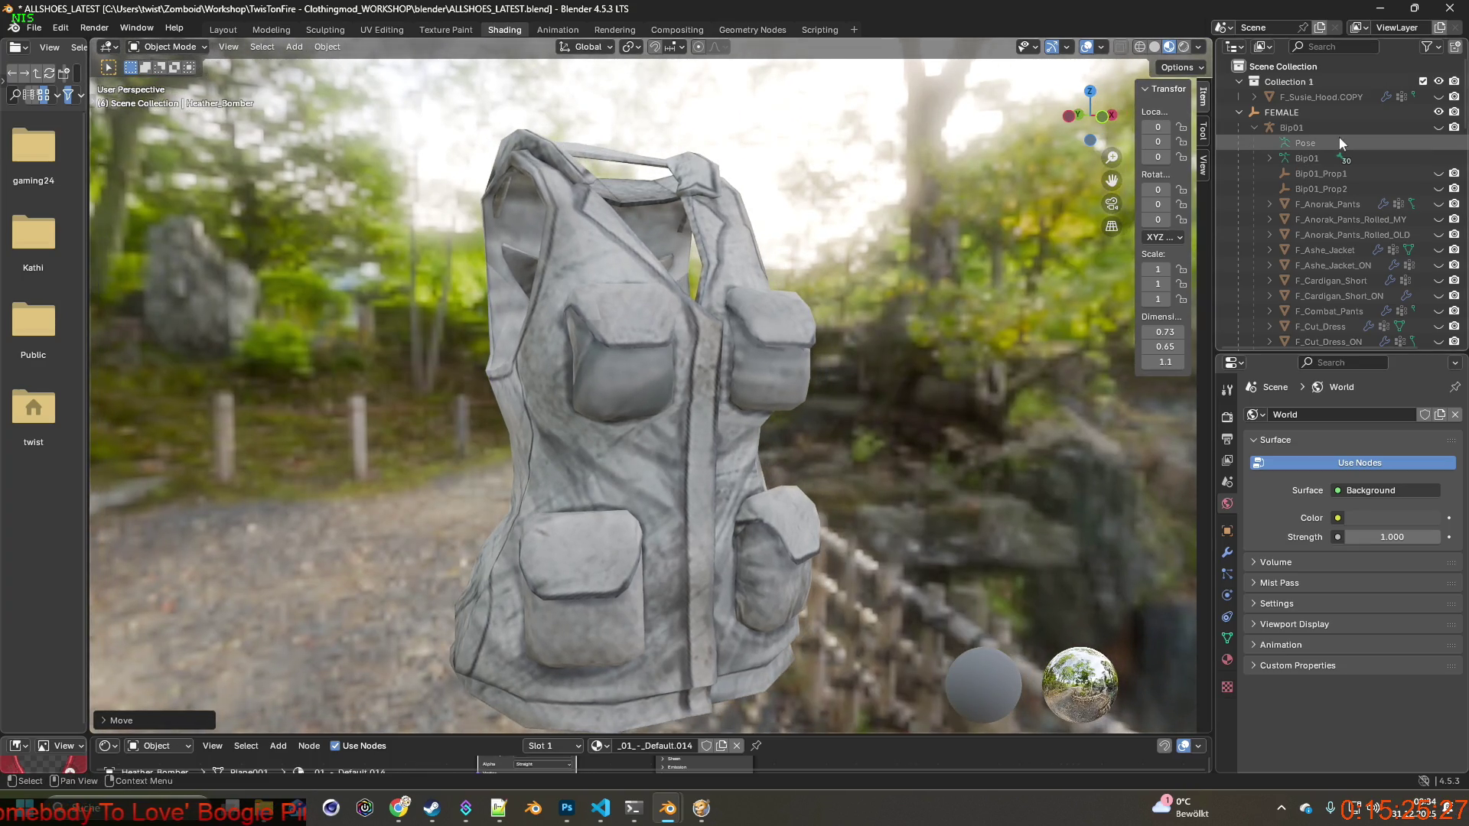
pyautogui.scroll(-2, 939, 257)
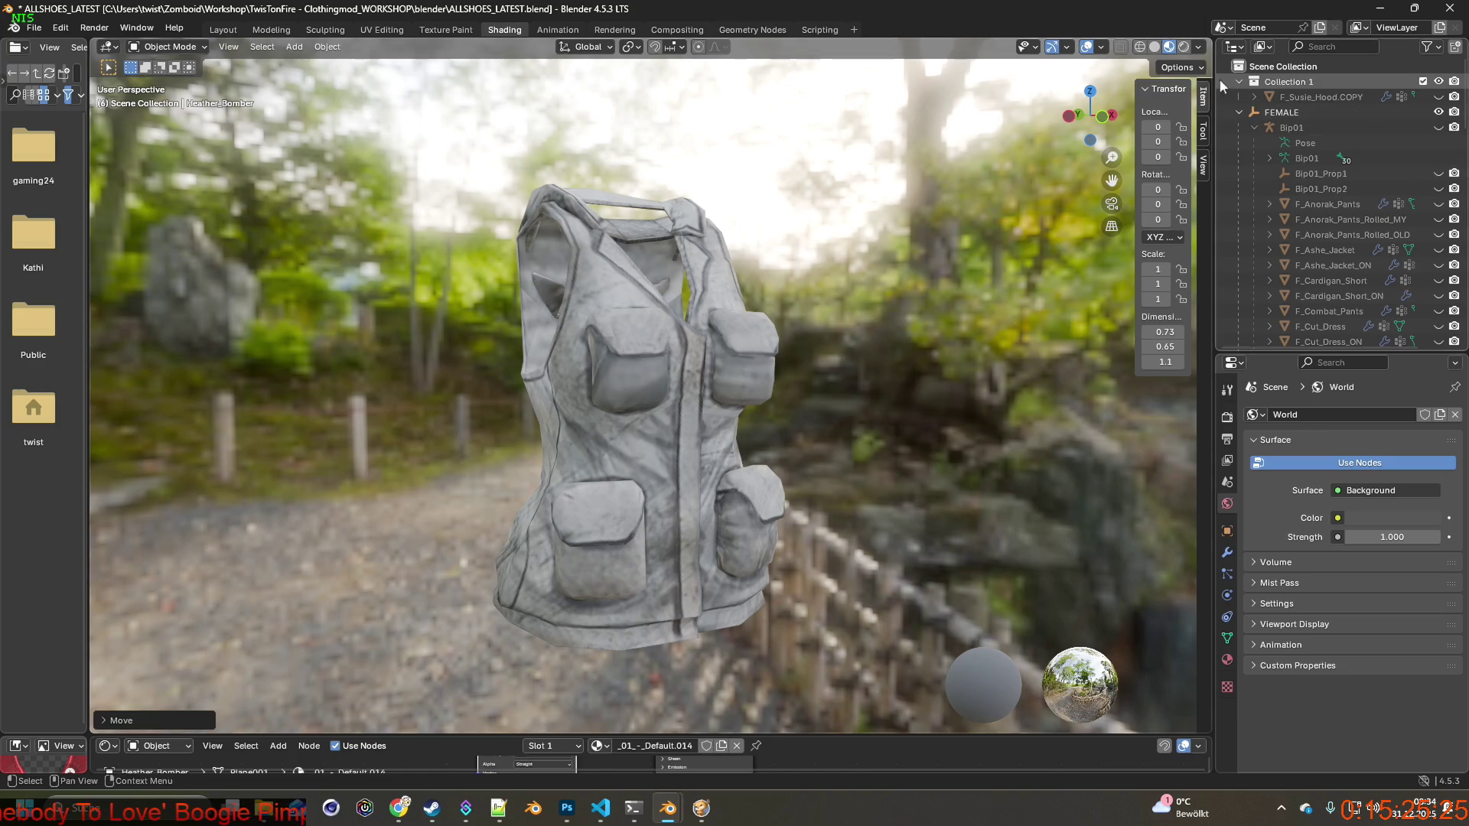
pyautogui.click(1198, 46)
pyautogui.moveTo(1171, 213); pyautogui.dragTo(1300, 212)
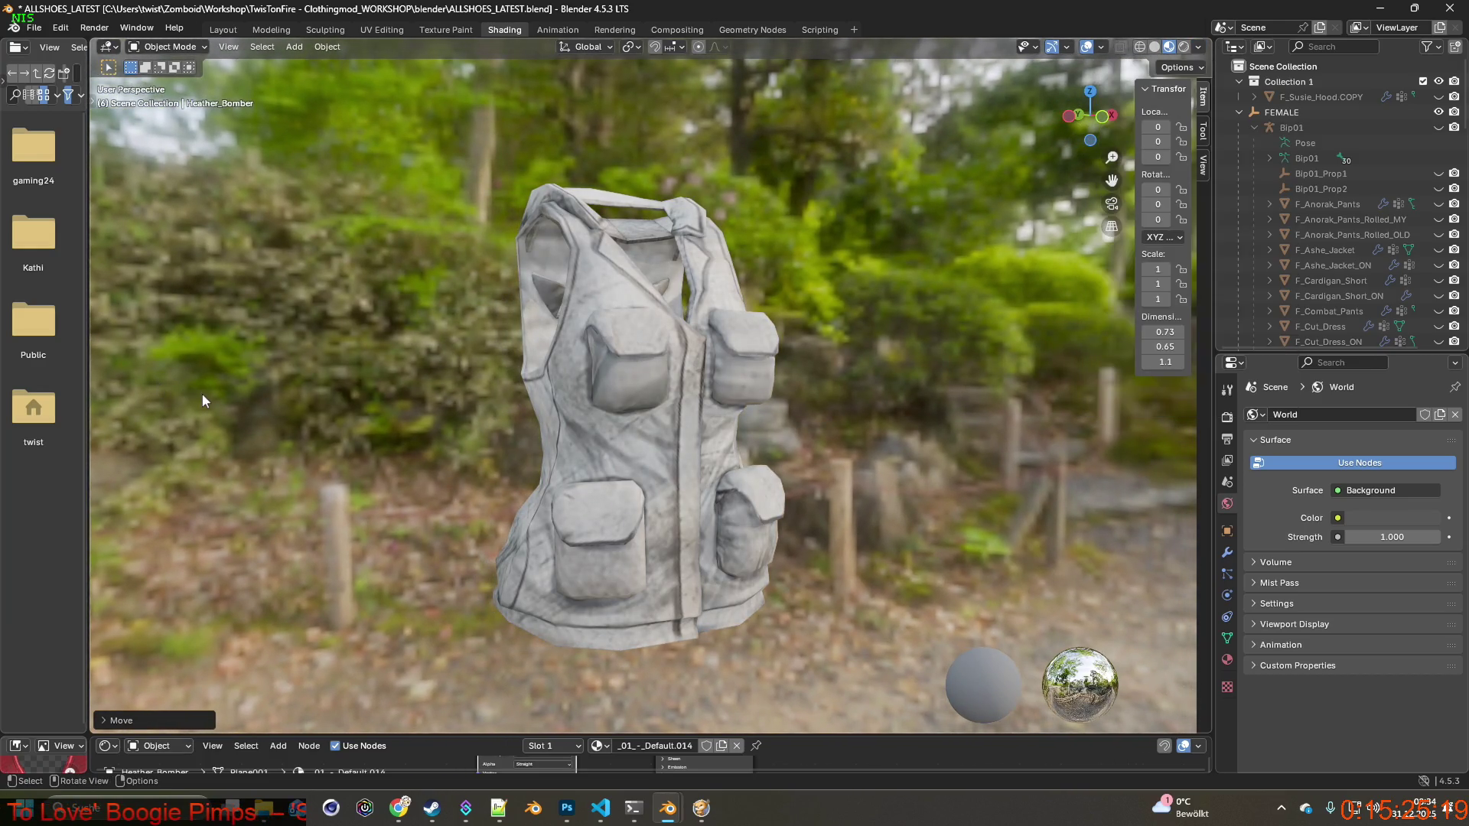
# Turn the vest front-on and snip a screenshot framing the vest.
pyautogui.press('super+shift+s')
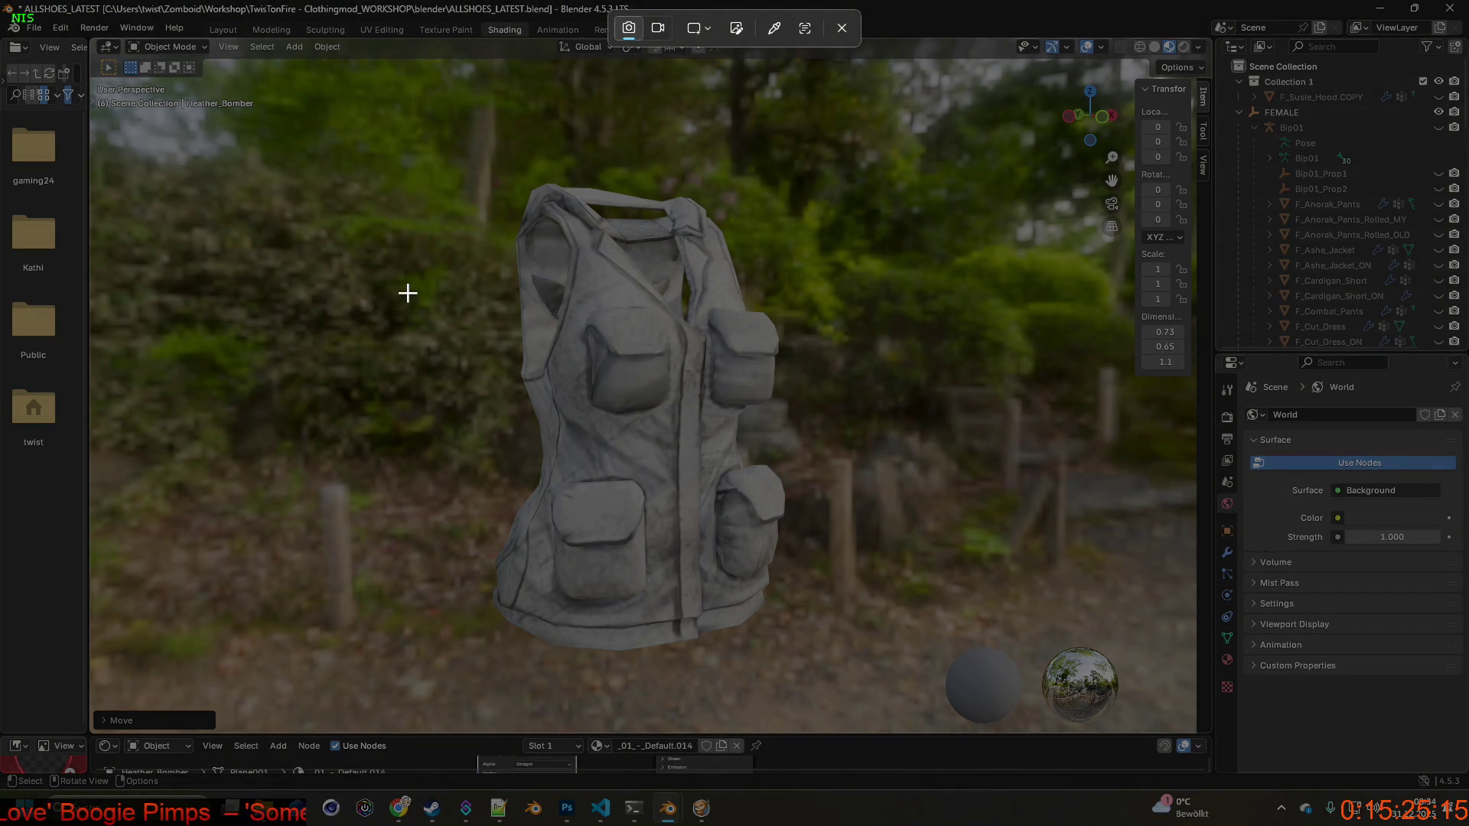
pyautogui.click(380, 300)
pyautogui.moveTo(579, 347); pyautogui.dragTo(542, 347, button='middle')
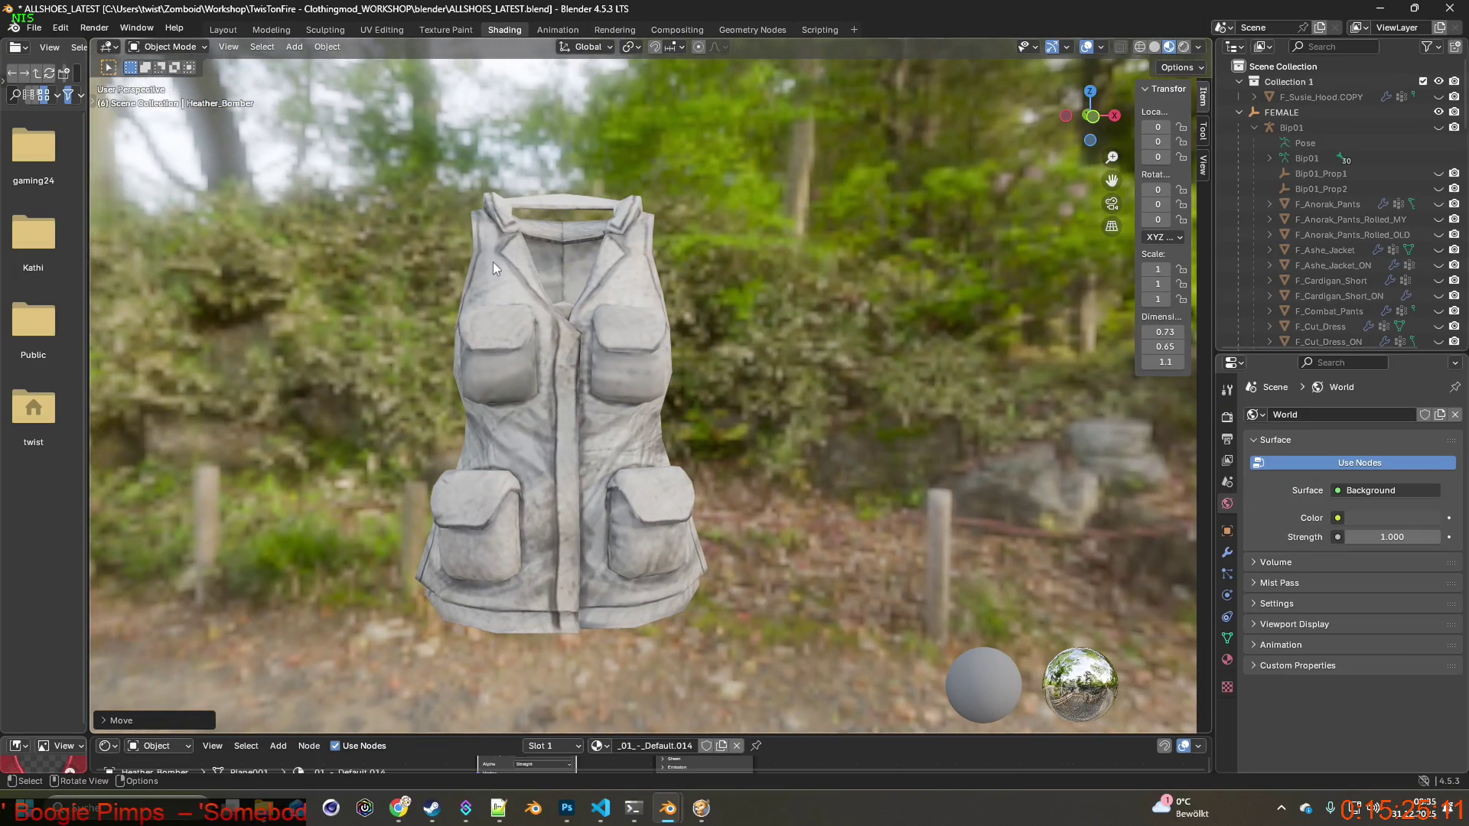
pyautogui.press('super')
pyautogui.press('super')
pyautogui.press('super')
pyautogui.click(617, 203)
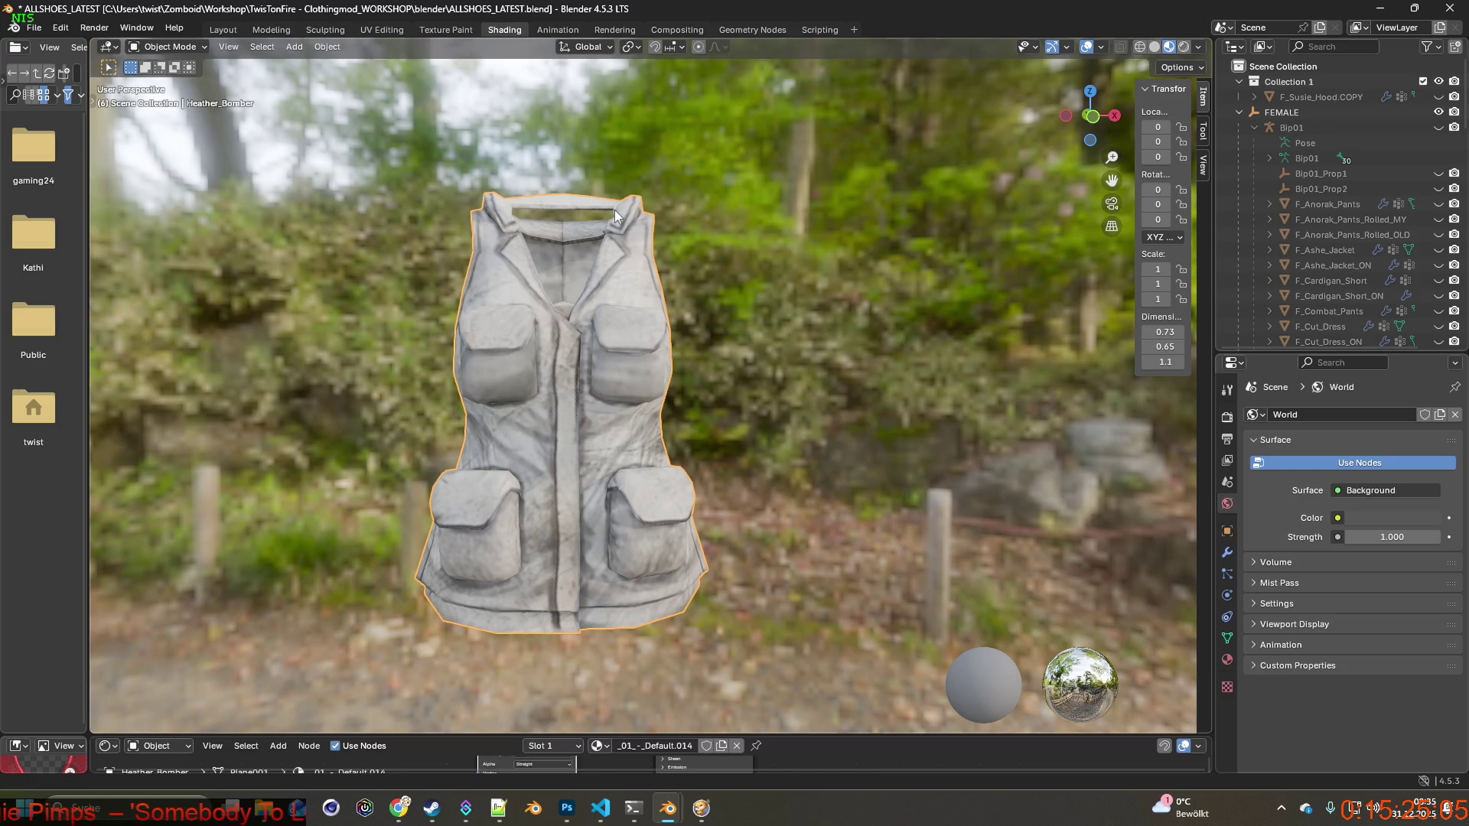
pyautogui.press('super+shift+s')
pyautogui.moveTo(402, 166)
pyautogui.mouseDown()
pyautogui.moveTo(603, 399)
pyautogui.moveTo(742, 648)
pyautogui.mouseUp()
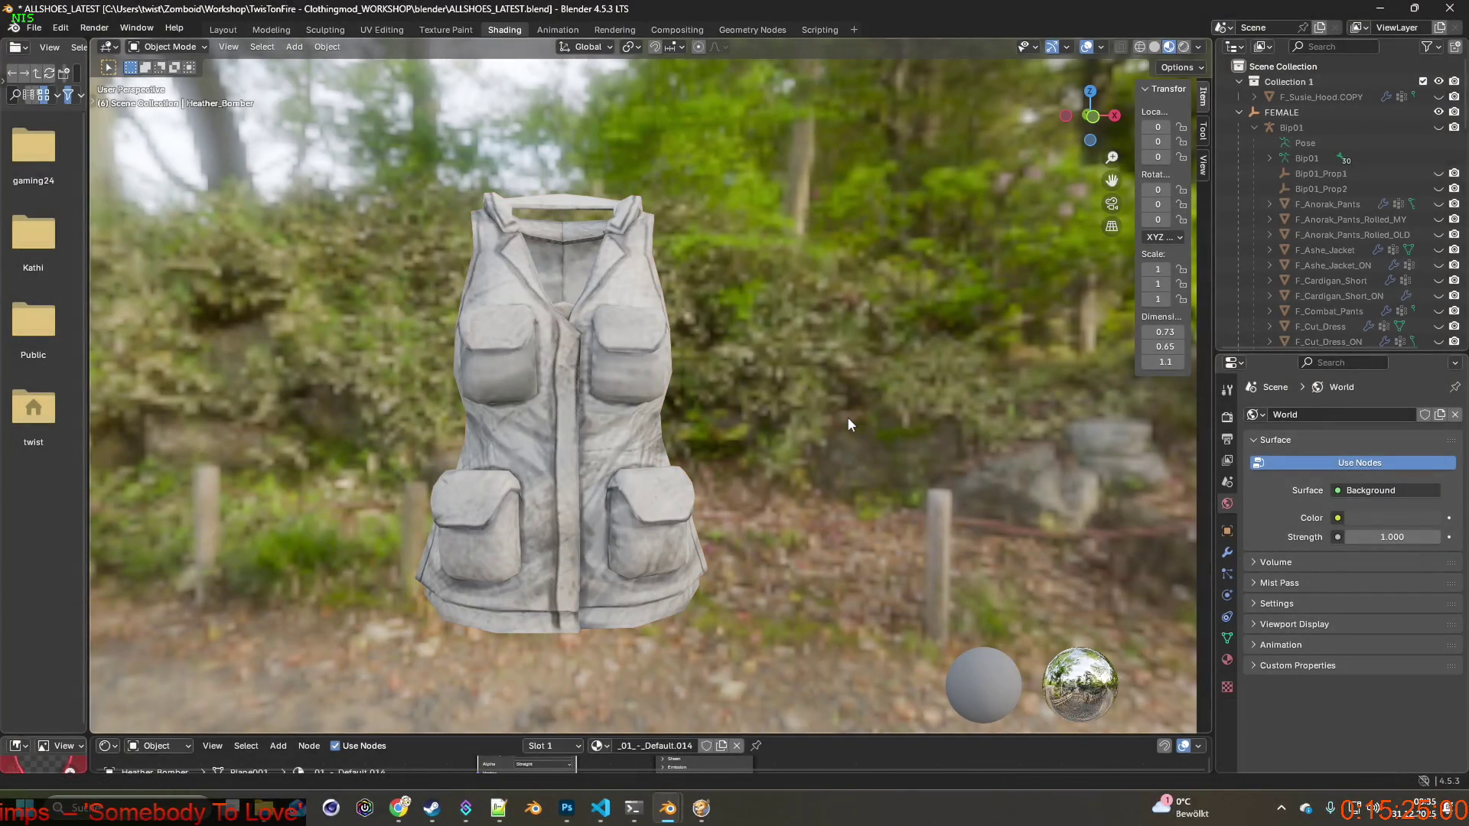
pyautogui.press('super+shift+s')
pyautogui.moveTo(399, 160); pyautogui.dragTo(733, 656)
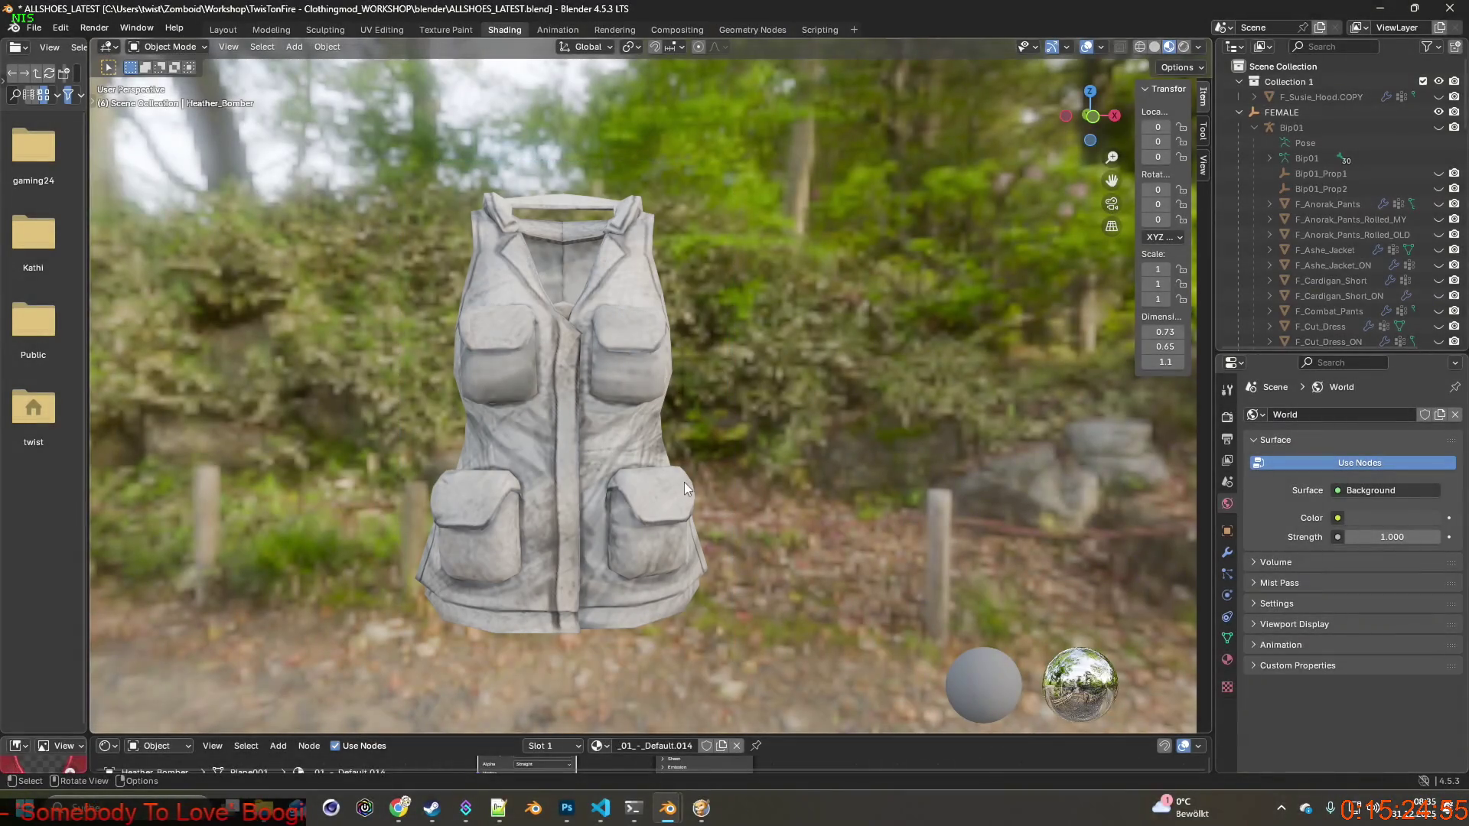
pyautogui.hotkey('alt', 'Tab')
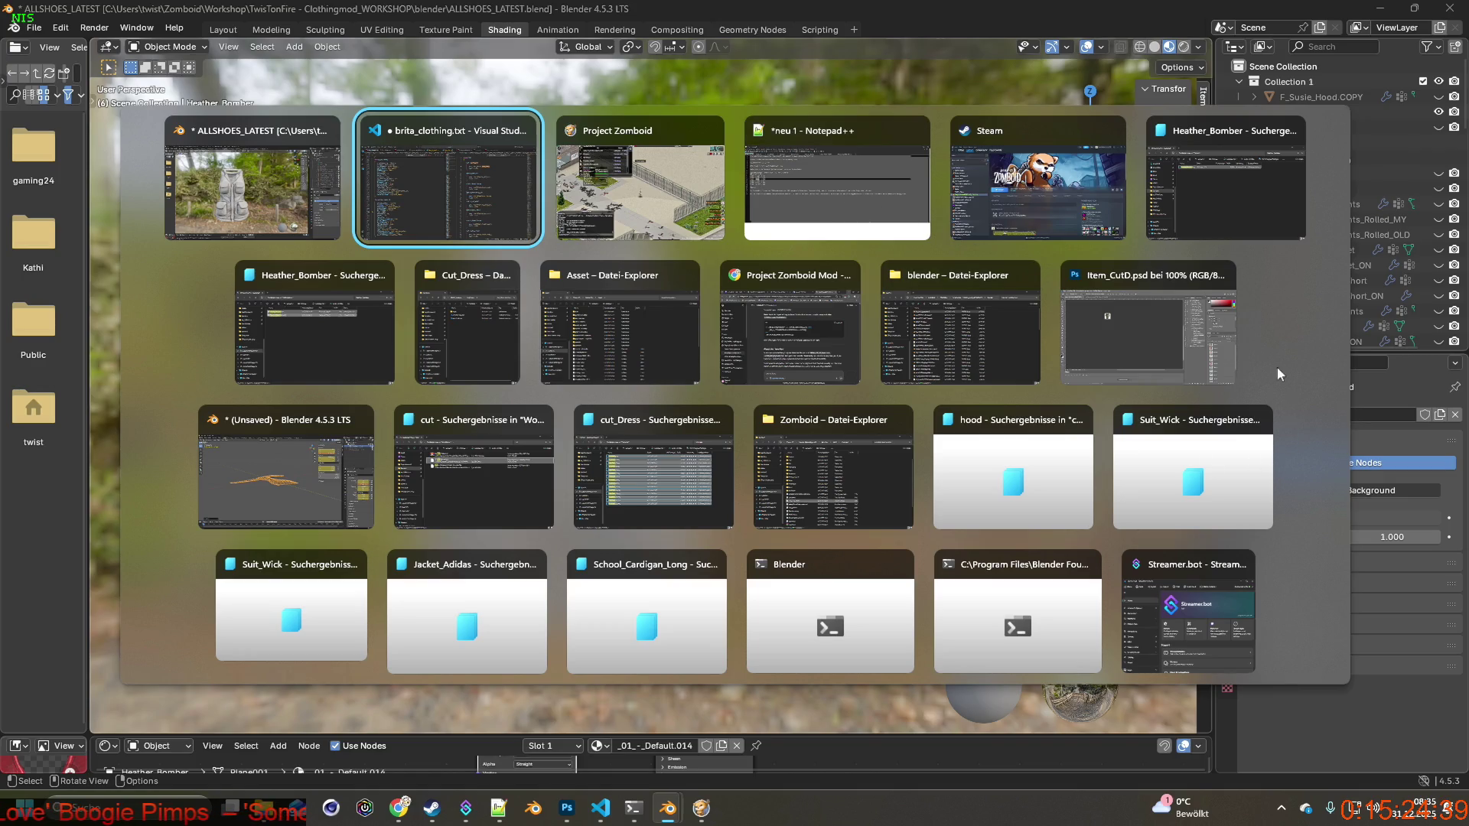
# Close the cut_dress_raw and Item_CutD documents without saving.
pyautogui.click(1122, 295)
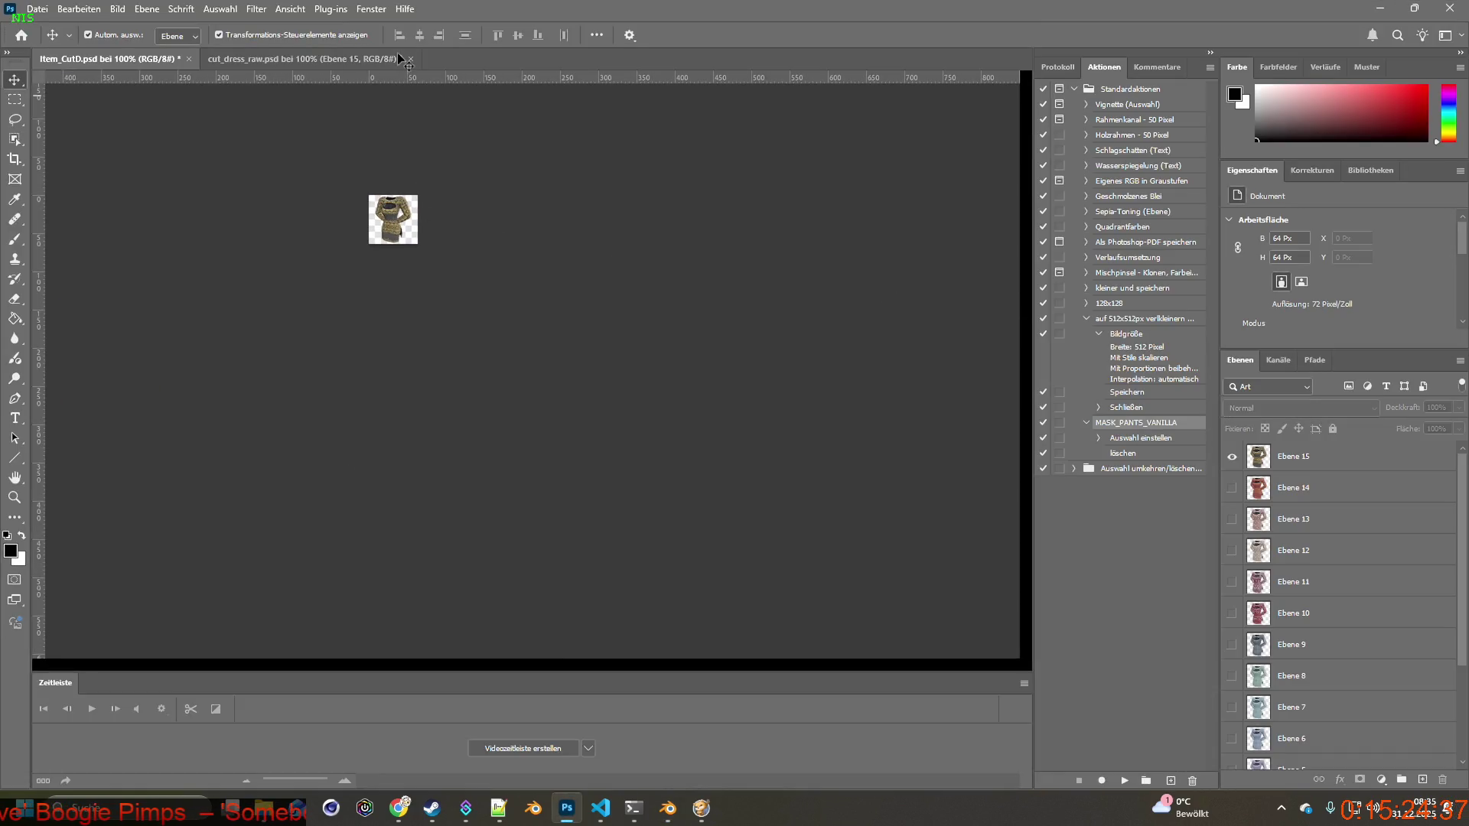
pyautogui.click(411, 60)
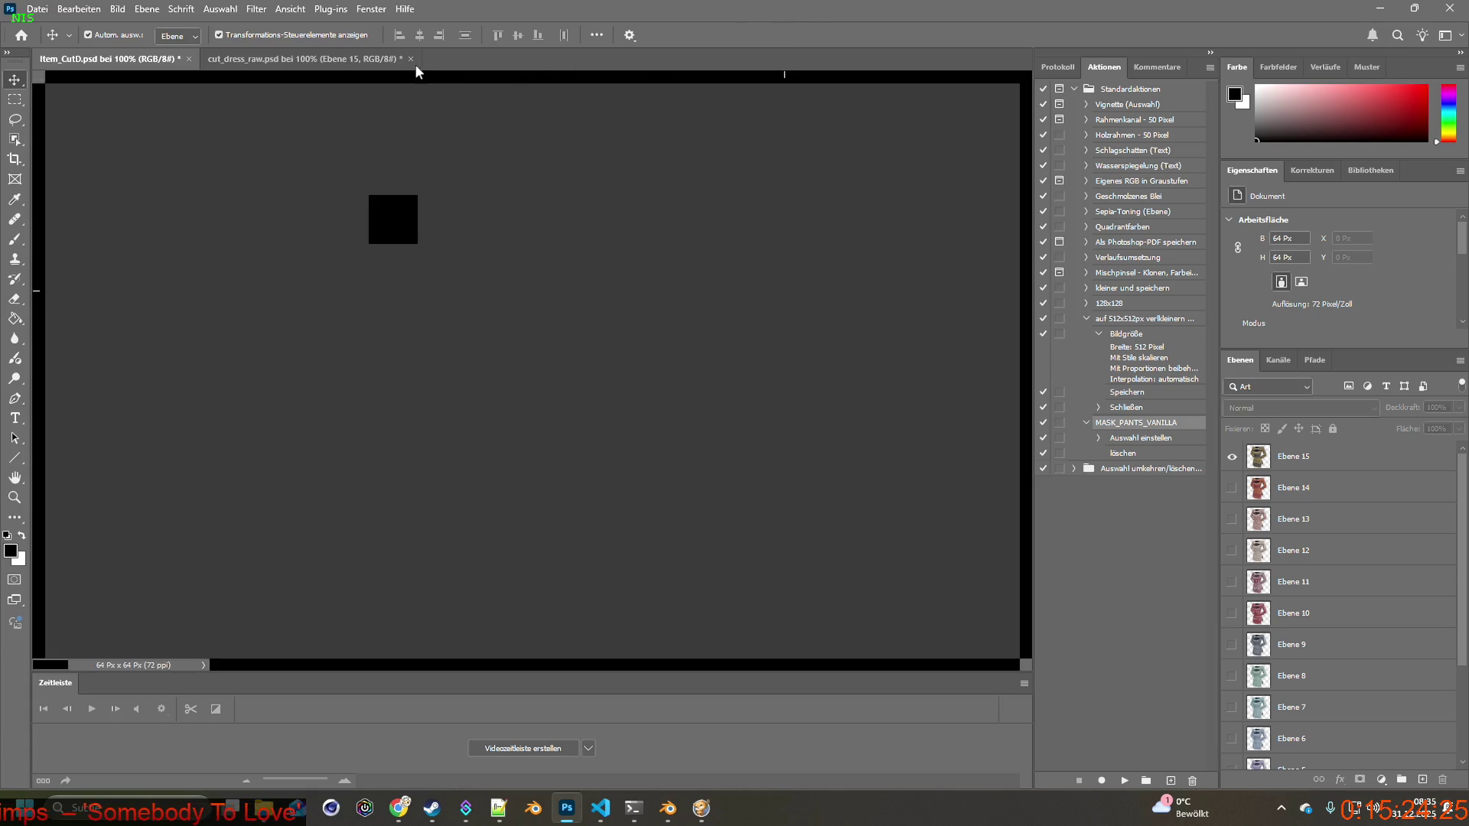
pyautogui.click(411, 59)
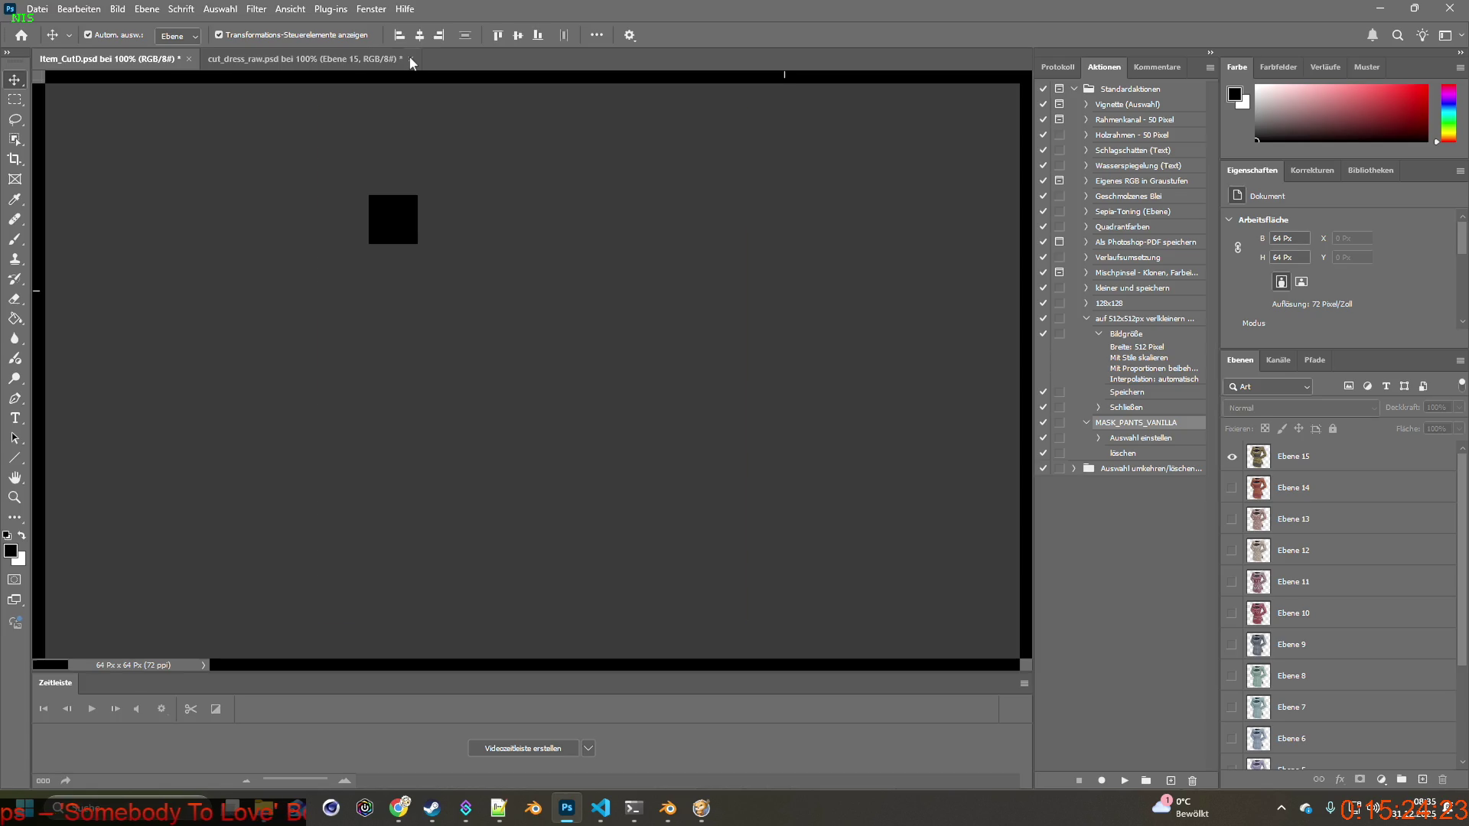
pyautogui.click(737, 320)
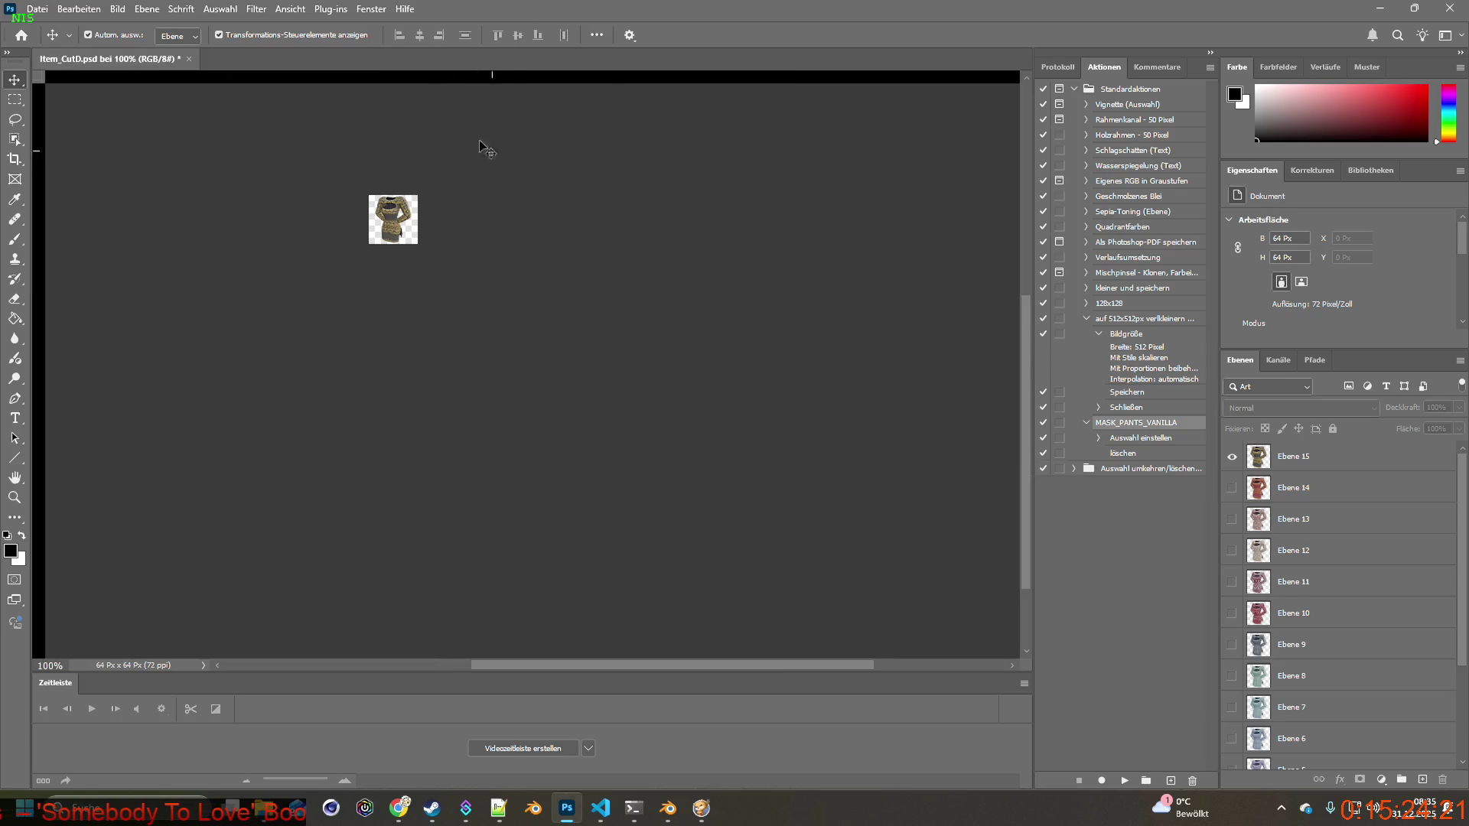
pyautogui.click(189, 59)
pyautogui.click(737, 316)
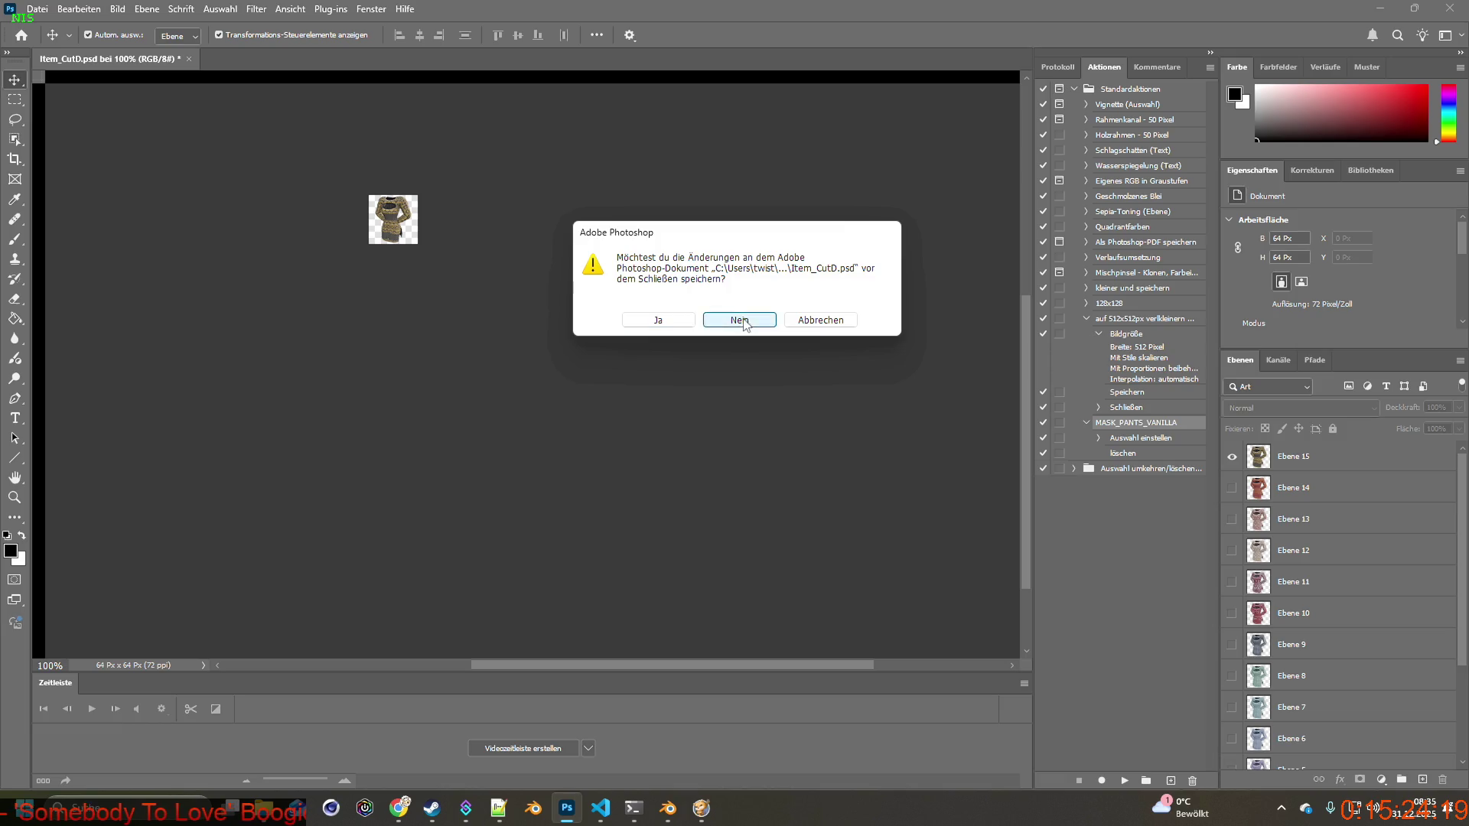
# Create a blank 500×500 px document and paste the vest screenshot into it.
pyautogui.click(53, 111)
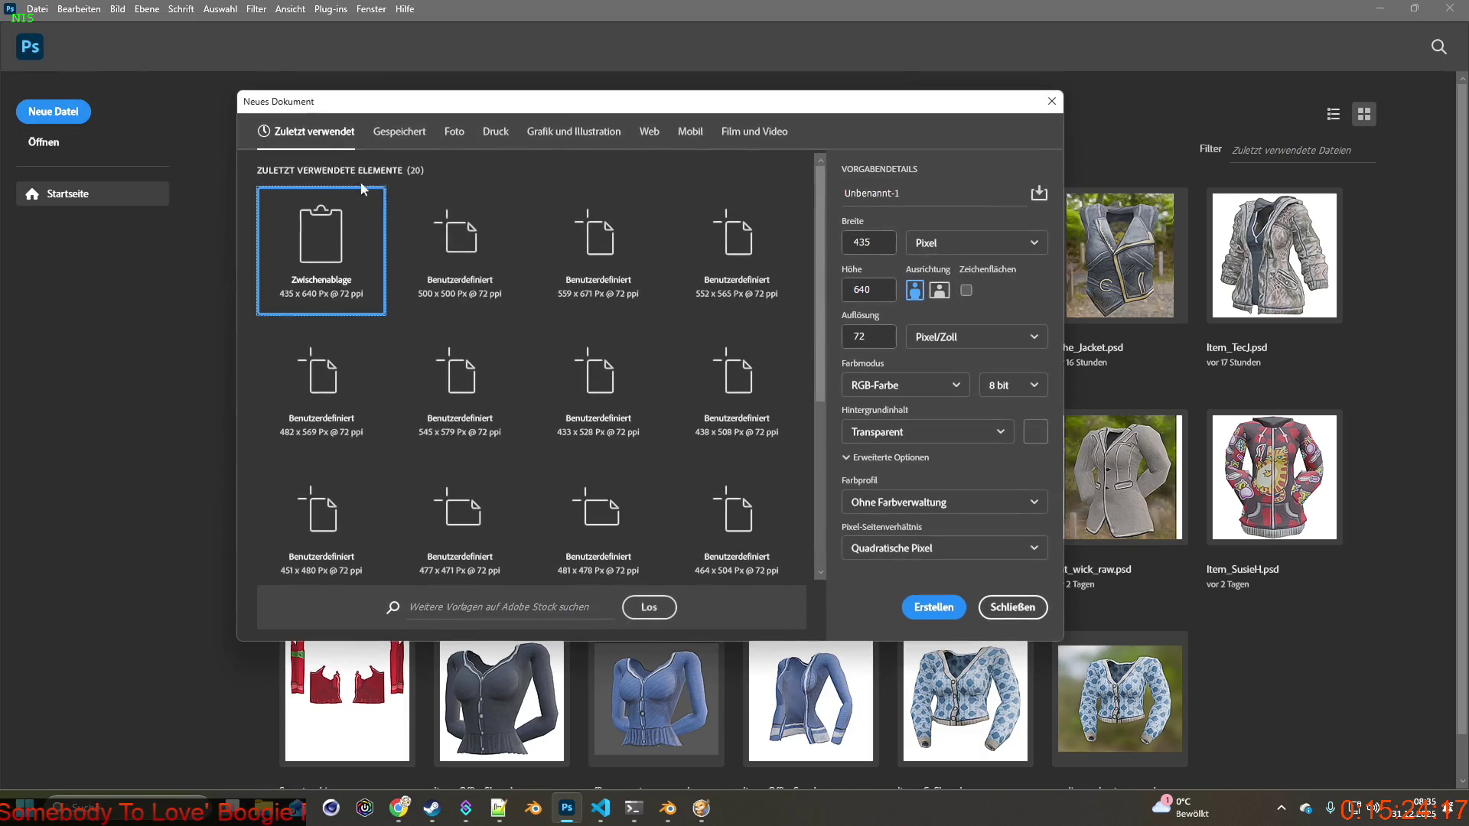
pyautogui.doubleClick(880, 236)
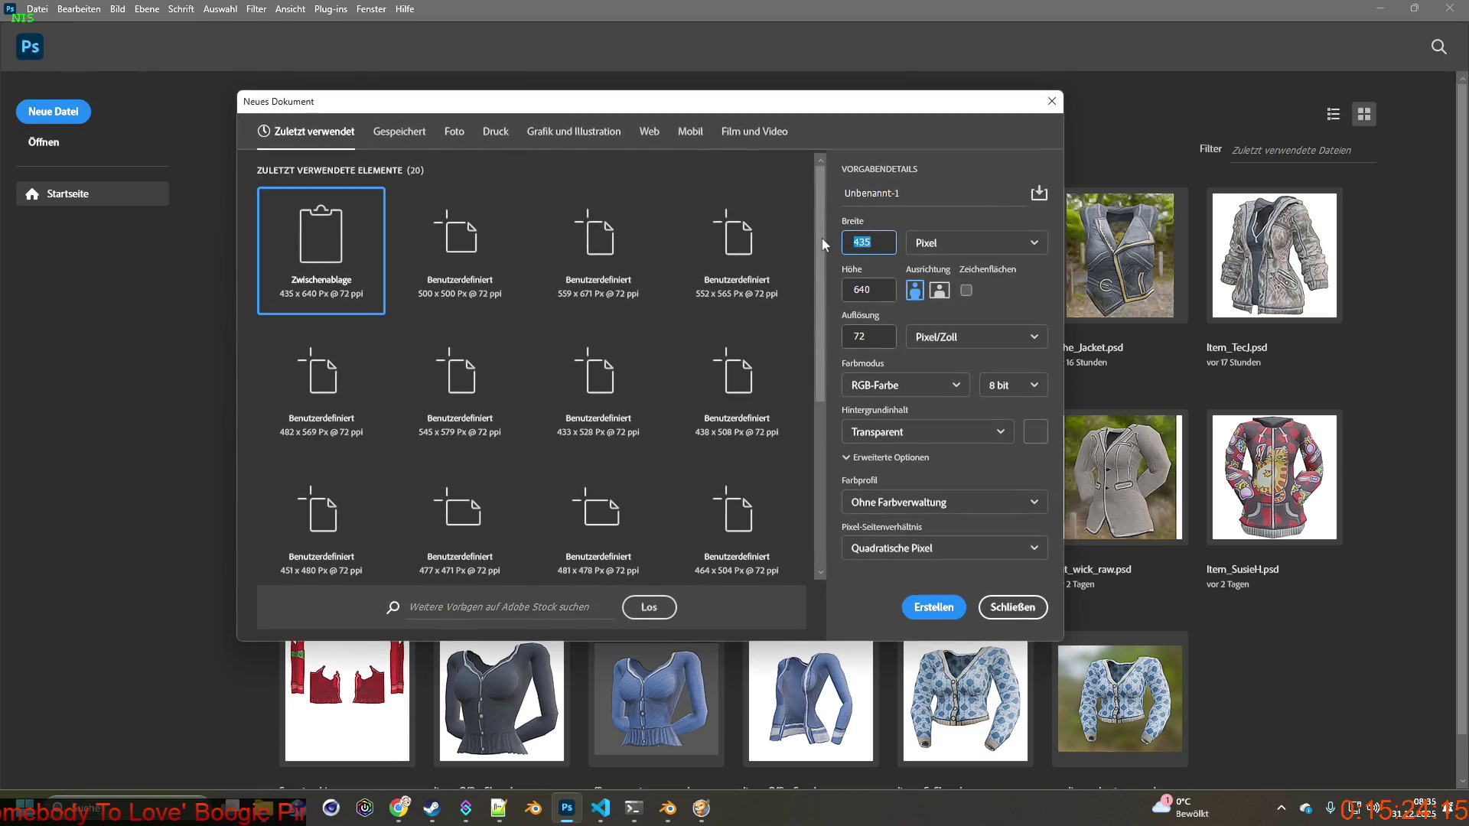
pyautogui.doubleClick(880, 241)
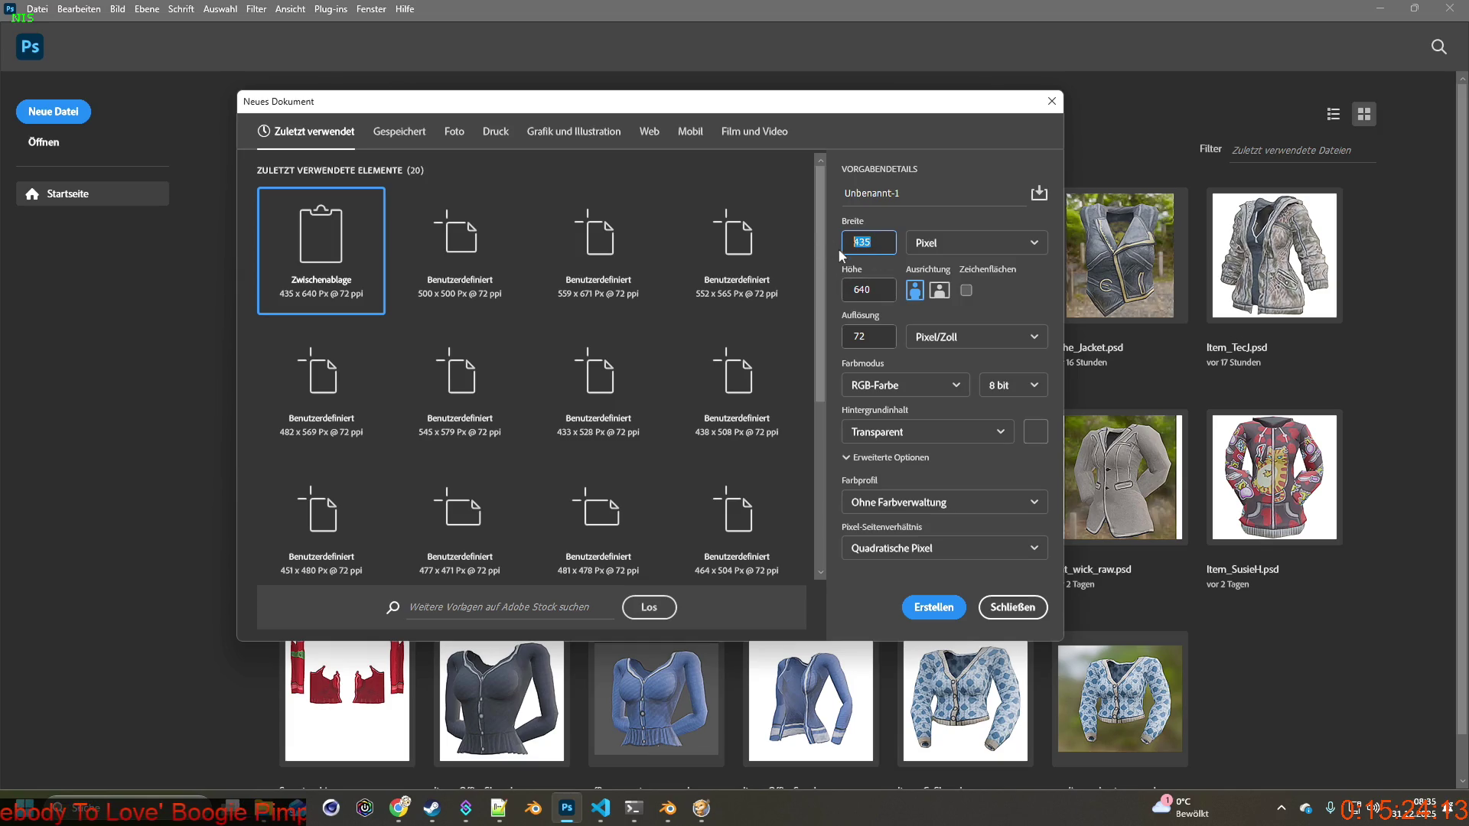
pyautogui.write('500')
pyautogui.press('Tab')
pyautogui.write('500')
pyautogui.click(933, 607)
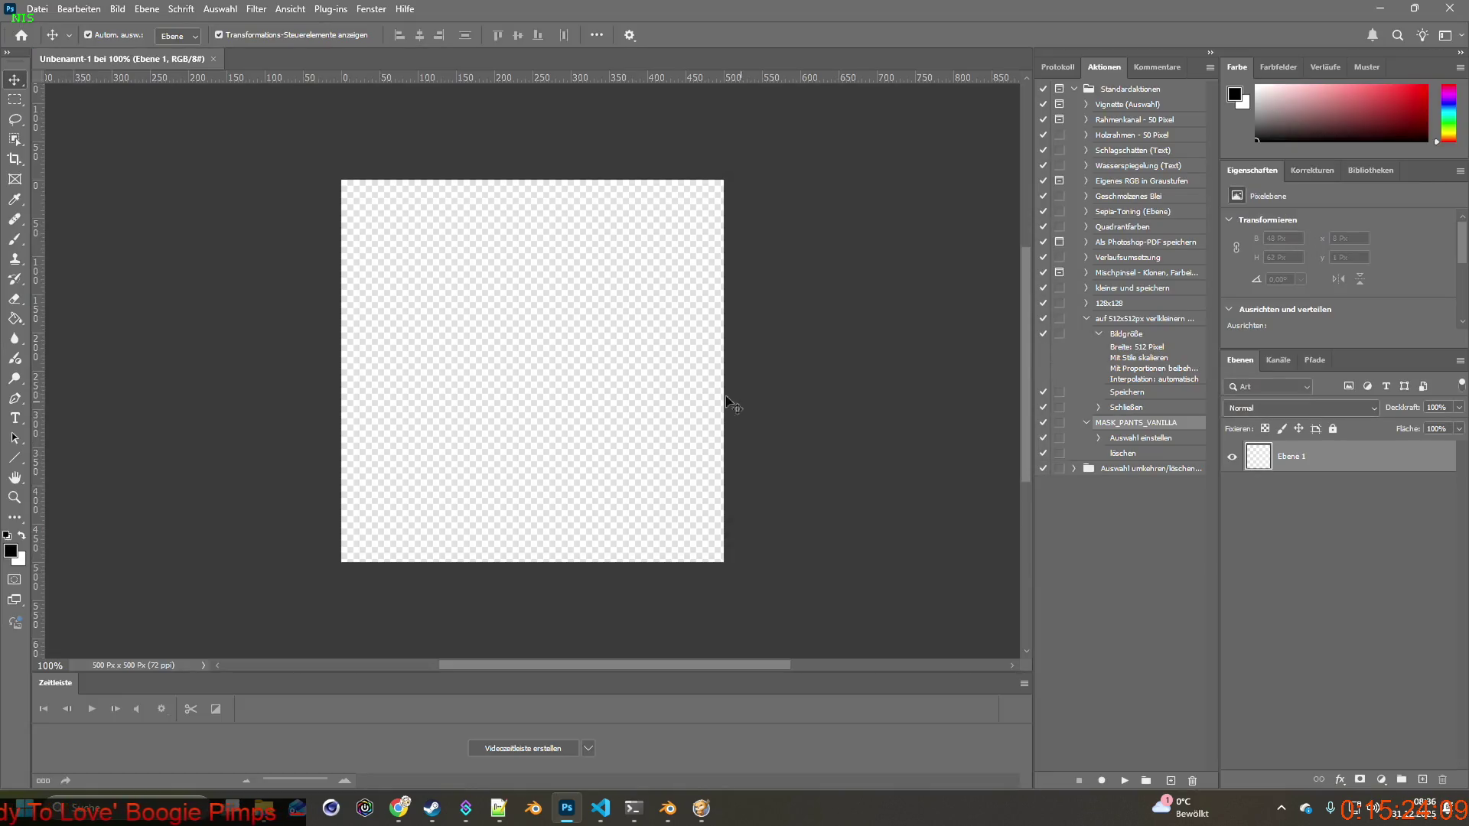
pyautogui.hotkey('ctrl', 'v')
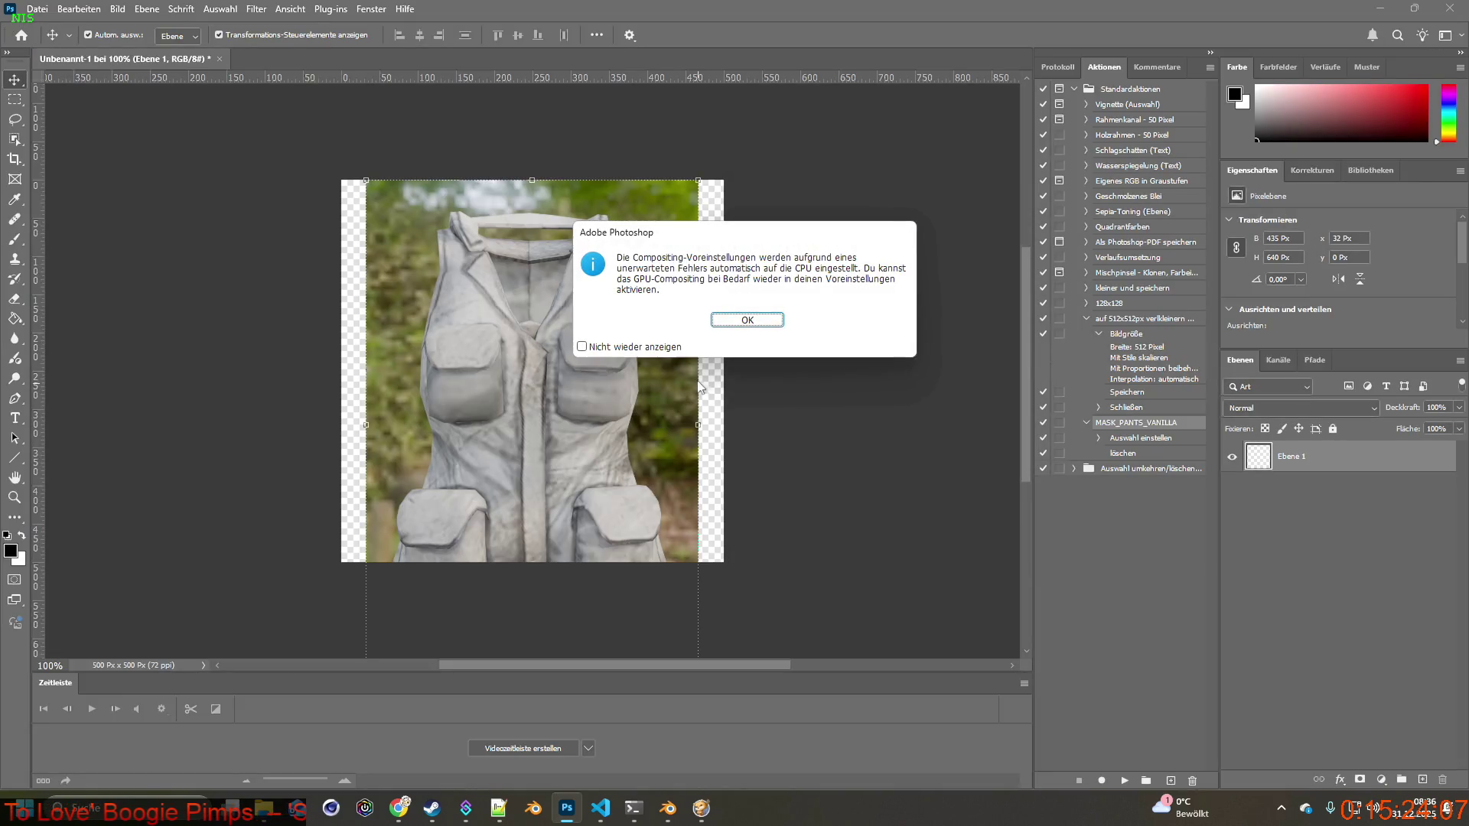
pyautogui.click(736, 322)
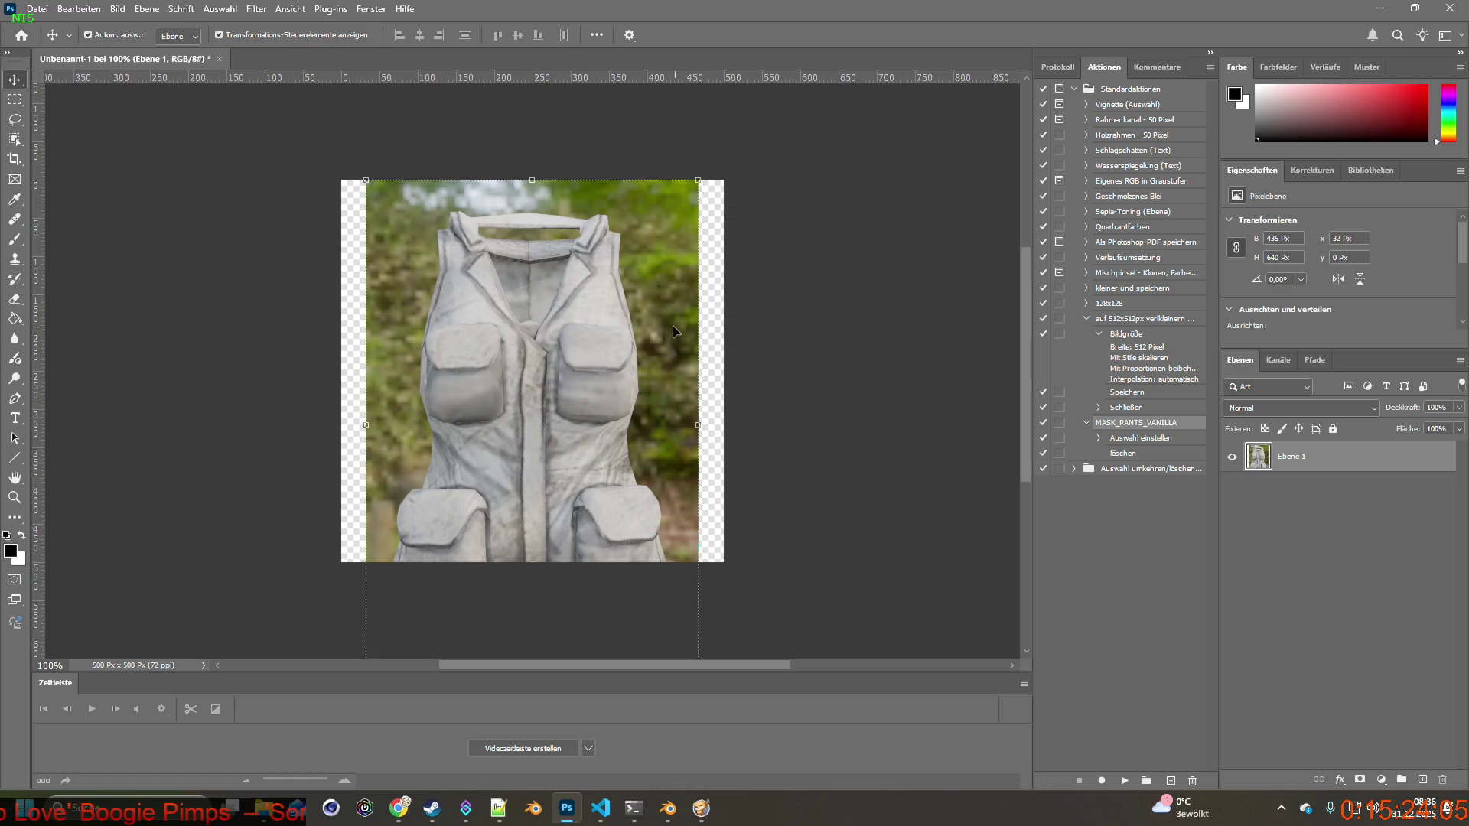
# Move the vest screenshot into a new 435×640 px clipboard-sized document and select its outline with Object Selection.
pyautogui.click(37, 8)
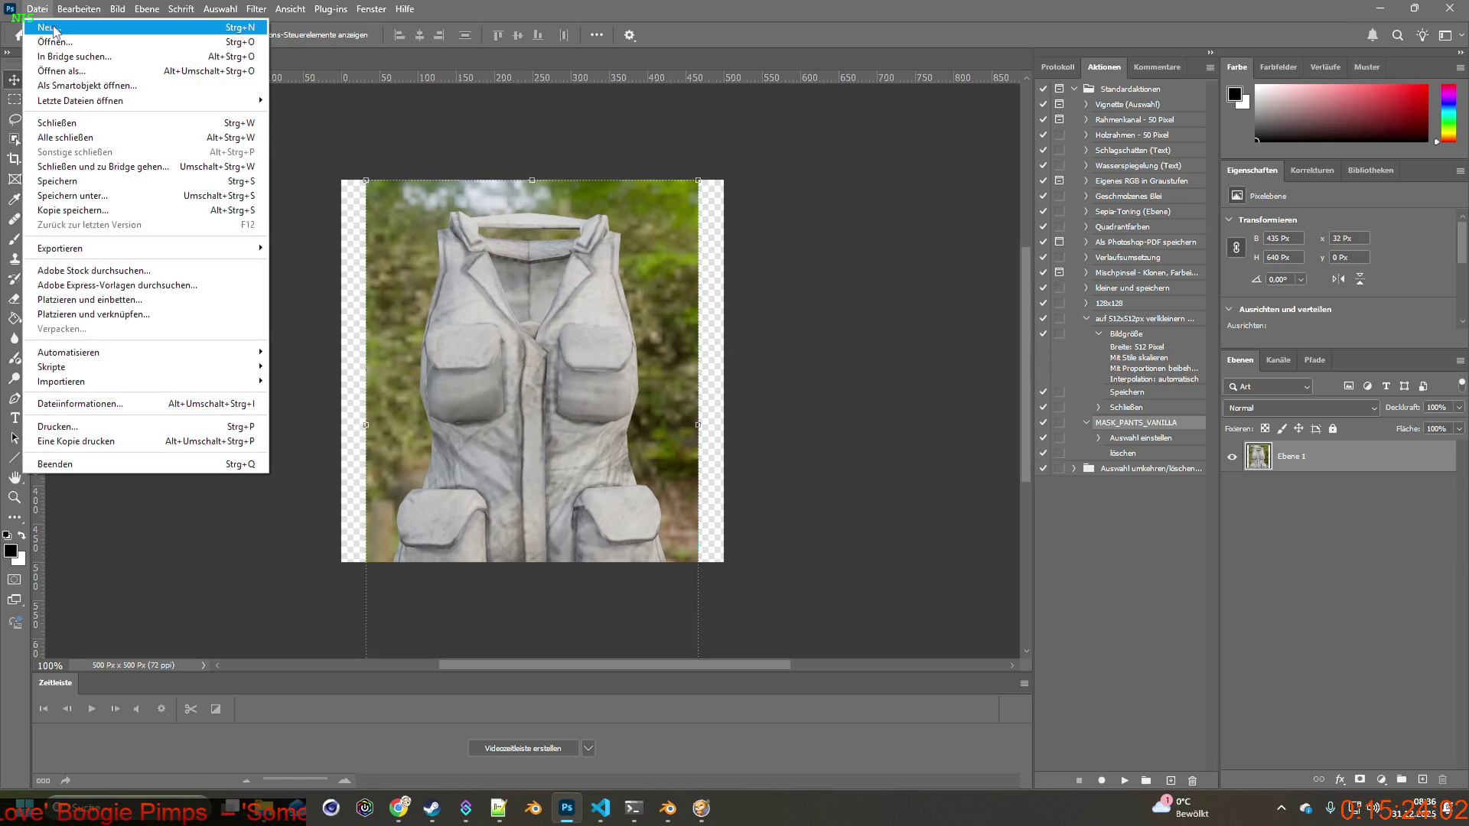
pyautogui.click(34, 22)
pyautogui.click(953, 608)
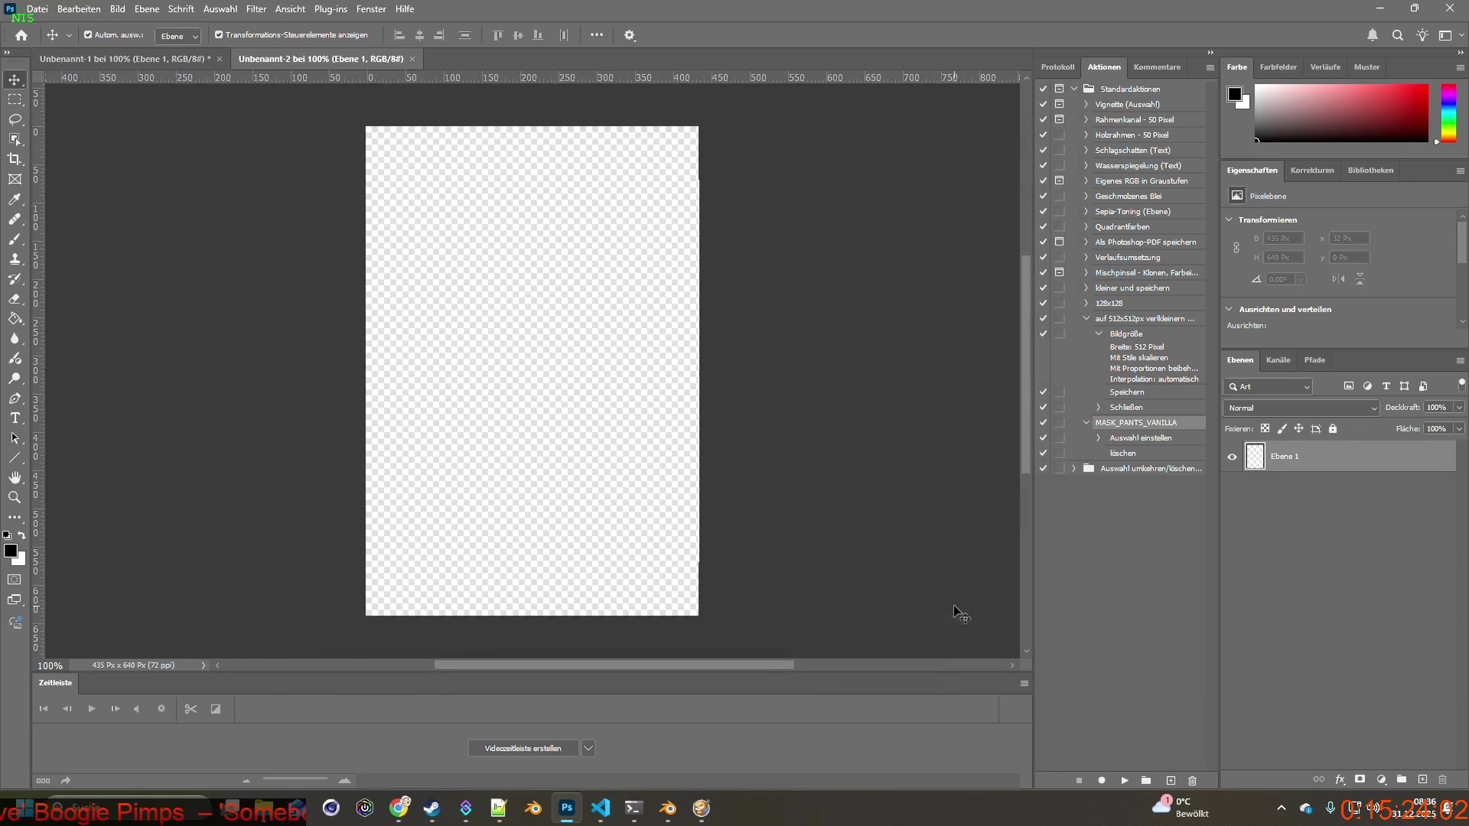
pyautogui.hotkey('ctrl', 'Tab')
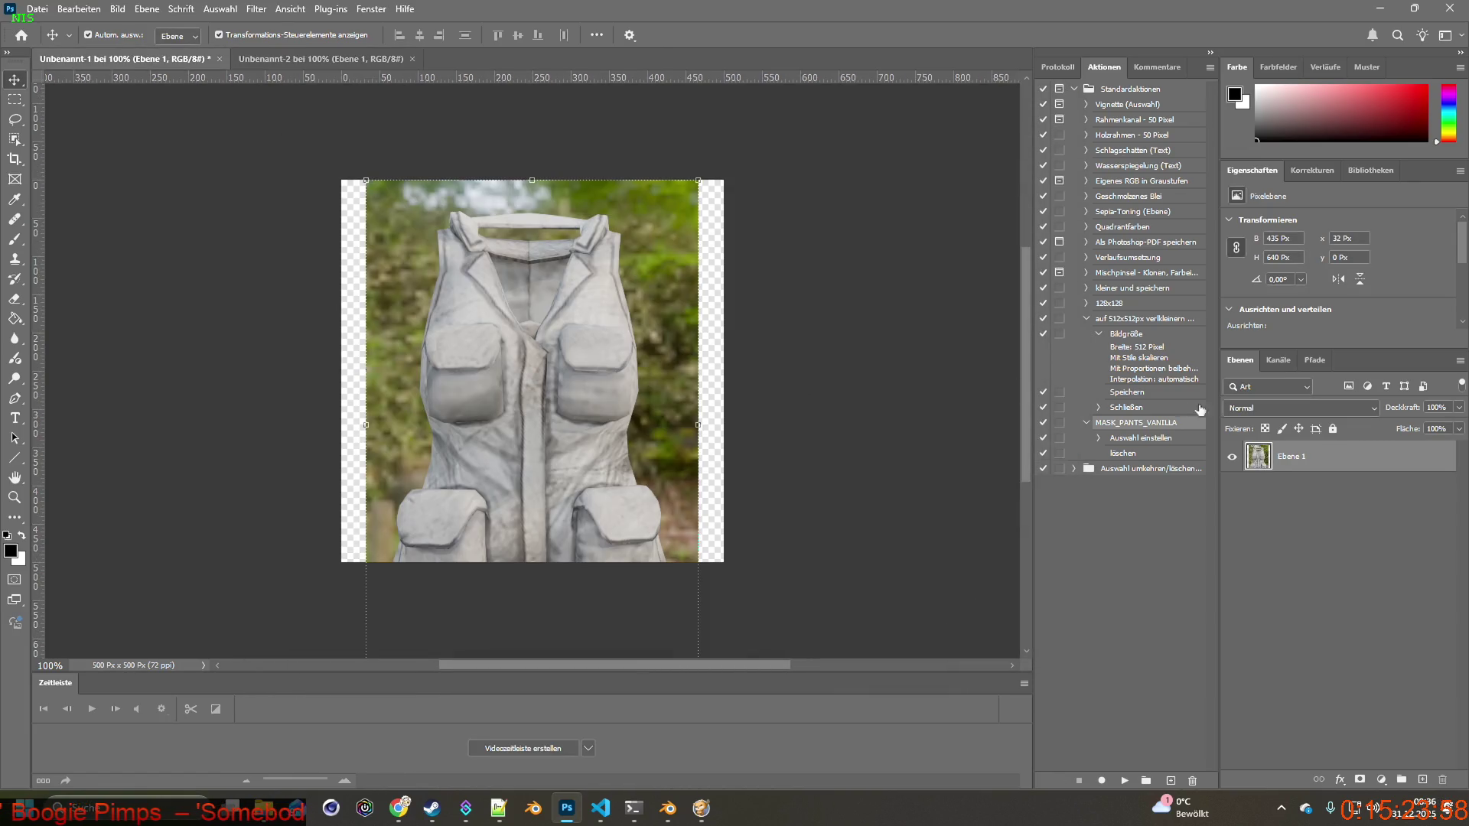
pyautogui.hotkey('ctrl', 'x')
pyautogui.hotkey('ctrl', 'Tab')
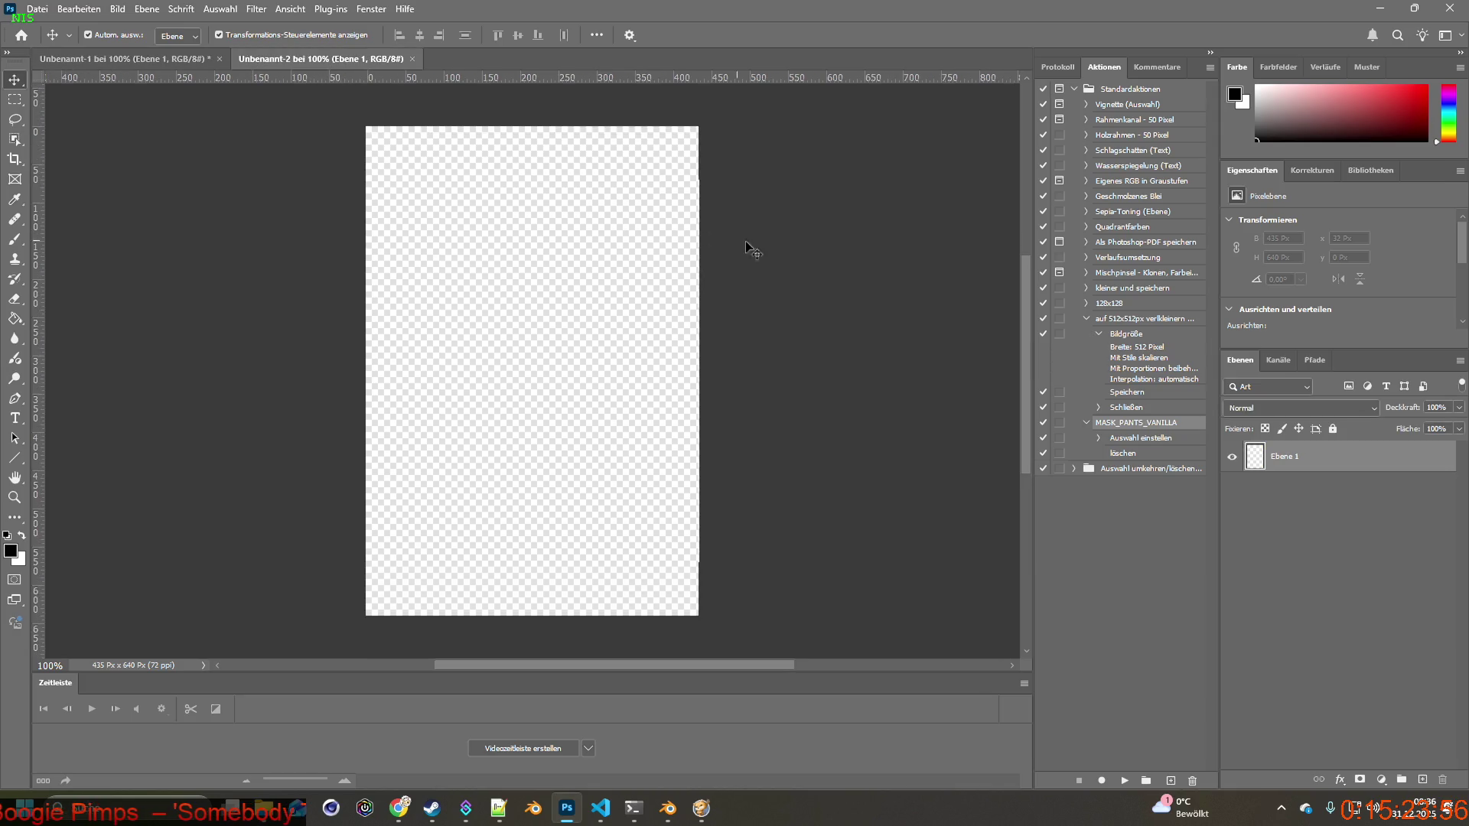
pyautogui.hotkey('ctrl', 'v')
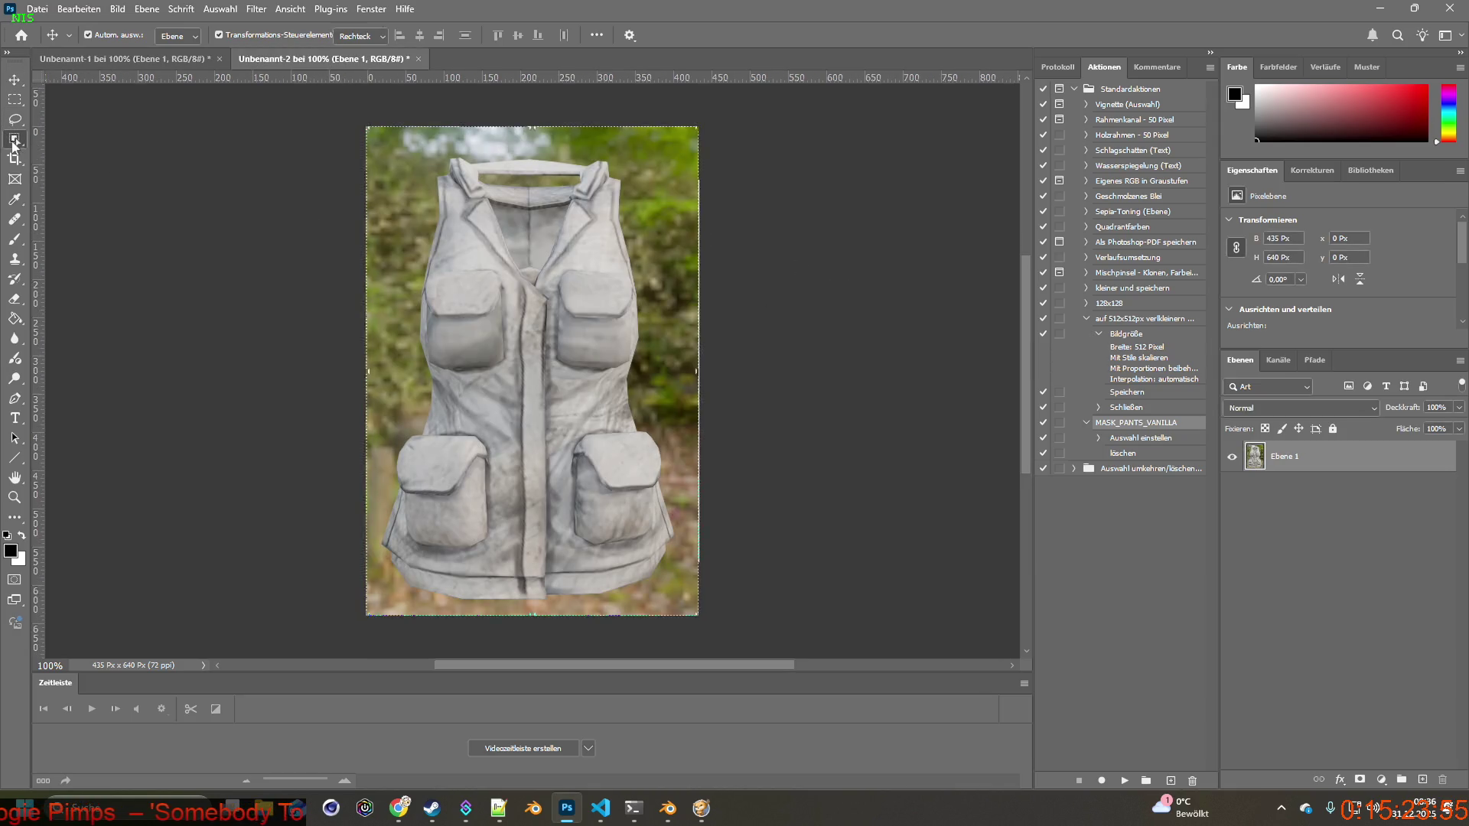
pyautogui.click(15, 138)
pyautogui.moveTo(382, 140); pyautogui.dragTo(689, 608)
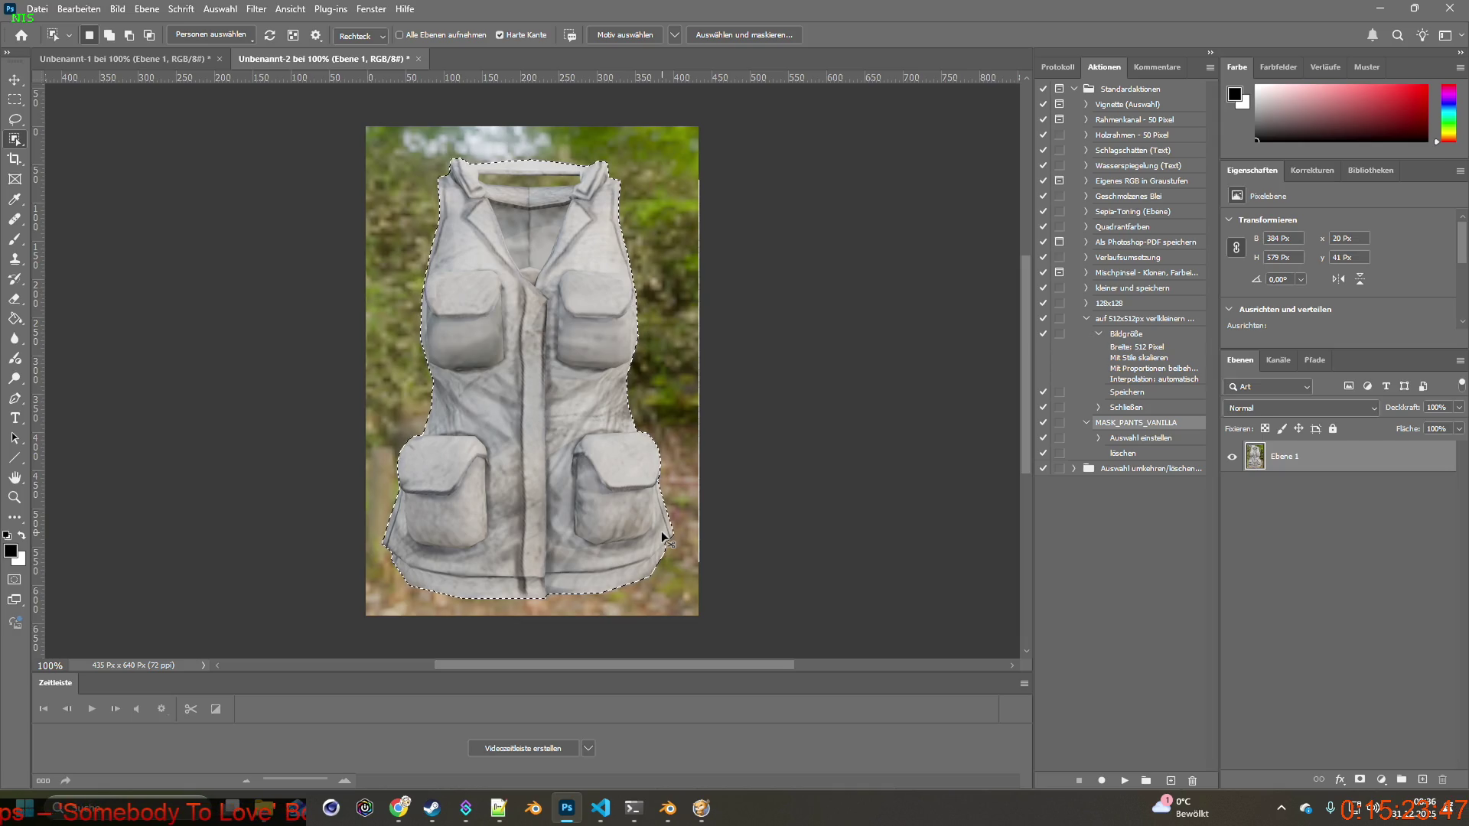
pyautogui.click(133, 65)
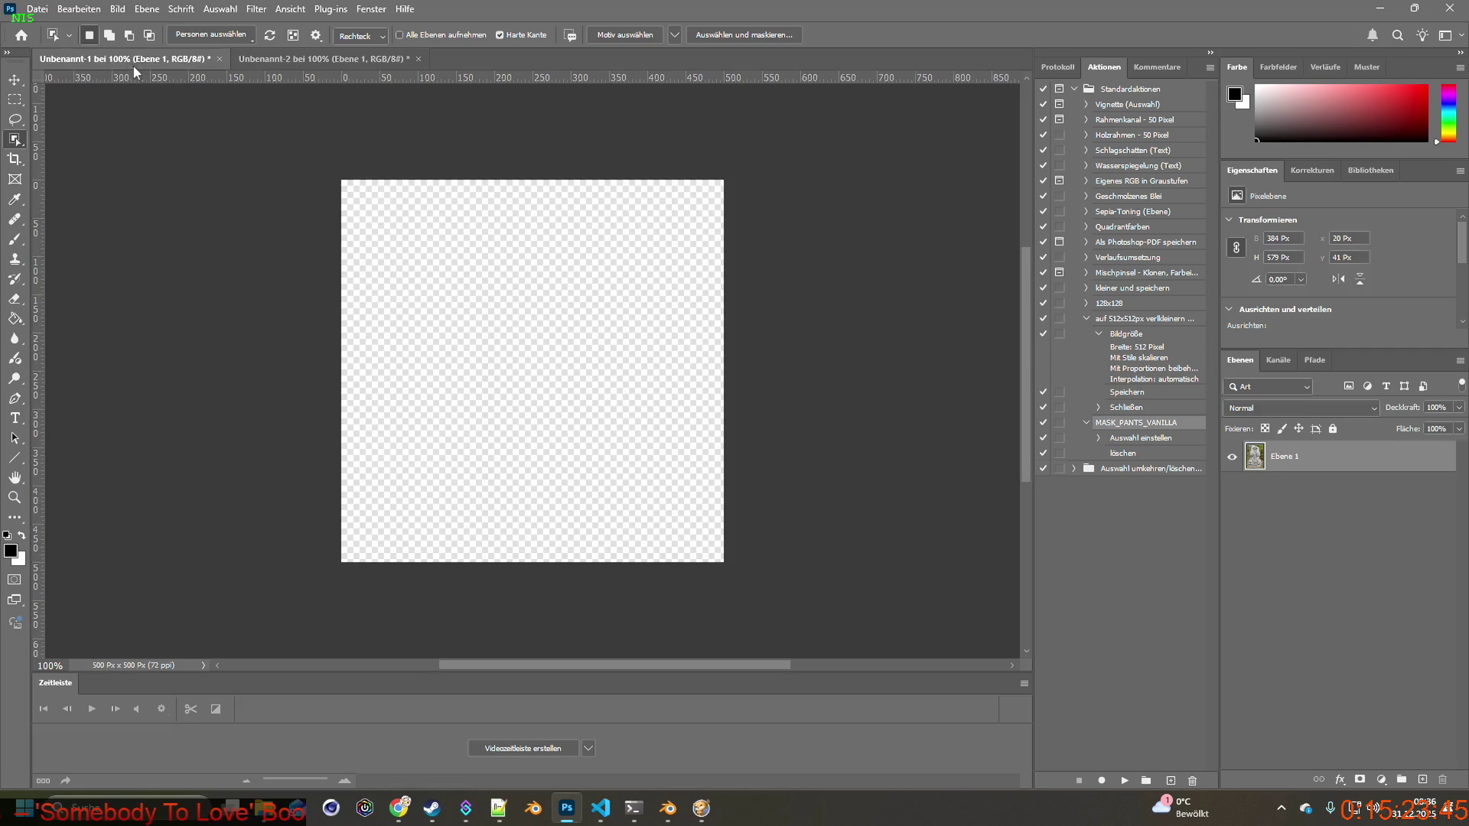
# Bring the vest cut-out into the square document and erase its green collar band.
pyautogui.moveTo(549, 334); pyautogui.dragTo(550, 335)
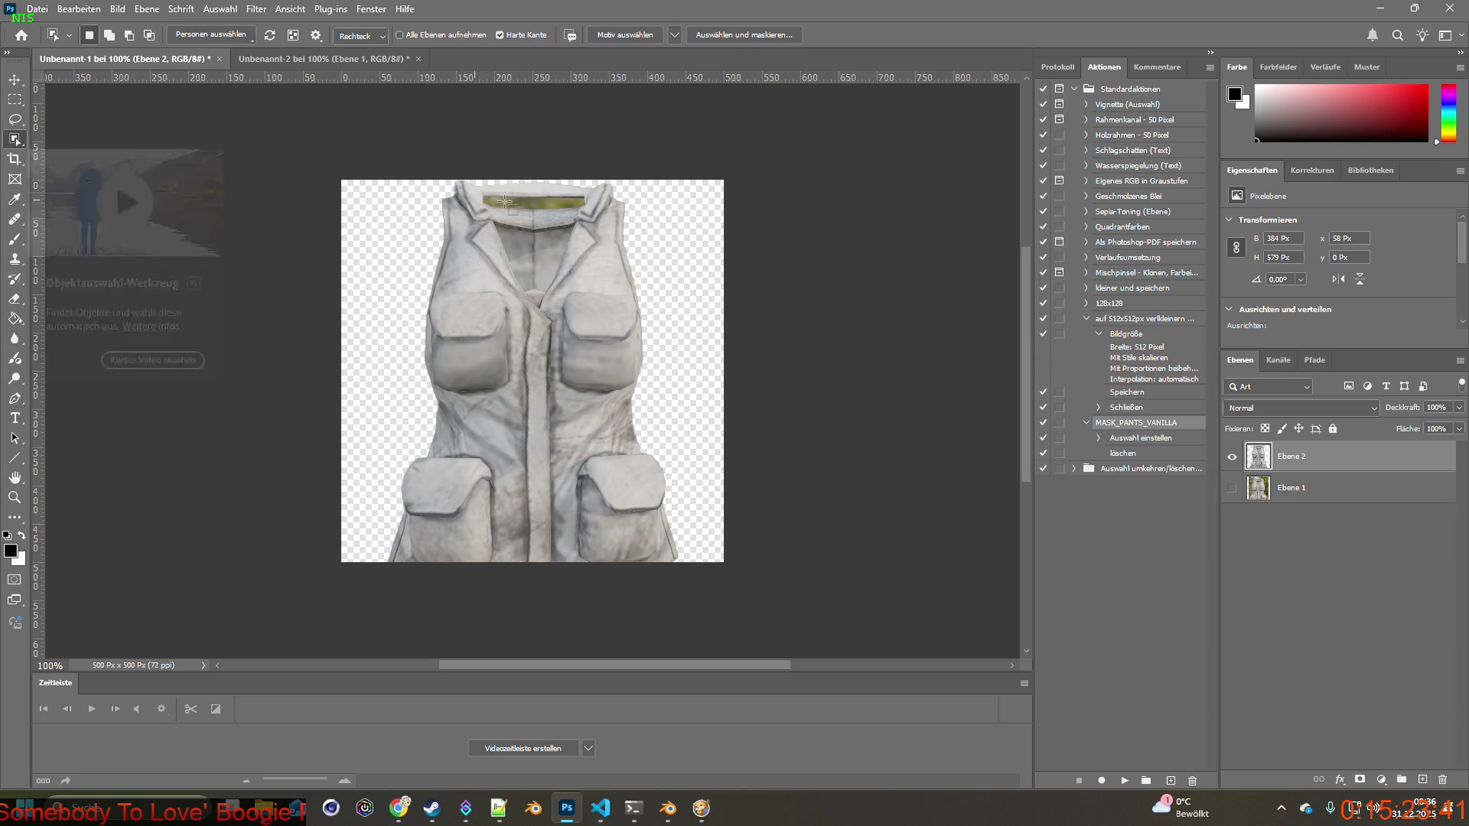
pyautogui.moveTo(482, 192); pyautogui.dragTo(587, 207)
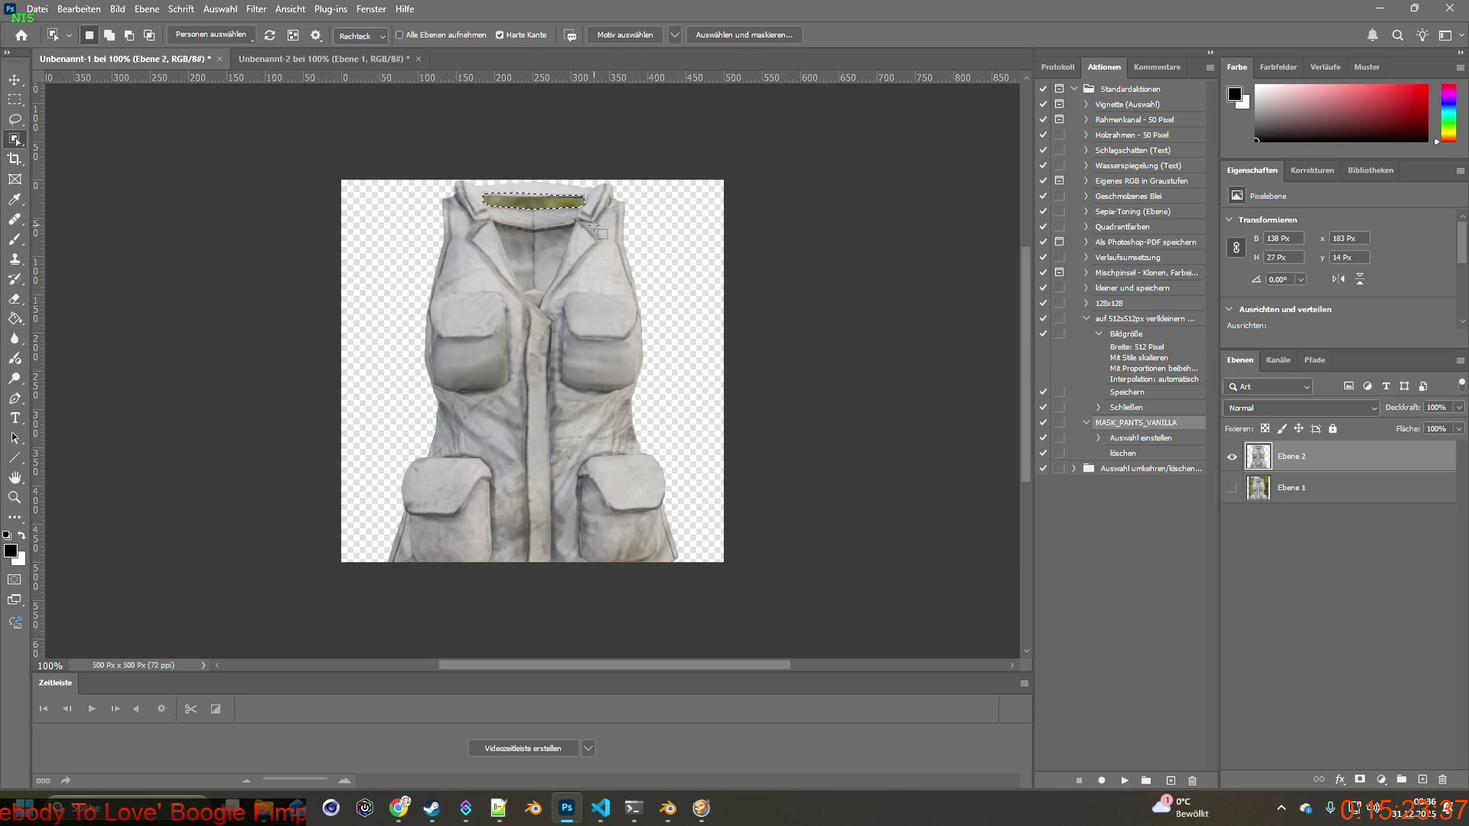
pyautogui.press('Delete')
pyautogui.hotkey('ctrl', 'd')
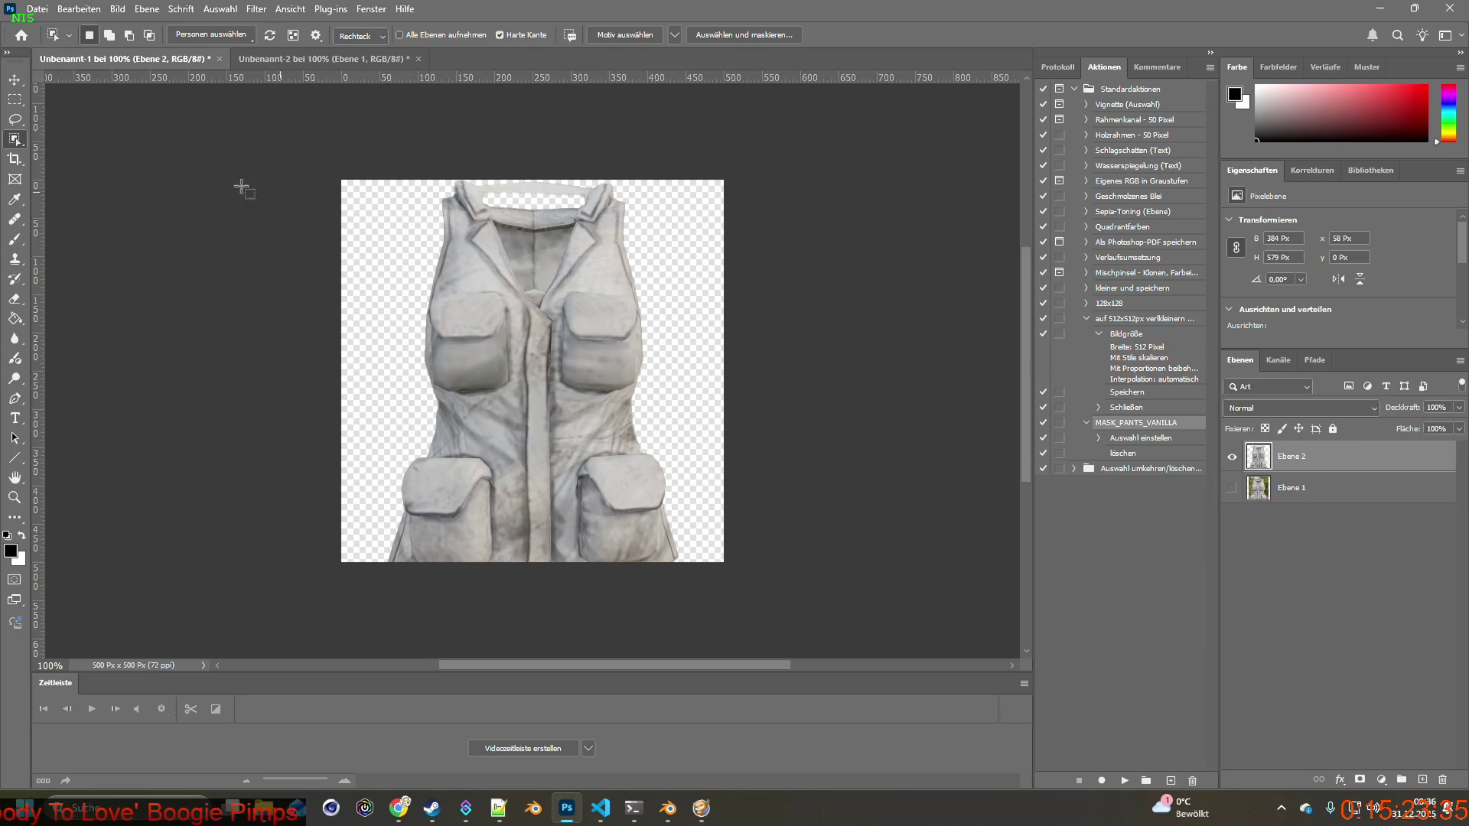
# Scale the vest to about 81 percent and centre it on the 500×500 canvas.
pyautogui.hotkey('ctrl', 't')
pyautogui.moveTo(386, 180); pyautogui.dragTo(437, 241)
pyautogui.moveTo(518, 298); pyautogui.dragTo(520, 246)
pyautogui.moveTo(652, 187); pyautogui.dragTo(636, 212)
pyautogui.moveTo(546, 333)
pyautogui.mouseDown()
pyautogui.moveTo(549, 301)
pyautogui.moveTo(548, 317)
pyautogui.moveTo(576, 328)
pyautogui.mouseUp()
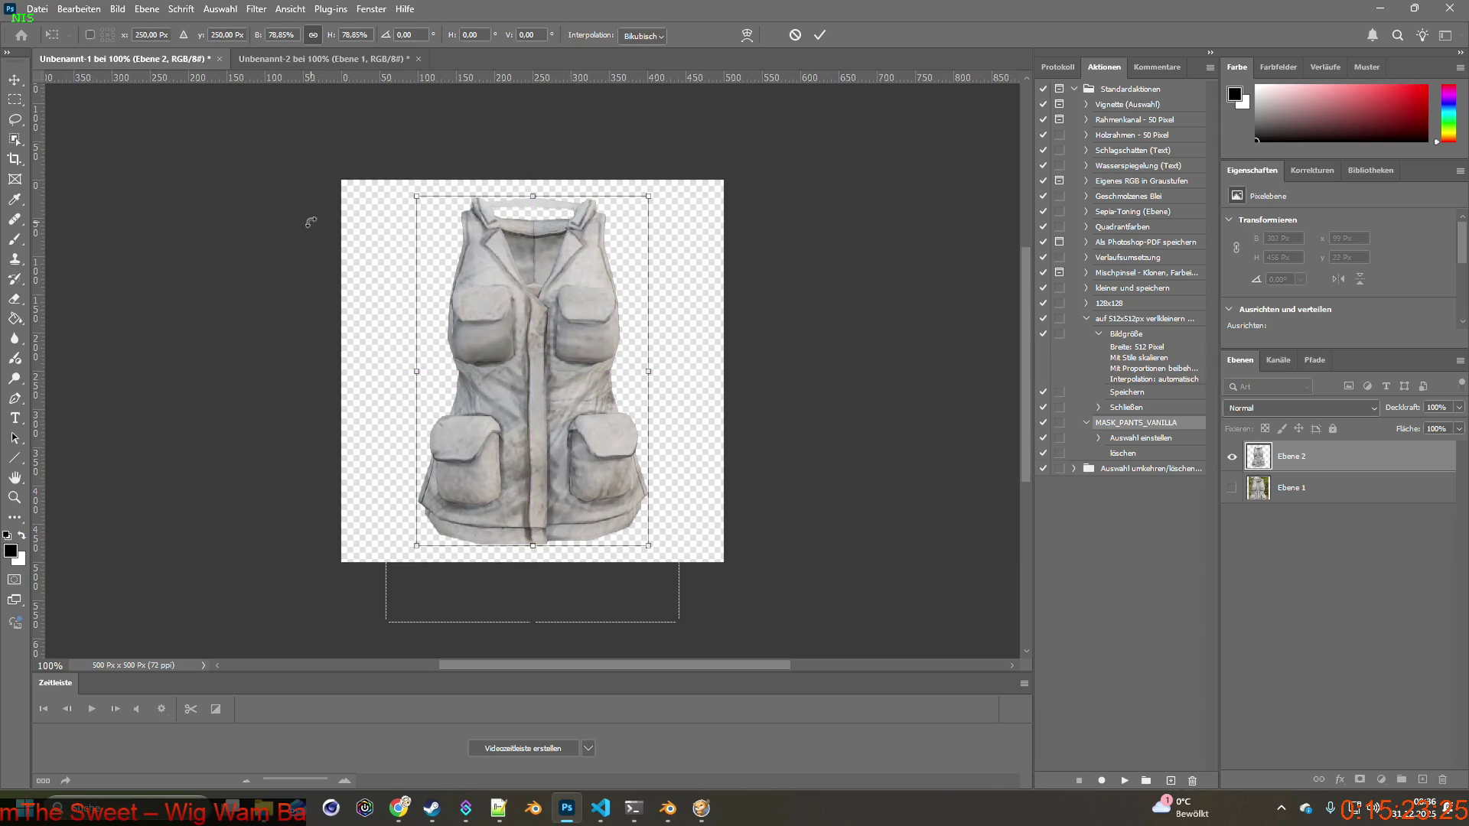
pyautogui.moveTo(416, 196); pyautogui.dragTo(409, 185)
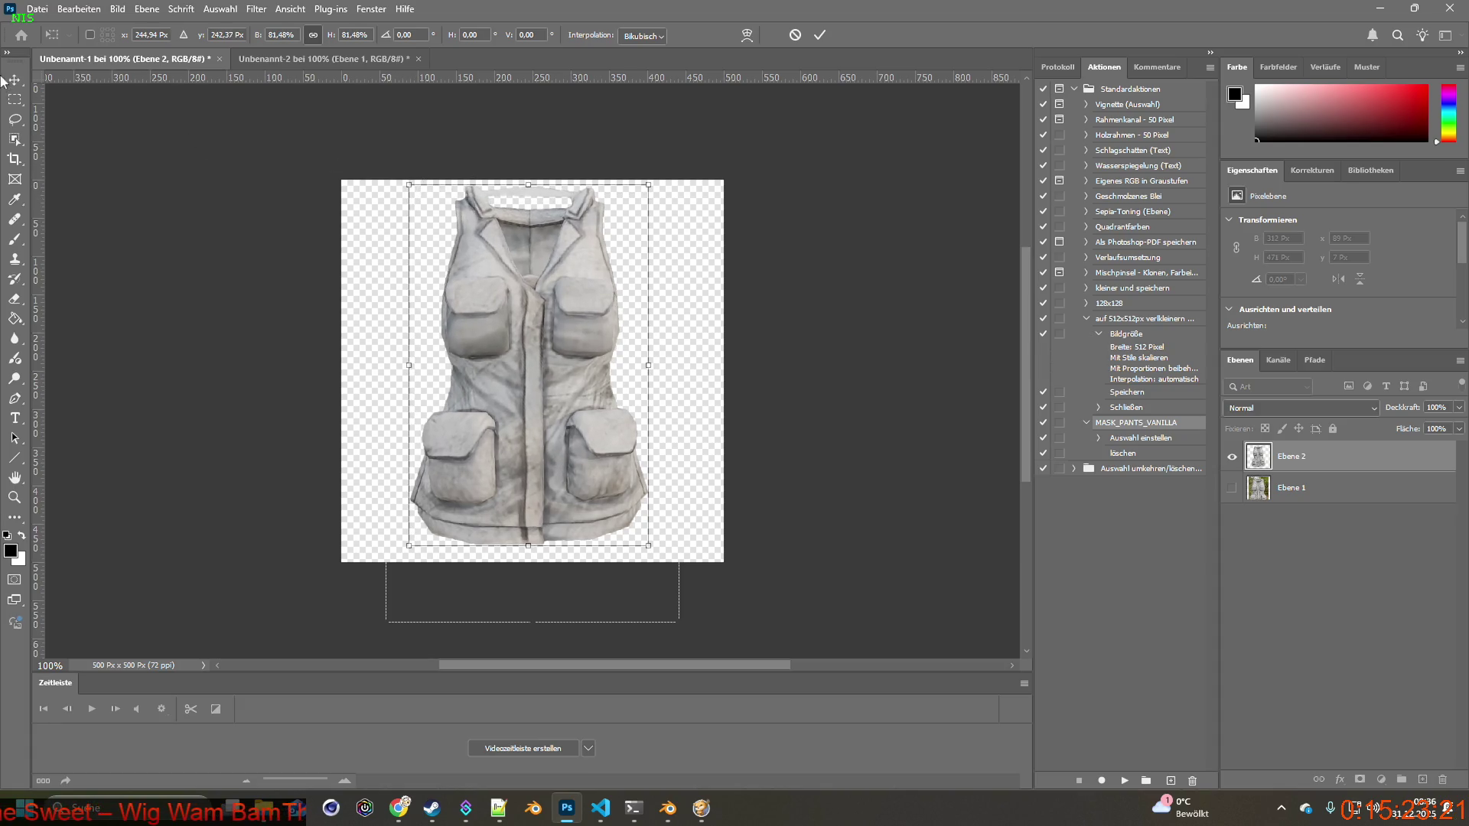
pyautogui.press('Return')
pyautogui.moveTo(514, 276)
pyautogui.mouseDown()
pyautogui.moveTo(502, 281)
pyautogui.moveTo(585, 263)
pyautogui.moveTo(541, 267)
pyautogui.moveTo(570, 264)
pyautogui.mouseUp()
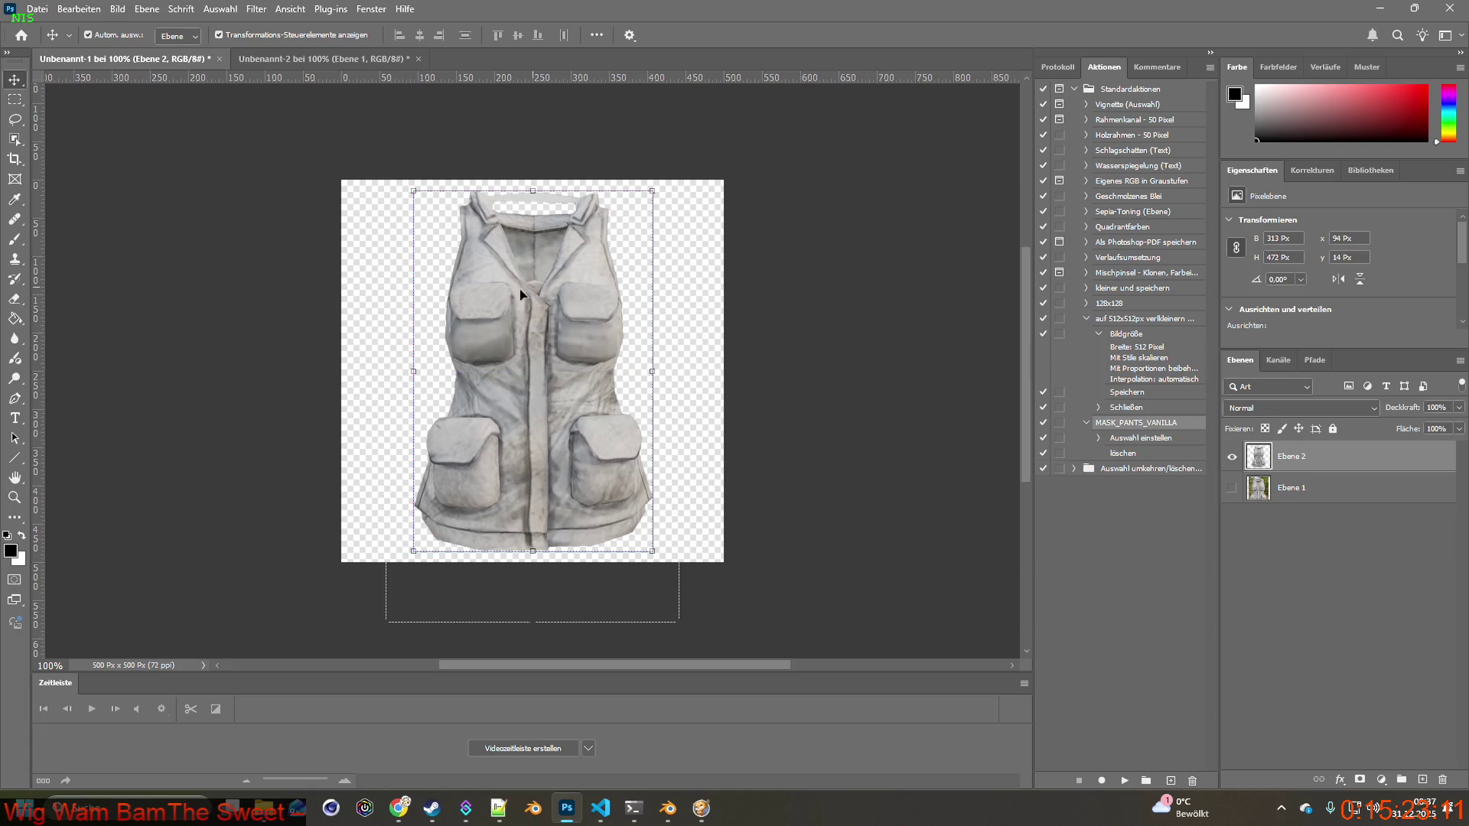
pyautogui.click(183, 138)
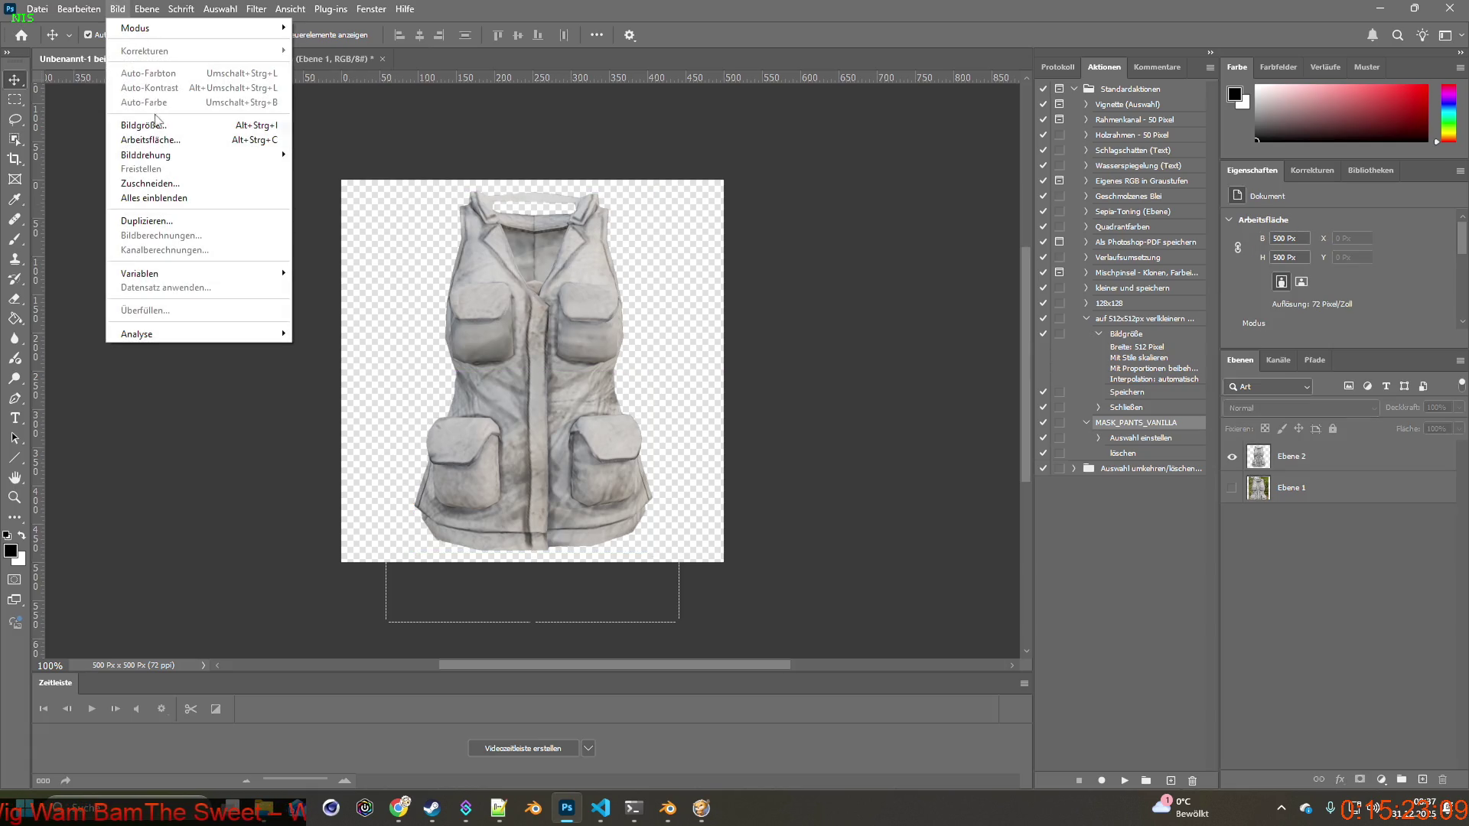
# Resize the vest image to 64×64 px.
pyautogui.click(144, 125)
pyautogui.write('64')
pyautogui.click(816, 469)
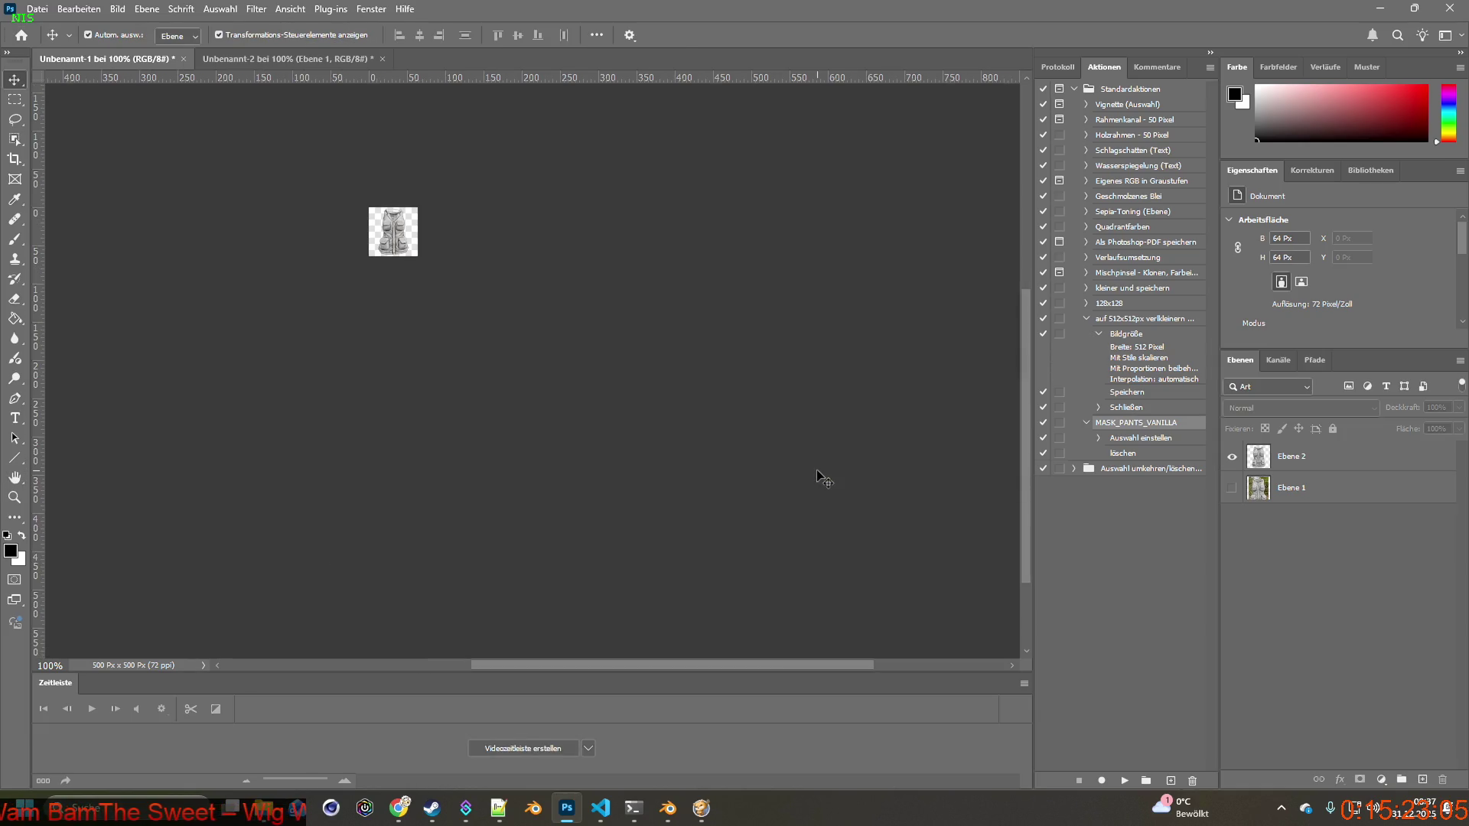
pyautogui.click(38, 9)
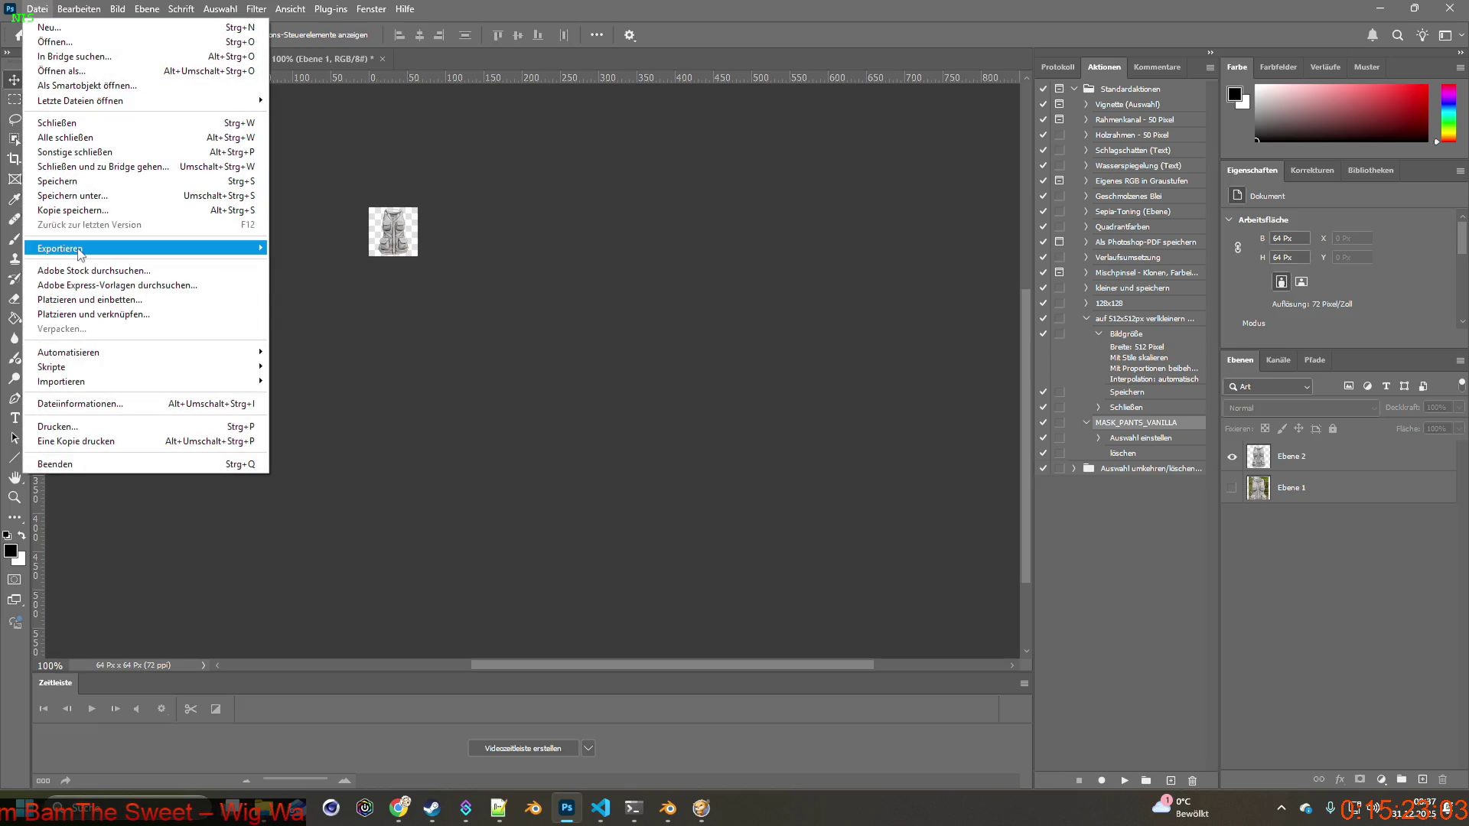
pyautogui.press('Escape')
# Check the HeBo icon name on line 1932 in Visual Studio Code.
pyautogui.hotkey('alt', 'Tab')
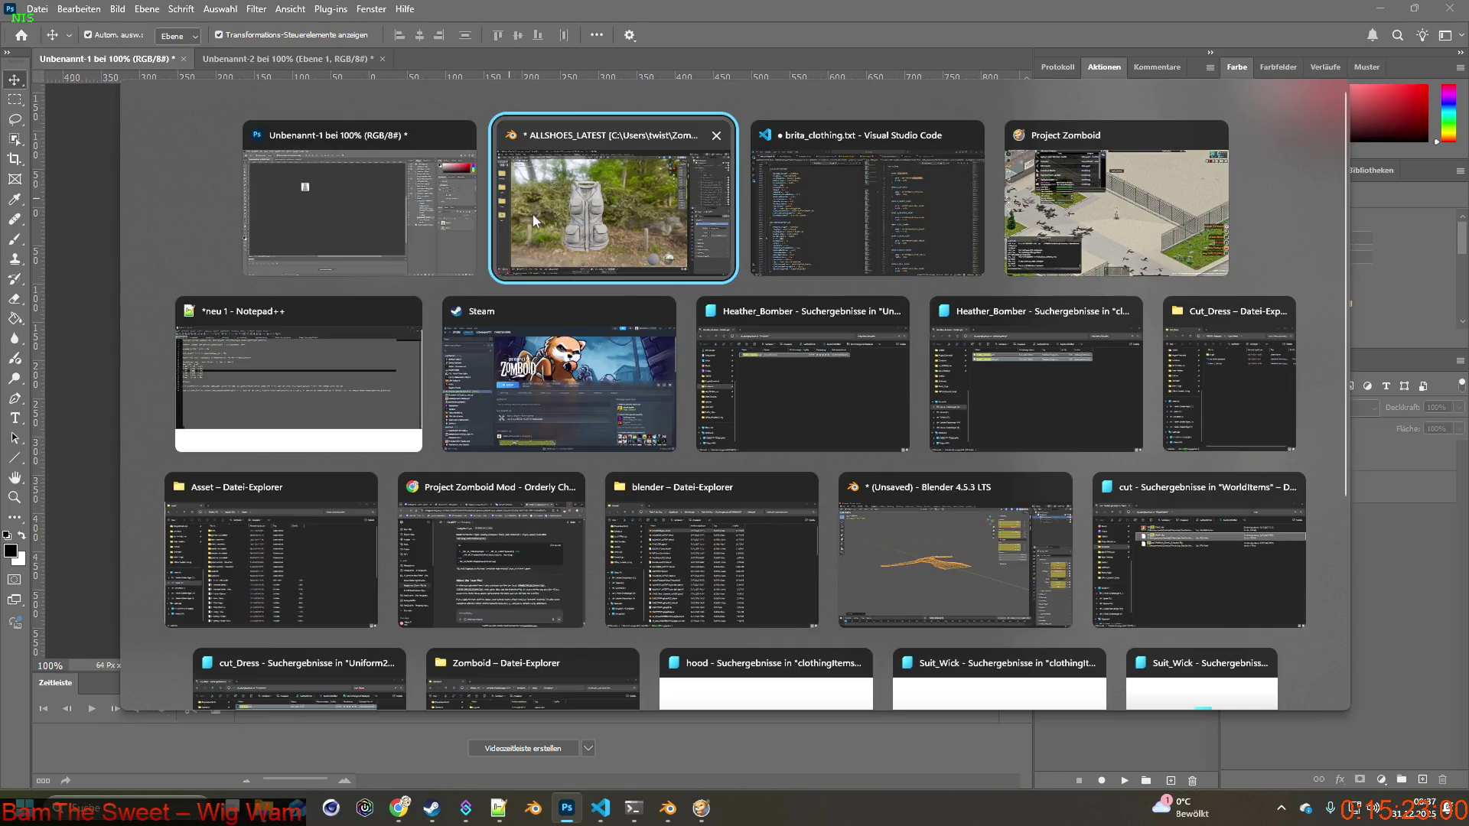
pyautogui.hotkey('alt', 'Tab')
pyautogui.click(189, 554)
pyautogui.moveTo(184, 555); pyautogui.dragTo(209, 554)
pyautogui.hotkey('alt', 'Tab')
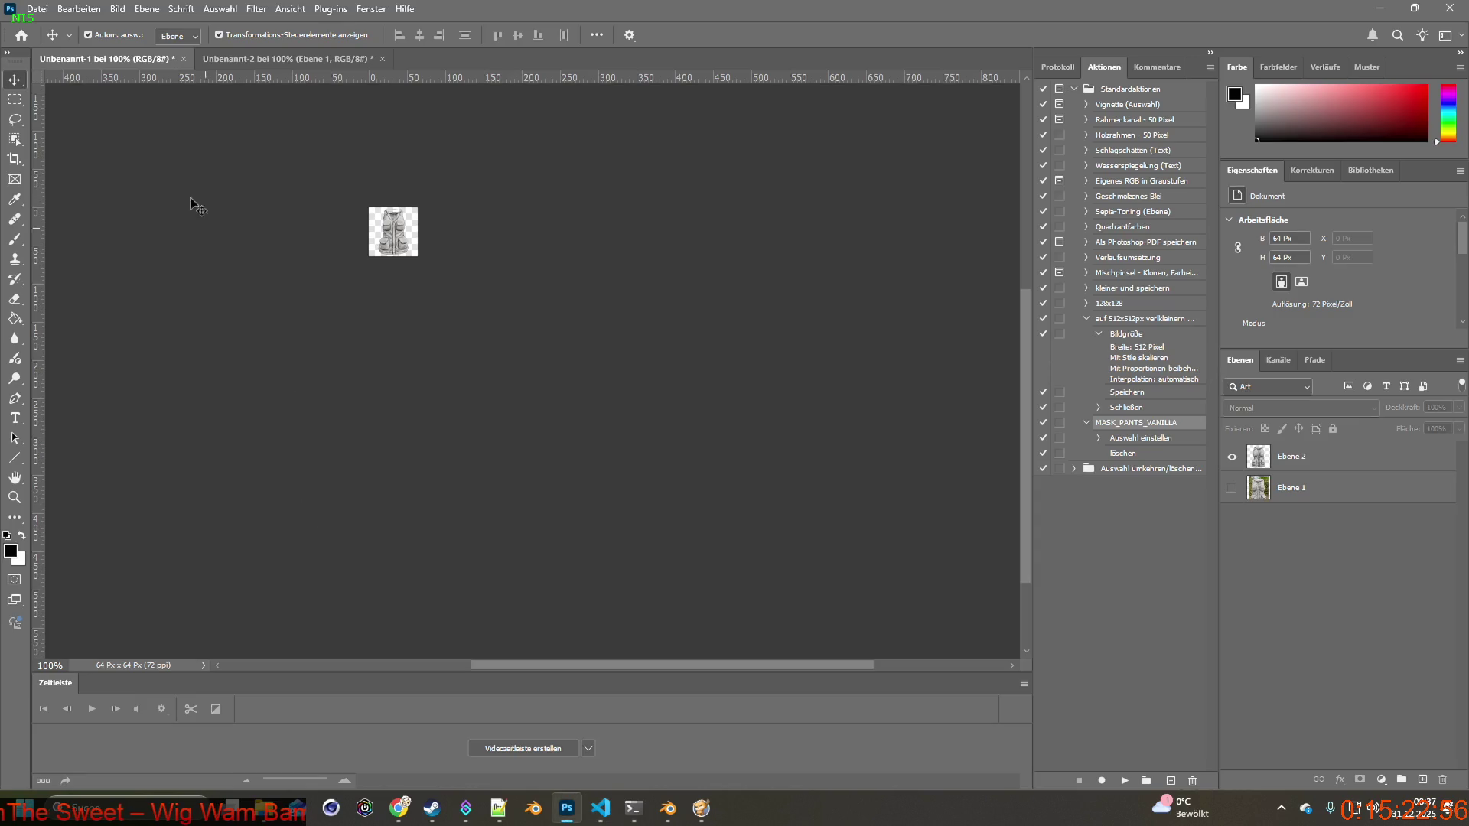
# Quick-export the icon as Item_HeBo.png into the mod's media/textures folder.
pyautogui.click(37, 9)
pyautogui.moveTo(100, 247)
pyautogui.click(329, 265)
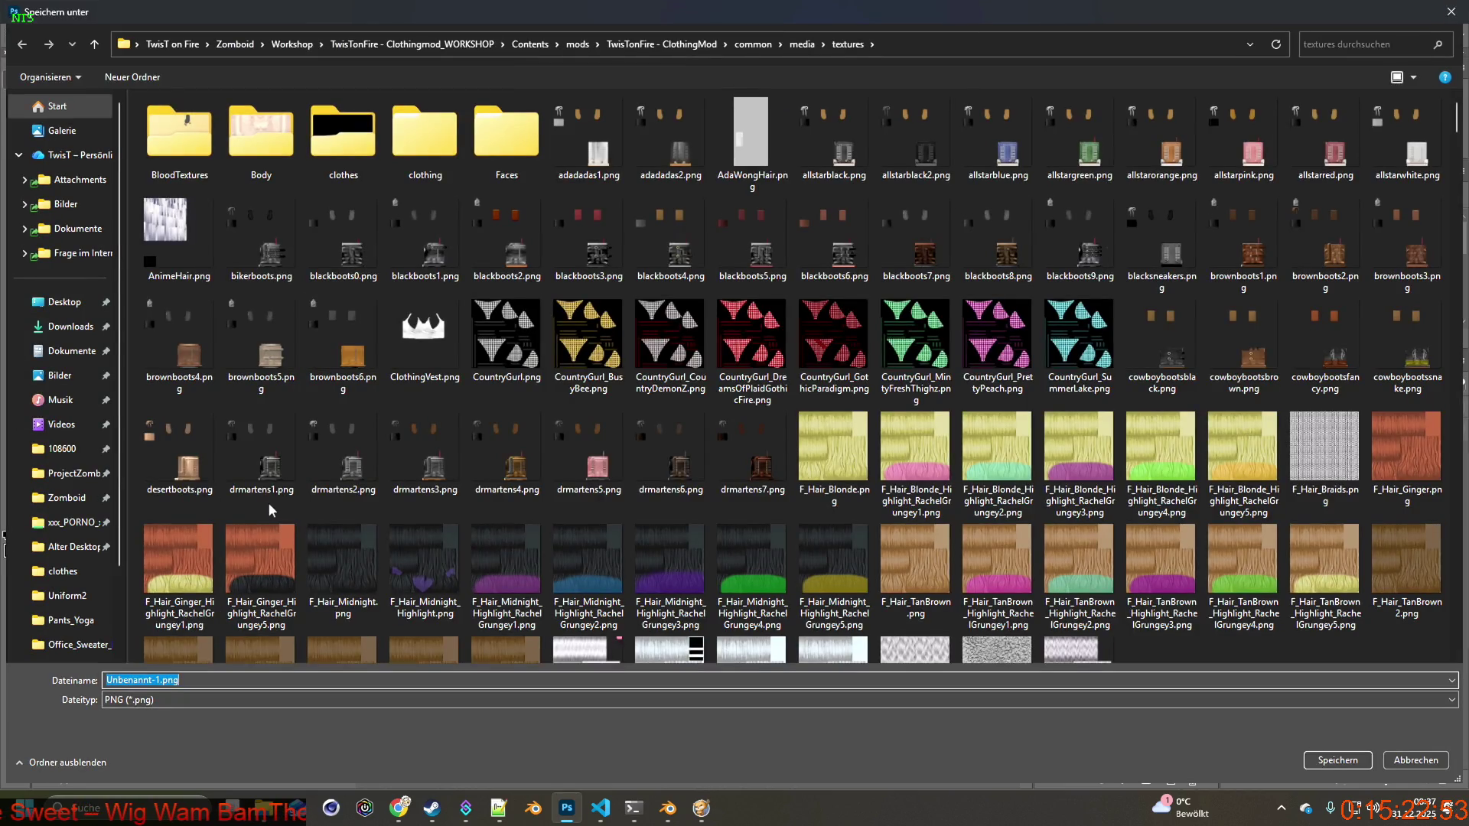
pyautogui.click(138, 680)
pyautogui.moveTo(159, 680); pyautogui.dragTo(66, 677)
pyautogui.press('BackSpace')
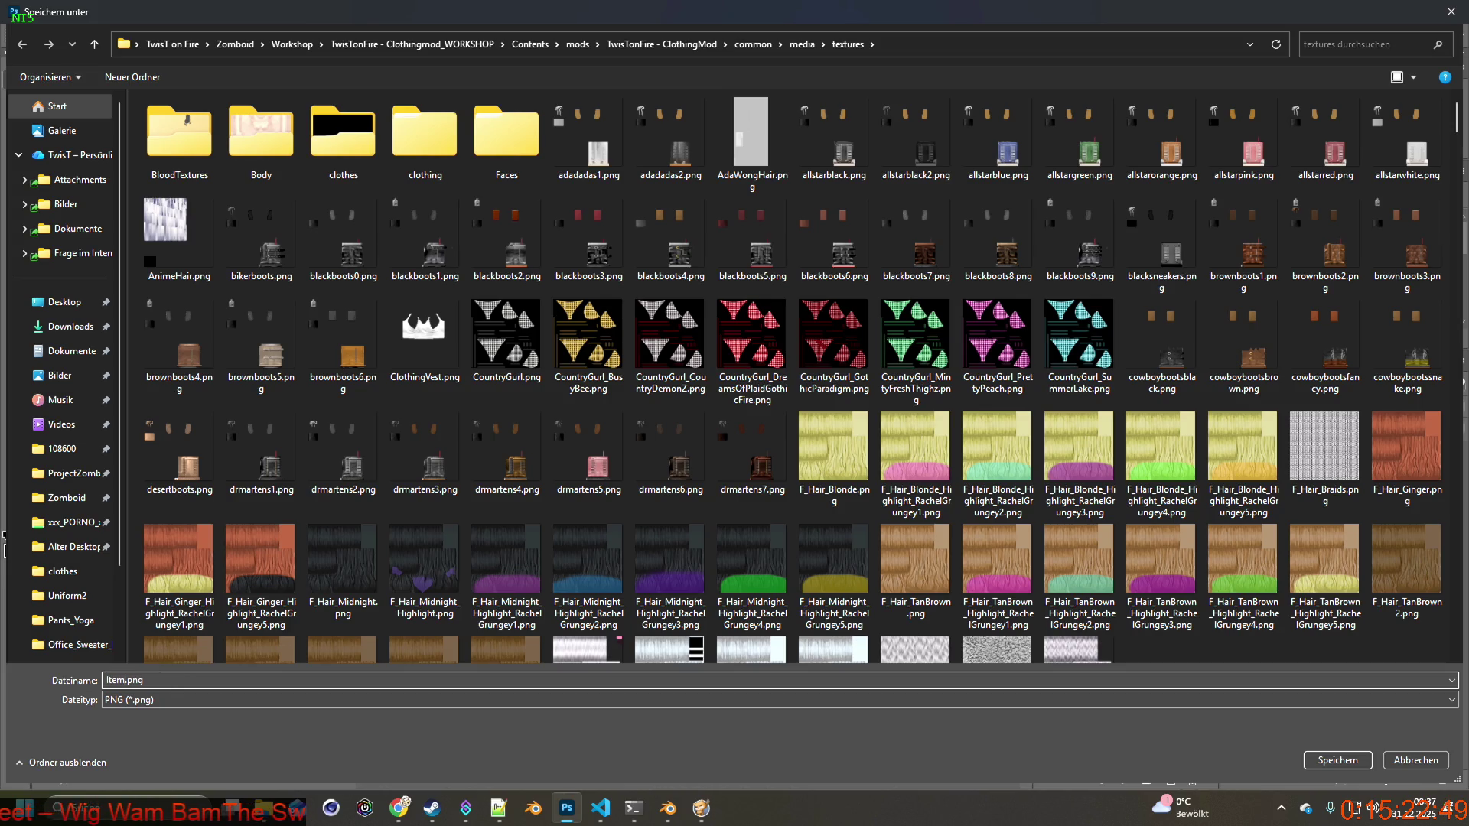
pyautogui.write('_HeBo')
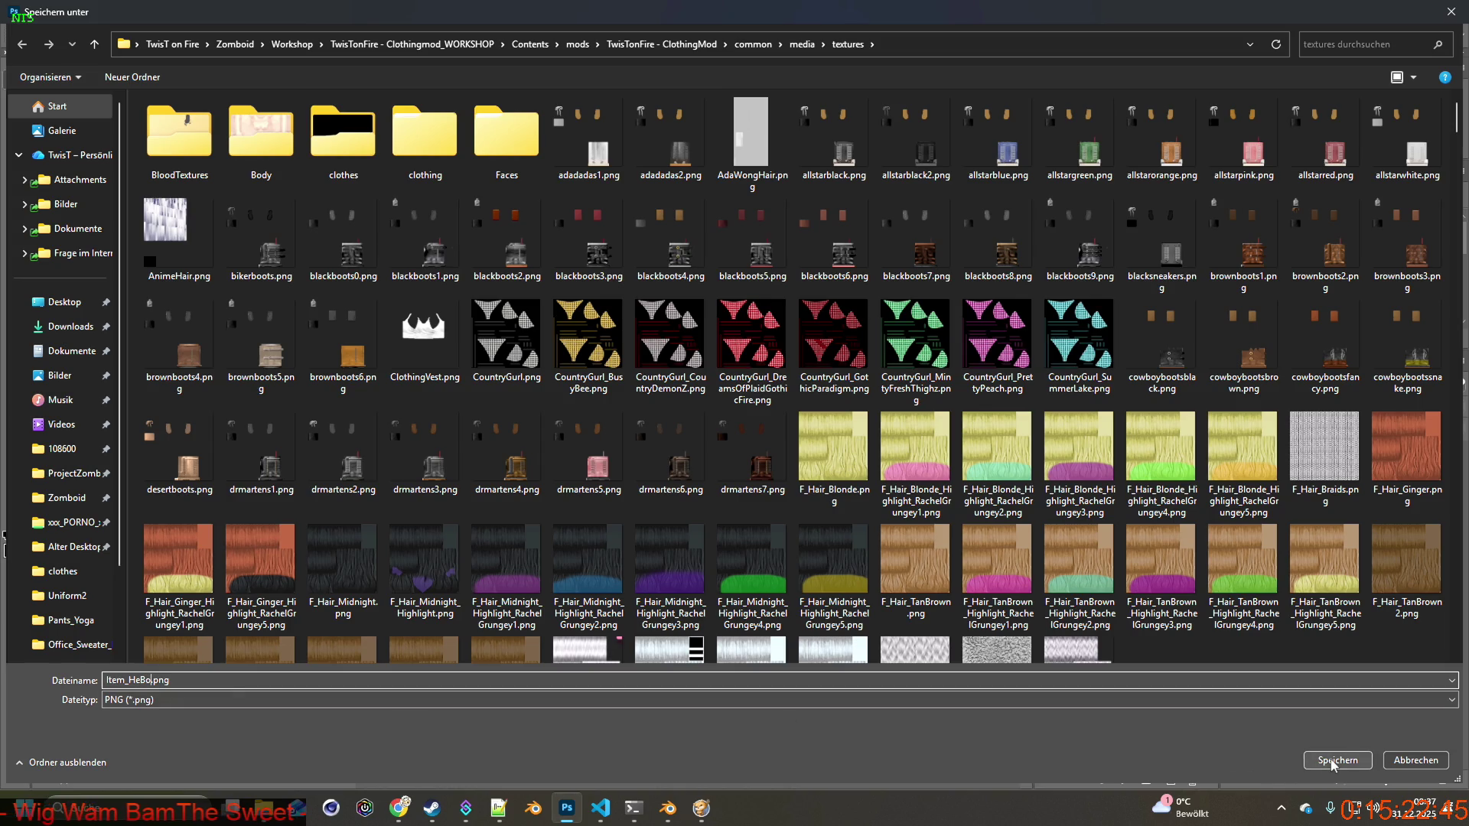
pyautogui.click(1335, 761)
pyautogui.click(79, 8)
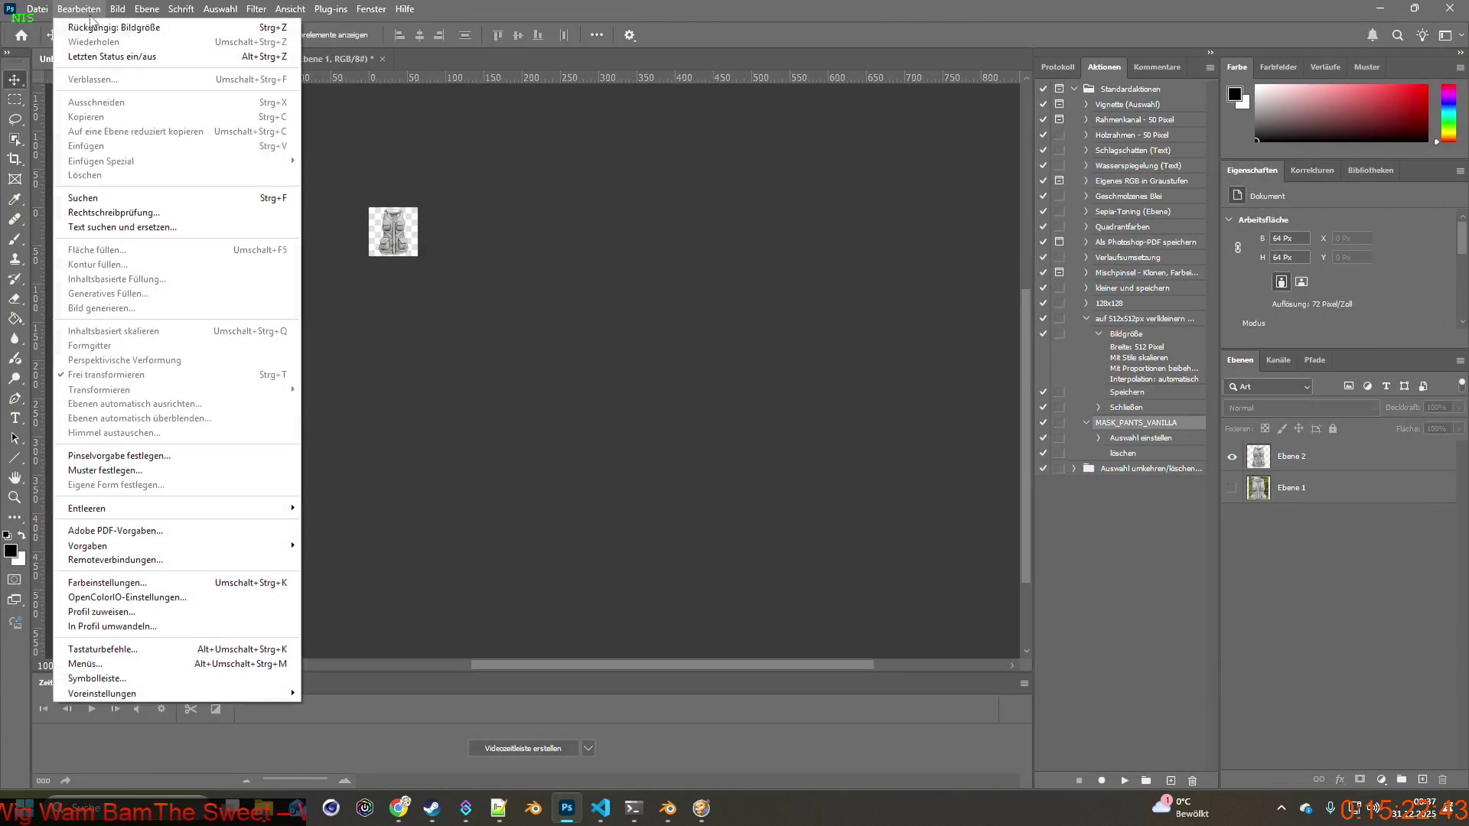
# Undo the resize back to 500 px and create a Heater_Bomber folder in BRITA_Textures for Save As.
pyautogui.click(107, 16)
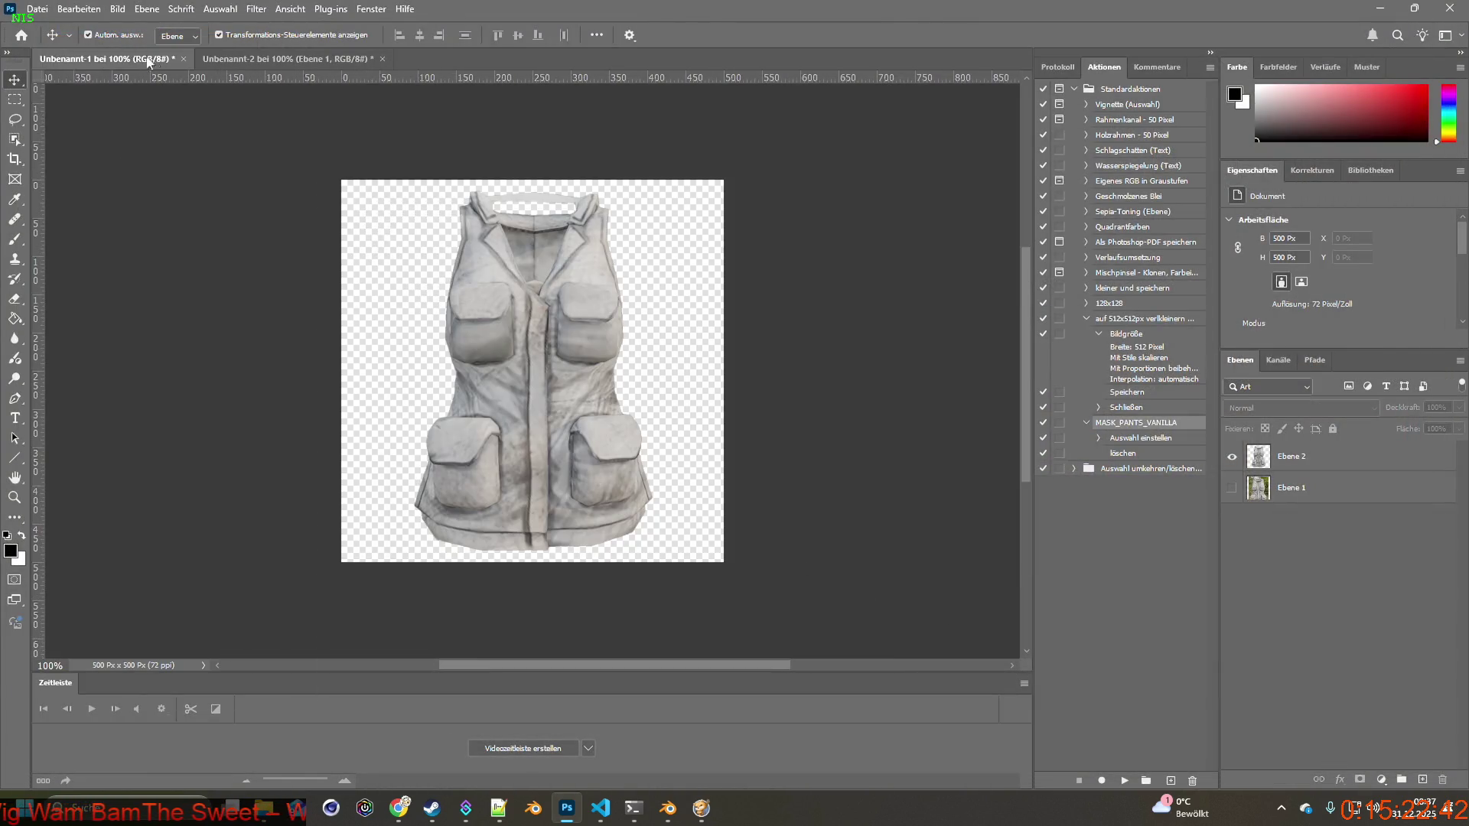
pyautogui.click(38, 9)
pyautogui.click(69, 185)
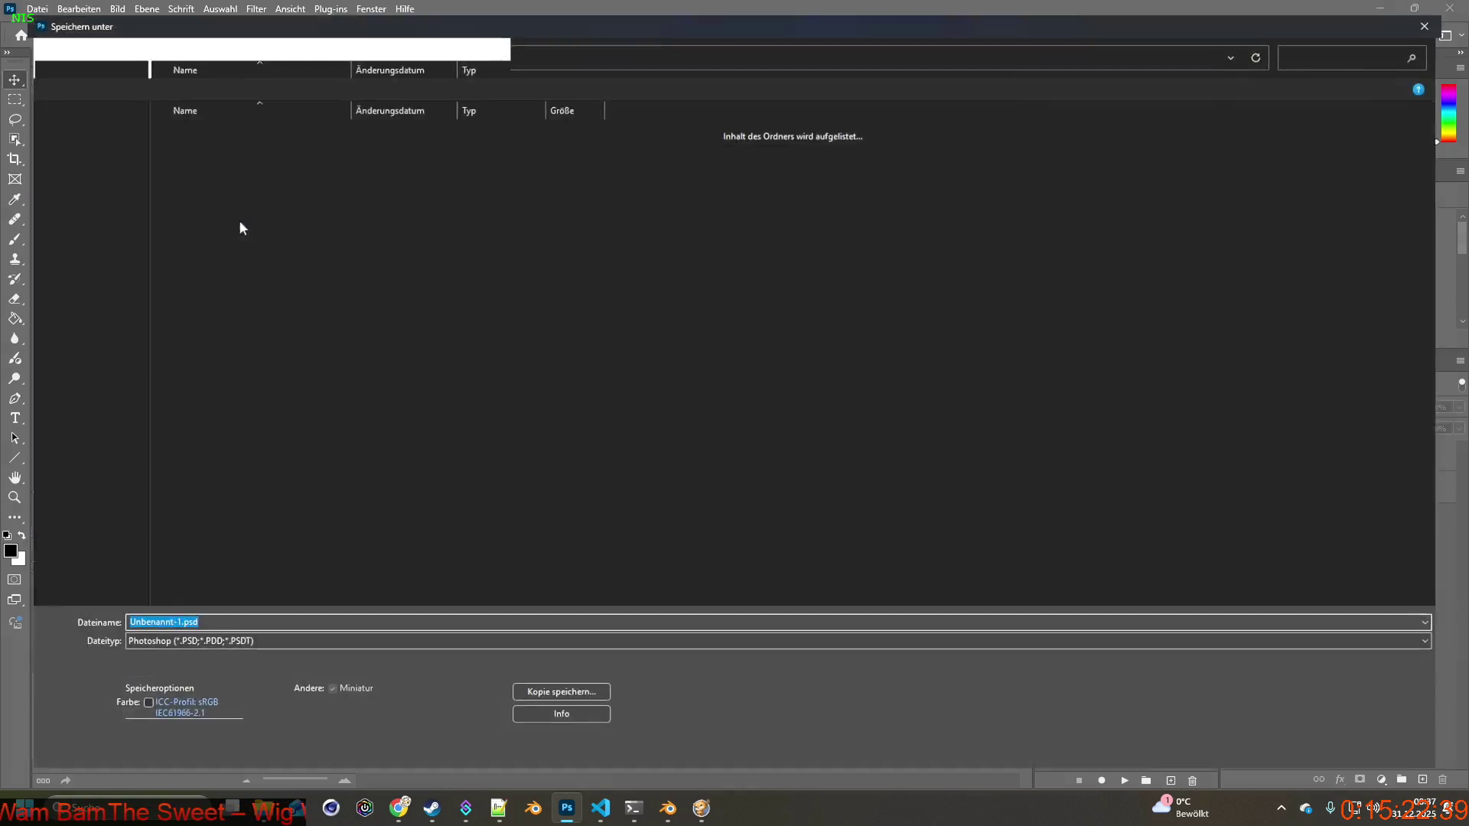
pyautogui.click(237, 44)
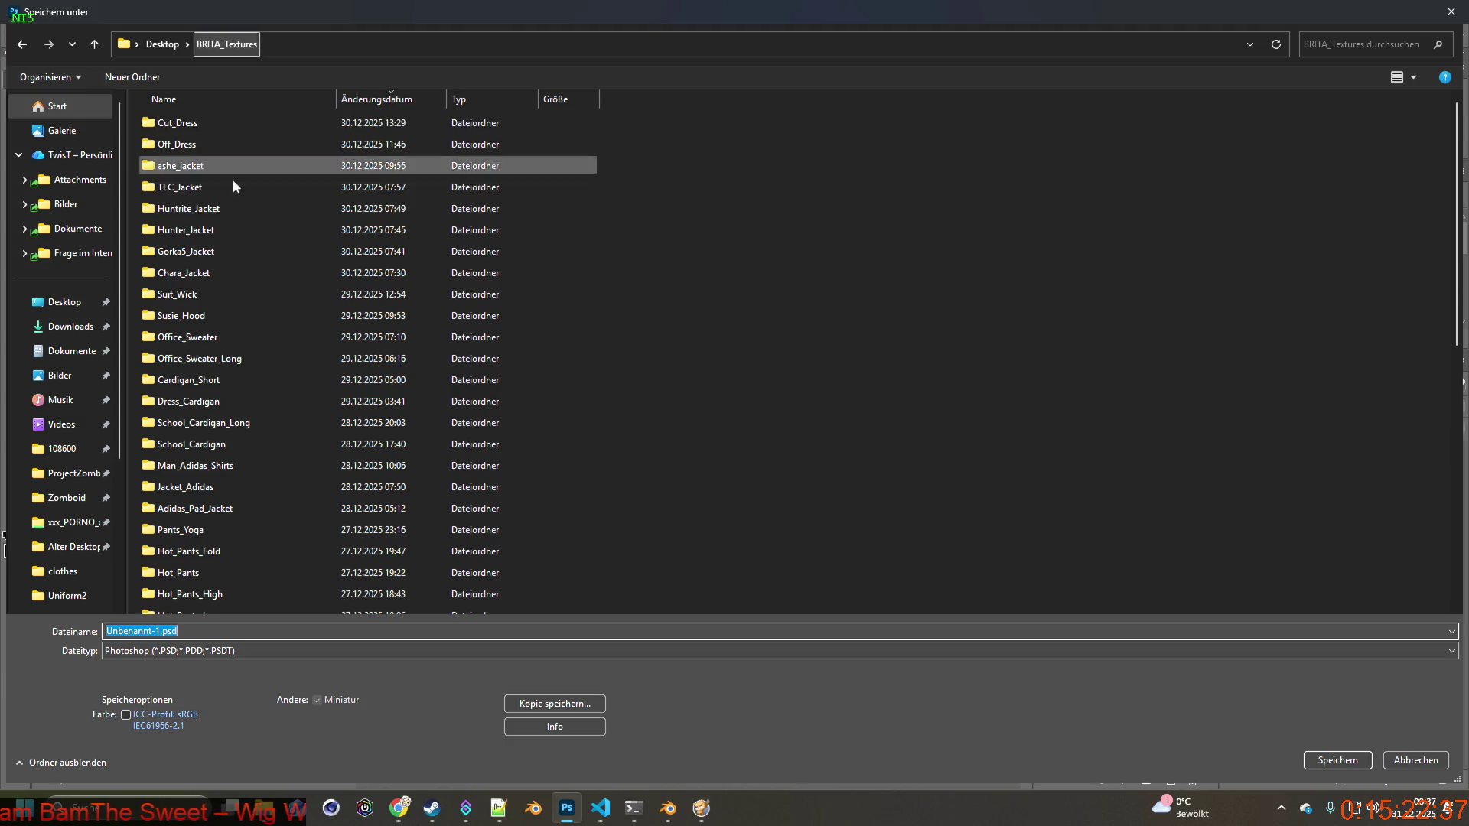
pyautogui.rightClick(132, 398)
pyautogui.moveTo(306, 586)
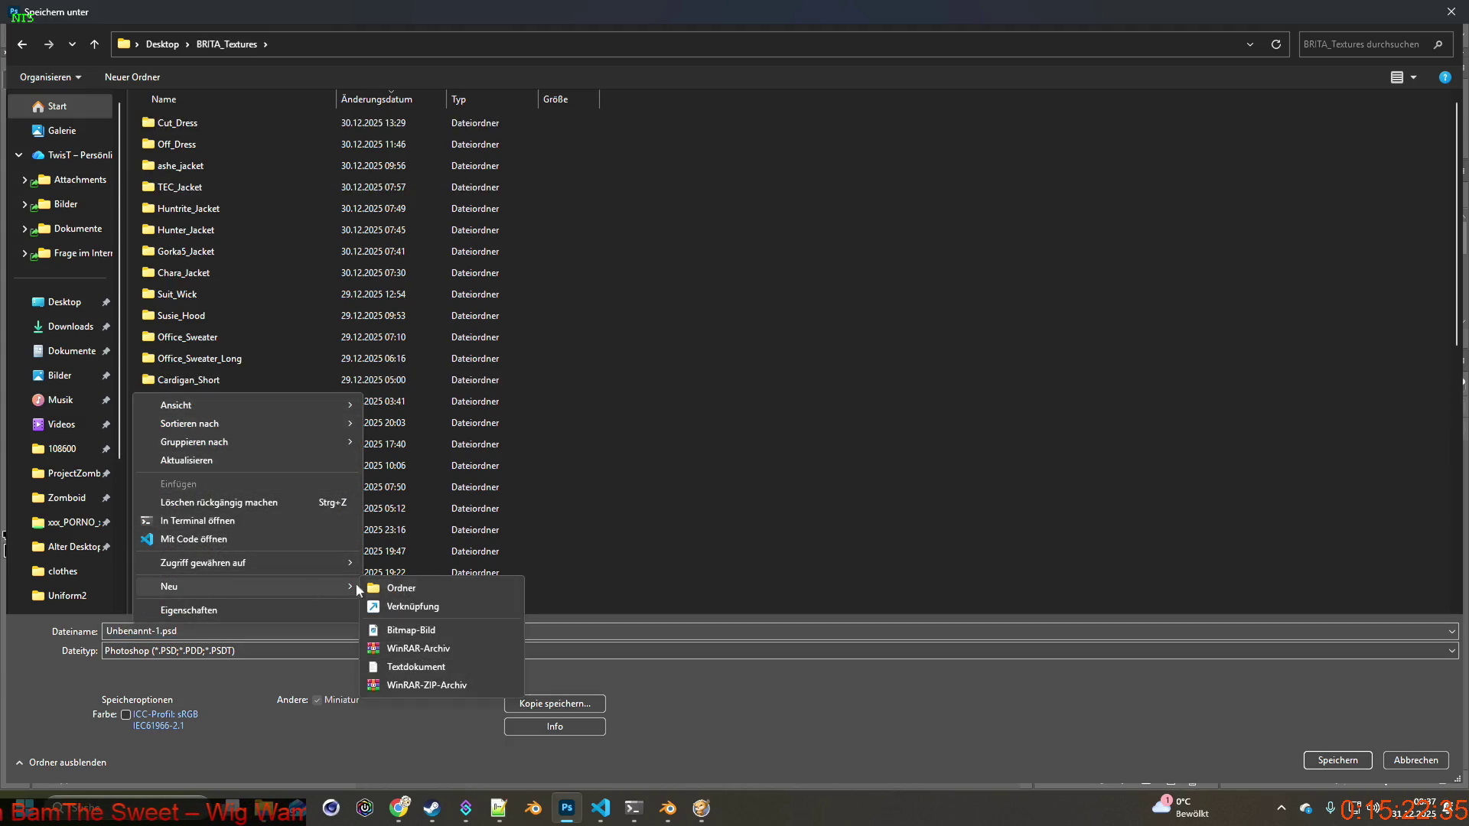
pyautogui.click(450, 581)
pyautogui.write('Heater_Bomber')
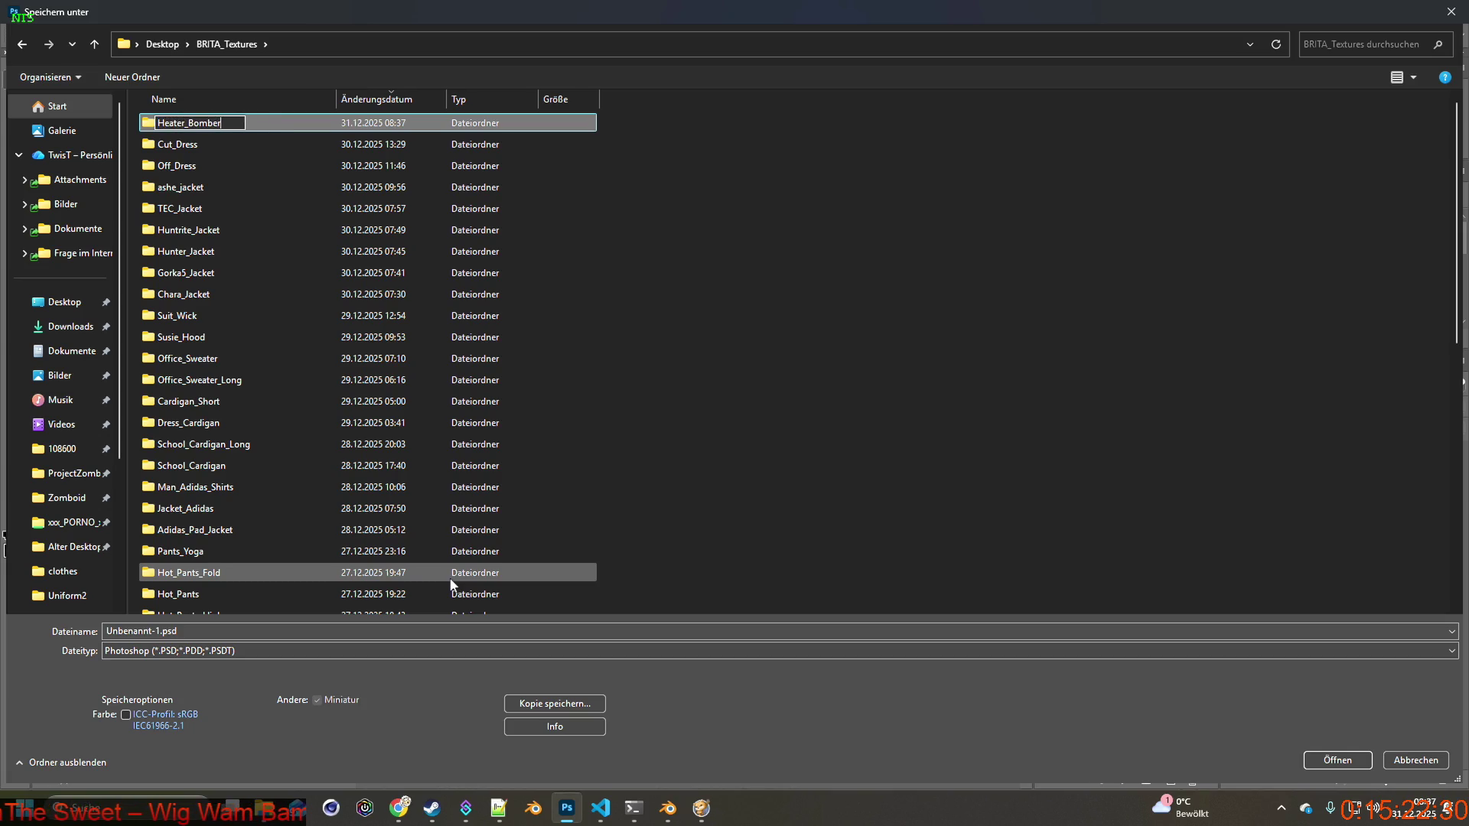
pyautogui.press('Return')
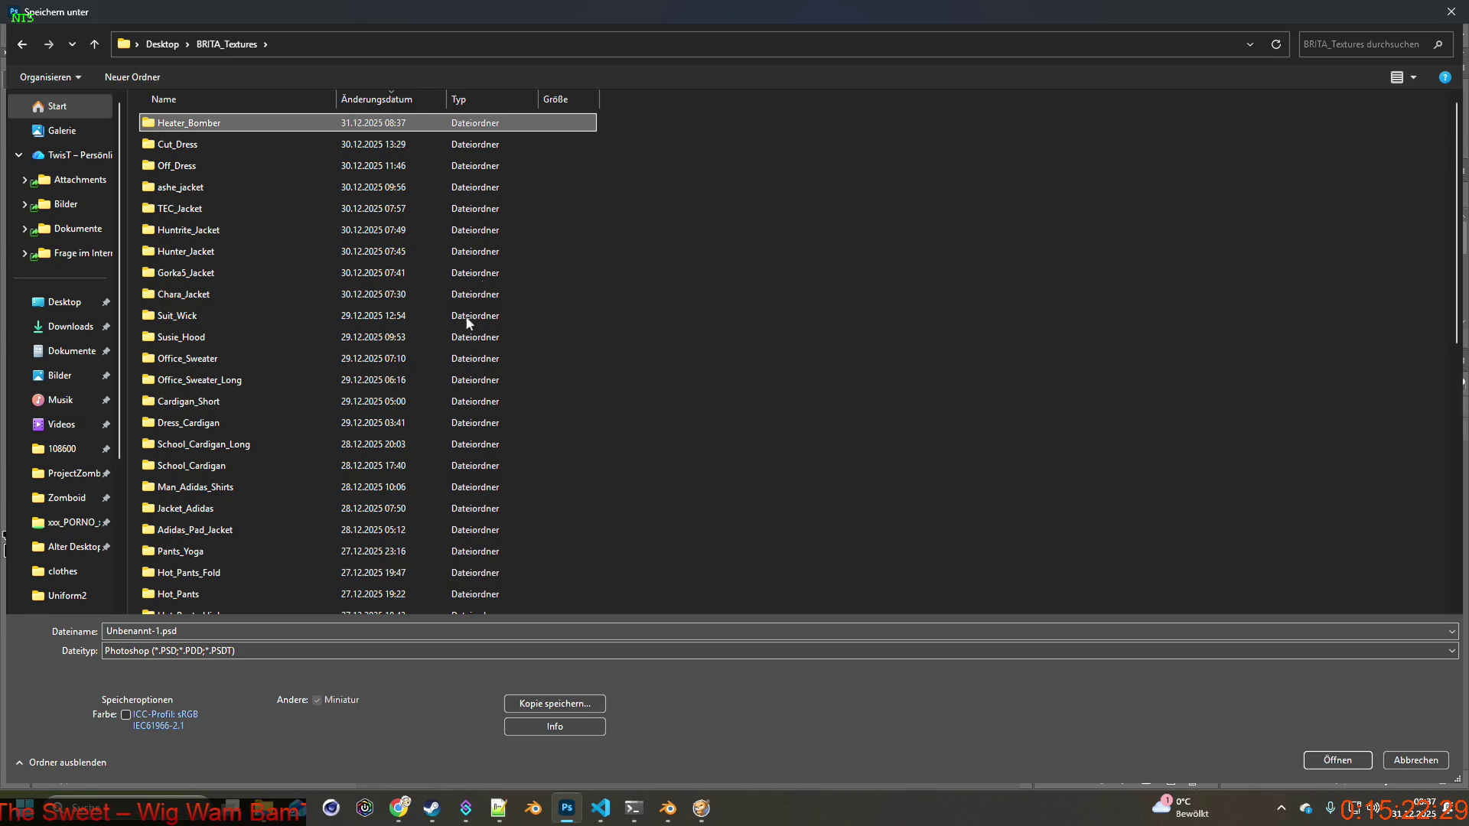
# Save the document as Item_HeBo.psd inside the Heater_Bomber folder.
pyautogui.doubleClick(207, 124)
pyautogui.doubleClick(151, 657)
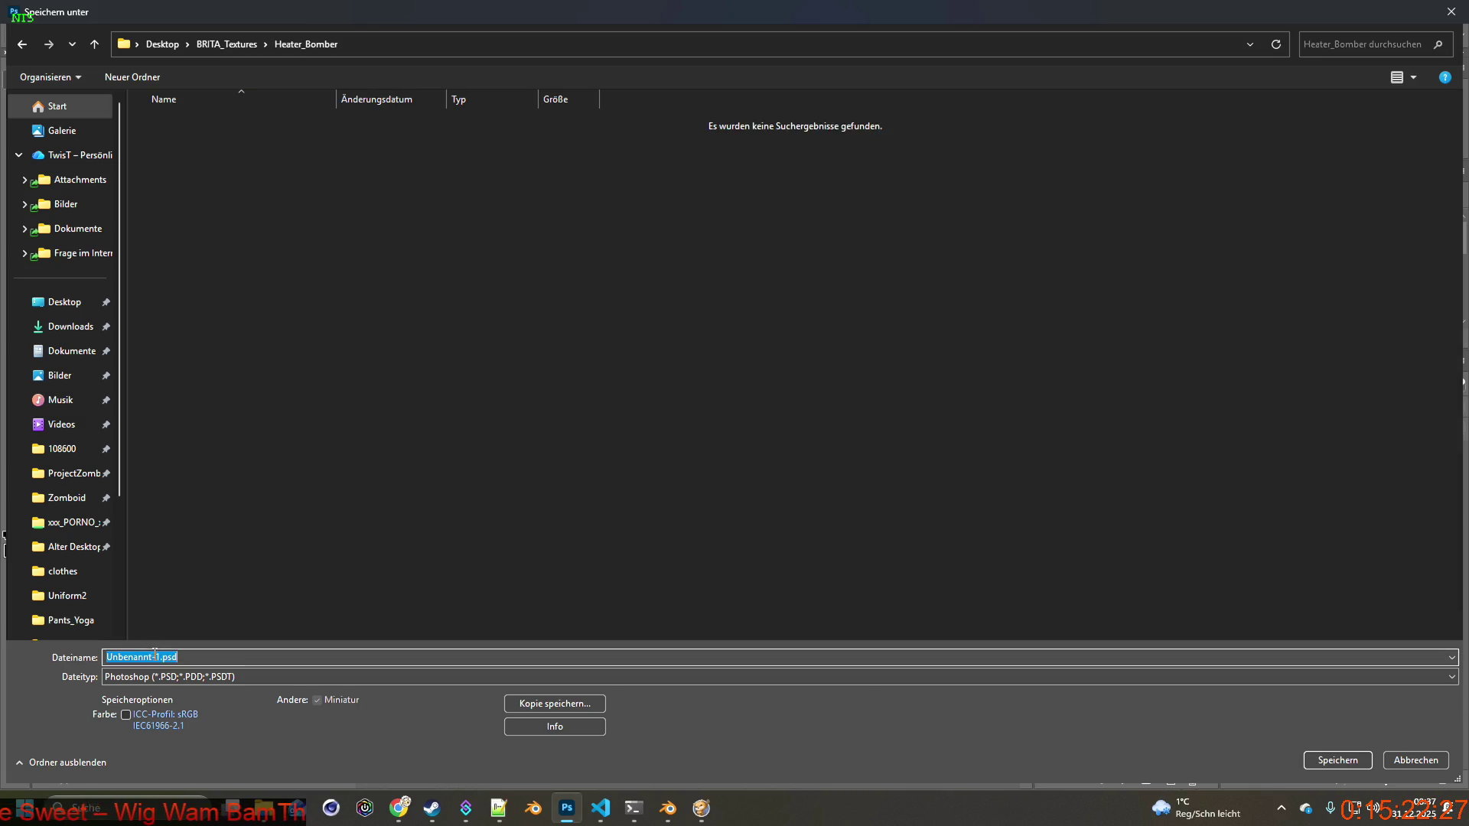
pyautogui.write('Item_HeBo')
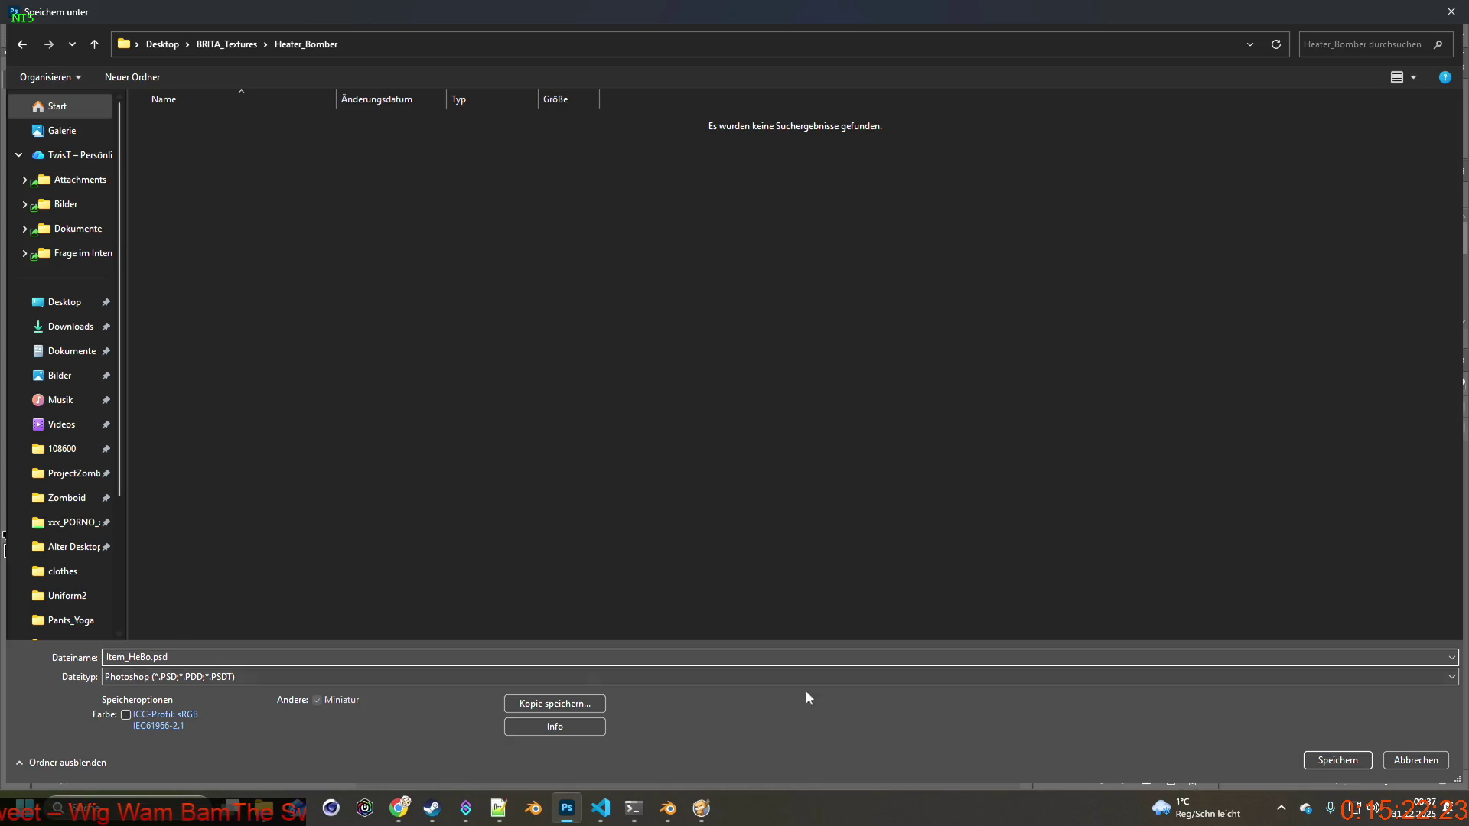
pyautogui.click(1337, 760)
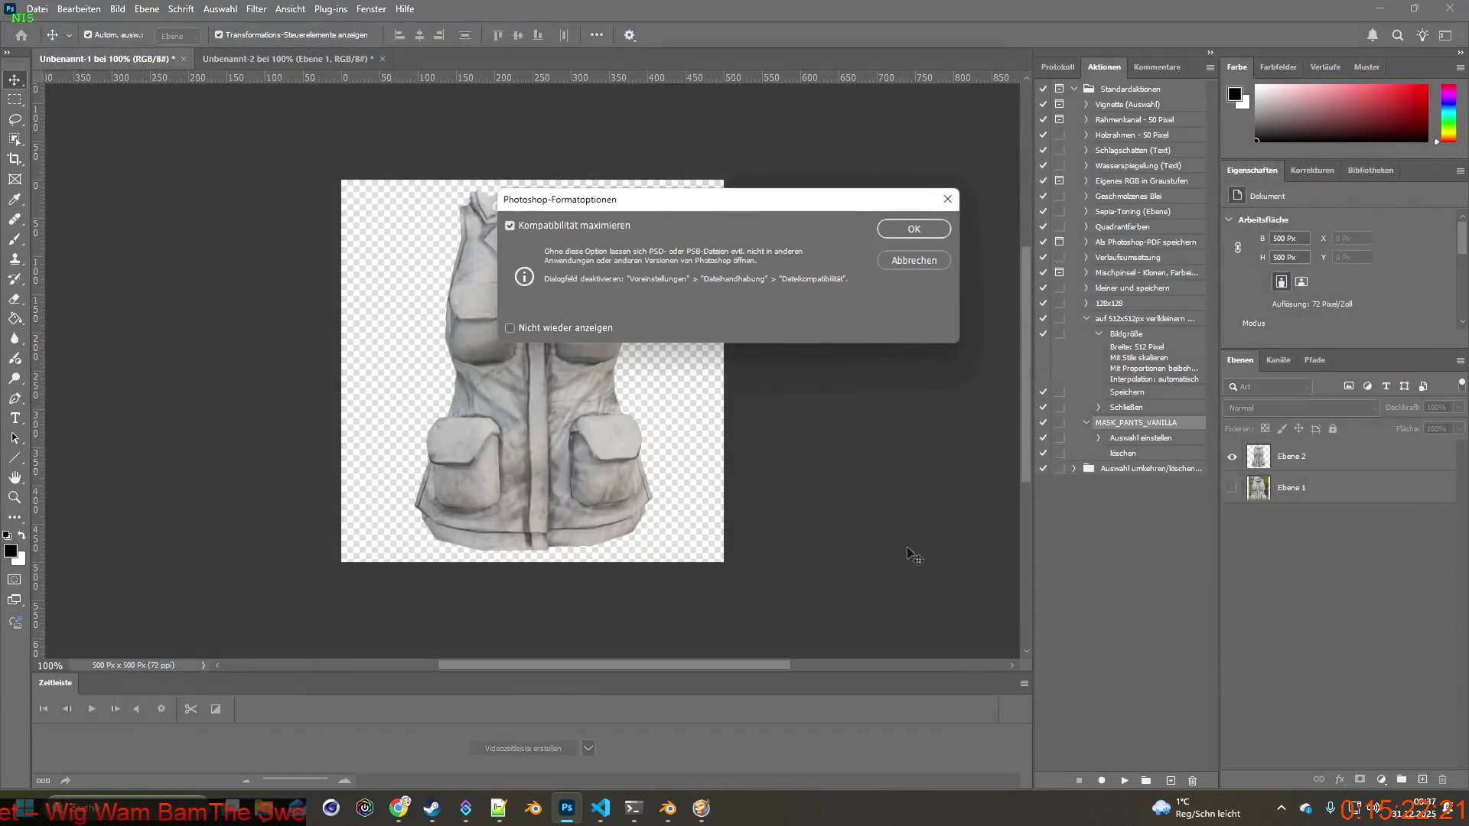
pyautogui.click(910, 241)
# Close Unbenannt-2 without saving and close Item_HeBo.psd.
pyautogui.click(382, 59)
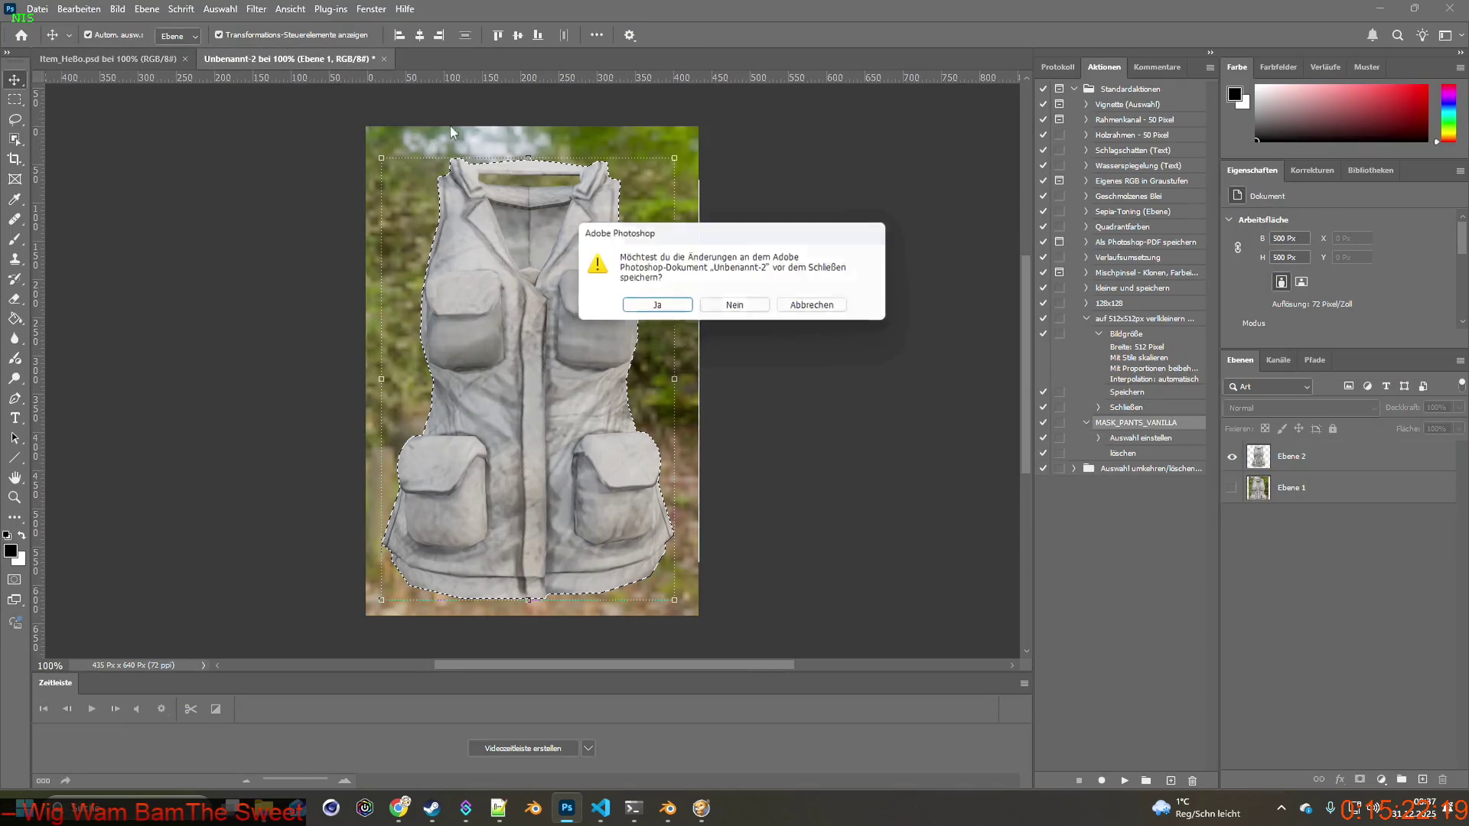
pyautogui.click(758, 313)
pyautogui.click(187, 59)
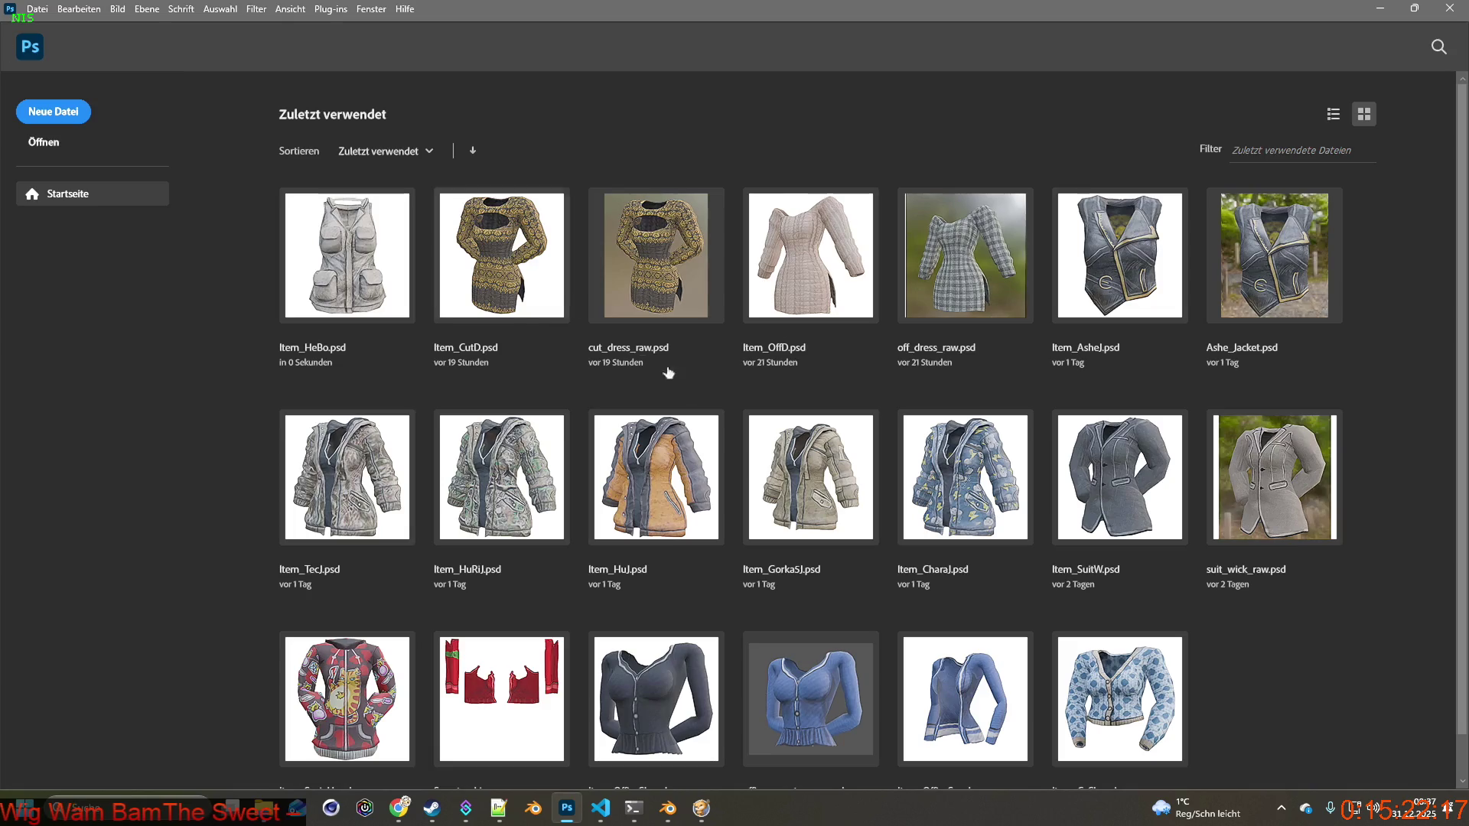
# Drop the Fog Survivor Jacket from the inventory onto the ground.
pyautogui.click(1380, 8)
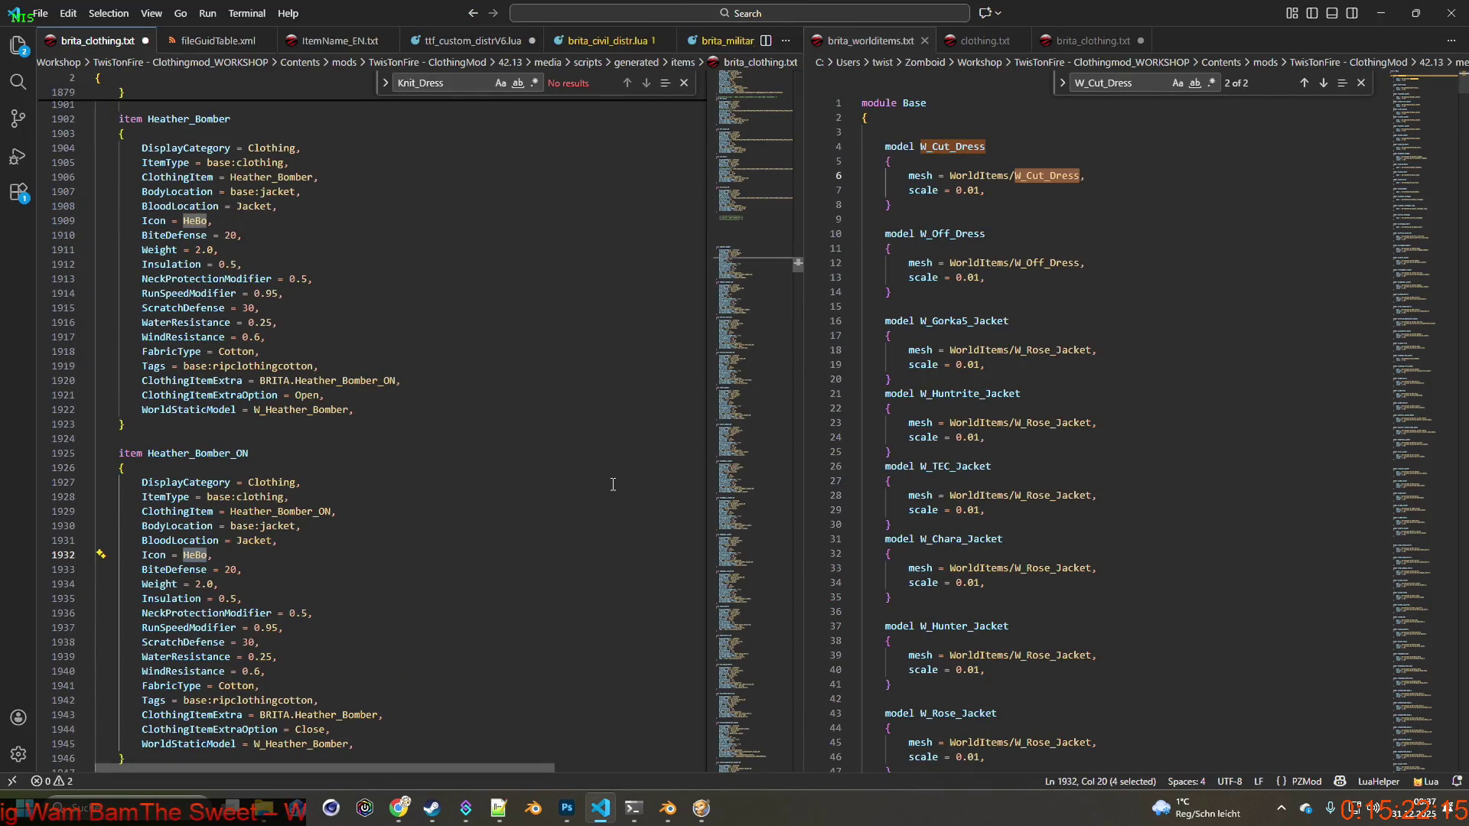
pyautogui.click(667, 807)
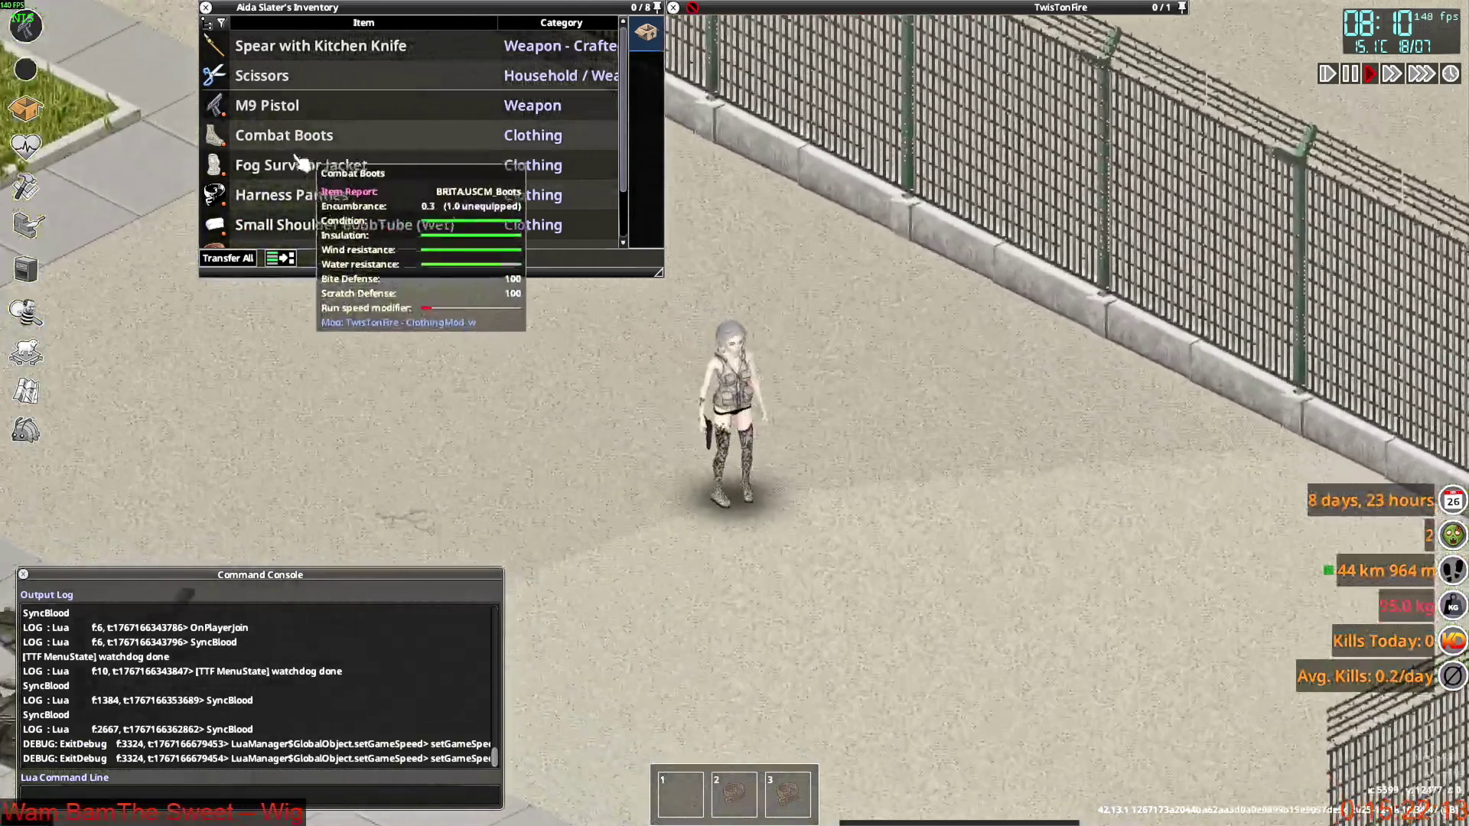
pyautogui.scroll(3, 793, 589)
pyautogui.moveTo(793, 589); pyautogui.dragTo(796, 597)
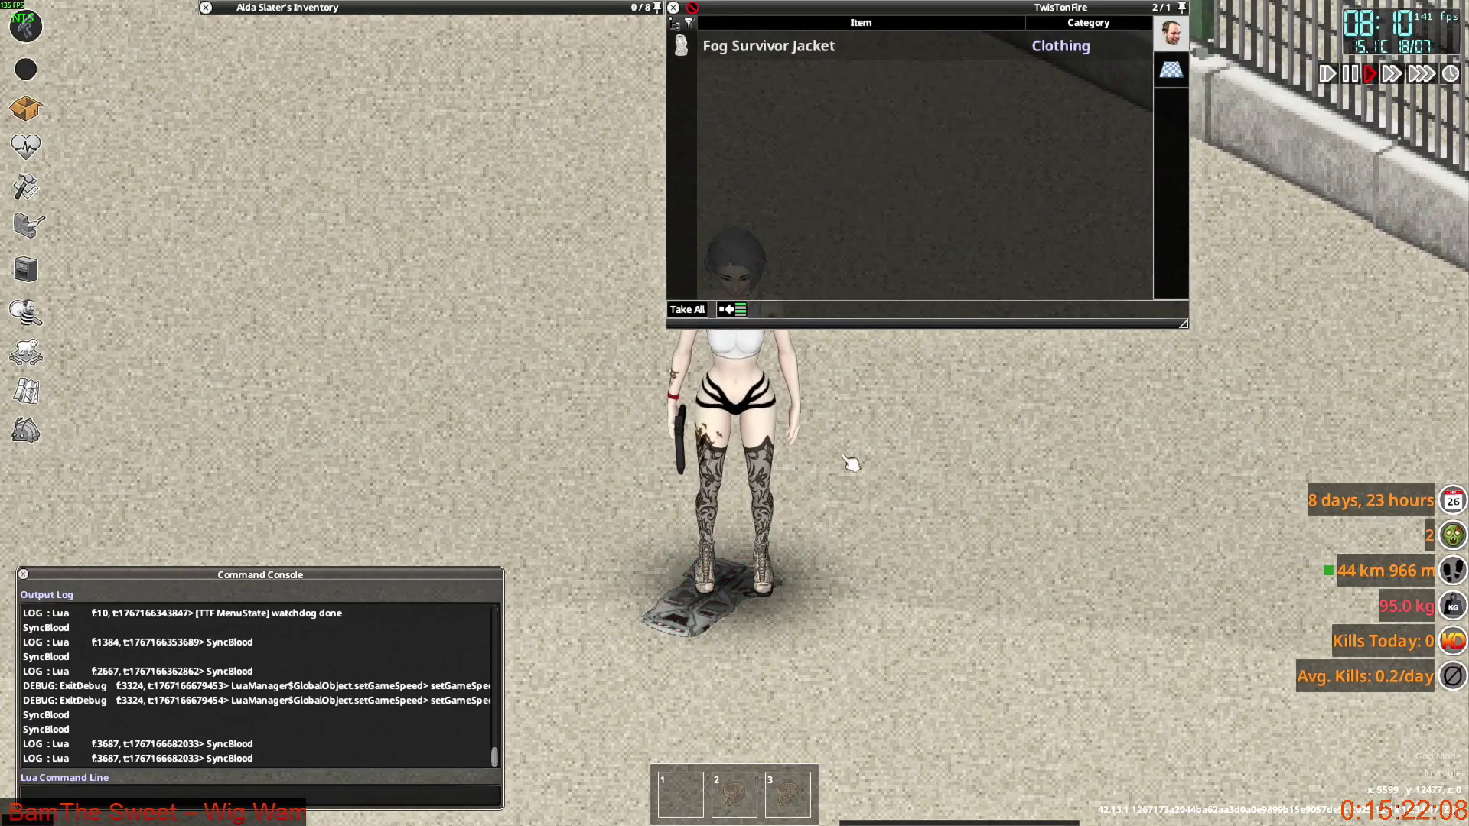
# Pause Project Zomboid and quit to the desktop.
pyautogui.moveTo(784, 45)
pyautogui.press('Escape')
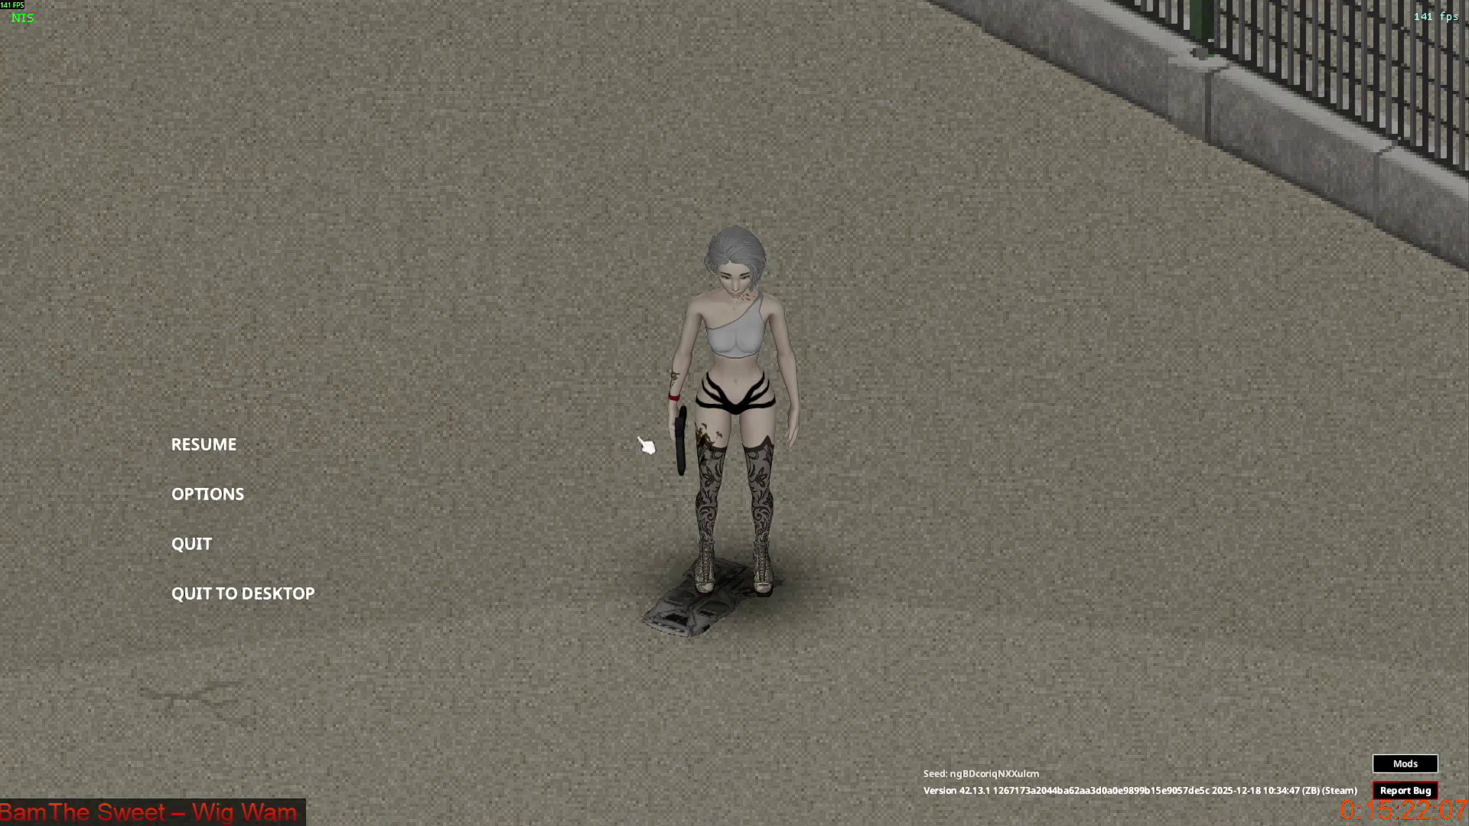
pyautogui.click(289, 595)
pyautogui.click(702, 451)
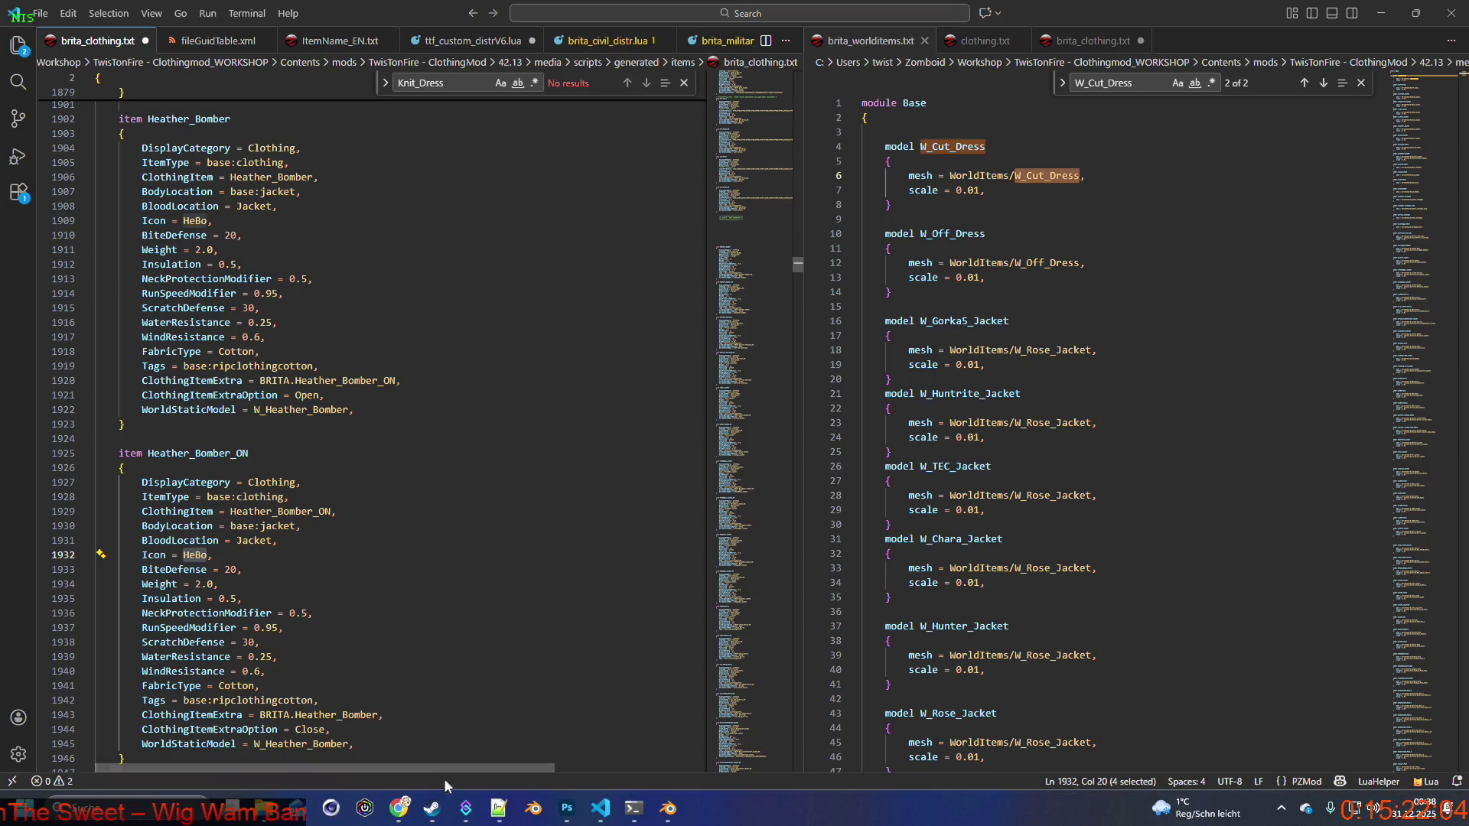
pyautogui.click(432, 807)
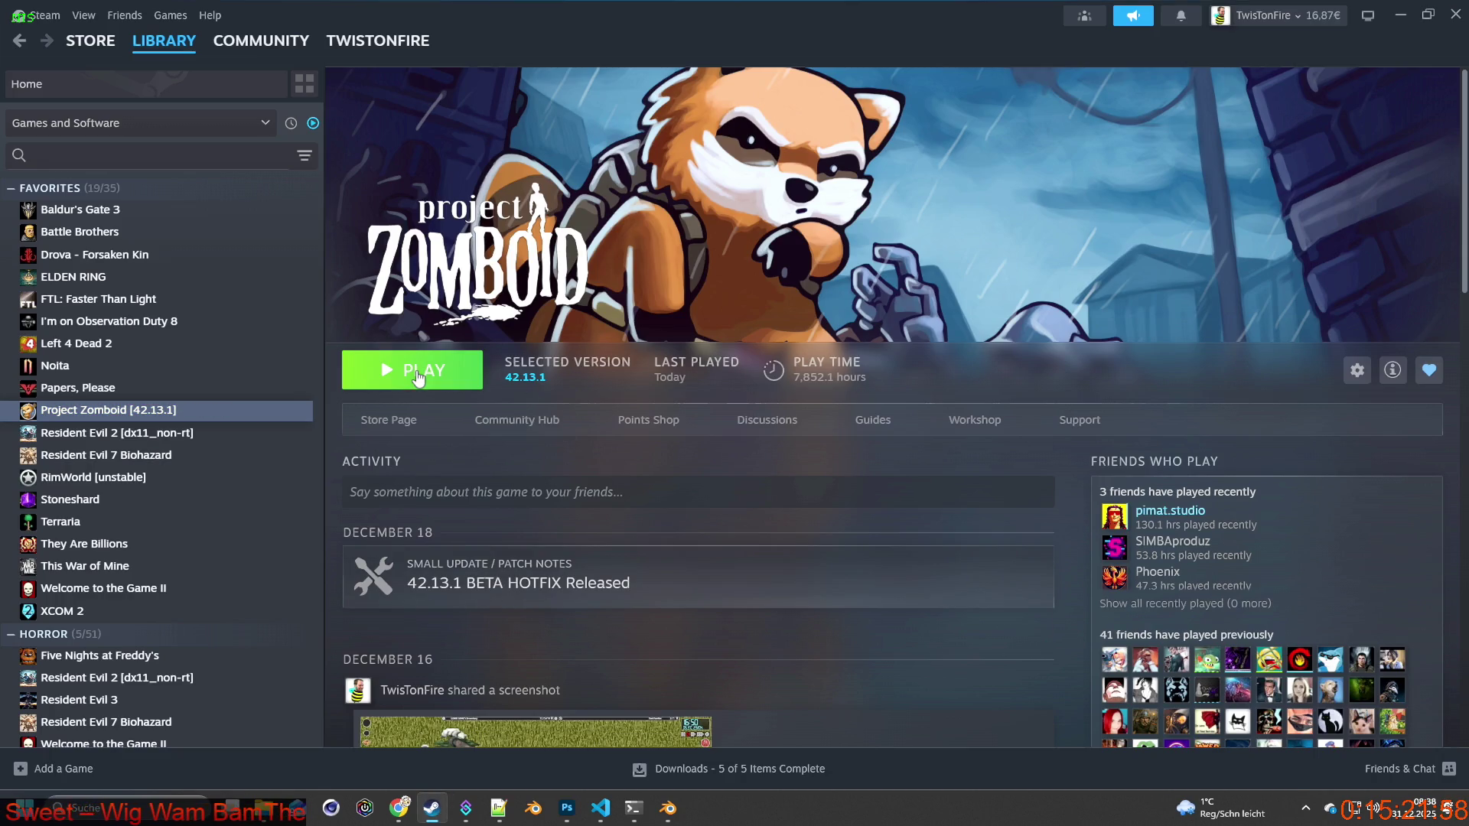
# Launch Project Zomboid from the Steam library and confirm Play.
pyautogui.click(416, 377)
pyautogui.click(774, 552)
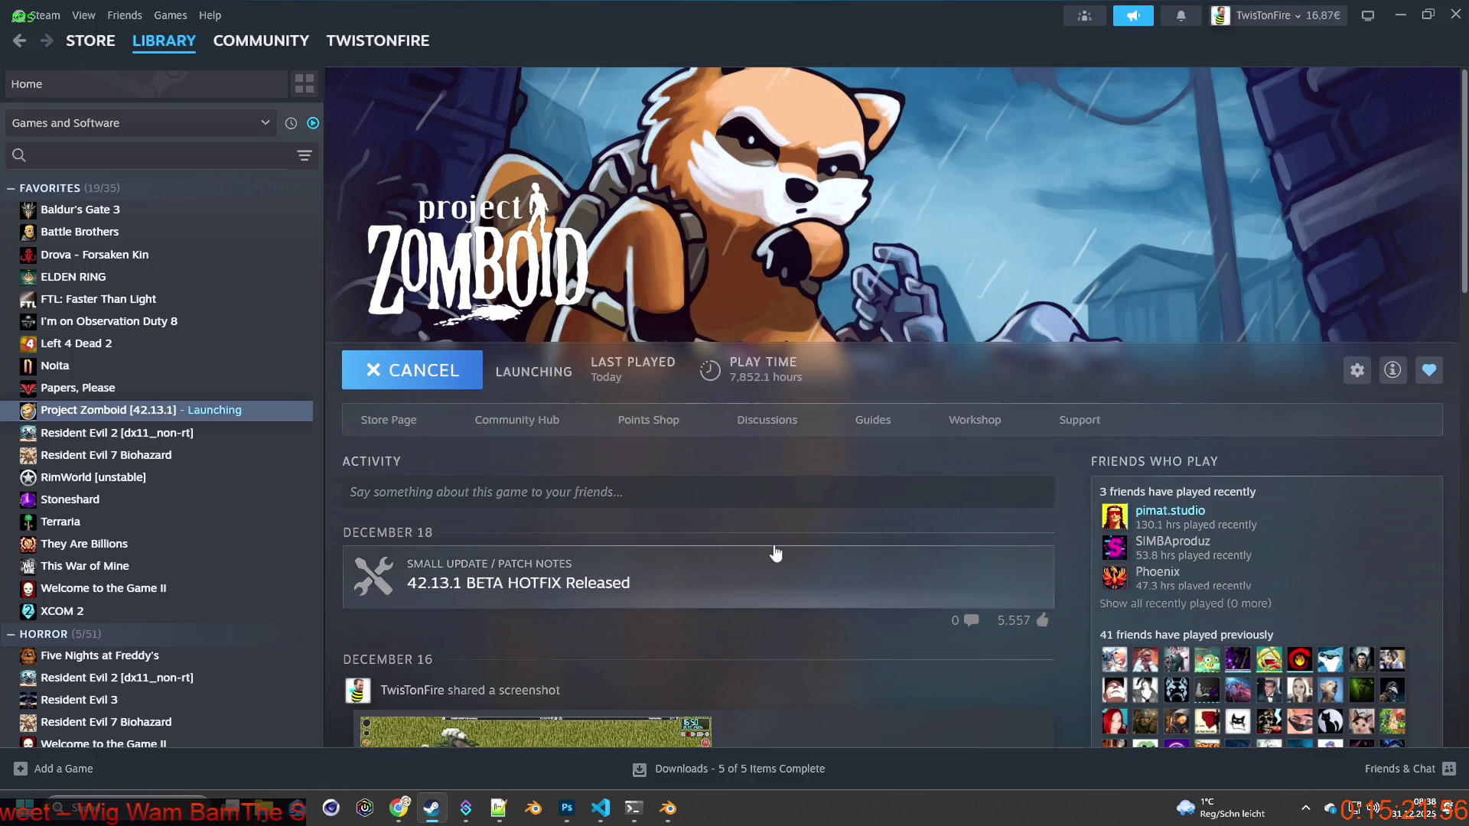
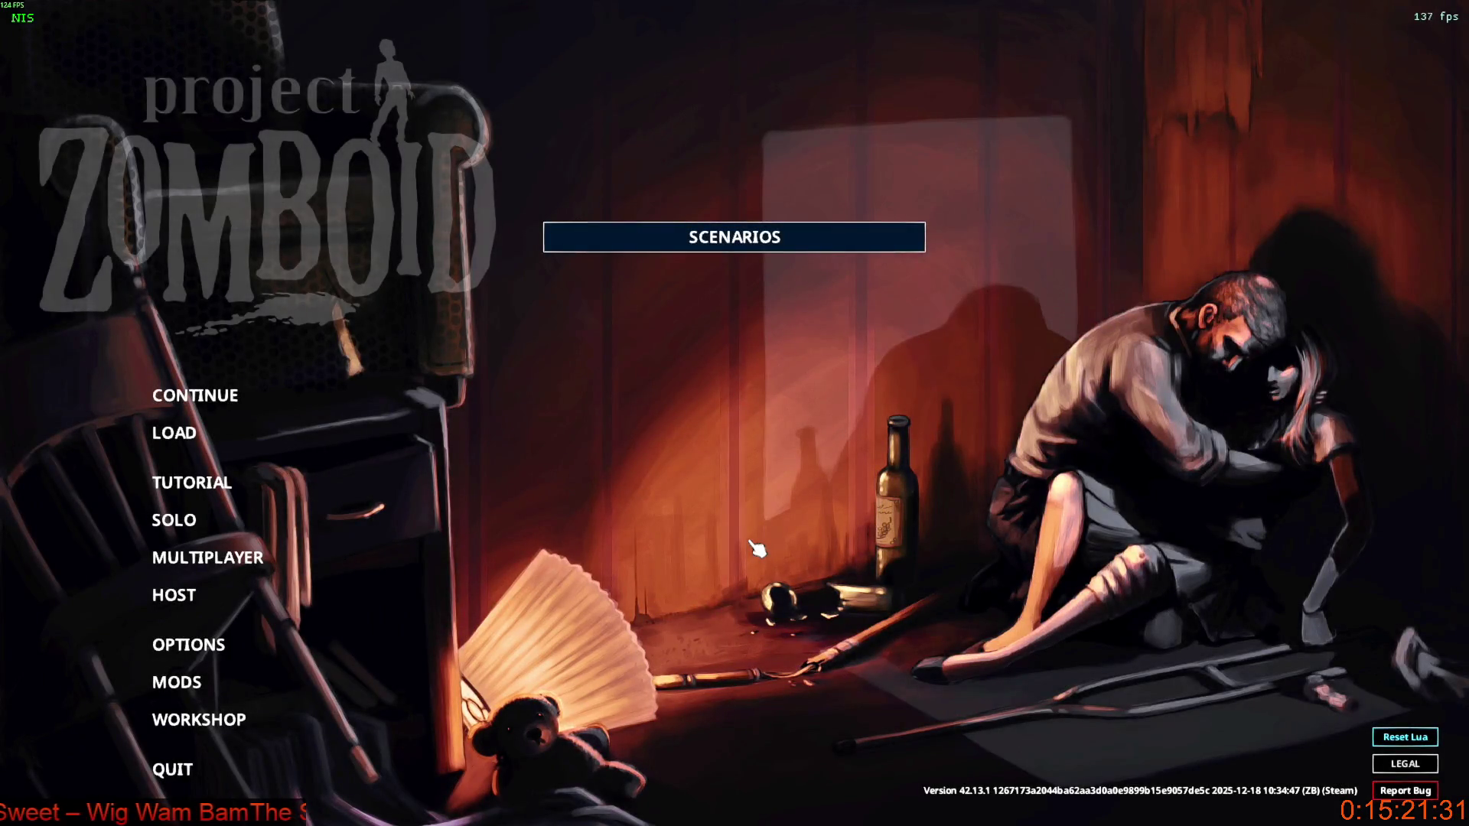
# Continue the most recent Project Zomboid save and start playing.
pyautogui.click(379, 395)
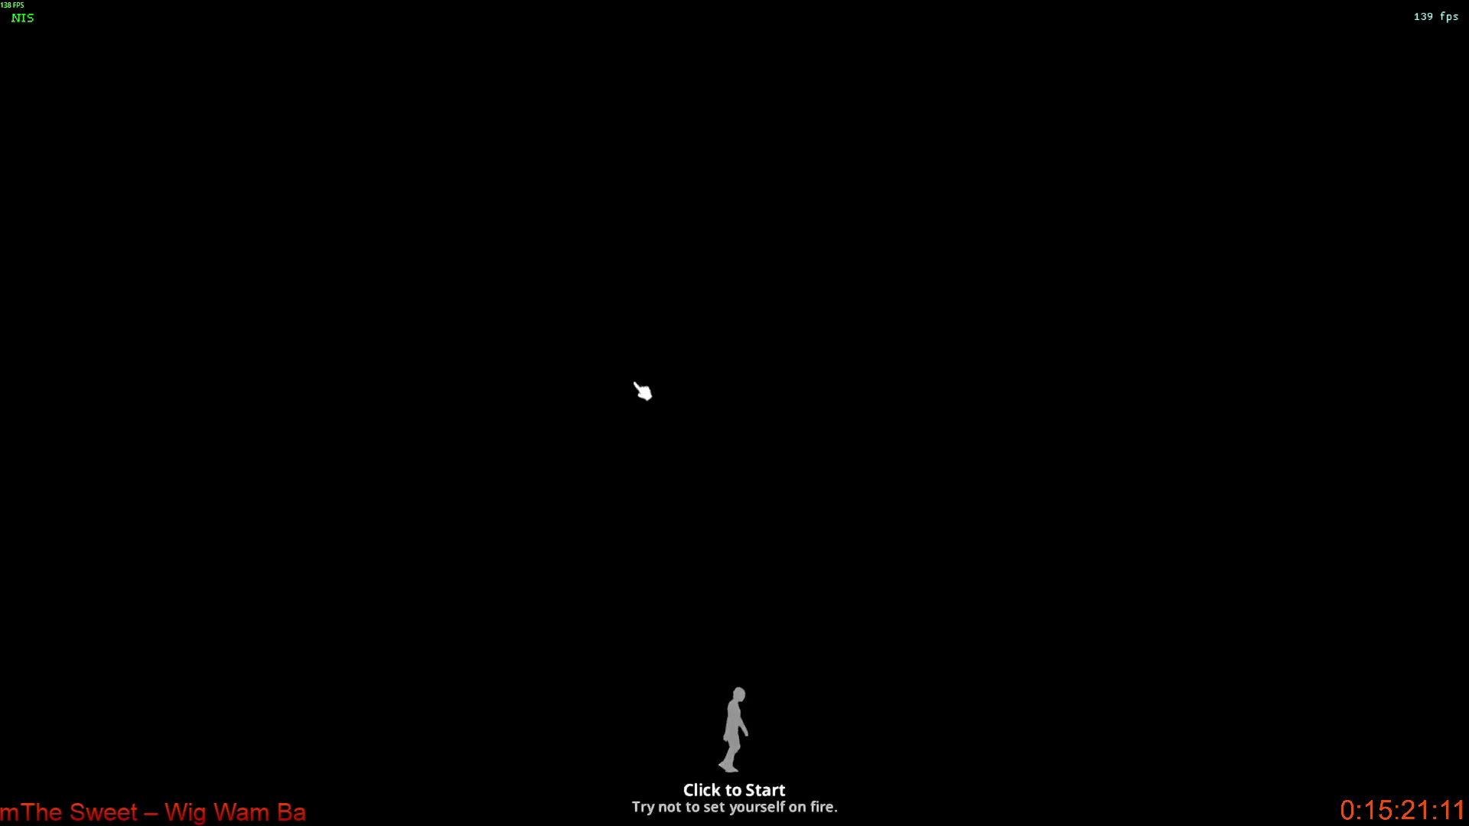
pyautogui.click(635, 384)
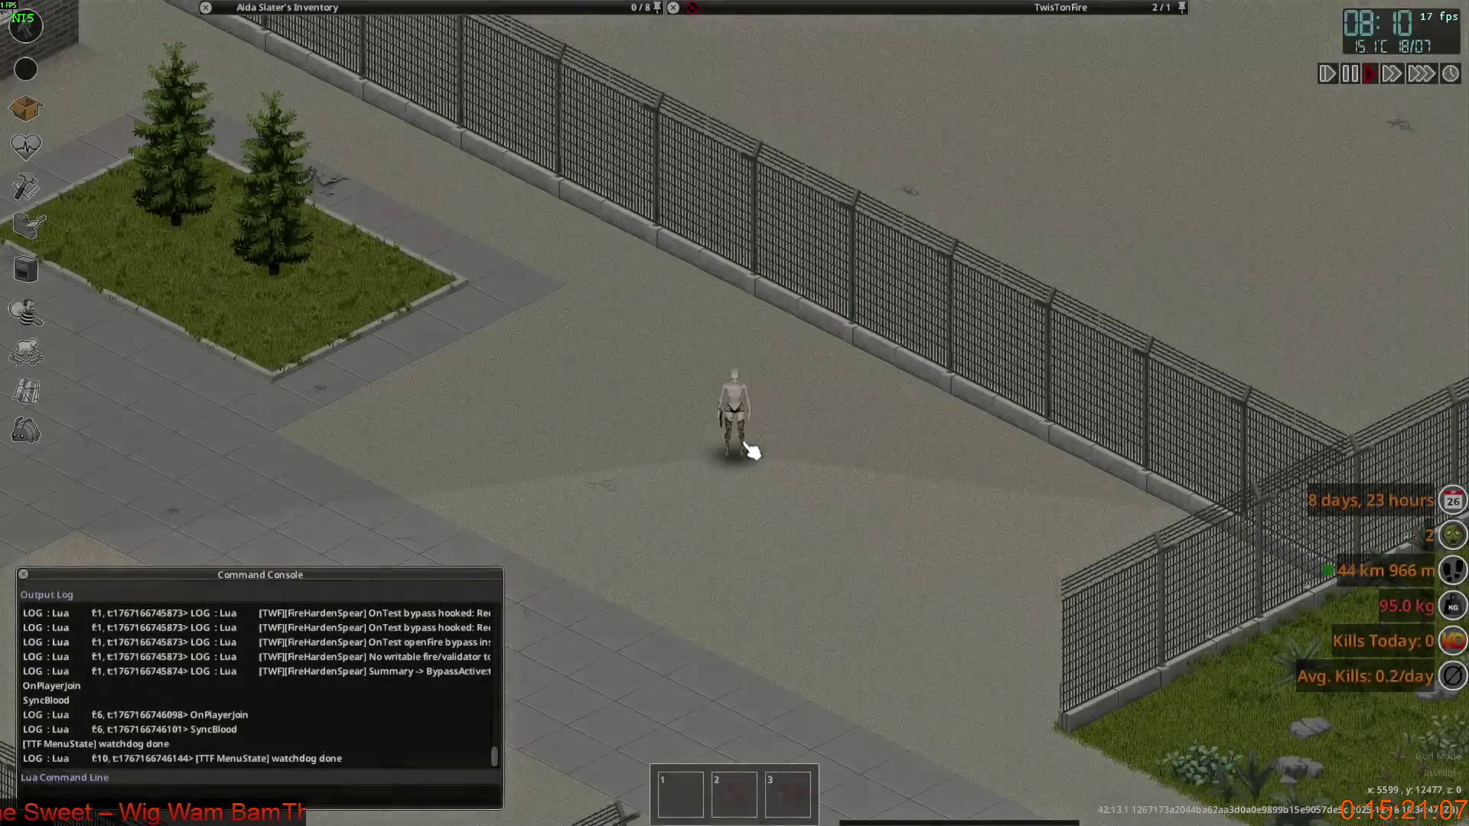
pyautogui.scroll(3, 750, 451)
# Inspect the dropped Fog Survivor Jacket in the inventory and loot panels, then leave the game.
pyautogui.moveTo(316, 187)
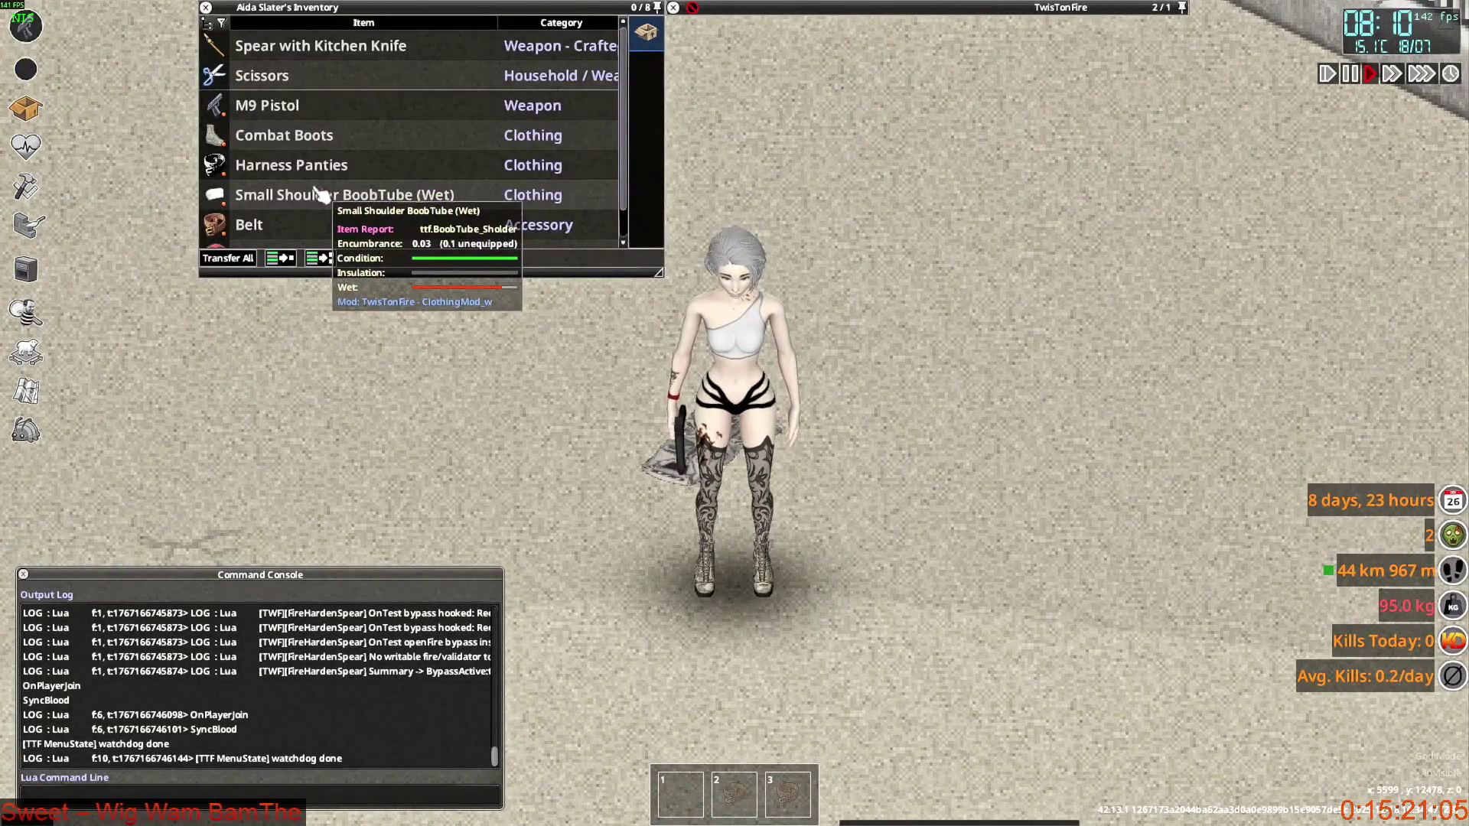
pyautogui.scroll(-2, 321, 196)
pyautogui.scroll(2, 323, 198)
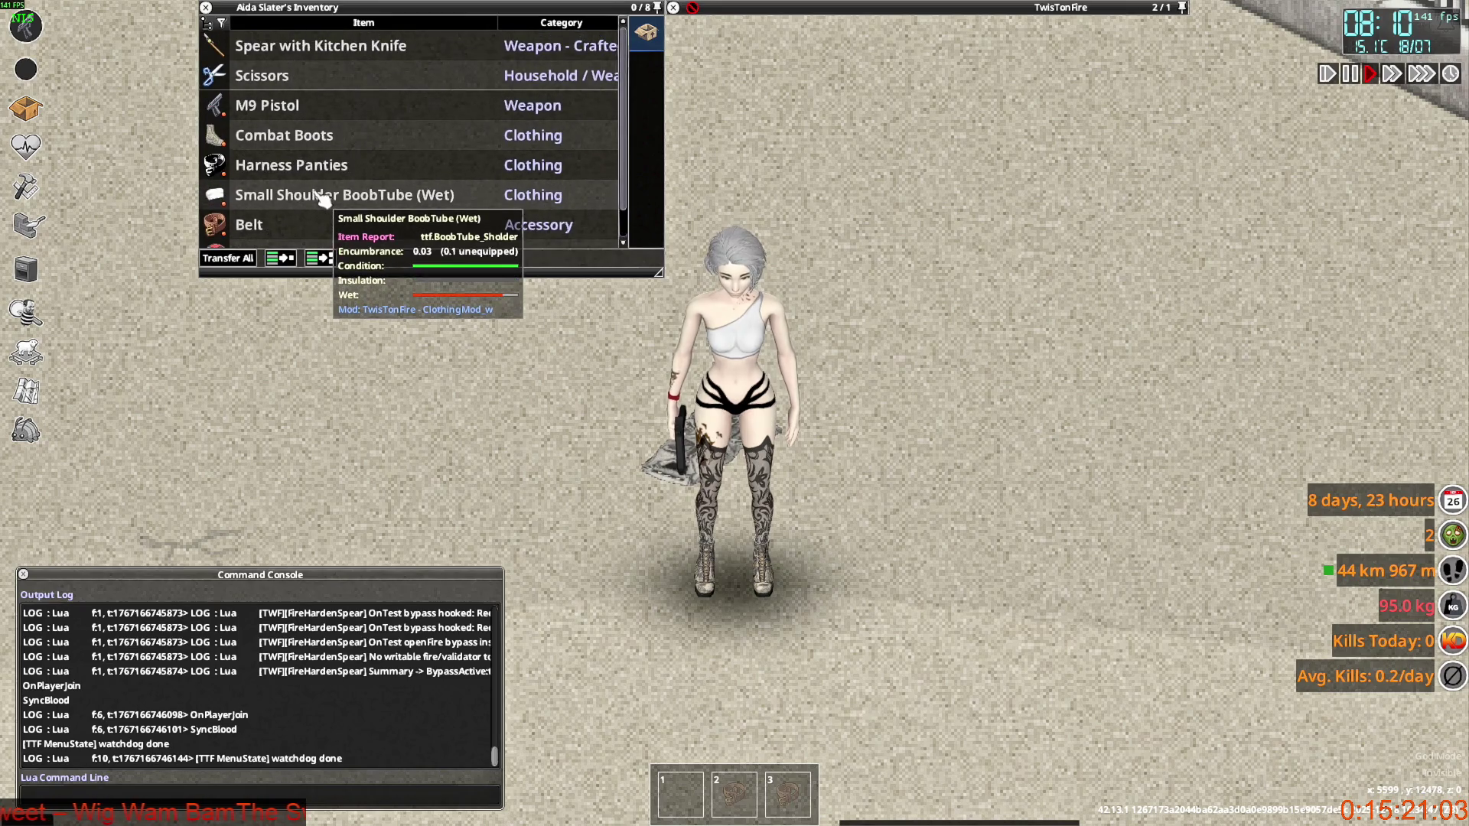
pyautogui.scroll(-2, 323, 198)
pyautogui.scroll(2, 327, 204)
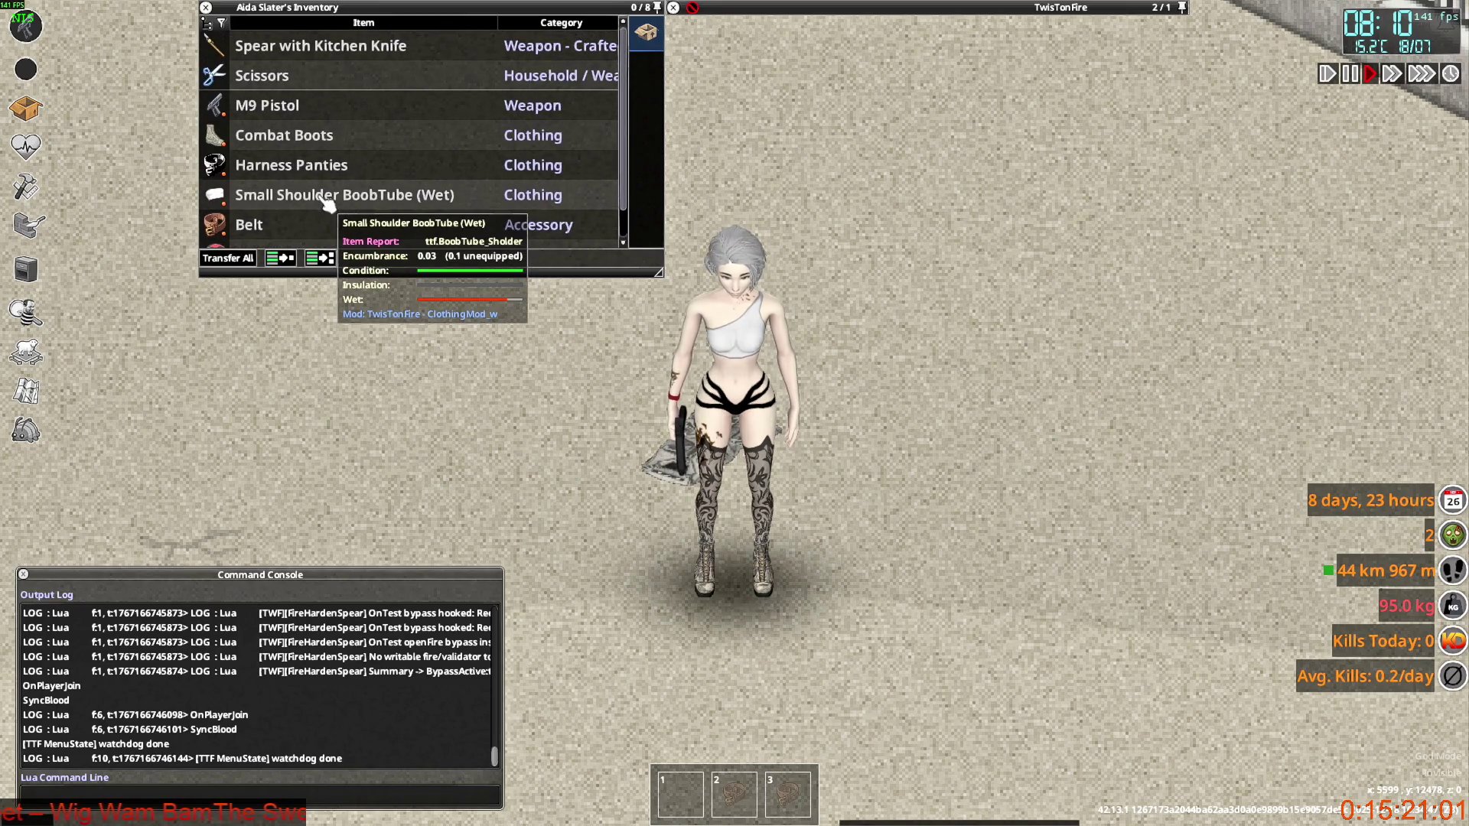
pyautogui.moveTo(802, 57)
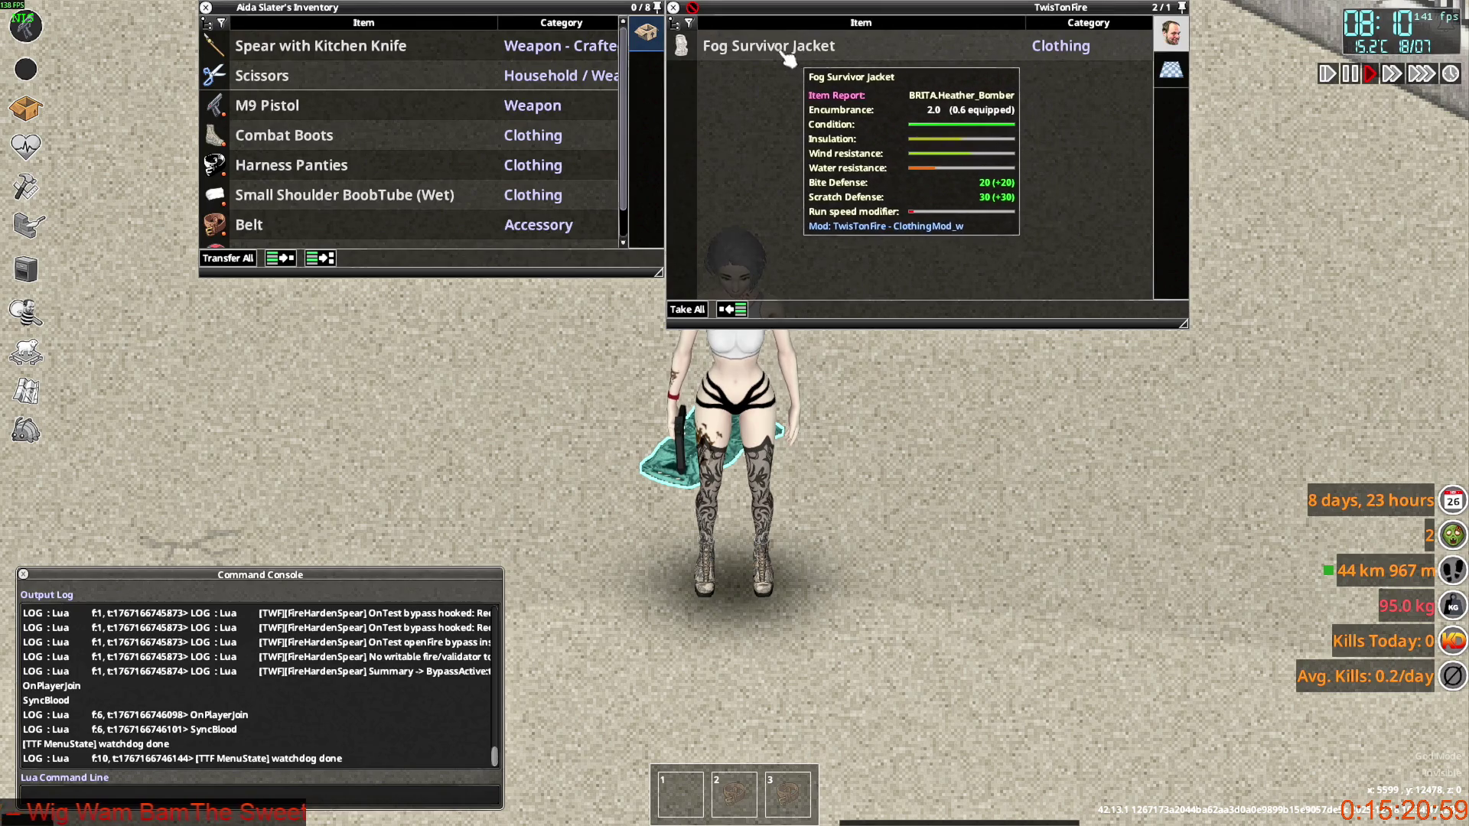
pyautogui.press('w')
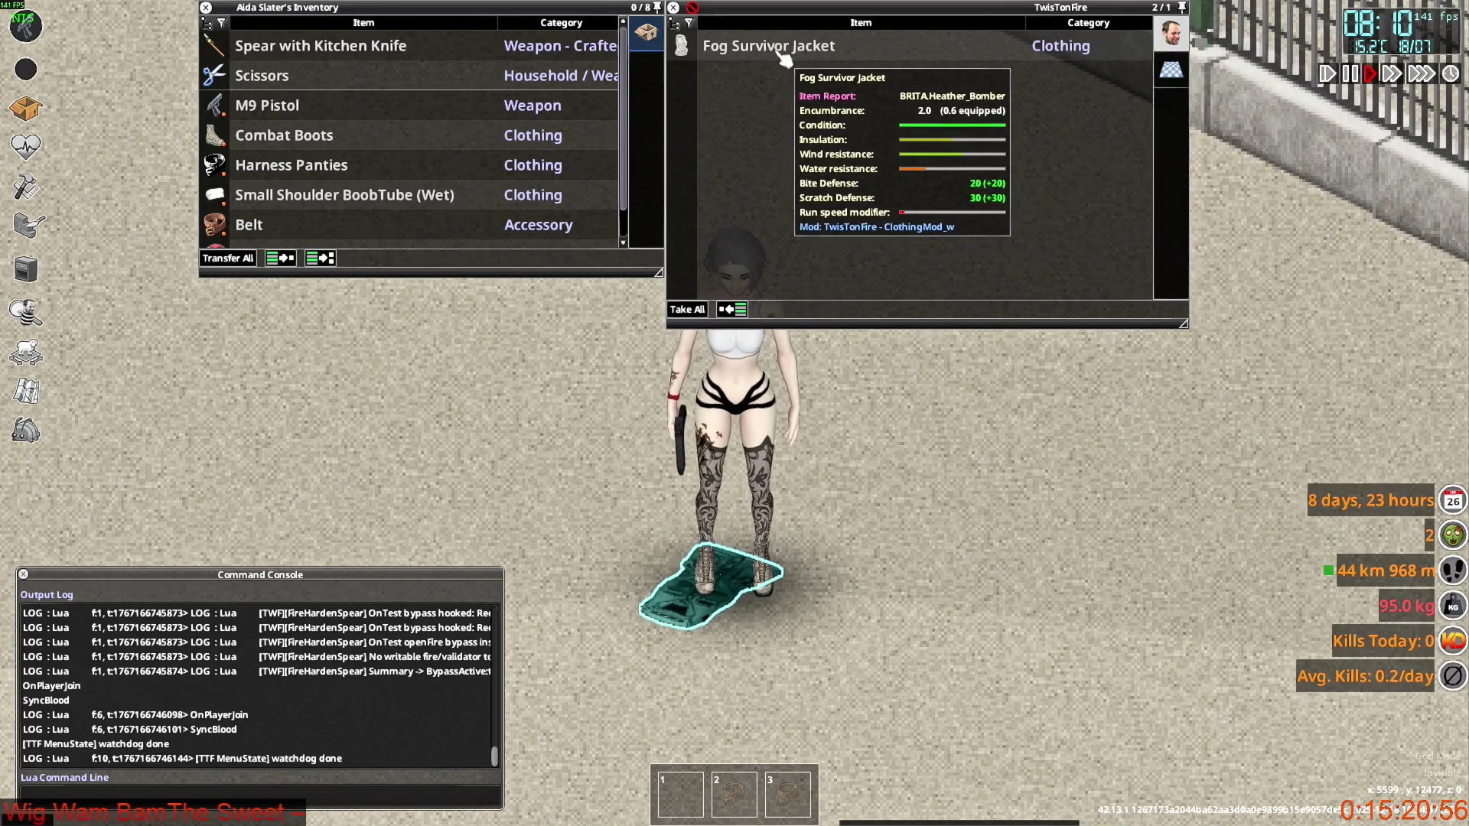
pyautogui.hotkey('alt', 'Tab')
pyautogui.hotkey('alt', 'Tab')
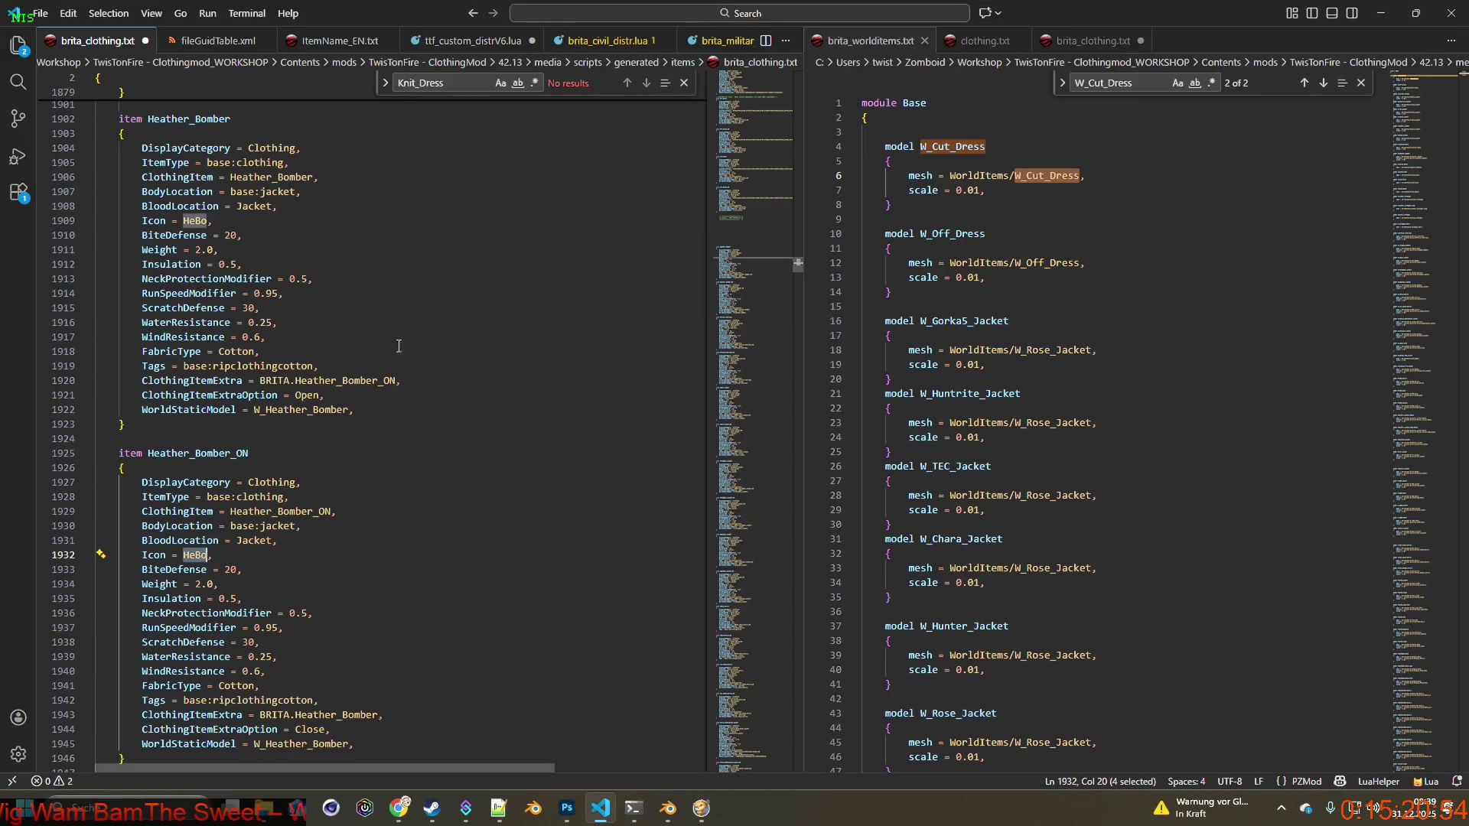
# Save brita_clothing.txt and quit Project Zomboid to the desktop.
pyautogui.click(40, 13)
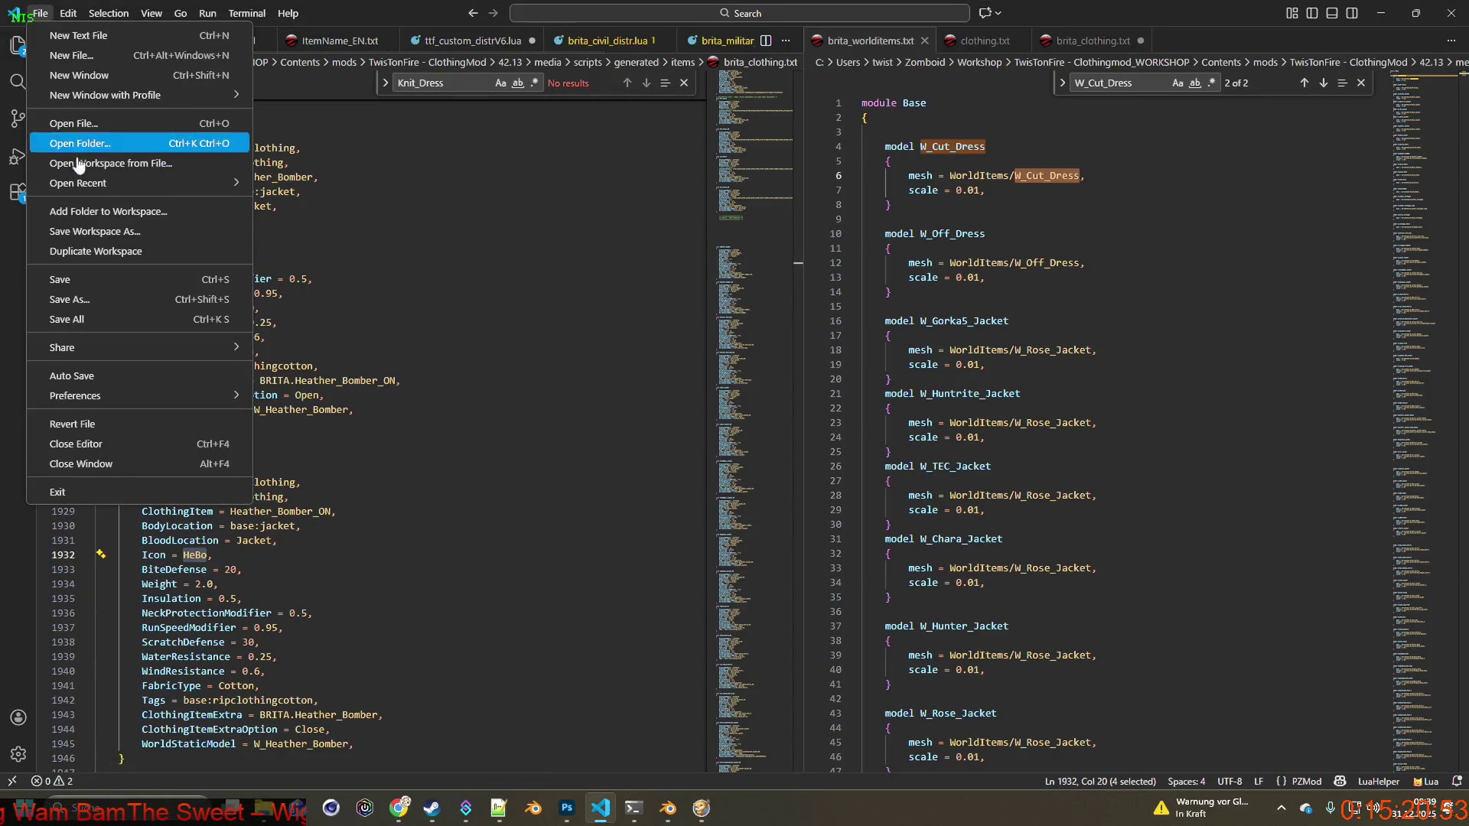
pyautogui.click(68, 277)
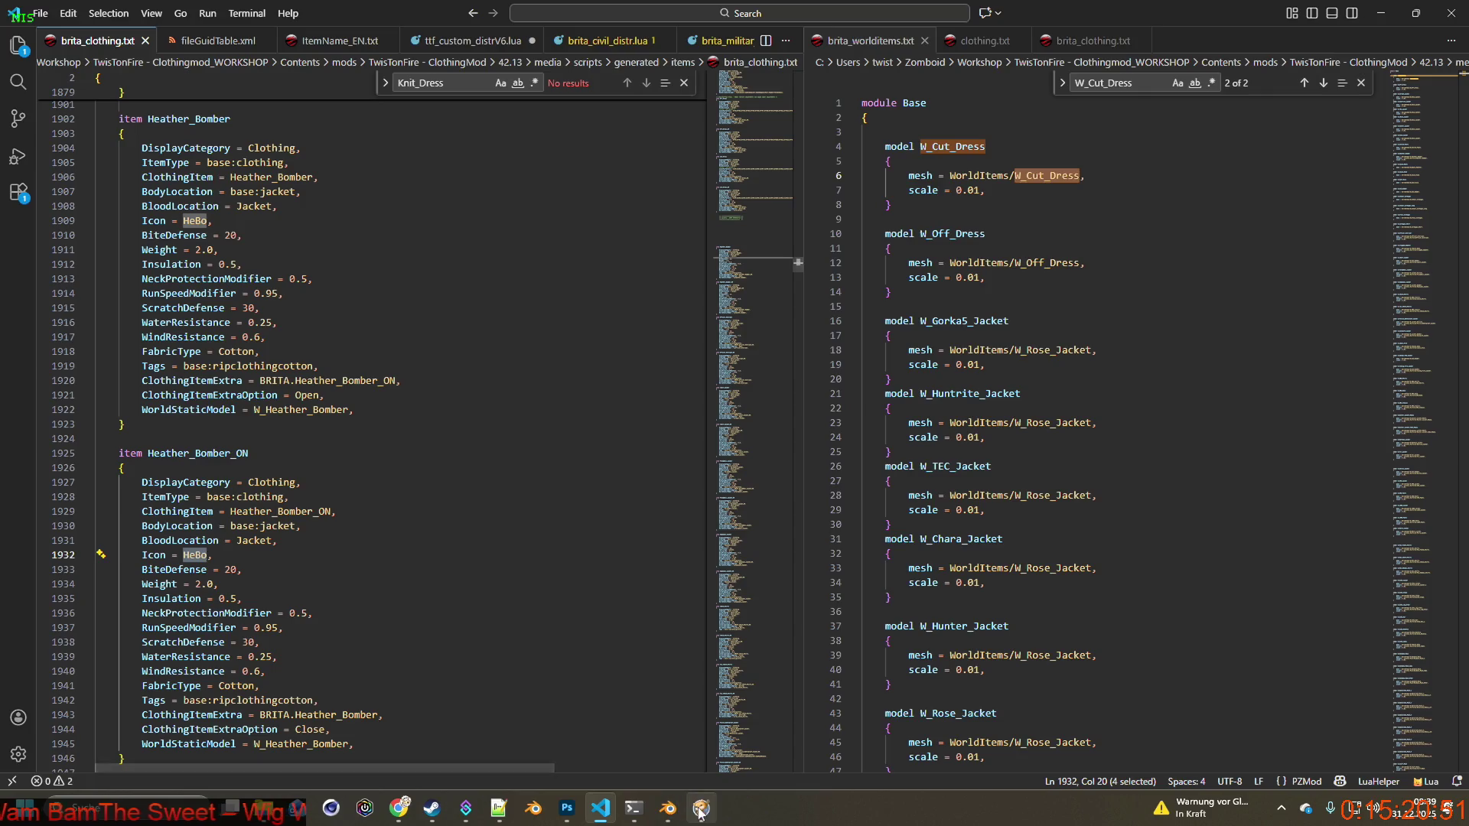
pyautogui.hotkey('alt', 'Tab')
pyautogui.press('Escape')
pyautogui.click(336, 596)
pyautogui.click(680, 443)
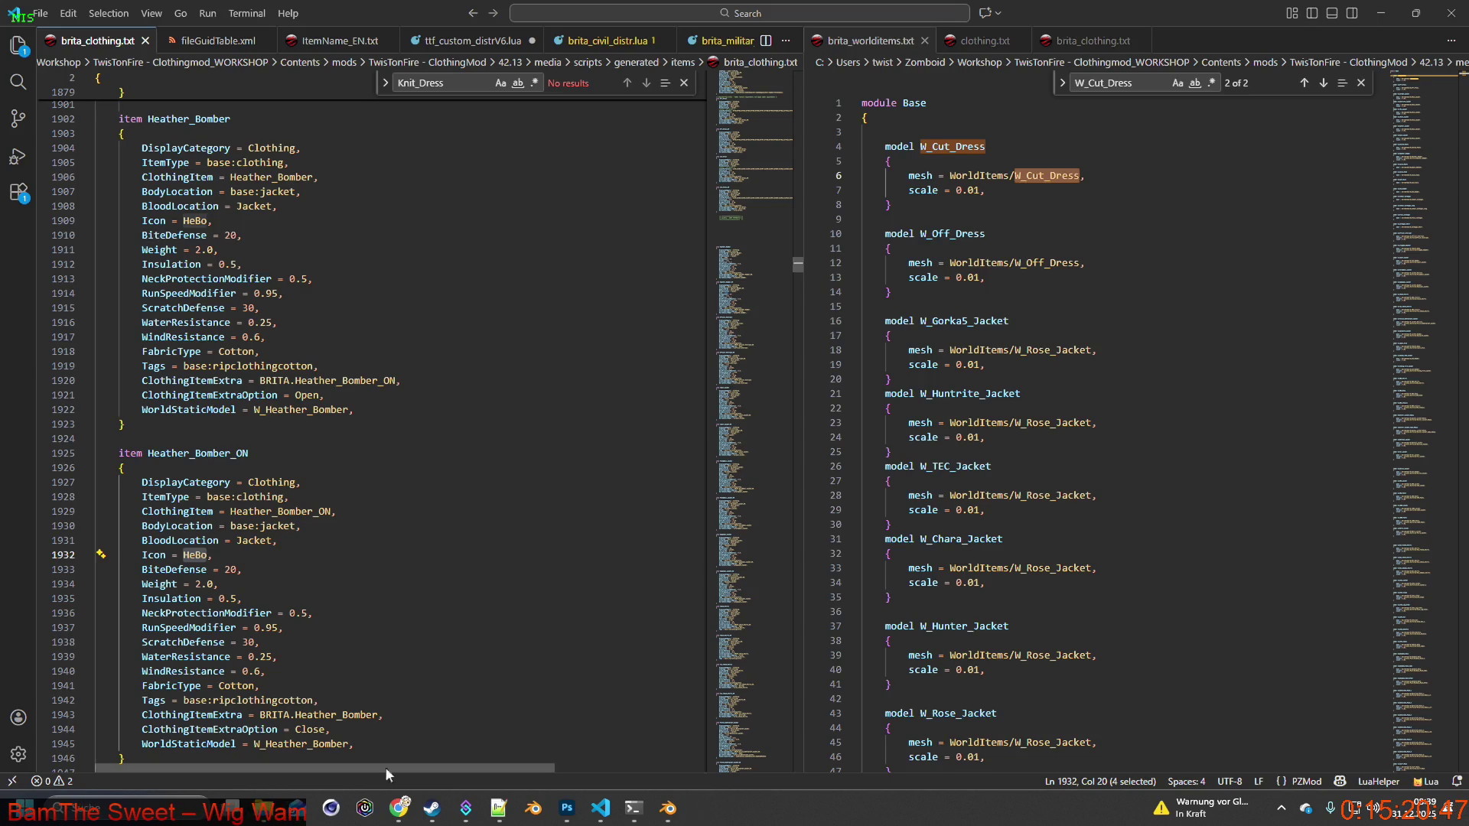
# Relaunch Project Zomboid from the Steam library and bring the running game forward.
pyautogui.click(432, 808)
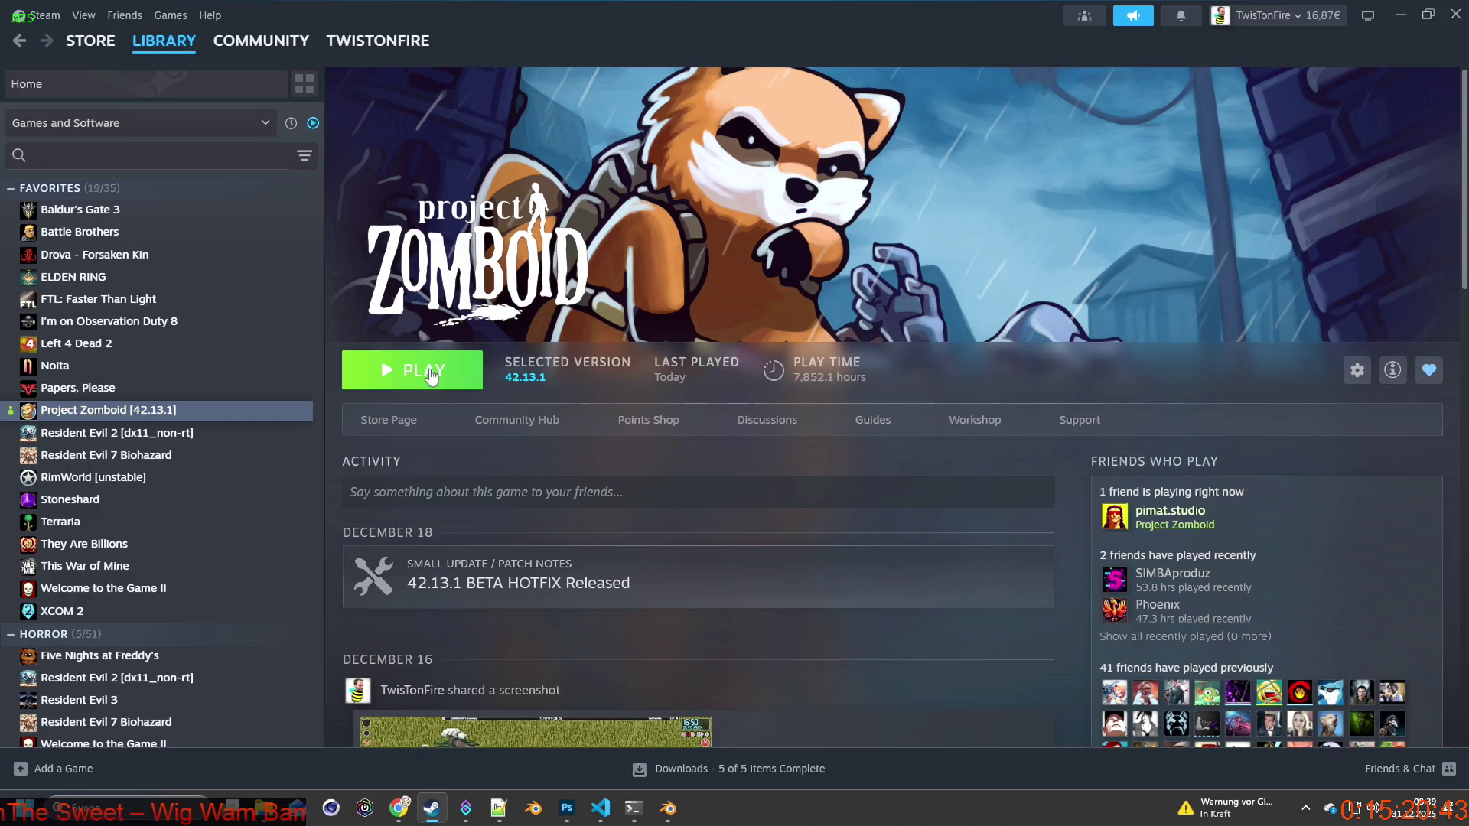
pyautogui.click(428, 371)
pyautogui.click(772, 553)
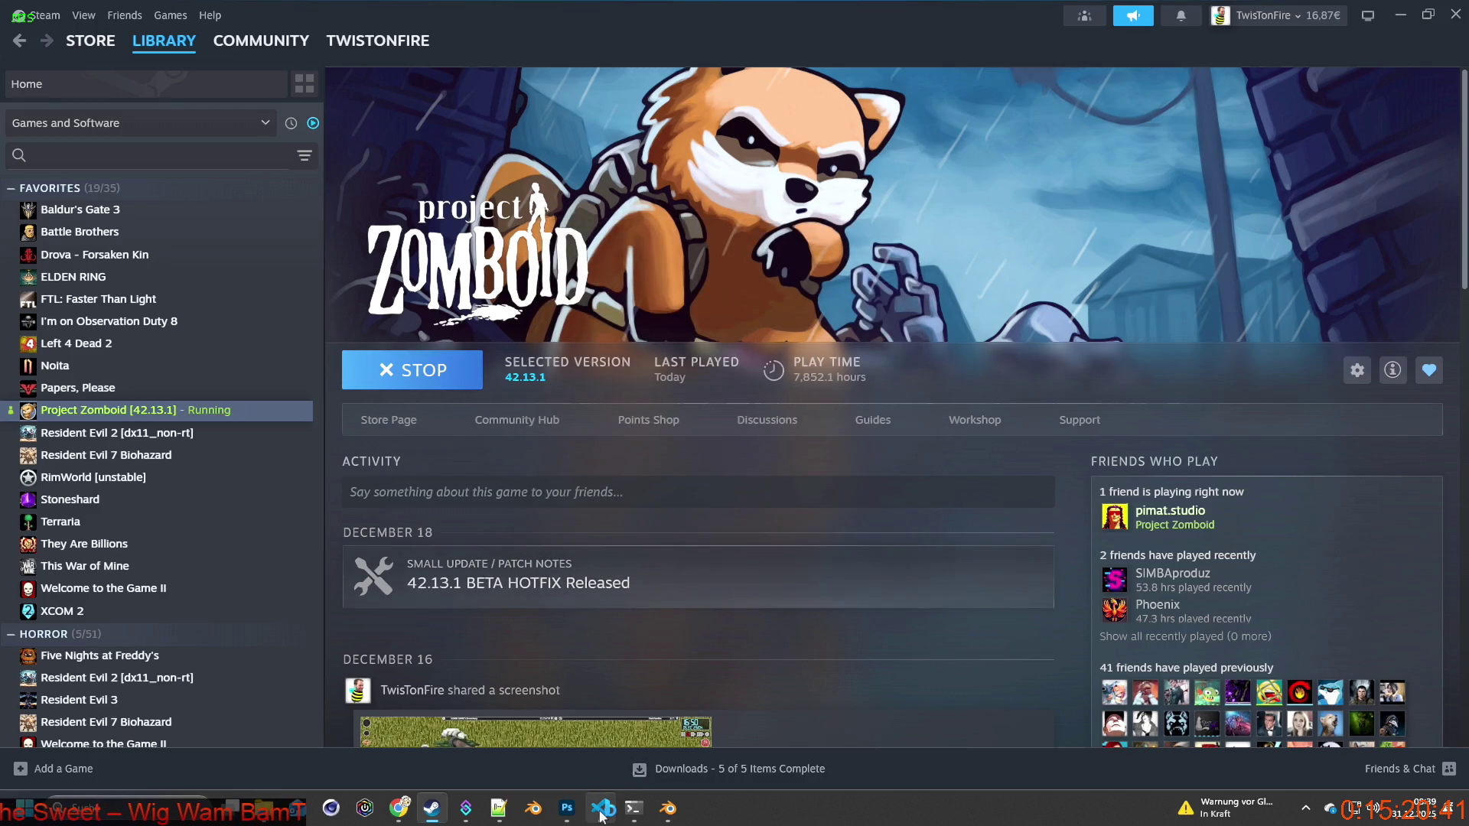
pyautogui.click(602, 816)
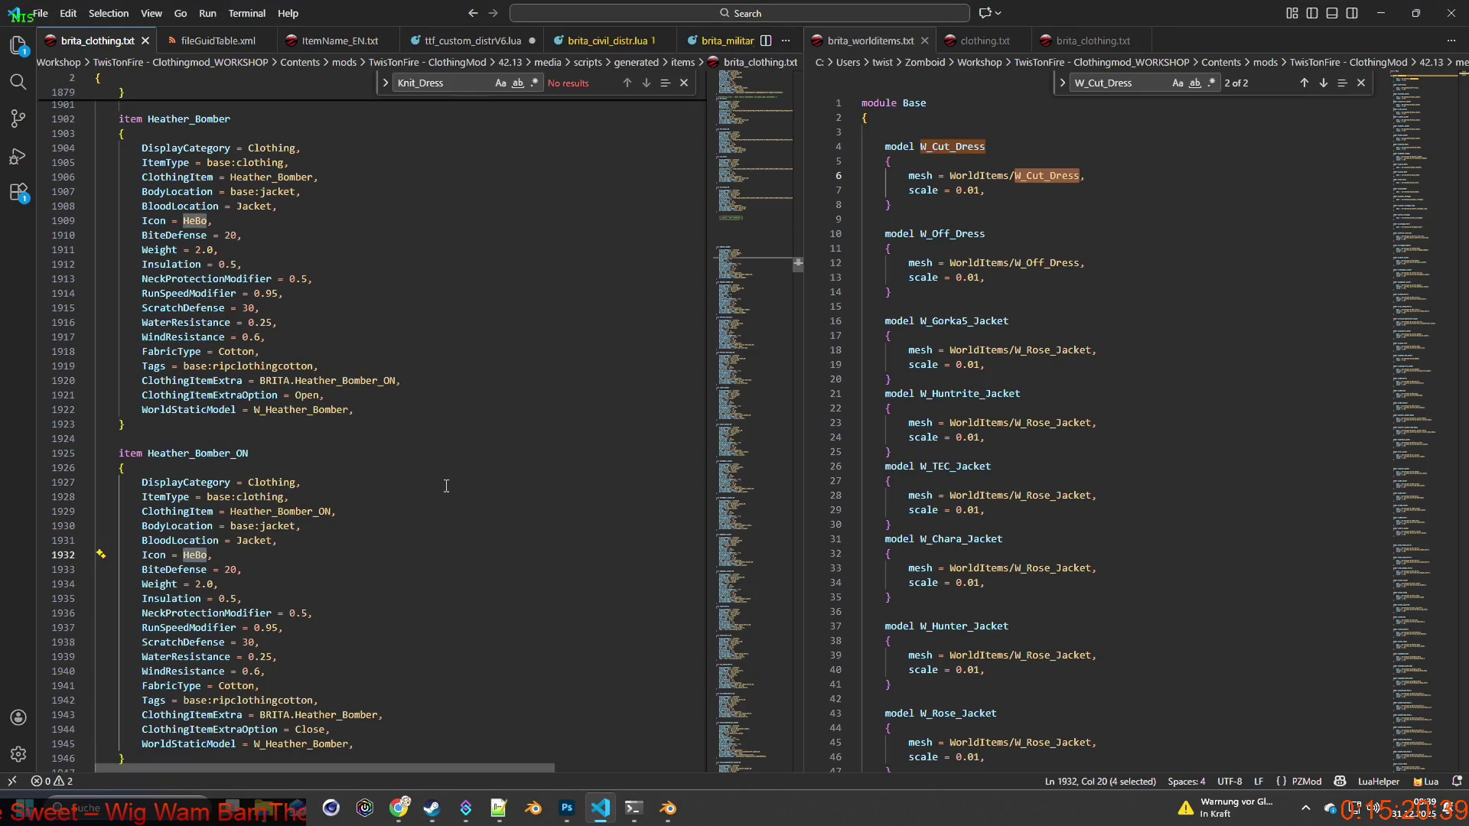
pyautogui.scroll(-3, 445, 485)
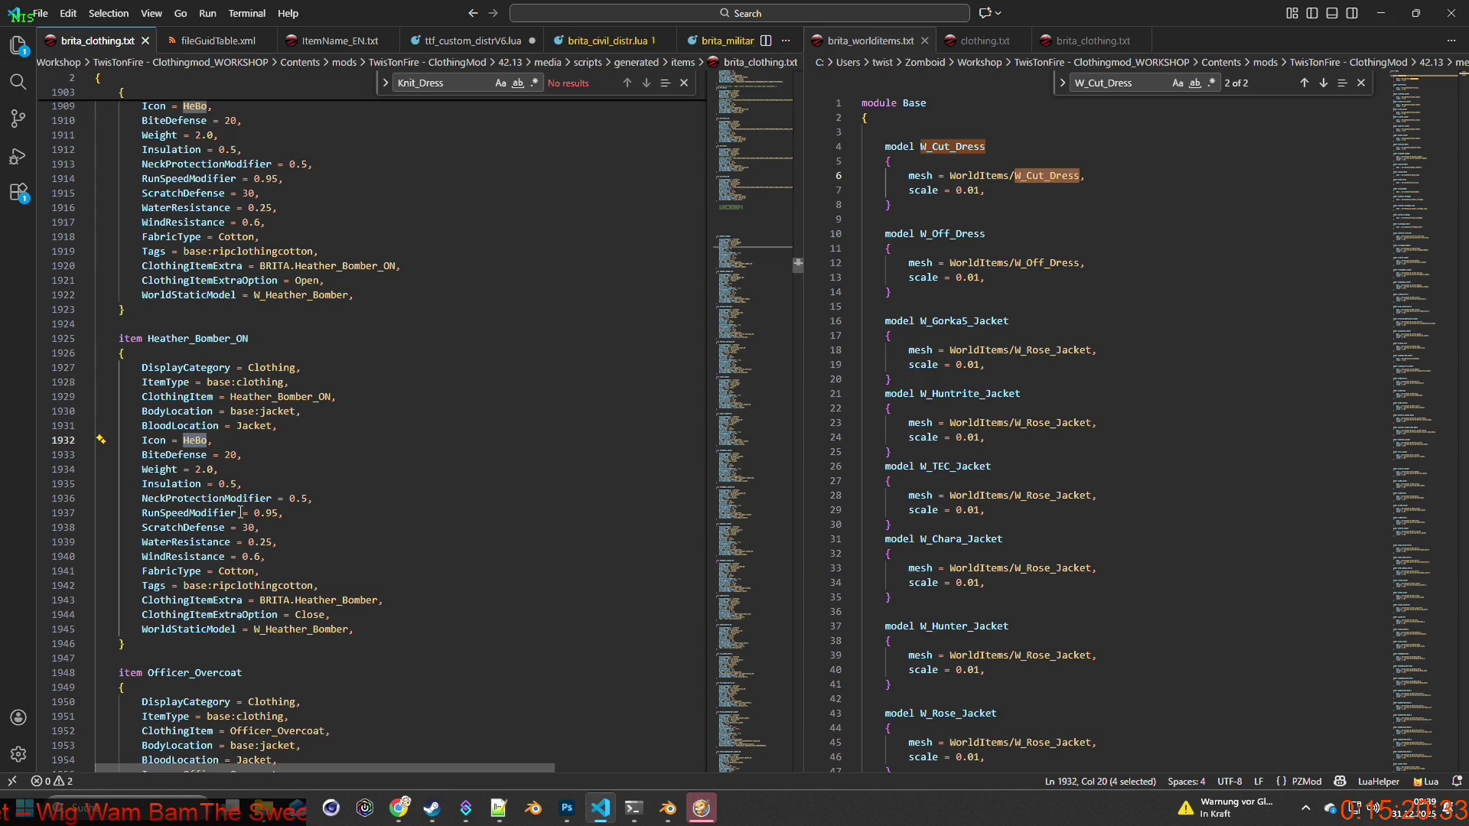
pyautogui.scroll(5, 240, 513)
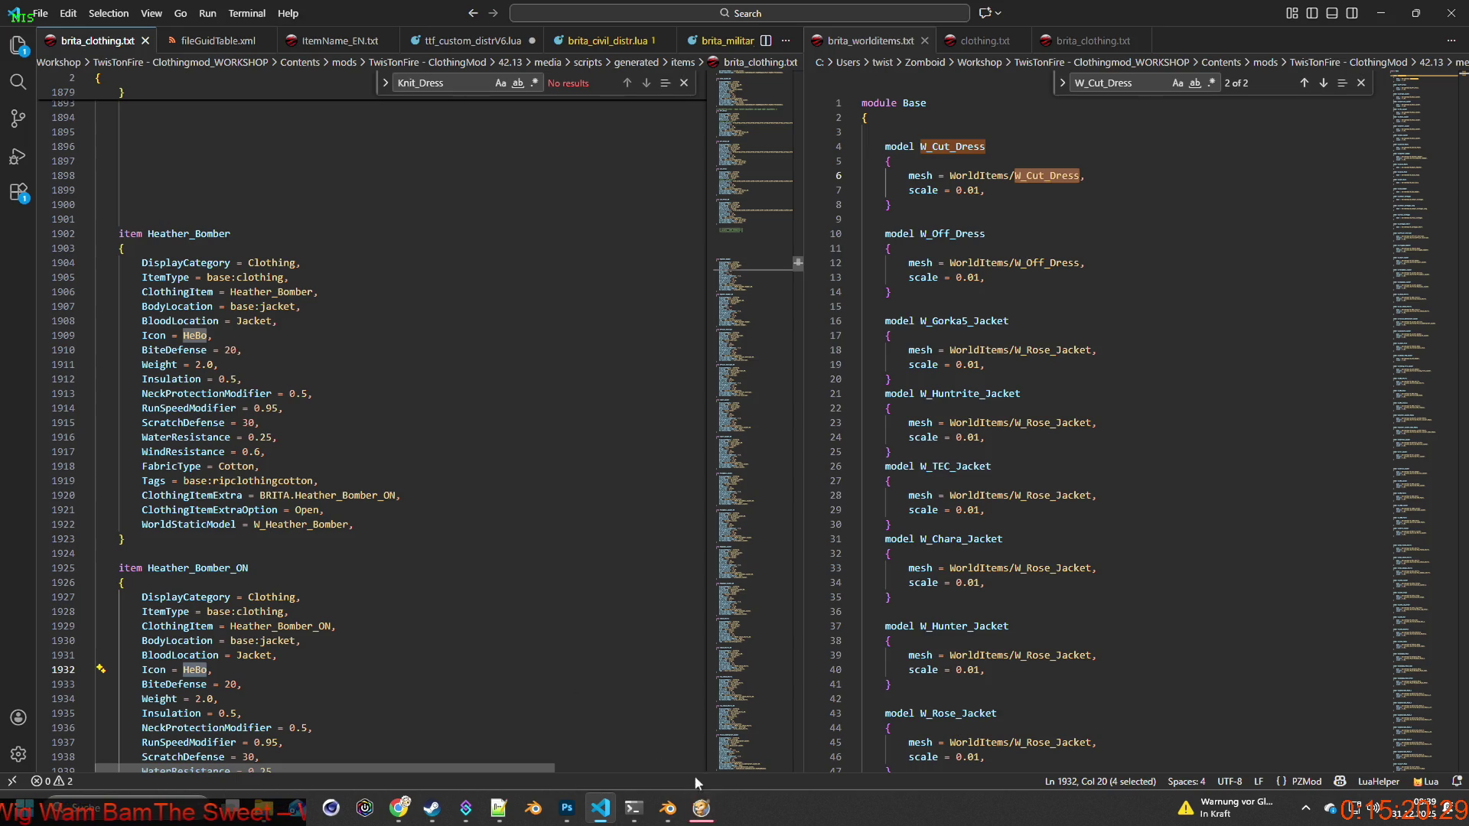
pyautogui.click(701, 808)
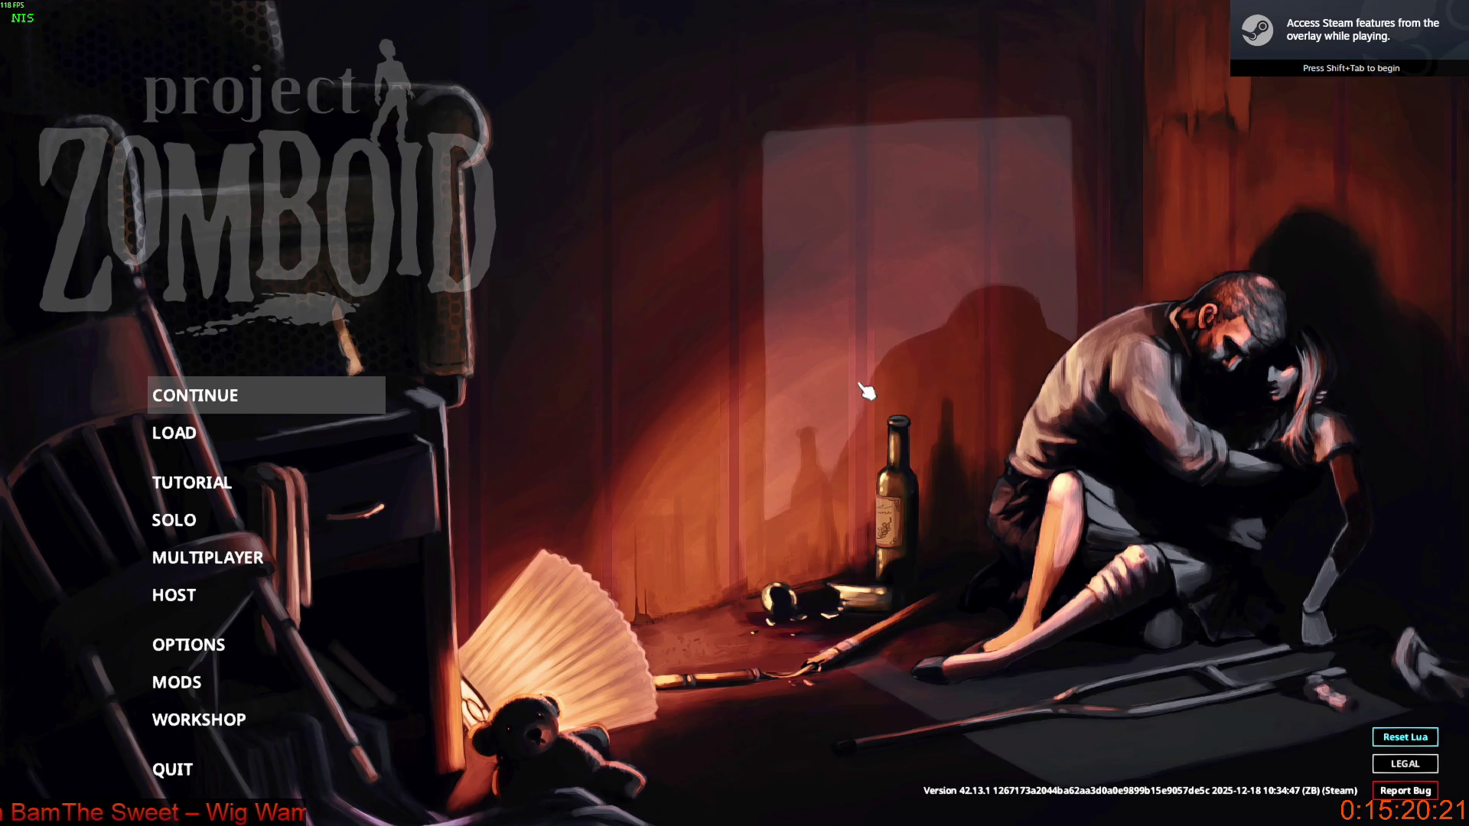
# Reload the save, put on the Fog Survivor Jacket from the ground, and return to VS Code.
pyautogui.press('Return')
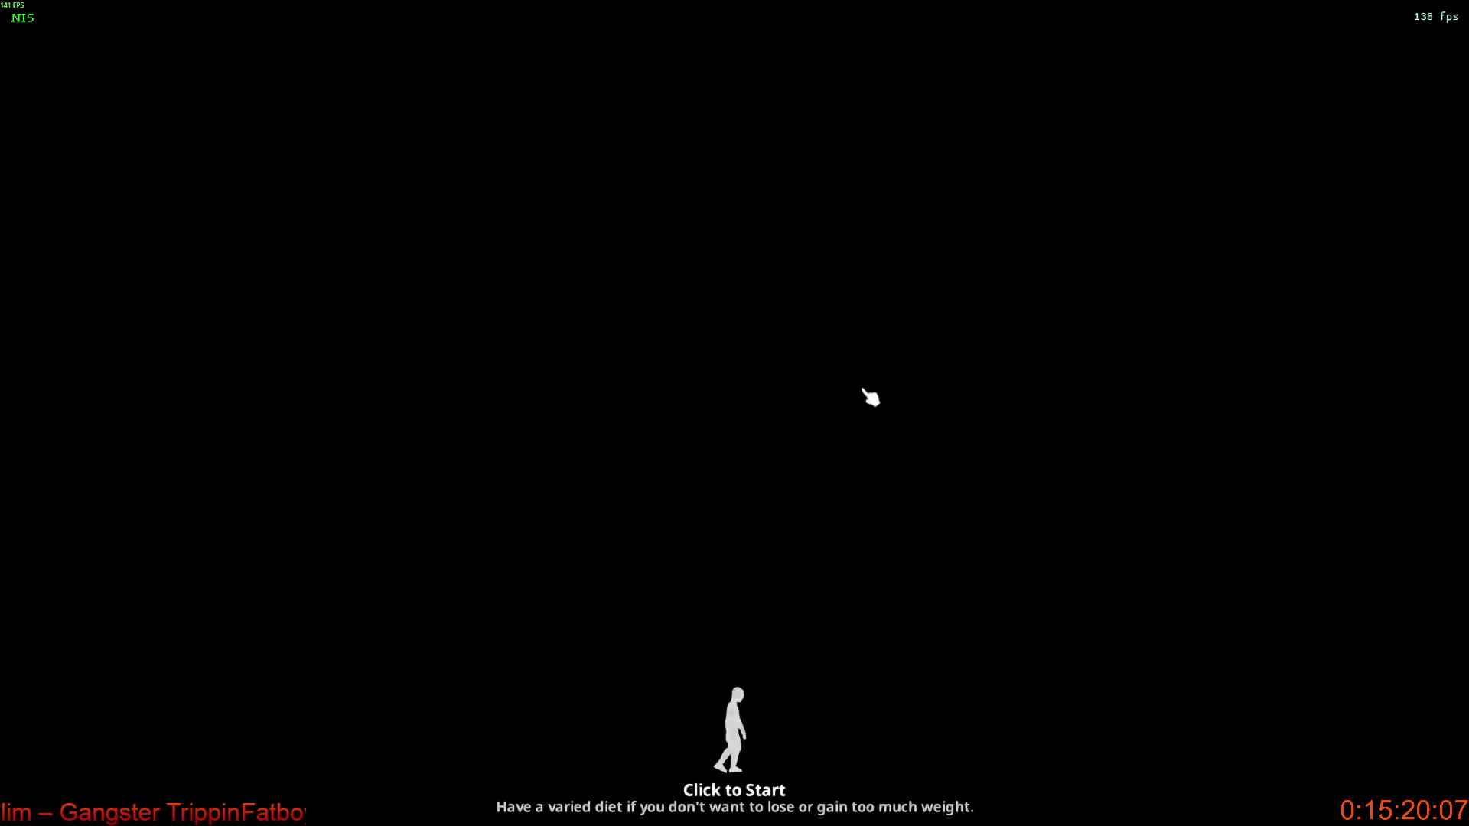
pyautogui.click(863, 389)
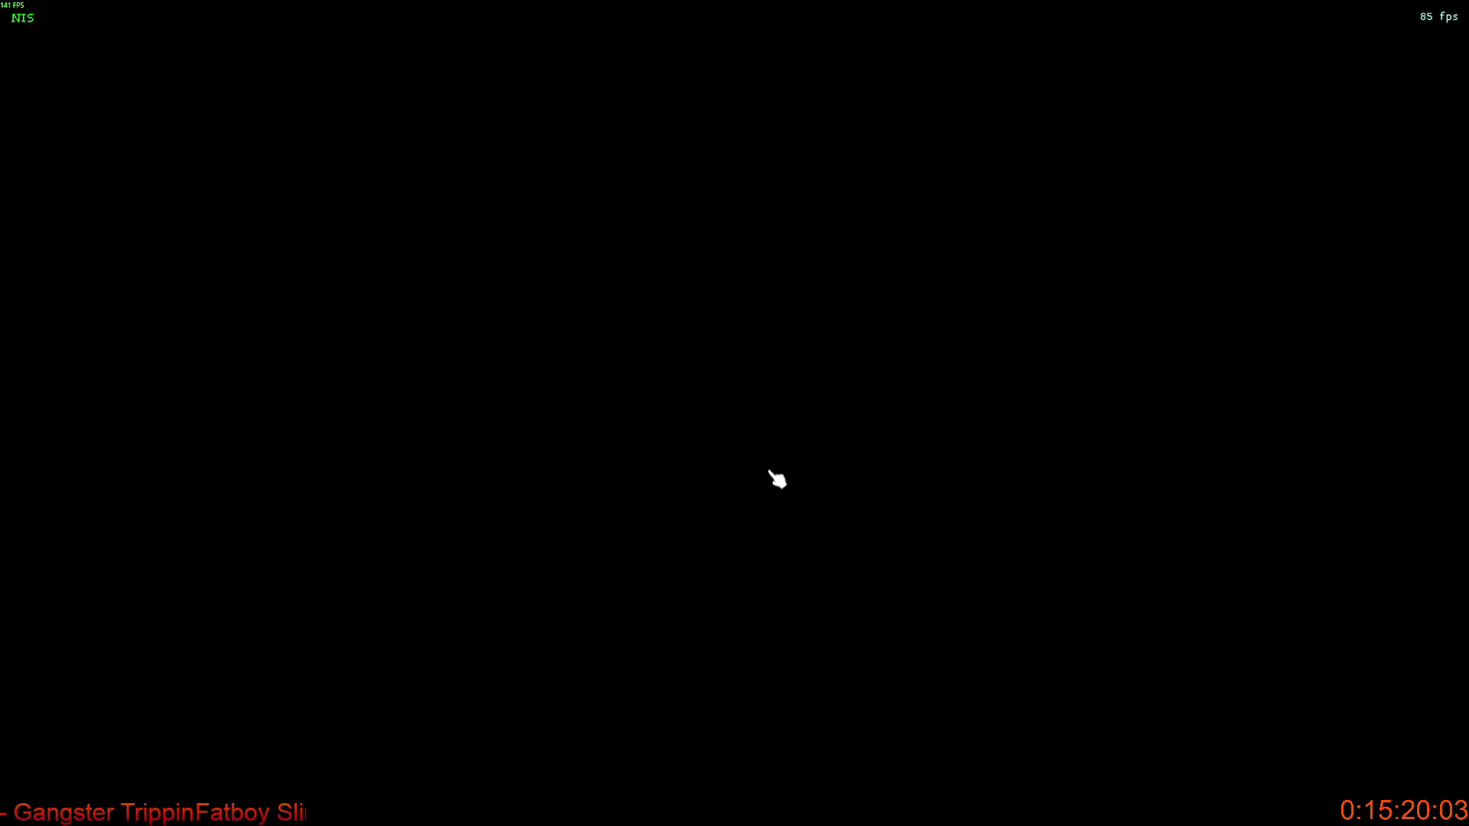
pyautogui.scroll(3, 777, 478)
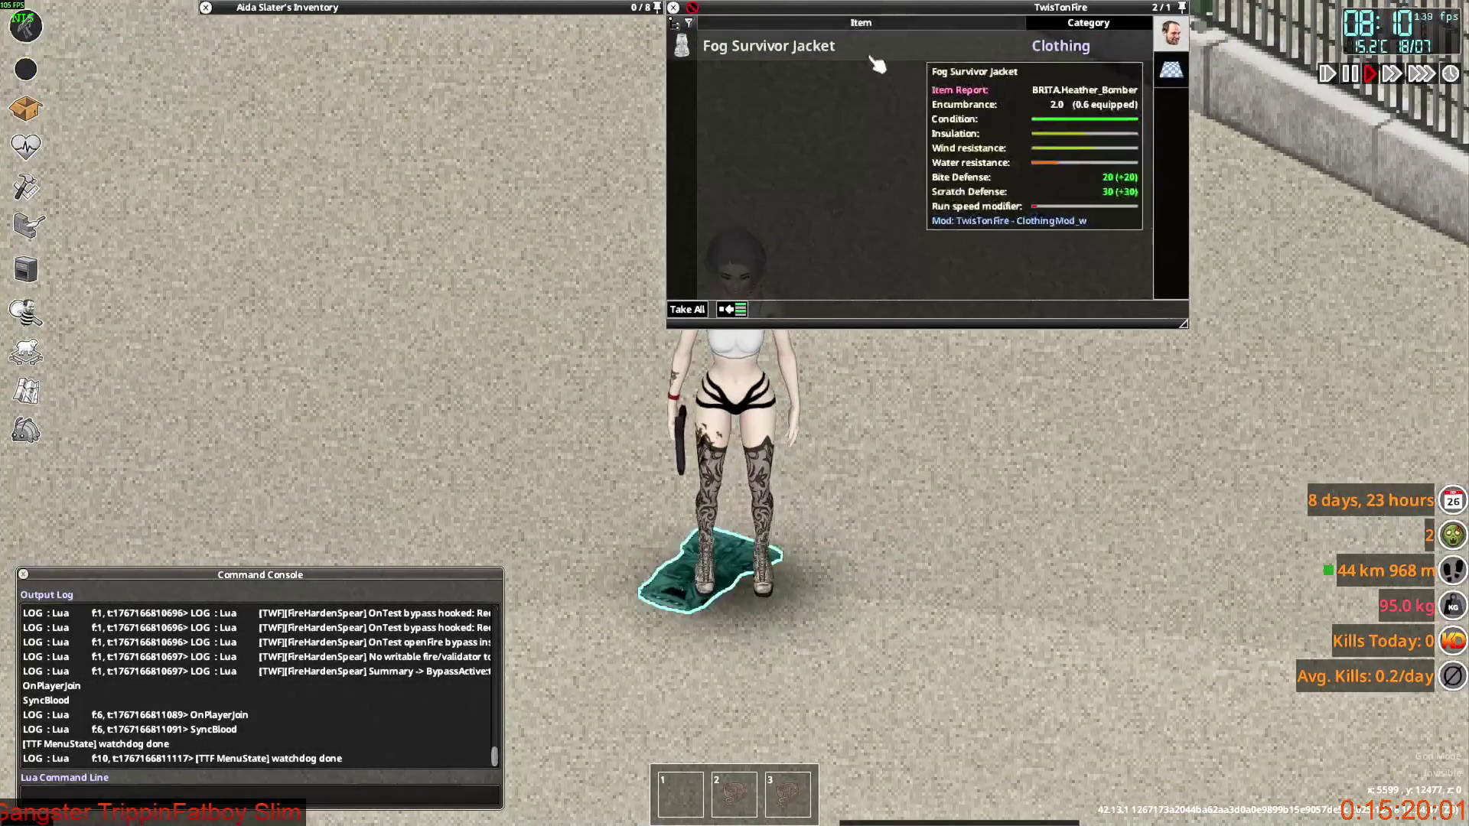
pyautogui.press('d')
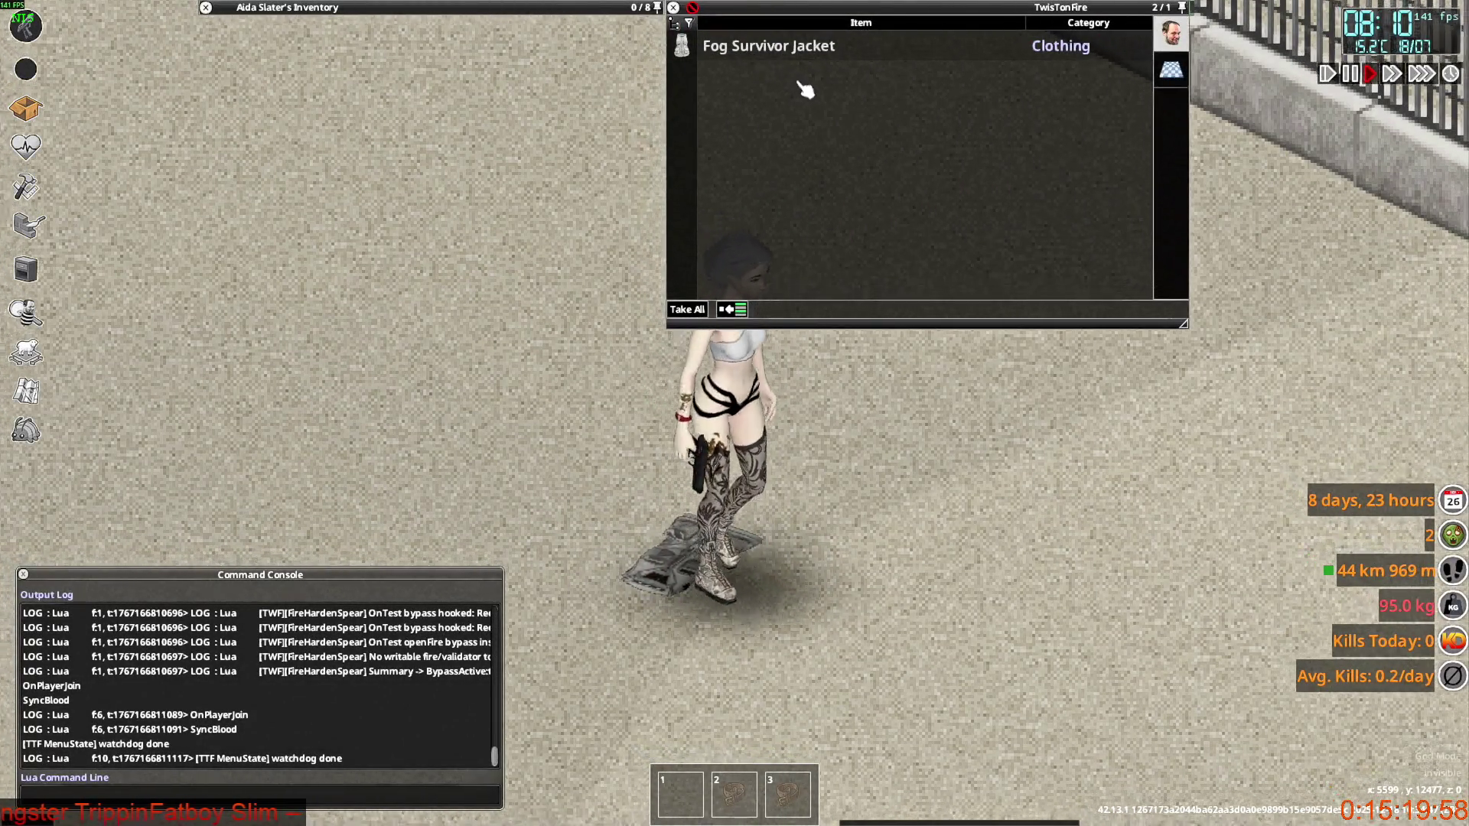
pyautogui.rightClick(784, 54)
pyautogui.click(815, 182)
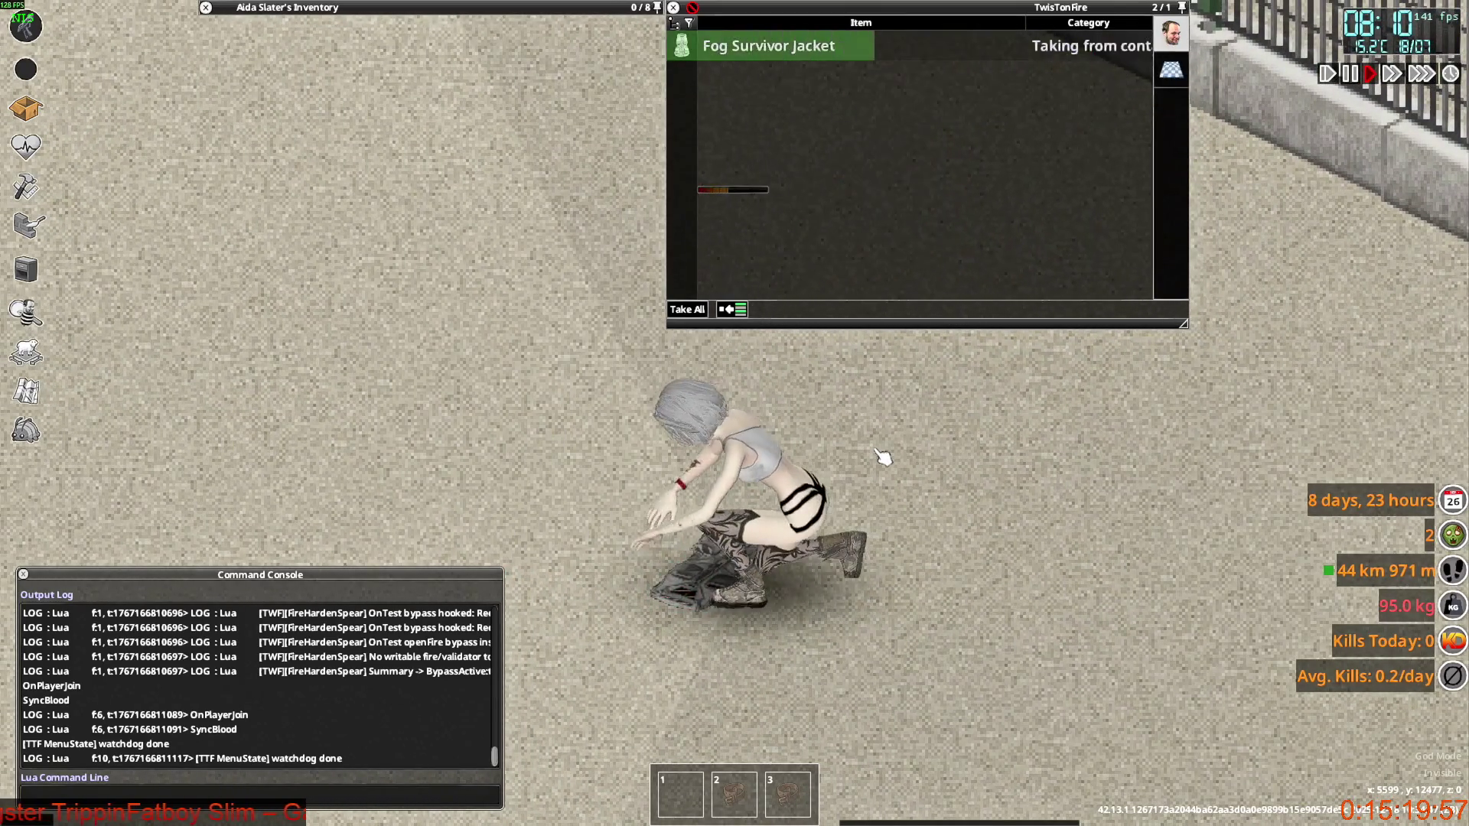
pyautogui.press('s')
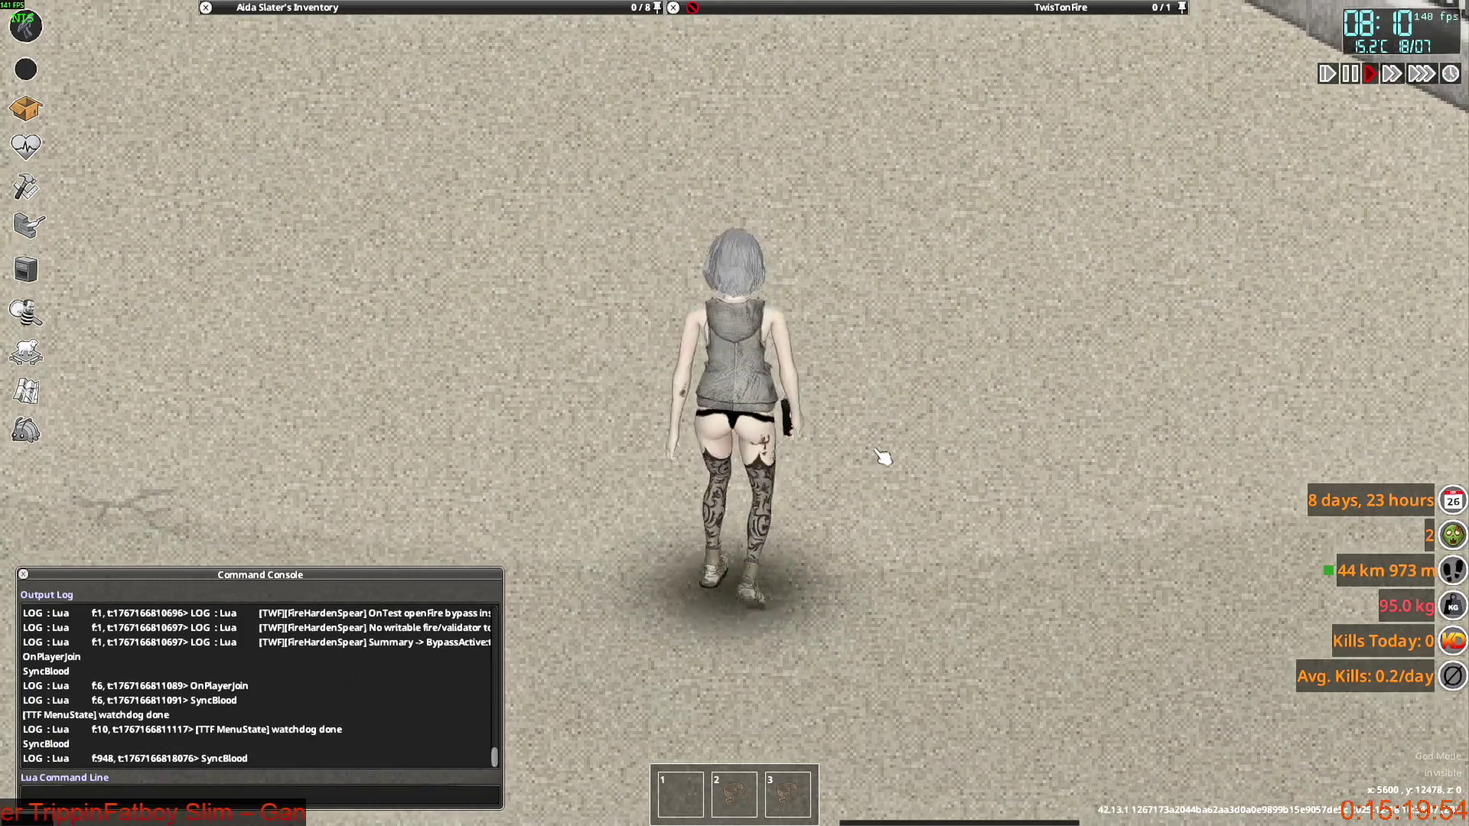
pyautogui.hotkey('alt', 'Tab')
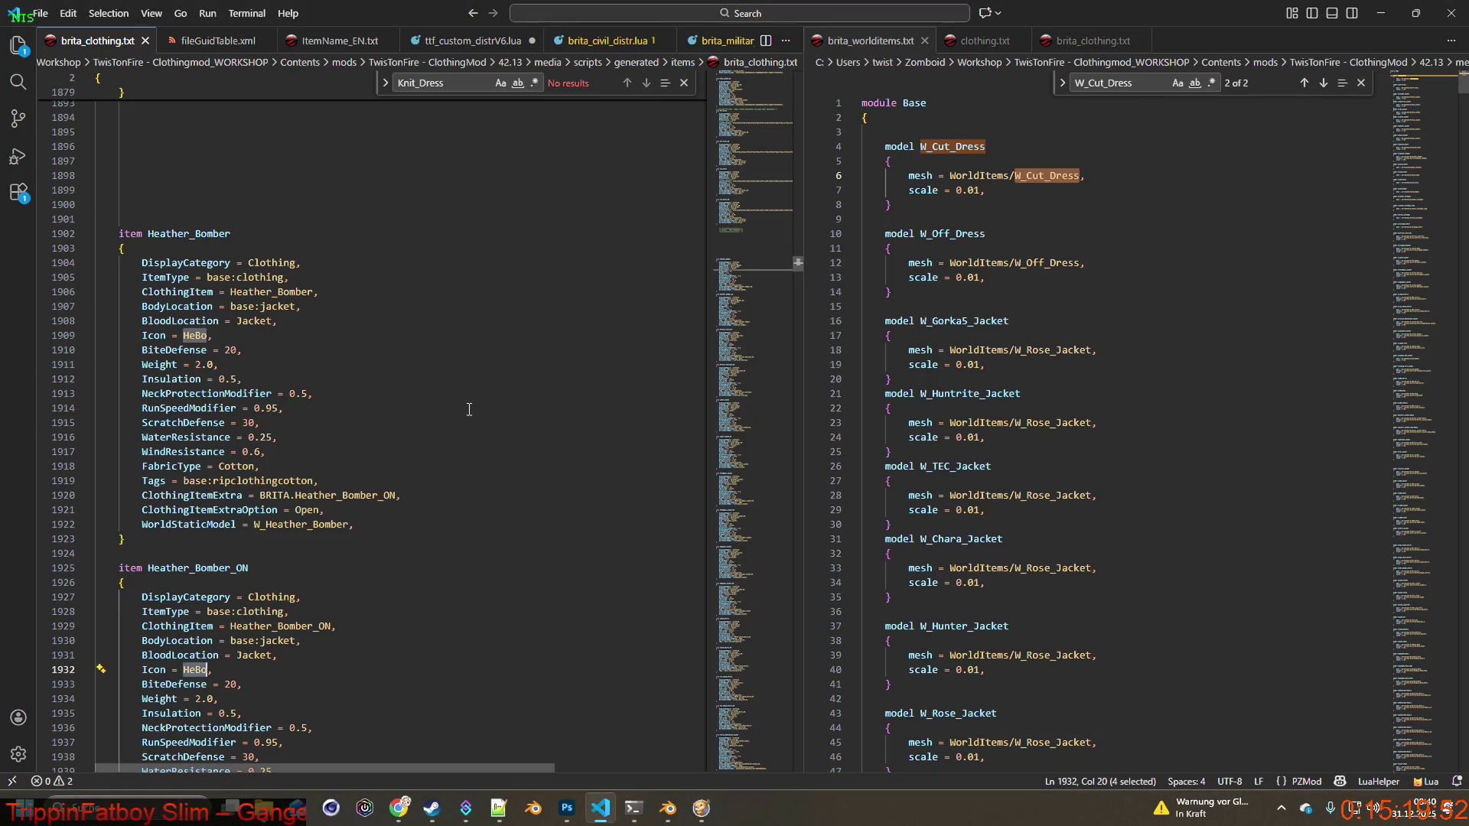
# Set Heather_Bomber's BiteDefense to 5 after trial edits to BiteDefense and ScratchDefense.
pyautogui.moveTo(235, 364); pyautogui.dragTo(68, 369)
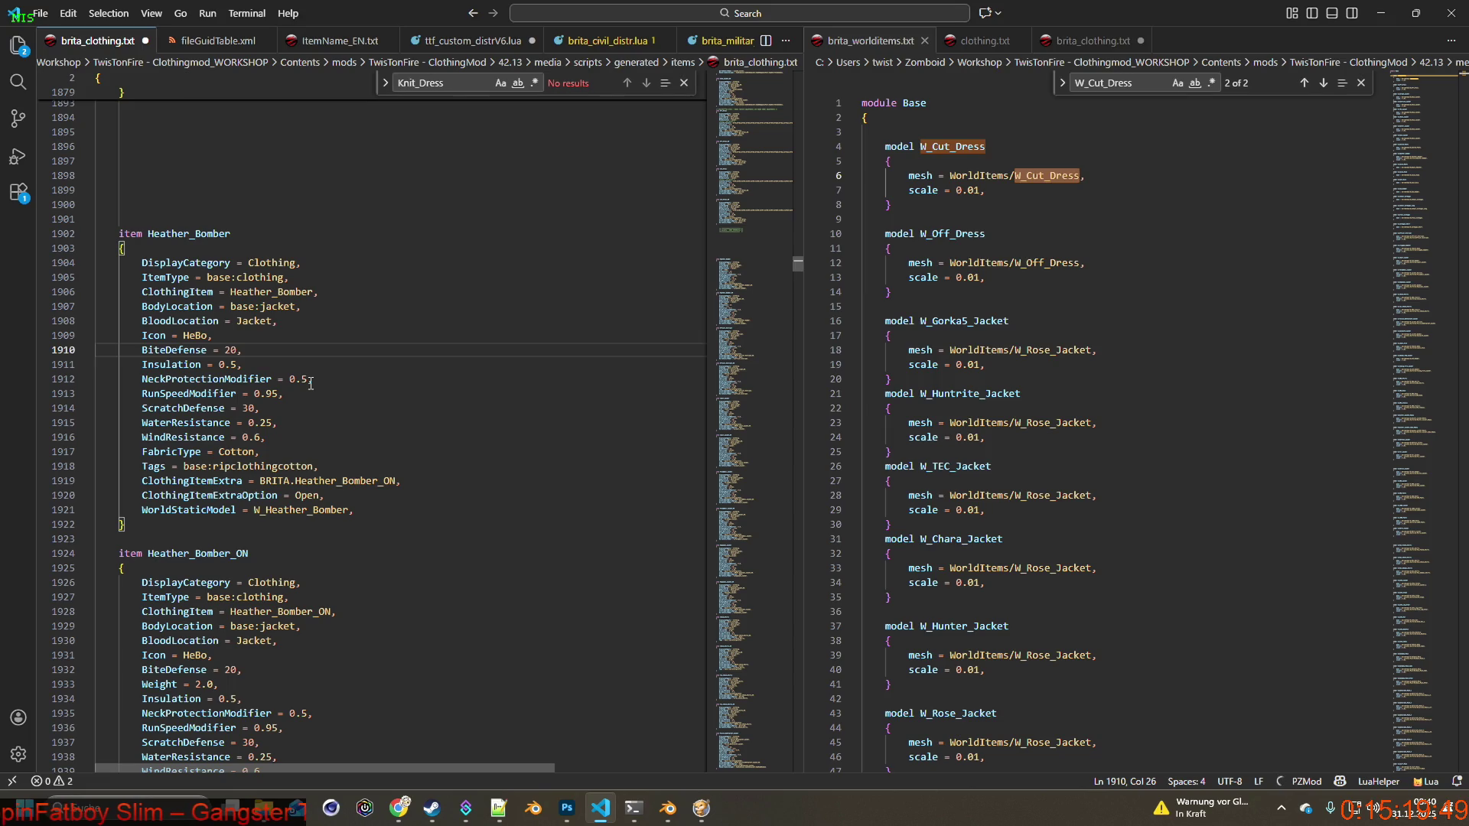
pyautogui.moveTo(237, 350); pyautogui.dragTo(225, 350)
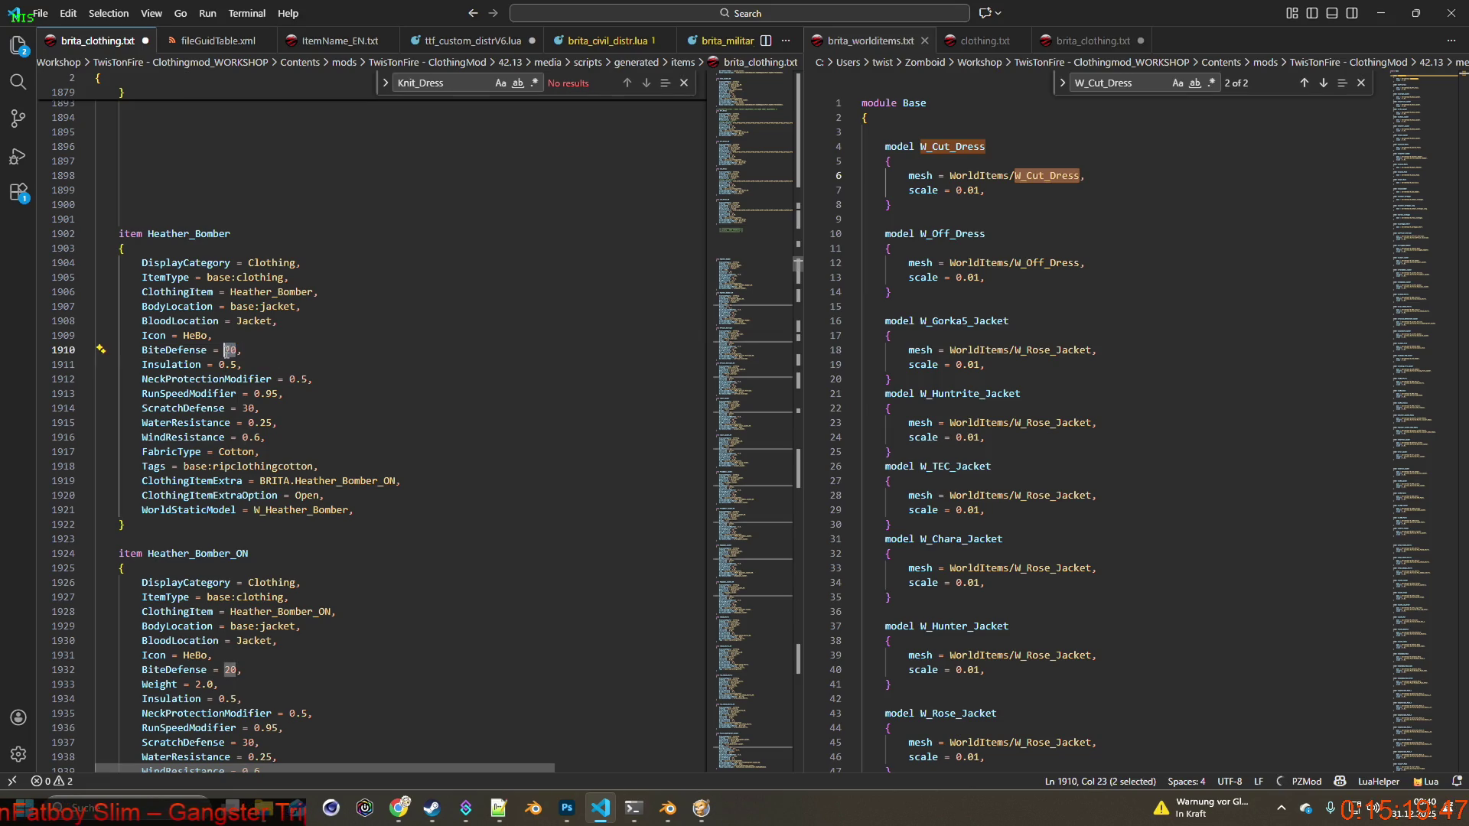
pyautogui.write('1')
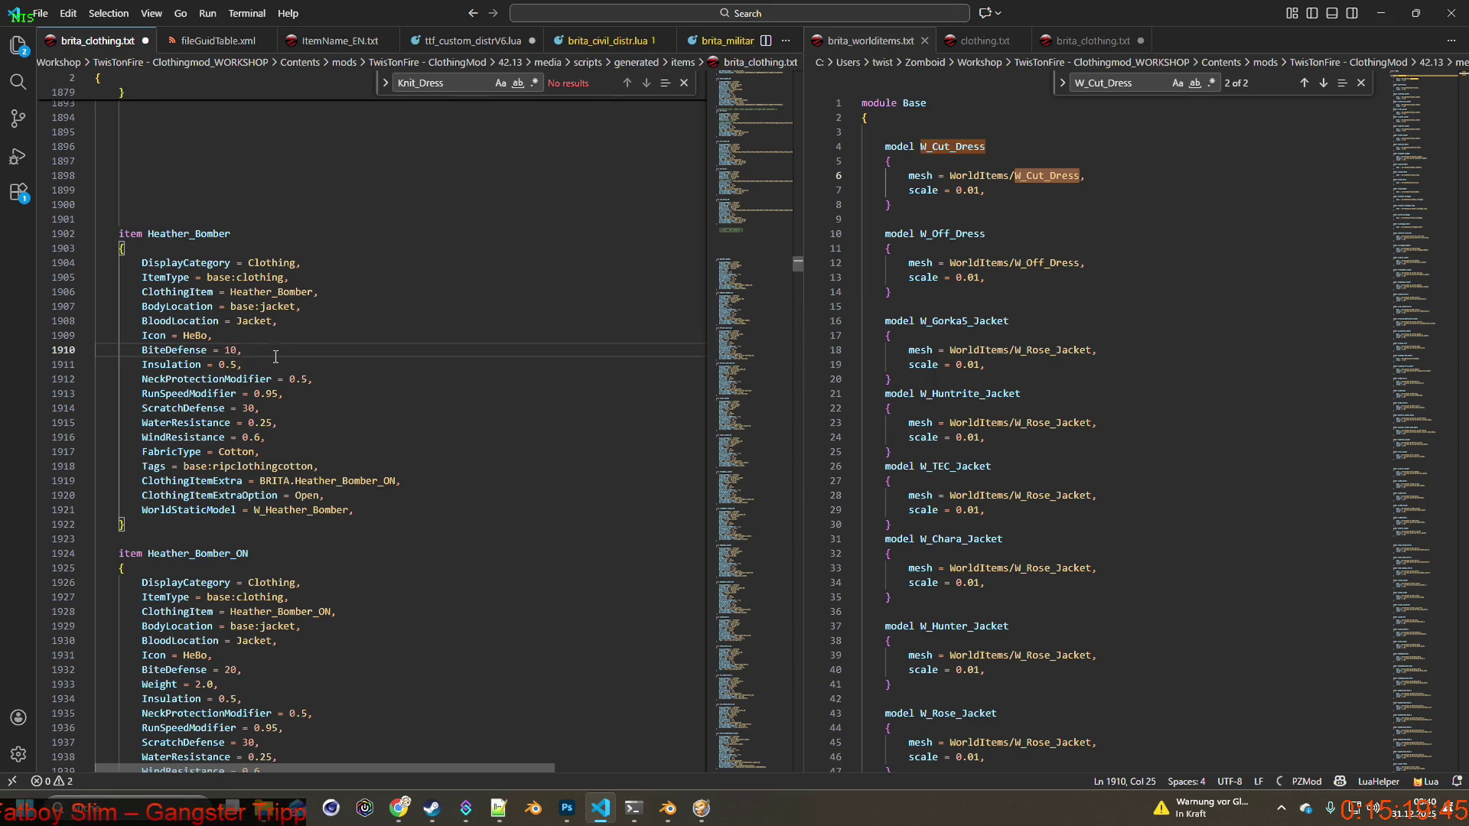
pyautogui.moveTo(256, 407); pyautogui.dragTo(248, 408)
pyautogui.write('1')
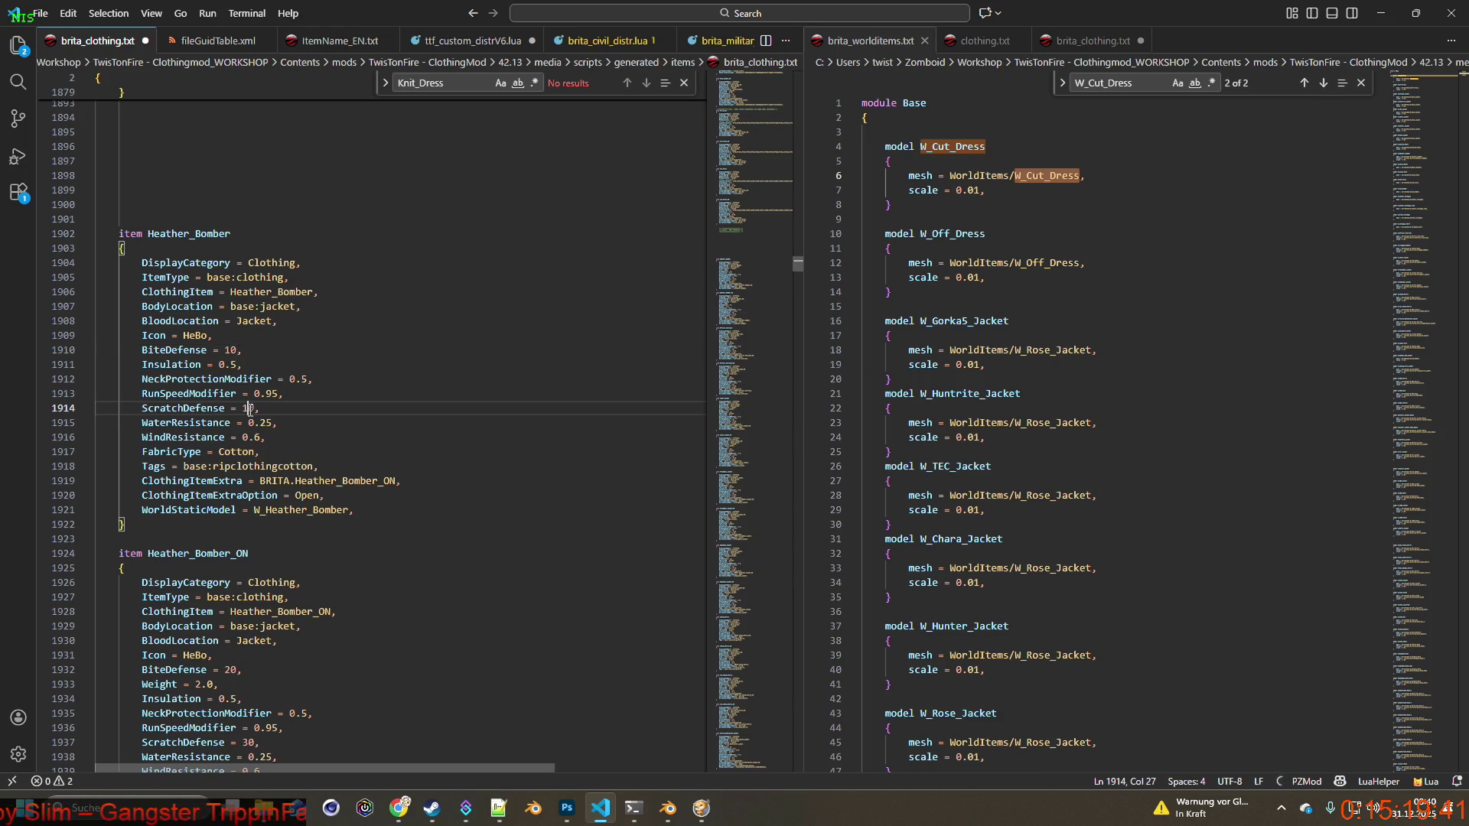
pyautogui.moveTo(237, 349); pyautogui.dragTo(225, 350)
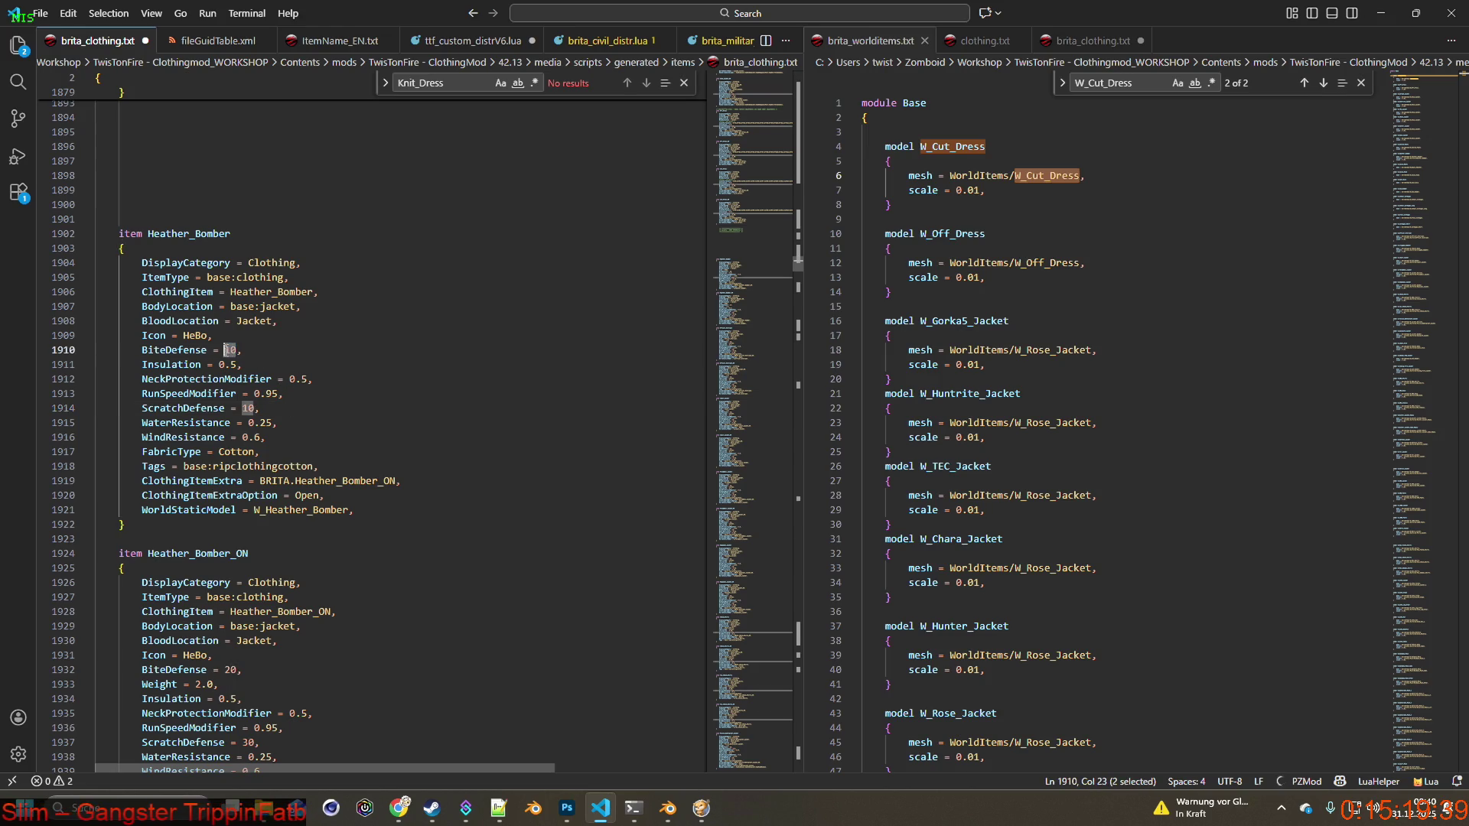
pyautogui.write('5')
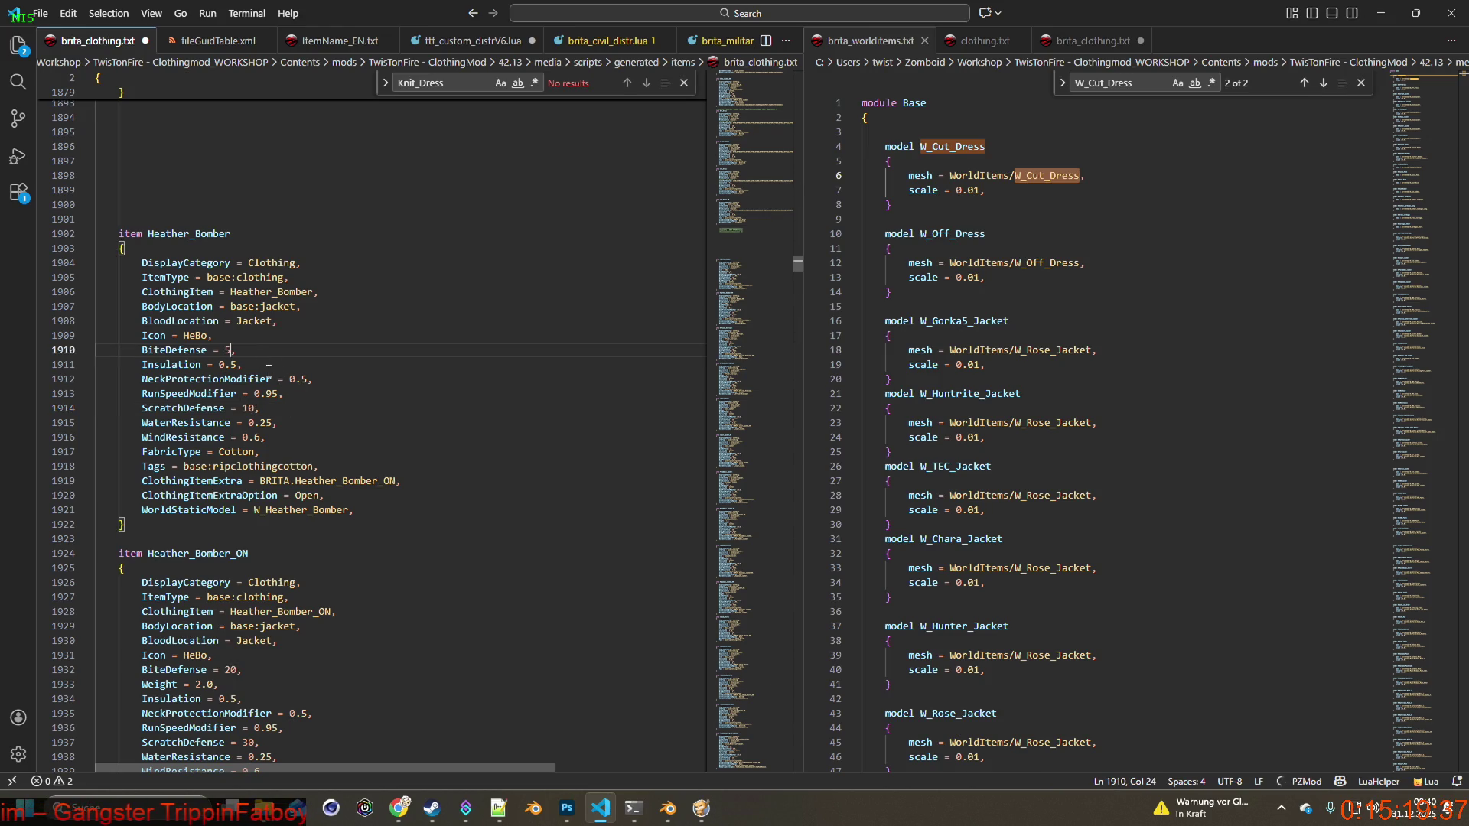
# Delete Heather_Bomber's NeckProtectionModifier, RunSpeedModifier and WaterResistance lines.
pyautogui.click(322, 378)
pyautogui.hotkey('shift', 'Home')
pyautogui.hotkey('shift', 'Home')
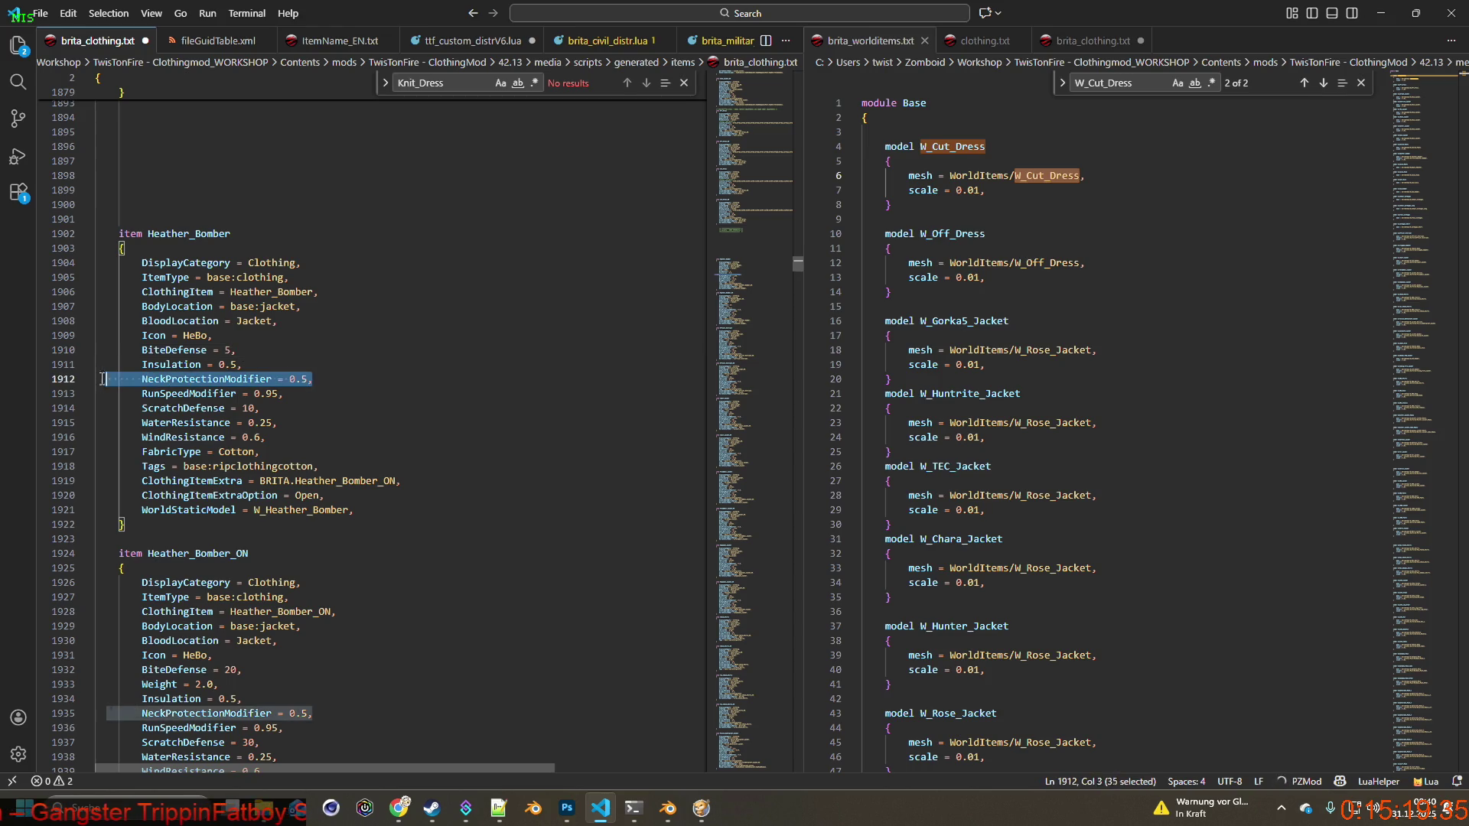
pyautogui.press('BackSpace')
pyautogui.press('BackSpace')
pyautogui.click(294, 378)
pyautogui.hotkey('shift', 'Home')
pyautogui.hotkey('shift', 'Home')
pyautogui.press('BackSpace')
pyautogui.press('BackSpace')
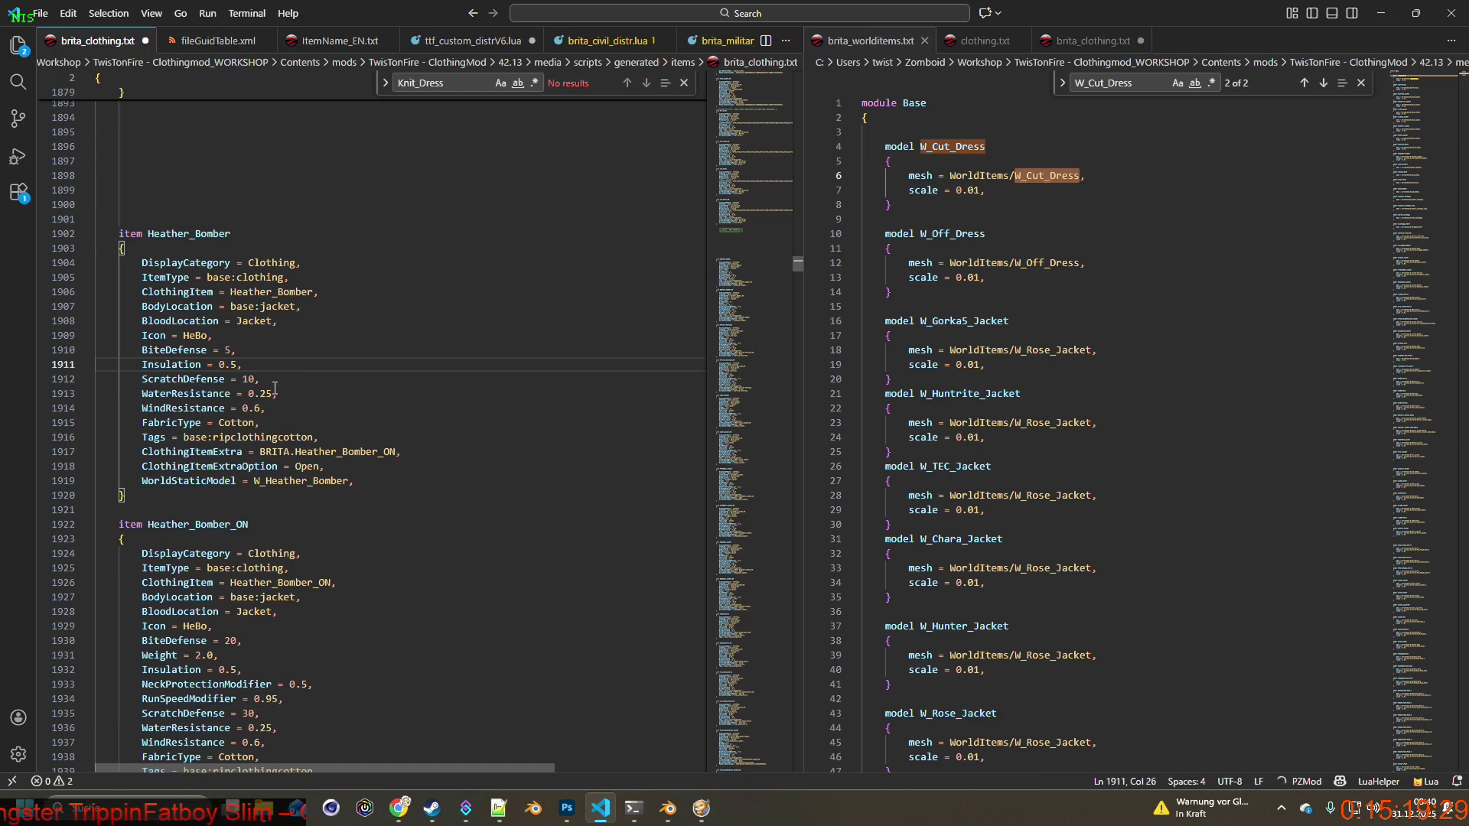
pyautogui.click(294, 393)
pyautogui.hotkey('shift', 'Home')
pyautogui.hotkey('shift', 'Home')
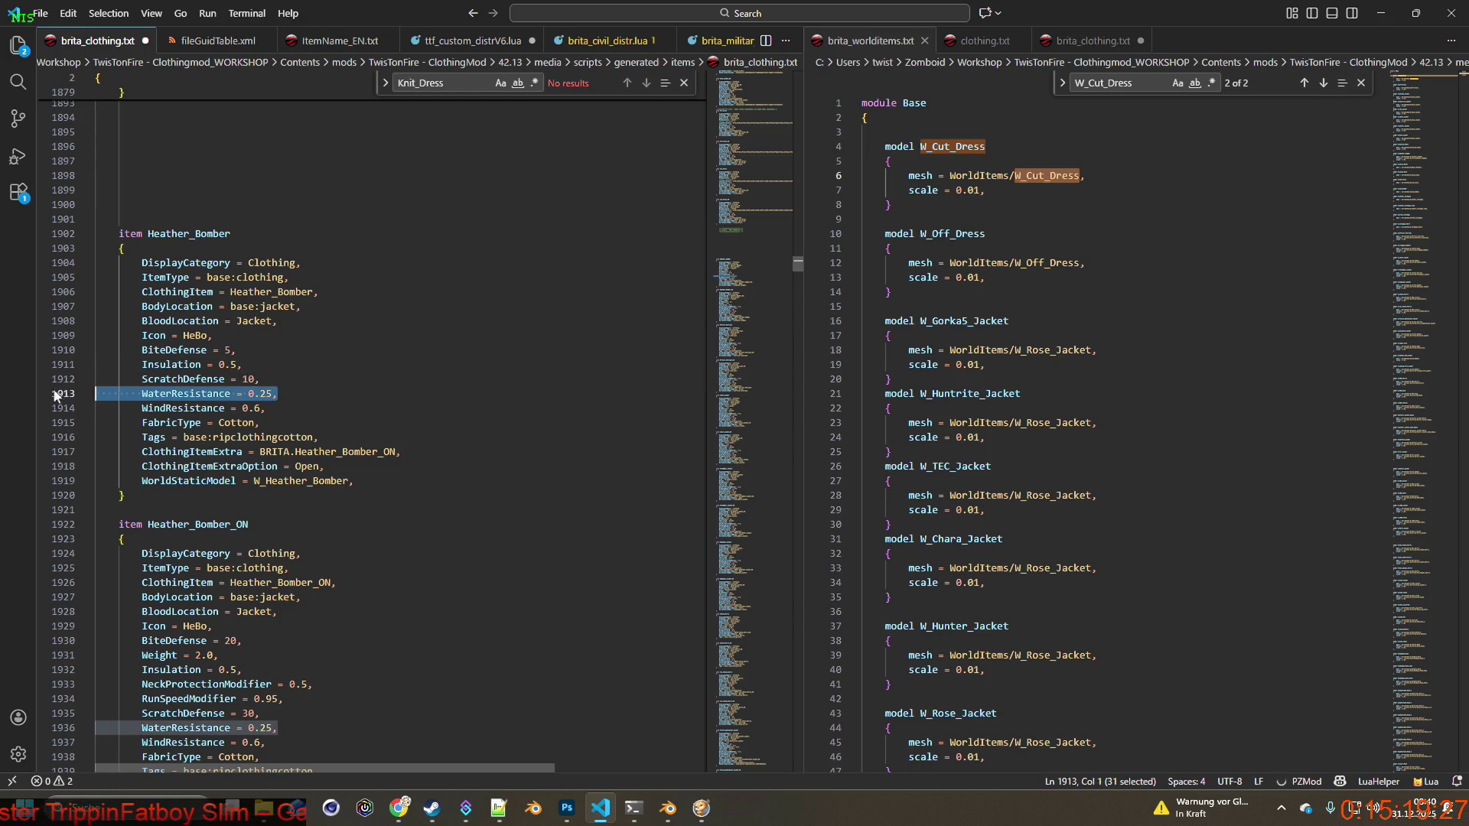
pyautogui.press('BackSpace')
pyautogui.press('BackSpace')
# Set WindResistance to 0.25, Insulation to 0.2 and ScratchDefense to 5.
pyautogui.moveTo(262, 393); pyautogui.dragTo(256, 393)
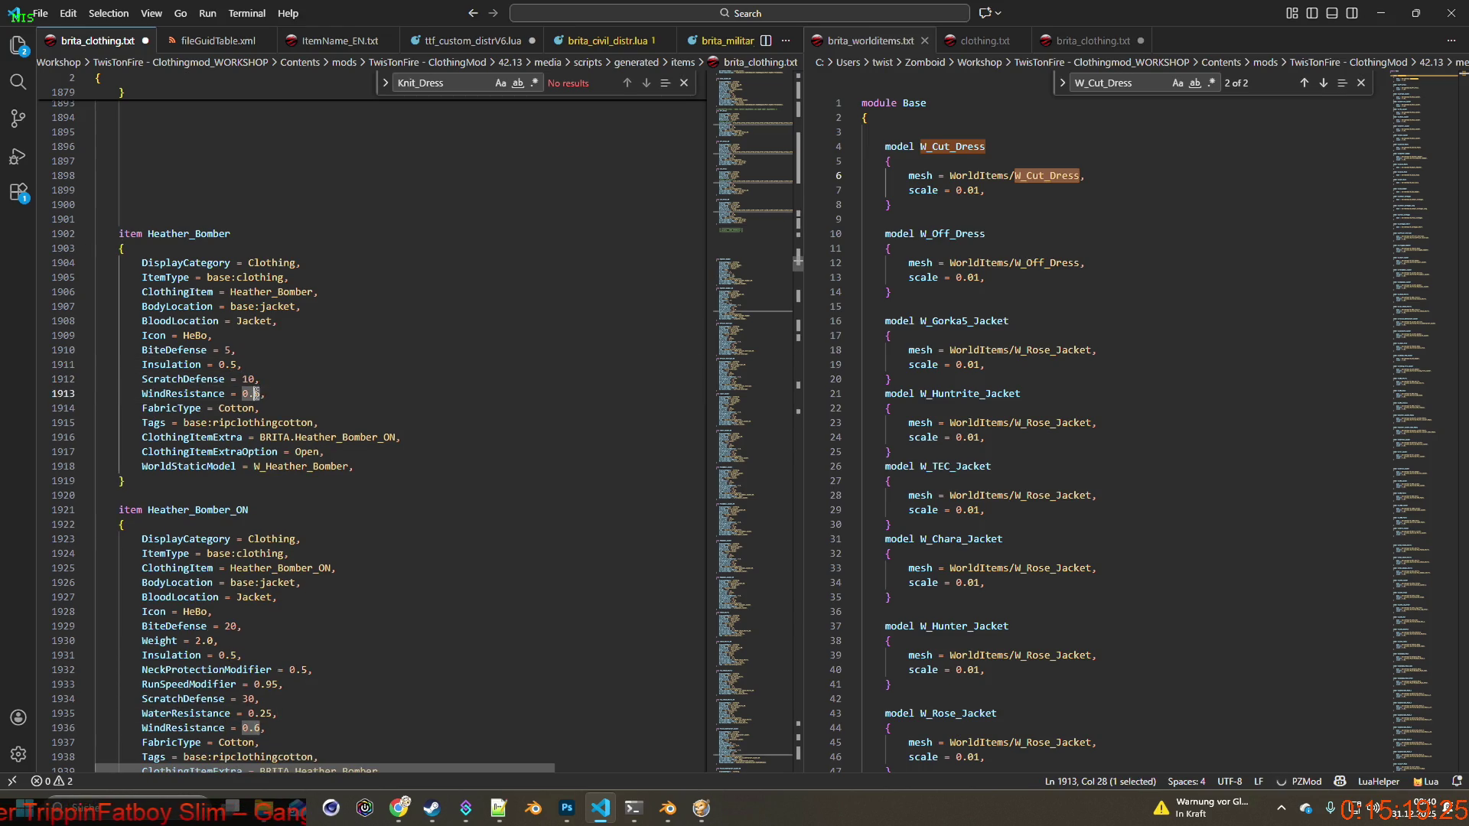
pyautogui.write('25')
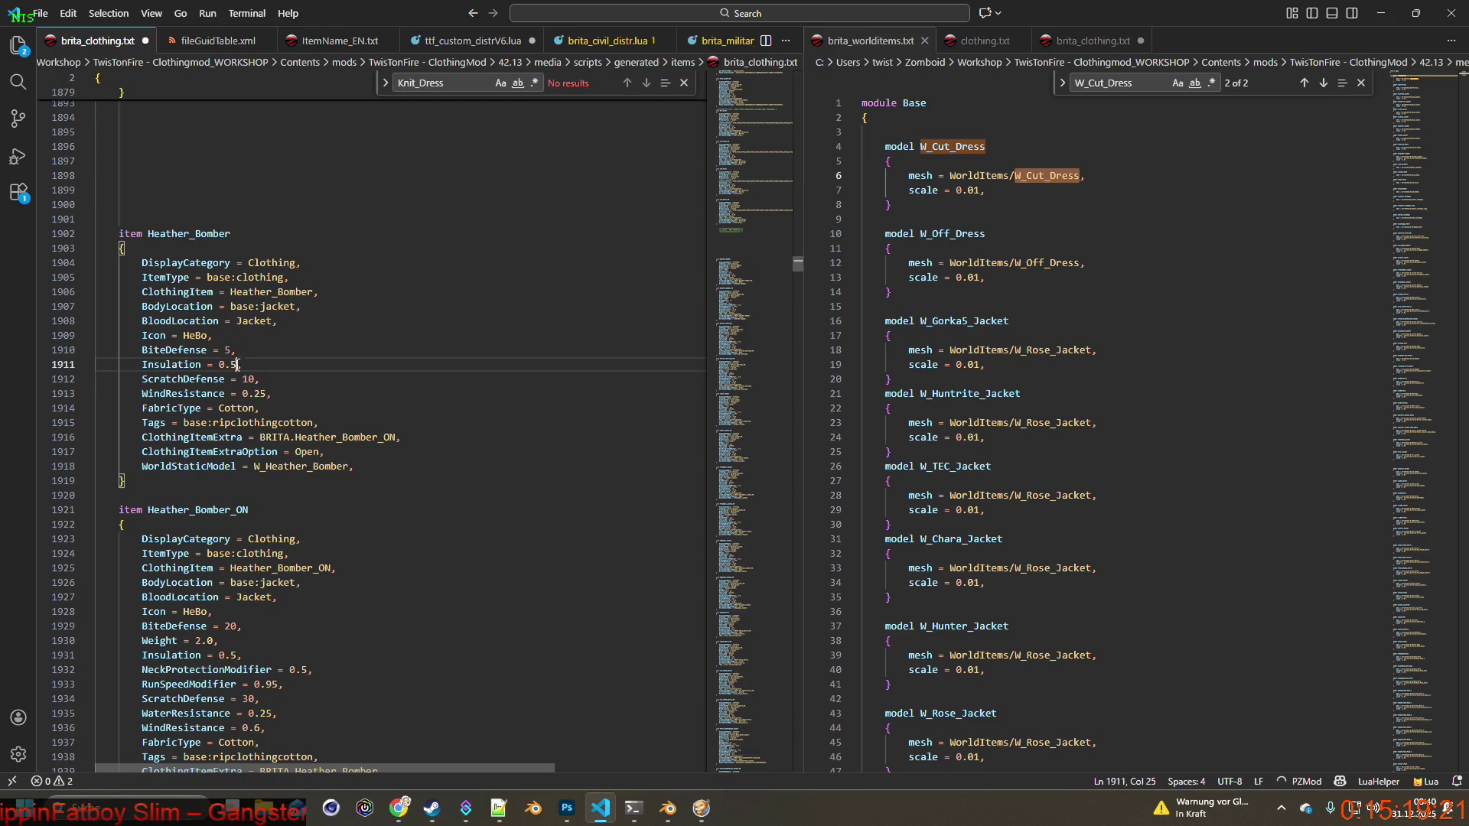
pyautogui.moveTo(237, 366); pyautogui.dragTo(231, 366)
pyautogui.write('2')
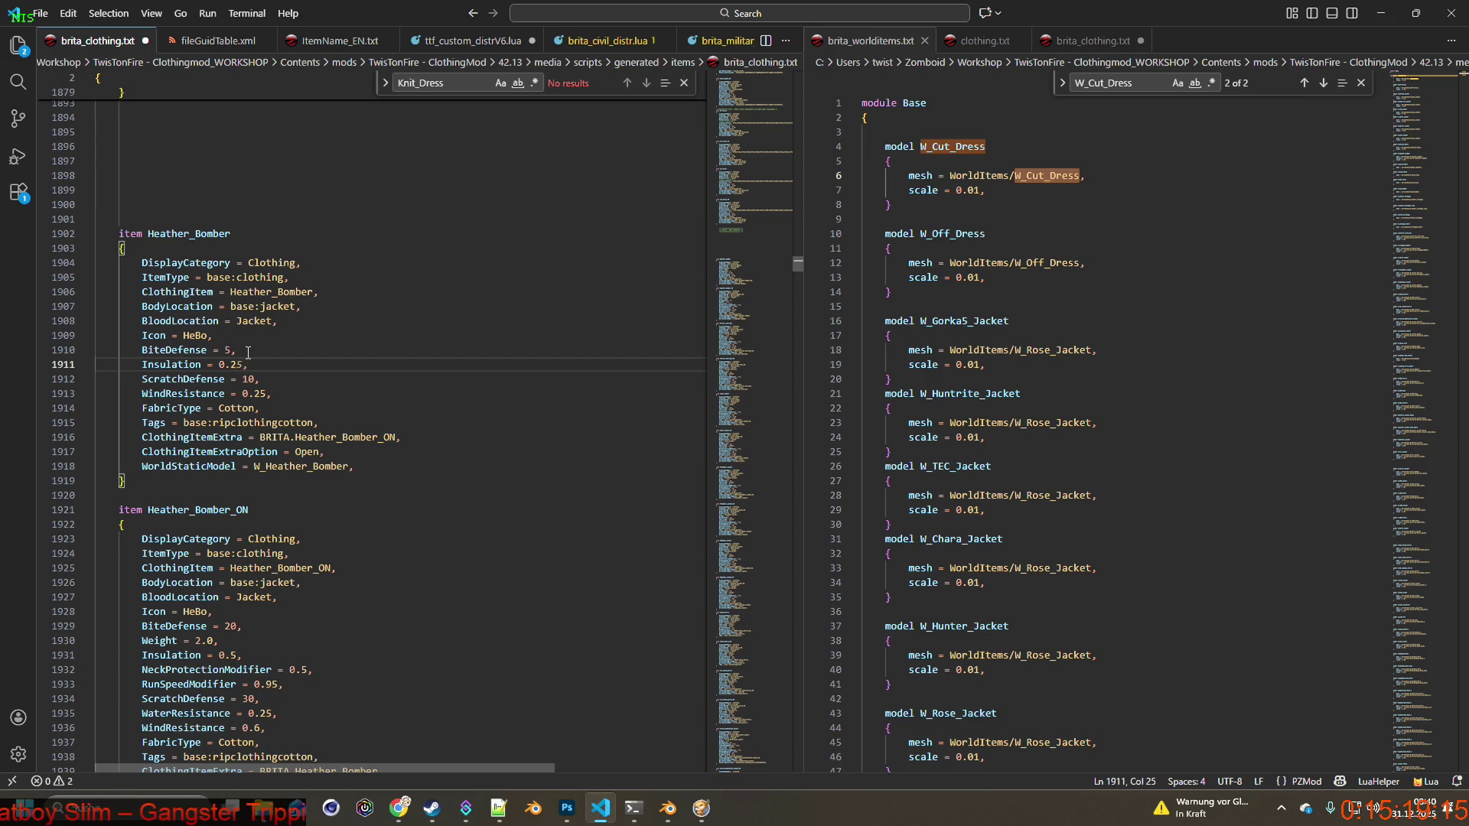
pyautogui.press('BackSpace')
pyautogui.moveTo(257, 378); pyautogui.dragTo(243, 379)
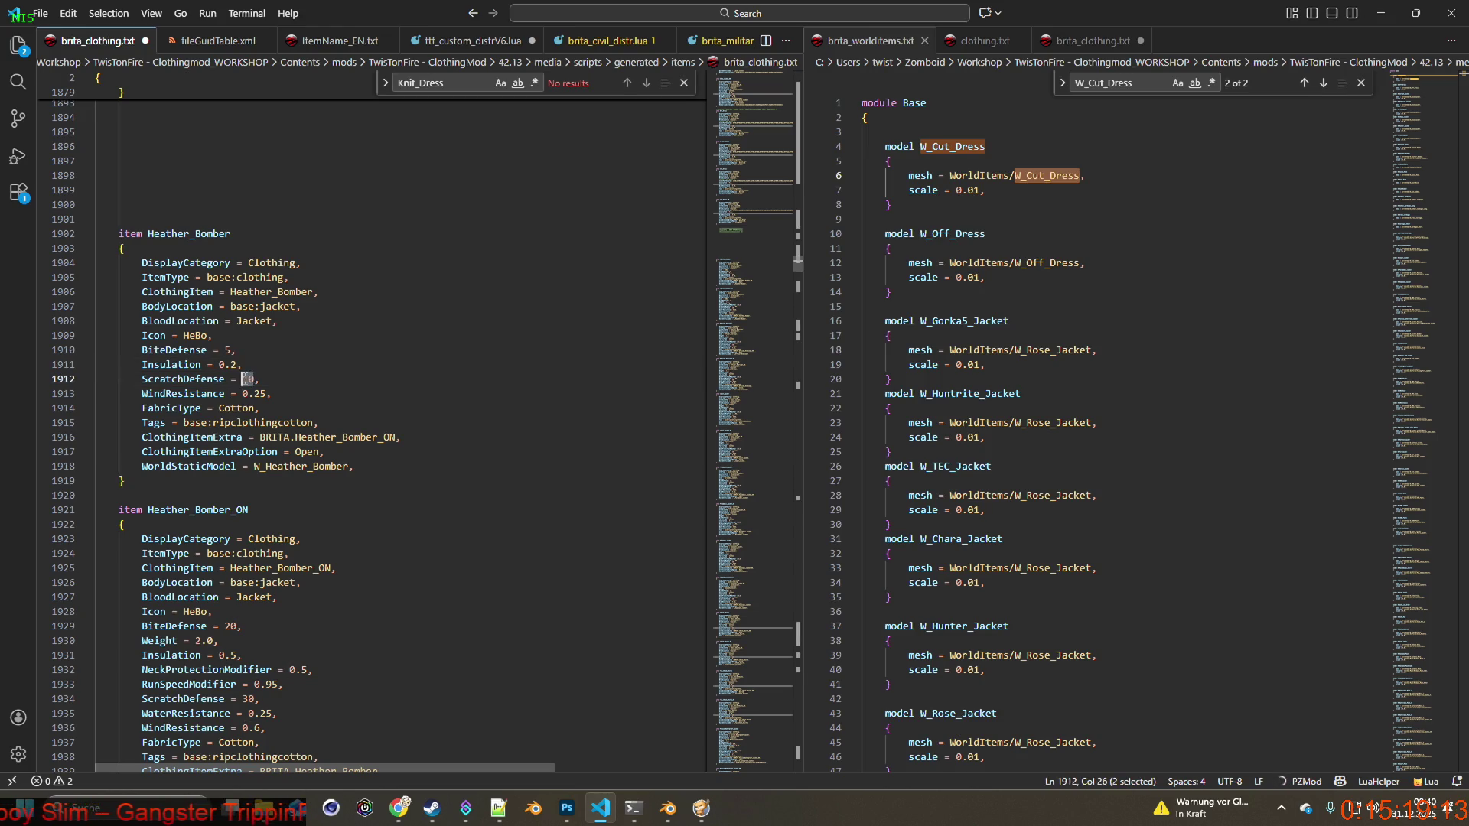
pyautogui.write('5')
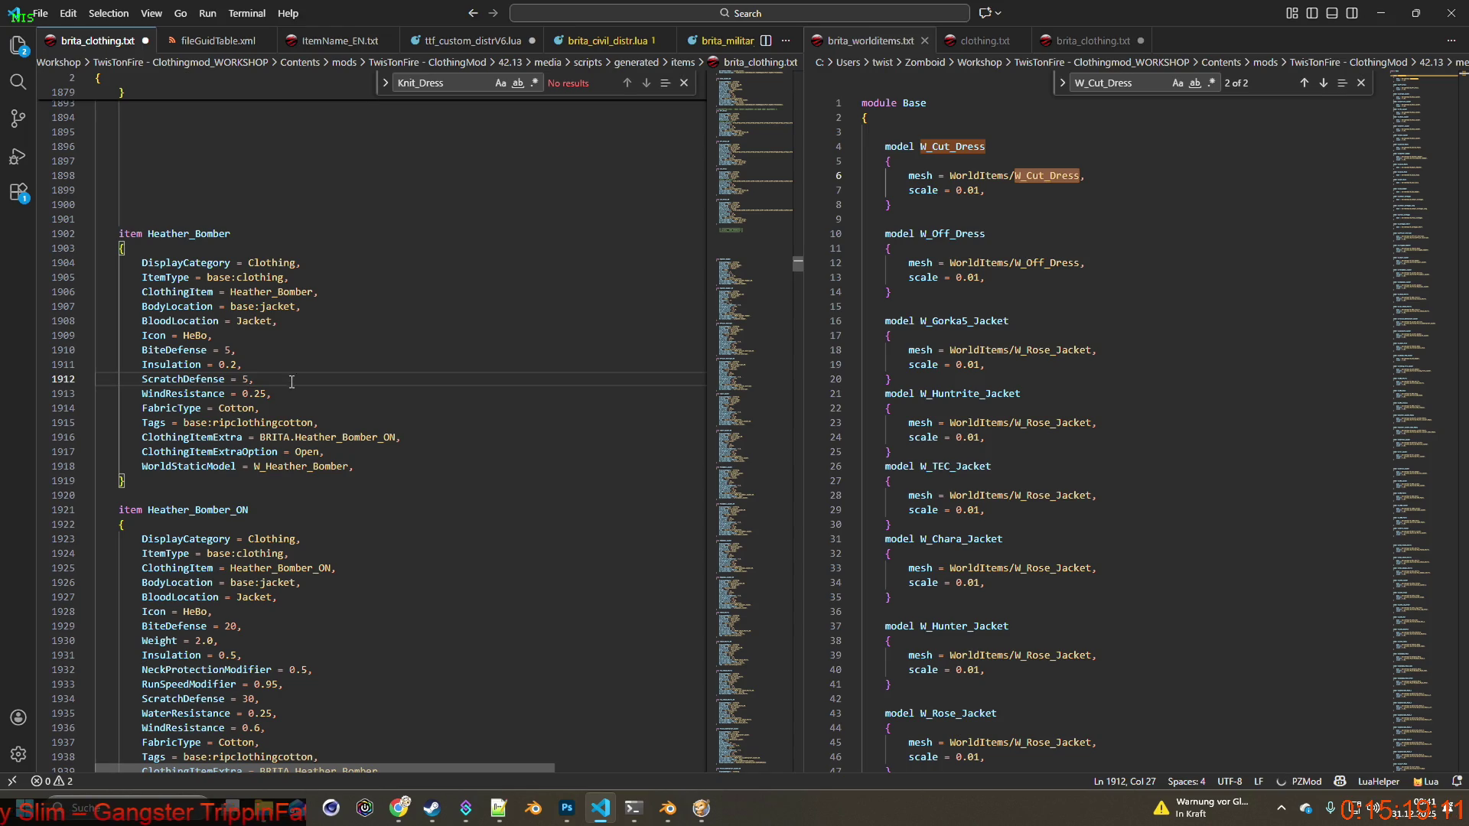
pyautogui.moveTo(142, 349); pyautogui.dragTo(396, 420)
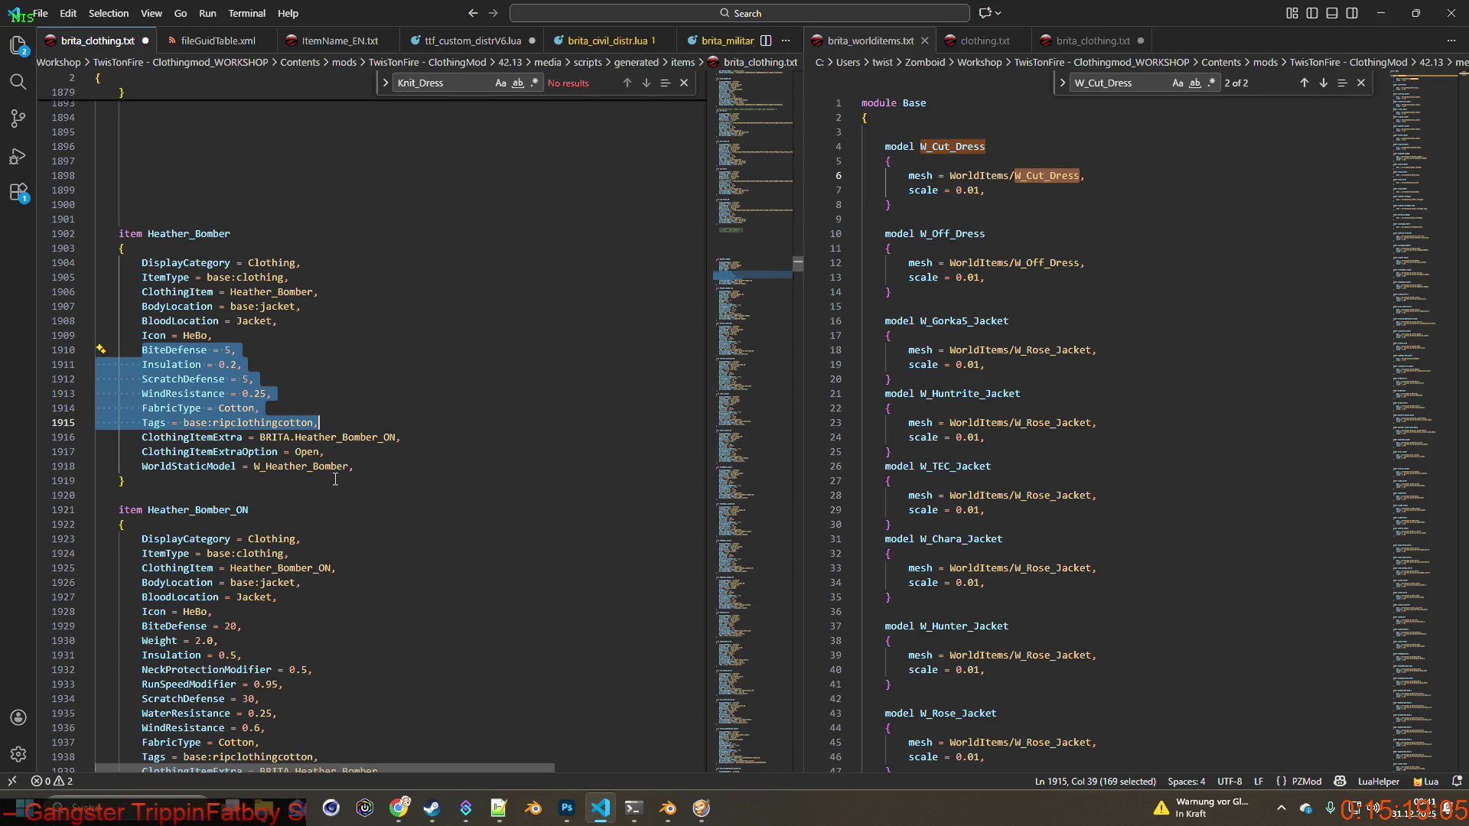
pyautogui.scroll(-3, 360, 497)
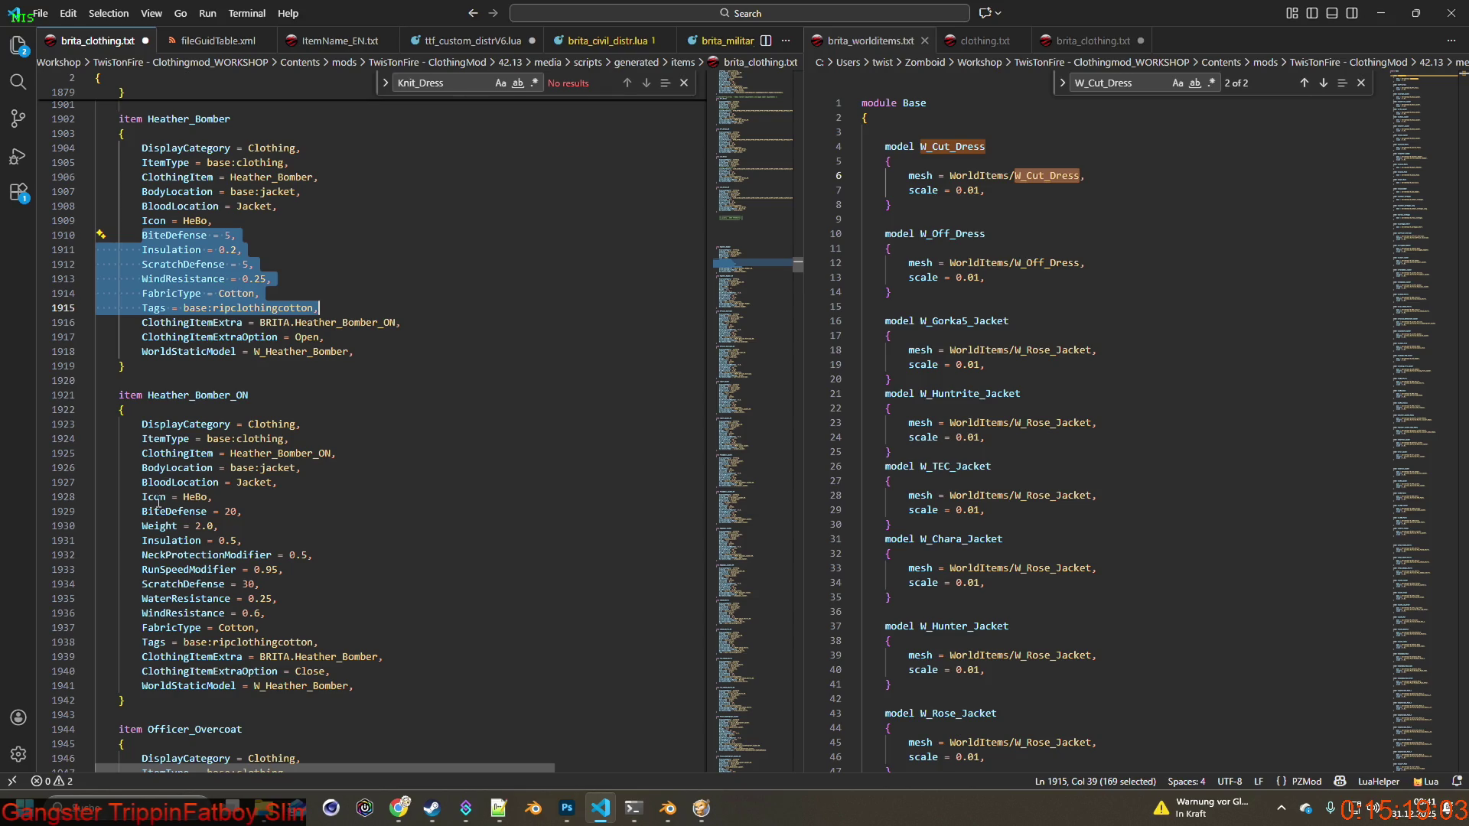
# Show the vanilla clothing.txt in the right pane and browse its Vest_ entries such as Vest_BulletDesertNew.
pyautogui.click(1102, 83)
pyautogui.click(984, 40)
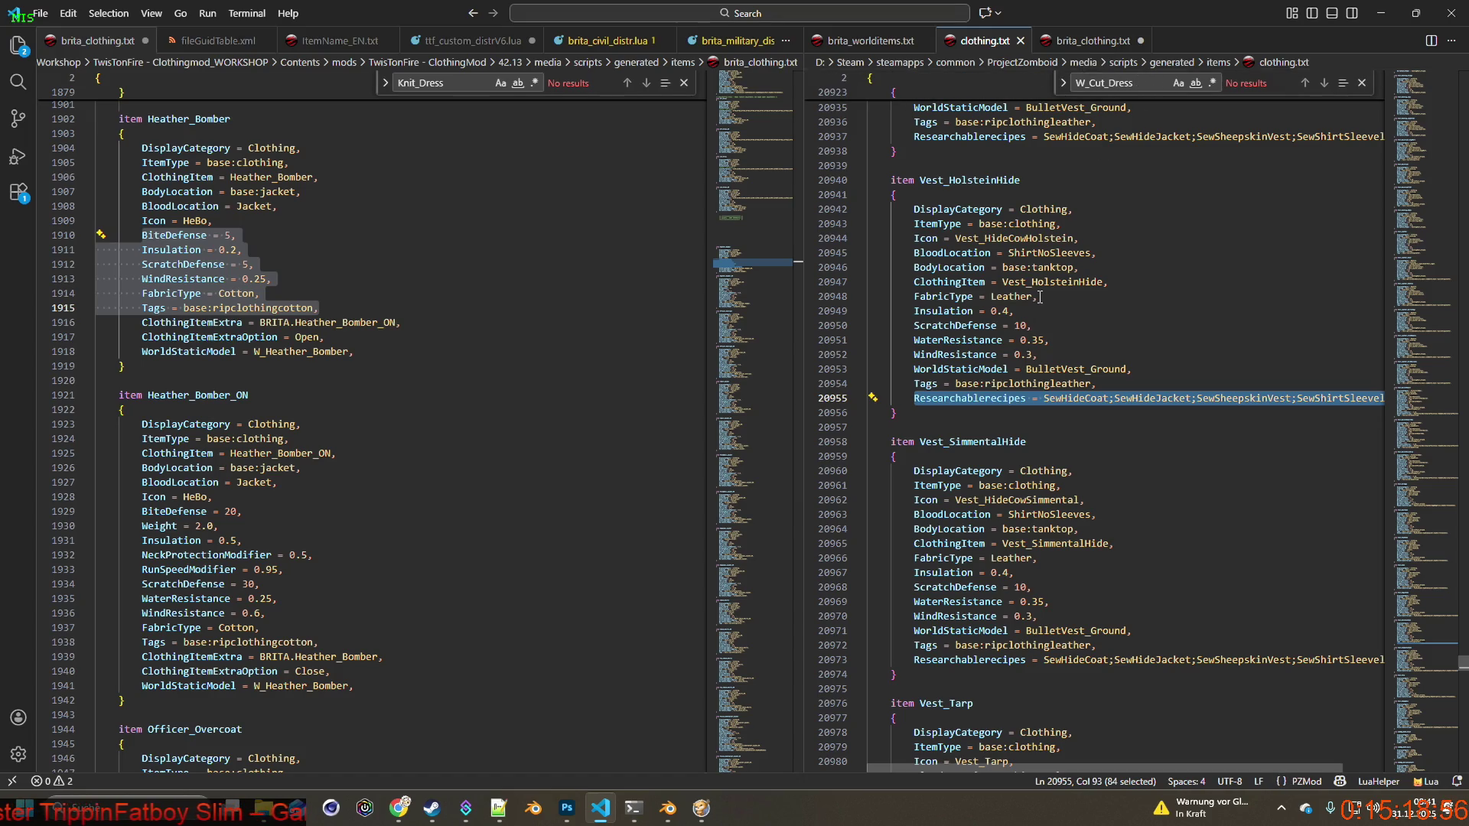
pyautogui.scroll(-1, 1021, 346)
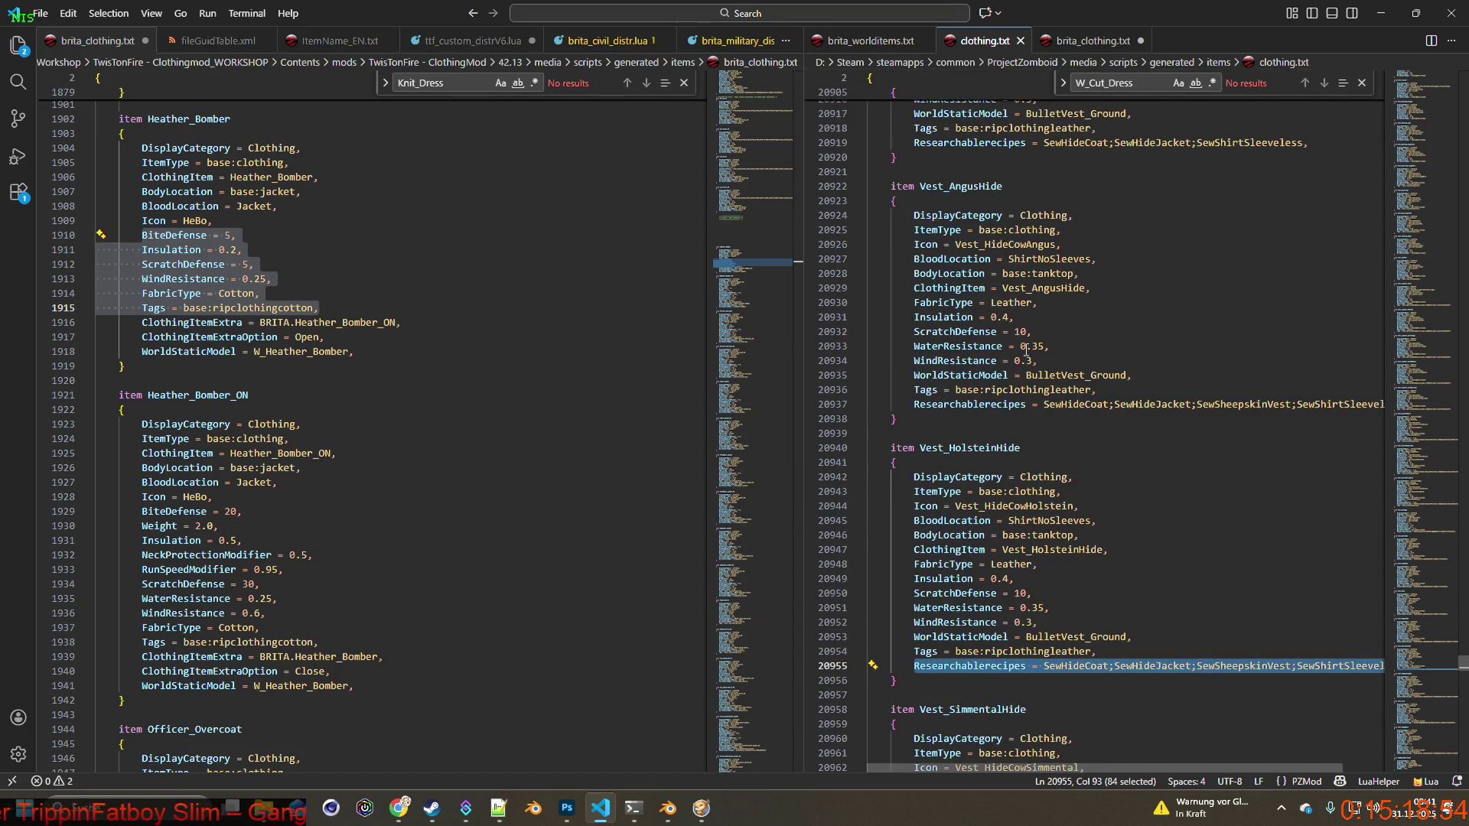
pyautogui.scroll(20, 1036, 359)
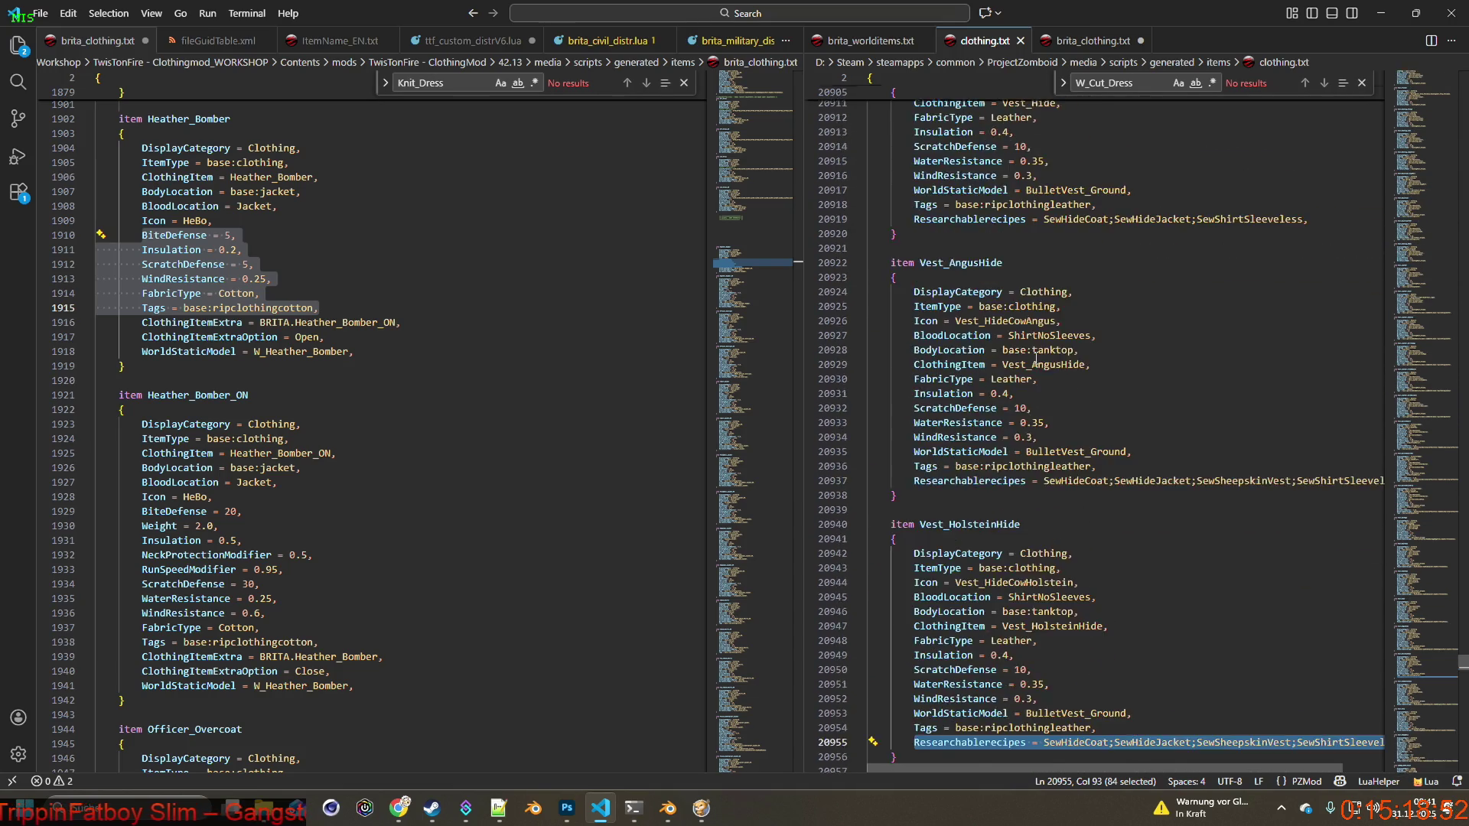
pyautogui.scroll(10, 1035, 358)
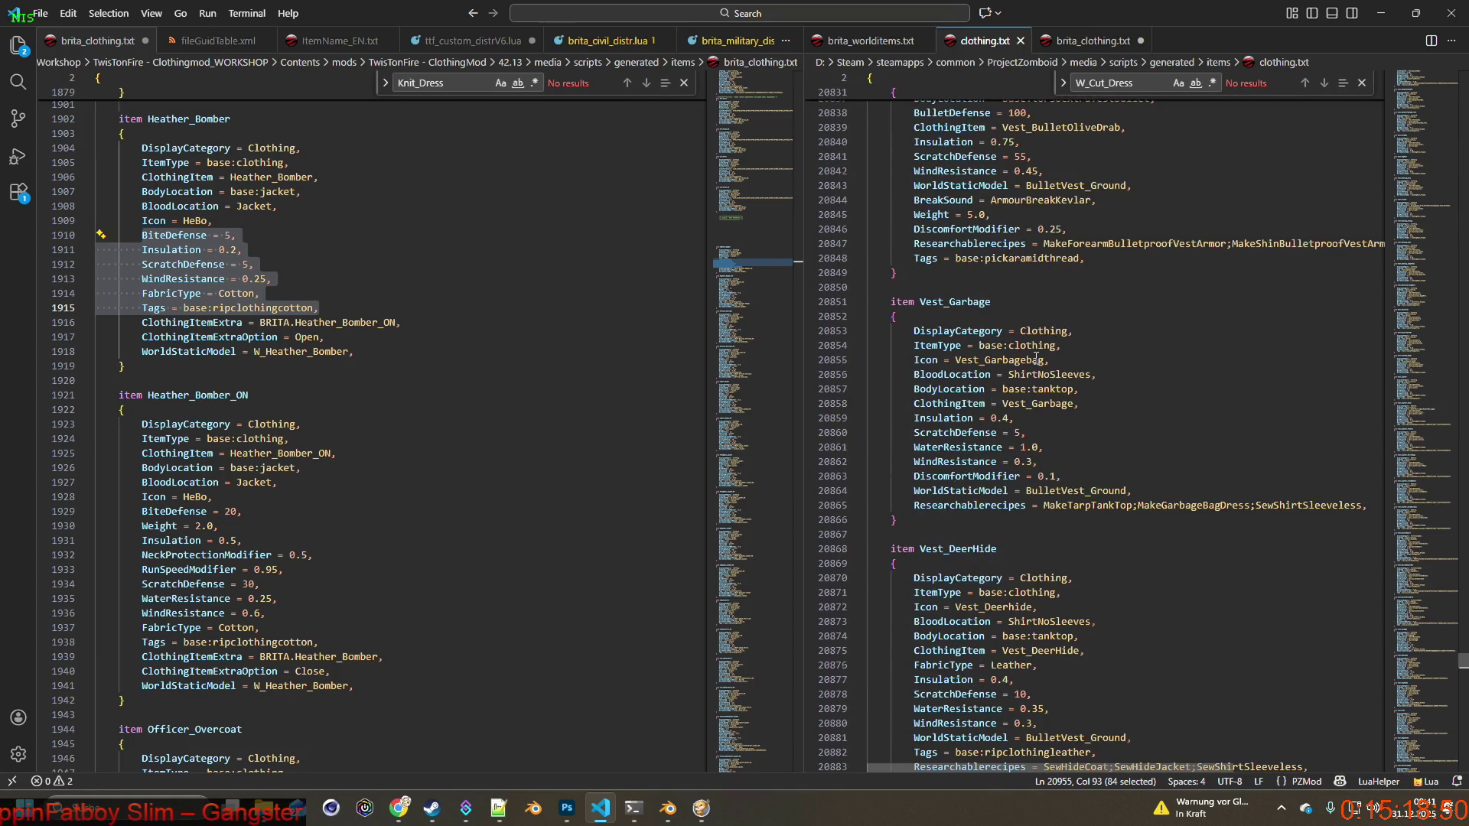
pyautogui.scroll(15, 1035, 358)
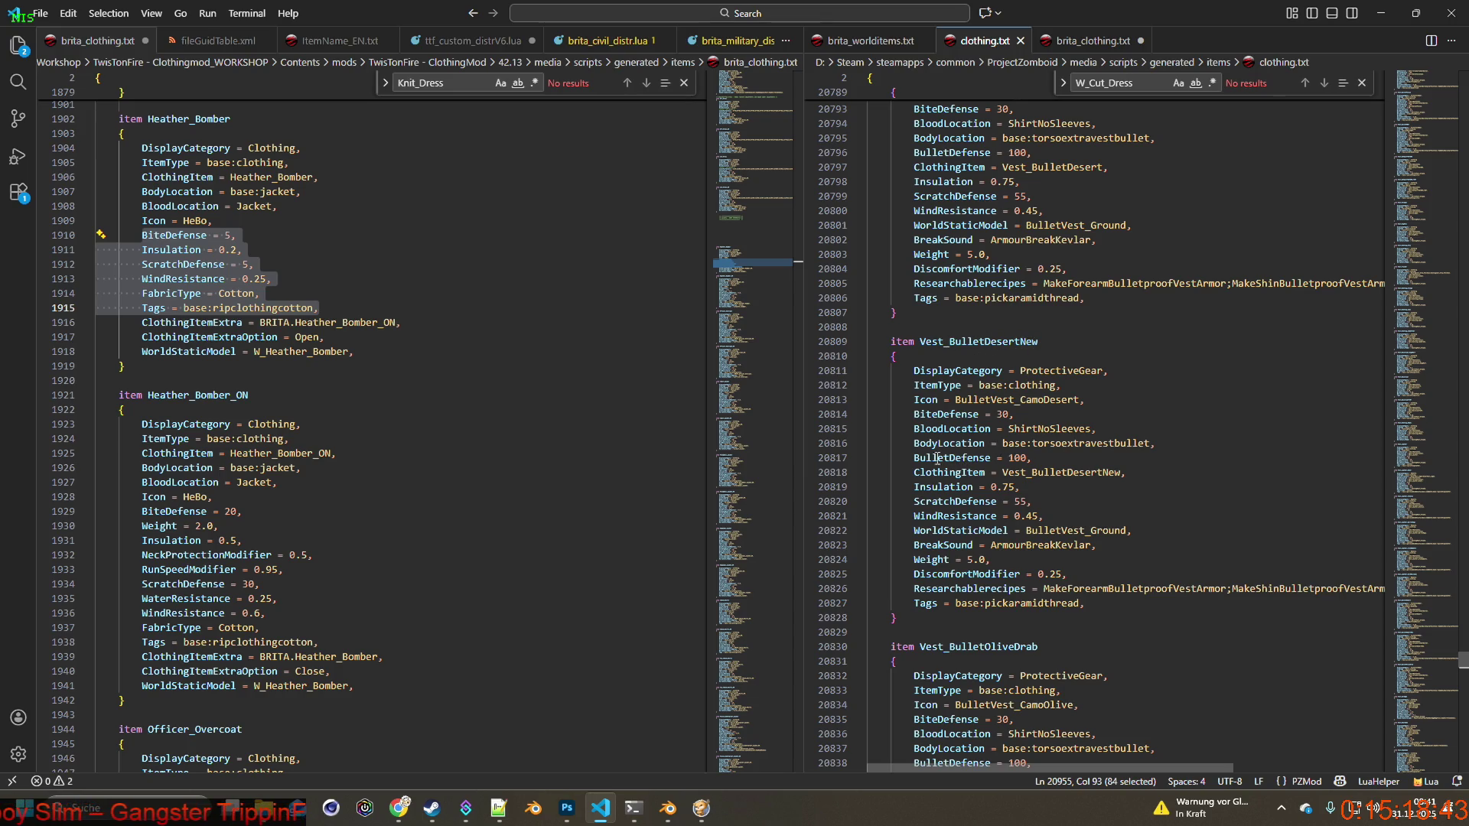
pyautogui.moveTo(1011, 413); pyautogui.dragTo(947, 415)
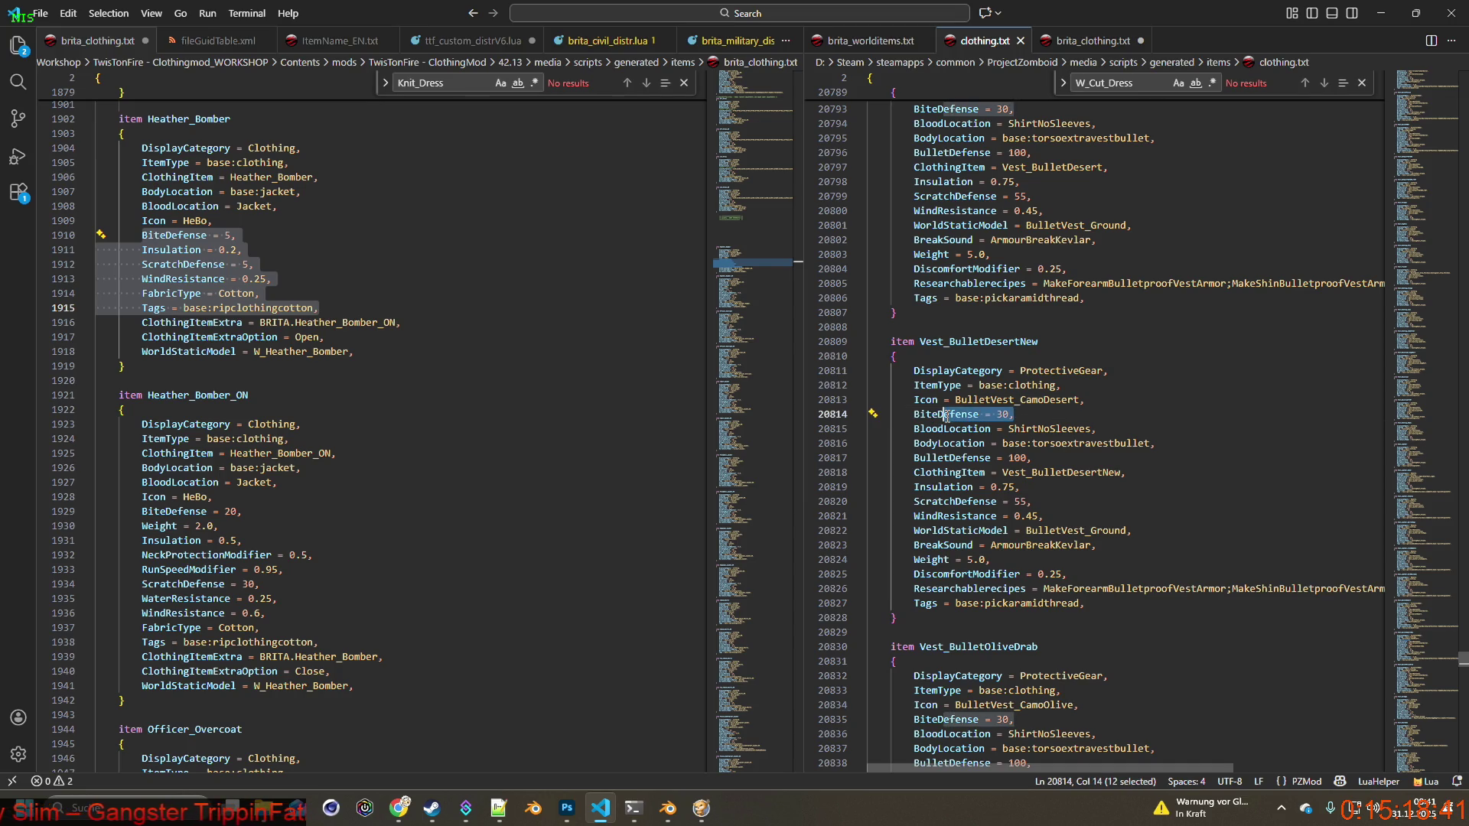
pyautogui.scroll(20, 1028, 459)
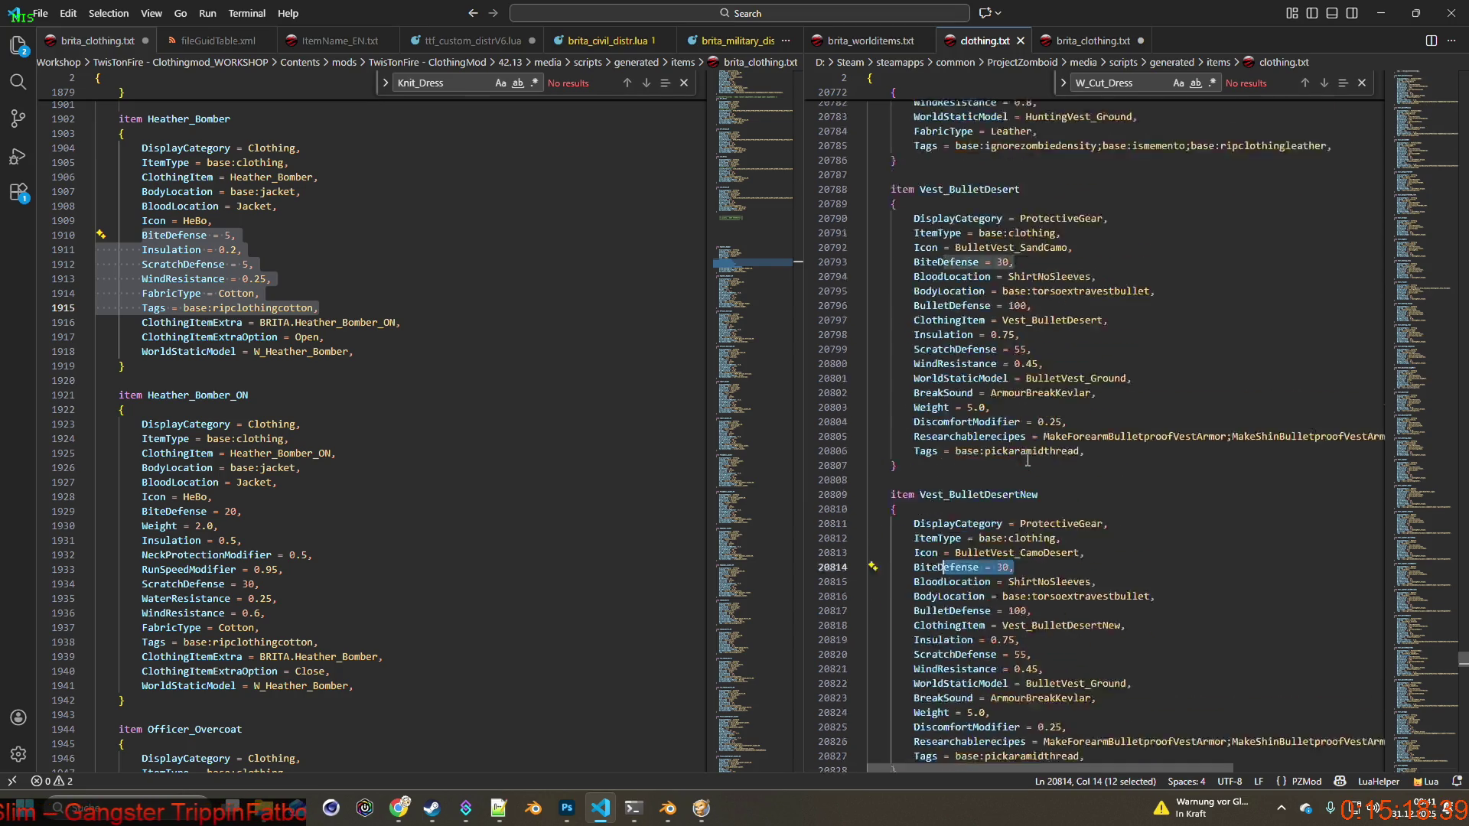
pyautogui.scroll(15, 1027, 459)
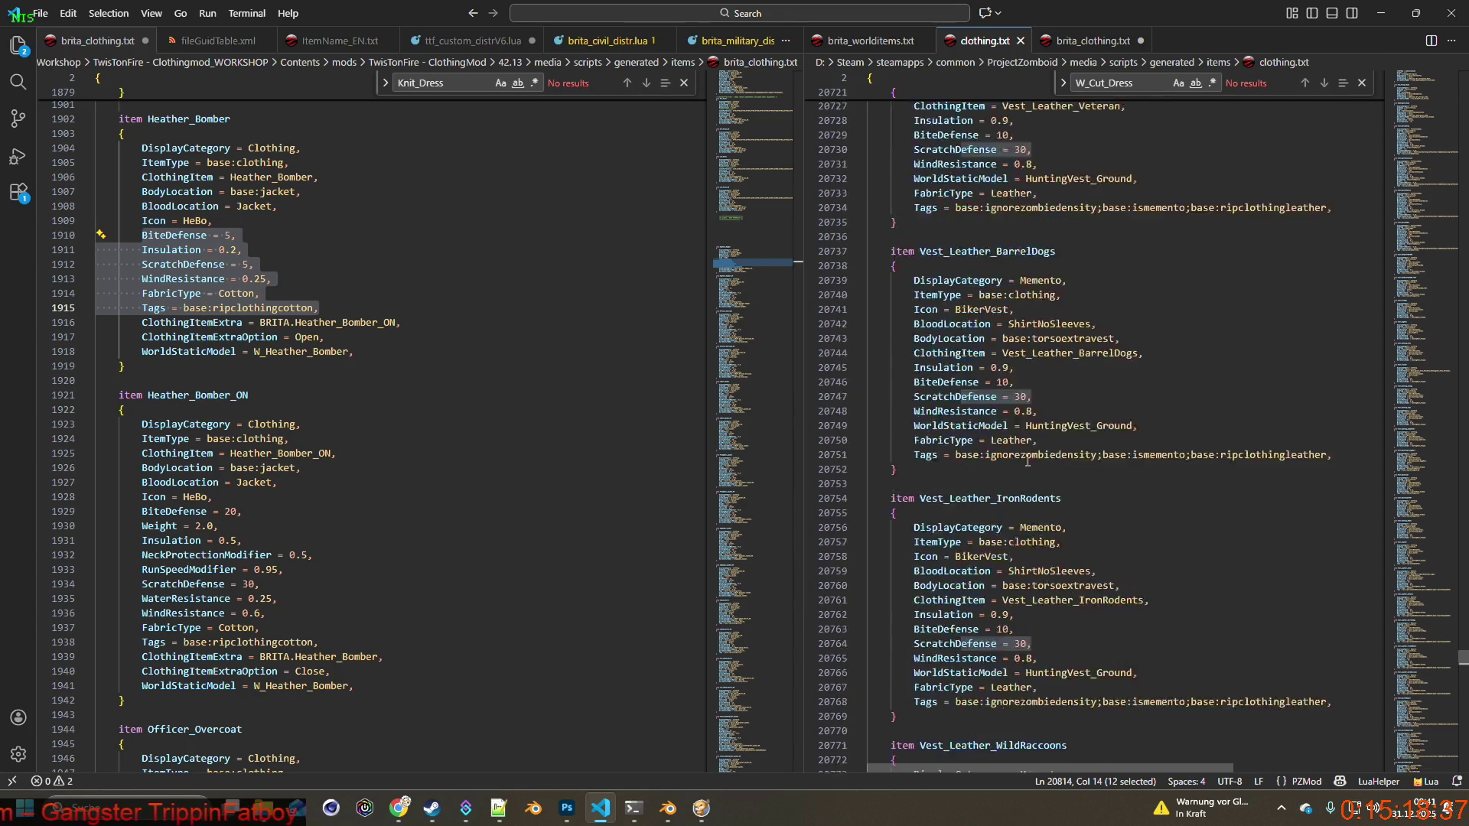
# Replace Heather_Bomber's BiteDefense–WindResistance lines with Vest_Hunting_Khaki's Insulation, ScratchDefense and WindResistance lines.
pyautogui.scroll(10, 1027, 459)
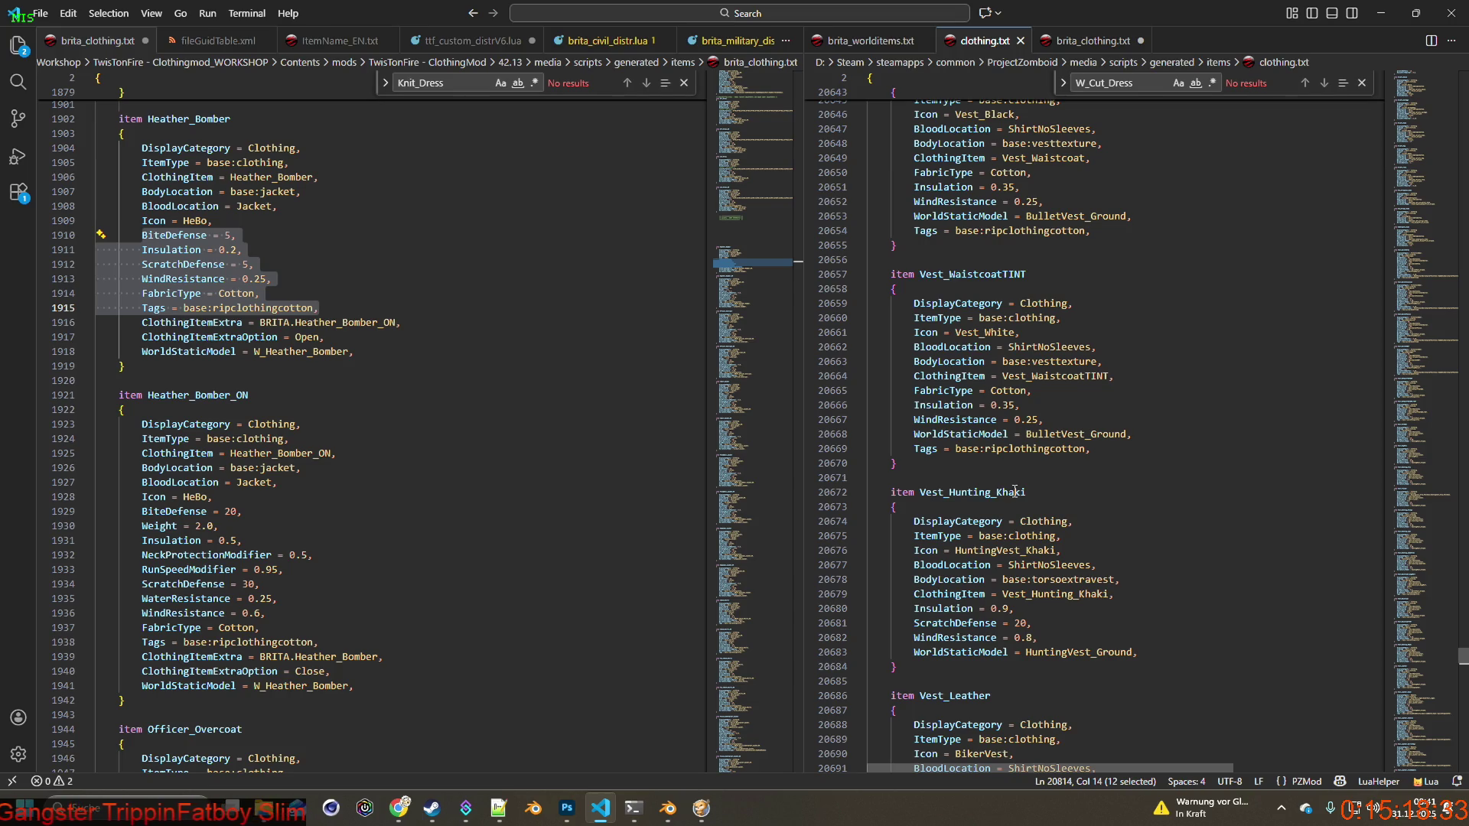
pyautogui.doubleClick(957, 492)
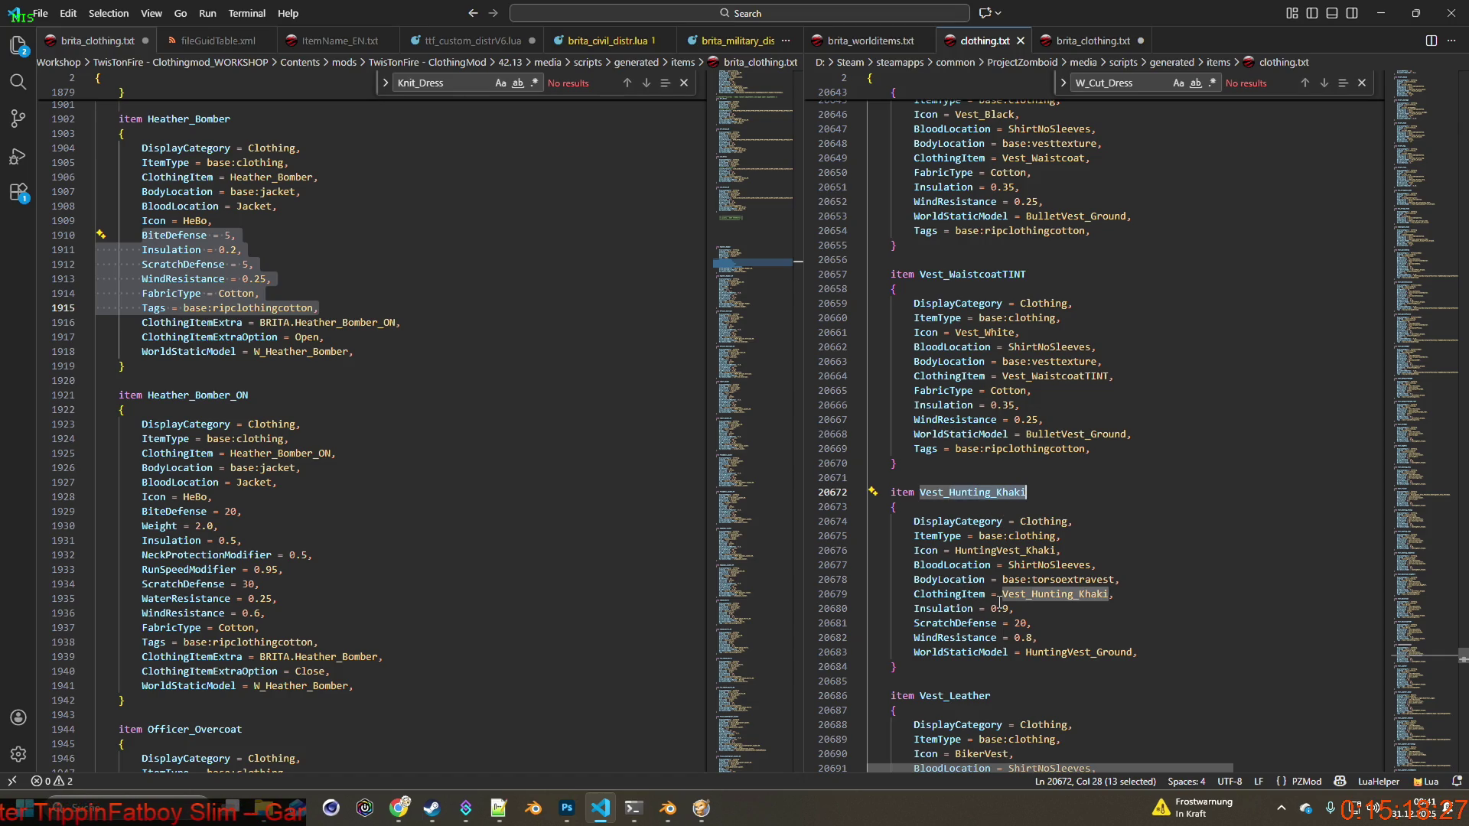
pyautogui.moveTo(1039, 637)
pyautogui.mouseDown()
pyautogui.moveTo(979, 610)
pyautogui.moveTo(914, 610)
pyautogui.mouseUp()
pyautogui.hotkey('ctrl', 'c')
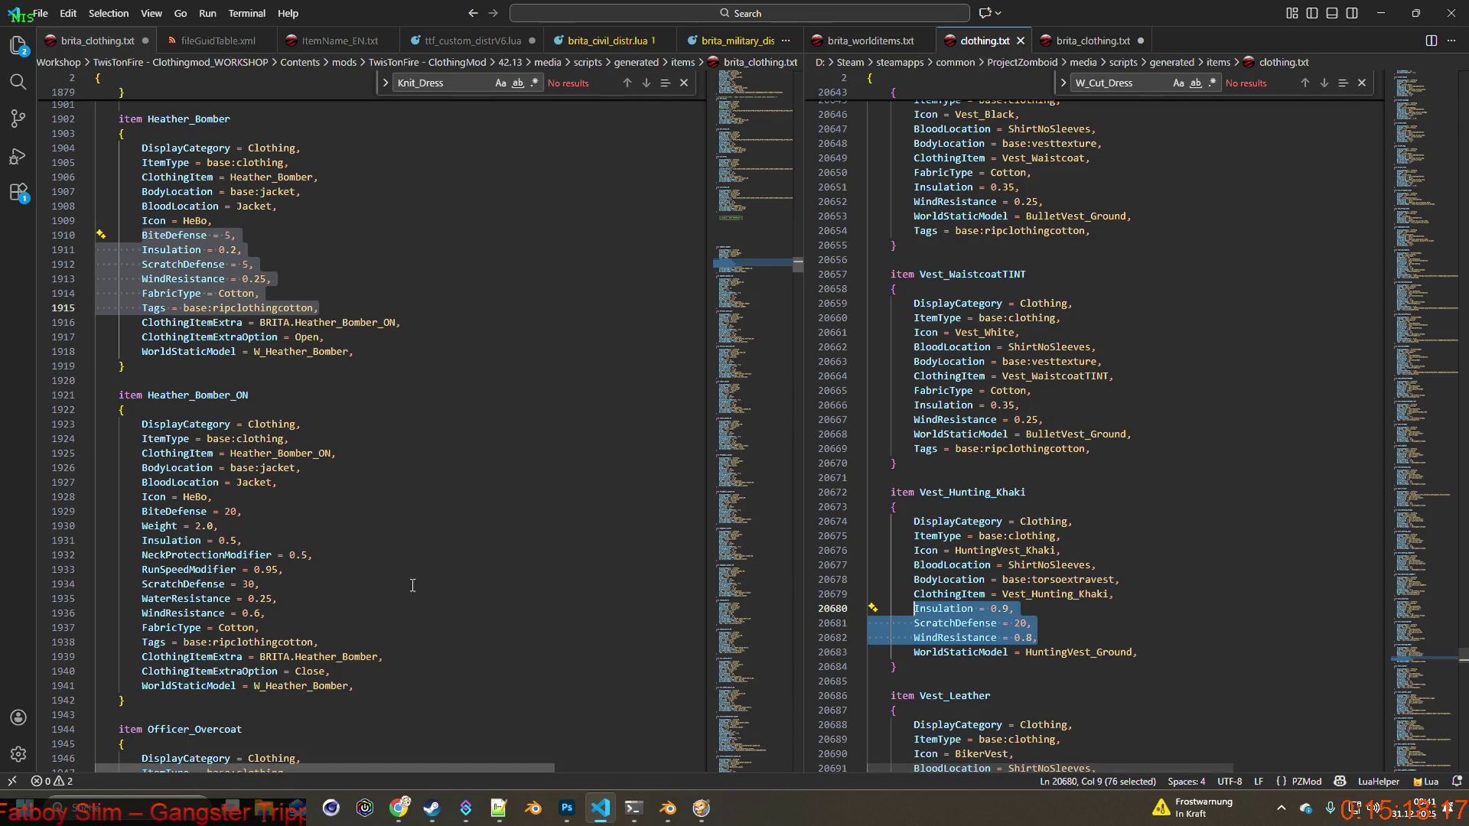
pyautogui.moveTo(272, 278); pyautogui.dragTo(143, 235)
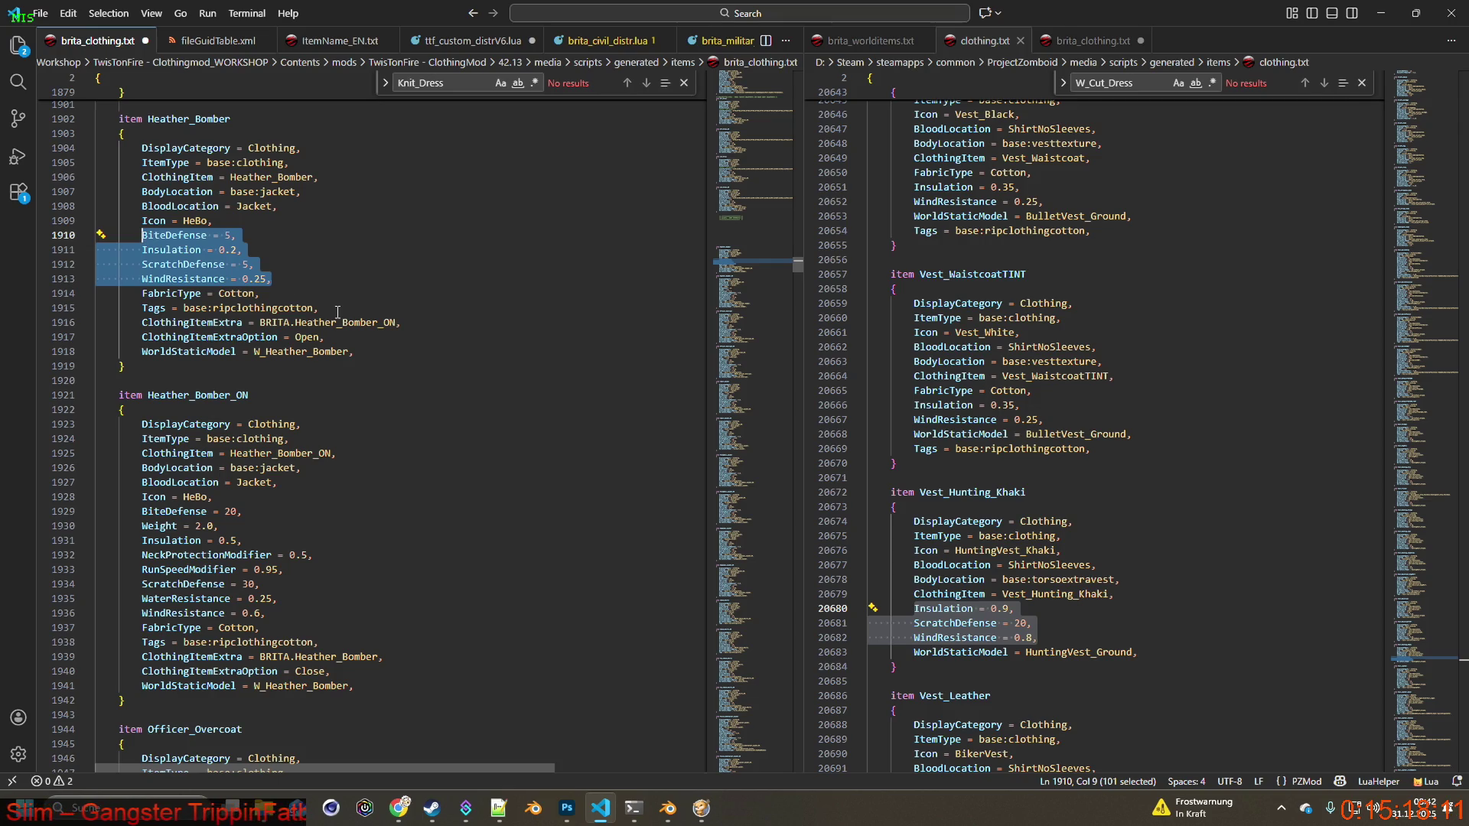
pyautogui.hotkey('ctrl', 'v')
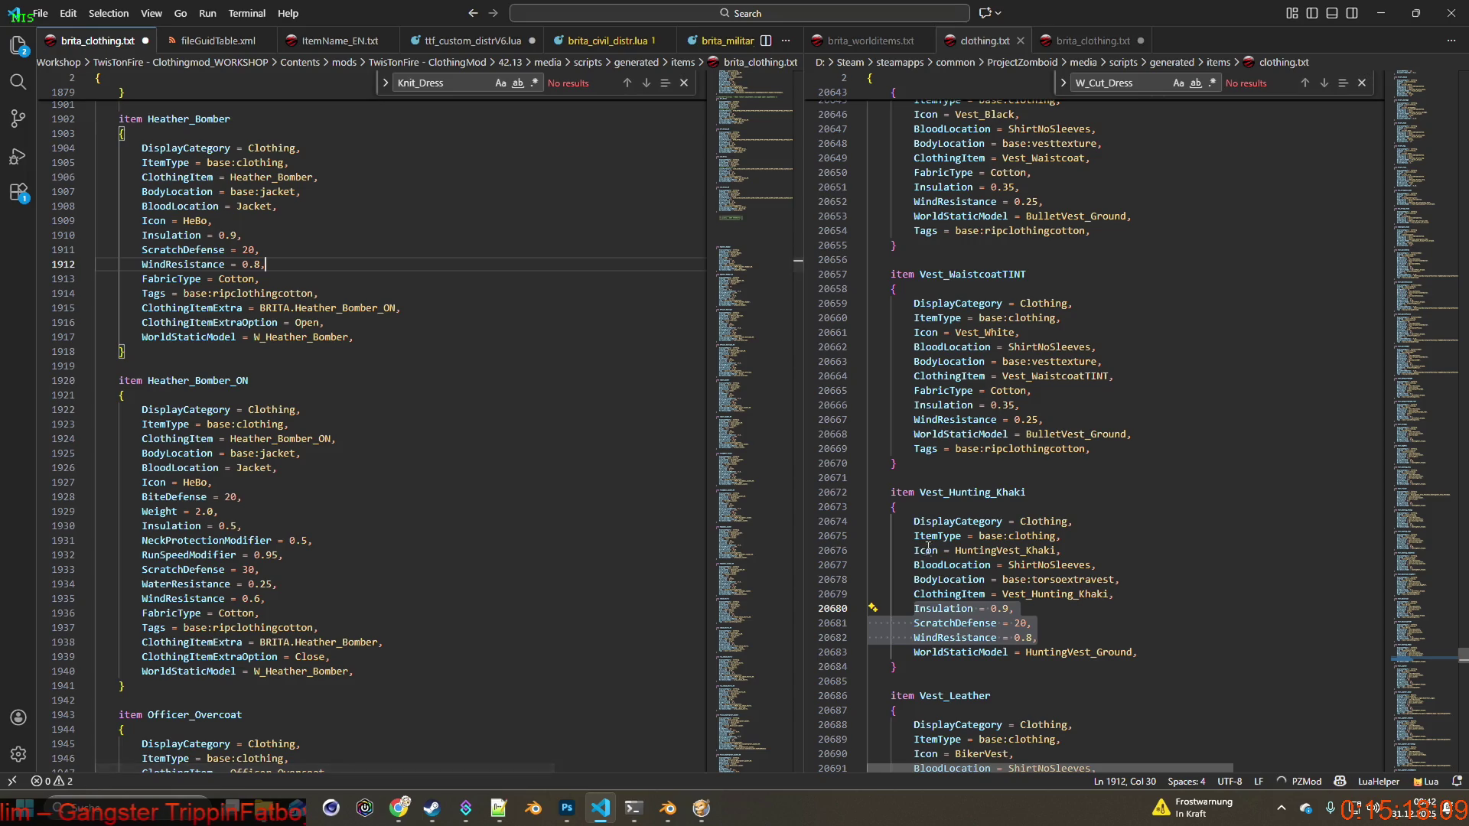
# Change the Jacket blood location of Heather_Bomber and Heather_Bomber_ON to ShirtNoSleeves.
pyautogui.click(913, 564)
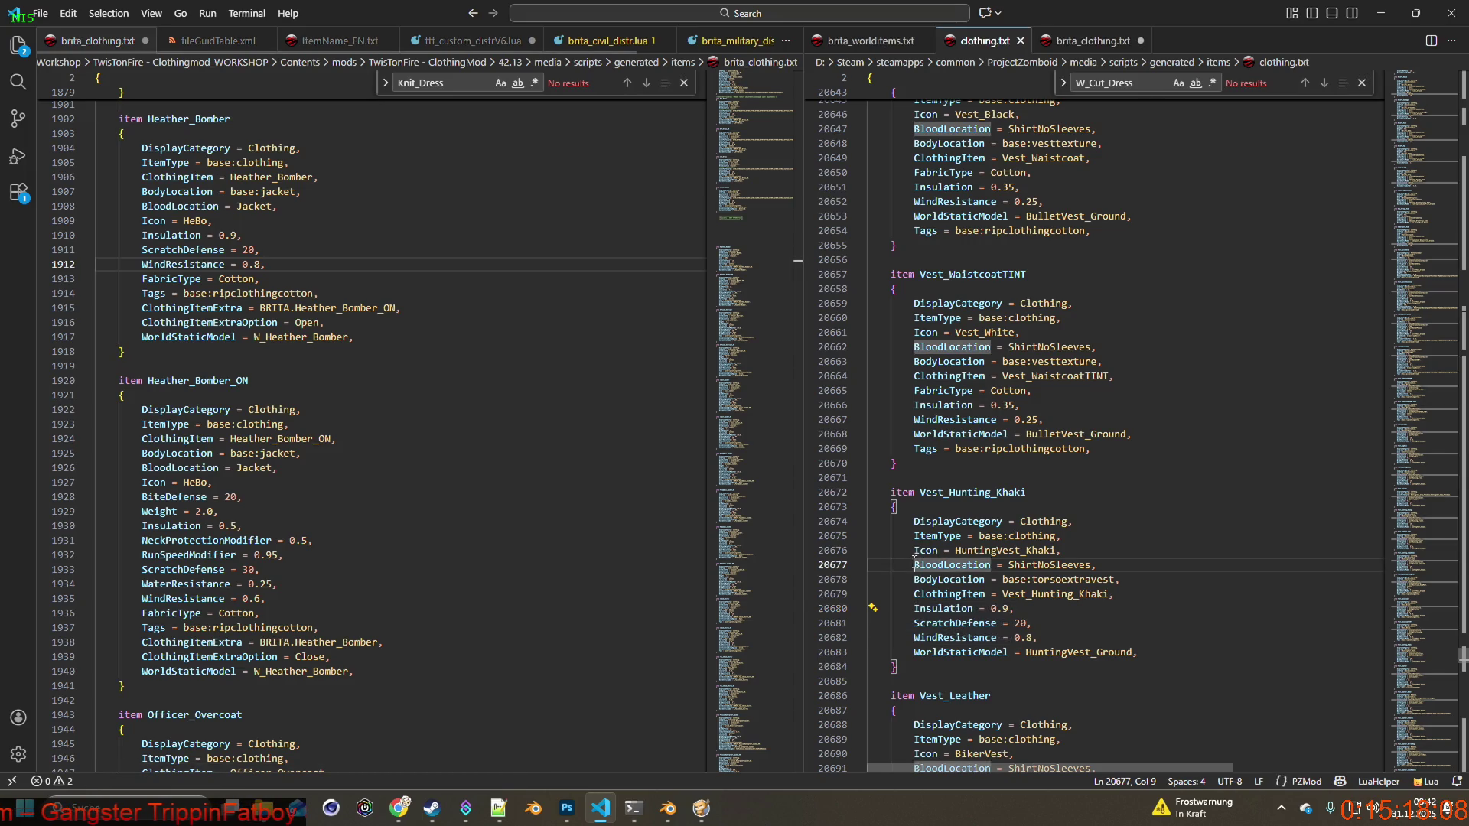
pyautogui.click(1045, 565)
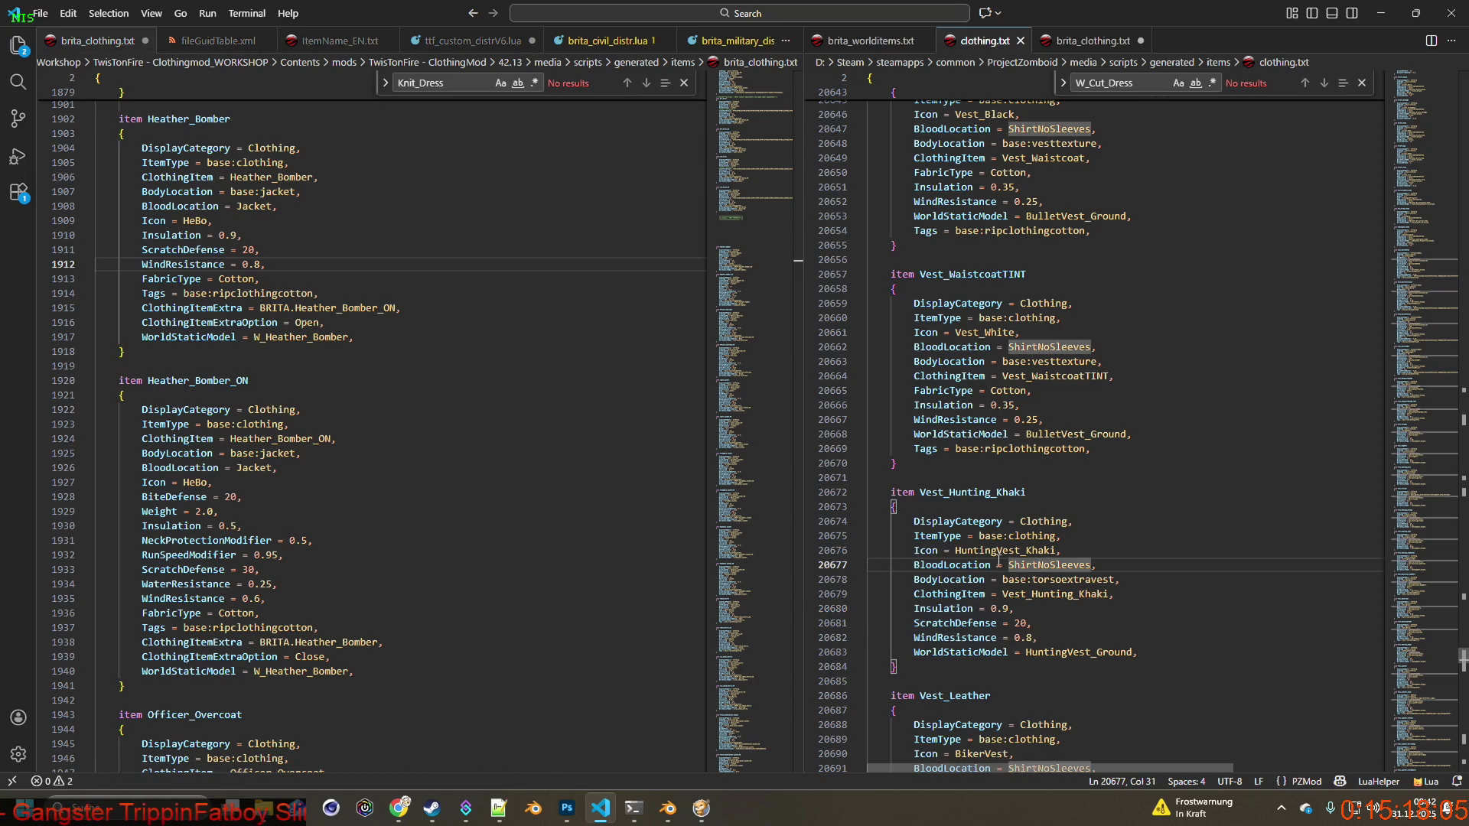
pyautogui.moveTo(1006, 564); pyautogui.dragTo(1093, 563)
pyautogui.hotkey('ctrl', 'c')
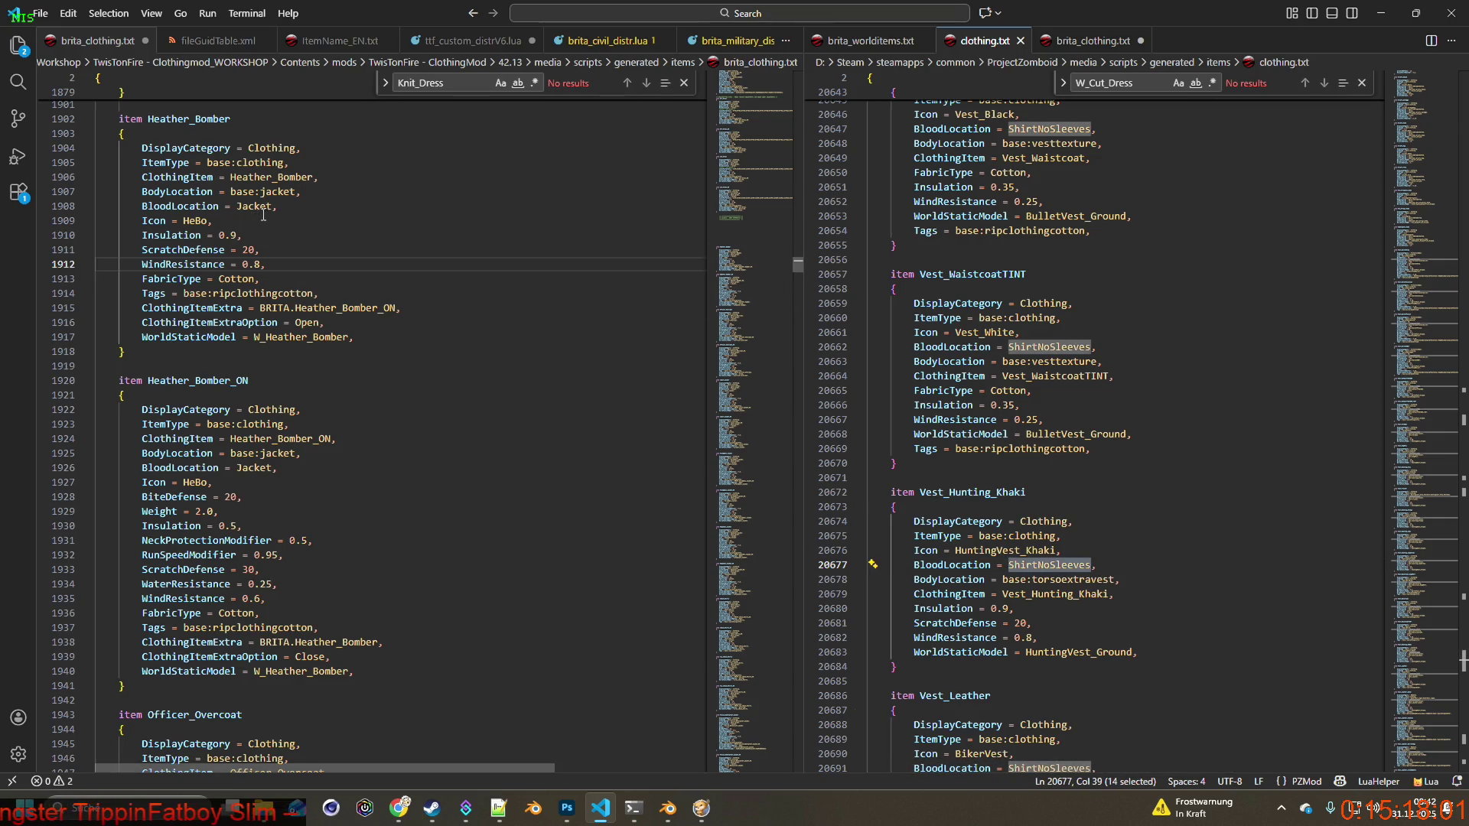
pyautogui.doubleClick(239, 206)
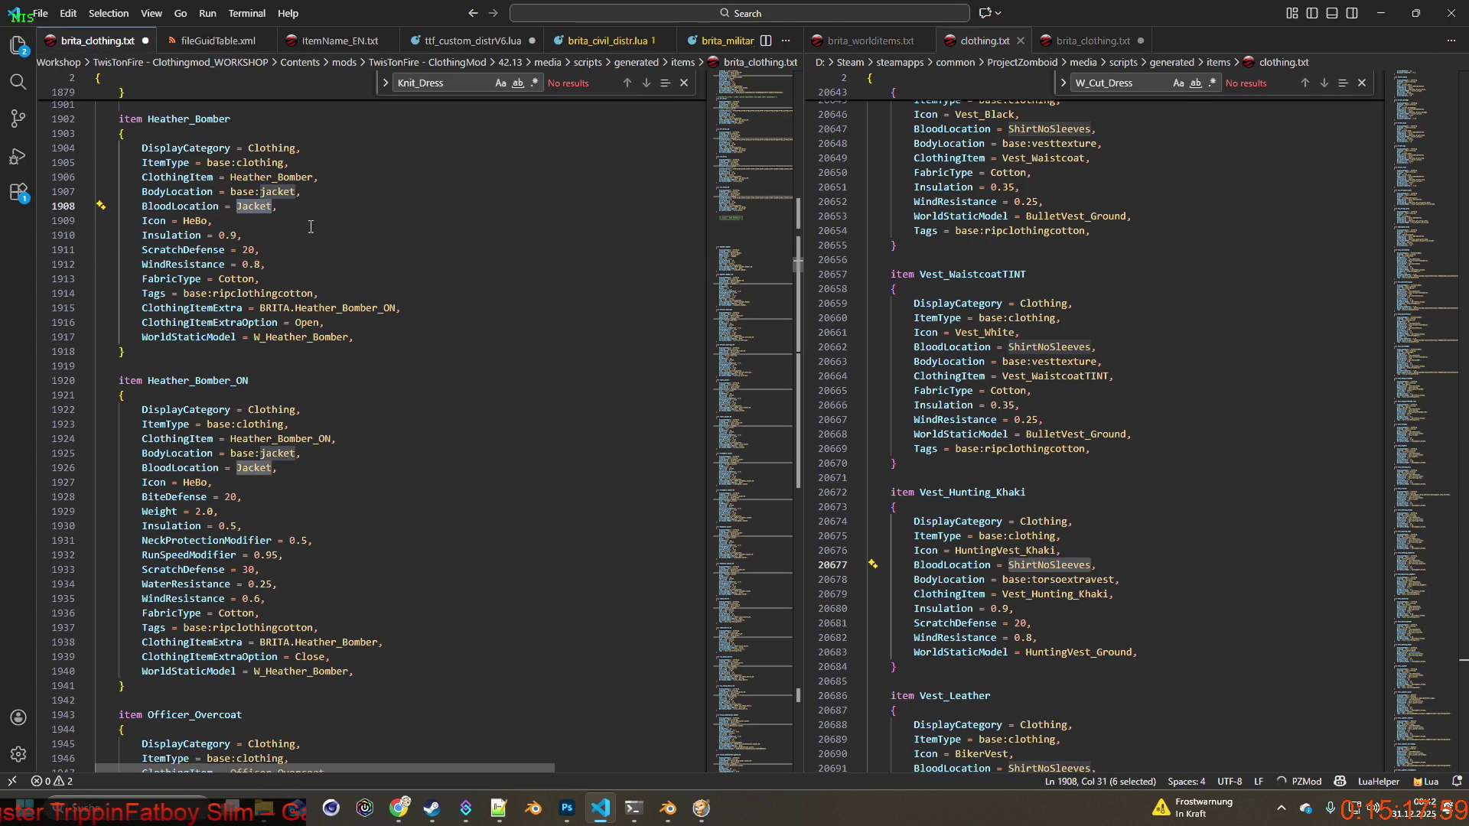
pyautogui.hotkey('ctrl', 'v')
pyautogui.doubleClick(247, 467)
pyautogui.hotkey('ctrl', 'v')
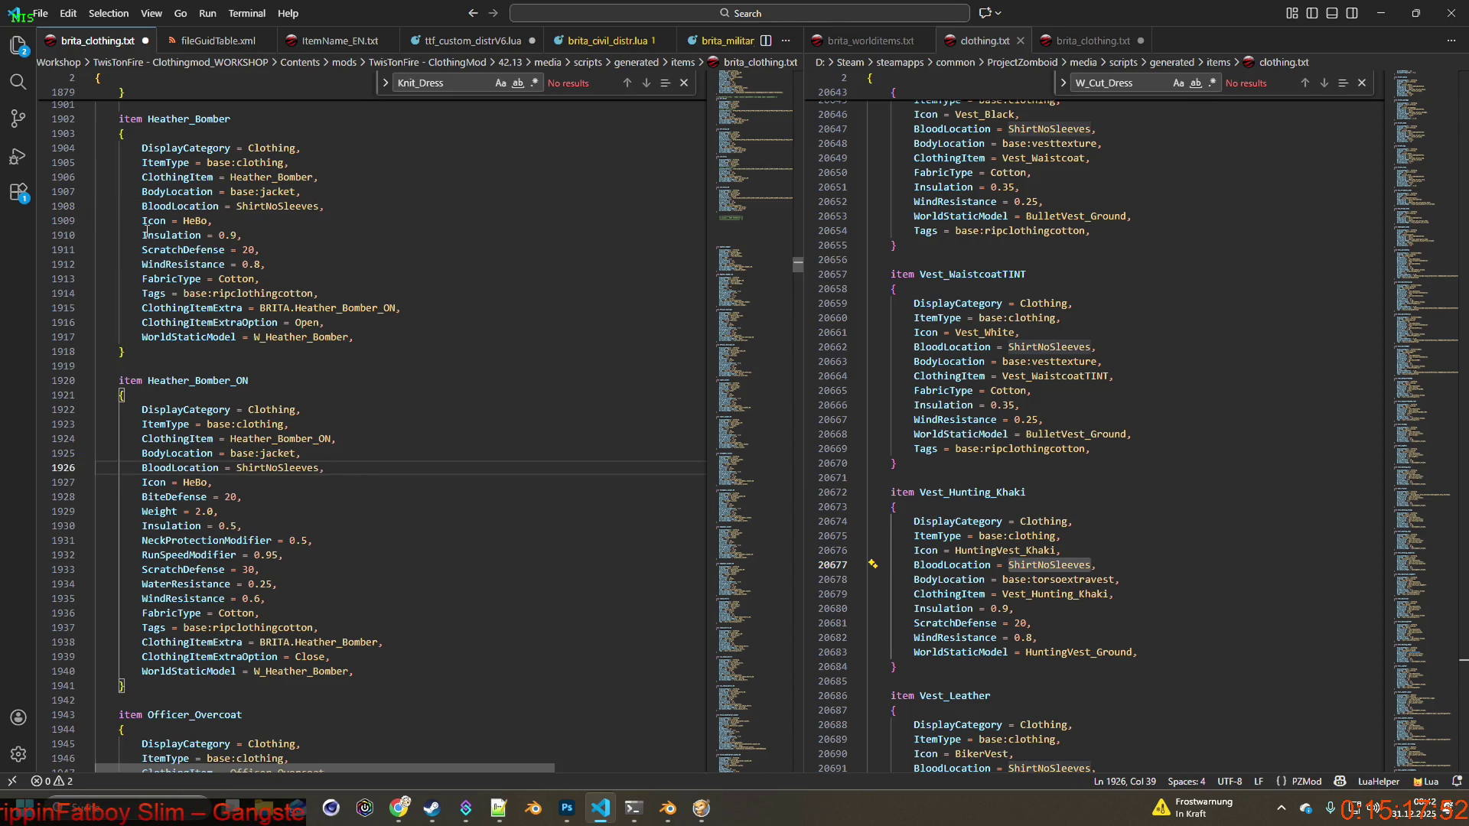
# Replace Heather_Bomber_ON's stats with Heather_Bomber's five lines and save the script.
pyautogui.moveTo(143, 235); pyautogui.dragTo(347, 289)
pyautogui.hotkey('ctrl', 'c')
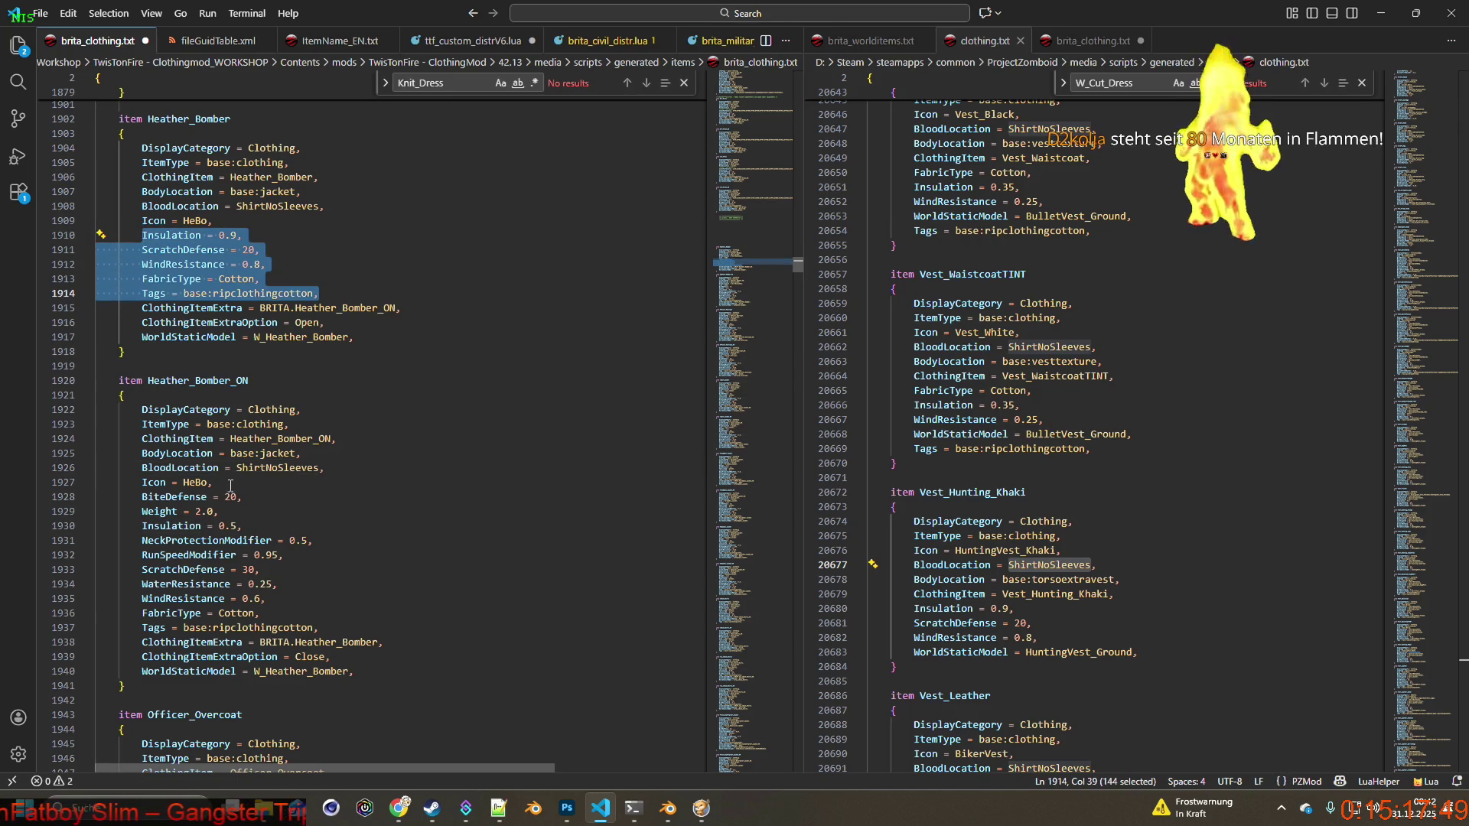
pyautogui.moveTo(142, 497)
pyautogui.mouseDown()
pyautogui.moveTo(237, 499)
pyautogui.moveTo(244, 527)
pyautogui.moveTo(283, 530)
pyautogui.moveTo(314, 557)
pyautogui.moveTo(325, 629)
pyautogui.mouseUp()
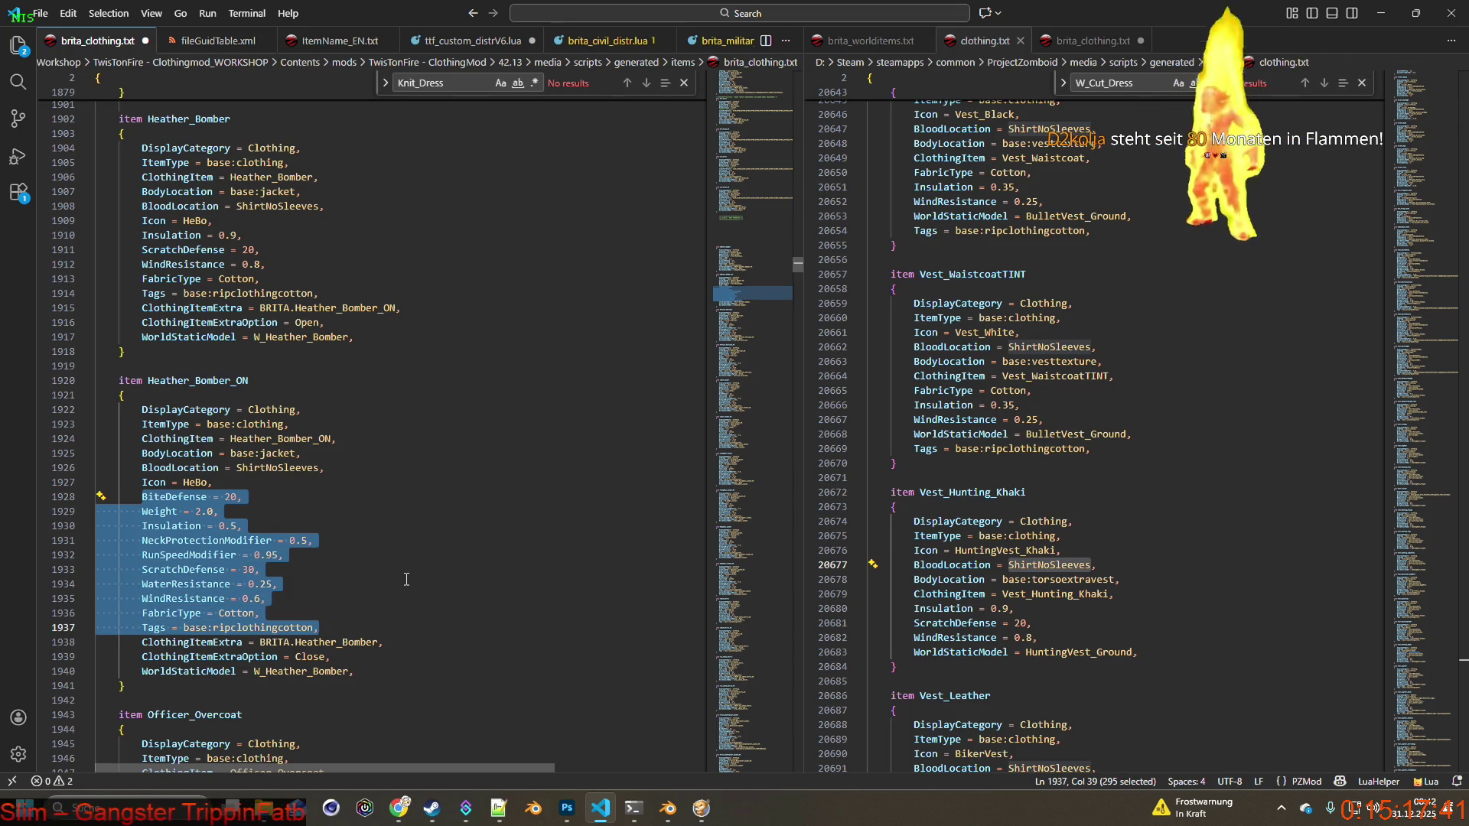
pyautogui.hotkey('ctrl', 'v')
pyautogui.hotkey('ctrl', 's')
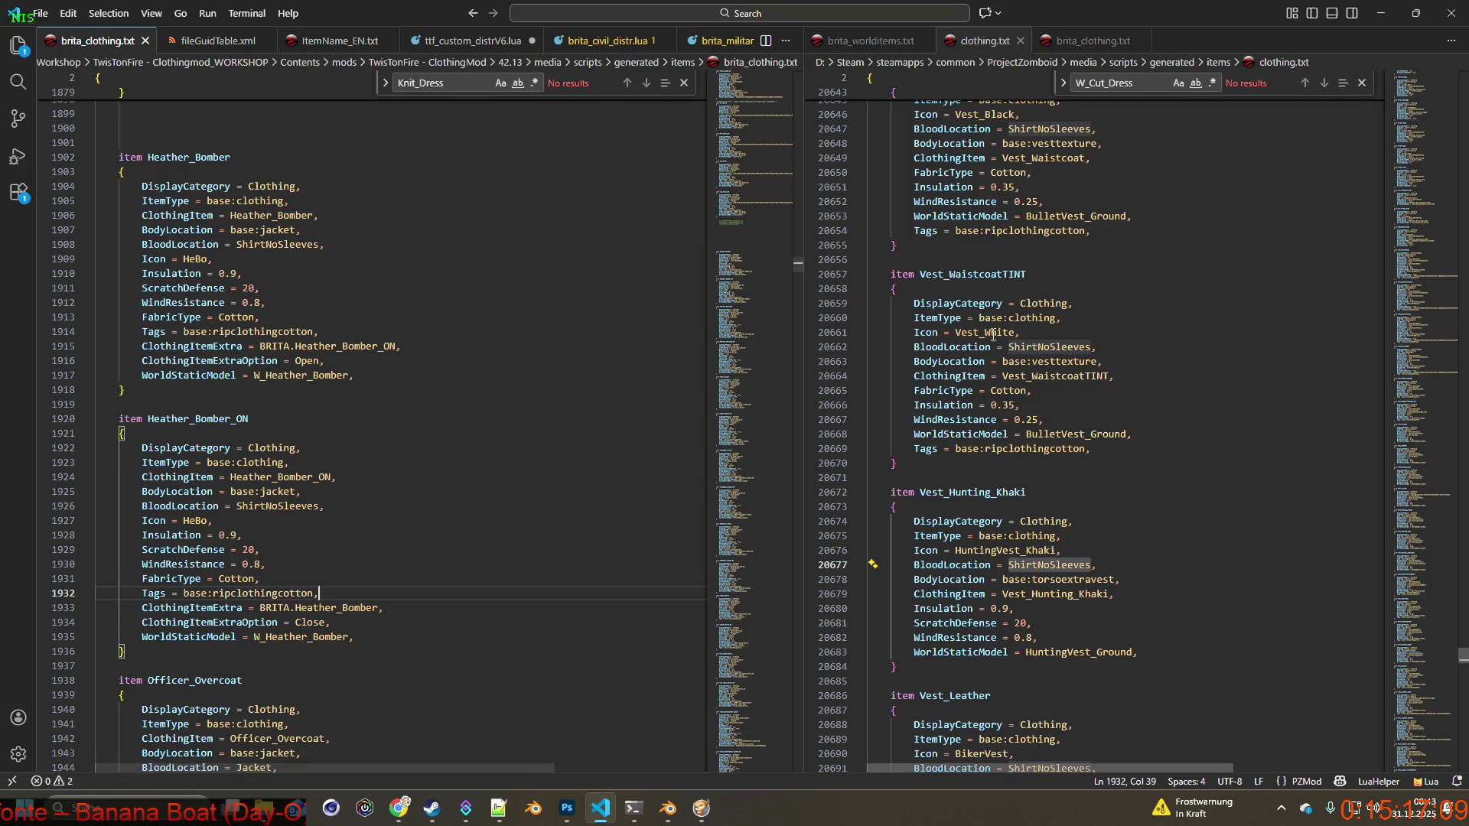
pyautogui.scroll(-1, 1070, 370)
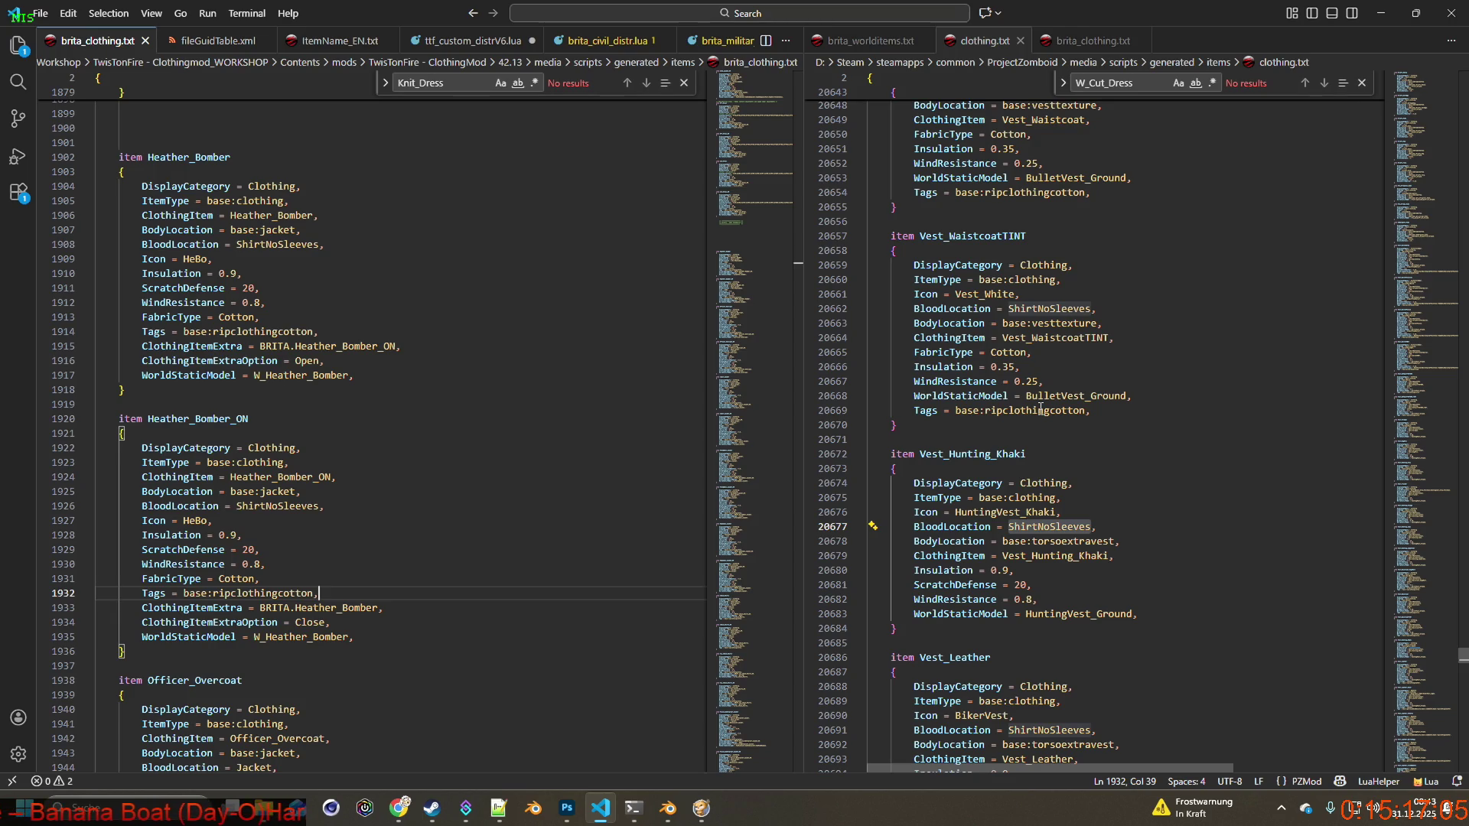
pyautogui.scroll(-6, 378, 392)
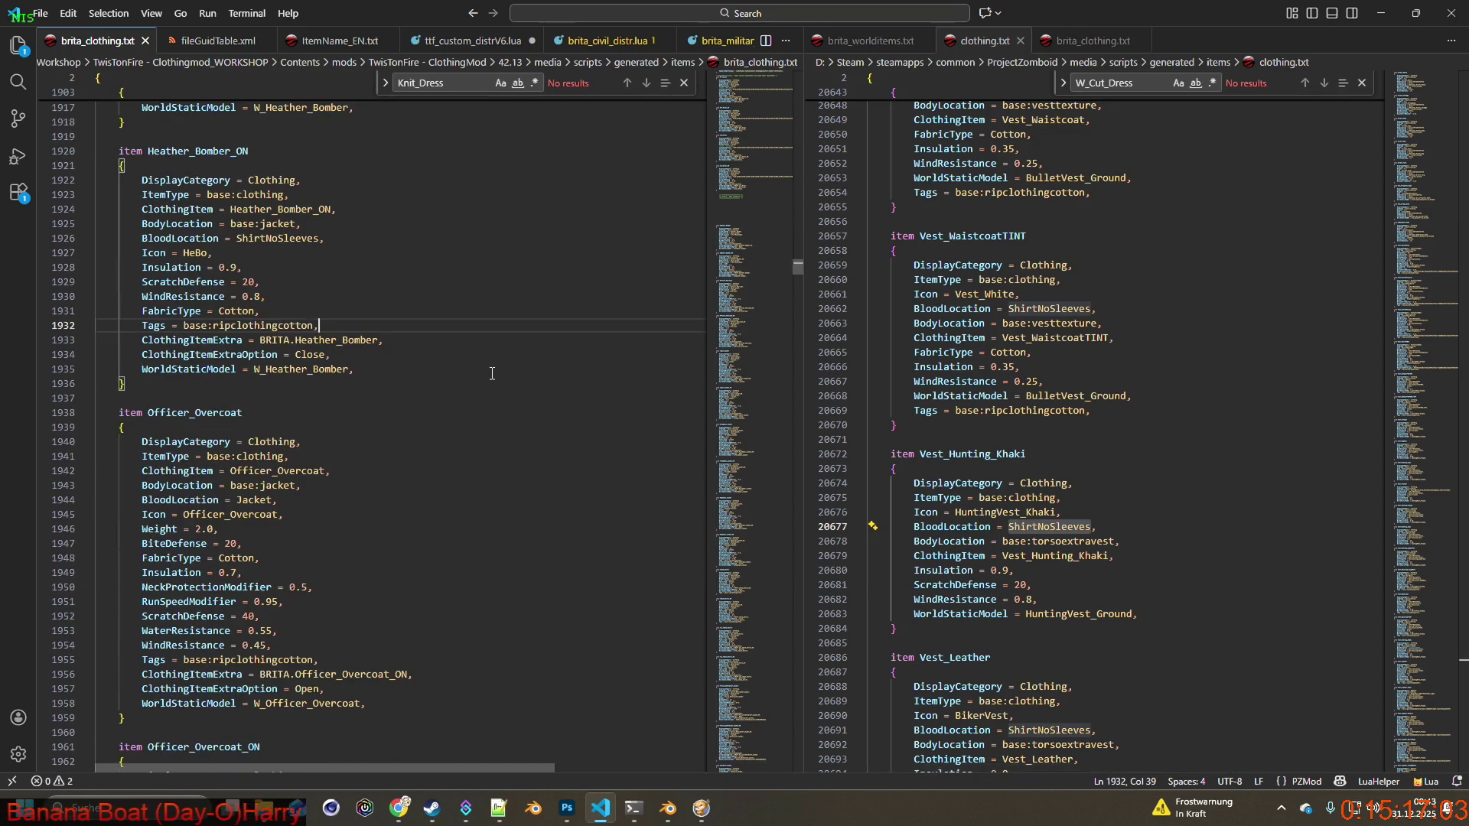
pyautogui.doubleClick(243, 374)
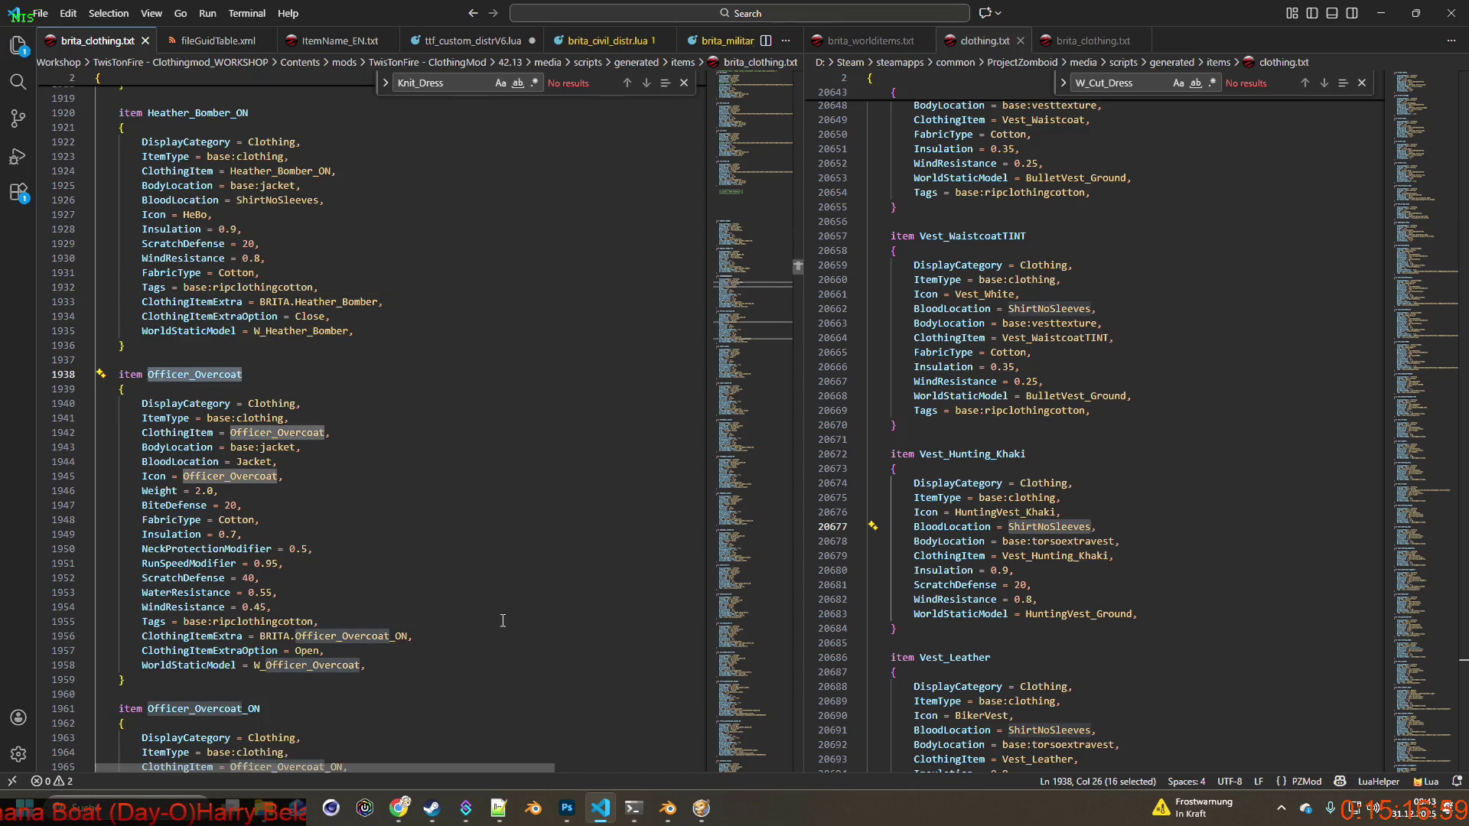
# Switch between the Cut_Dress and Heather_Bomber File Explorer windows.
pyautogui.moveTo(264, 808)
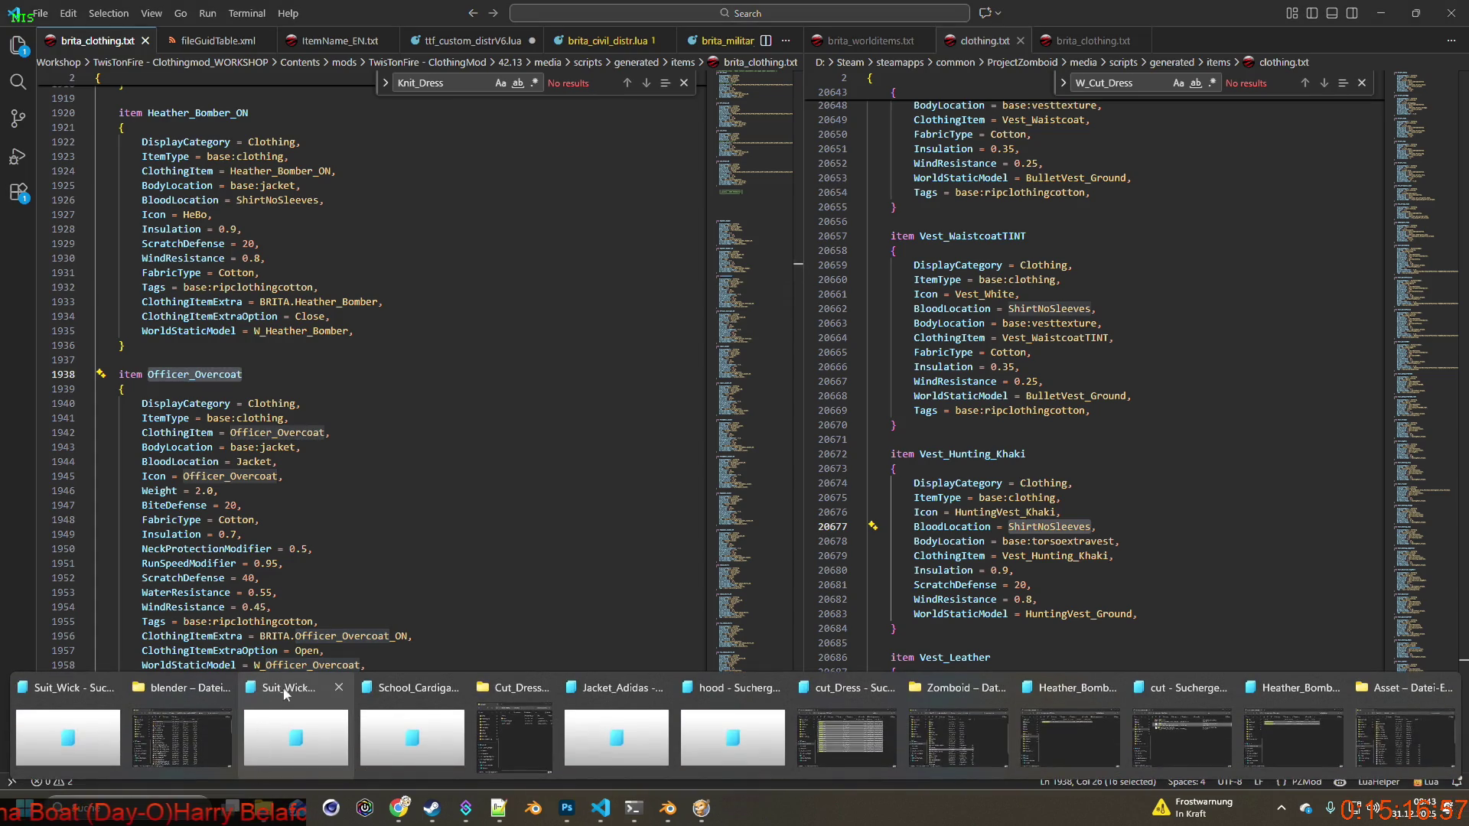
pyautogui.click(512, 731)
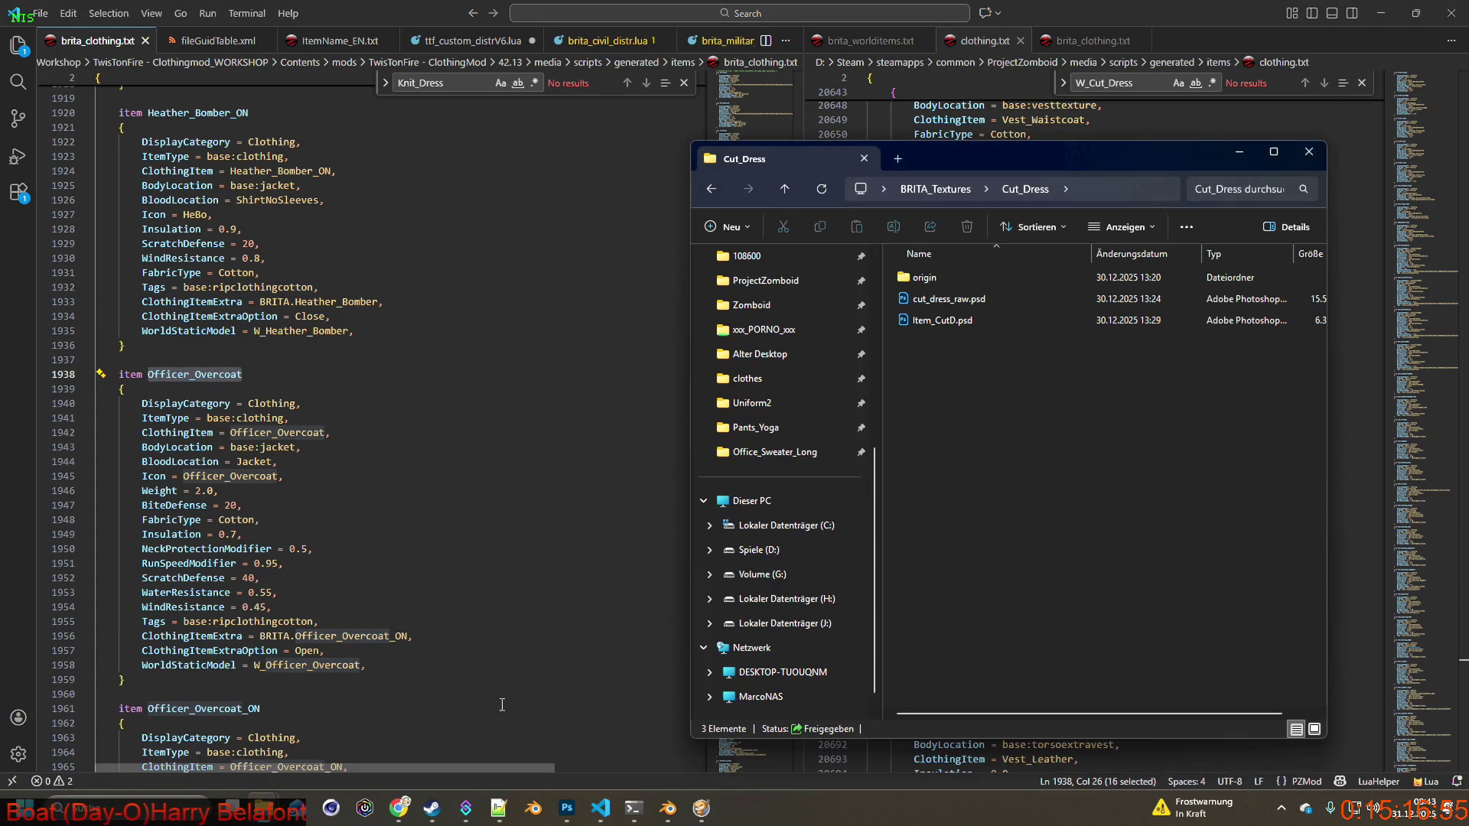
pyautogui.moveTo(264, 807)
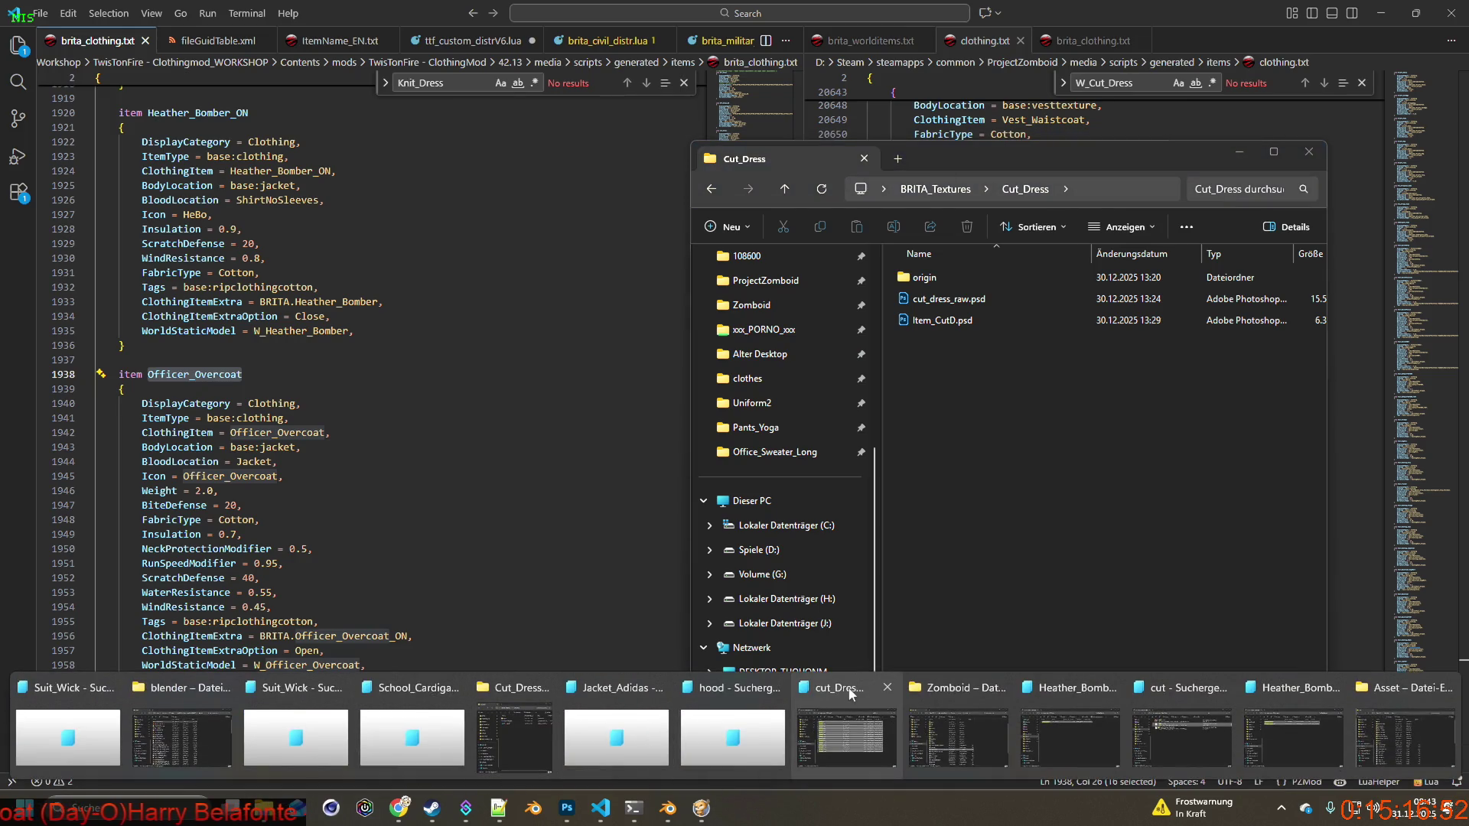
pyautogui.click(1056, 704)
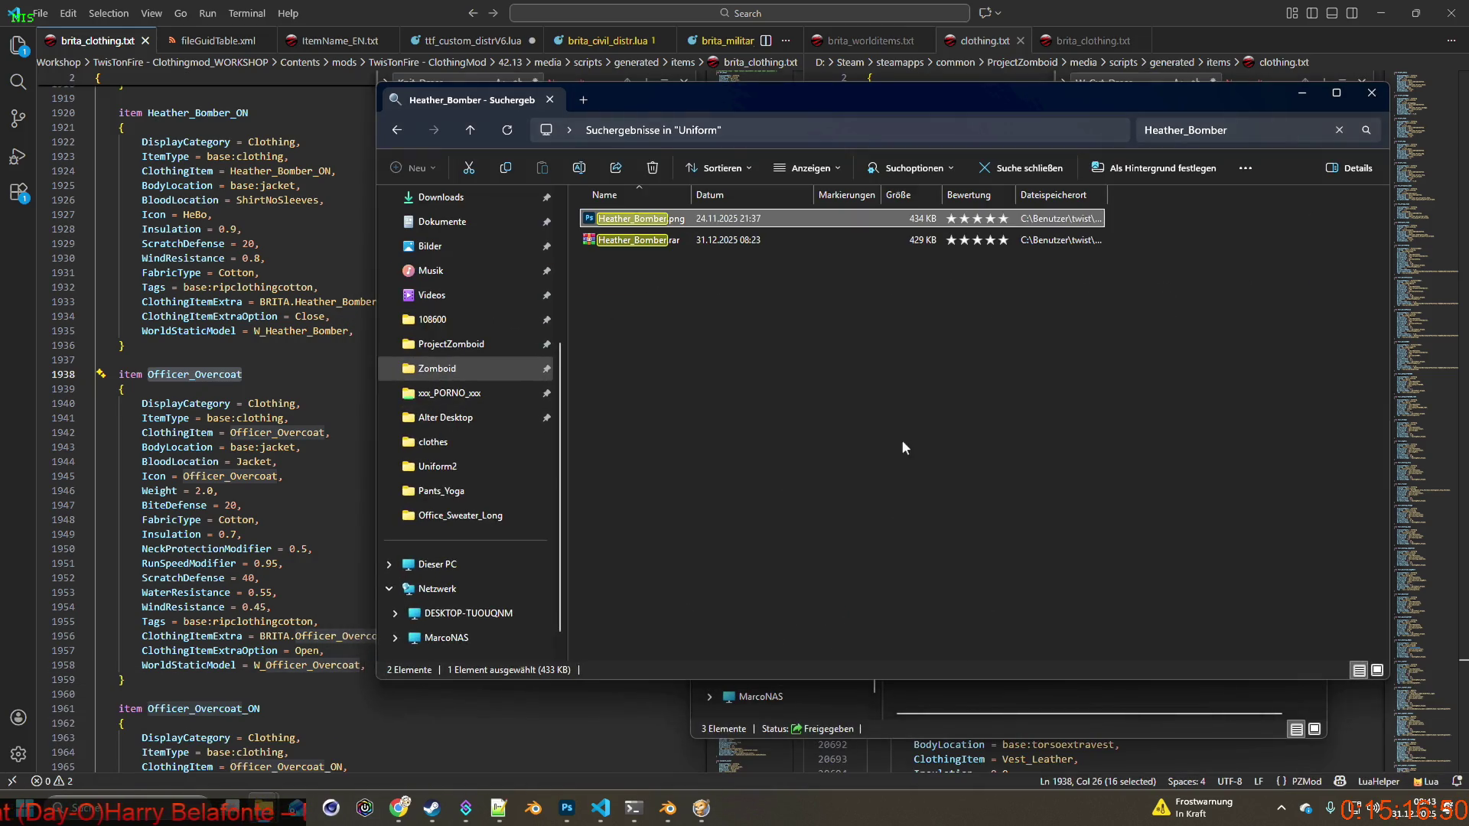
pyautogui.click(849, 423)
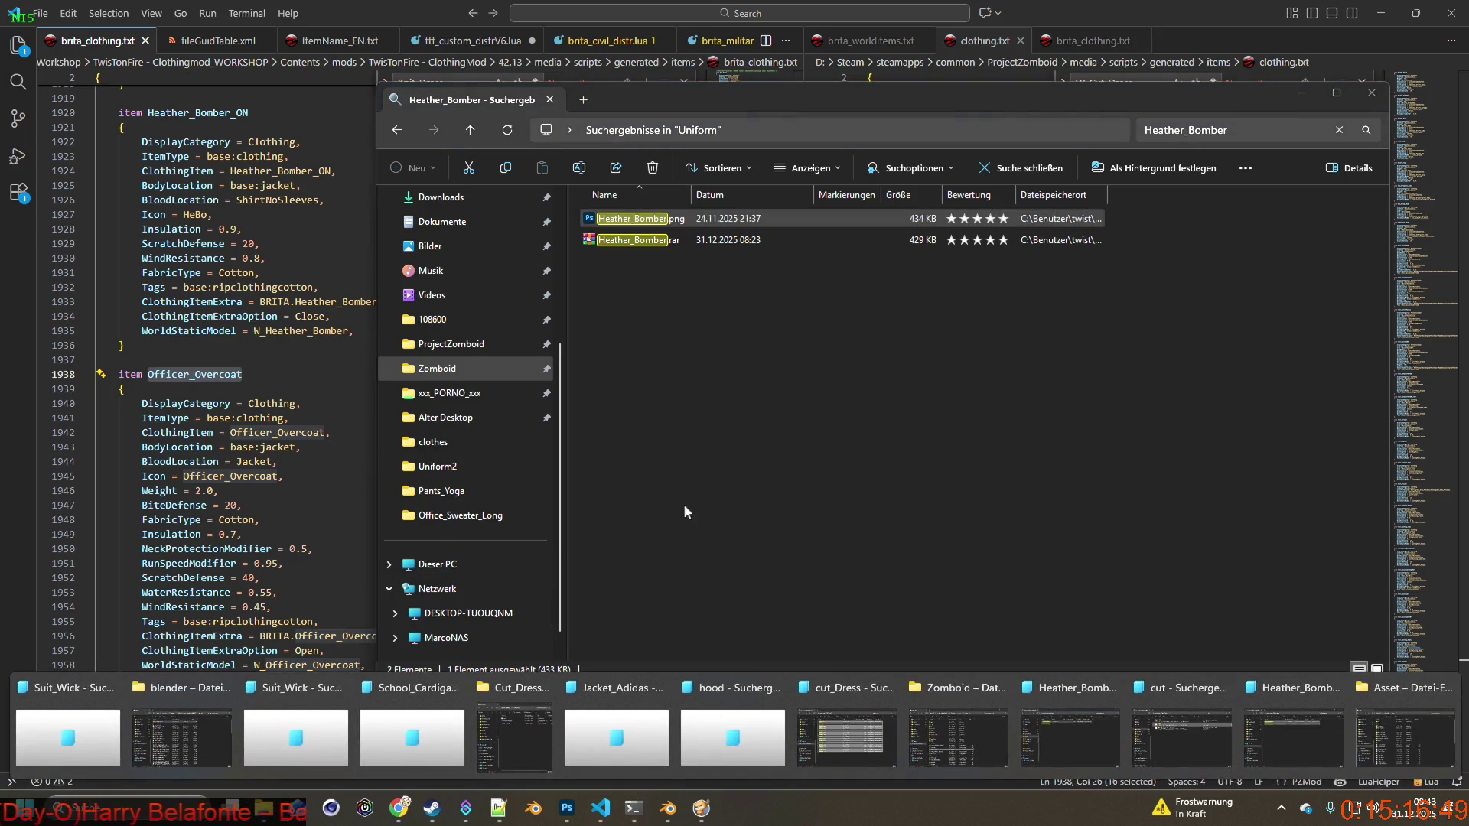
pyautogui.moveTo(264, 808)
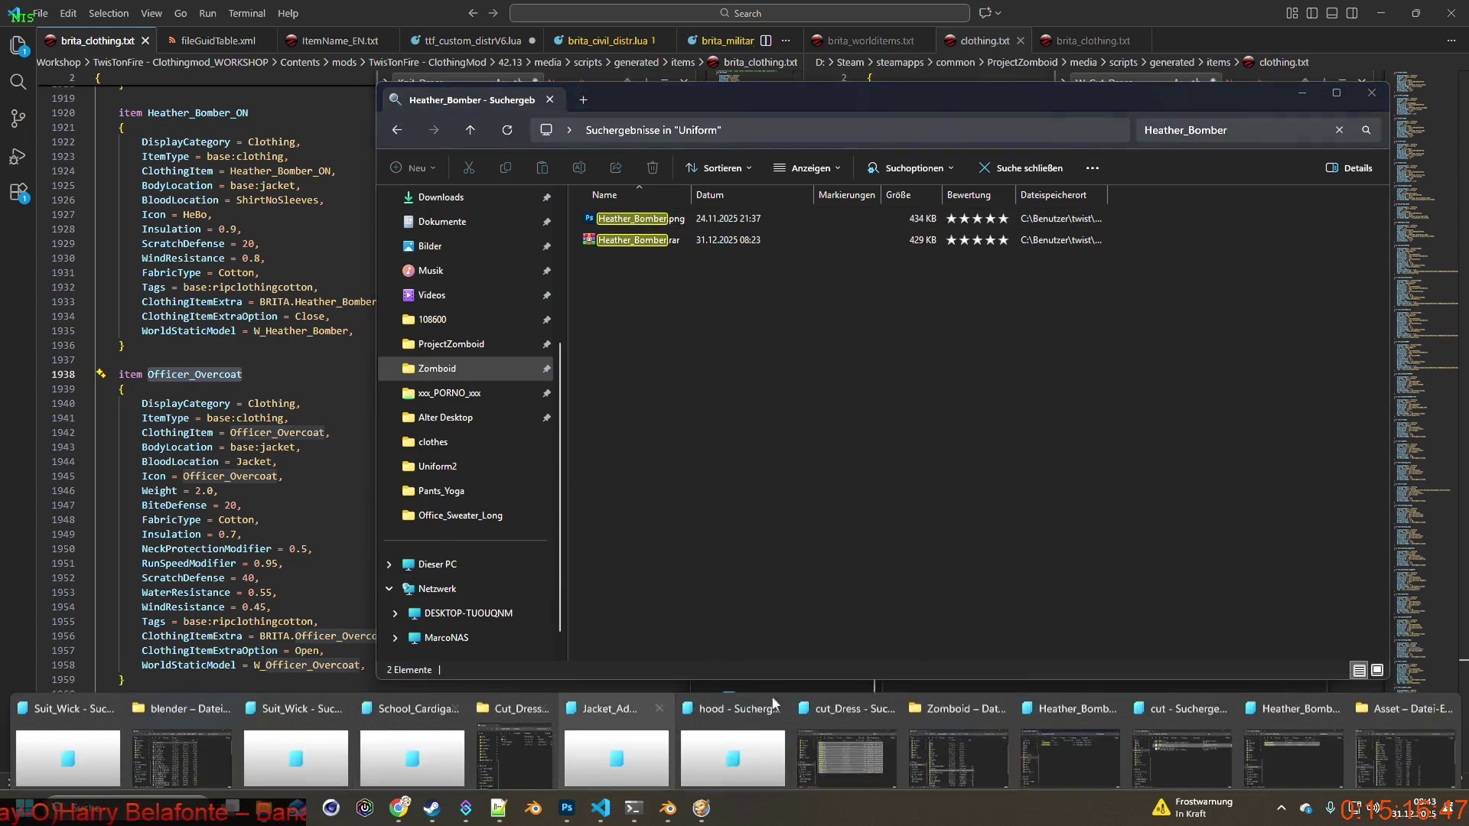
pyautogui.click(1089, 676)
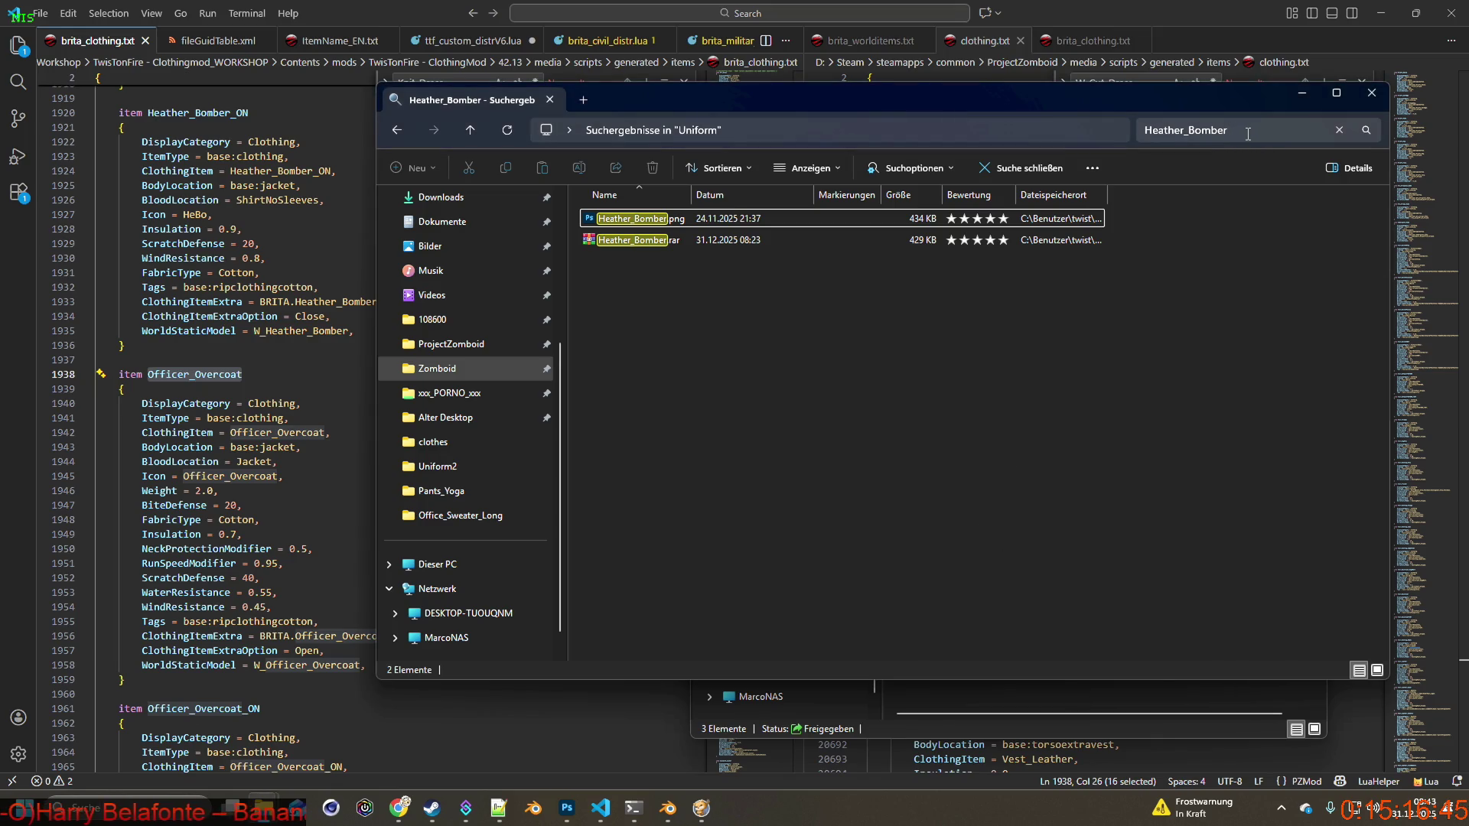
# Search clothingItems for Officer_Overcoat and open both XML results in Notepad++.
pyautogui.moveTo(264, 808)
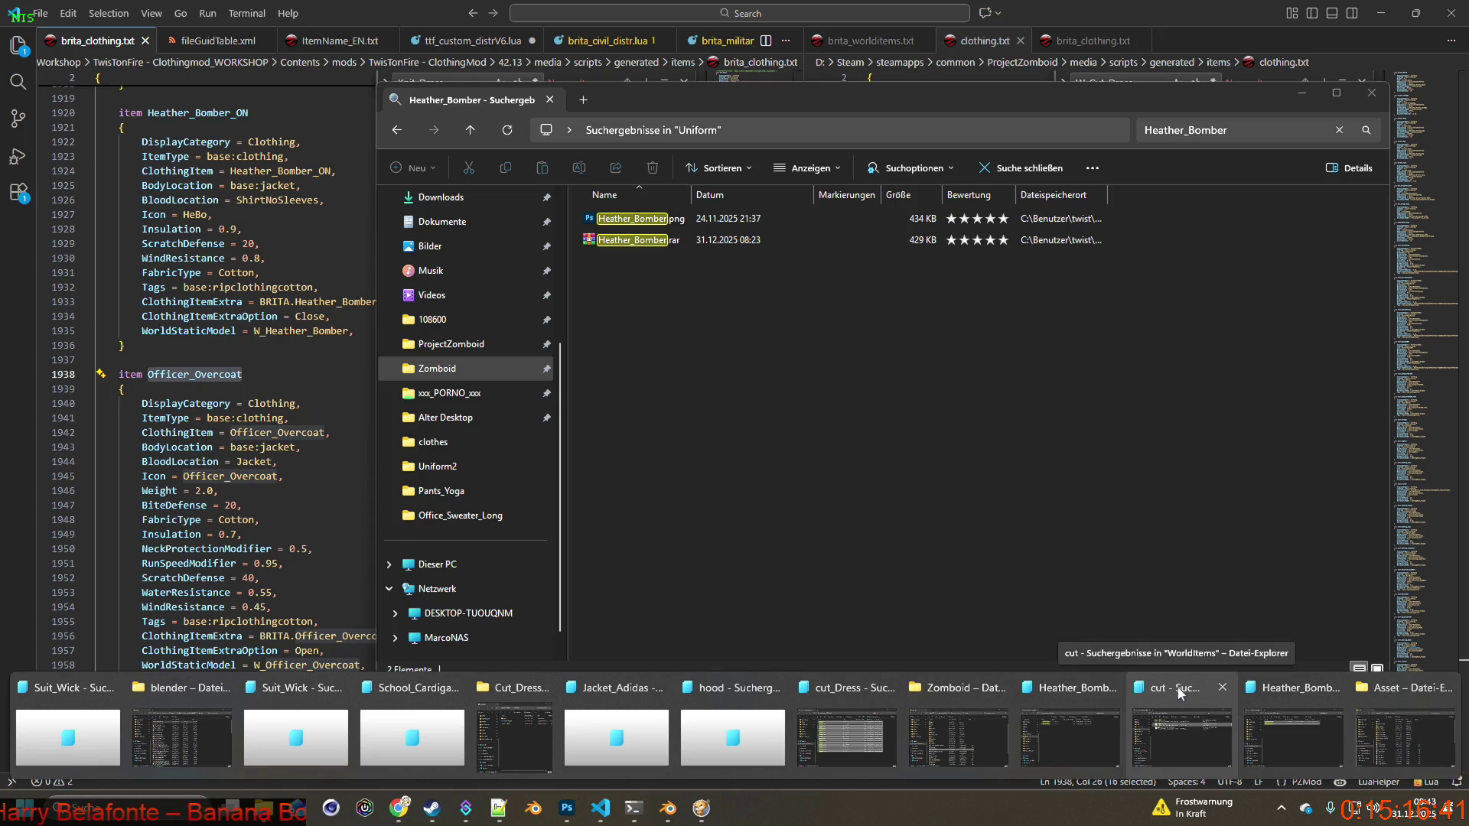
pyautogui.click(1256, 680)
pyautogui.click(1147, 189)
pyautogui.write('Officer_Overcoat')
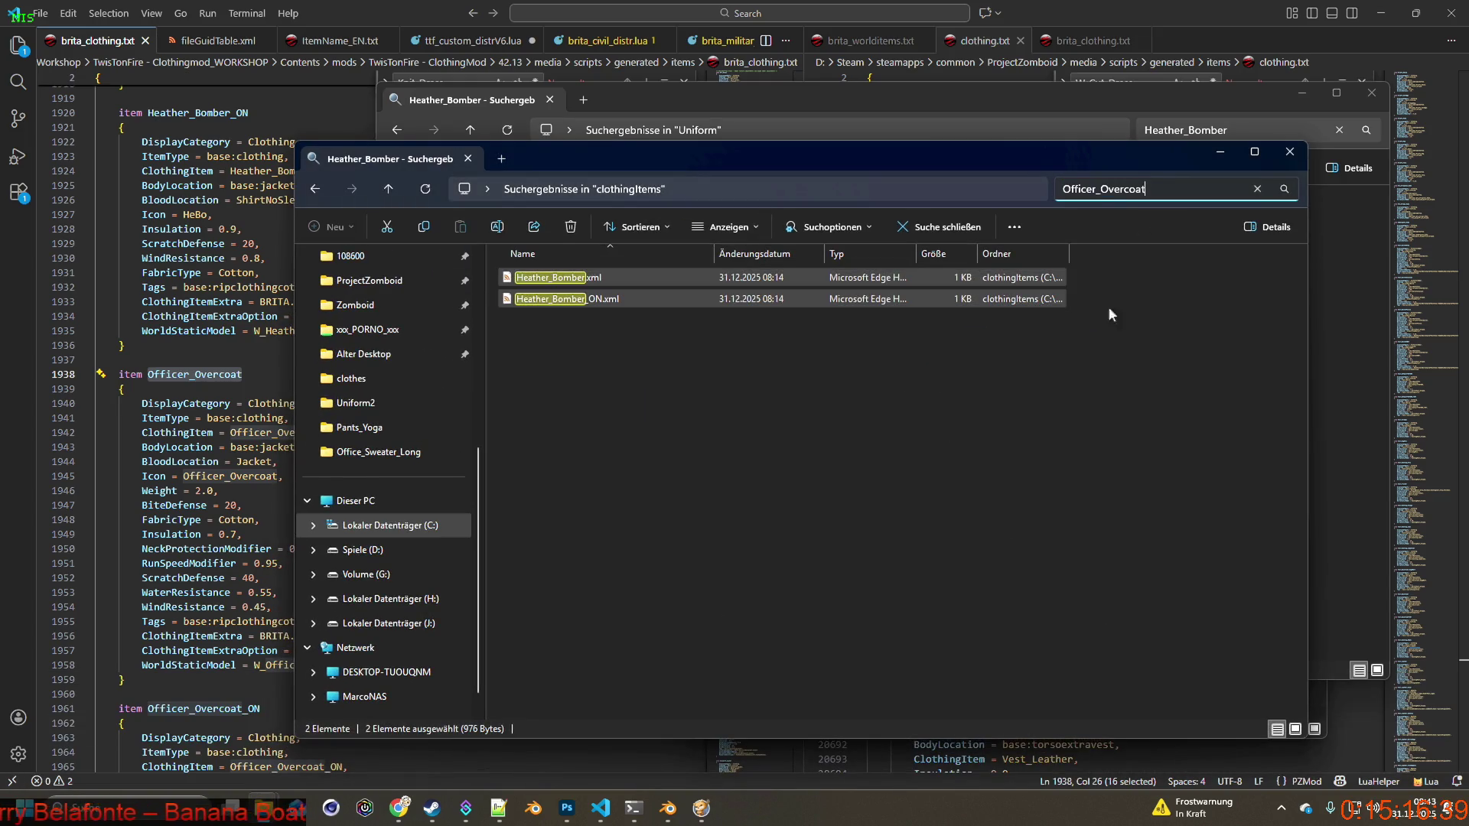
pyautogui.moveTo(691, 350); pyautogui.dragTo(523, 277)
pyautogui.rightClick(551, 288)
pyautogui.click(633, 508)
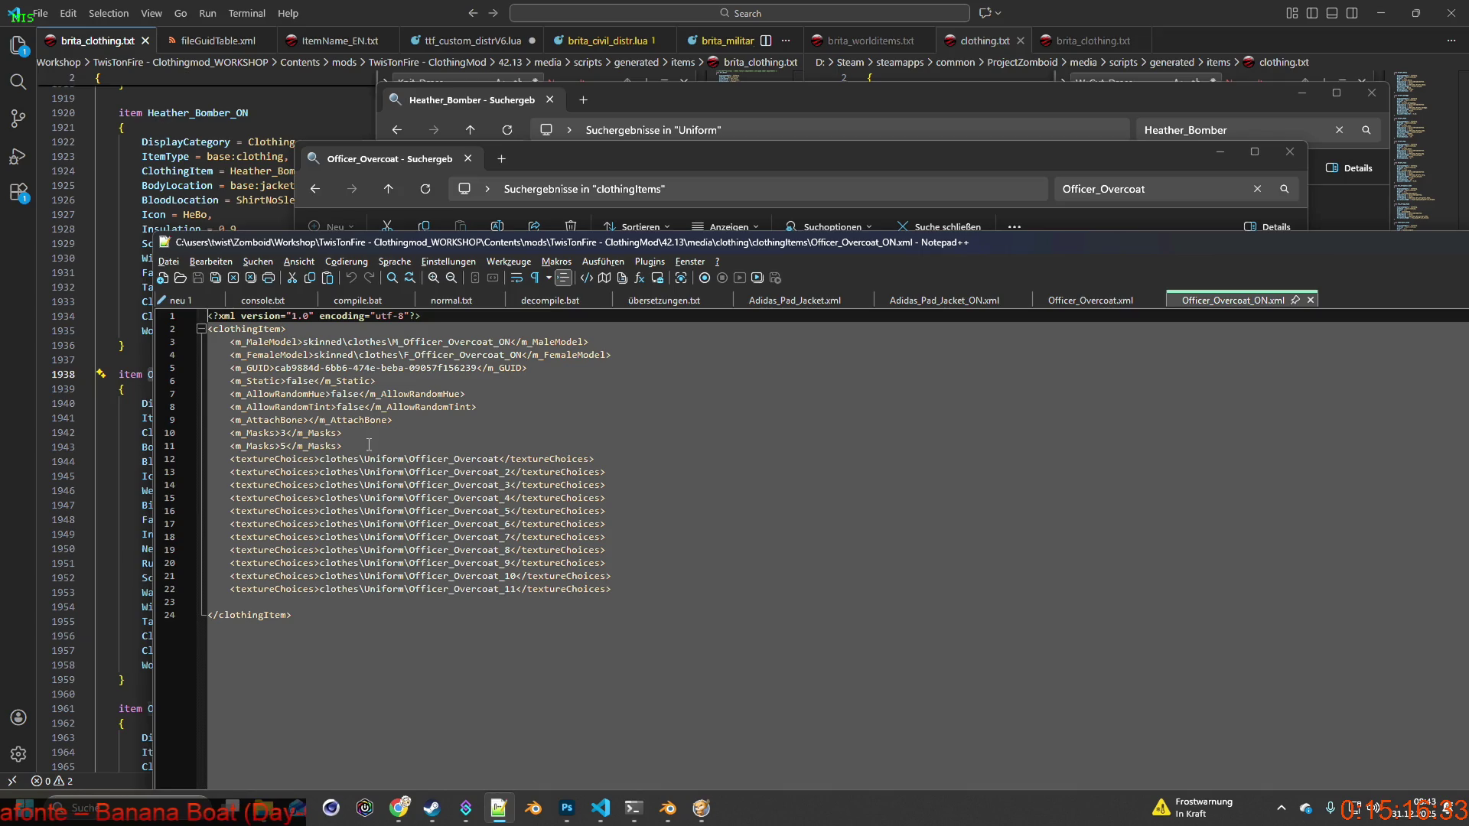
# Delete the m_Masks lines from Officer_Overcoat.xml and Officer_Overcoat_ON.xml, save, and return to the game.
pyautogui.moveTo(189, 446); pyautogui.dragTo(190, 432)
pyautogui.click(271, 430)
pyautogui.hotkey('ctrl', 'Tab')
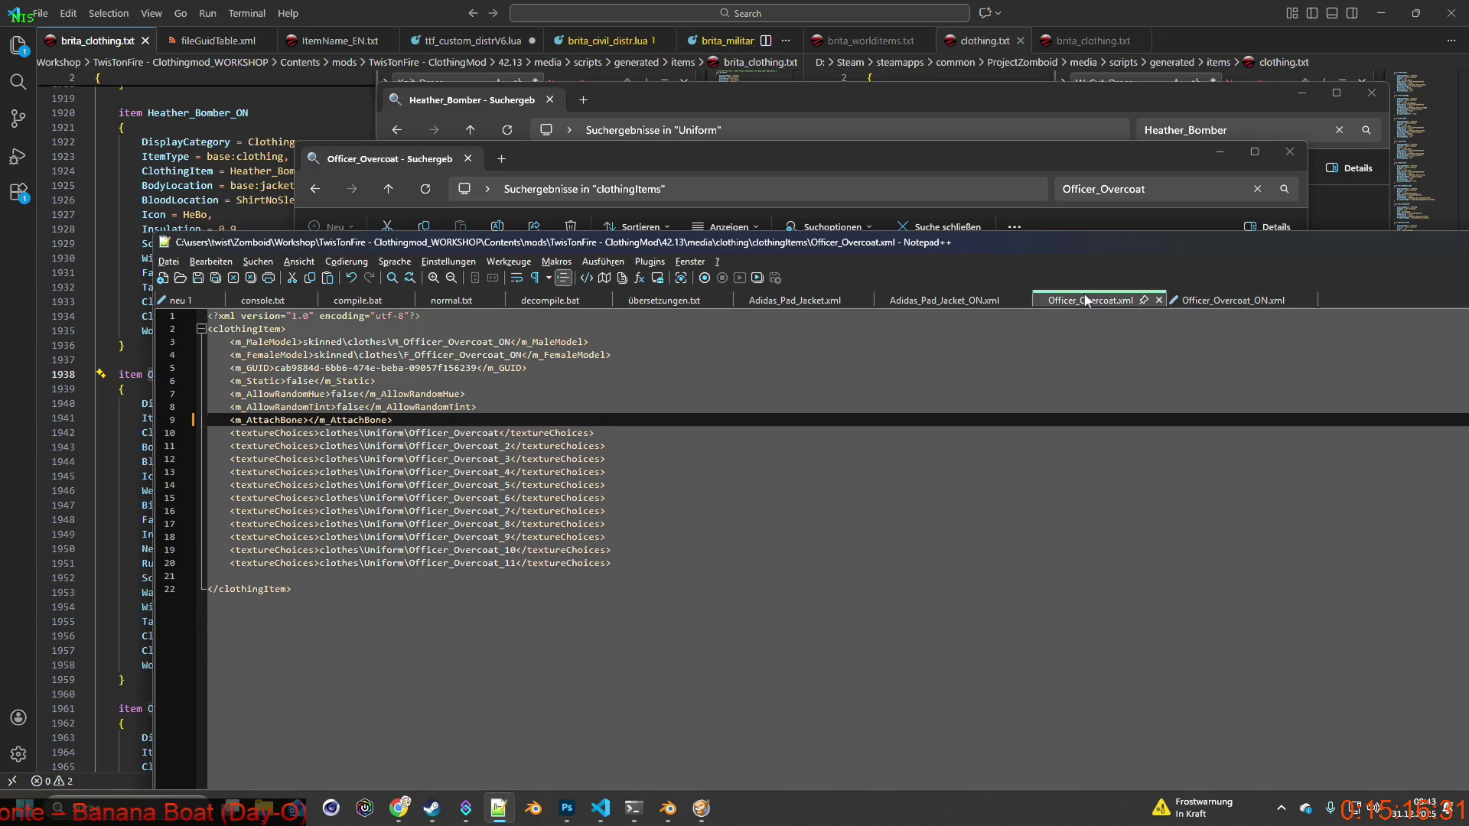
pyautogui.moveTo(392, 420); pyautogui.dragTo(341, 446)
pyautogui.press('Delete')
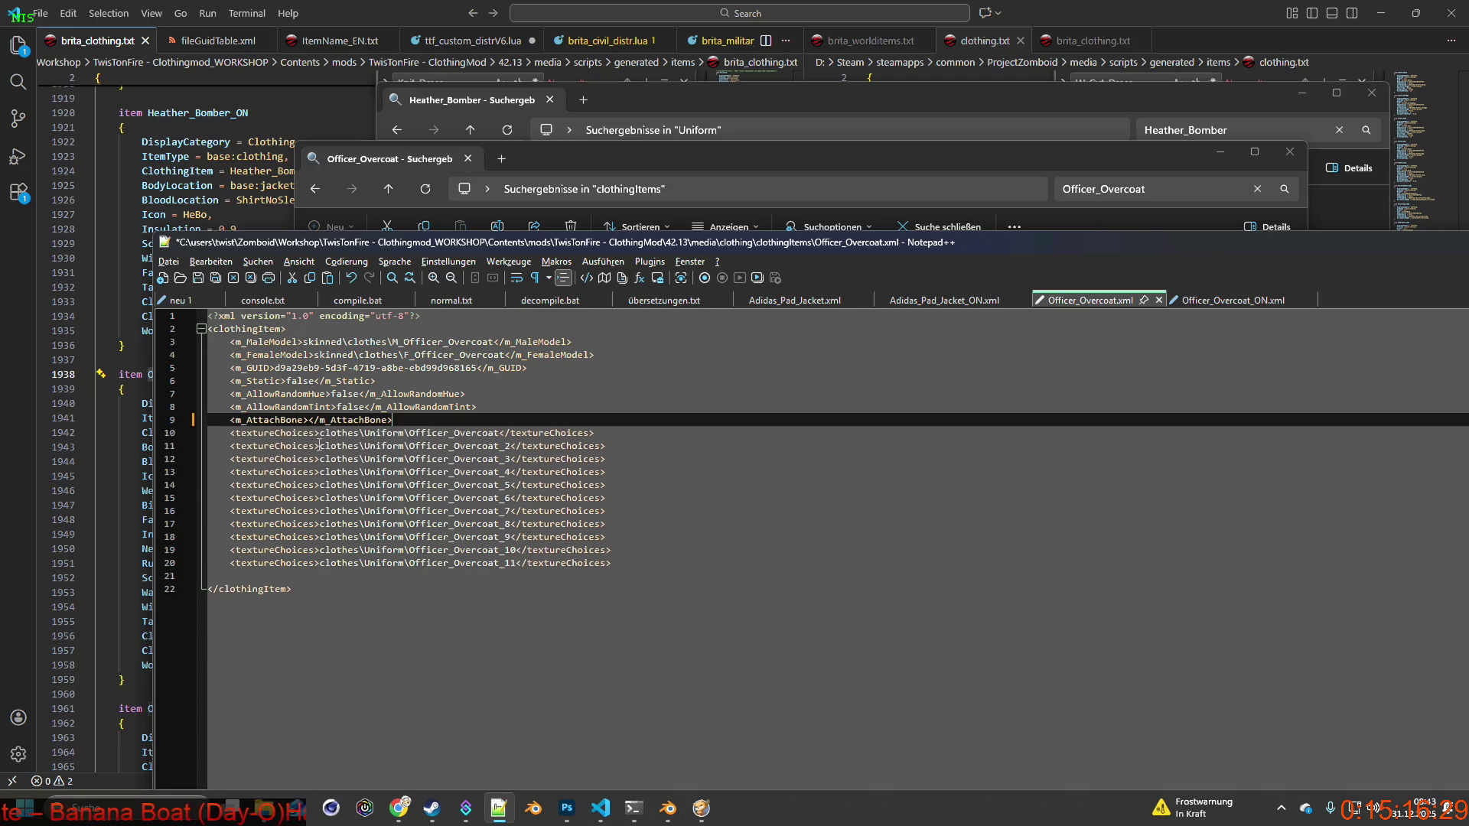
pyautogui.click(215, 277)
pyautogui.hotkey('ctrl', 'Tab')
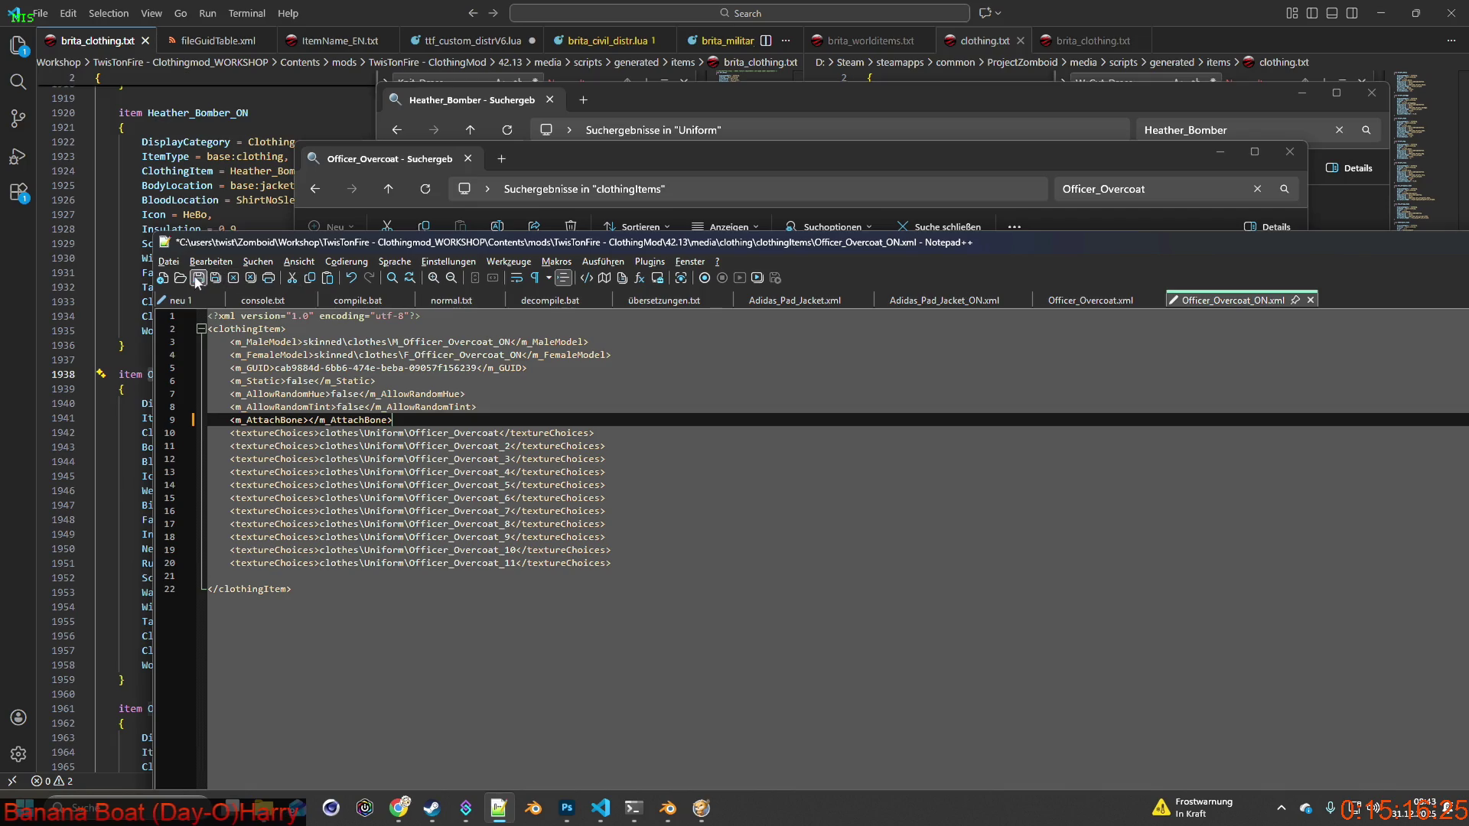
pyautogui.click(701, 811)
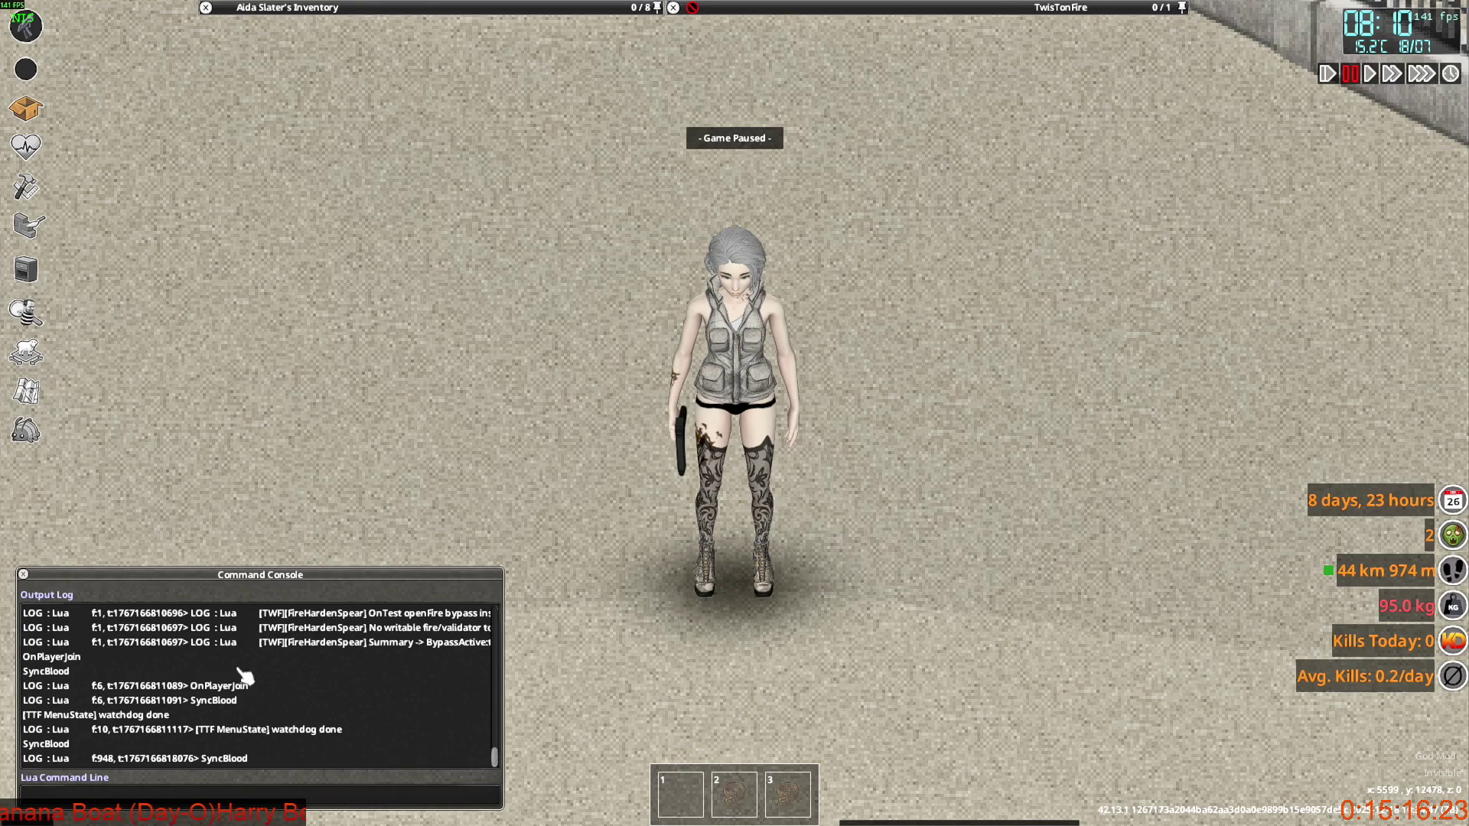
# Spawn an Officer_Overcoat from the debug Items List and have the character wear it.
pyautogui.click(30, 432)
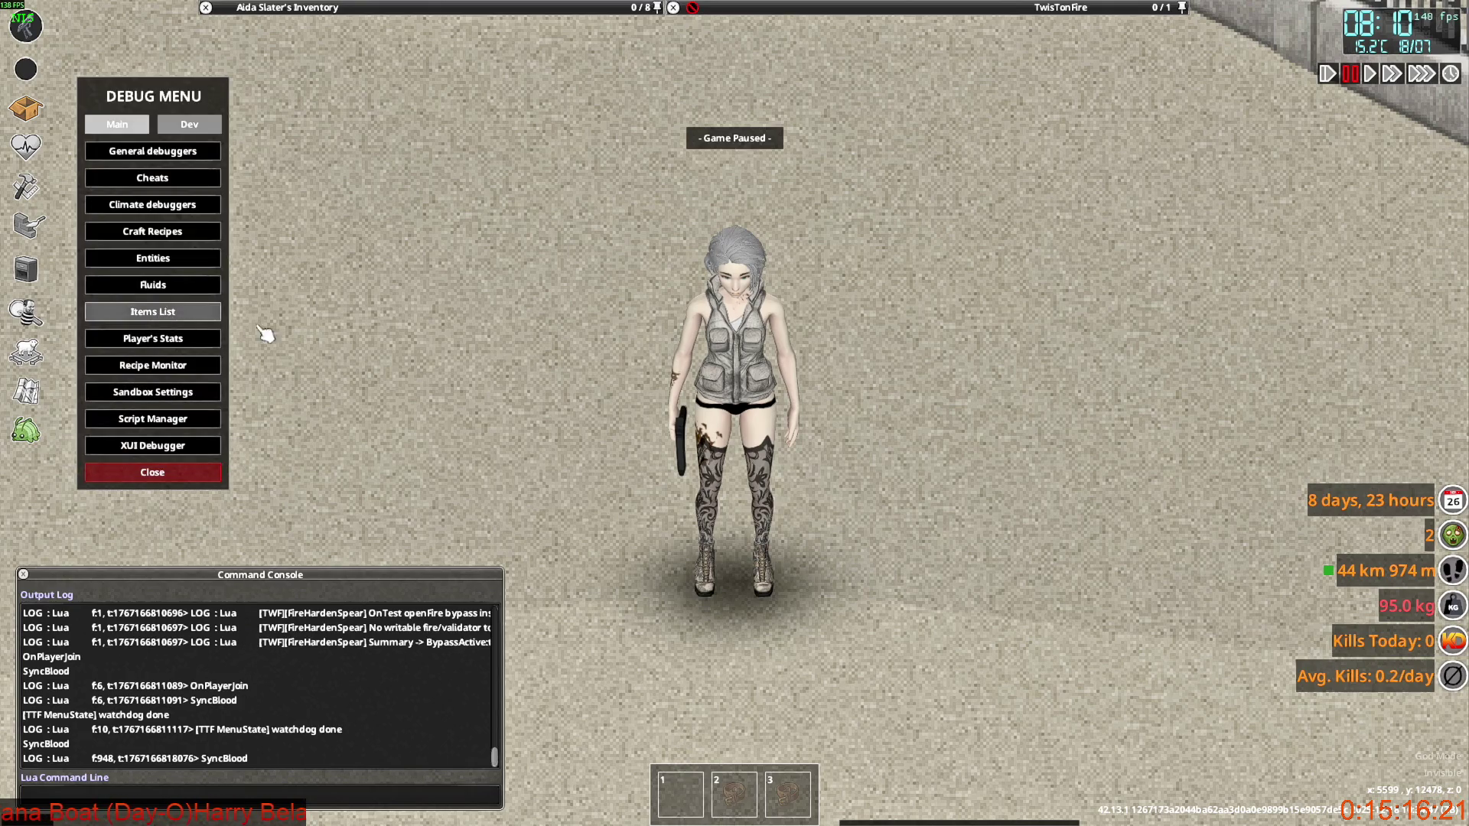
pyautogui.click(160, 313)
pyautogui.click(352, 651)
pyautogui.hotkey('ctrl', 'v')
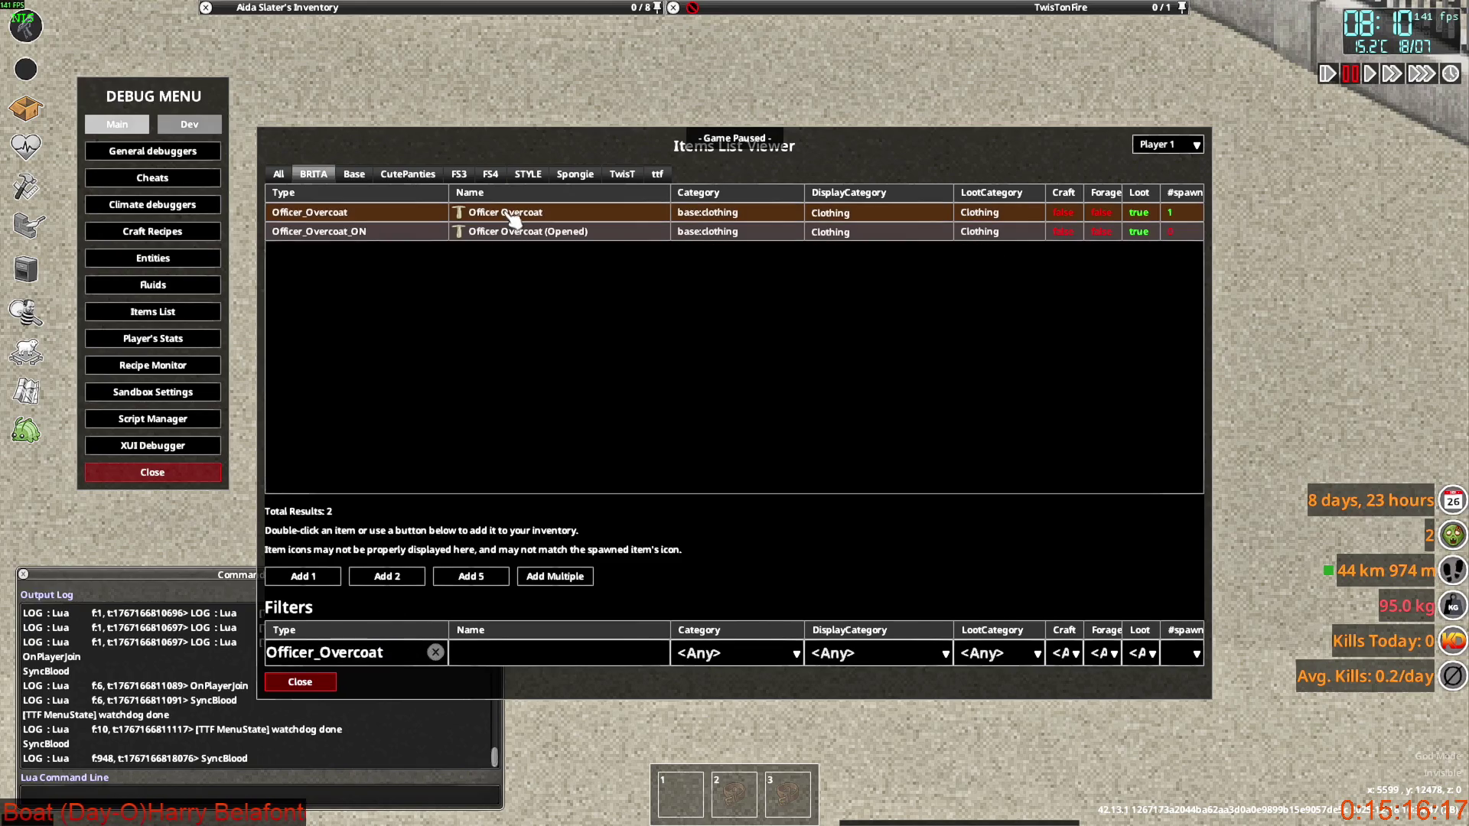
pyautogui.click(306, 682)
pyautogui.moveTo(468, 38)
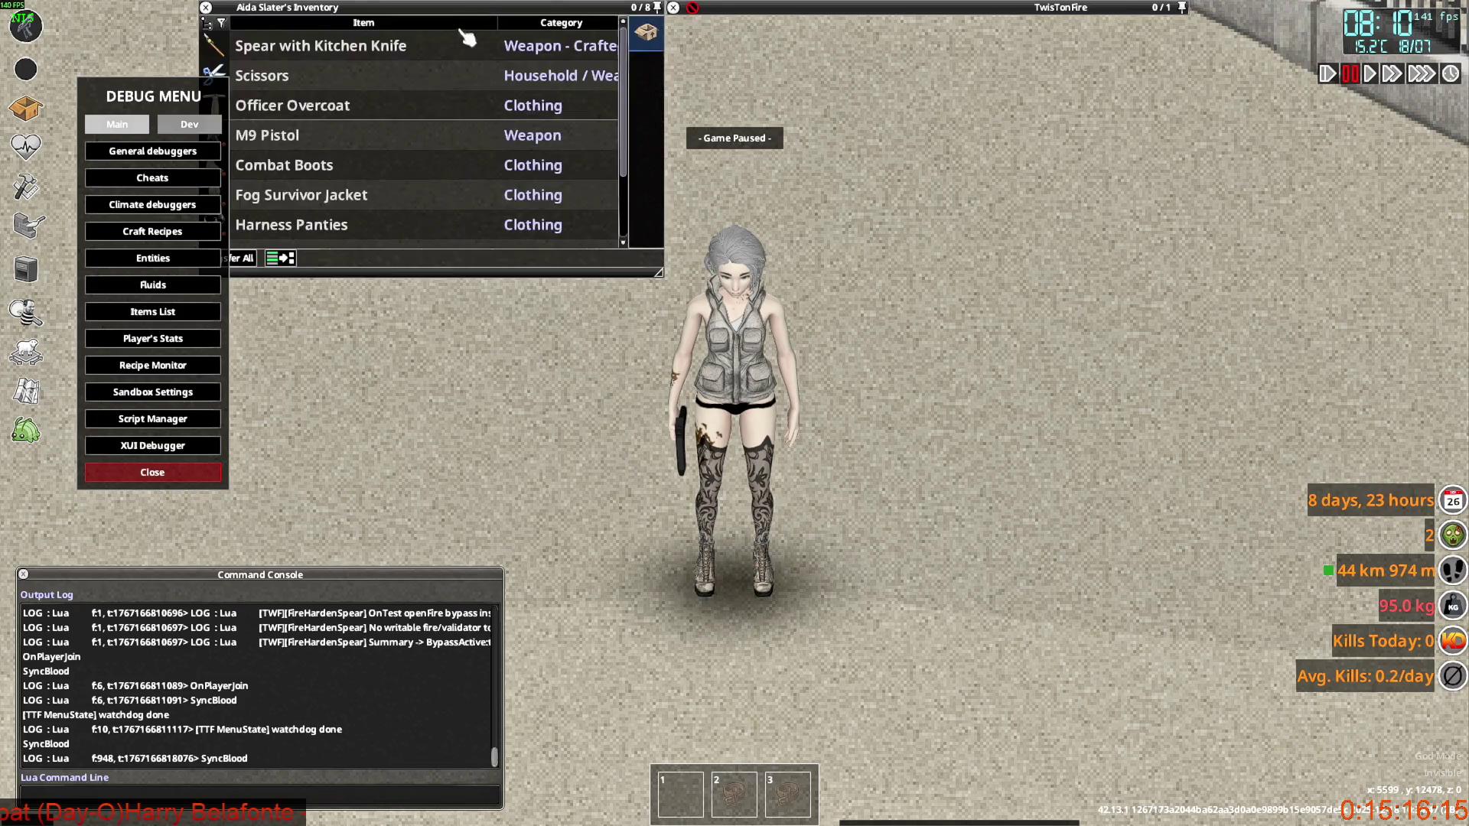
pyautogui.click(191, 472)
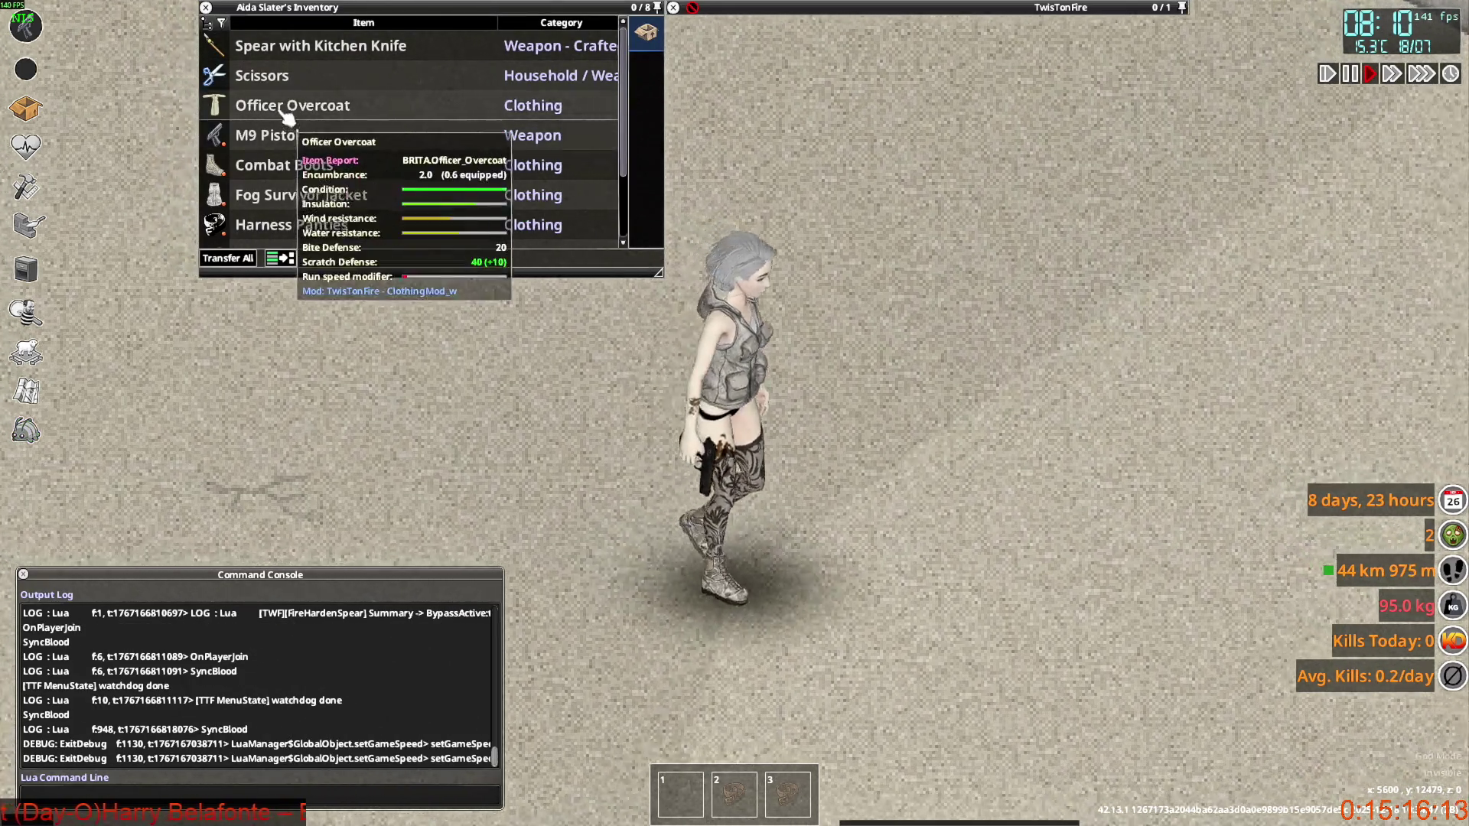
pyautogui.rightClick(287, 115)
pyautogui.click(321, 151)
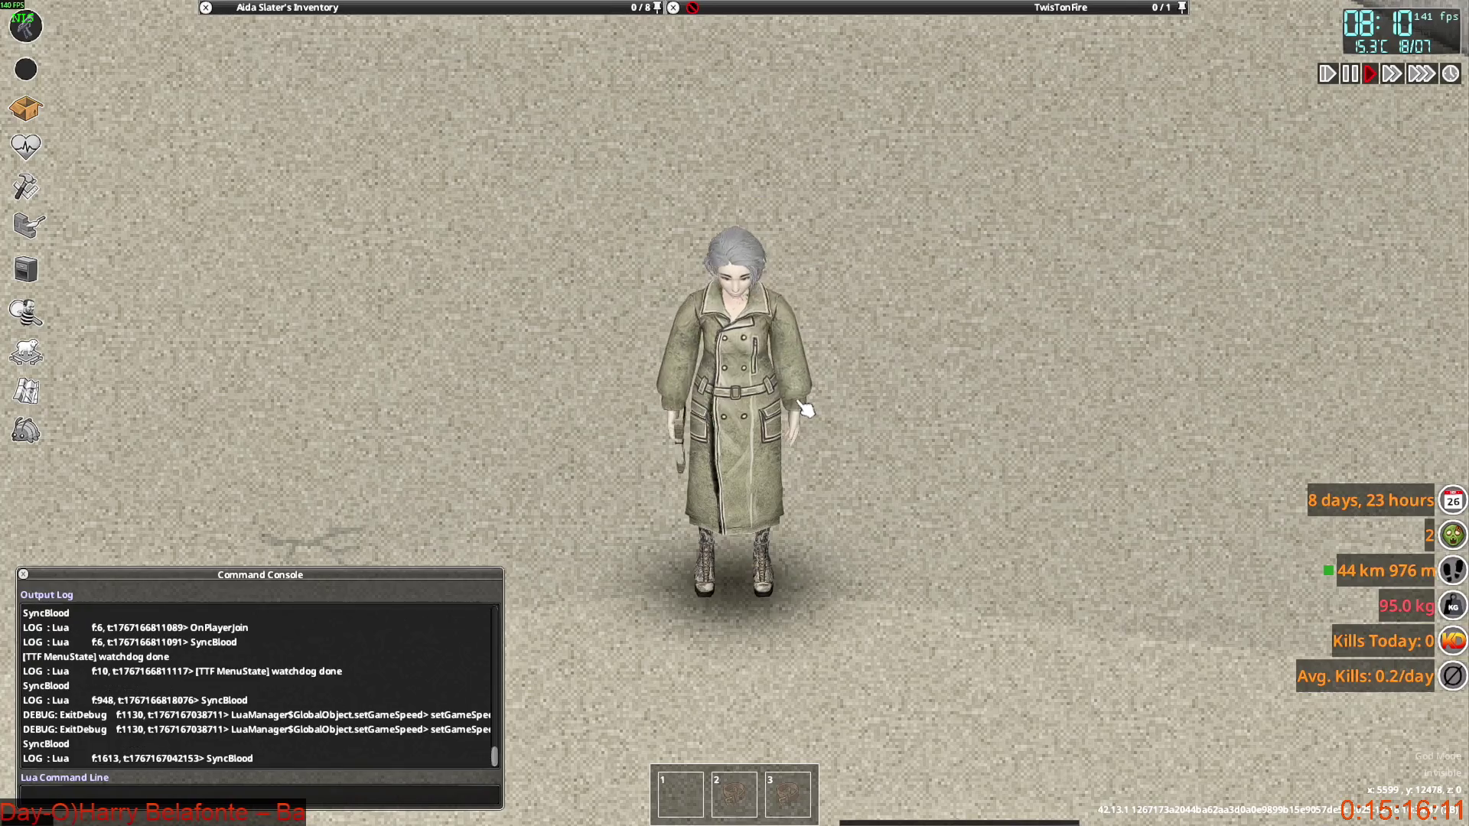
# Walk the character up and down, then fire the pistol twice to watch the Officer Overcoat in motion.
pyautogui.press('w')
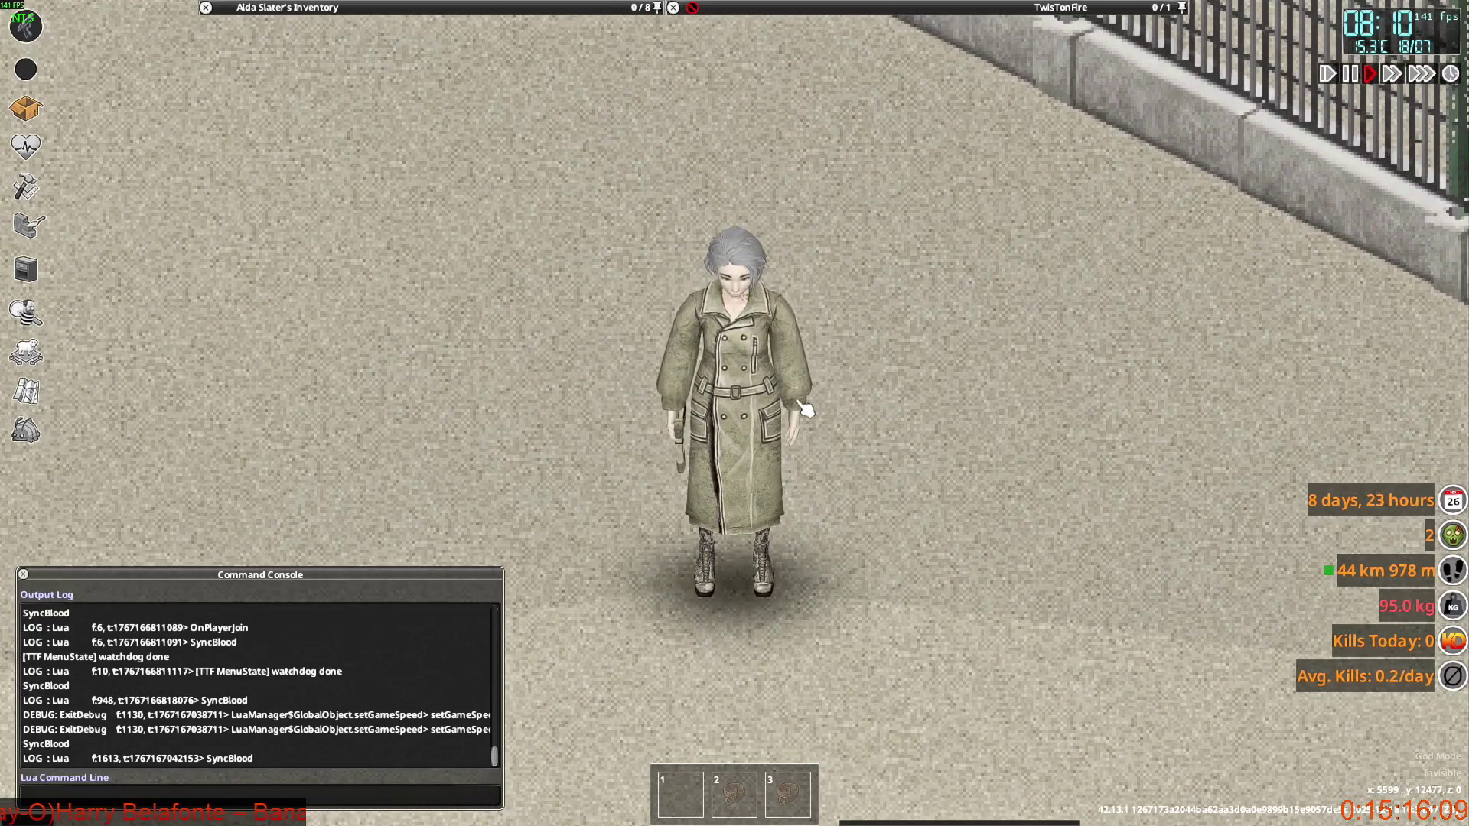
pyautogui.press('s')
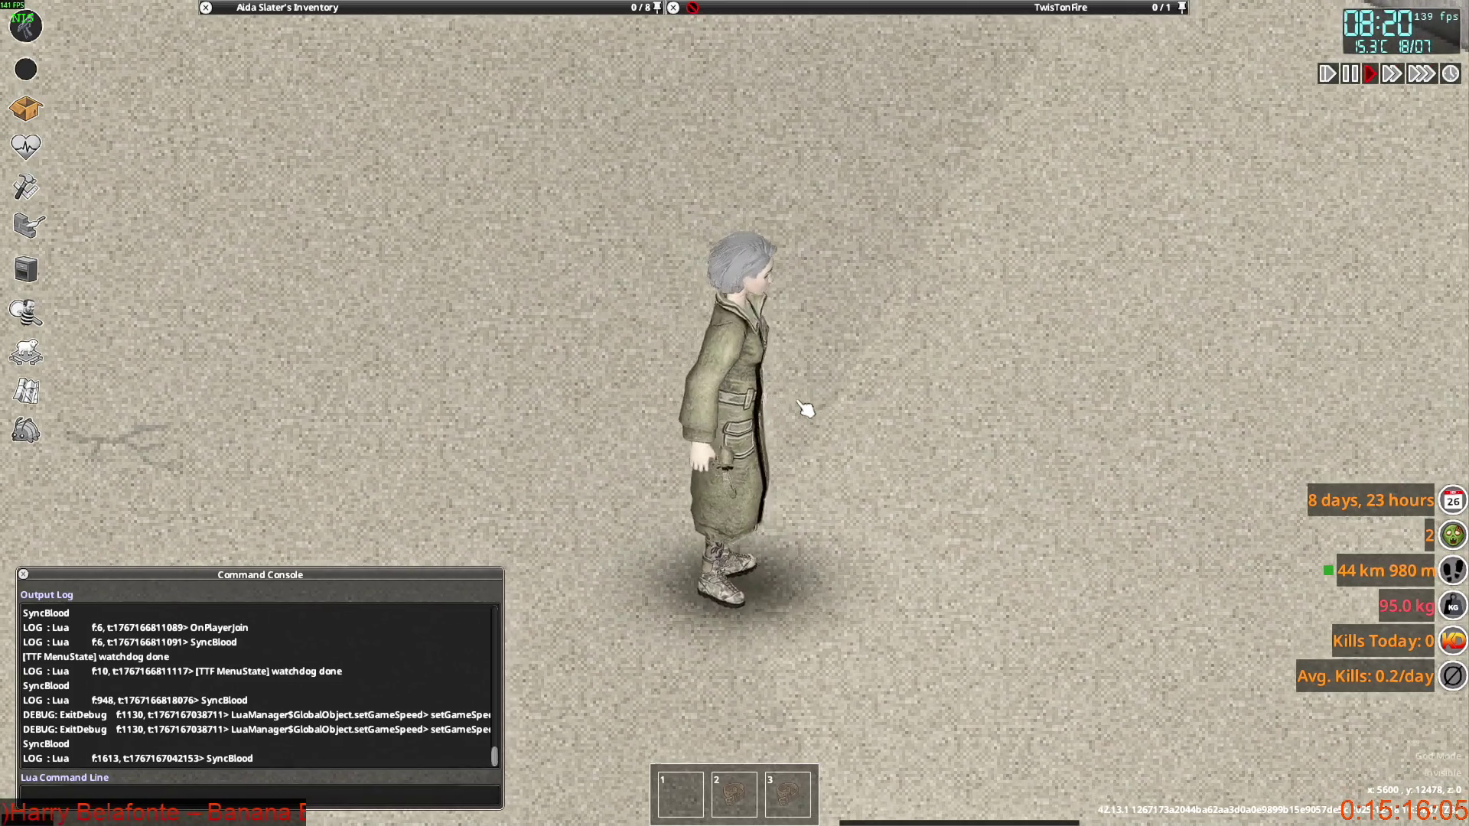
pyautogui.moveTo(305, 8)
pyautogui.moveTo(325, 151)
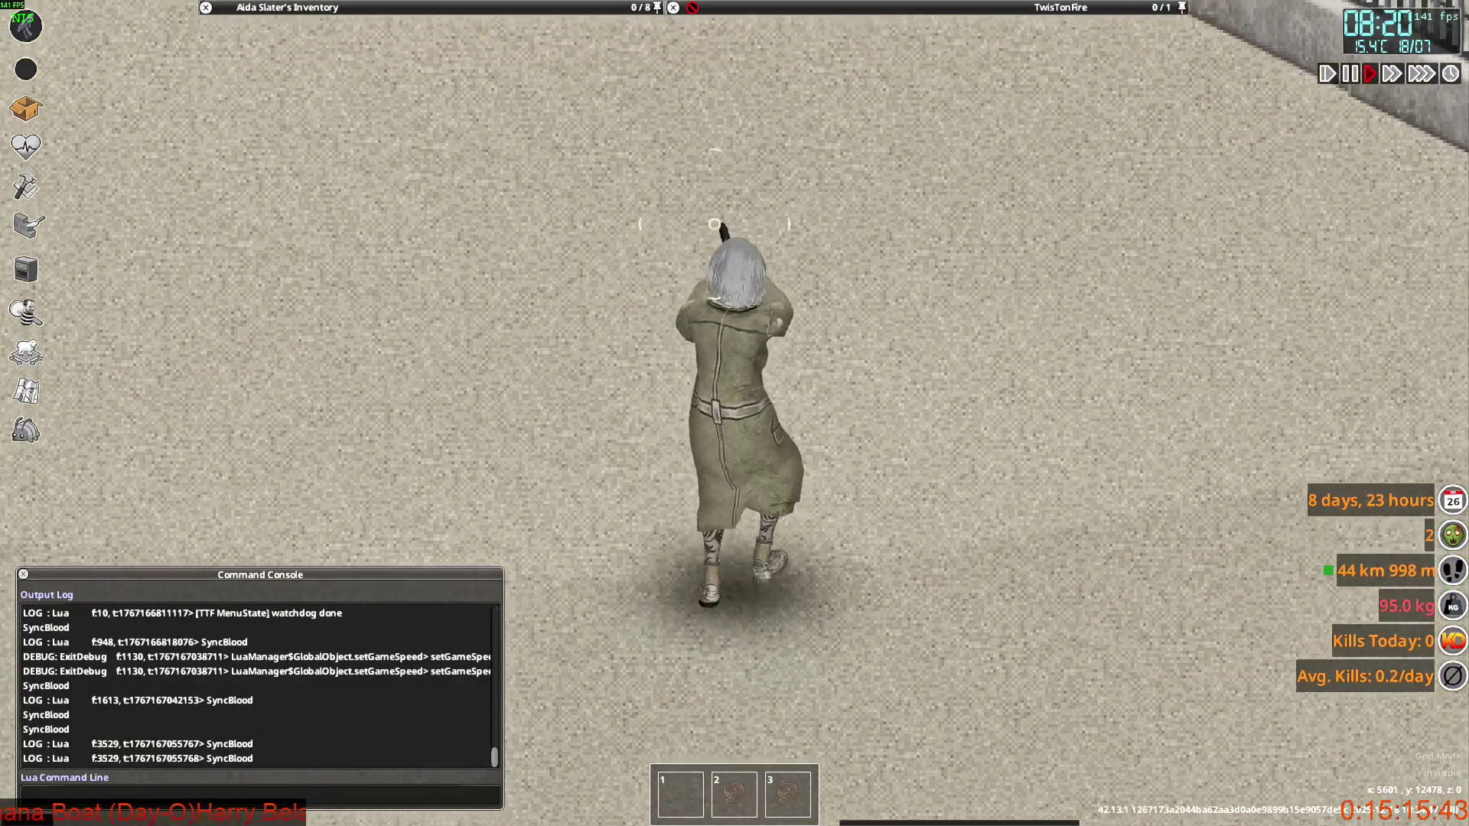
pyautogui.click(948, 294)
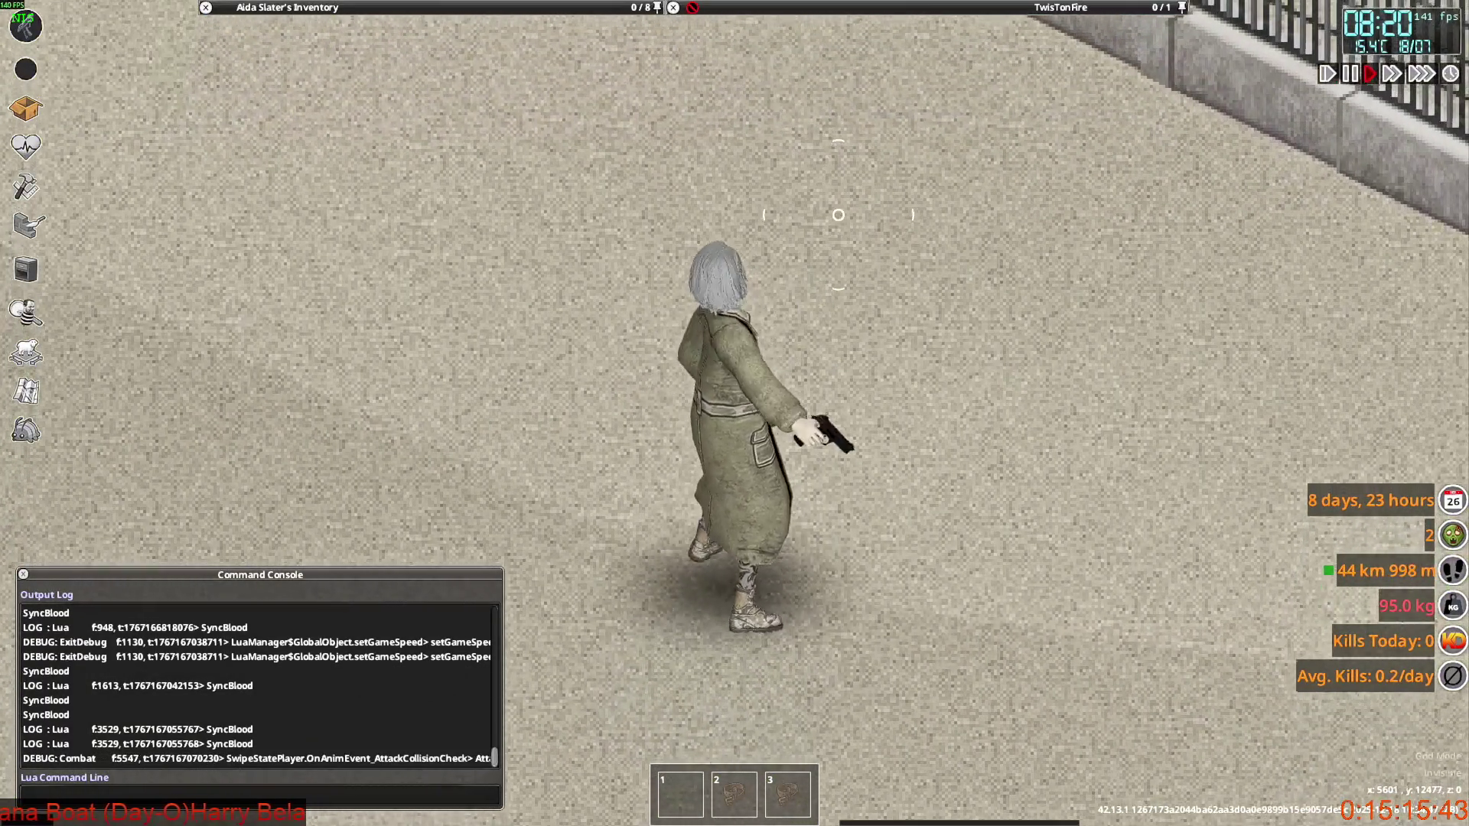
pyautogui.click(966, 300)
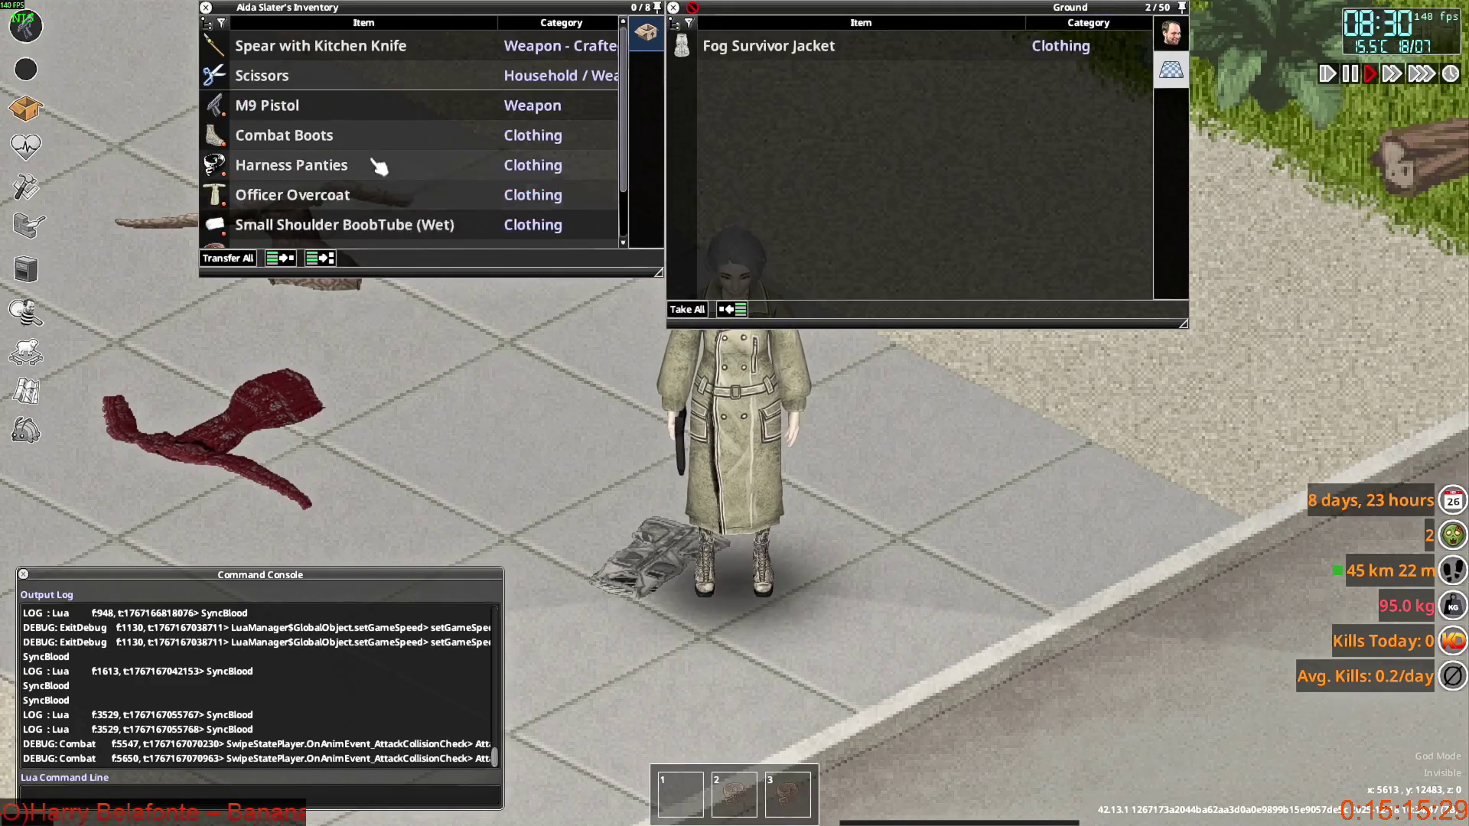
# Switch the worn Officer Overcoat to its opened version.
pyautogui.scroll(-1, 379, 165)
pyautogui.rightClick(337, 168)
pyautogui.click(394, 220)
# Walk the character in all directions to inspect the open coat's front and sides.
pyautogui.press('d')
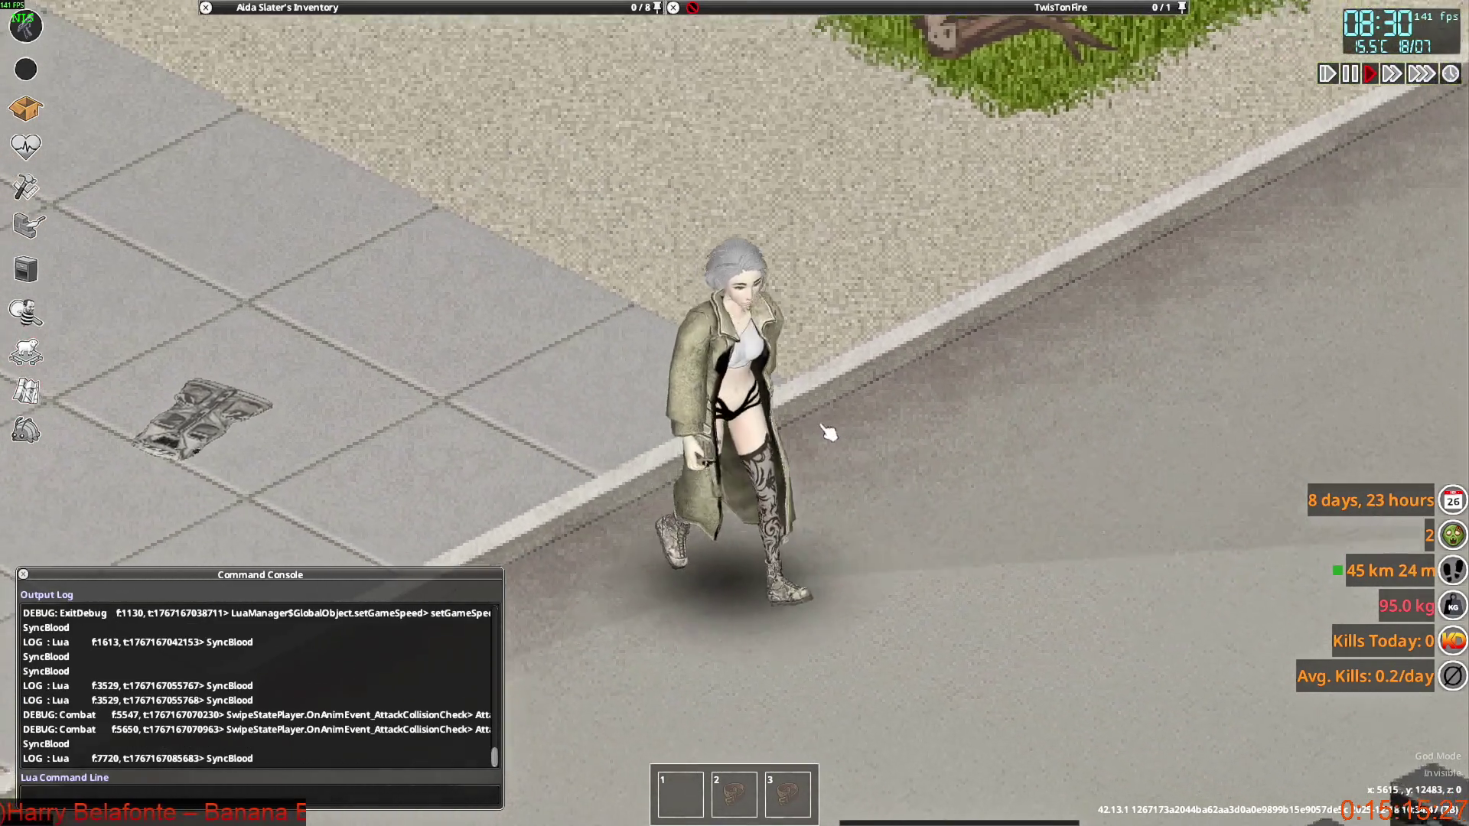
pyautogui.press('s')
pyautogui.press('w')
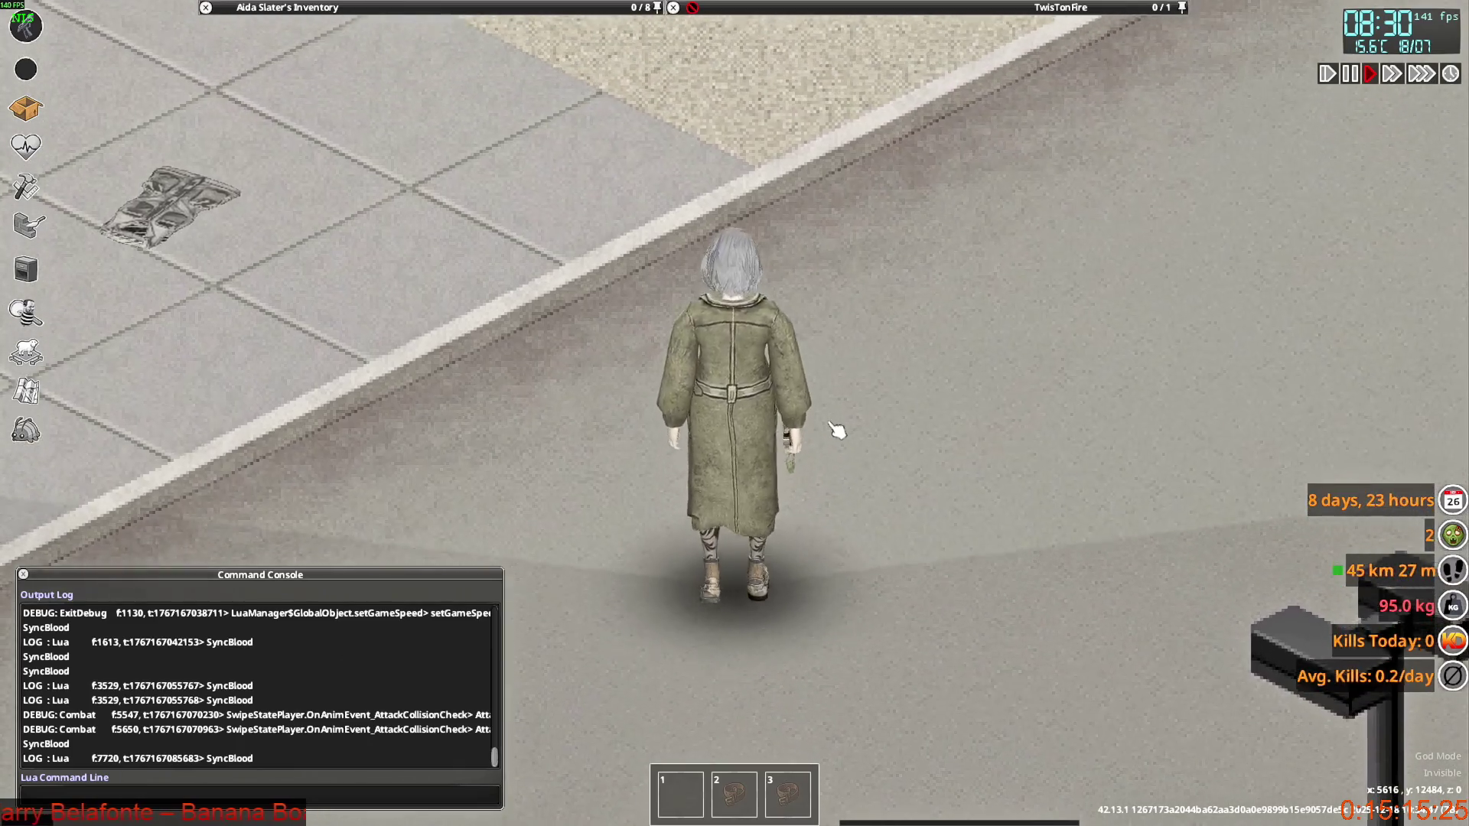
pyautogui.press('s')
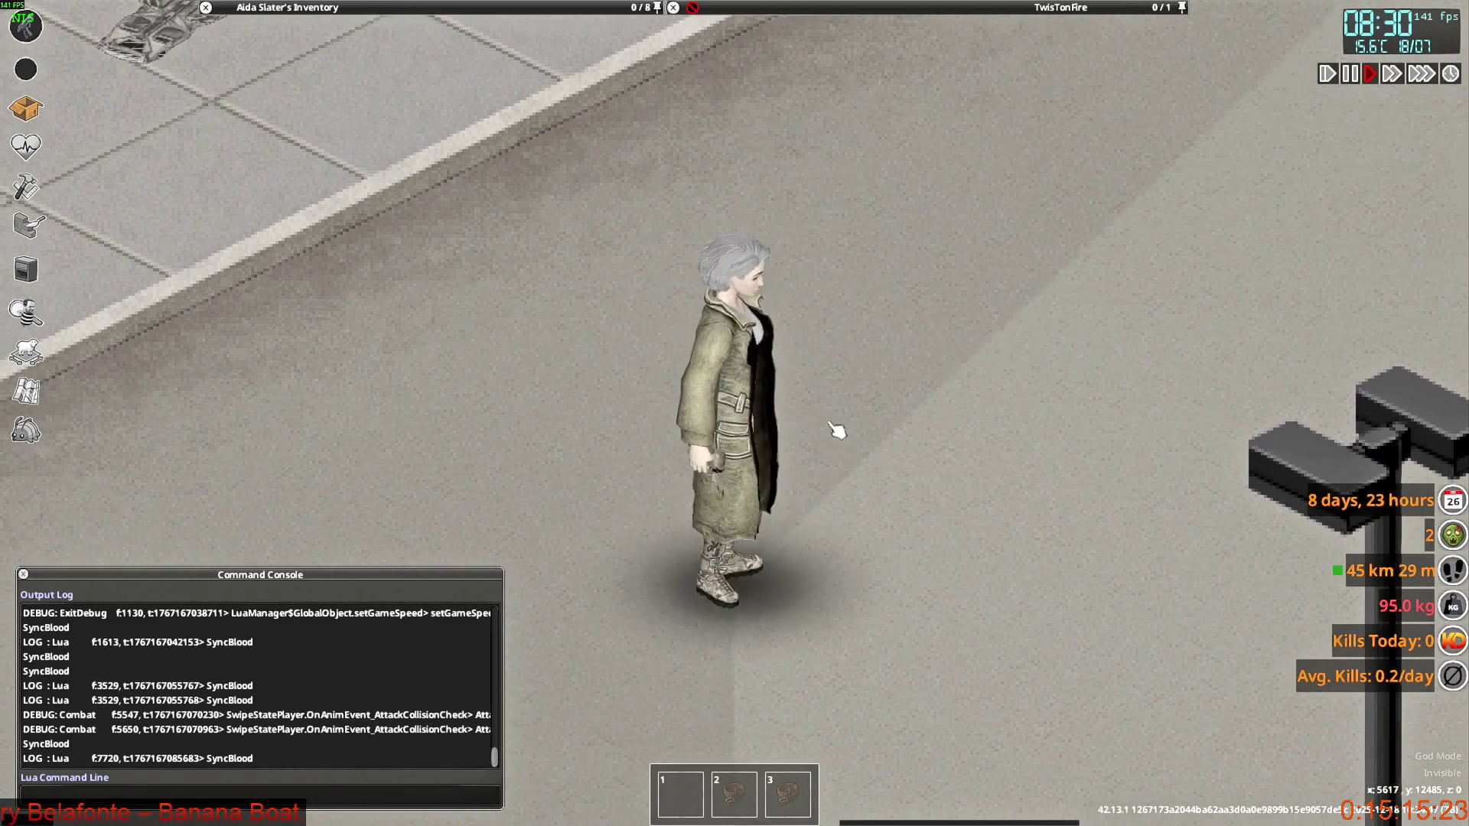
pyautogui.press('d')
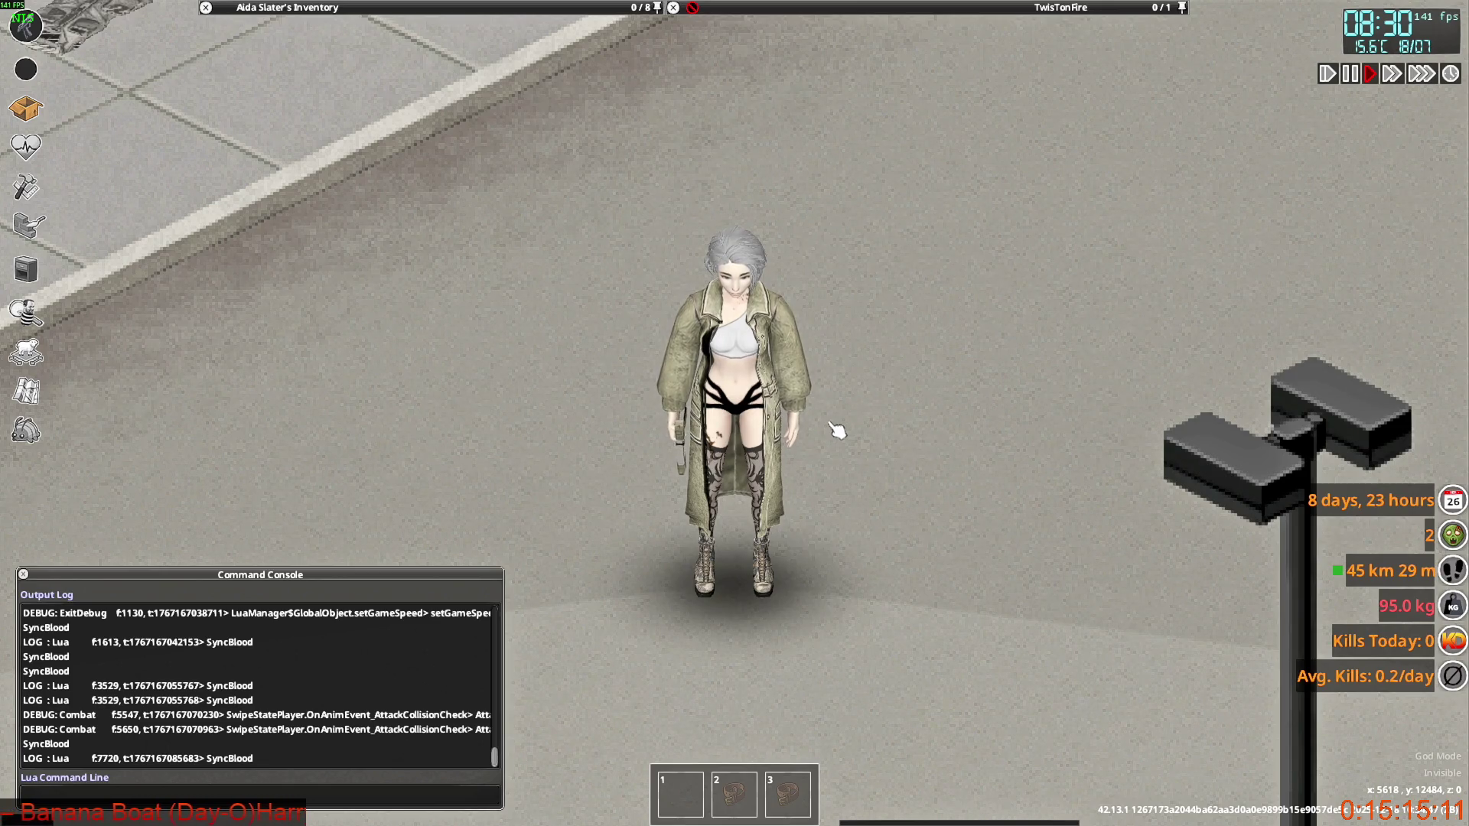
pyautogui.press('a')
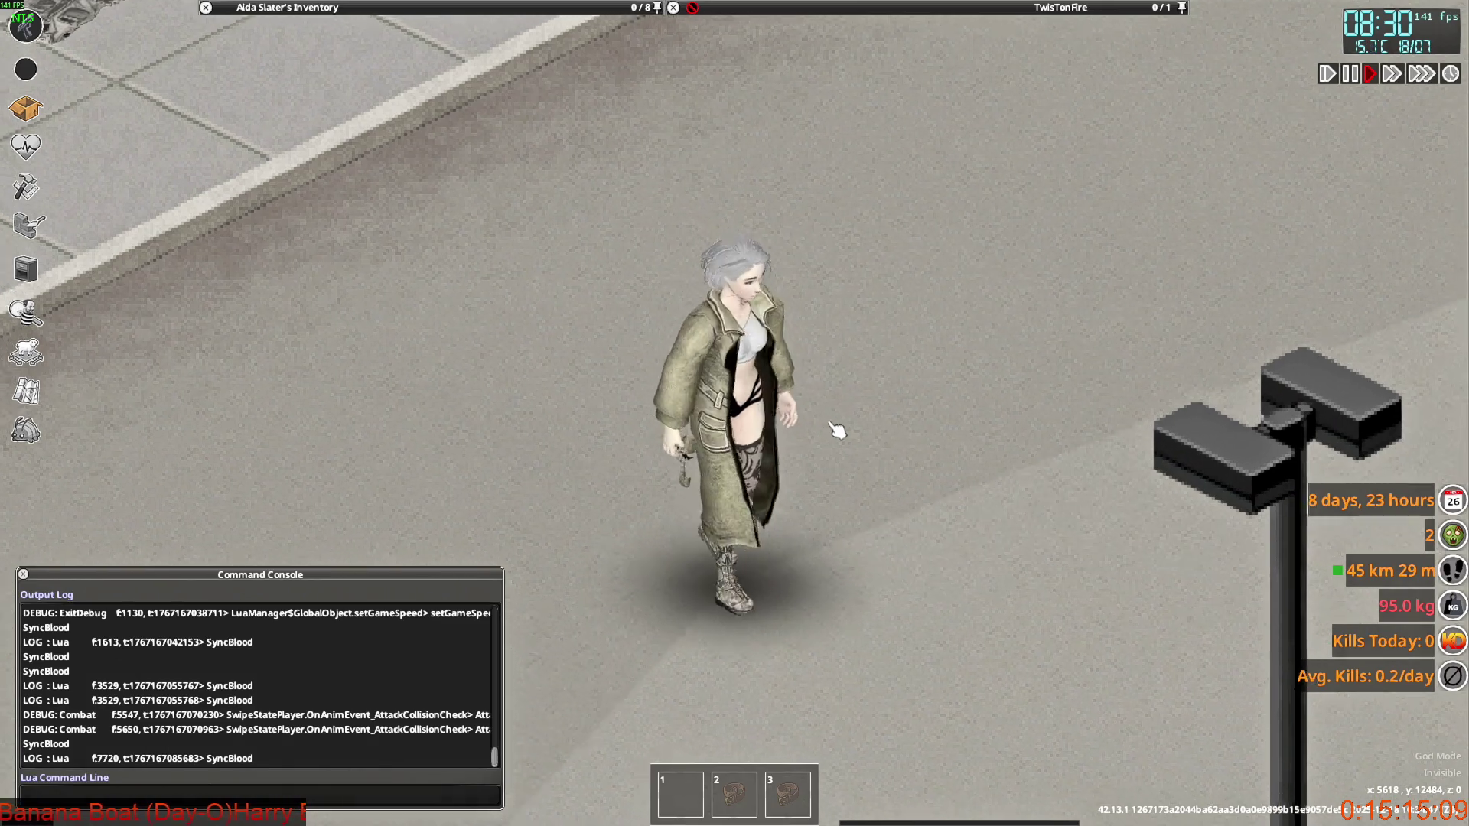
pyautogui.press('w')
pyautogui.press('d')
pyautogui.press('s')
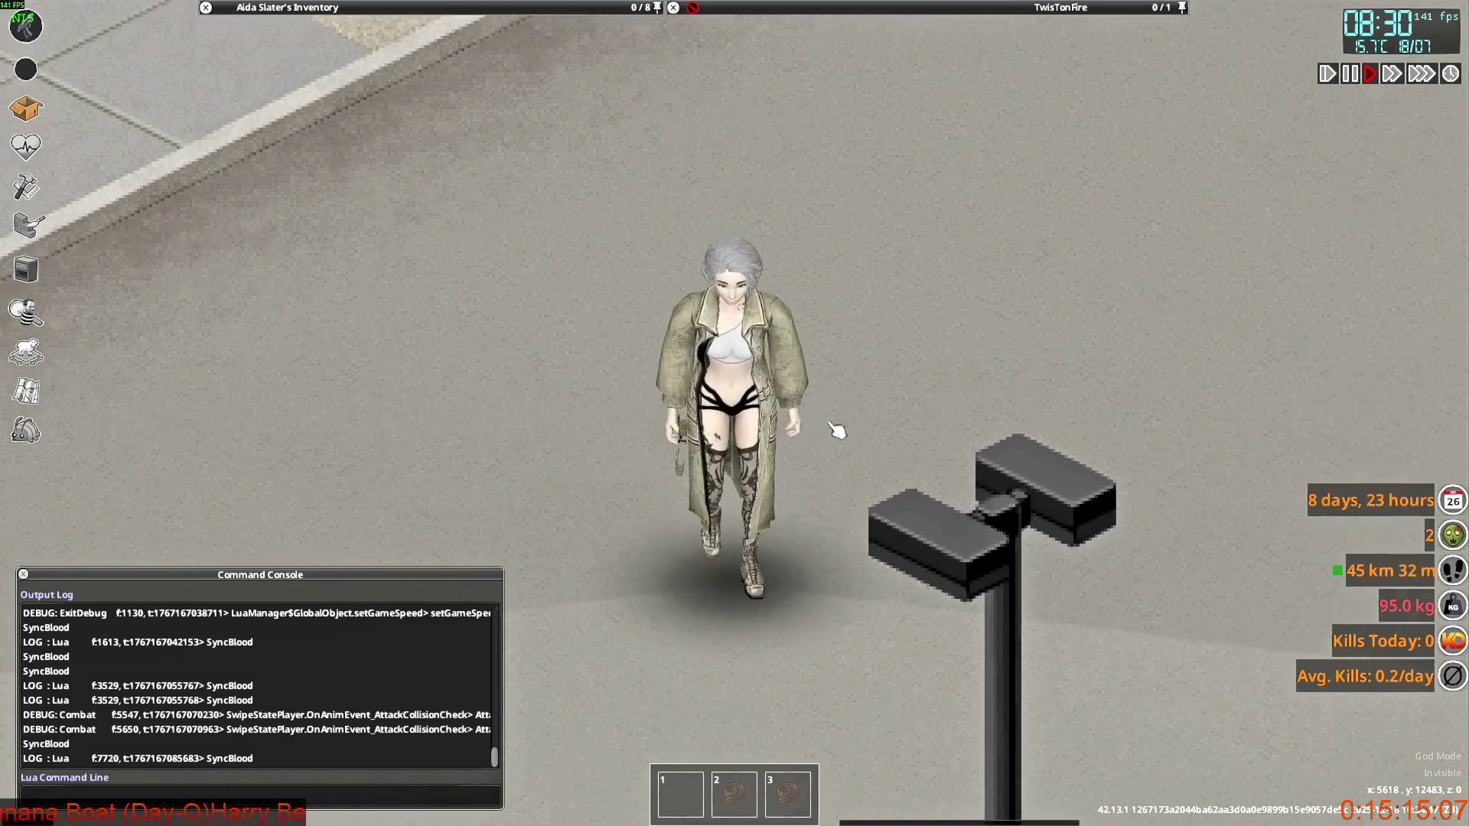
pyautogui.press('a')
pyautogui.press('w')
# Walk away to view the open coat's back, then bring up the Debug Menu.
pyautogui.press('a')
pyautogui.press('s')
pyautogui.press('w')
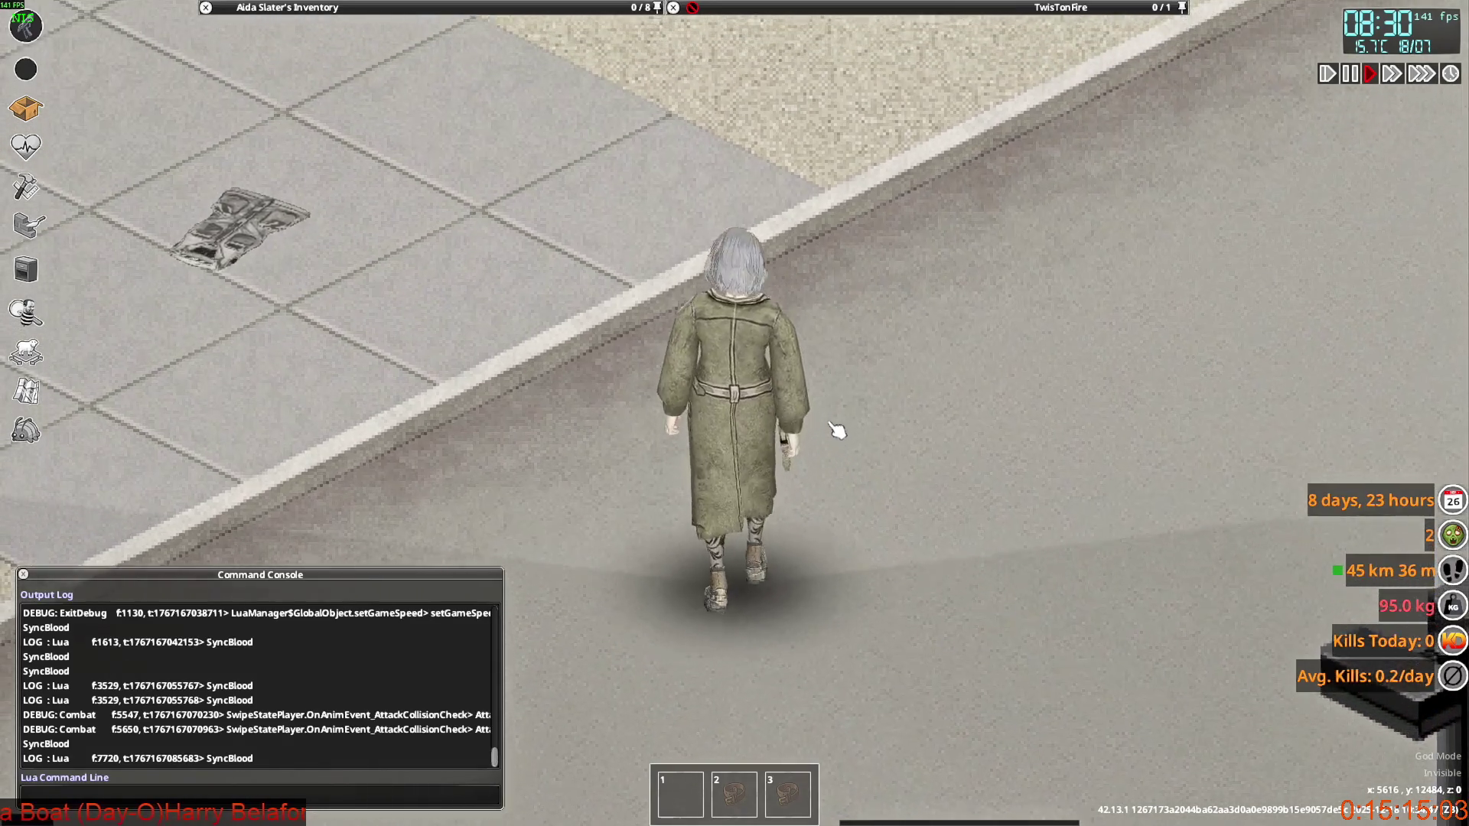
pyautogui.press('s')
pyautogui.moveTo(413, 9)
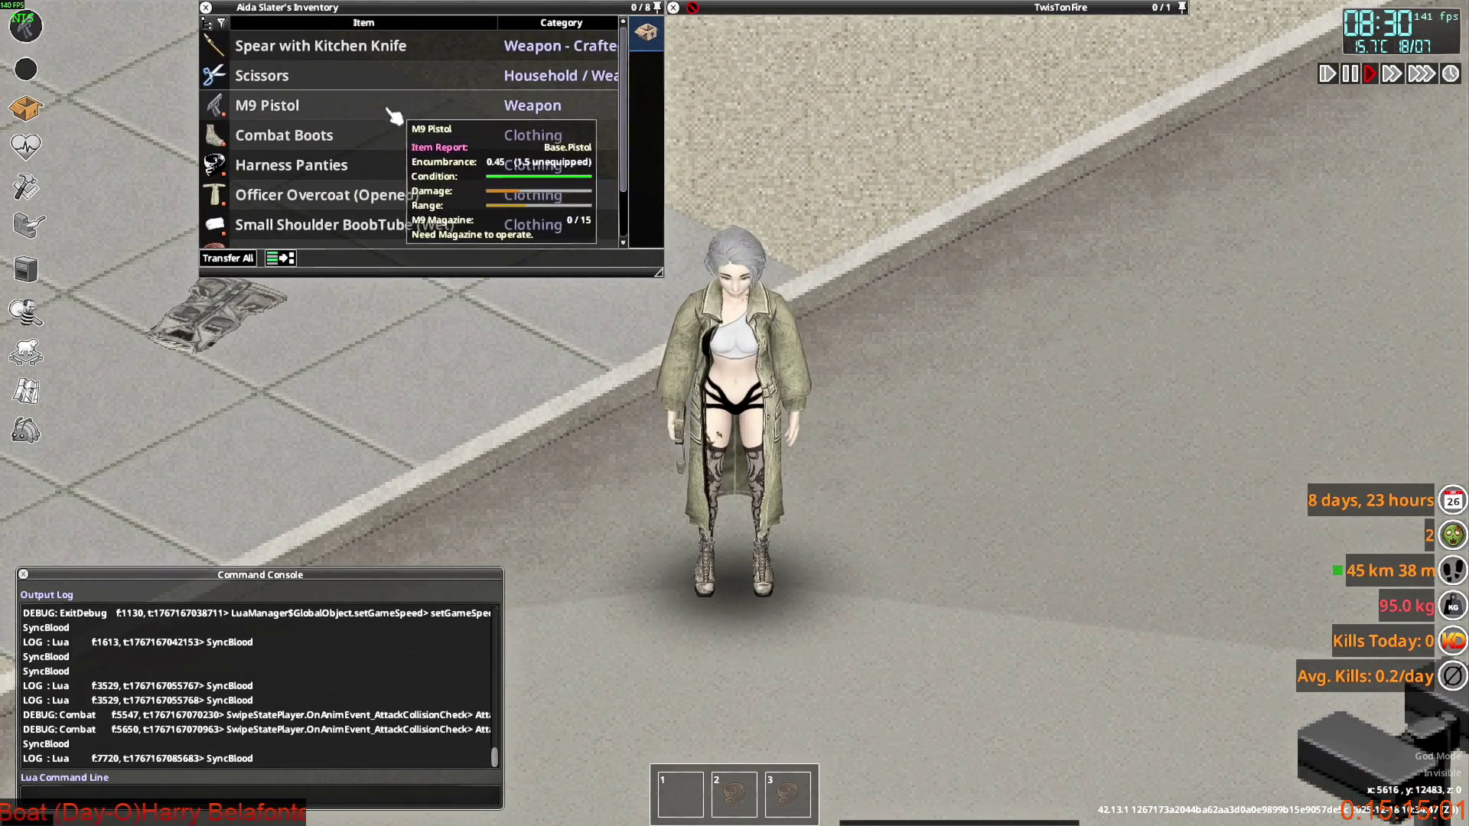
pyautogui.press('w')
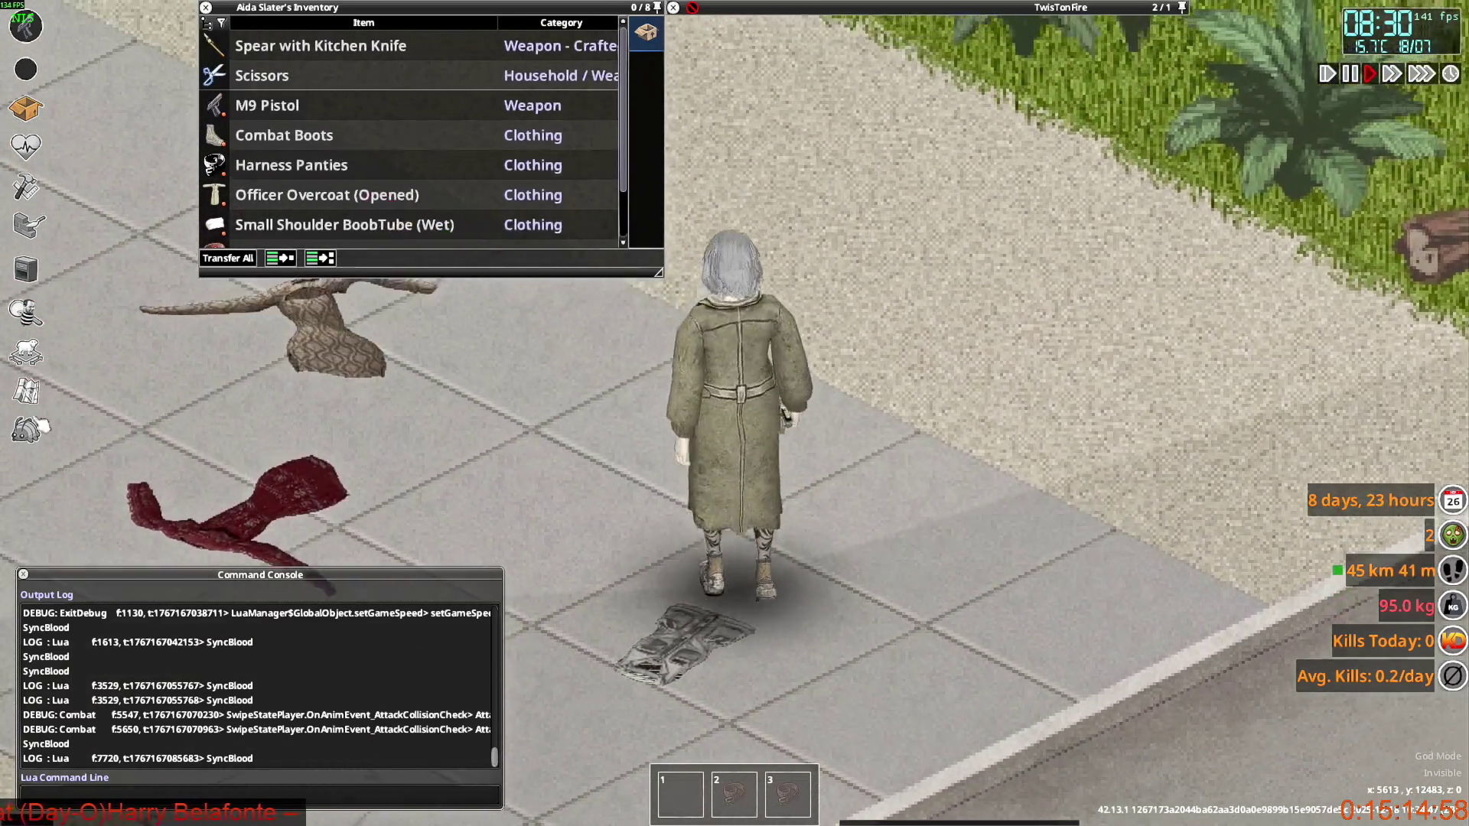
pyautogui.press('s')
pyautogui.click(25, 25)
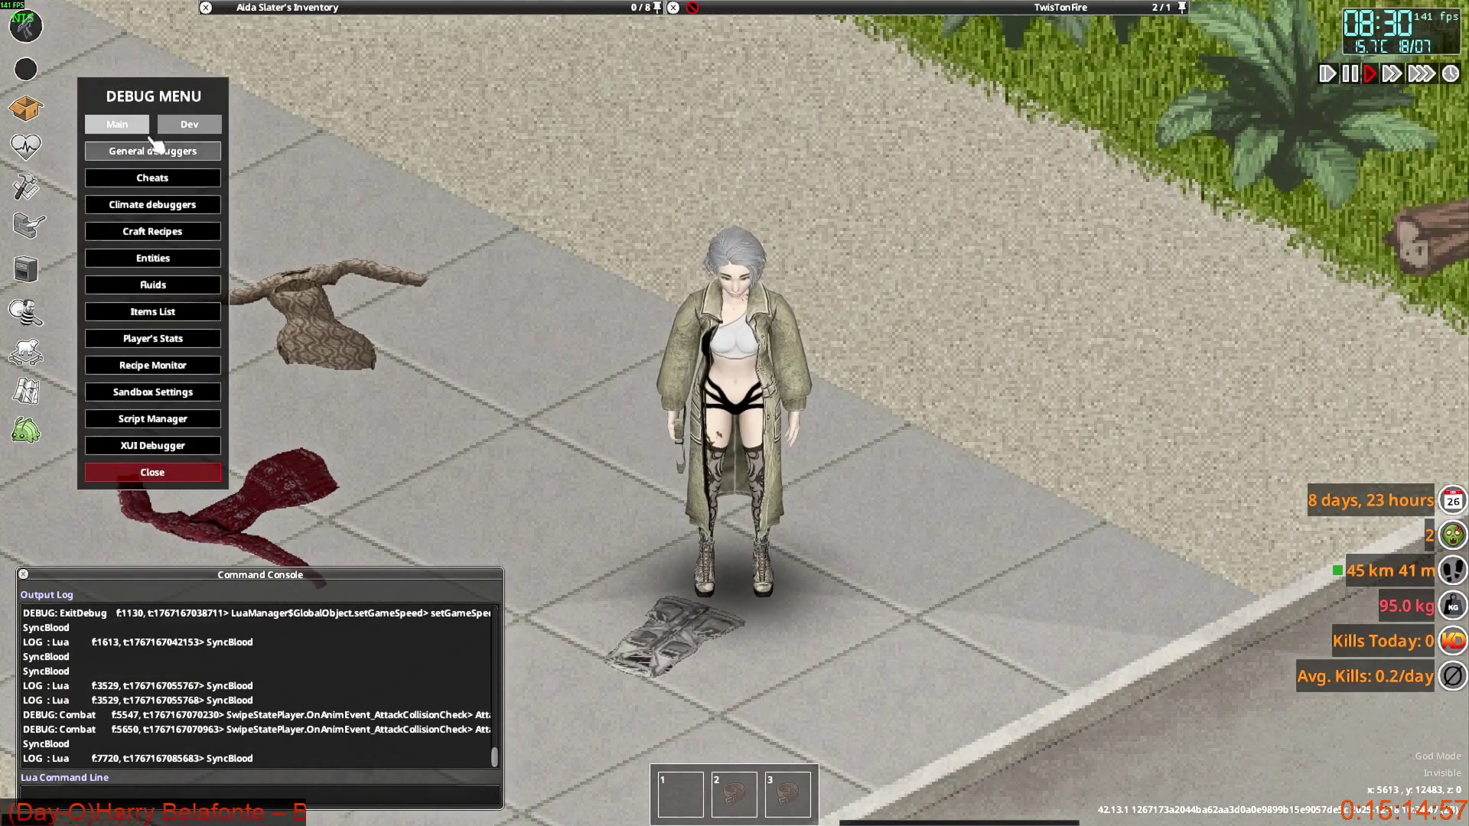
# Spawn Military Anorak Pants into the inventory from the debug Items List filtered by 'ano'.
pyautogui.click(158, 320)
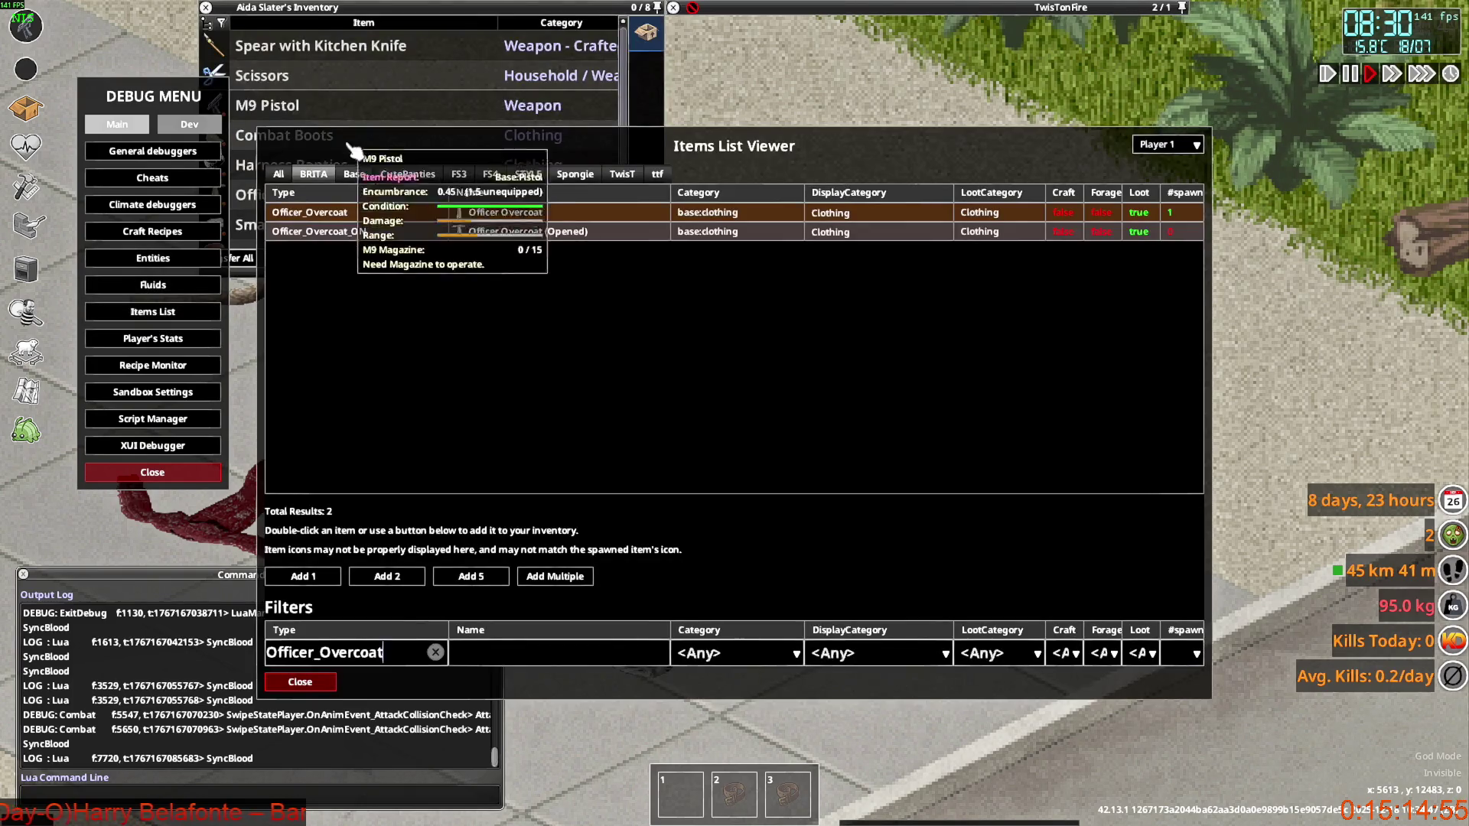
pyautogui.click(435, 652)
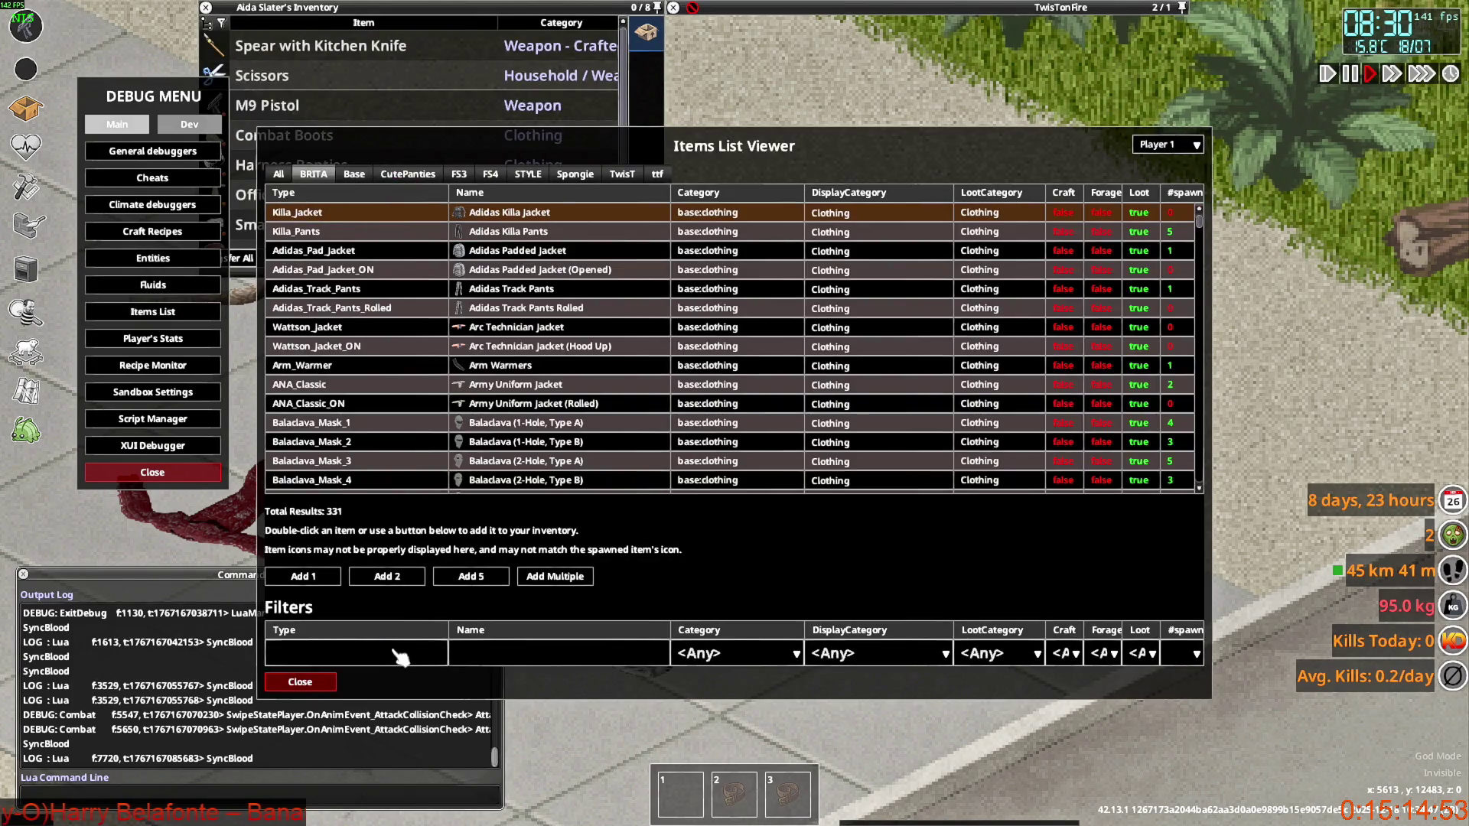
pyautogui.write('ano')
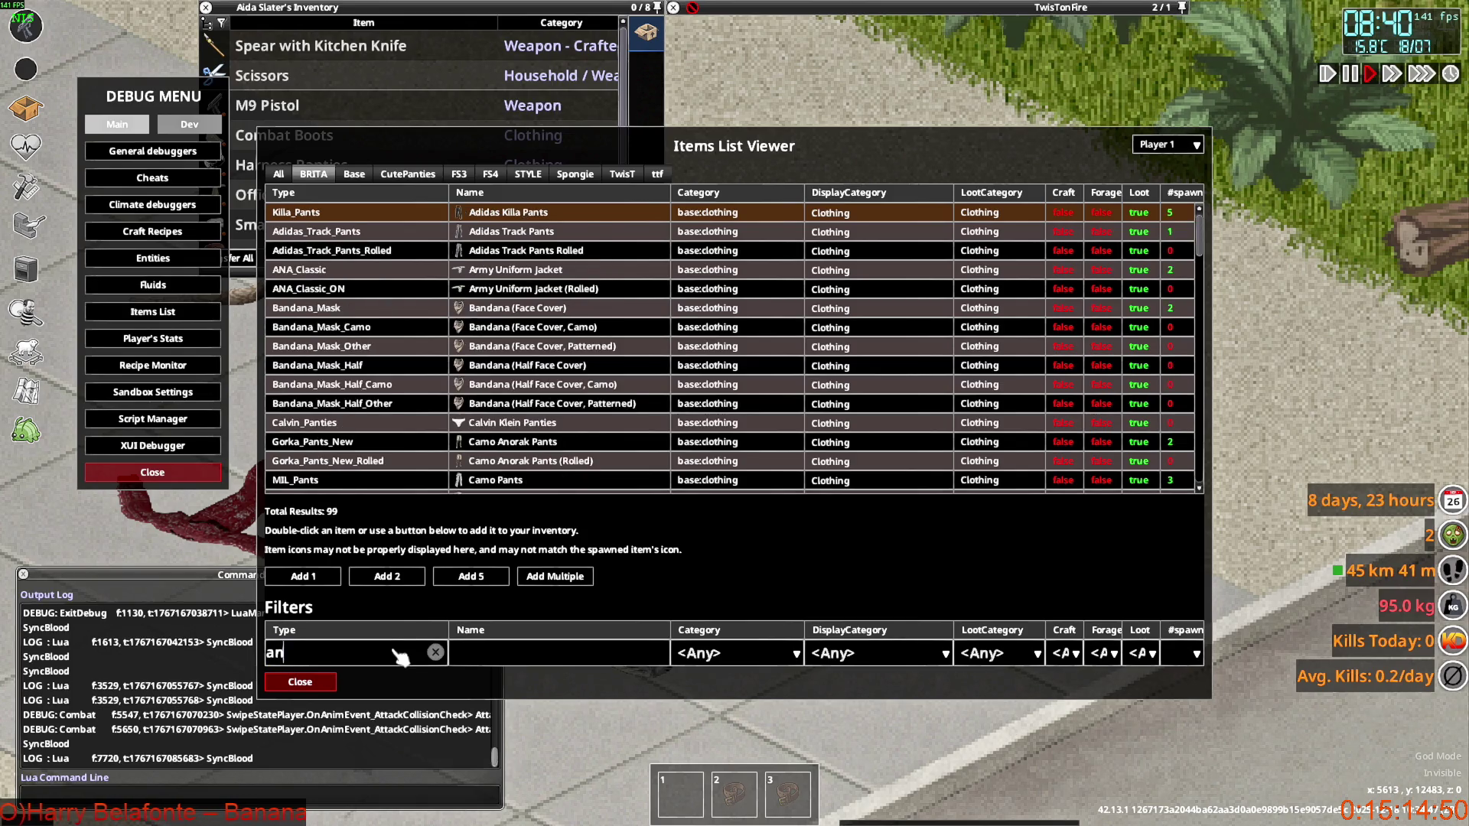
pyautogui.doubleClick(535, 213)
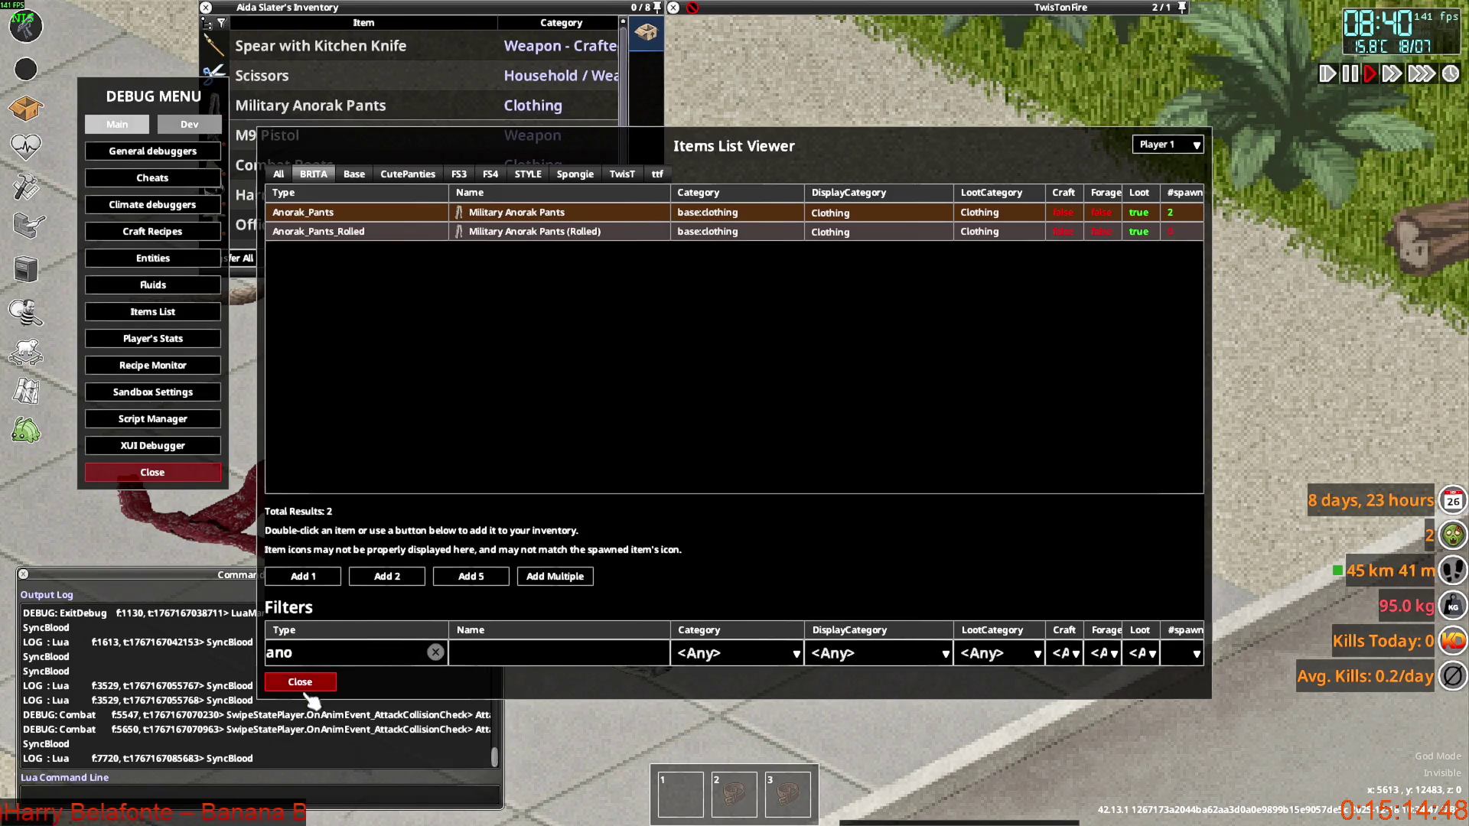
pyautogui.click(300, 681)
# Wear the Military Anorak Pants and walk to view the outfit from front and back.
pyautogui.rightClick(325, 105)
pyautogui.click(383, 153)
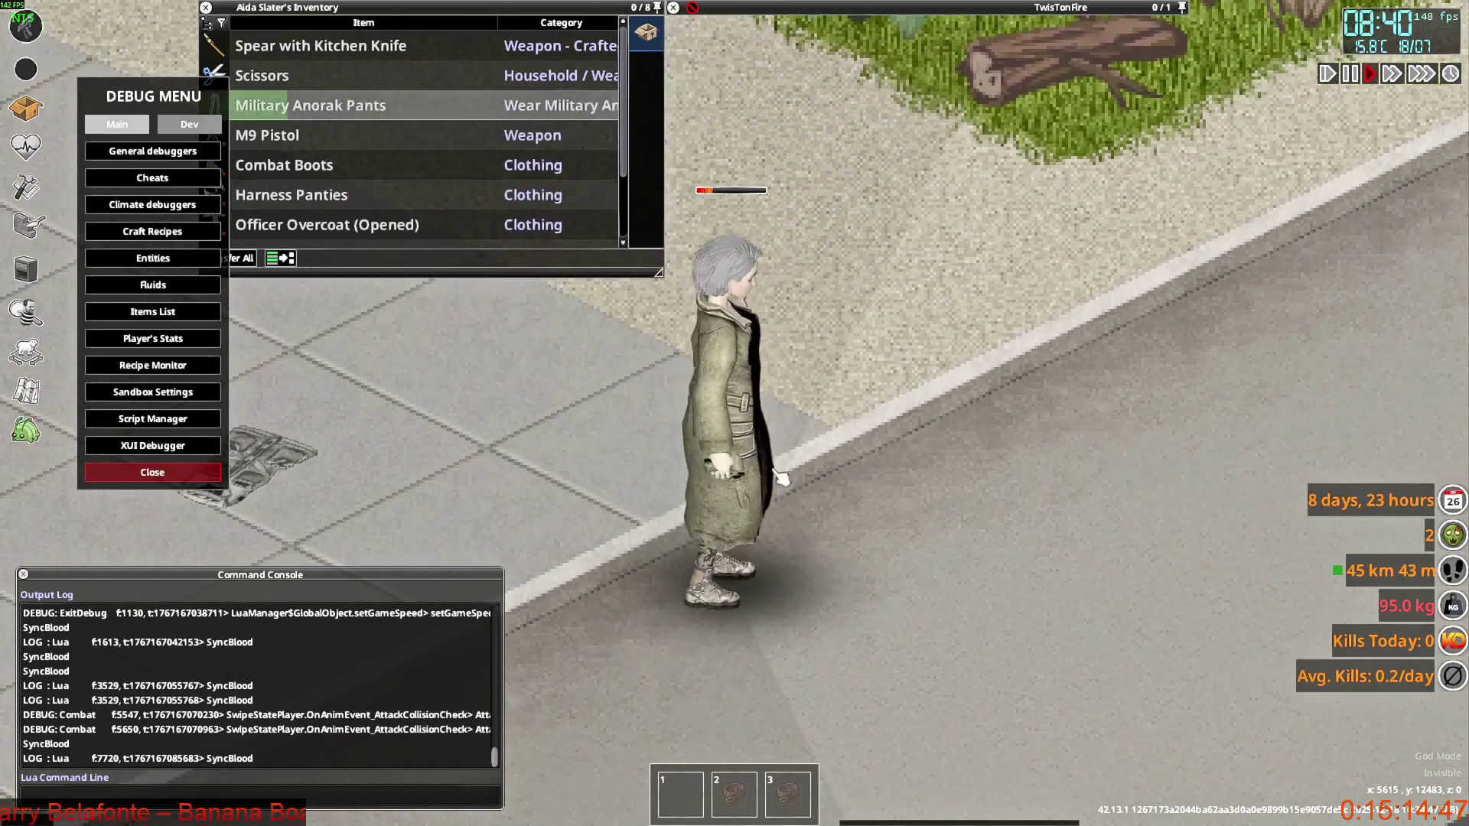
pyautogui.press('s')
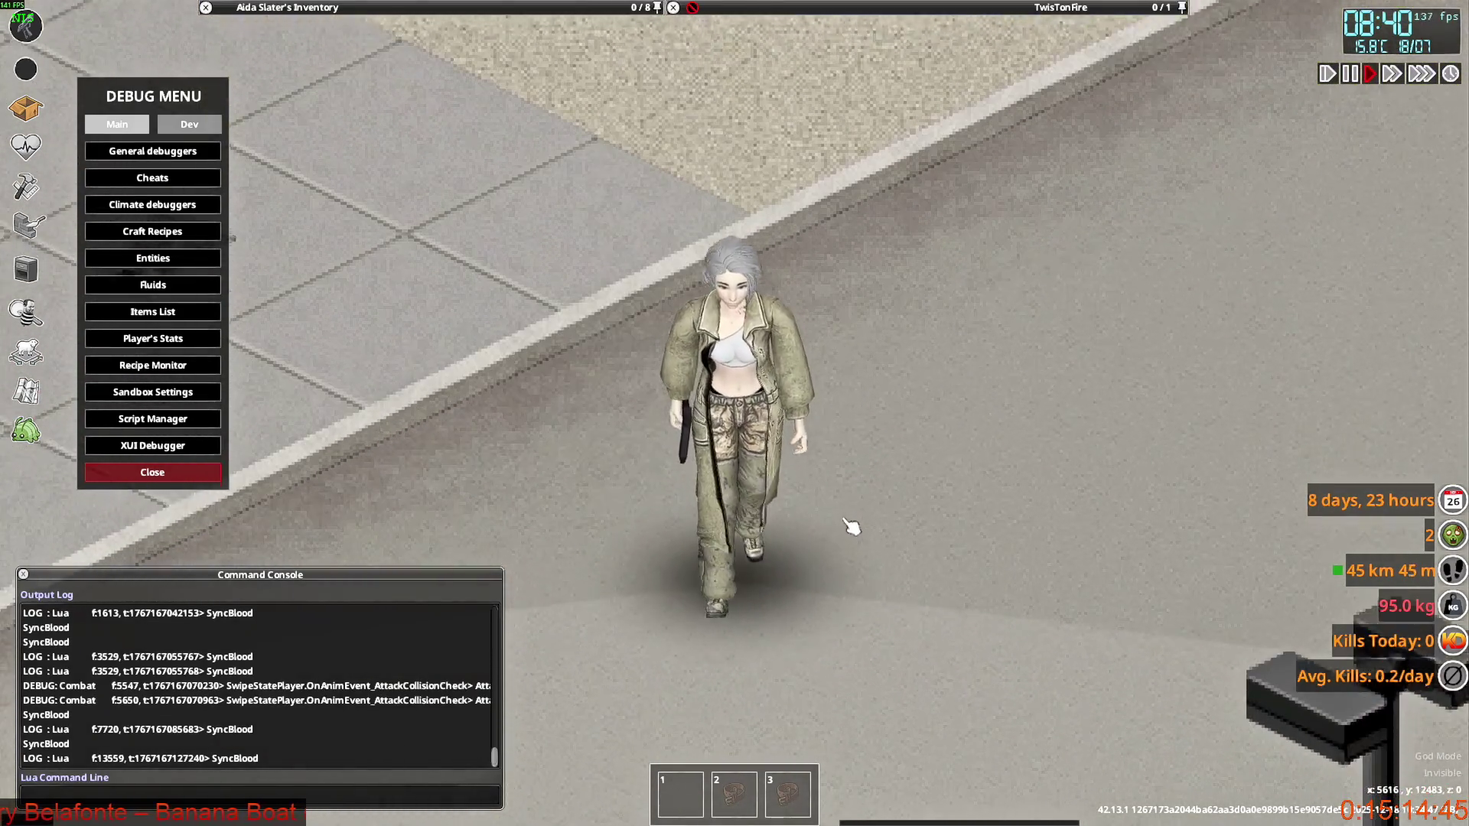
pyautogui.press('w')
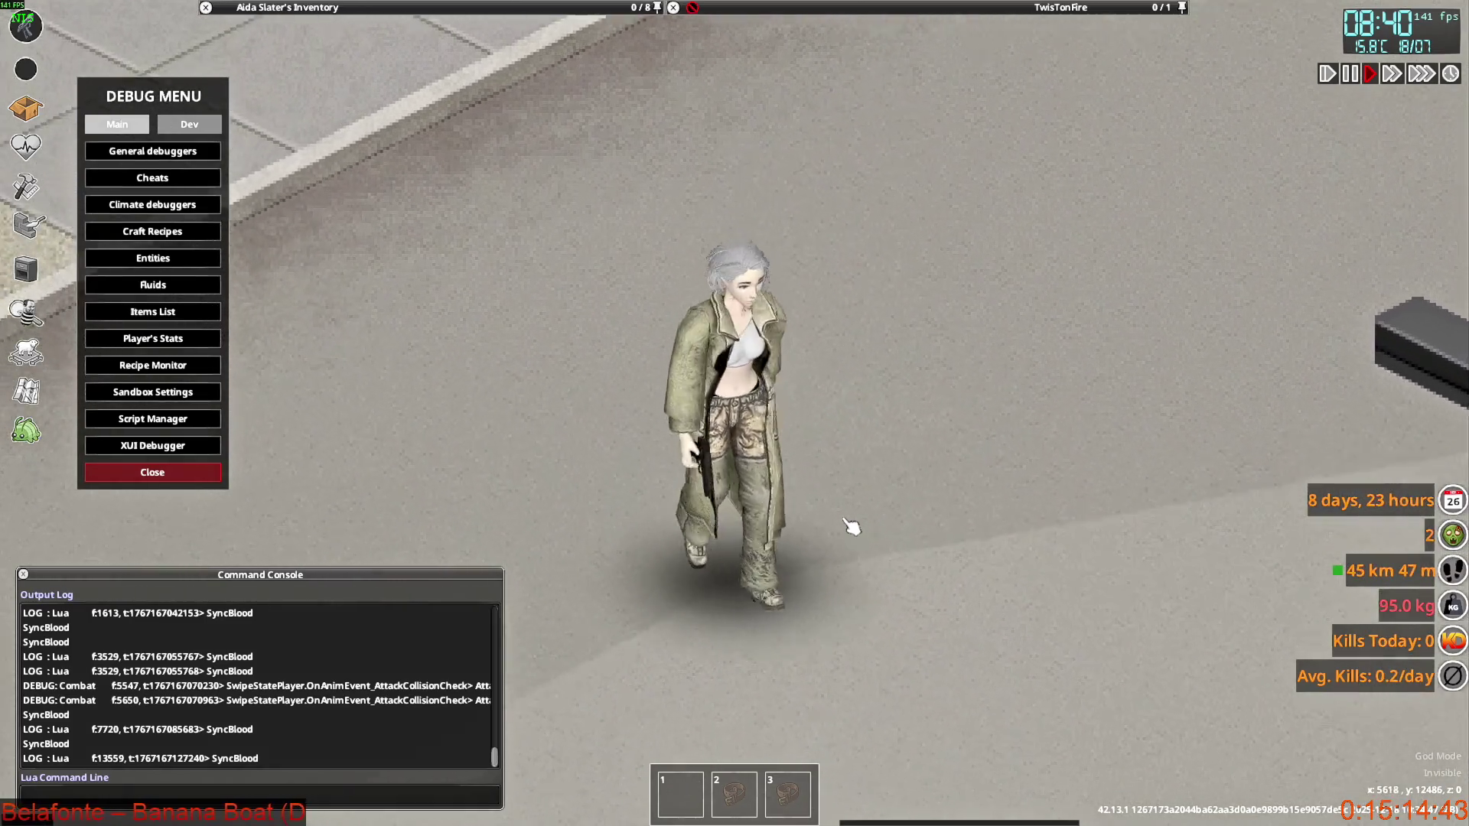
pyautogui.press('s')
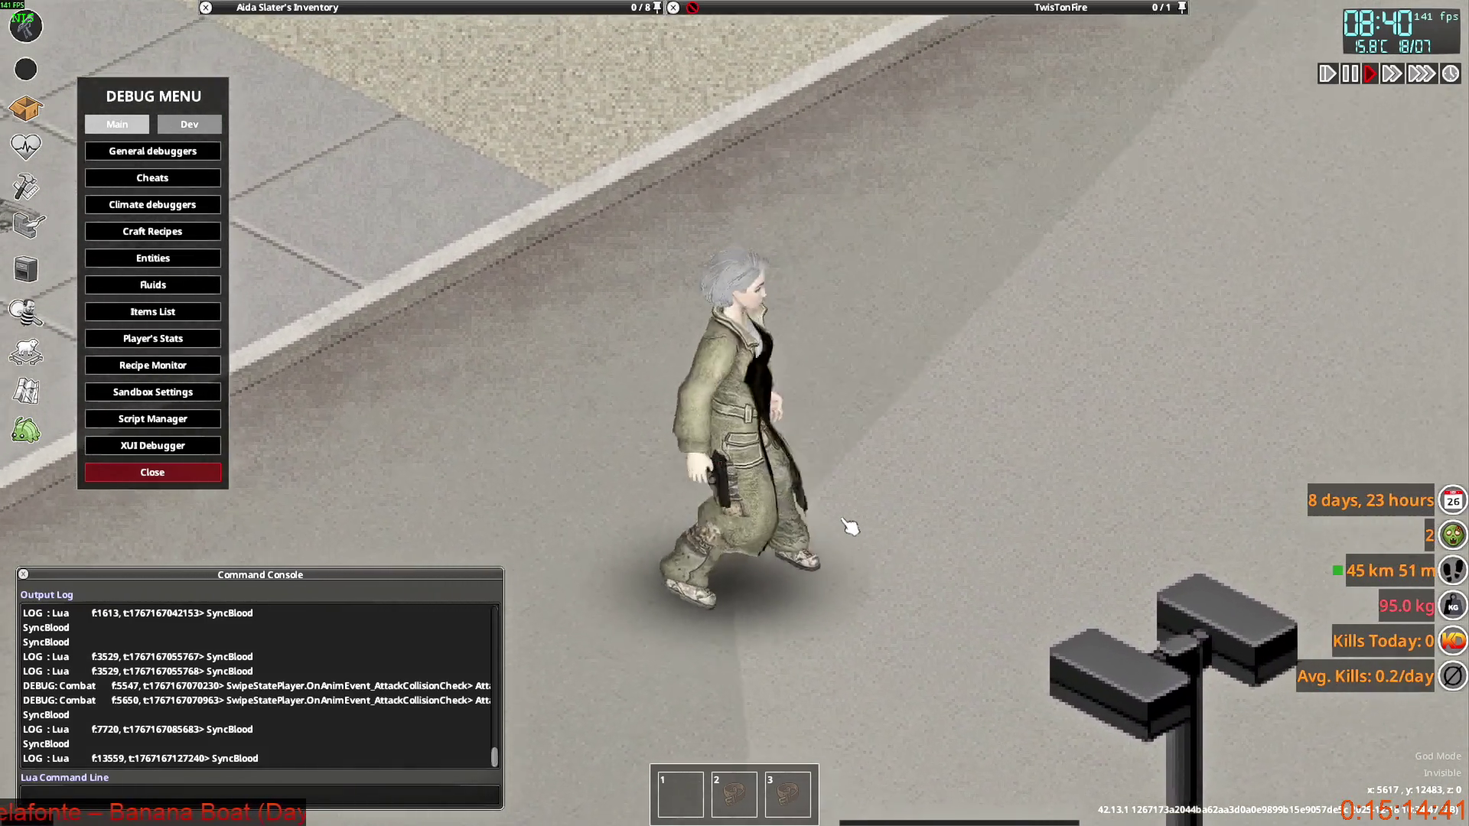
pyautogui.press('Tab')
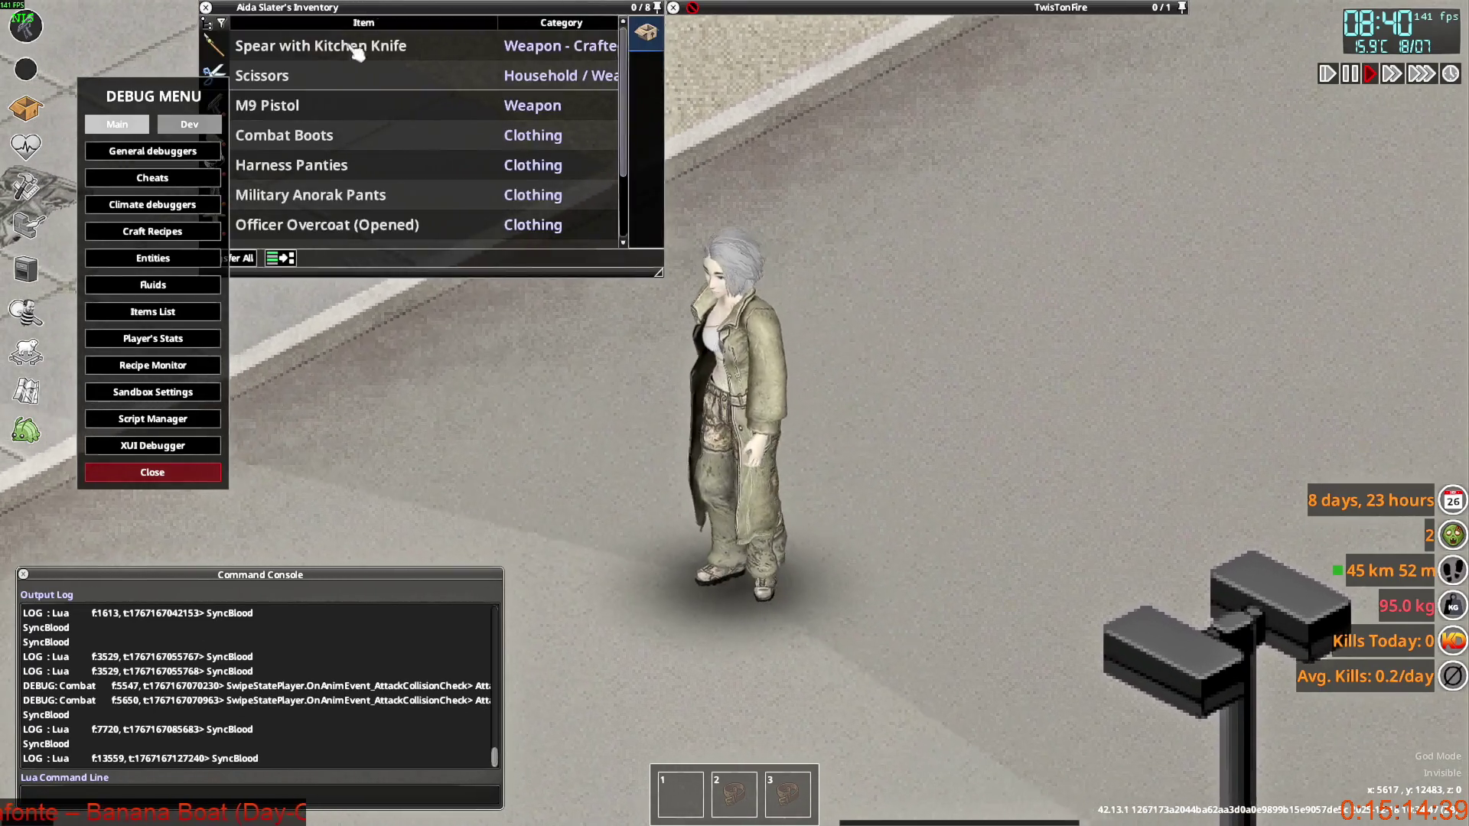
# Close the Officer Overcoat and walk to view the buttoned coat from front and back.
pyautogui.moveTo(294, 229)
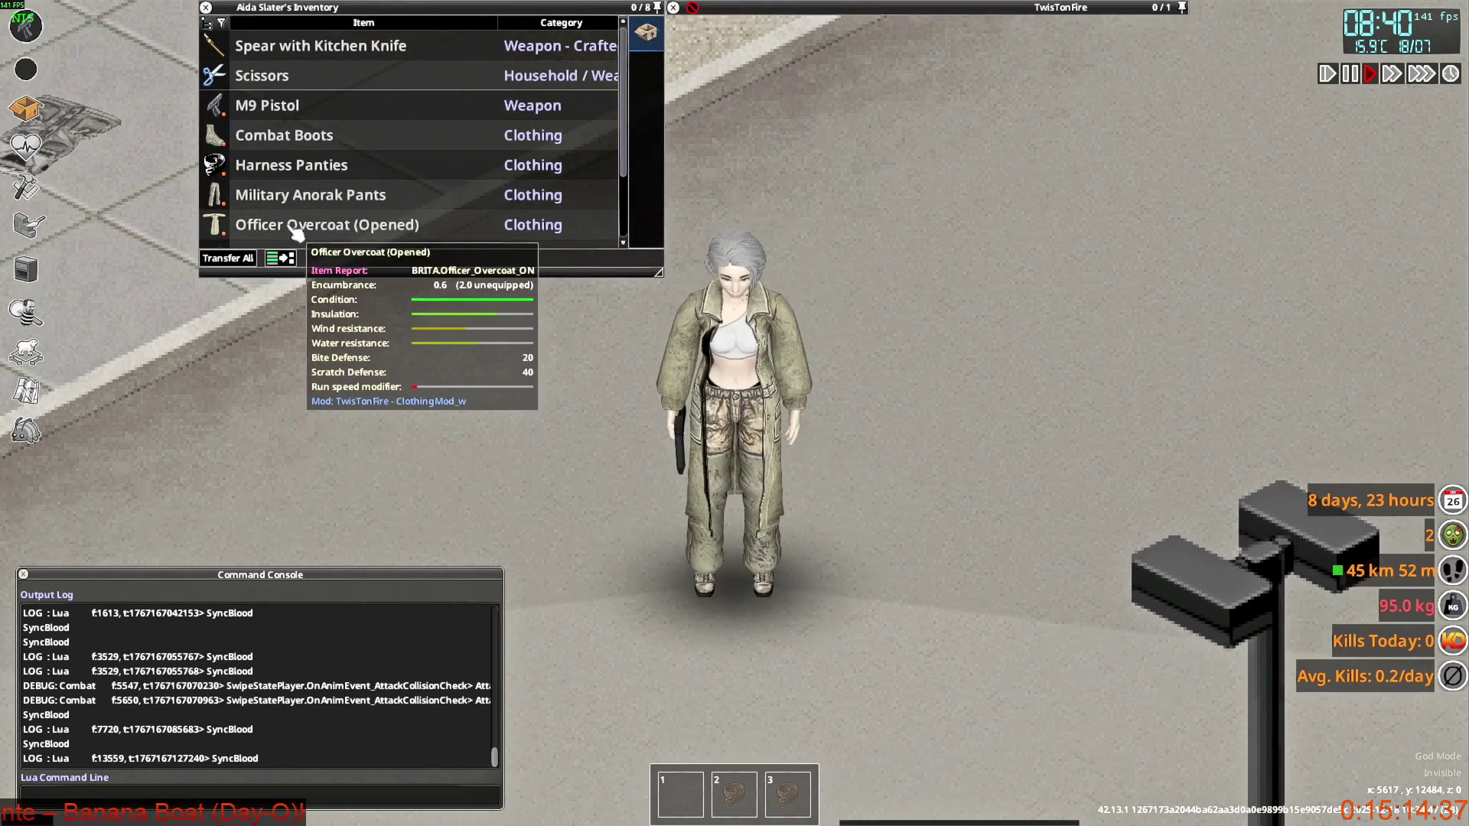
pyautogui.click(348, 272)
pyautogui.press('s')
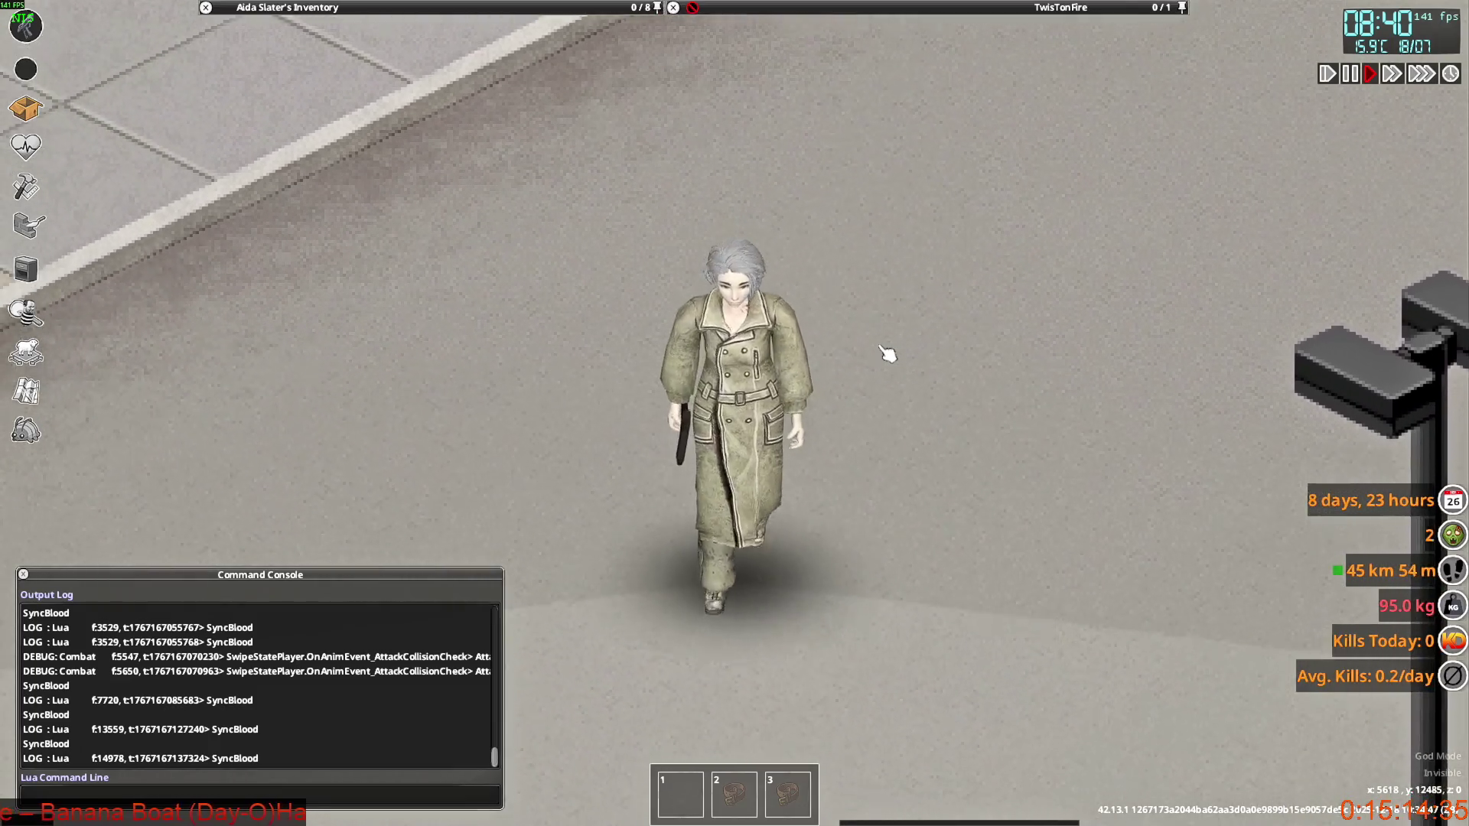
pyautogui.press('w')
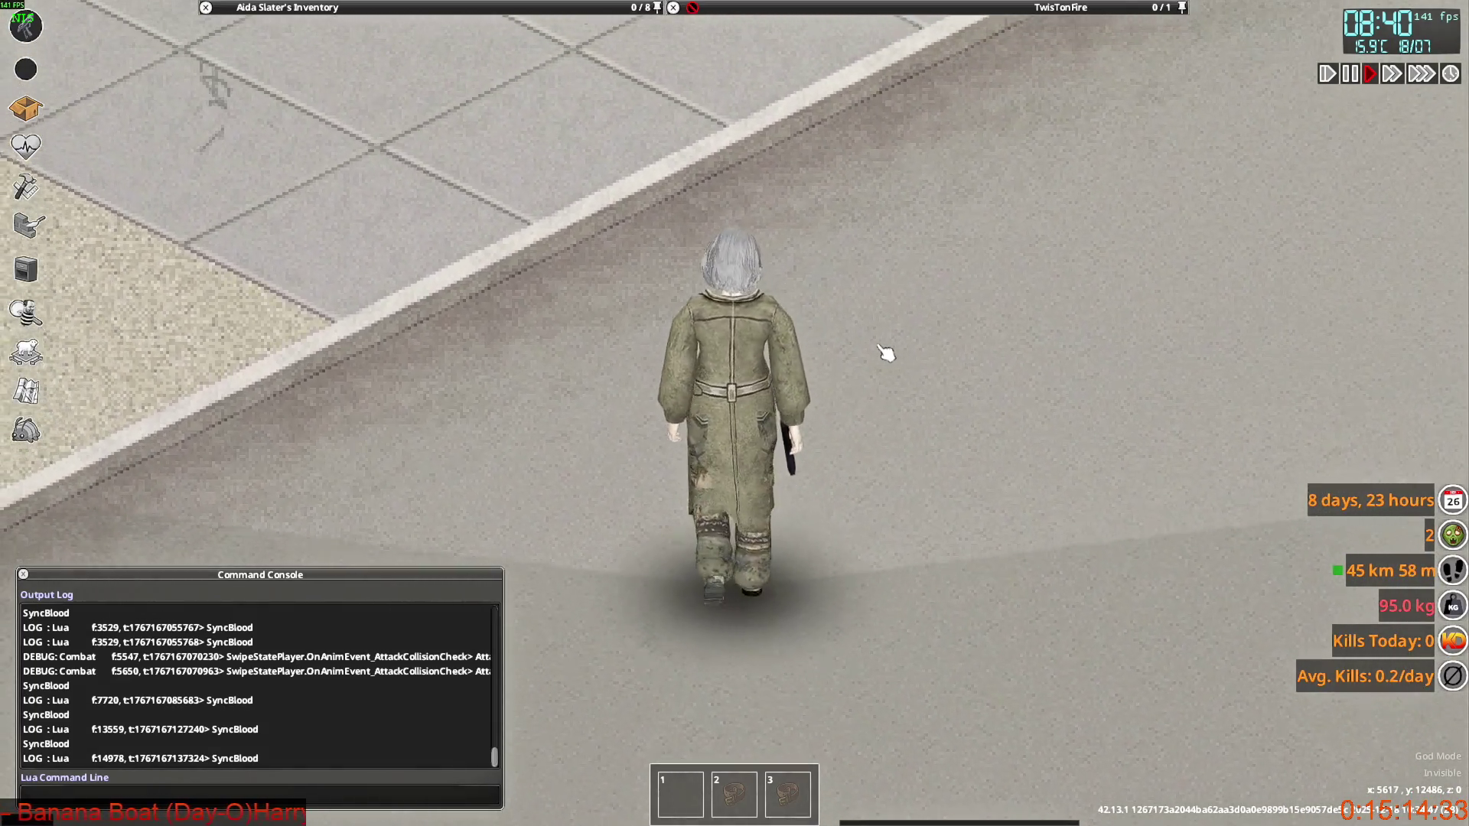
pyautogui.press('w')
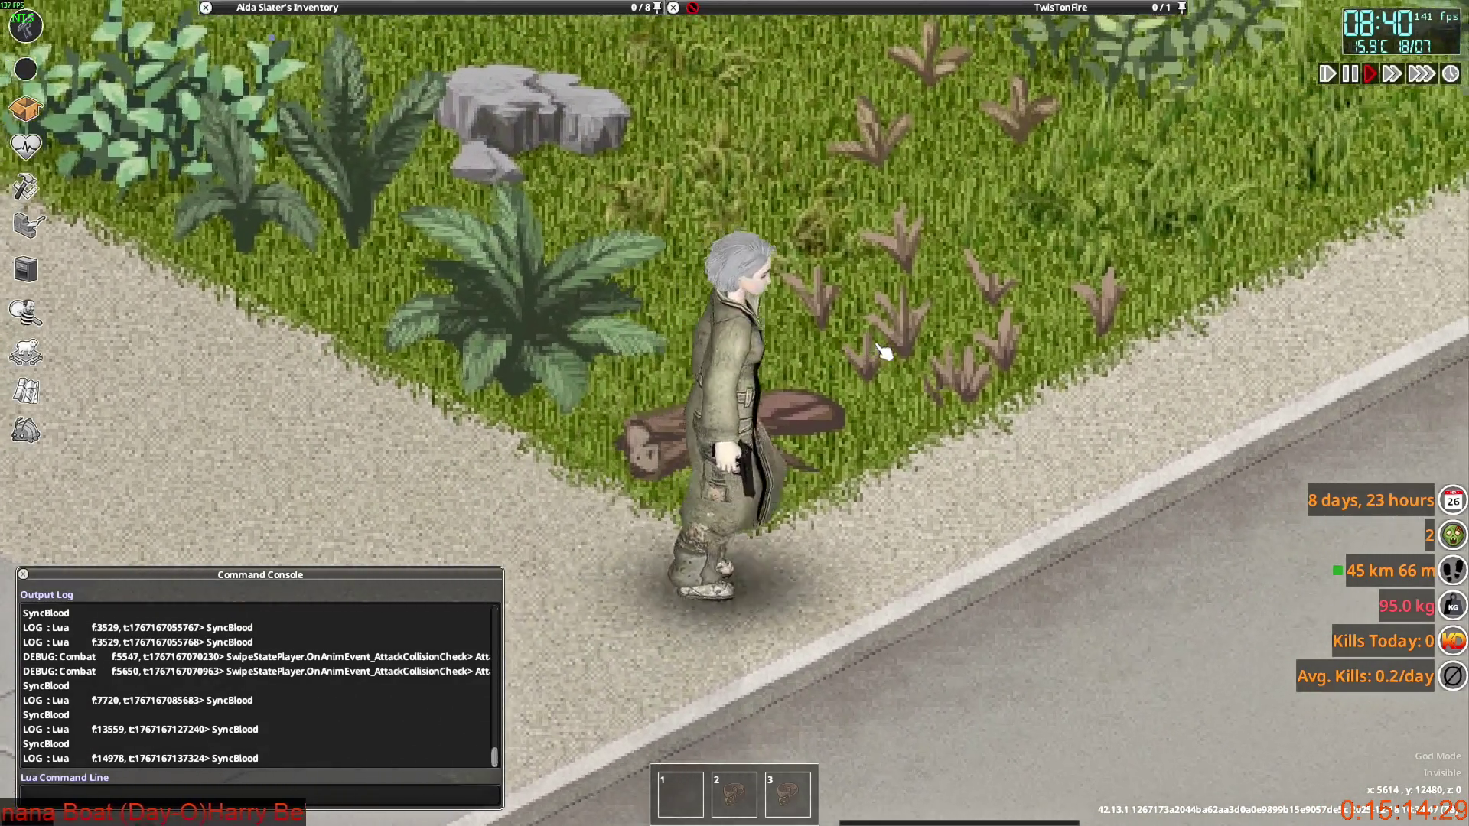
pyautogui.press('s')
pyautogui.press('s')
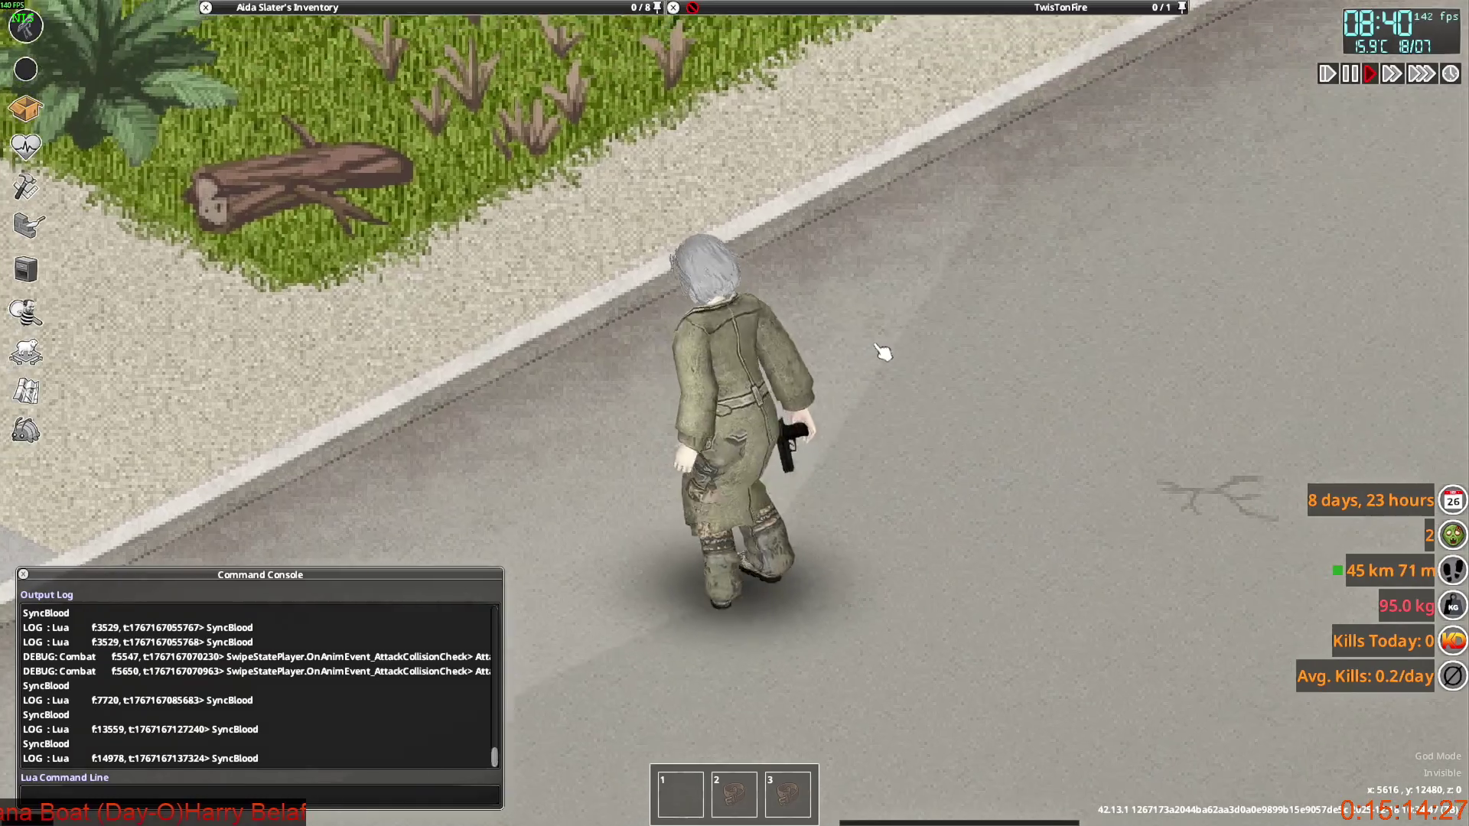
# Walk around the closed coat, briefly aim the pistol, then bring up the window switcher.
pyautogui.press('d')
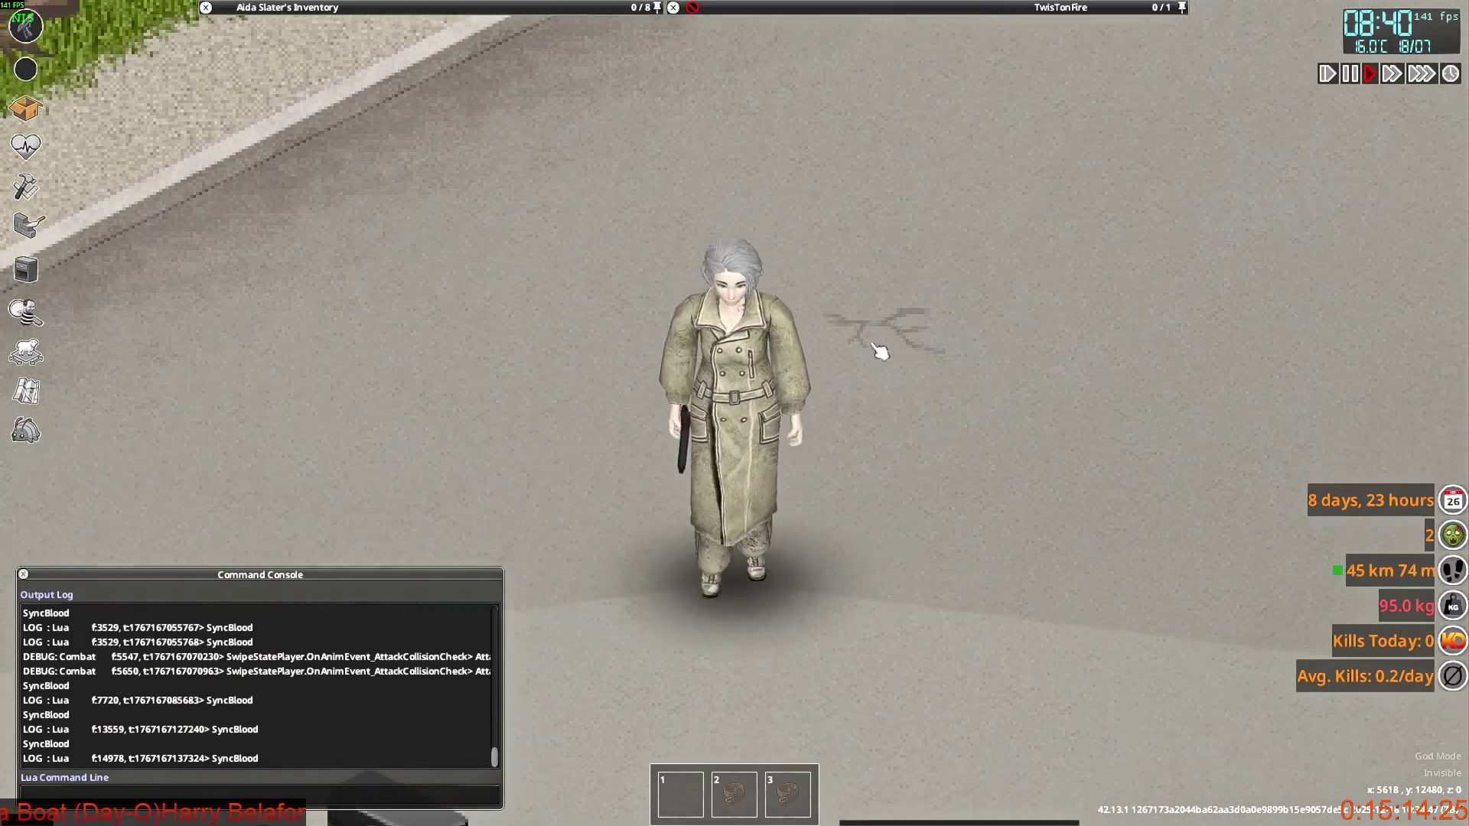
pyautogui.press('s')
pyautogui.press('d')
pyautogui.press('w')
pyautogui.press('a')
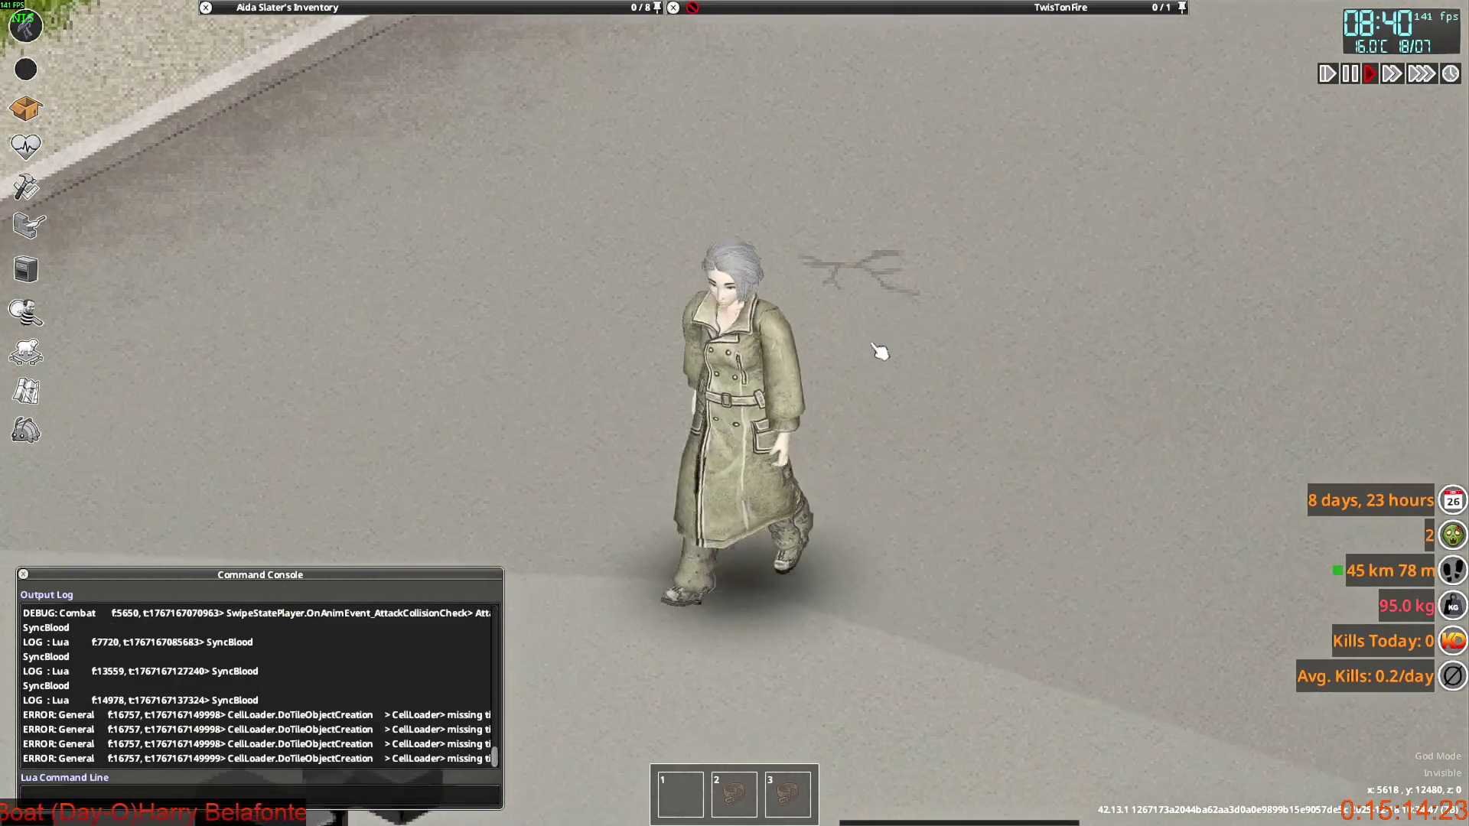
pyautogui.press('s')
pyautogui.press('w')
pyautogui.moveTo(839, 433)
pyautogui.mouseDown(button='right')
pyautogui.moveTo(678, 173)
pyautogui.moveTo(767, 227)
pyautogui.mouseUp(button='right')
pyautogui.press('s')
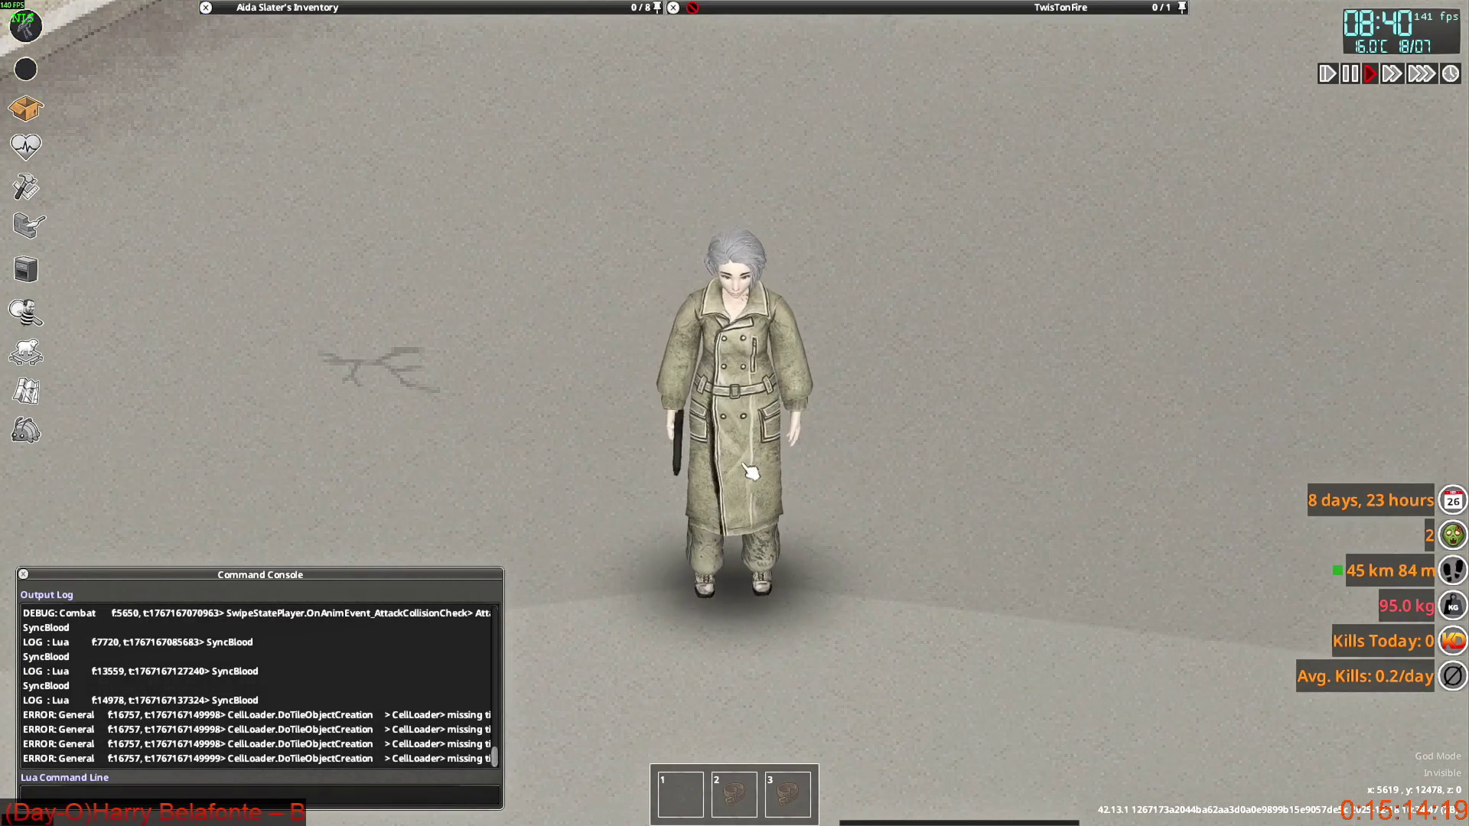
pyautogui.hotkey('alt', 'Tab')
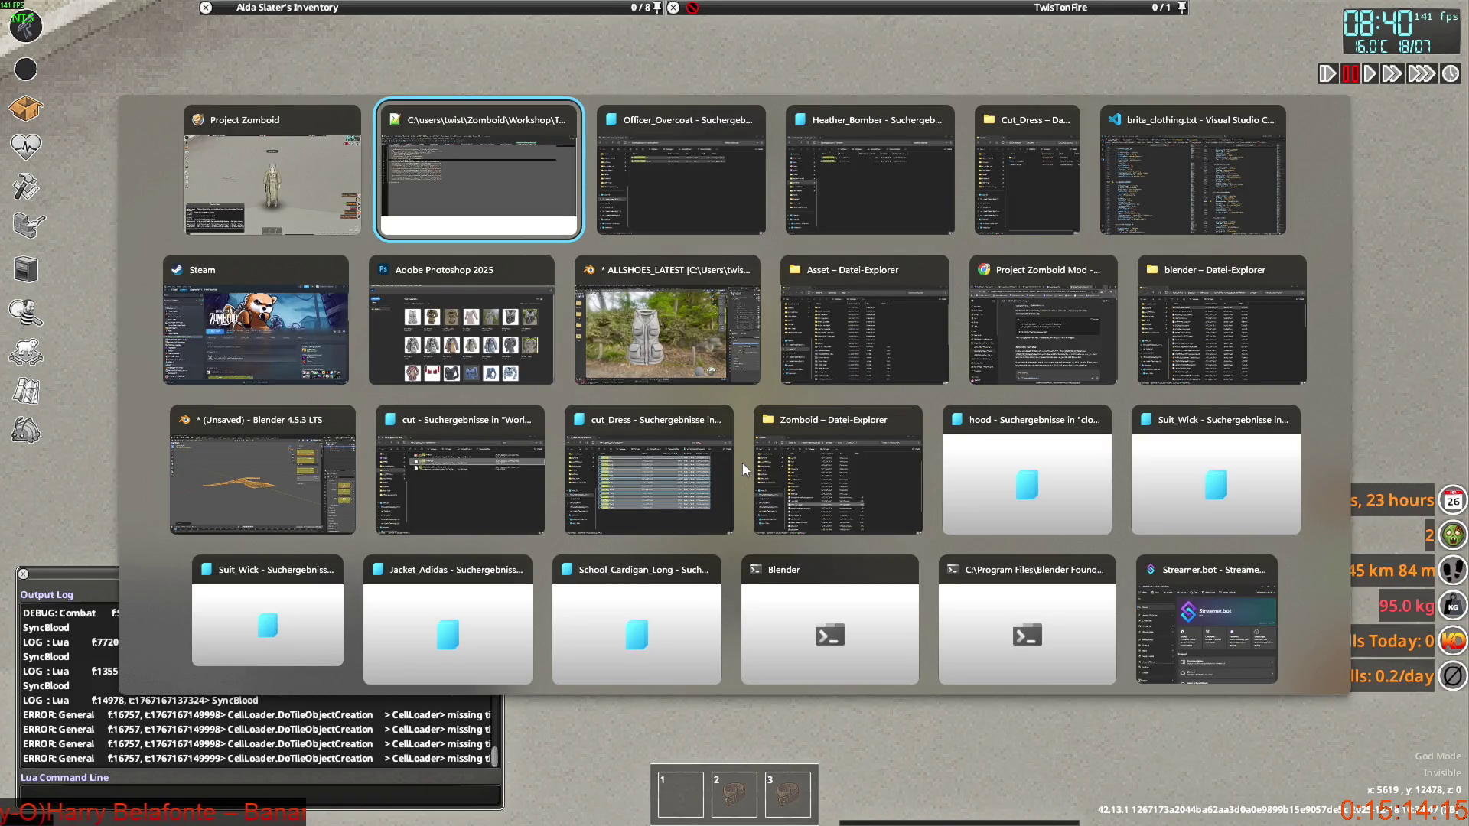
# In the ALLSHOES_LATEST Blender file, hide the Heather_Bomber vest and switch to the Layout workspace.
pyautogui.press('Tab')
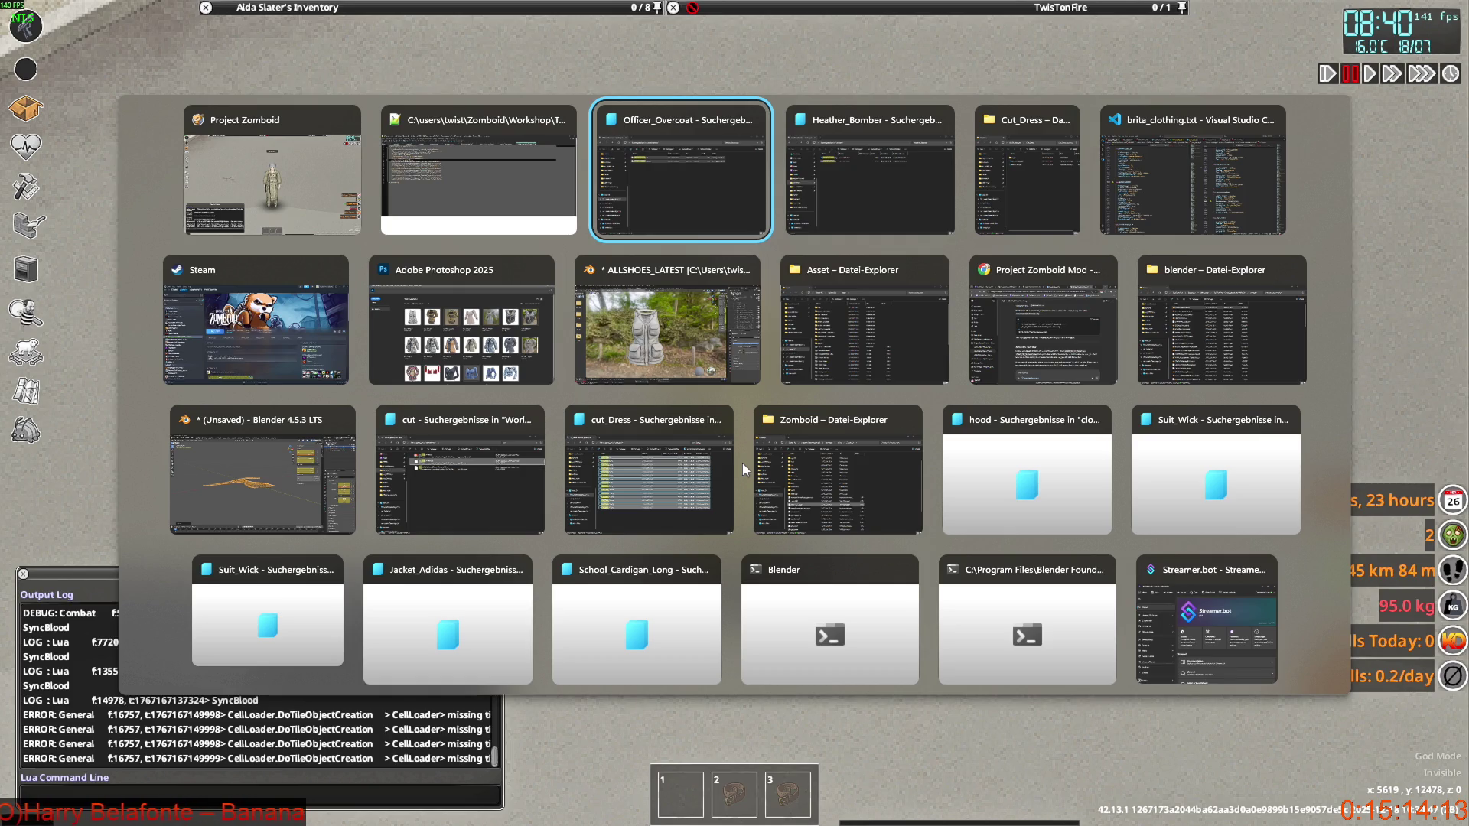
pyautogui.press('Tab')
pyautogui.press('Tab')
pyautogui.press('Tab')
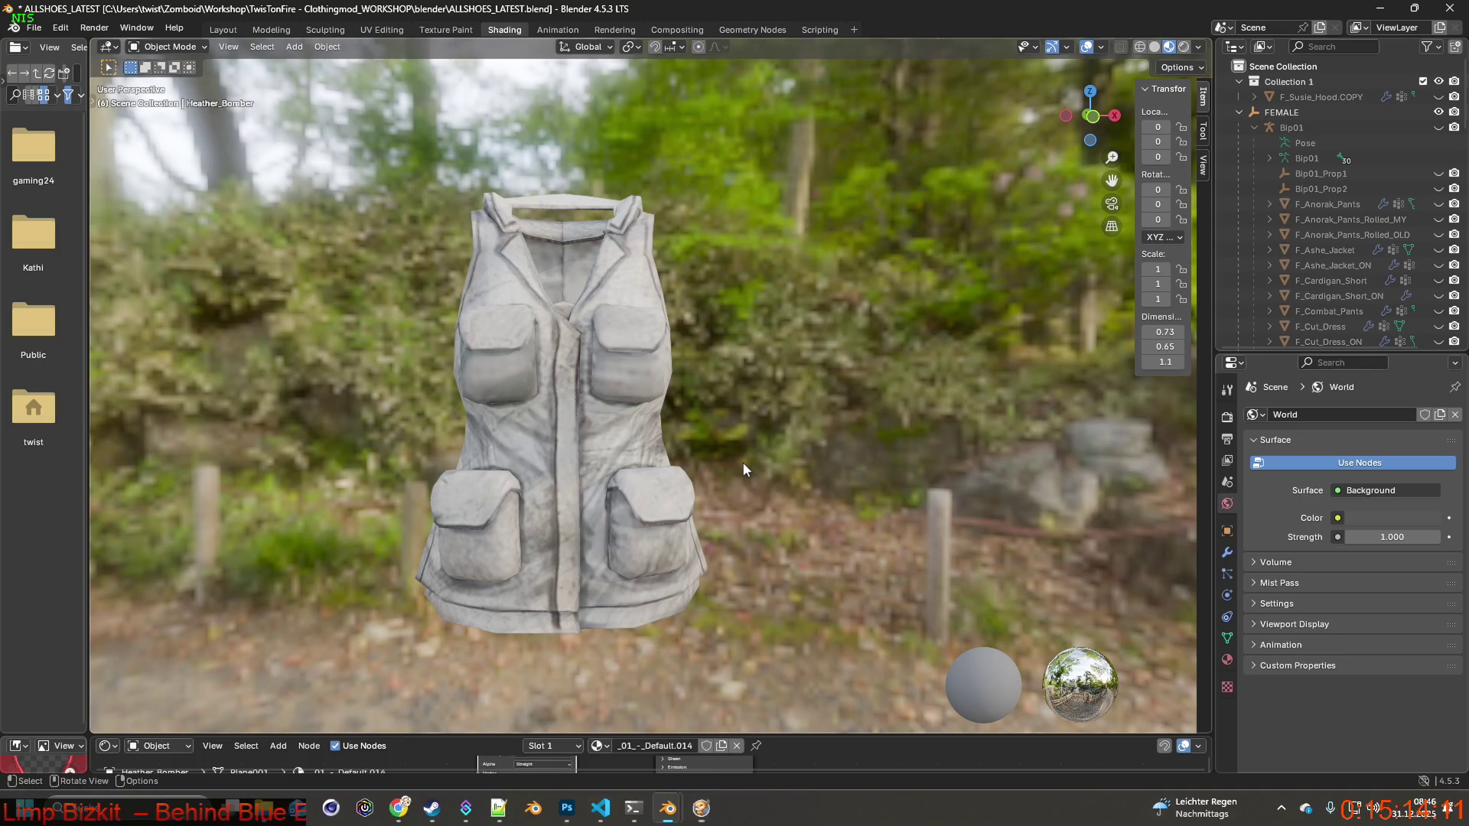
pyautogui.scroll(-15, 1301, 222)
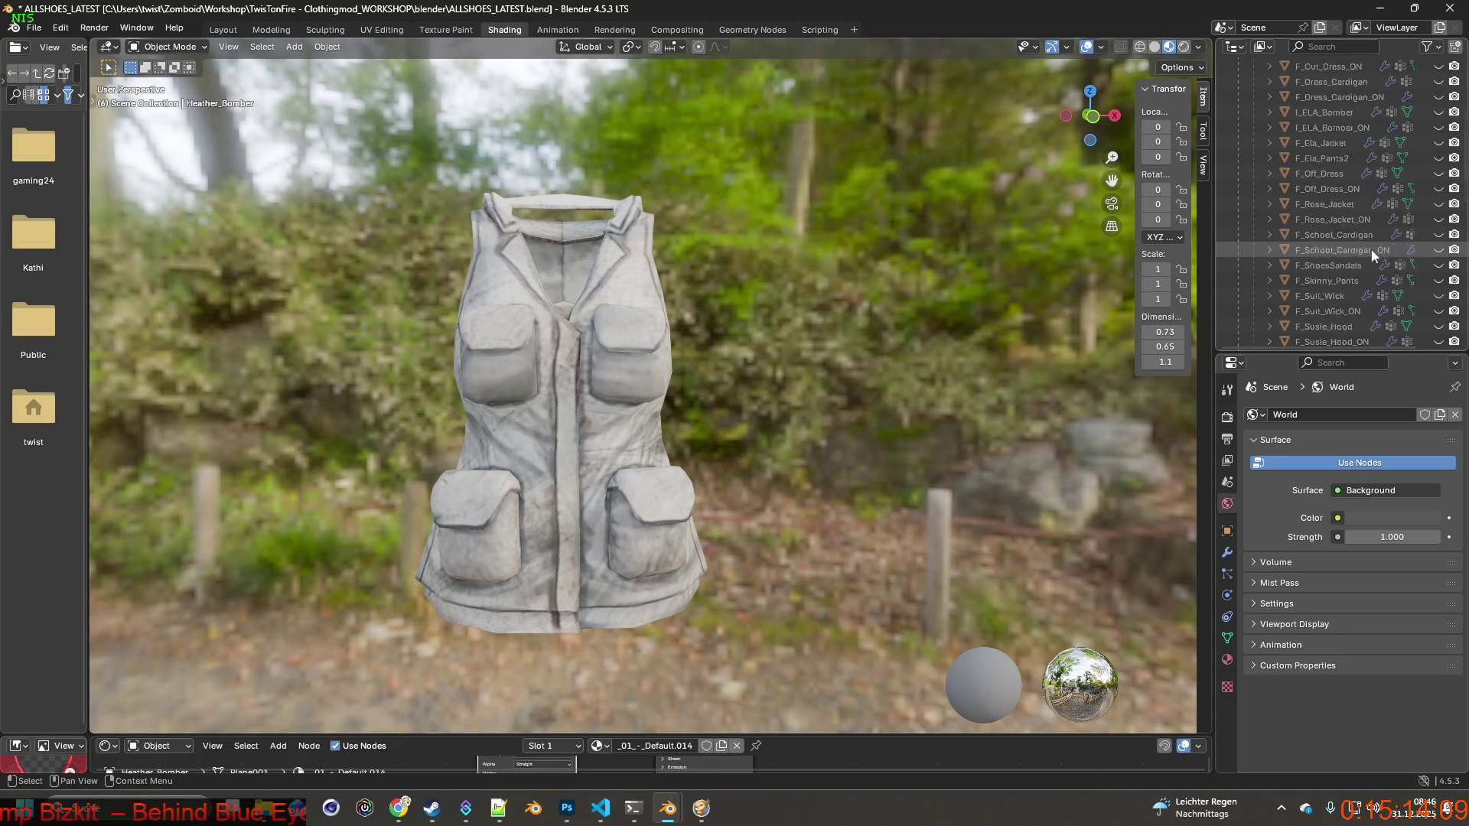
pyautogui.click(1438, 189)
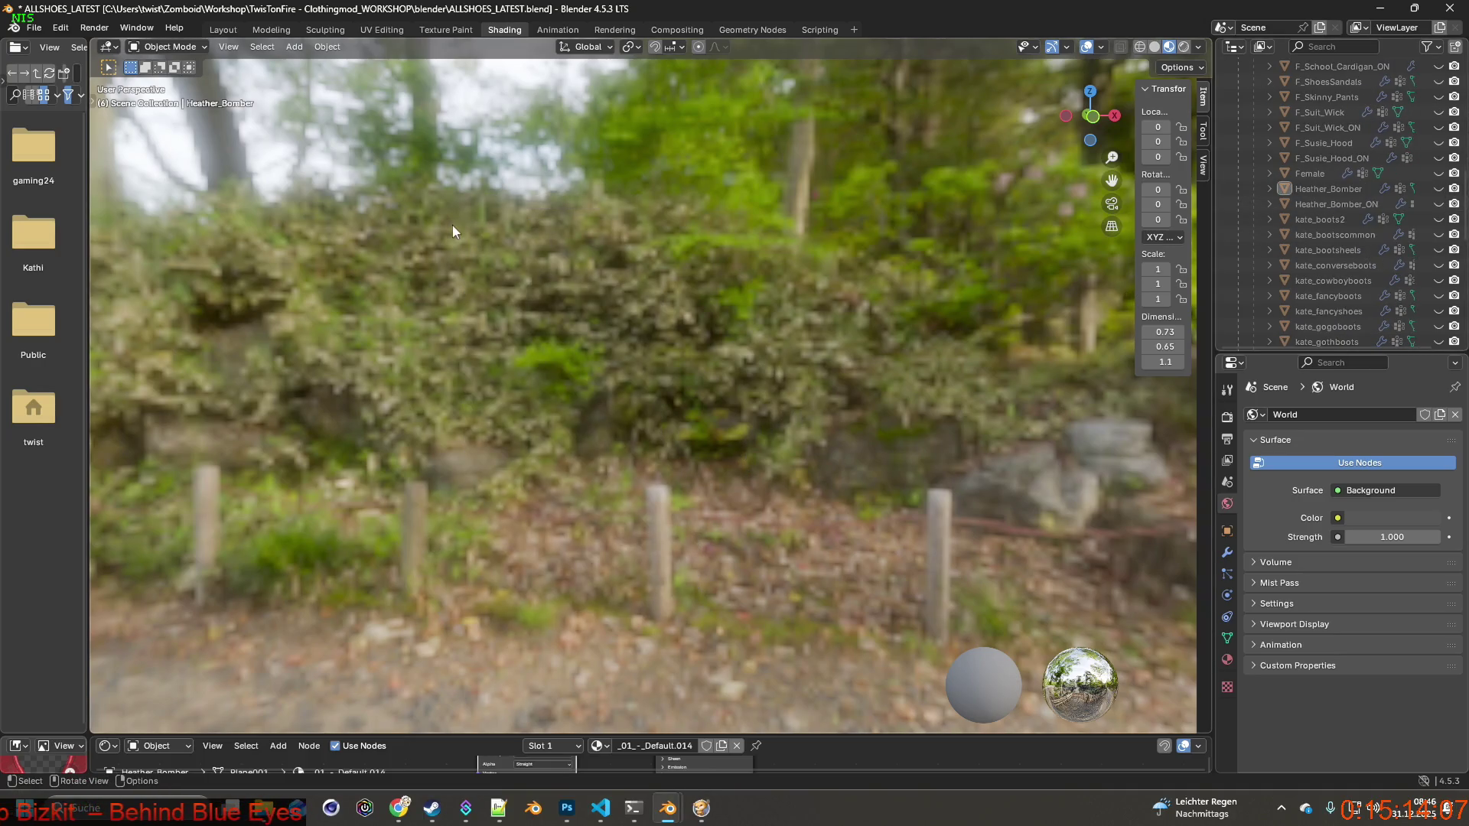
pyautogui.click(223, 30)
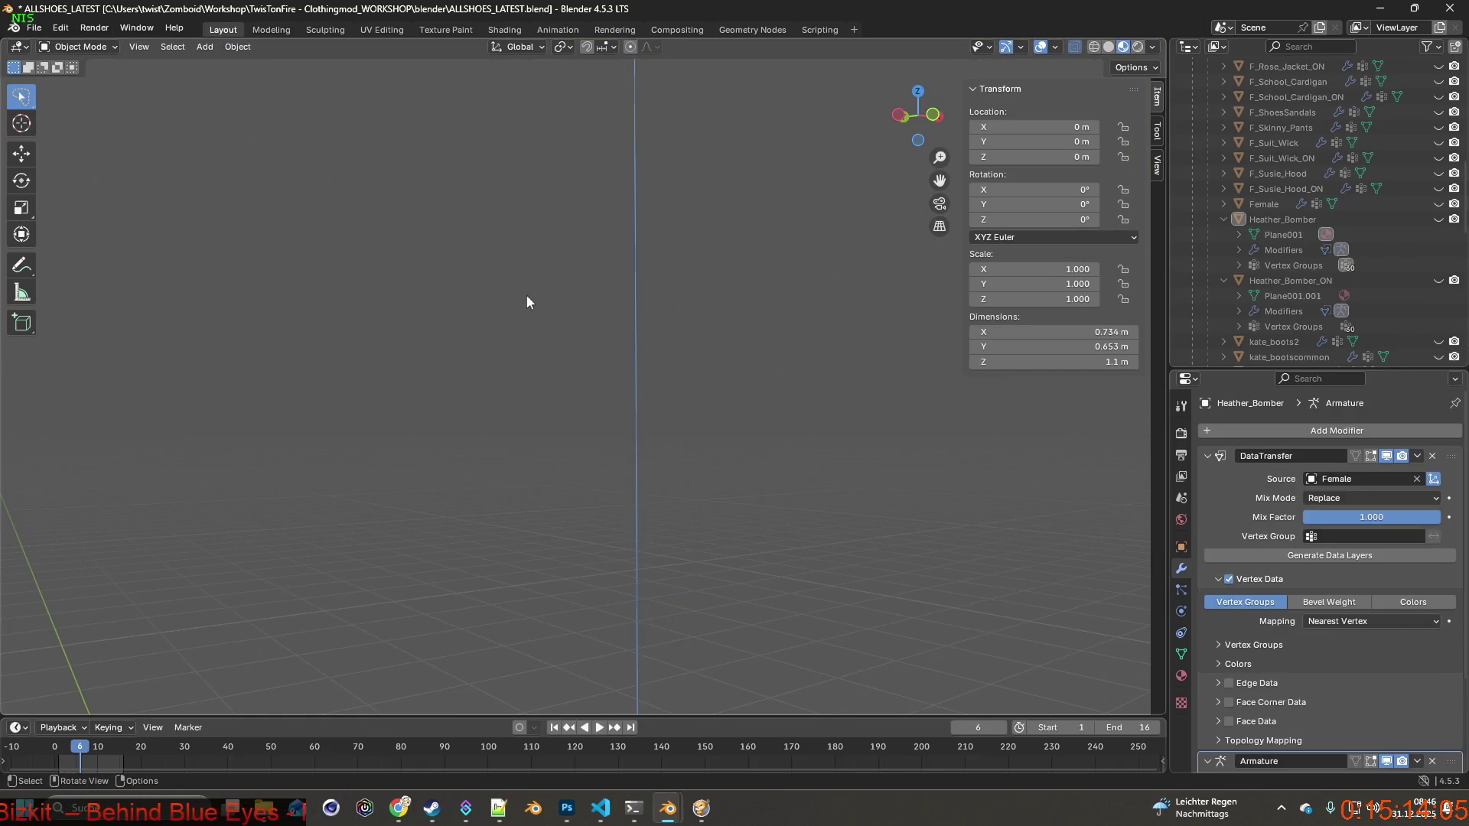
pyautogui.moveTo(592, 435); pyautogui.dragTo(489, 448, button='middle')
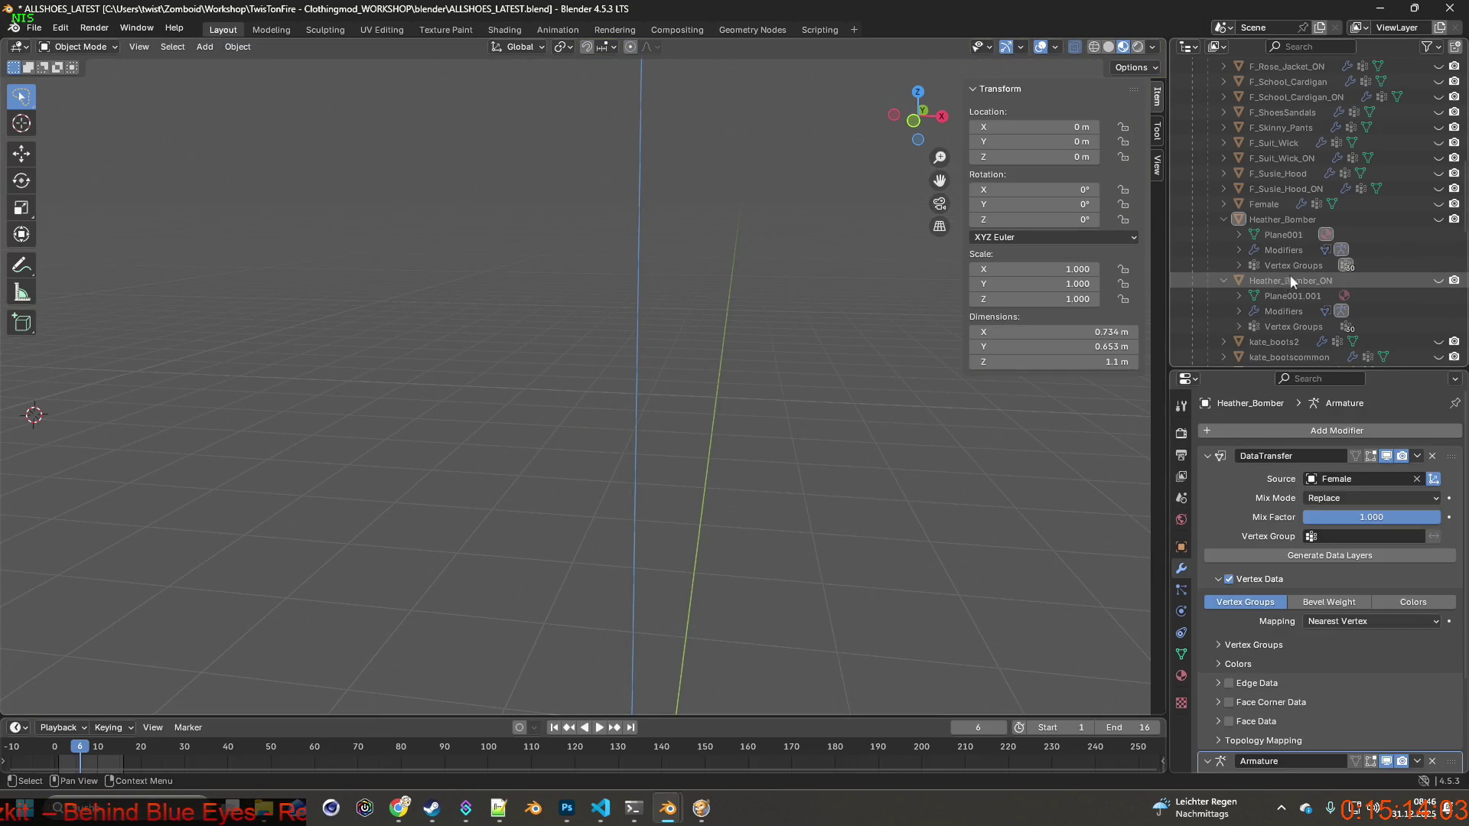
# Collapse the Heather_Bomber entries, unhide the Female body, and frame it in front view.
pyautogui.click(1438, 203)
pyautogui.click(1223, 219)
pyautogui.click(1222, 235)
pyautogui.press('KP_1')
pyautogui.scroll(-2, 732, 397)
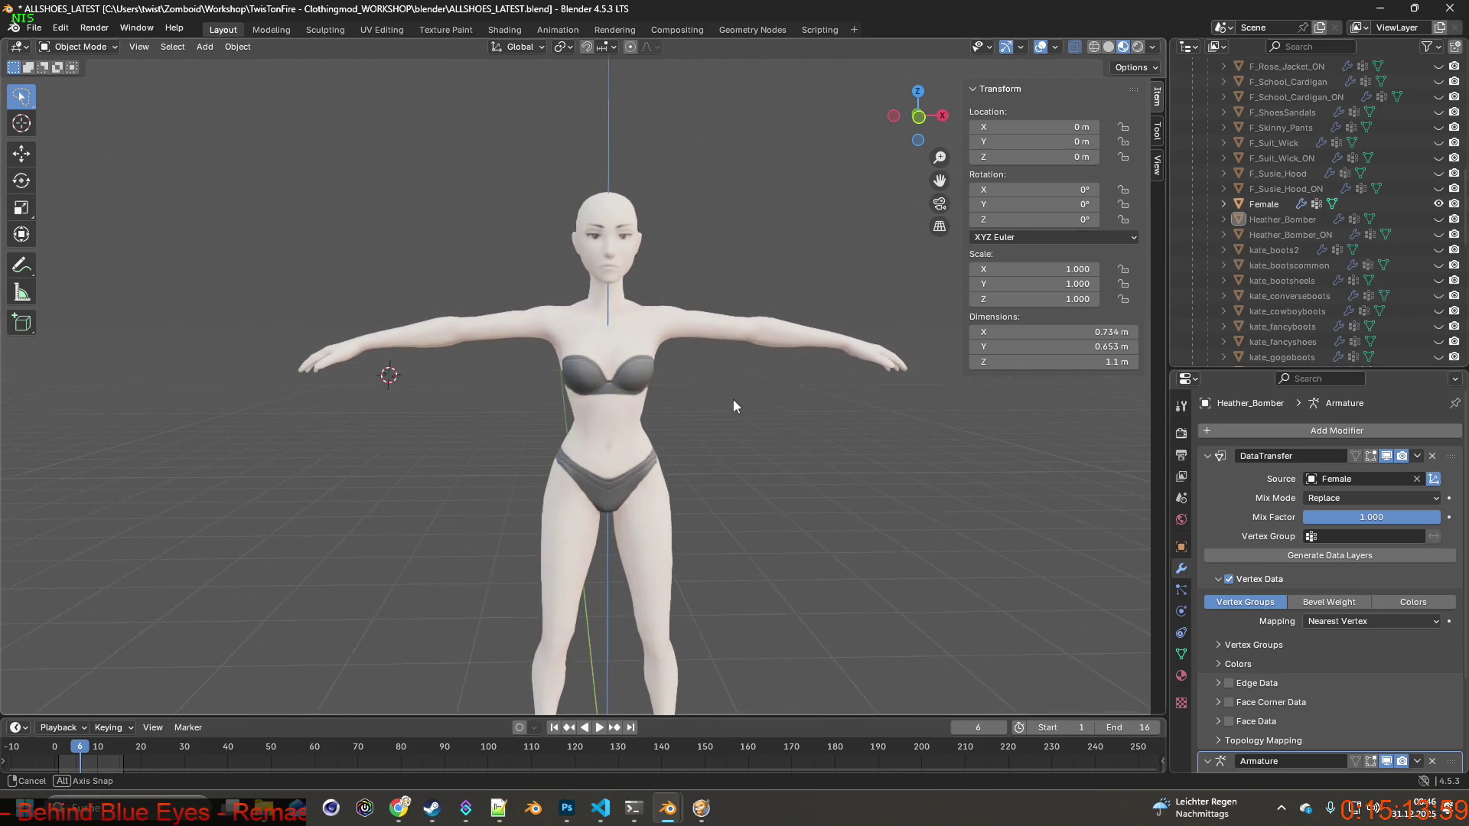
pyautogui.keyDown('shift'); pyautogui.moveTo(736, 405); pyautogui.dragTo(728, 314, button='middle'); pyautogui.keyUp('shift')
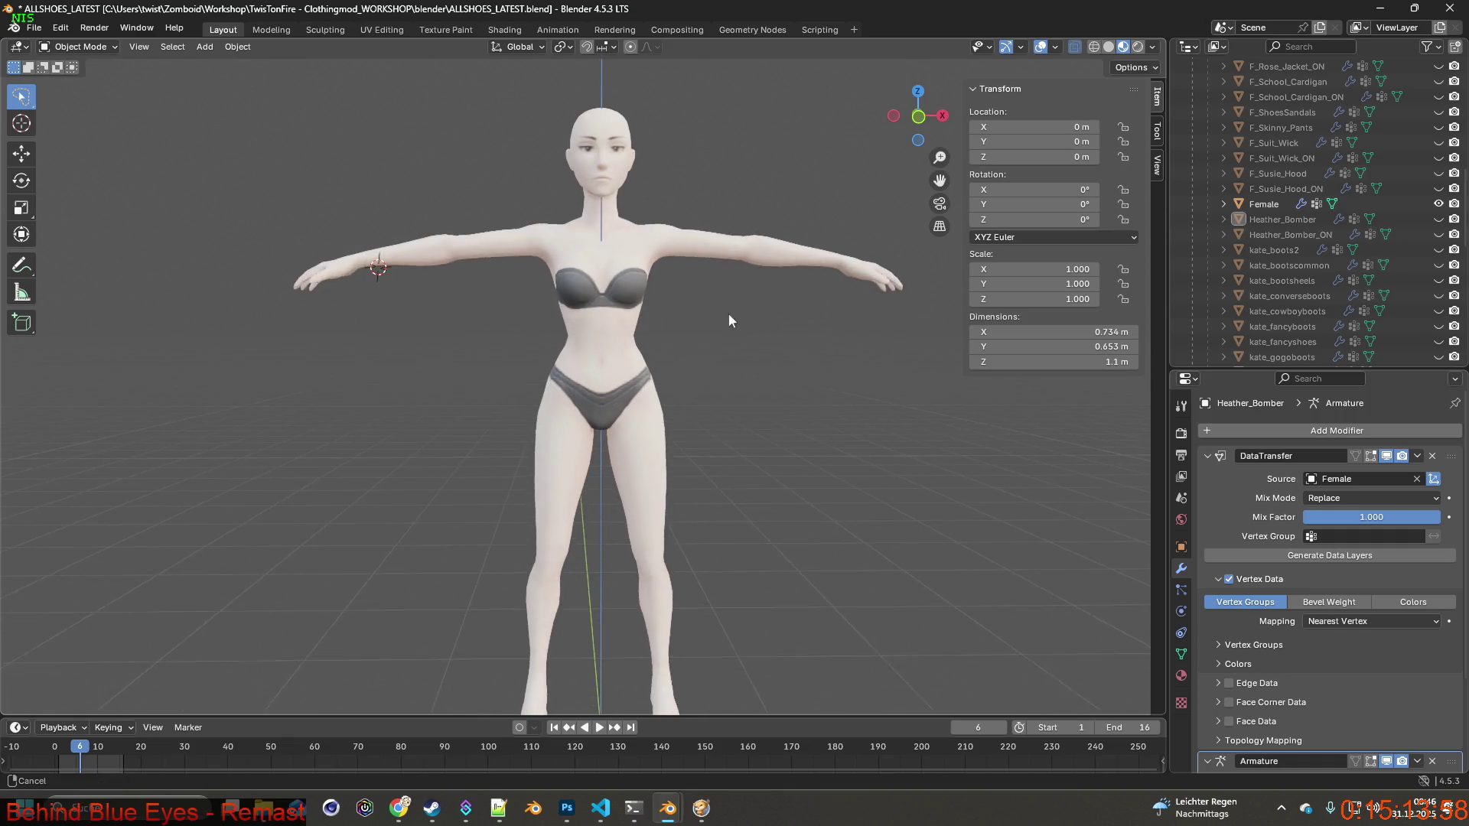
pyautogui.click(34, 28)
# Import F_Officer_Overcoat.gltf through the glTF 2.0 importer.
pyautogui.moveTo(67, 245)
pyautogui.click(230, 414)
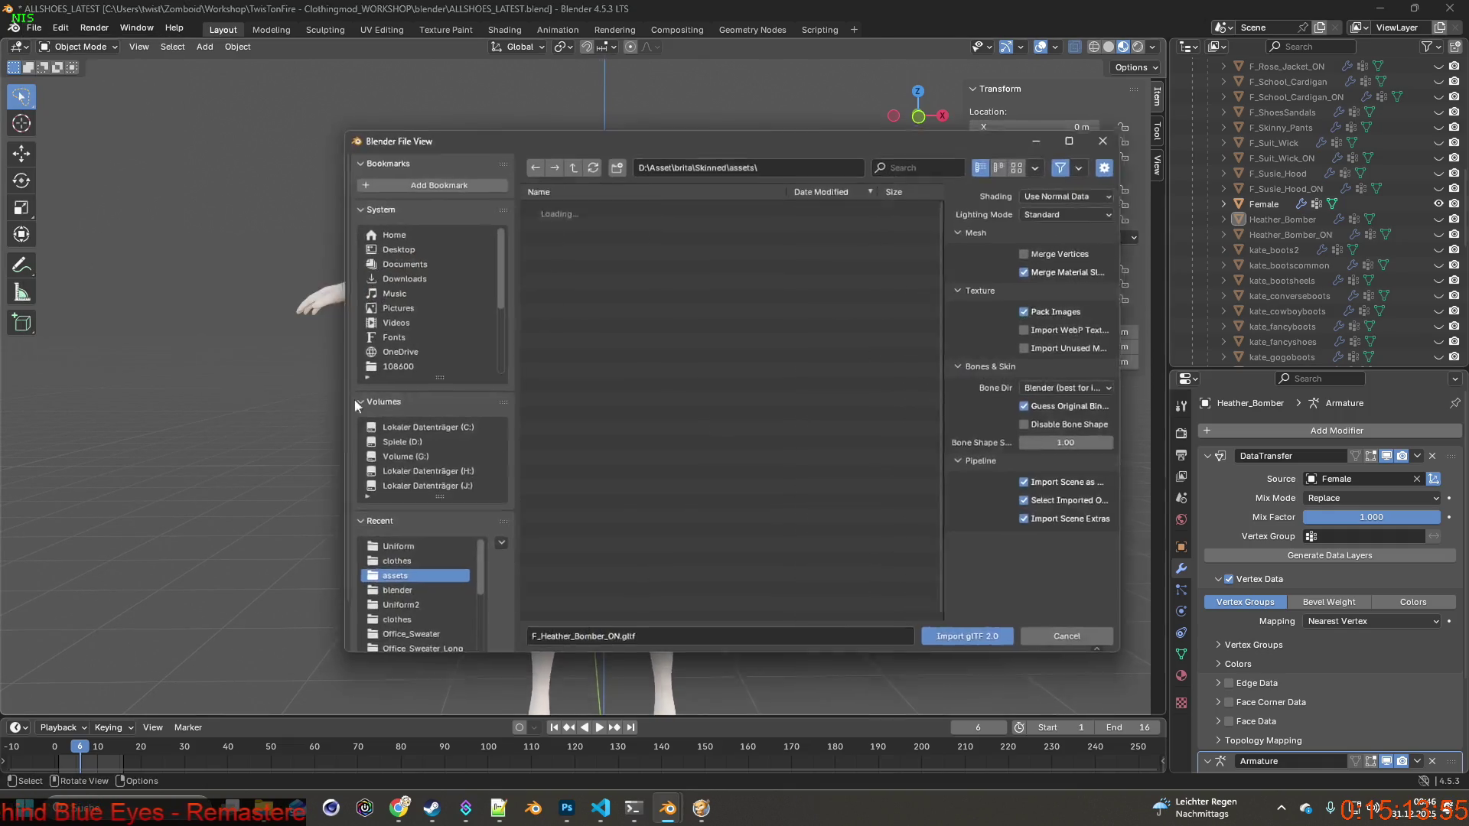
pyautogui.click(925, 158)
pyautogui.hotkey('ctrl', 'v')
pyautogui.click(581, 201)
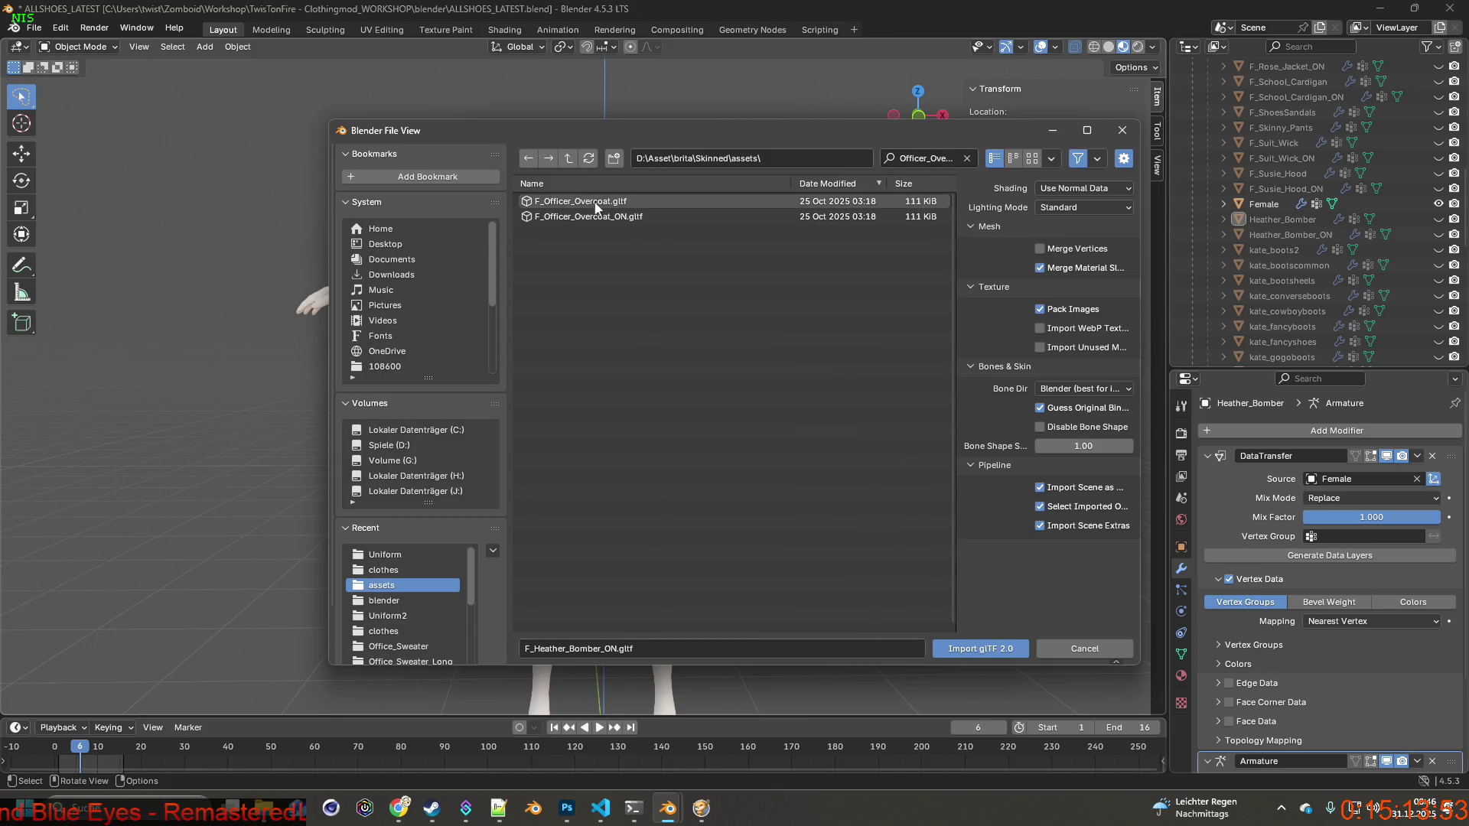
pyautogui.click(1000, 648)
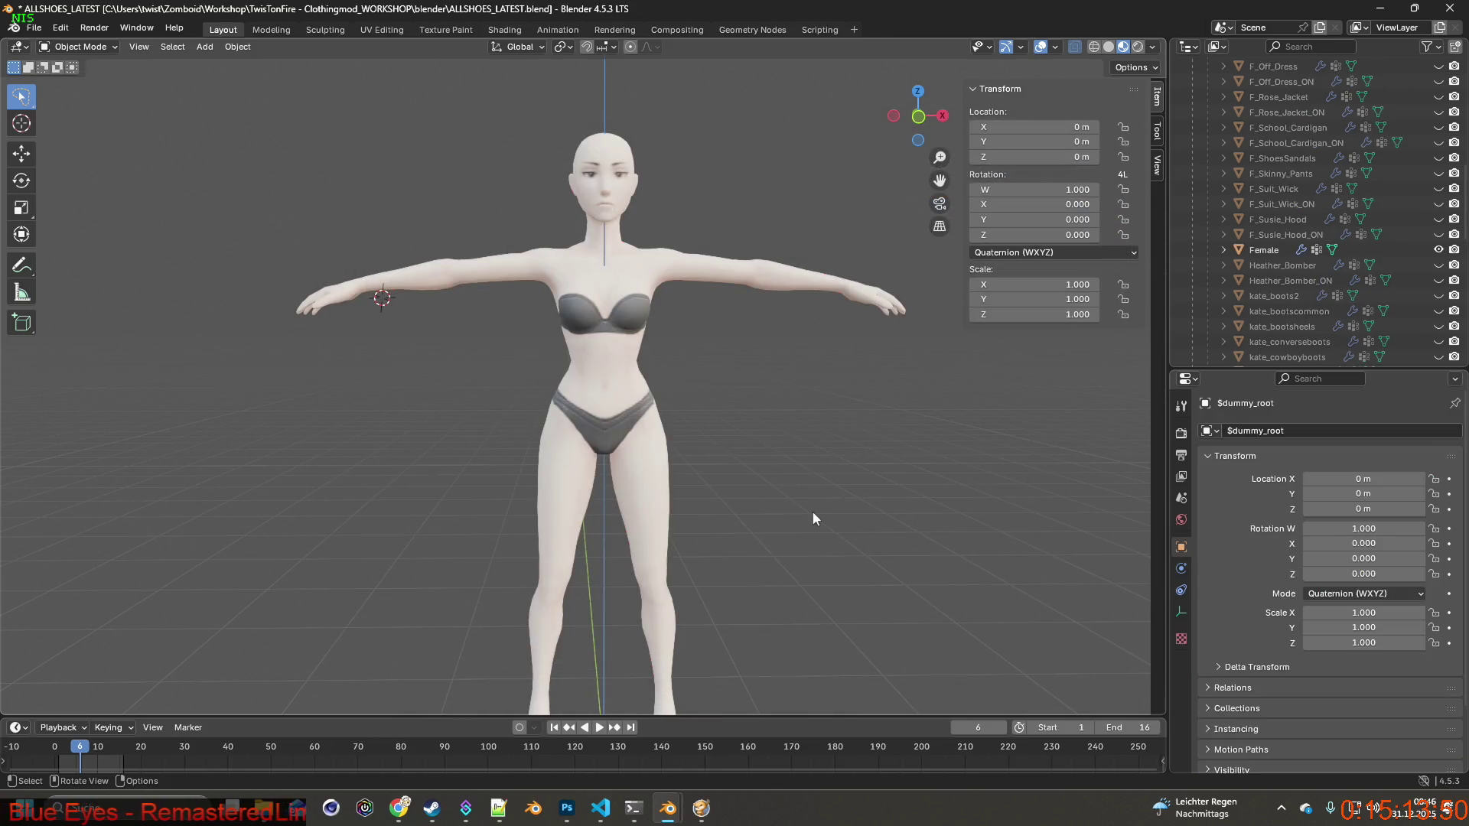
# Delete the imported glTF_not_exported collection and its Icosphere.
pyautogui.scroll(-2, 650, 459)
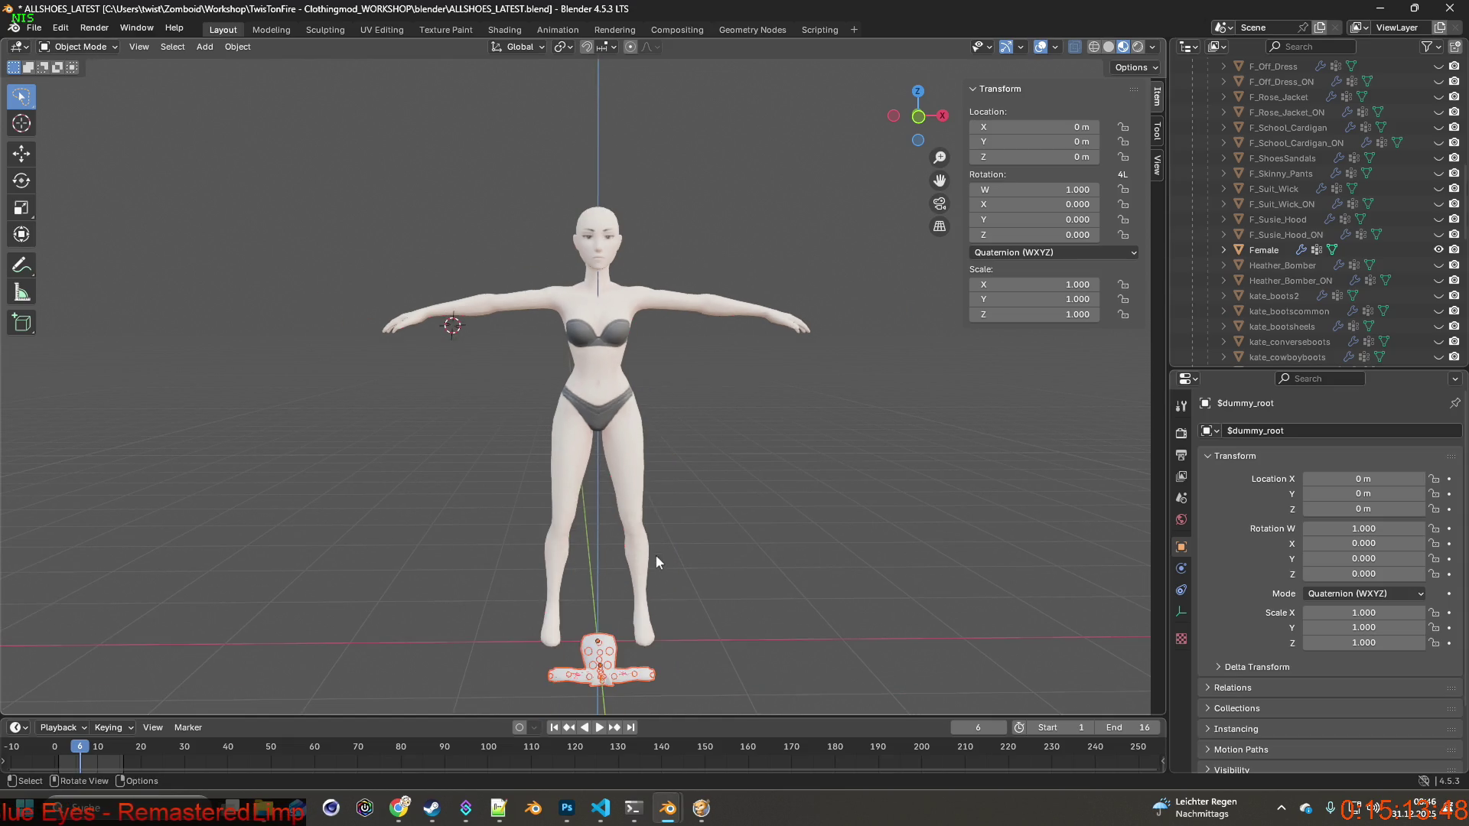
pyautogui.scroll(-2, 1273, 282)
pyautogui.scroll(10, 1273, 282)
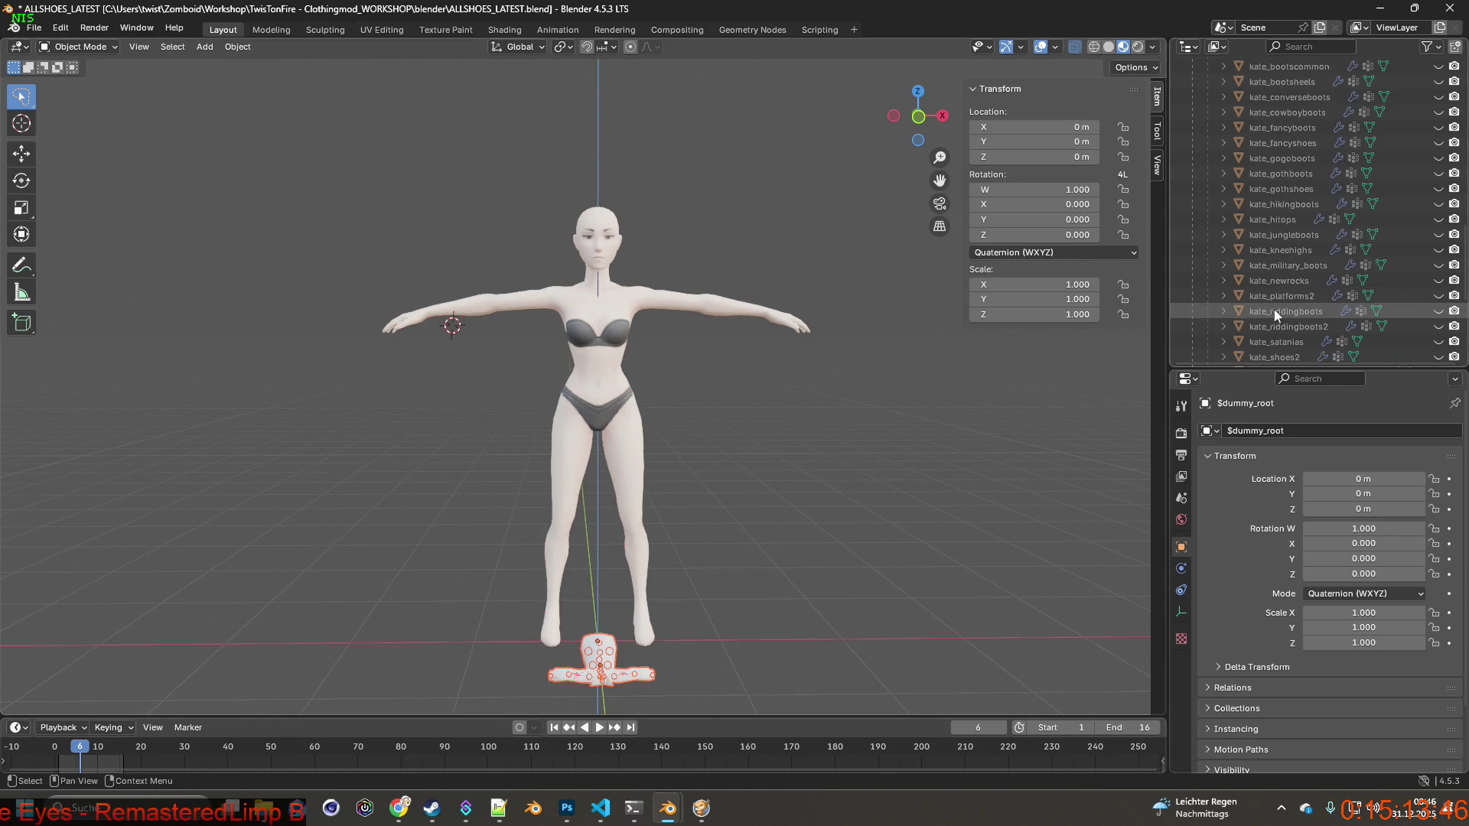
pyautogui.scroll(5, 1282, 331)
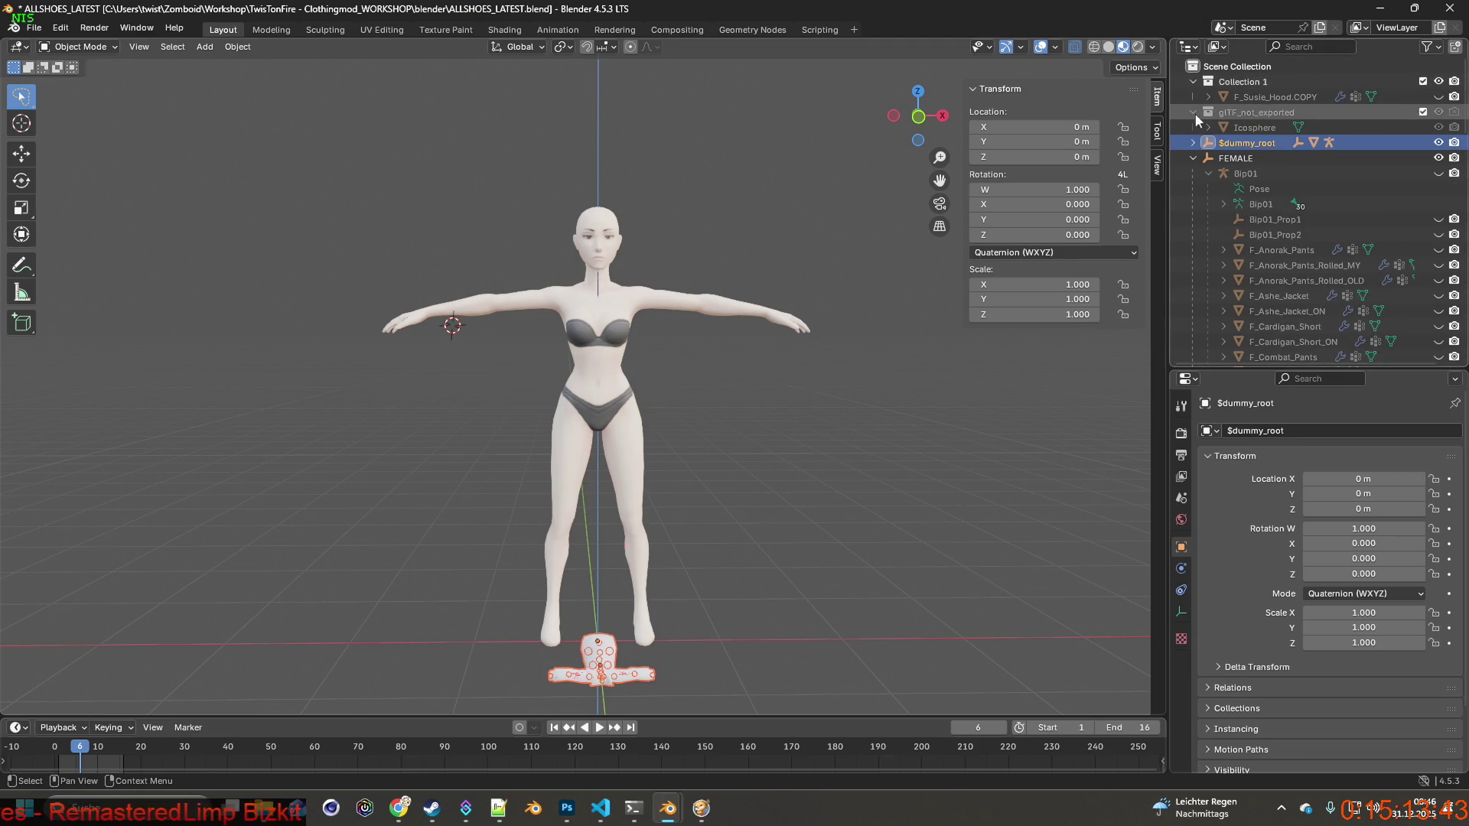
pyautogui.click(1228, 113)
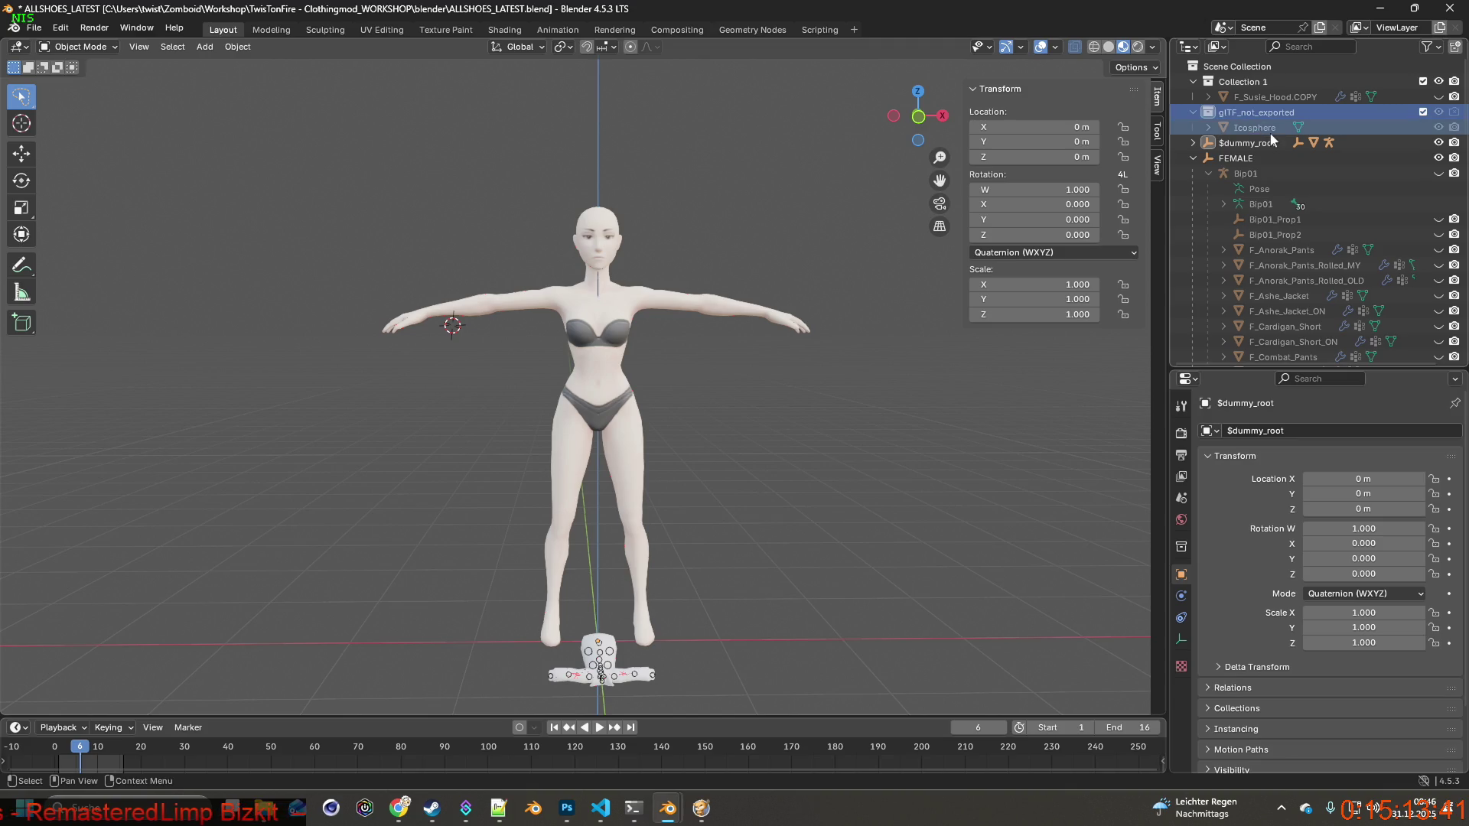
pyautogui.press('Delete')
# Rename the imported Kate_HoodieDown mesh to Officer_Overcoat.
pyautogui.click(1193, 112)
pyautogui.click(1209, 128)
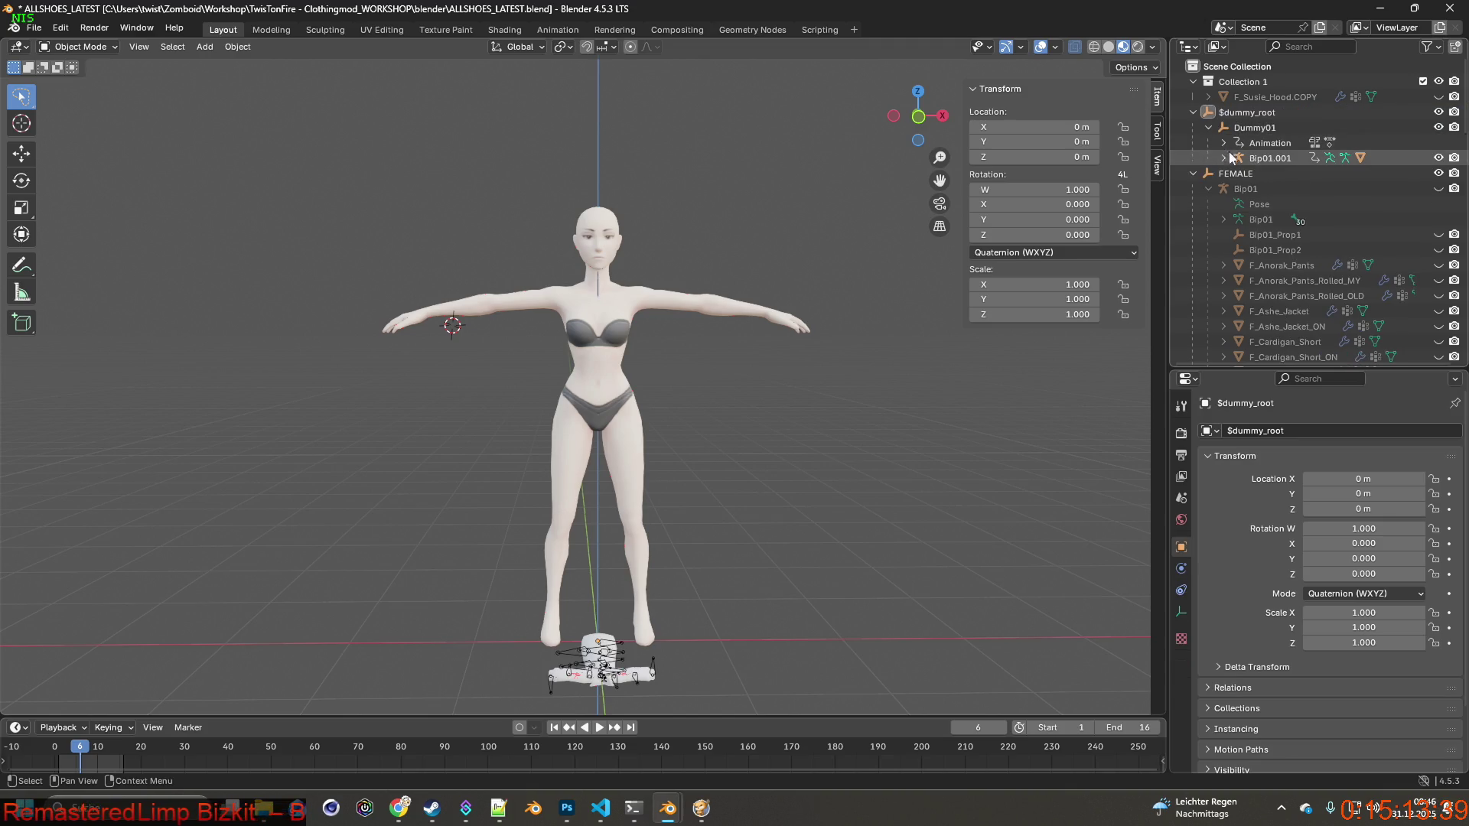
pyautogui.click(1223, 158)
pyautogui.scroll(-1, 1285, 184)
pyautogui.doubleClick(1300, 203)
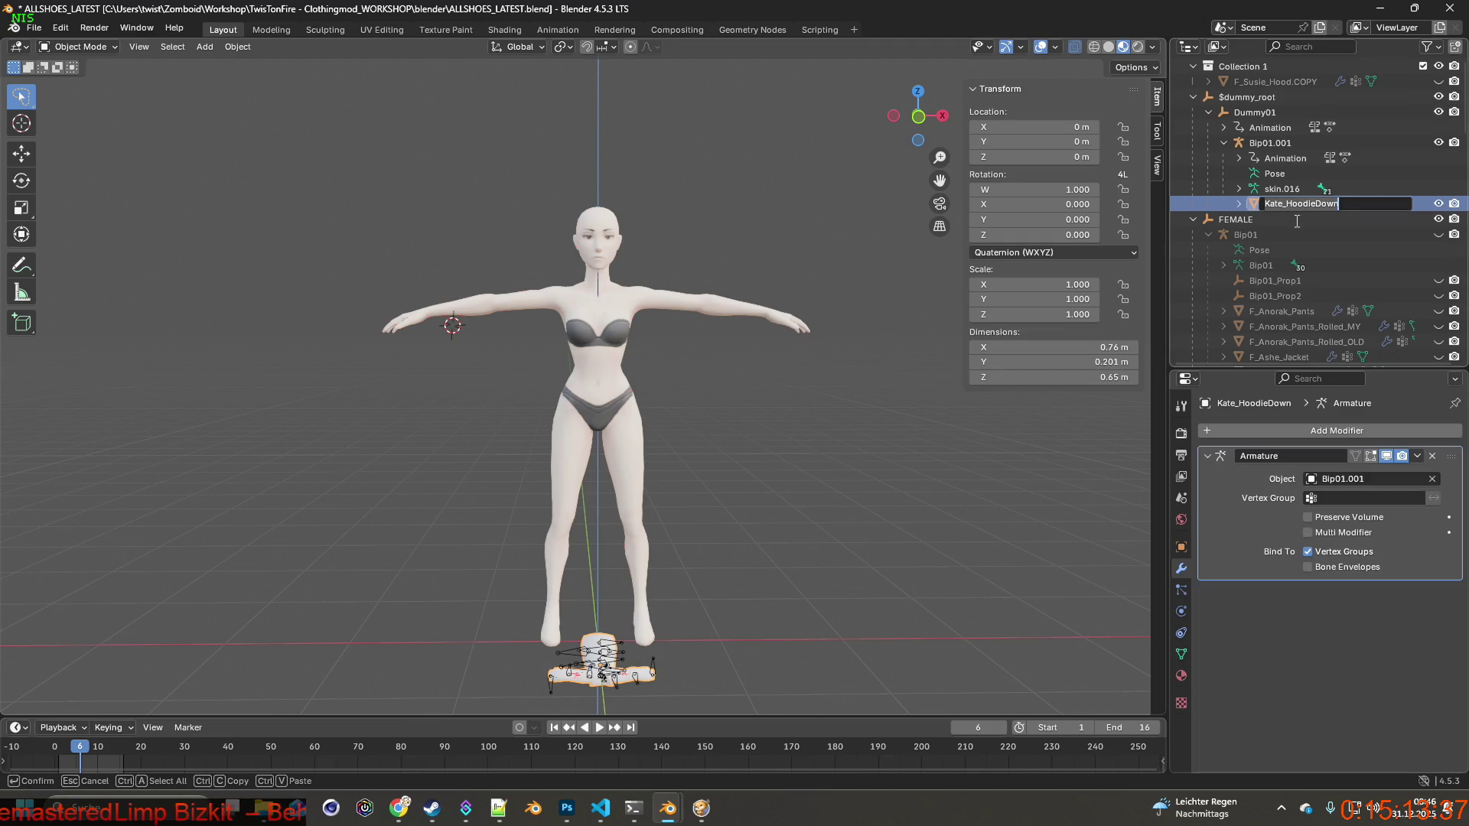
pyautogui.write('Officer_Overcoat')
pyautogui.press('Return')
# Delete the $dummy_root, Dummy01 and Bip01.001 rig objects, keeping the Officer_Overcoat mesh selected.
pyautogui.click(1284, 190)
pyautogui.moveTo(1289, 147); pyautogui.dragTo(1293, 98)
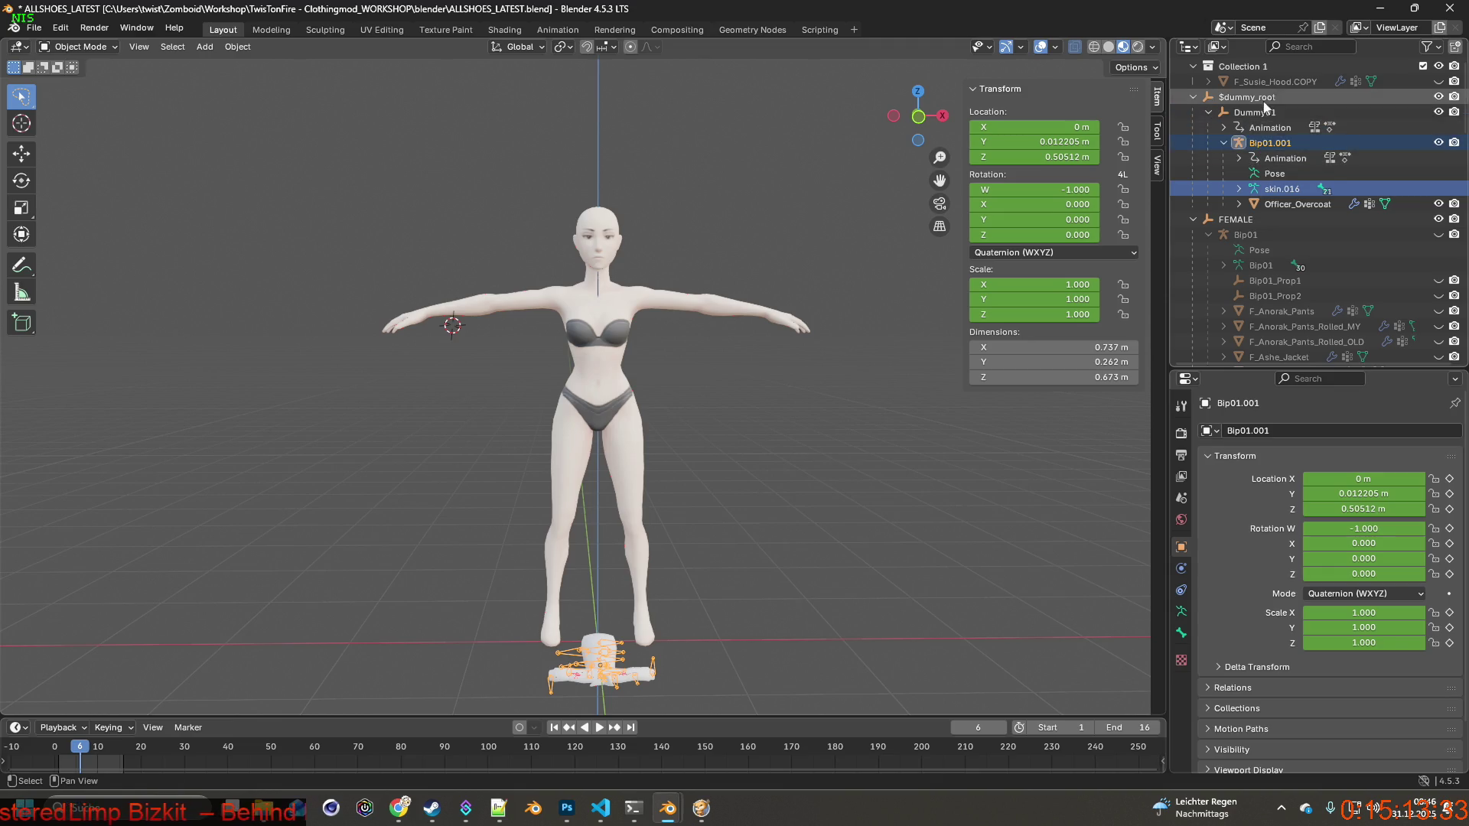
pyautogui.press('Delete')
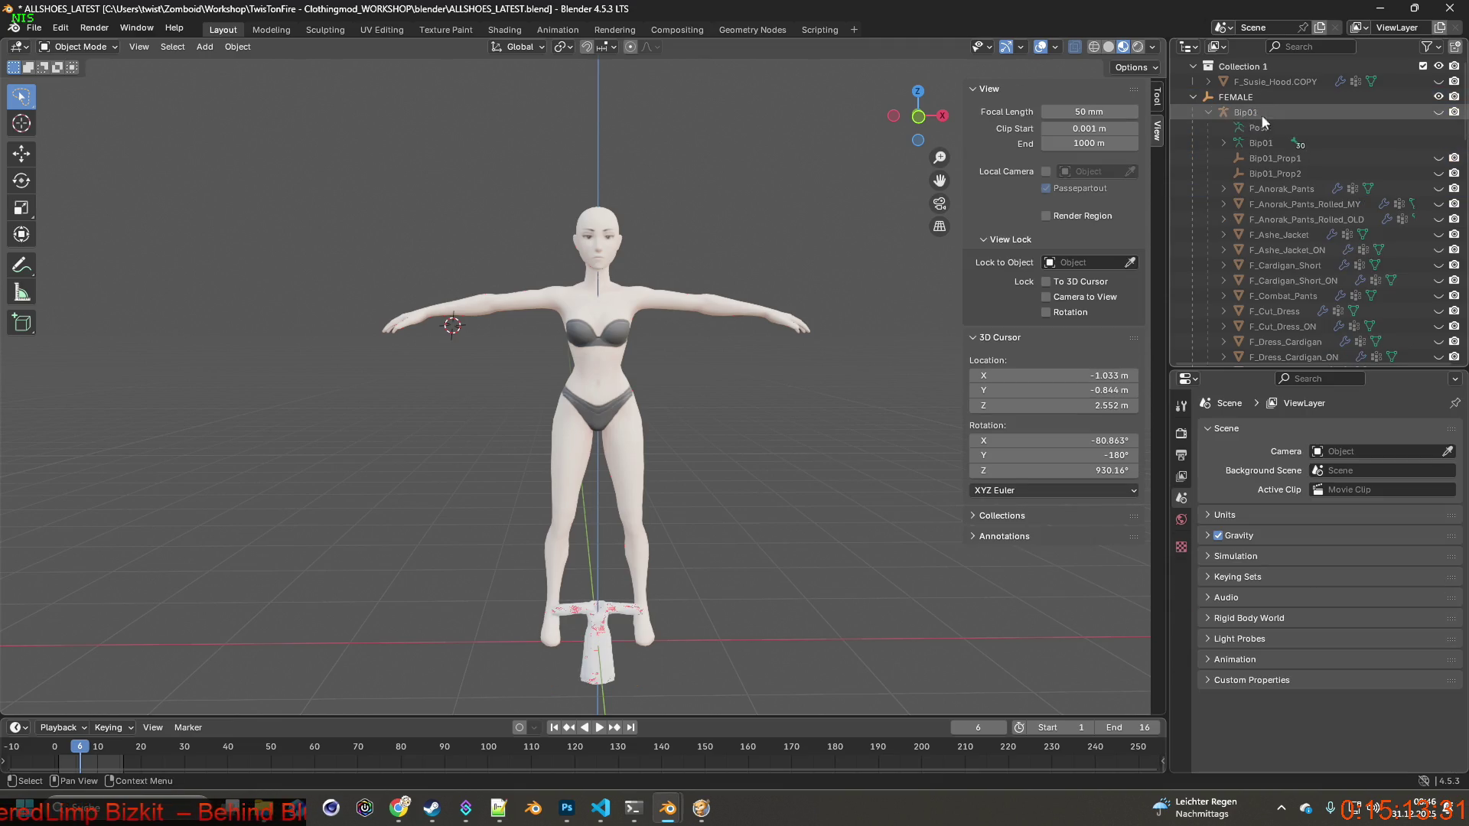
pyautogui.scroll(-3, 1262, 168)
pyautogui.scroll(-10, 1327, 298)
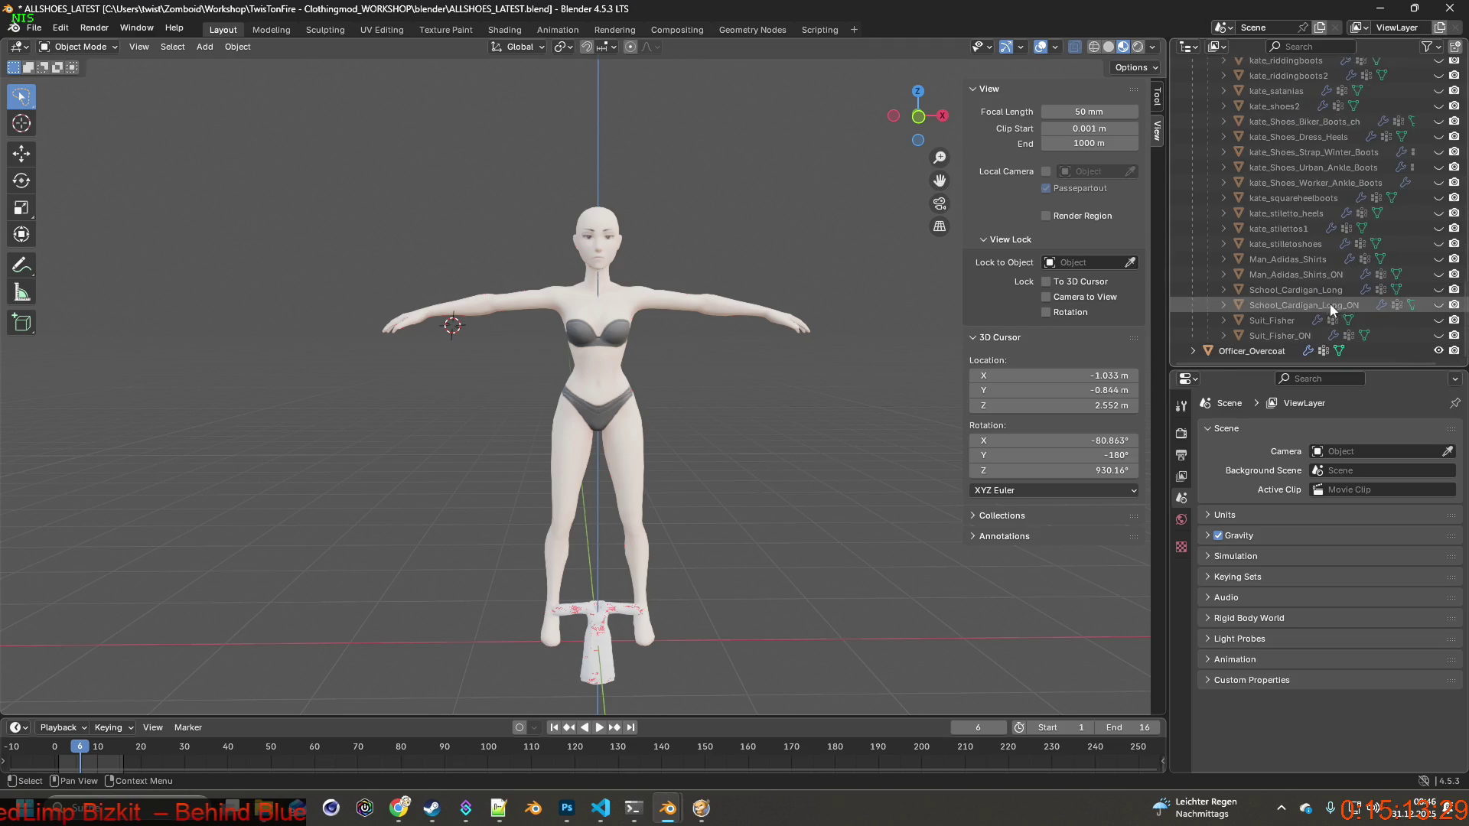
pyautogui.click(1258, 351)
pyautogui.hotkey('alt', 'Tab')
pyautogui.press('Tab')
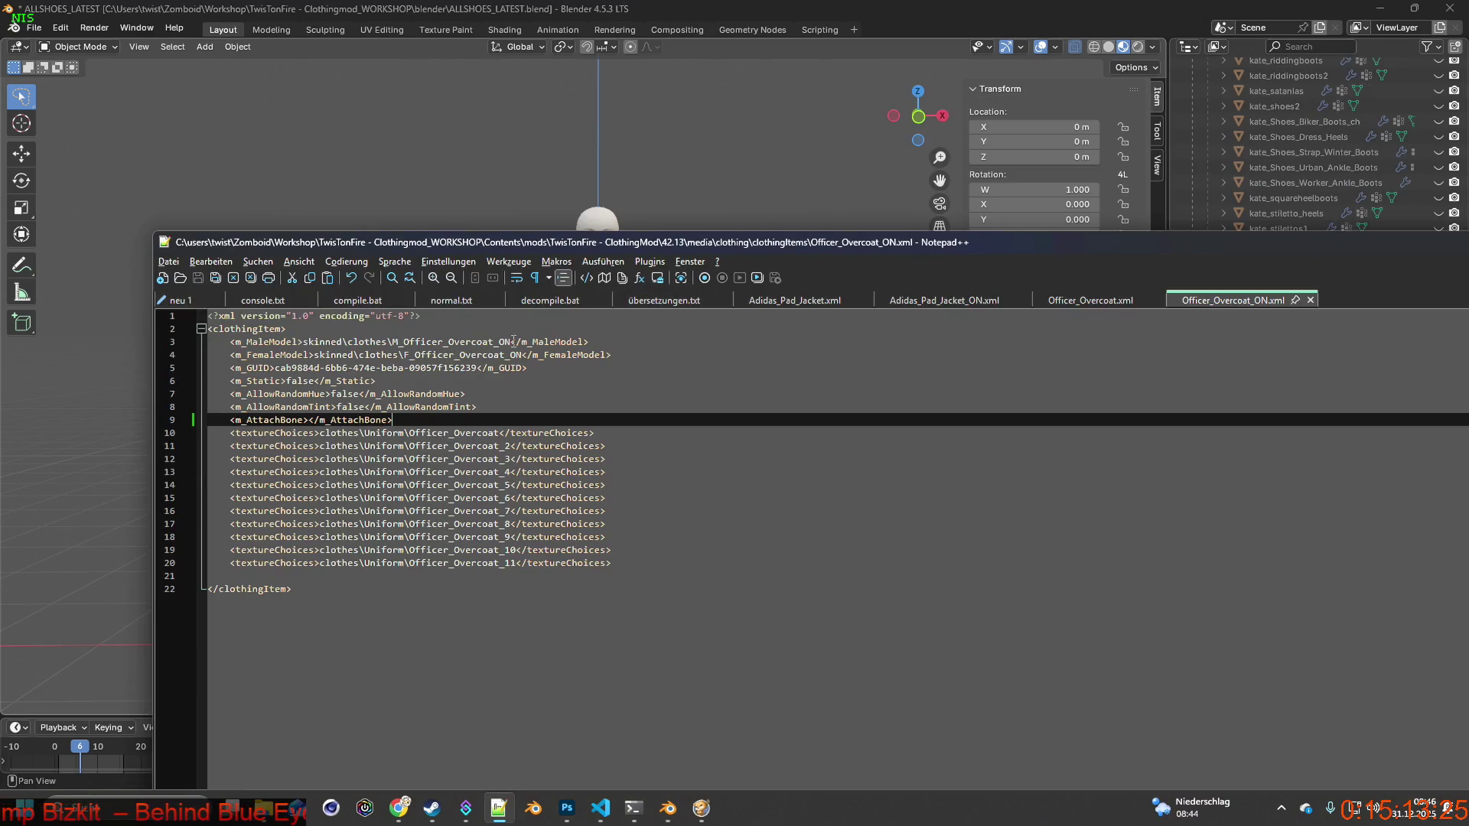
# Copy the female model name from Officer_Overcoat.xml and rename the Blender object to F_Officer_Overcoat.
pyautogui.click(1074, 300)
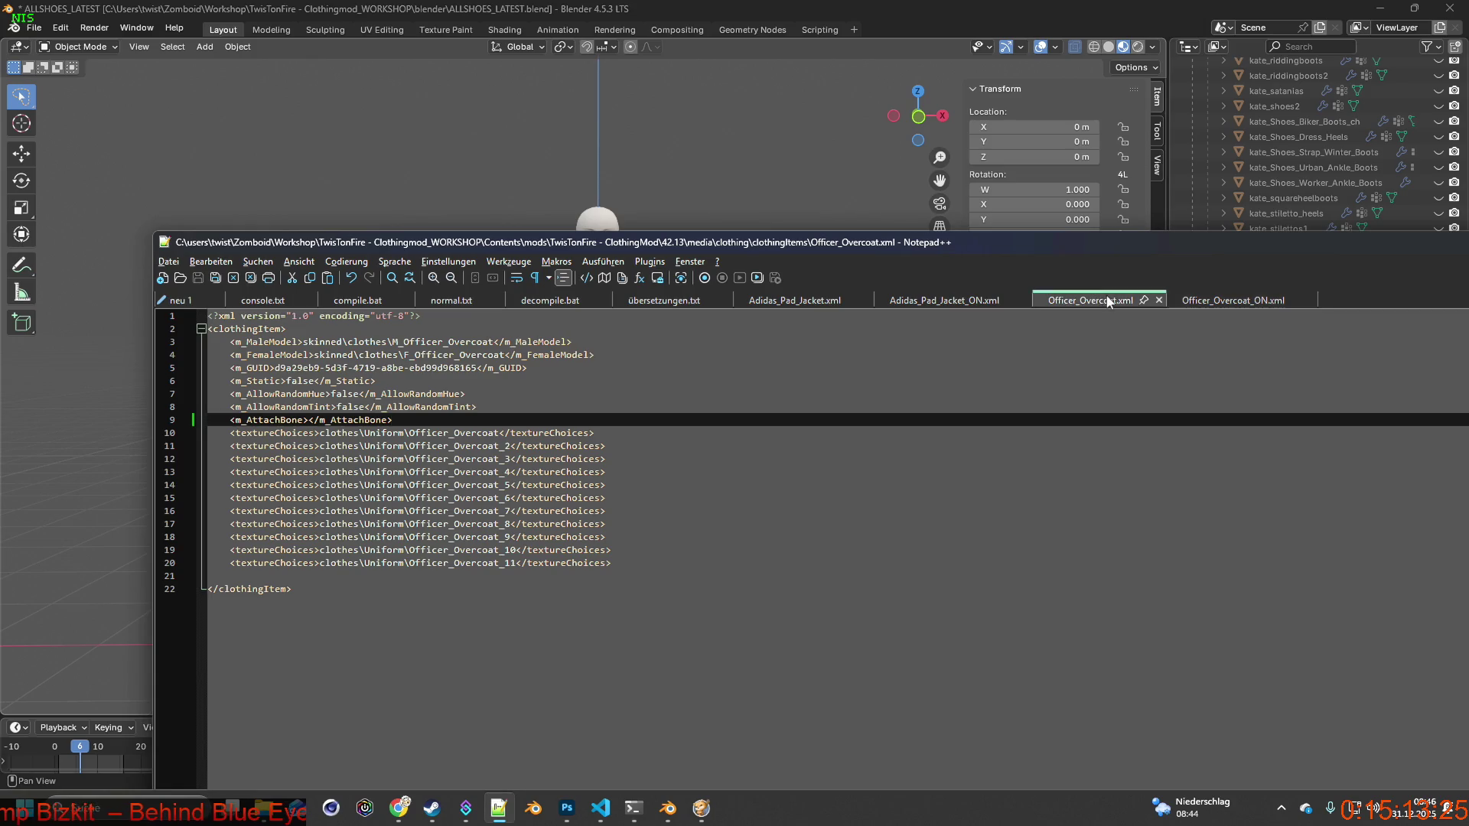
pyautogui.moveTo(404, 355); pyautogui.dragTo(489, 355)
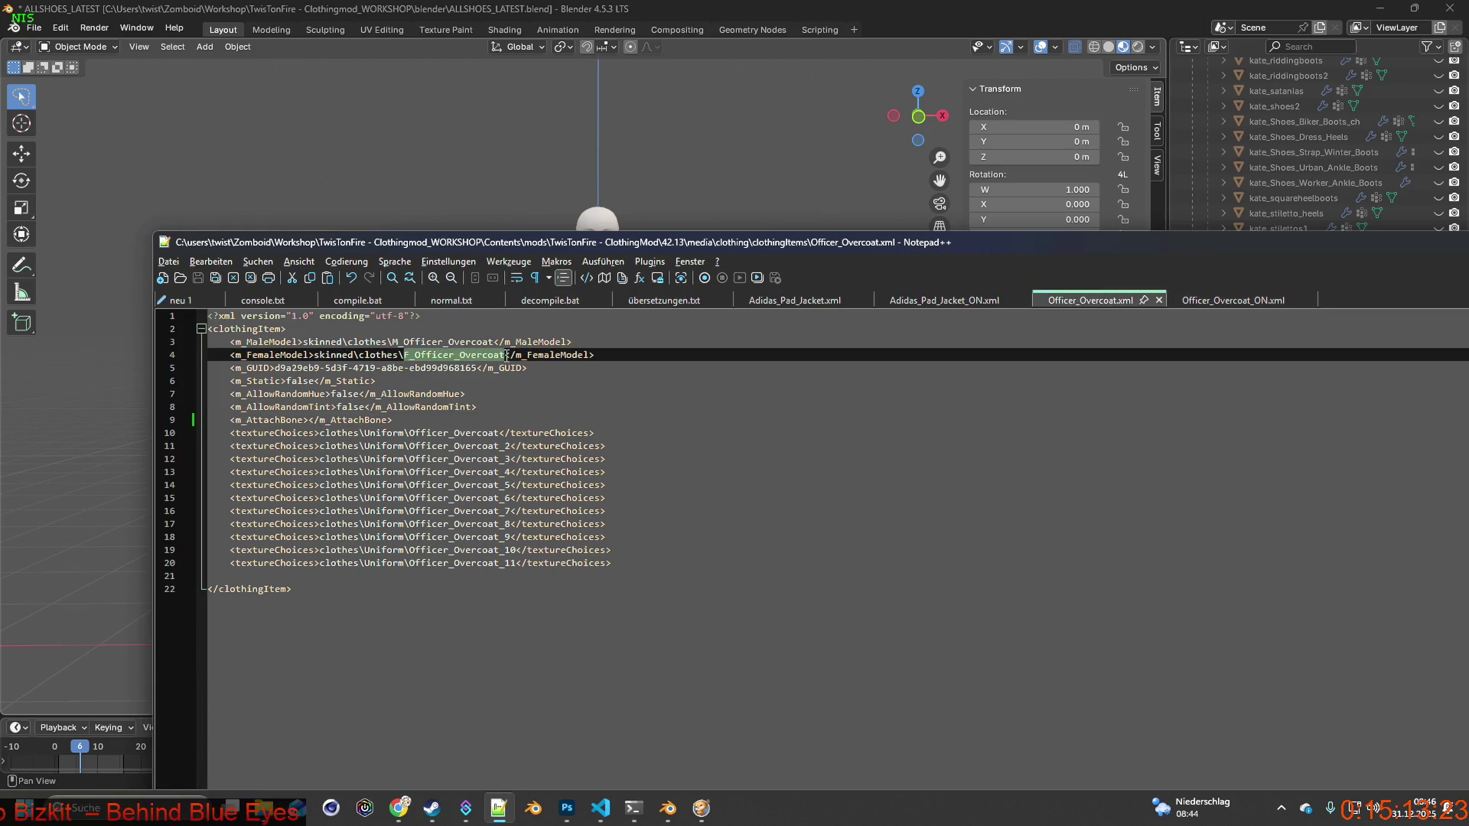
pyautogui.hotkey('alt', 'Tab')
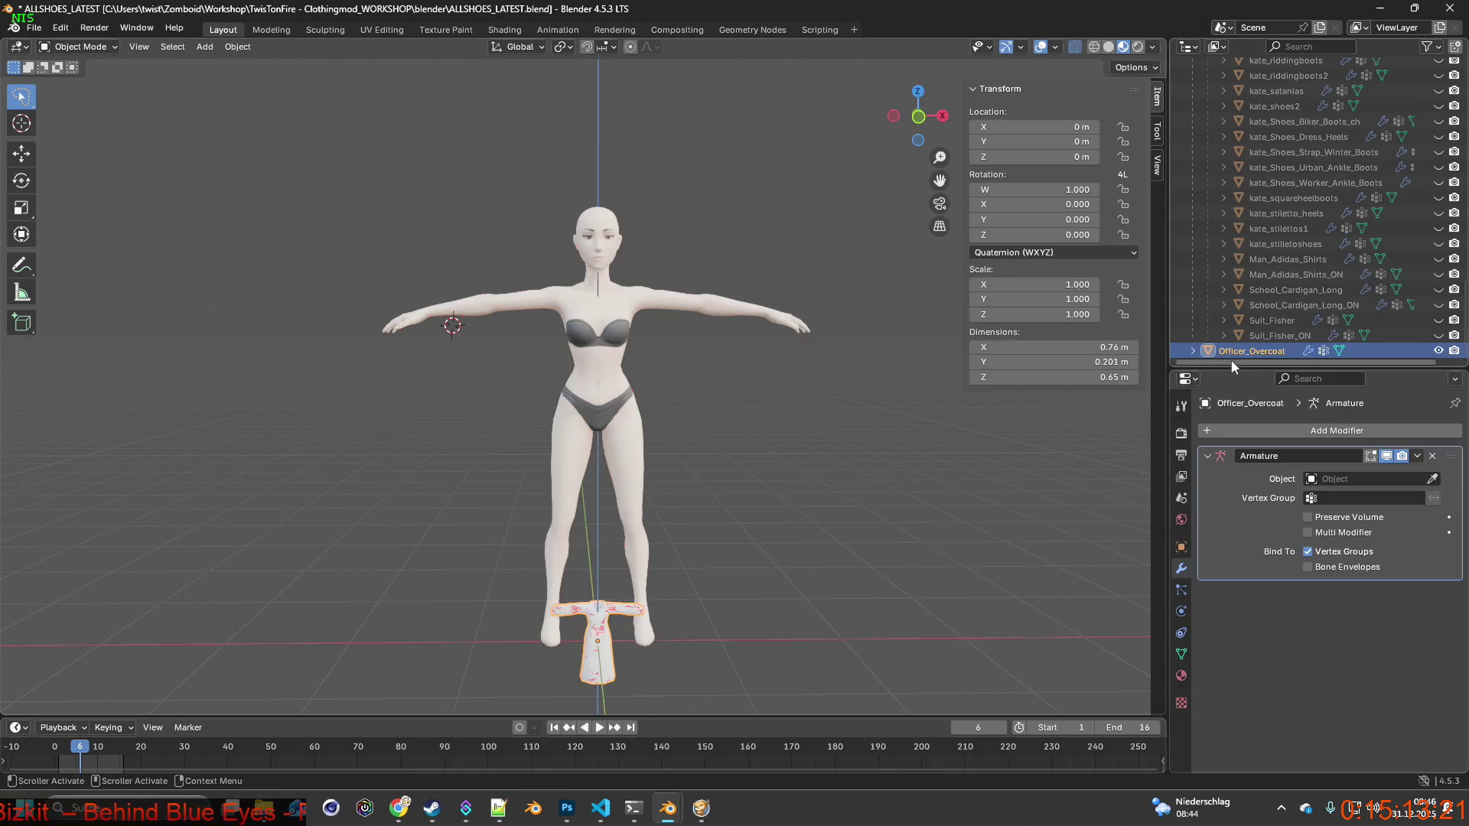
pyautogui.doubleClick(1251, 350)
pyautogui.write('F_Officer_Overcoat')
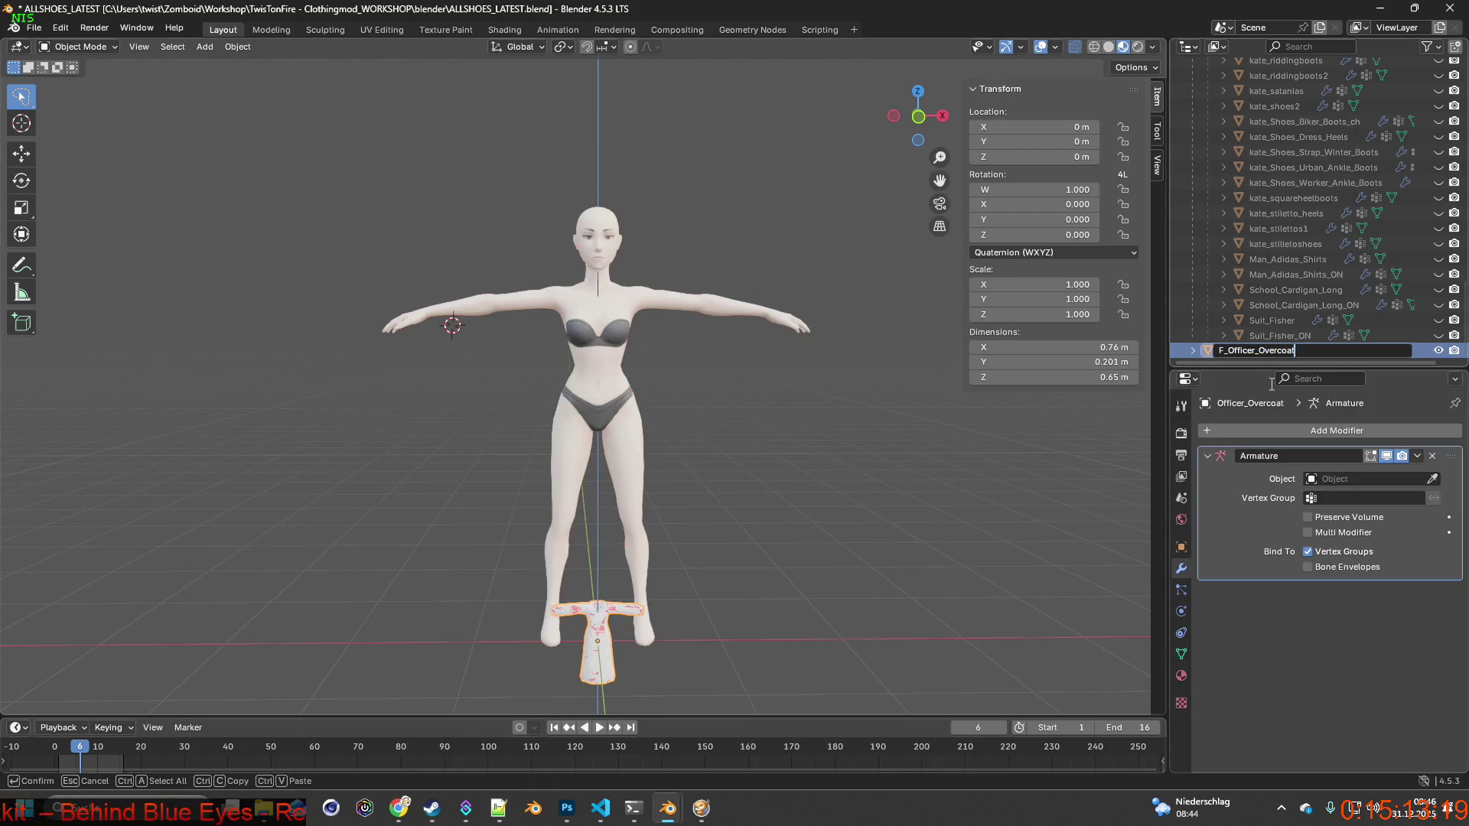
pyautogui.press('Return')
# Append .fbx to the m_FemaleModel path in Officer_Overcoat.xml and save it.
pyautogui.hotkey('alt', 'Tab')
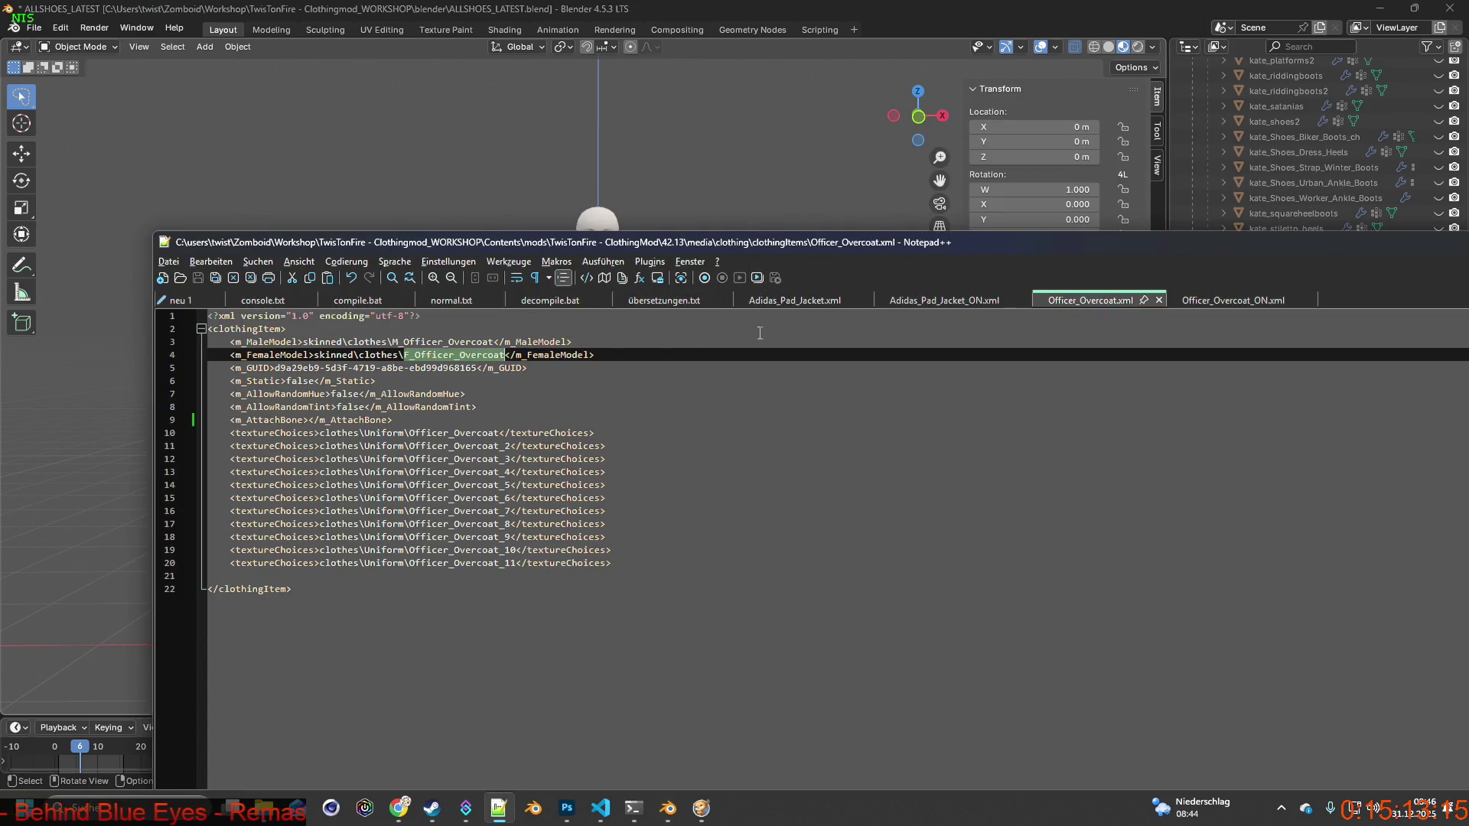
pyautogui.press('Right')
pyautogui.write('.fbx')
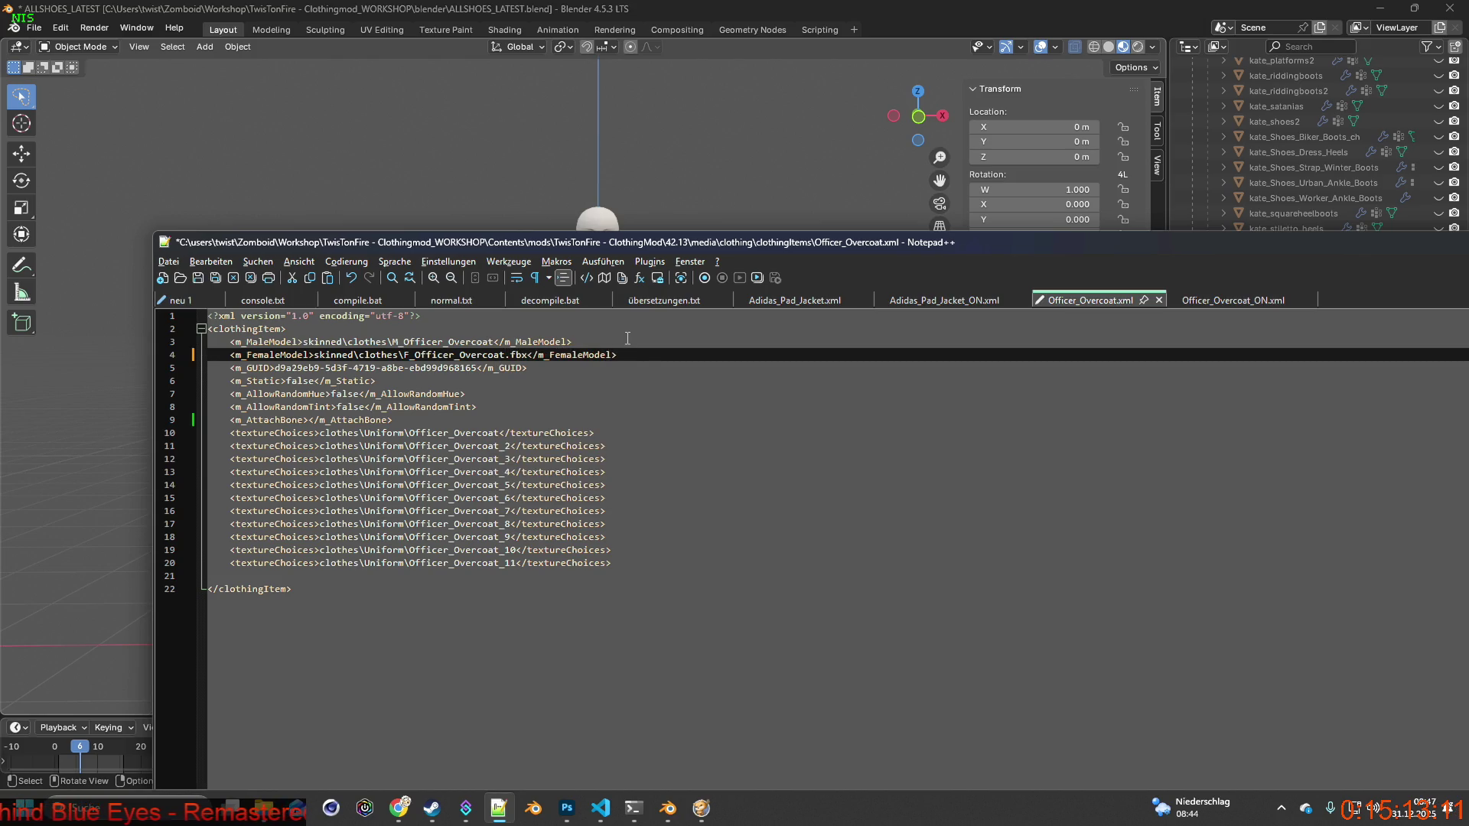
pyautogui.hotkey('ctrl', 's')
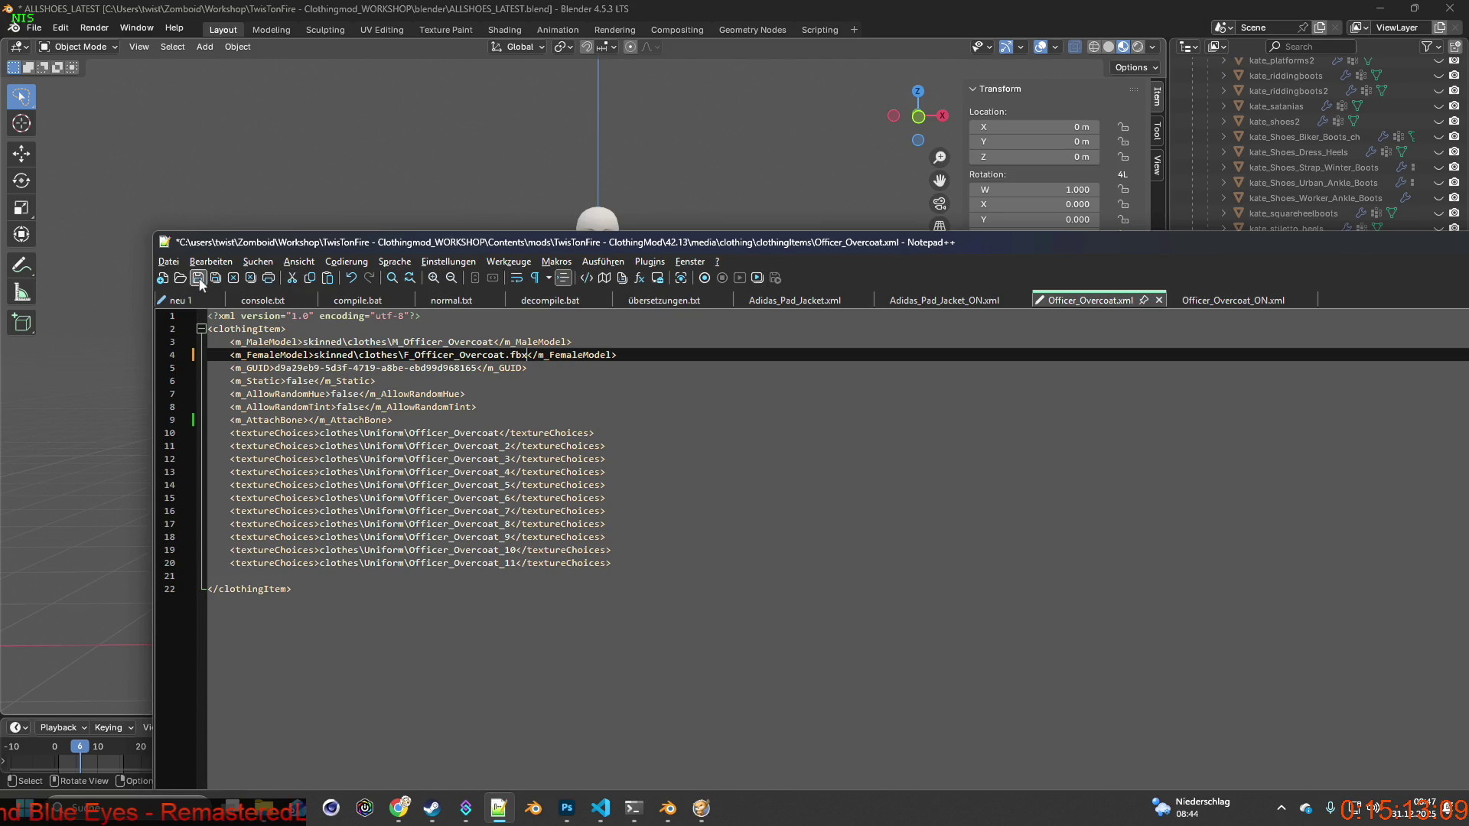
# Append .fbx to F_Officer_Overcoat_ON in Officer_Overcoat_ON.xml, save, and return to ALLSHOES_LATEST in Blender.
pyautogui.click(1217, 301)
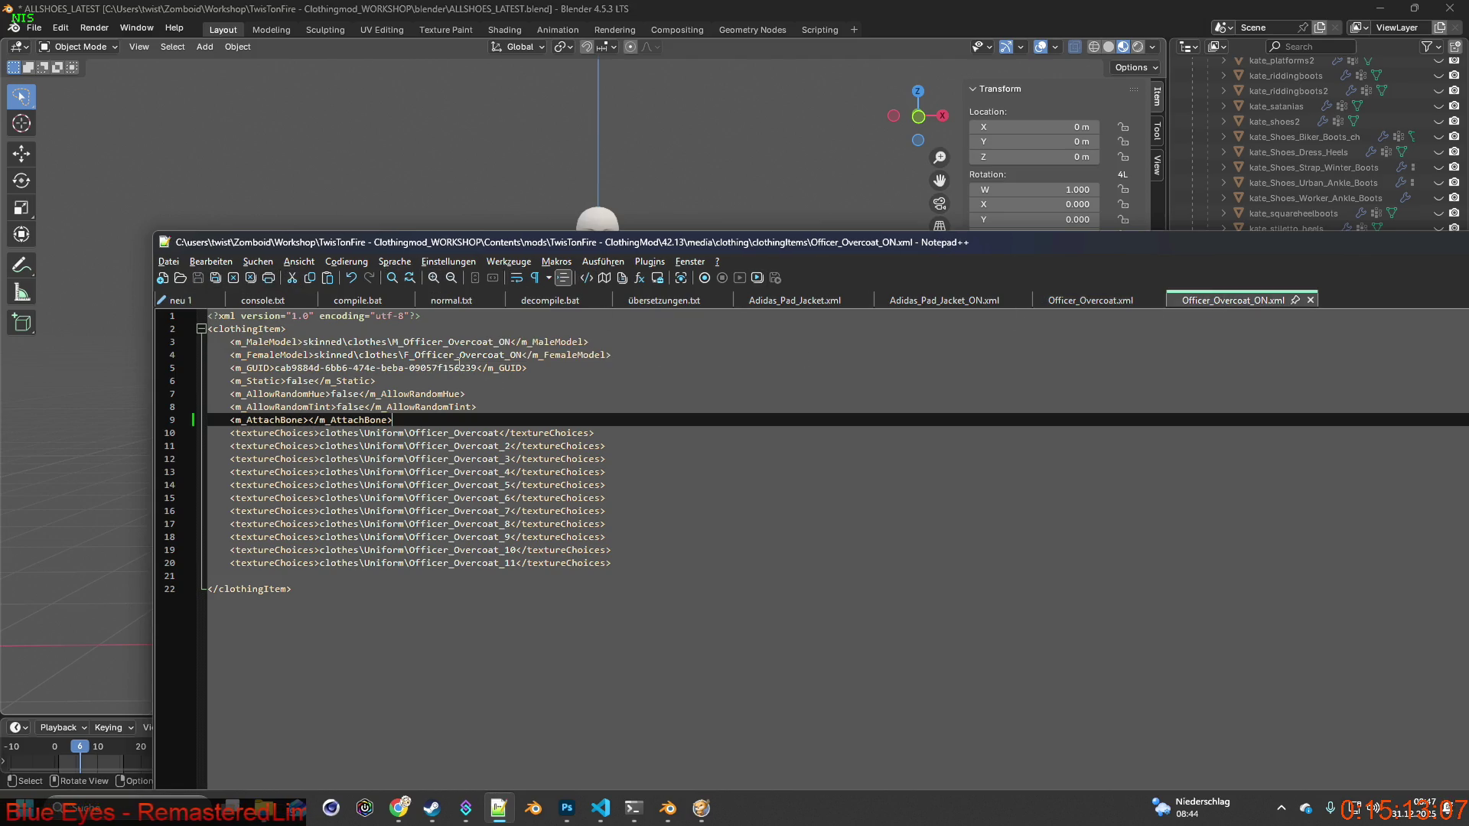
pyautogui.click(521, 355)
pyautogui.write('.')
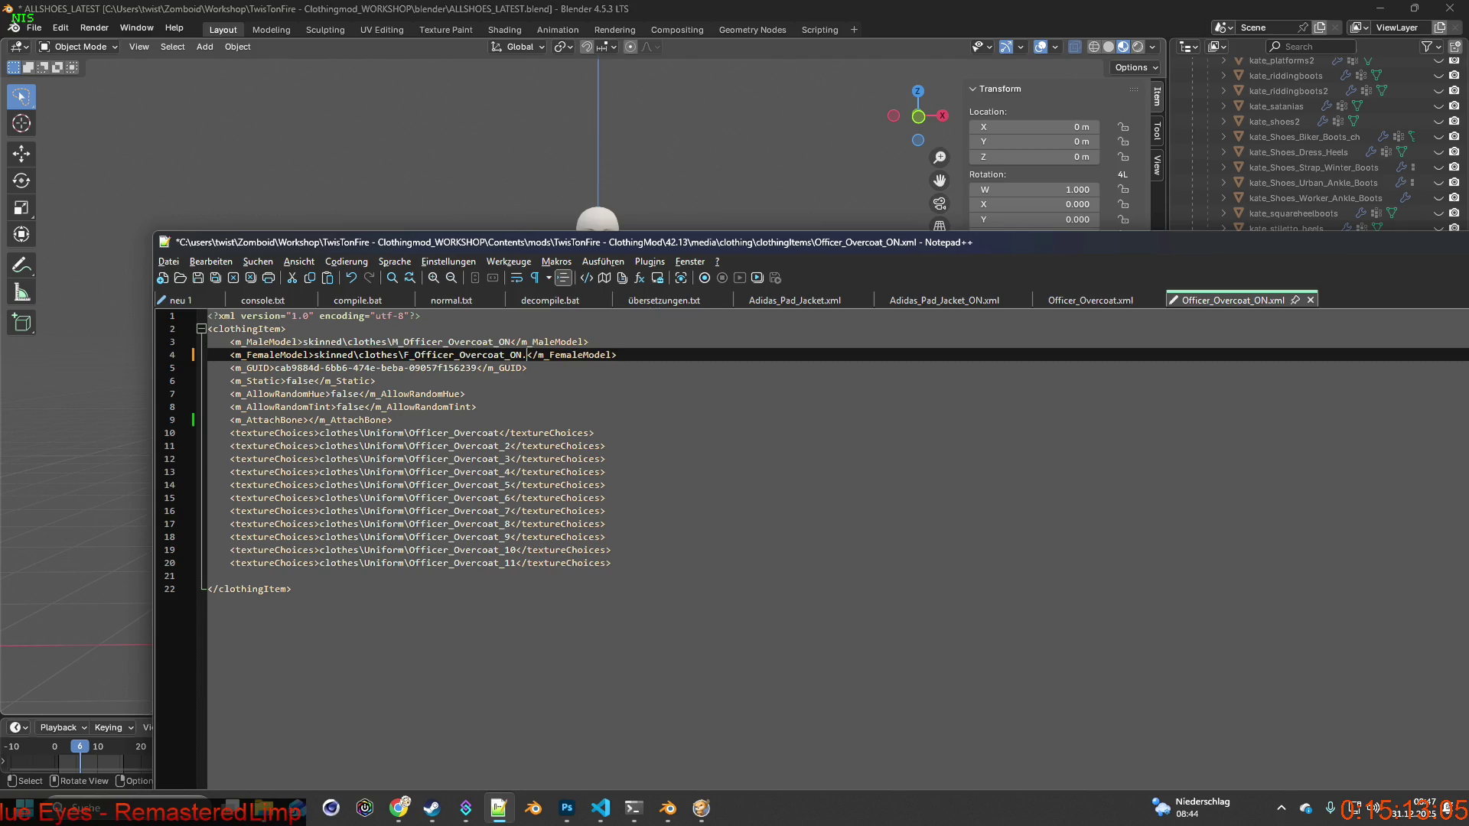
pyautogui.write('fbx')
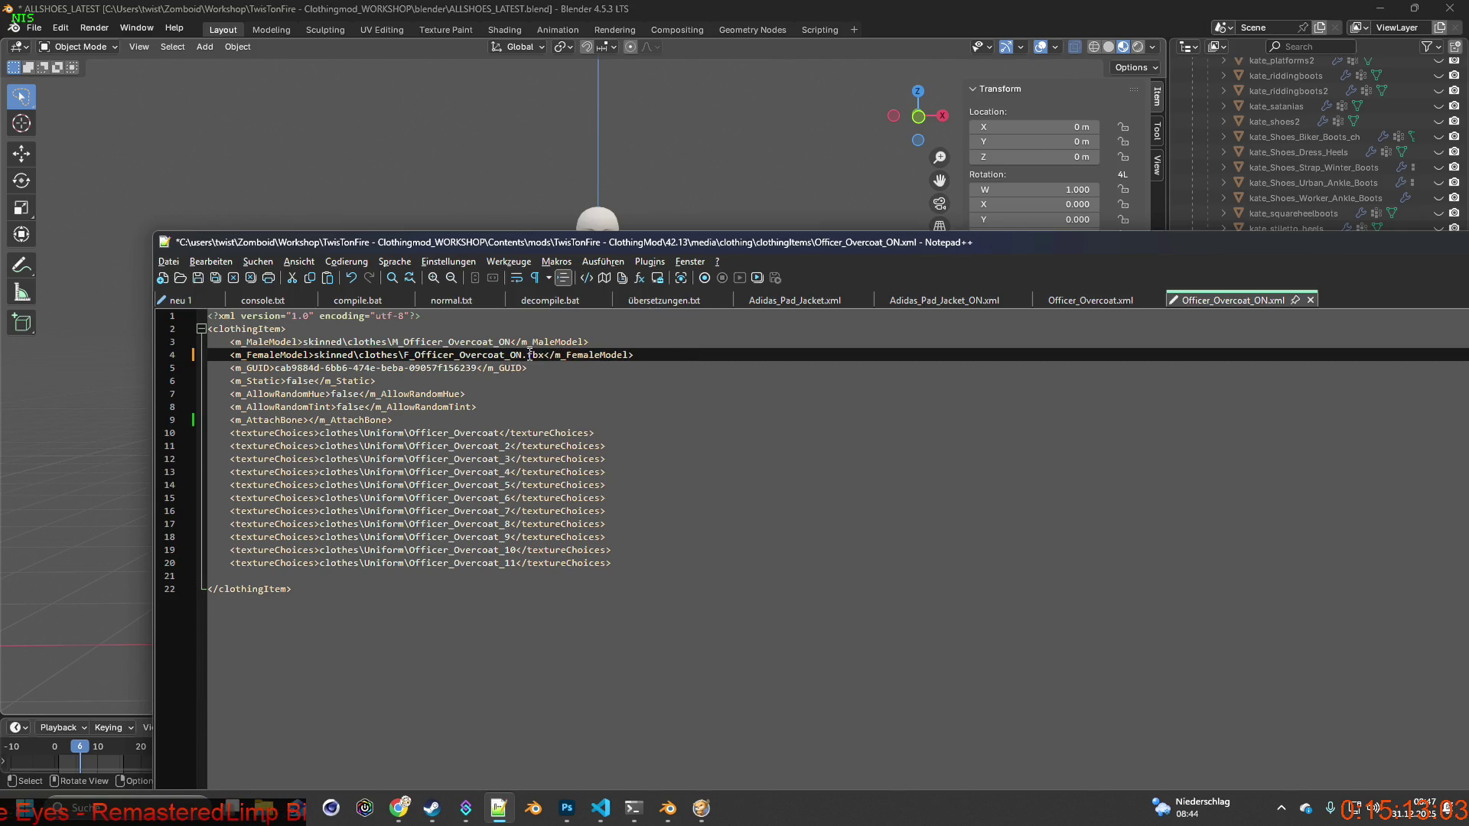
pyautogui.moveTo(409, 354); pyautogui.dragTo(521, 355)
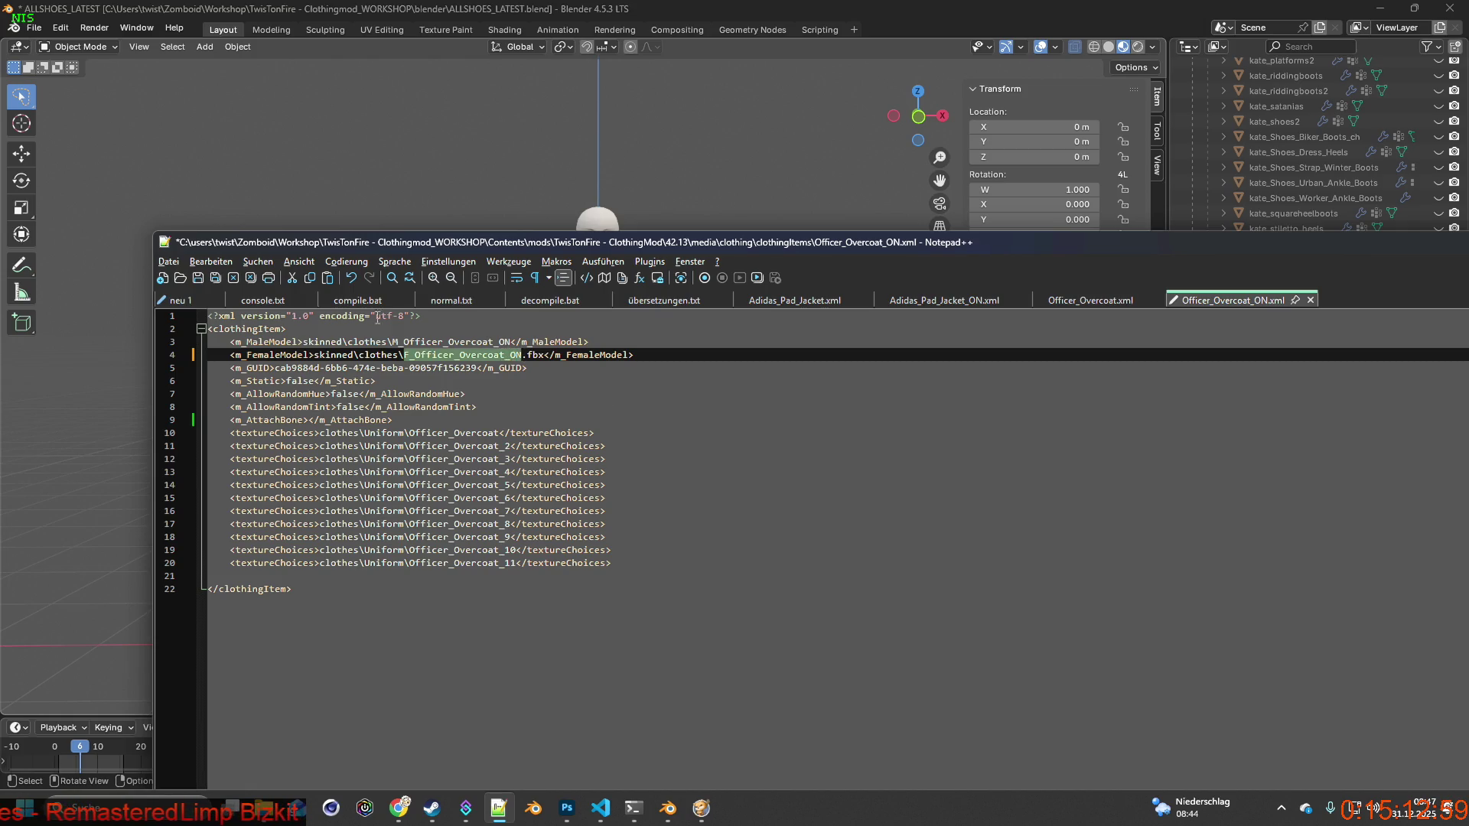
pyautogui.hotkey('ctrl', 's')
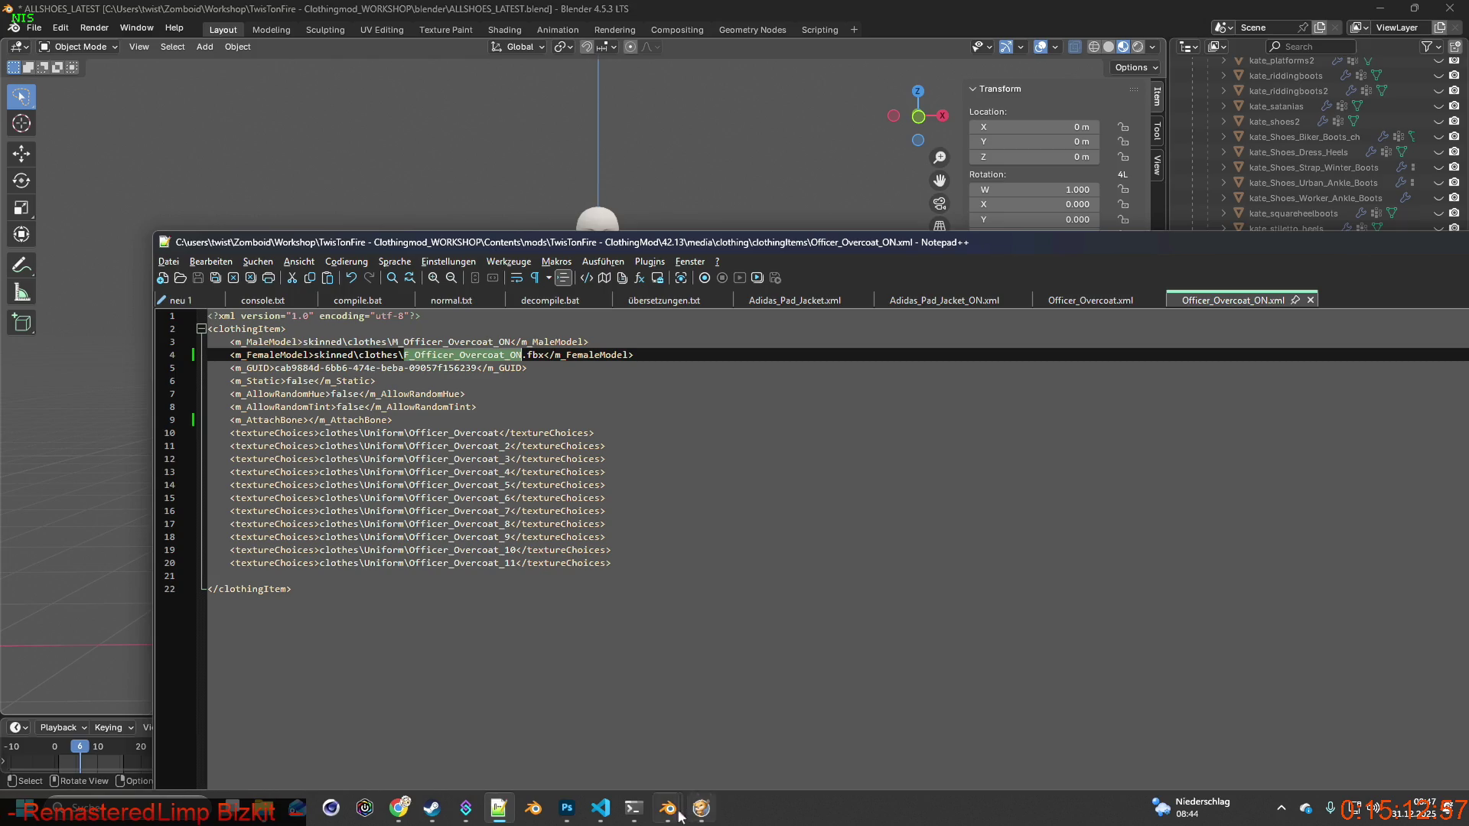
pyautogui.moveTo(668, 812)
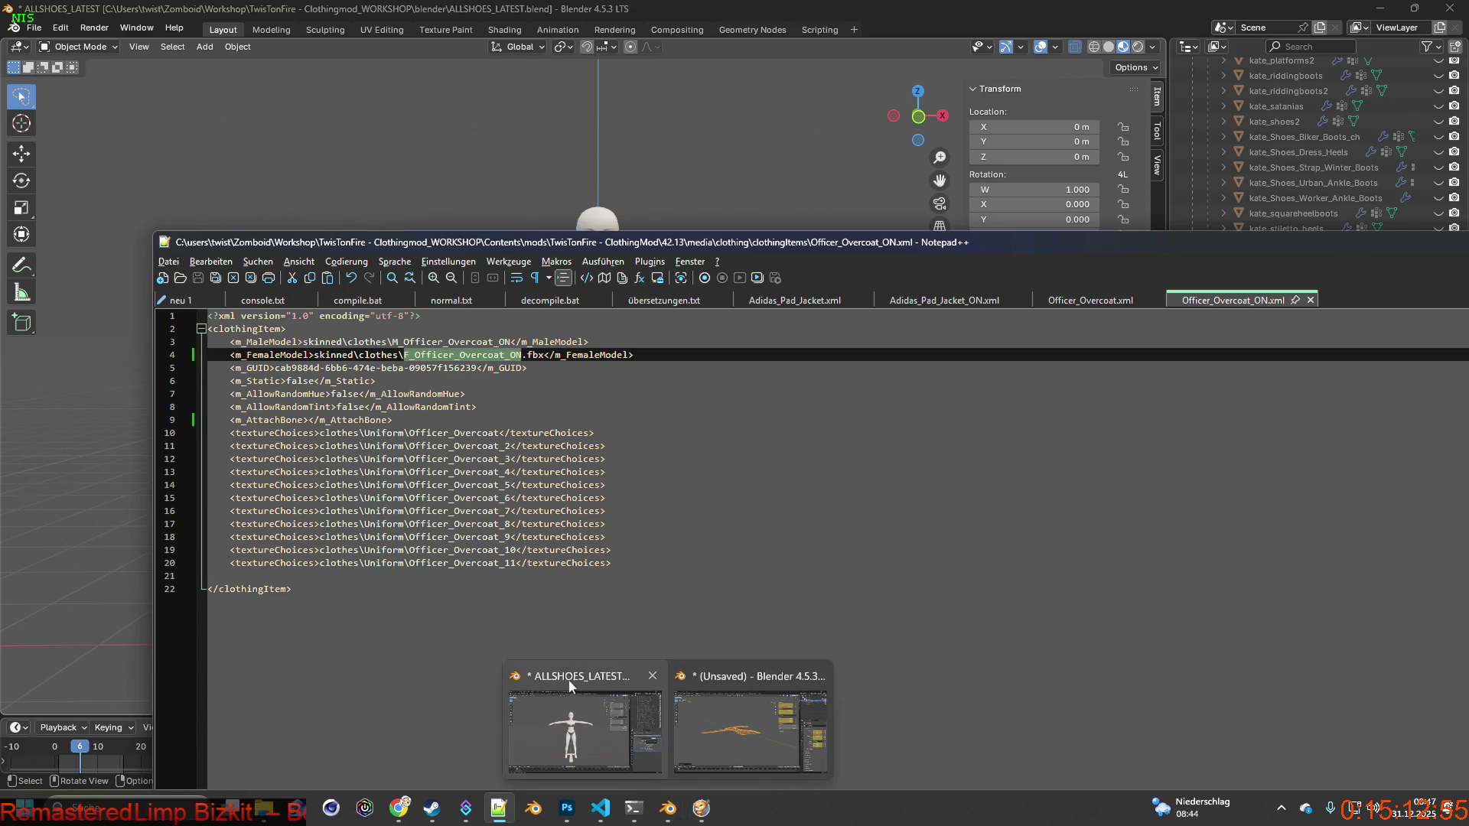
pyautogui.click(568, 675)
# Import F_Officer_Overcoat_ON.gltf through the glTF 2.0 importer.
pyautogui.click(35, 29)
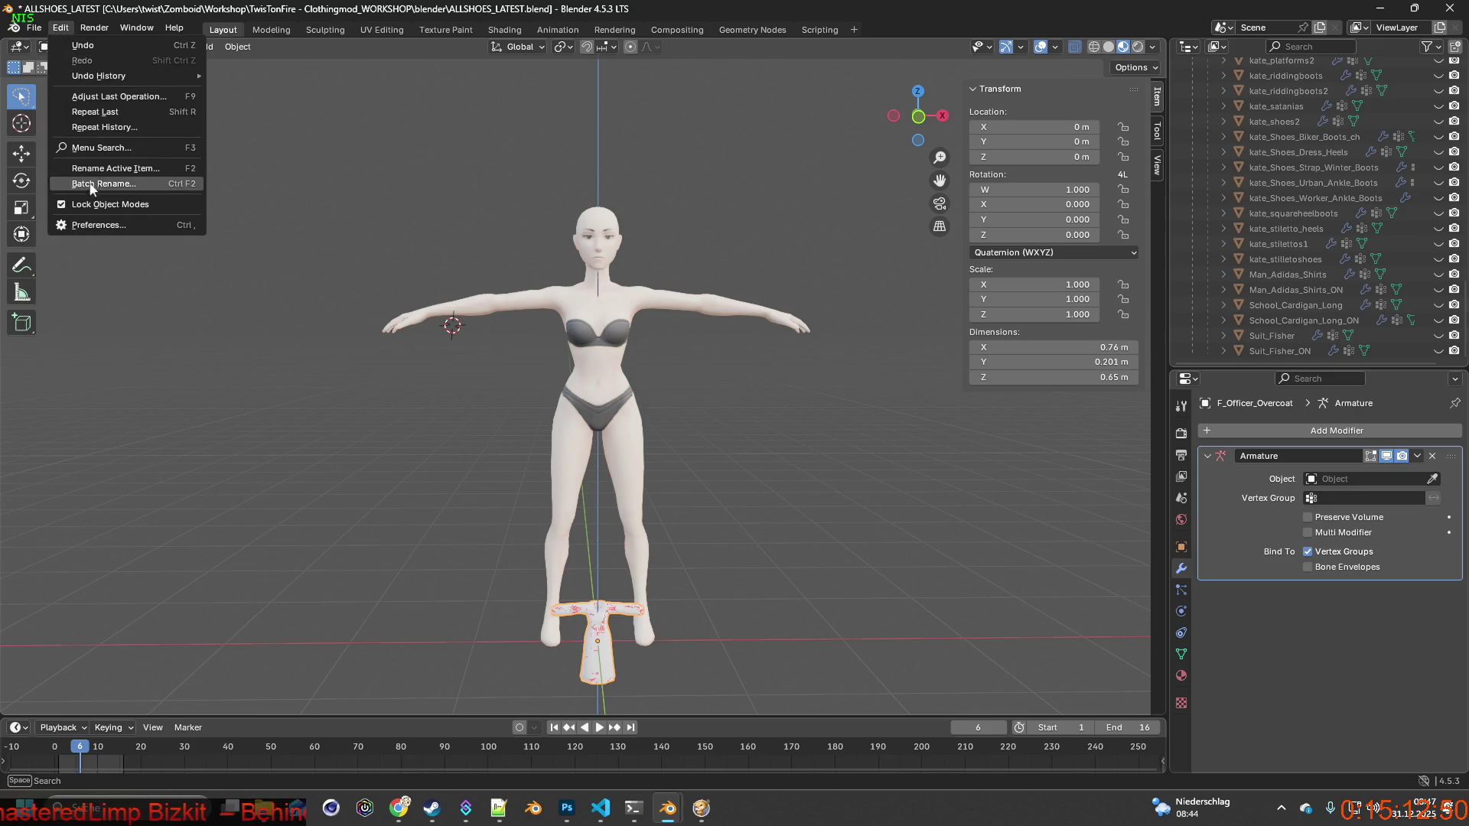
pyautogui.scroll(5, 1313, 200)
pyautogui.scroll(10, 1311, 205)
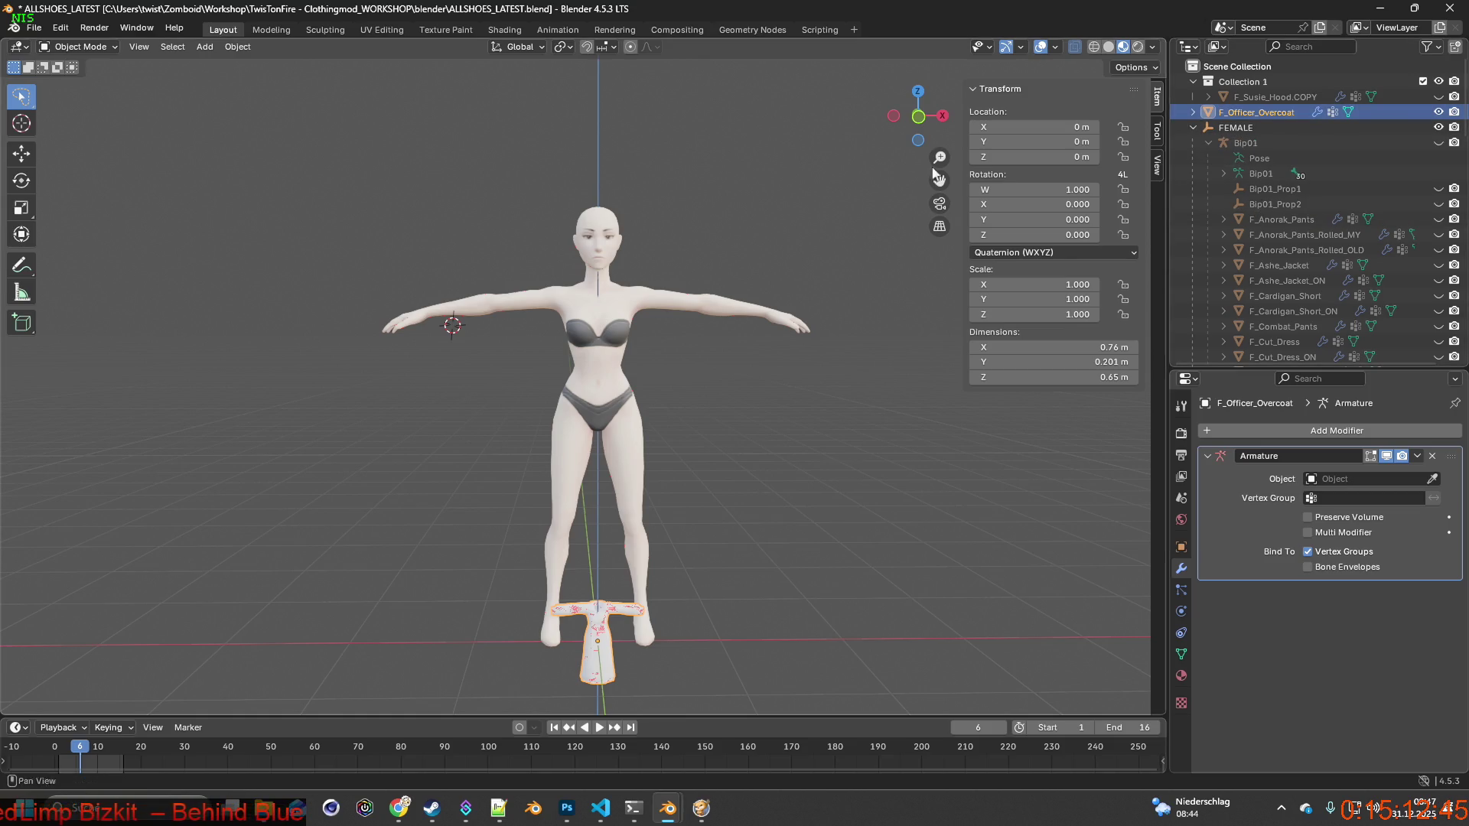
pyautogui.click(35, 30)
pyautogui.moveTo(77, 261)
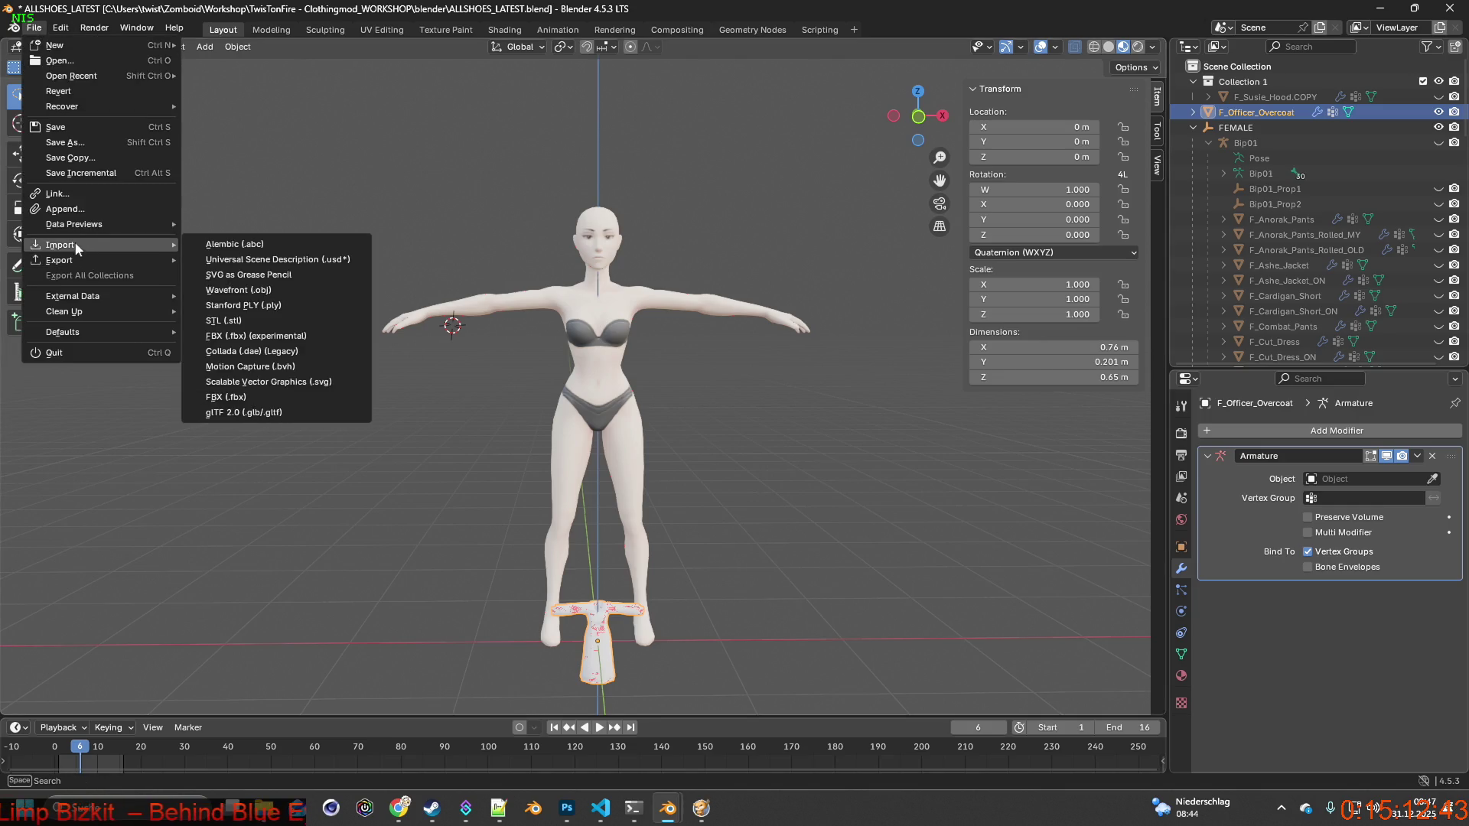
pyautogui.click(314, 411)
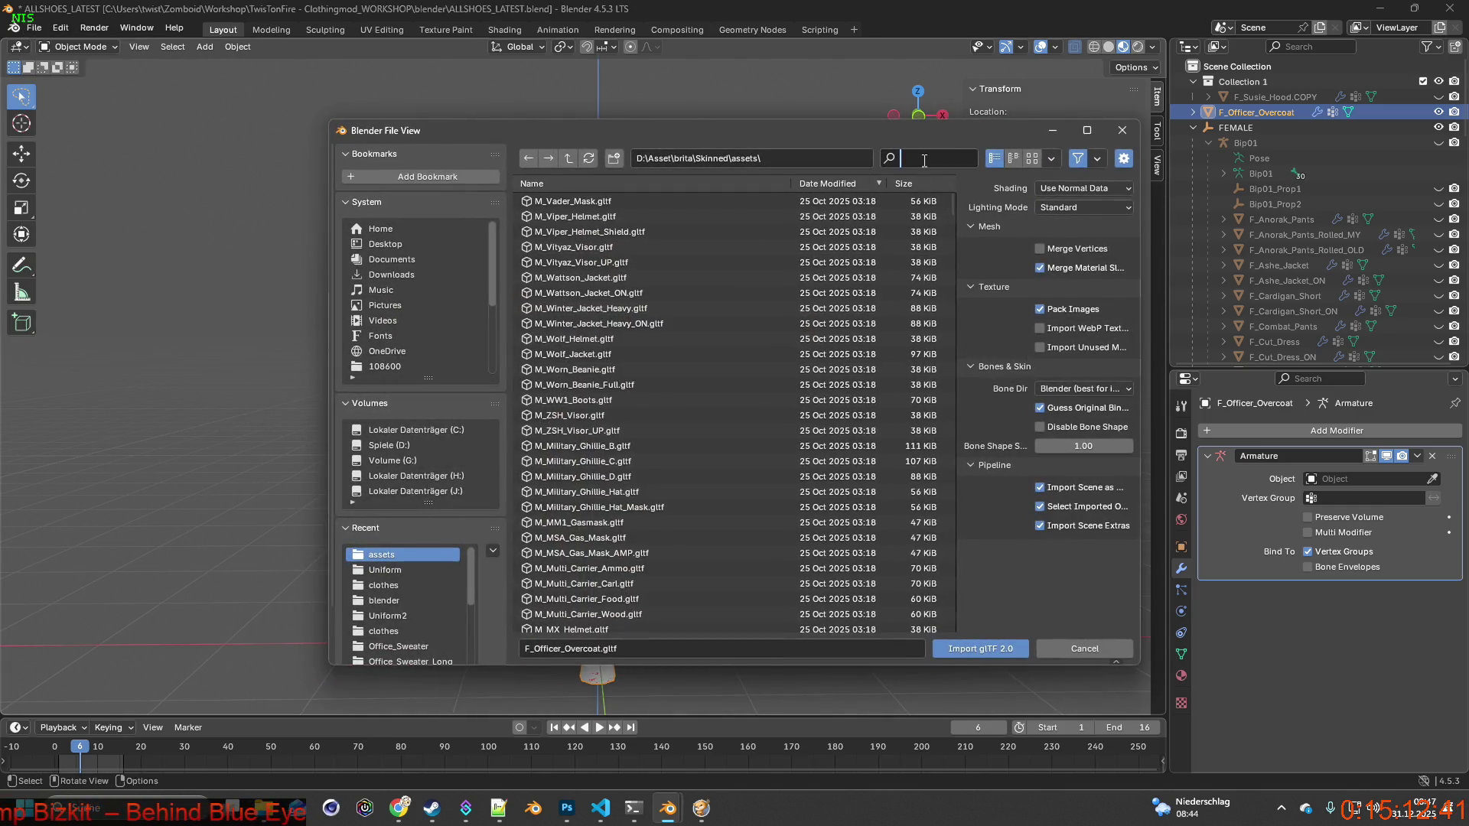
pyautogui.write('F_Officer_Overcoat')
pyautogui.click(641, 201)
pyautogui.click(992, 649)
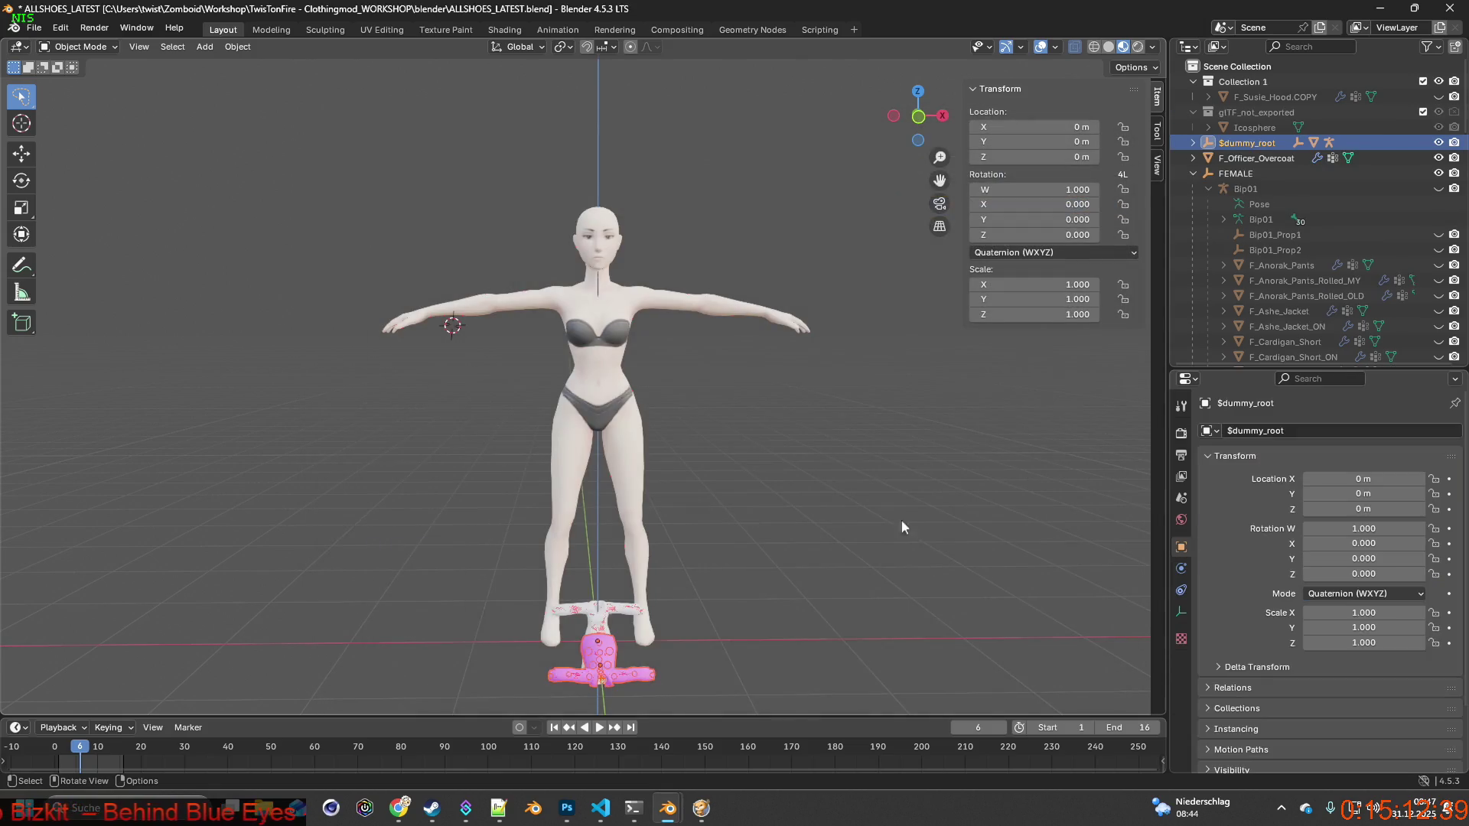
# Rename the imported Kate_HoodieDown mesh to F_Officer_Overcoat_ON.
pyautogui.click(1193, 143)
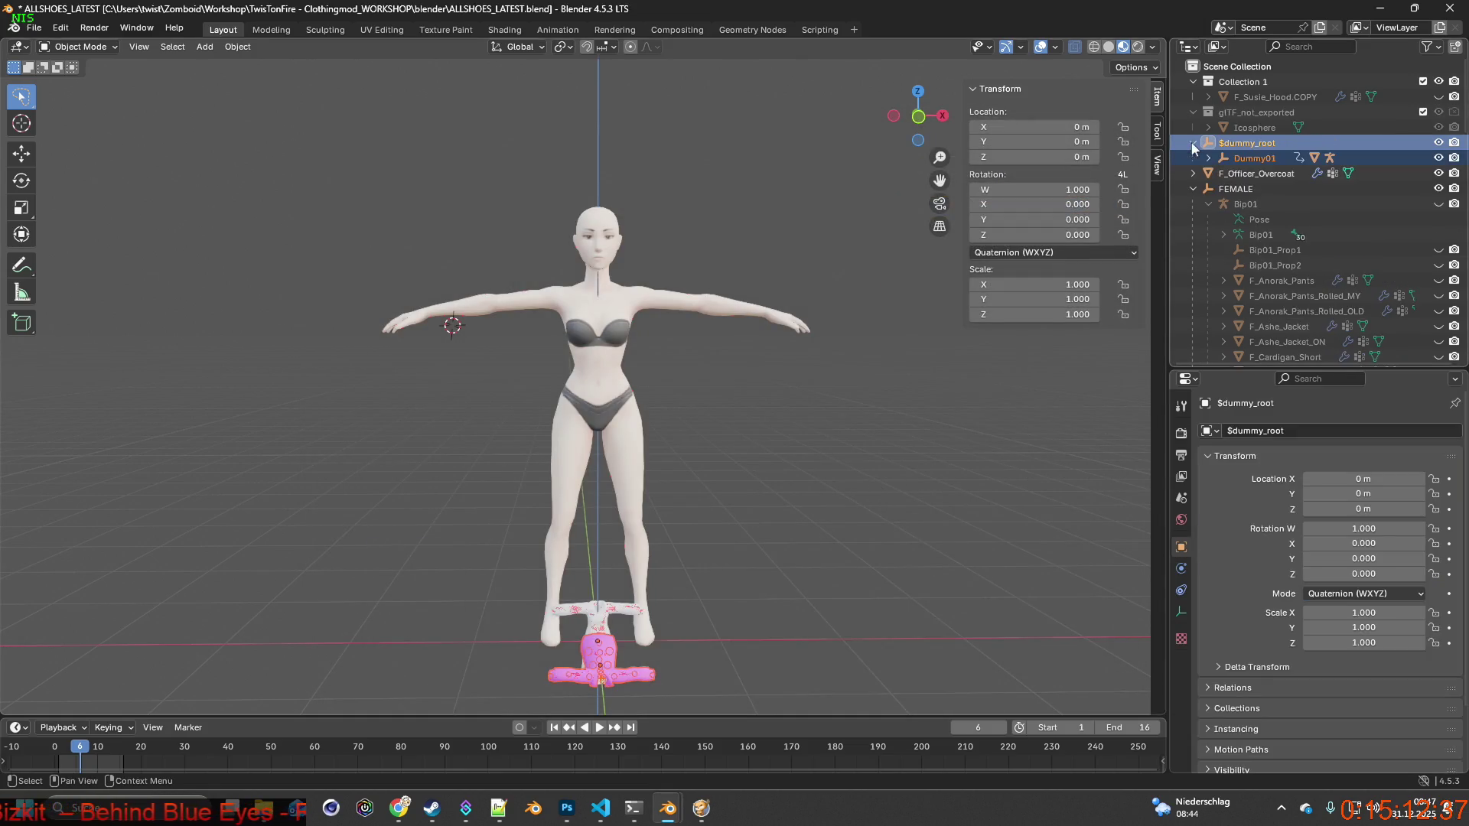
pyautogui.click(1208, 158)
pyautogui.click(1223, 189)
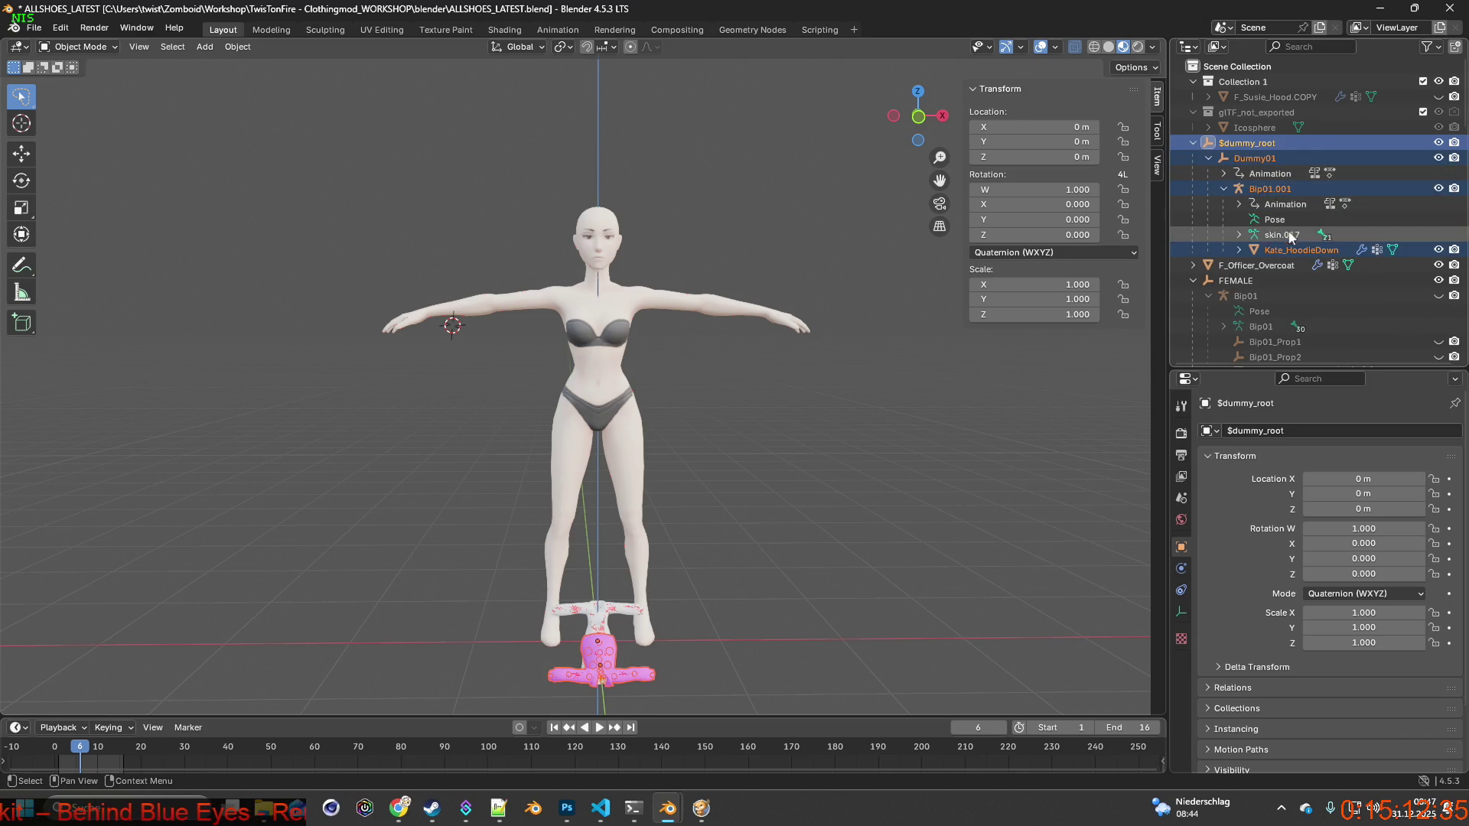
pyautogui.doubleClick(1290, 250)
pyautogui.write('F_Officer_Overcoat_ON')
pyautogui.press('Return')
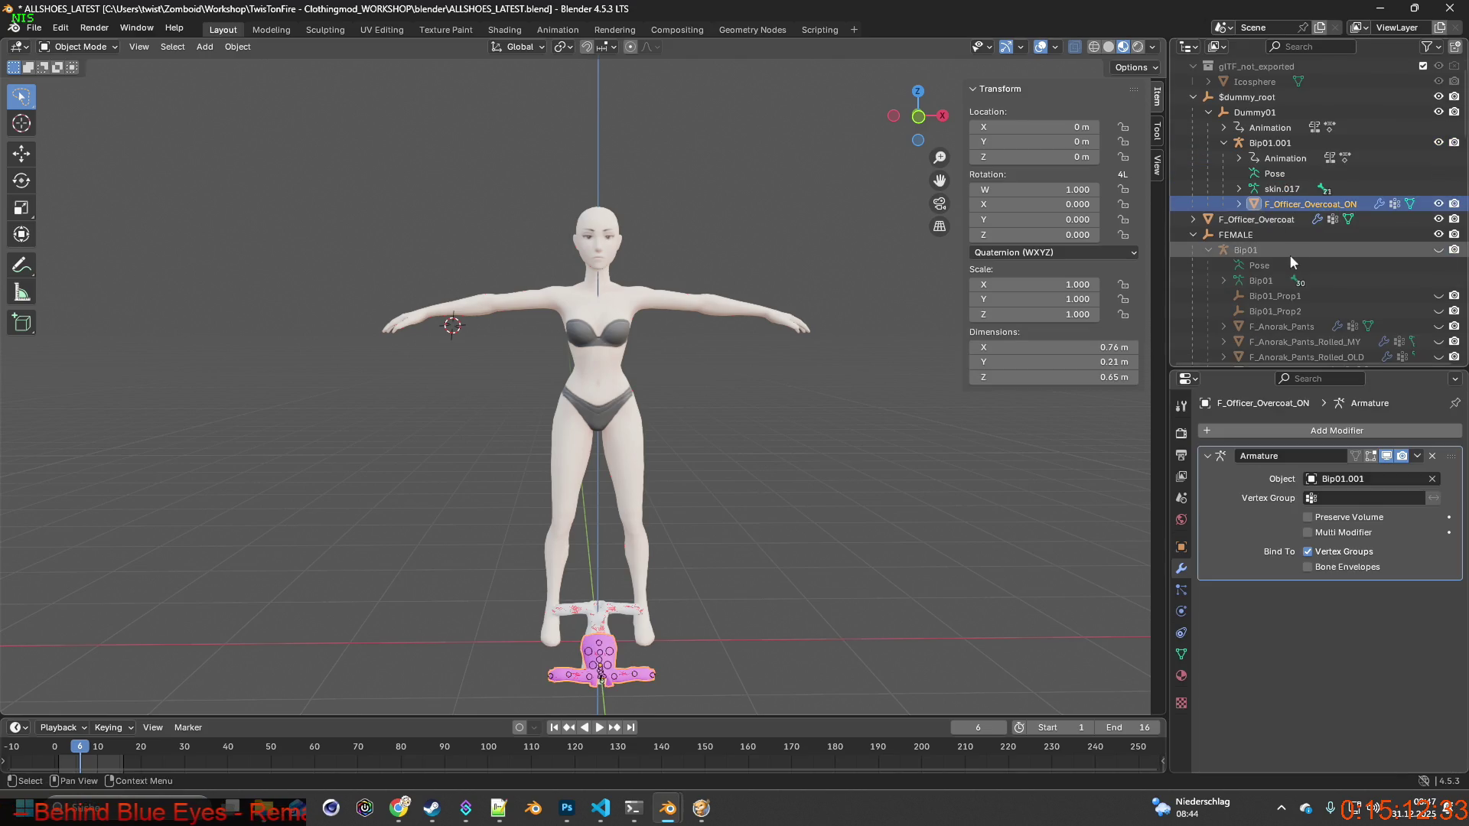
# Delete the imported $dummy_root rig objects and the Icosphere with its collection.
pyautogui.click(1282, 190)
pyautogui.click(1262, 98)
pyautogui.keyDown('shift'); pyautogui.click(1292, 145); pyautogui.keyUp('shift')
pyautogui.press('Delete')
pyautogui.click(1264, 83)
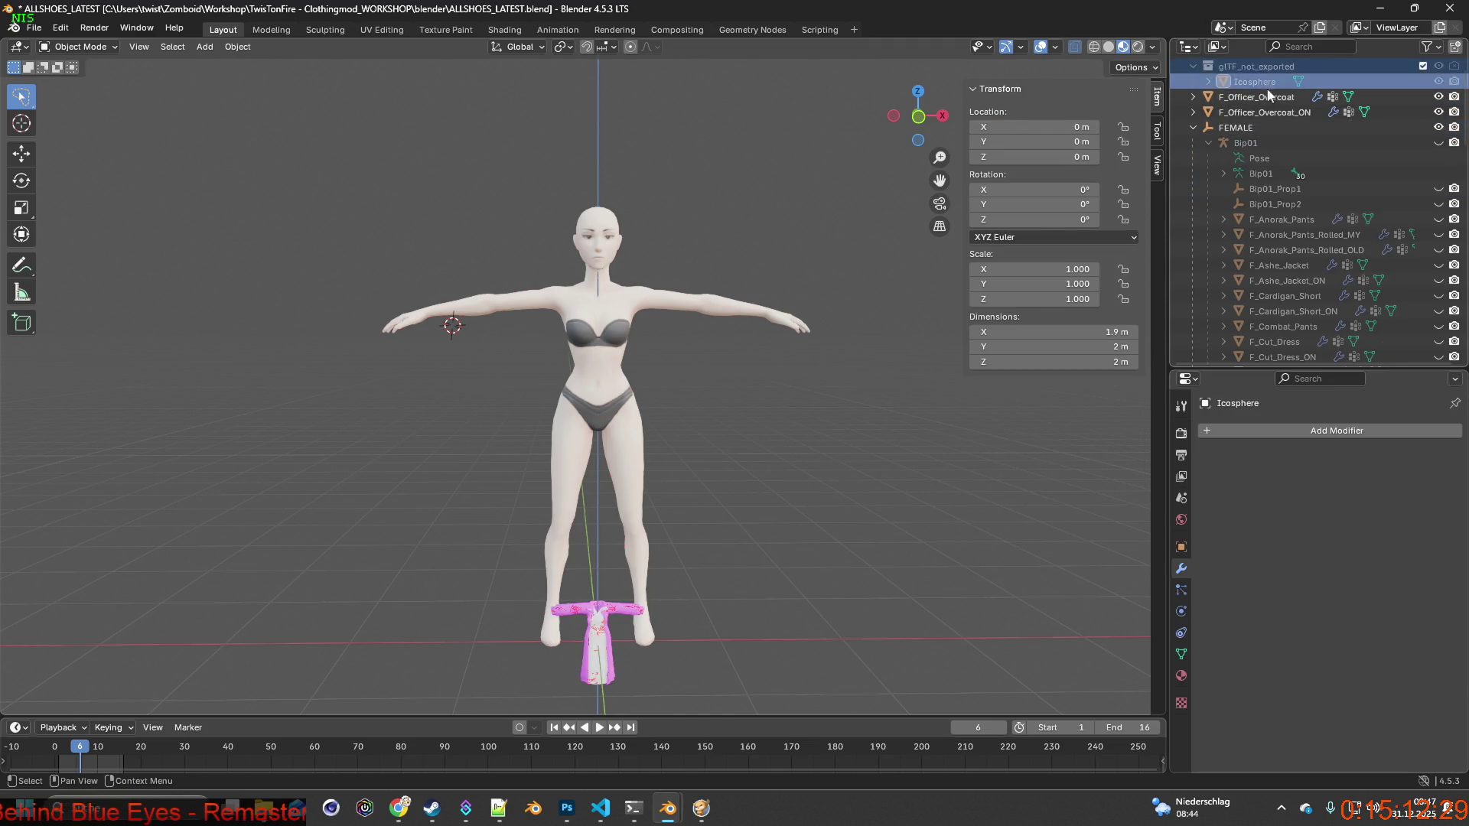
pyautogui.press('Delete')
# Delete the Armature modifier from F_Officer_Overcoat and F_Officer_Overcoat_ON.
pyautogui.click(1261, 114)
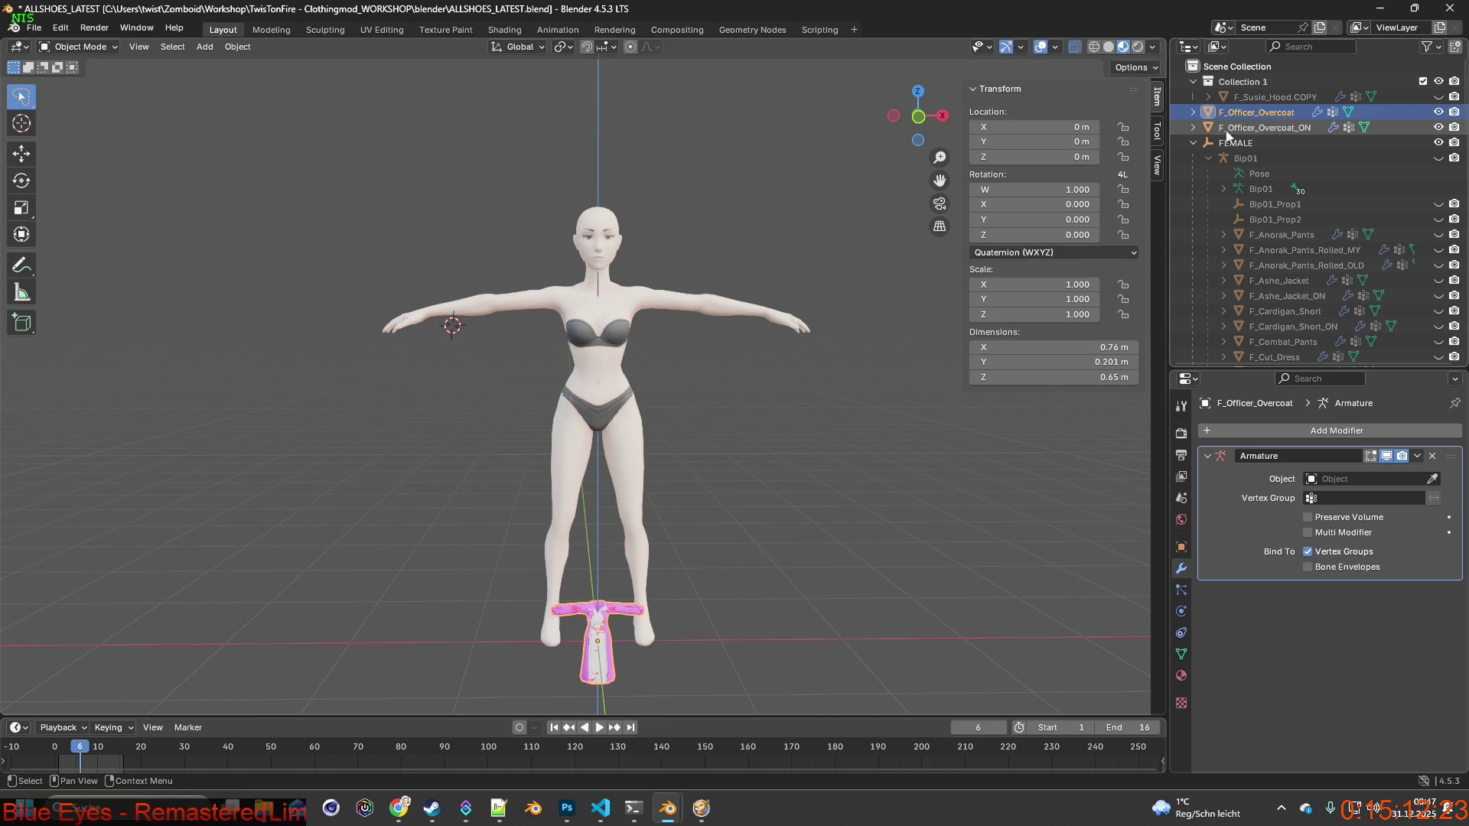
pyautogui.click(1432, 456)
pyautogui.click(1265, 127)
pyautogui.click(1432, 456)
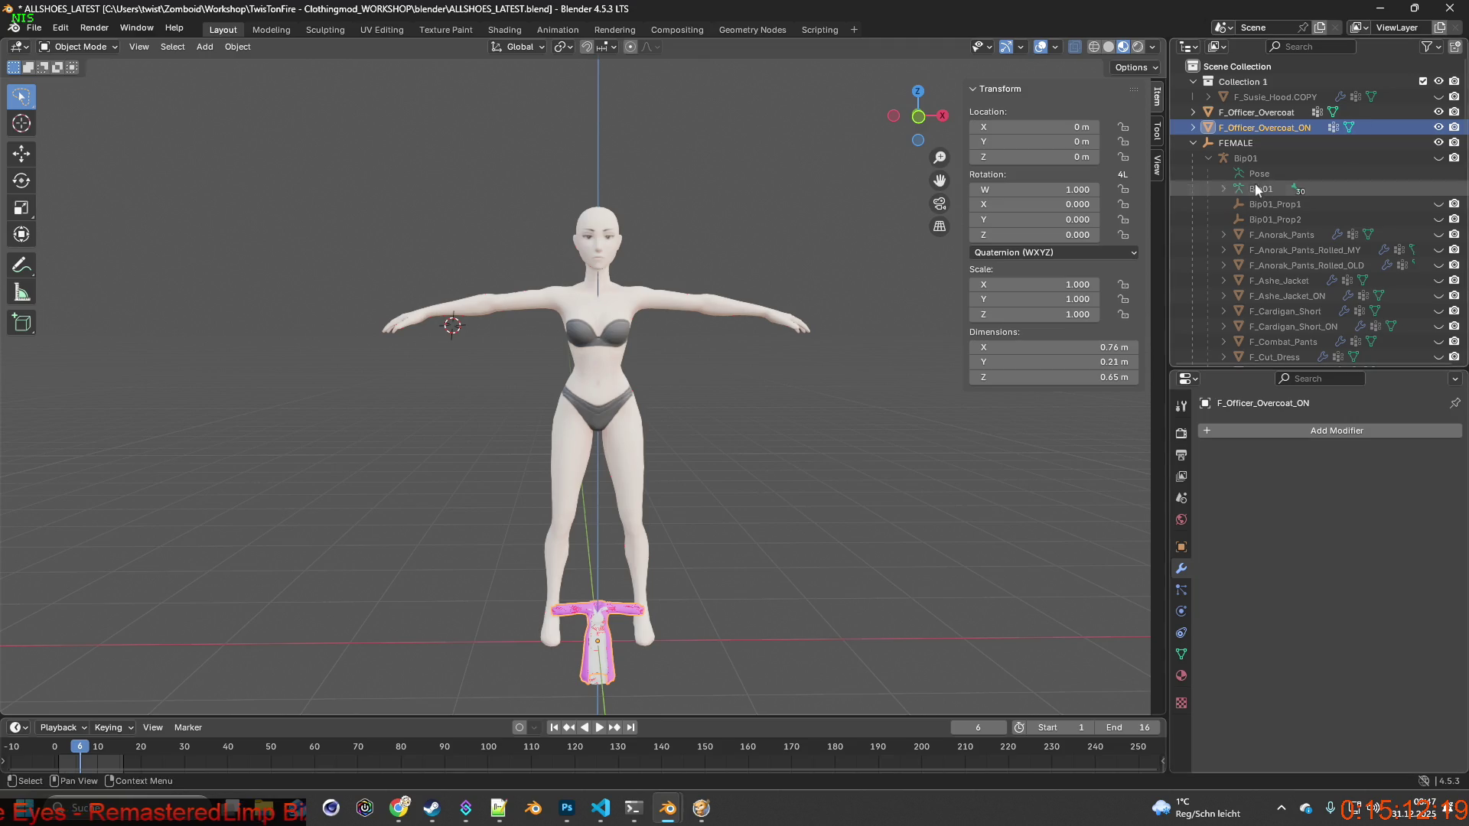
# Remove all three vertex groups from F_Officer_Overcoat_ON and from F_Officer_Overcoat.
pyautogui.click(1181, 655)
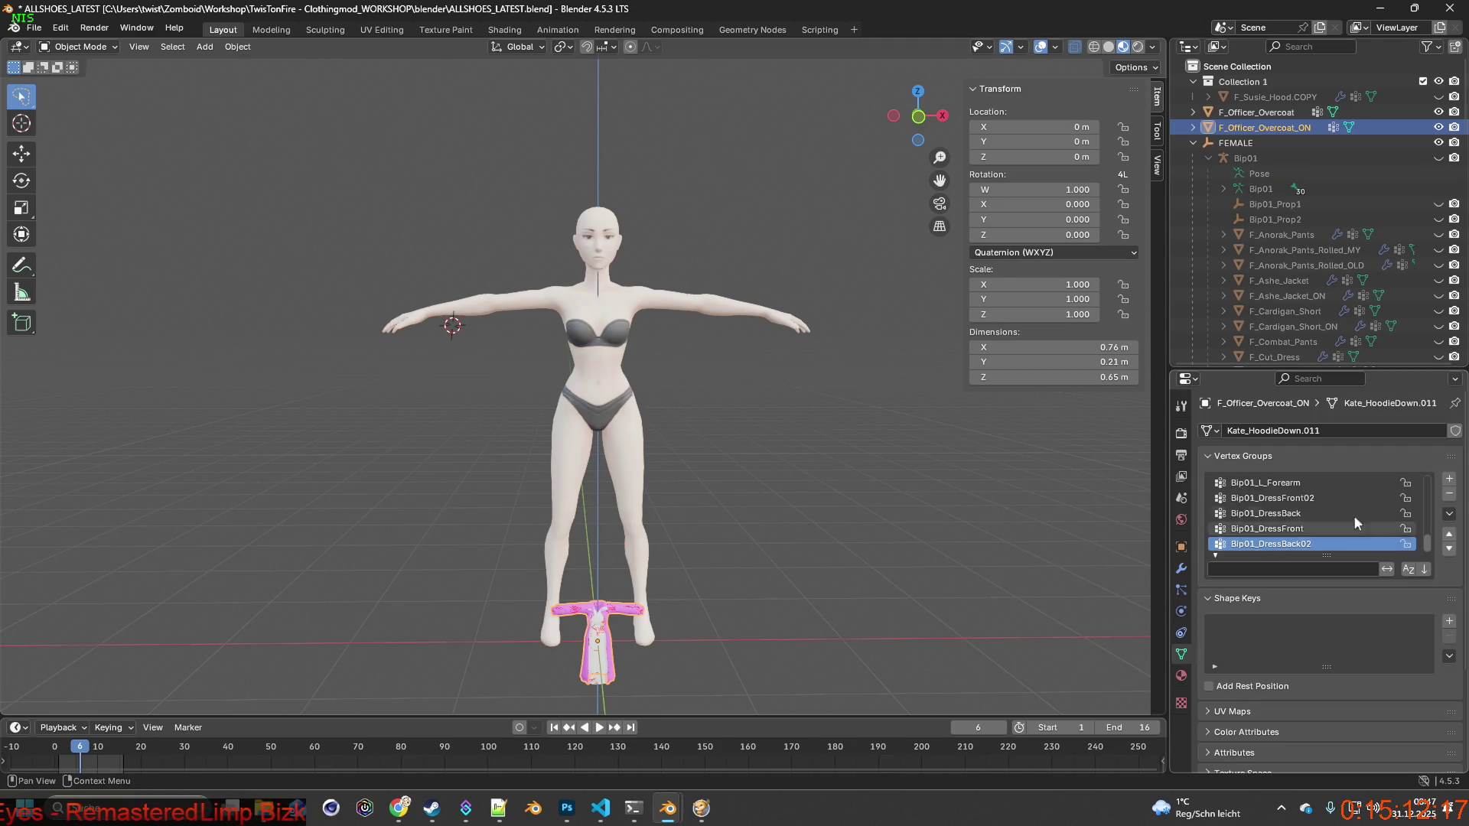
pyautogui.click(1449, 494)
pyautogui.click(1448, 494)
pyautogui.click(1448, 494)
pyautogui.click(1449, 494)
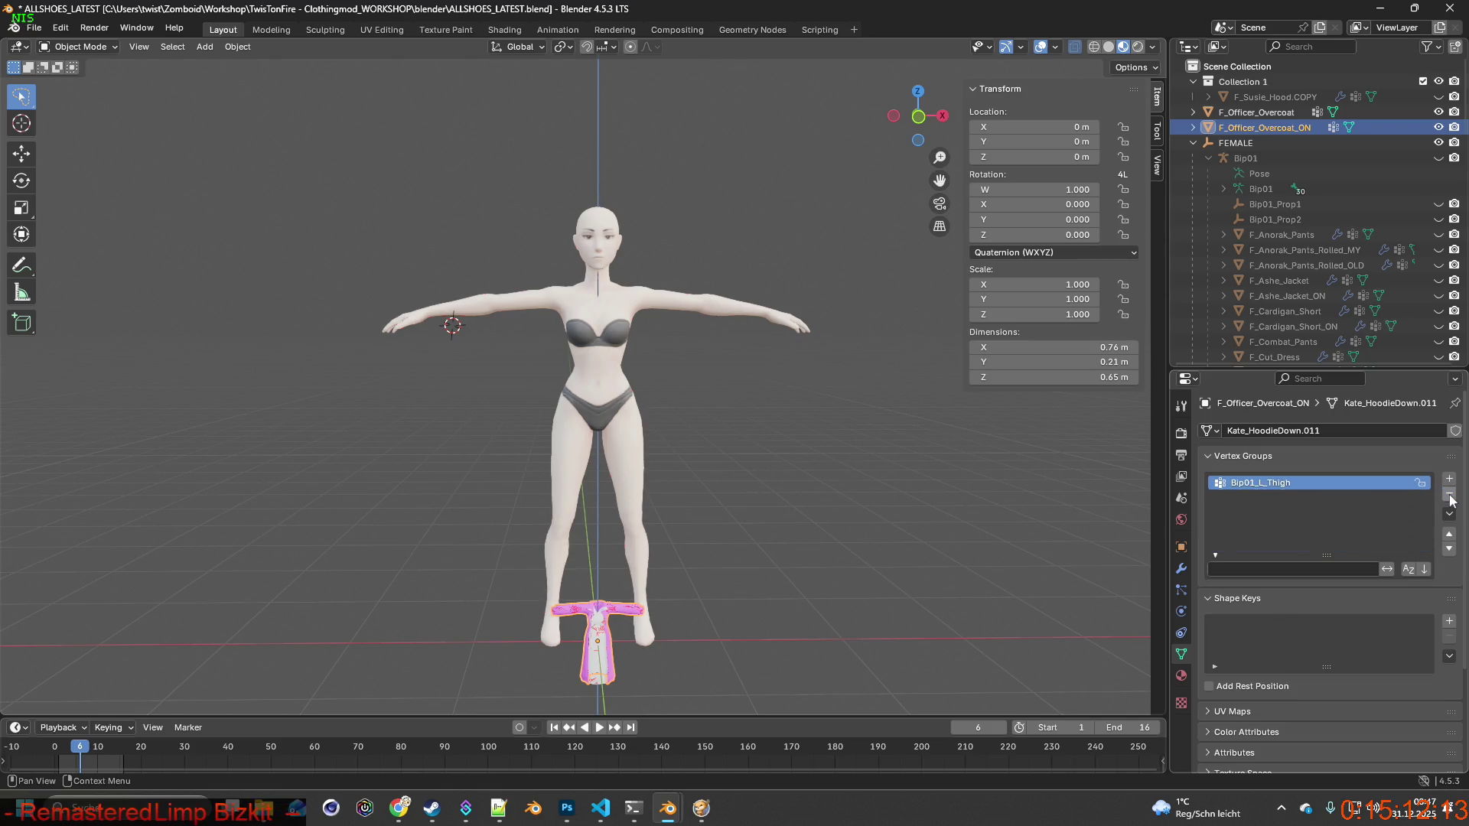
pyautogui.click(1449, 494)
pyautogui.click(1276, 114)
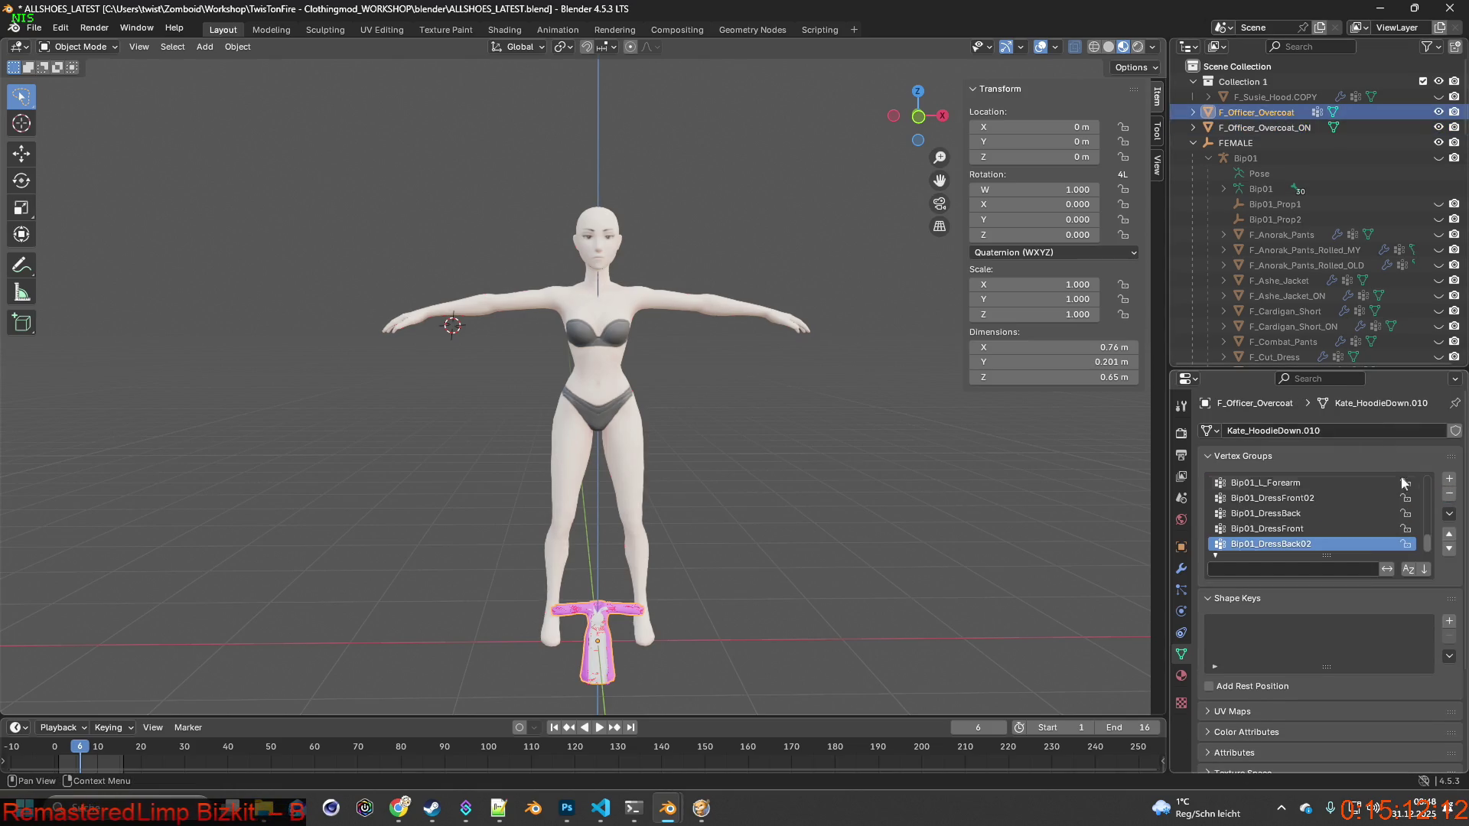
pyautogui.click(1450, 495)
pyautogui.click(1449, 495)
pyautogui.click(1449, 495)
pyautogui.click(1450, 495)
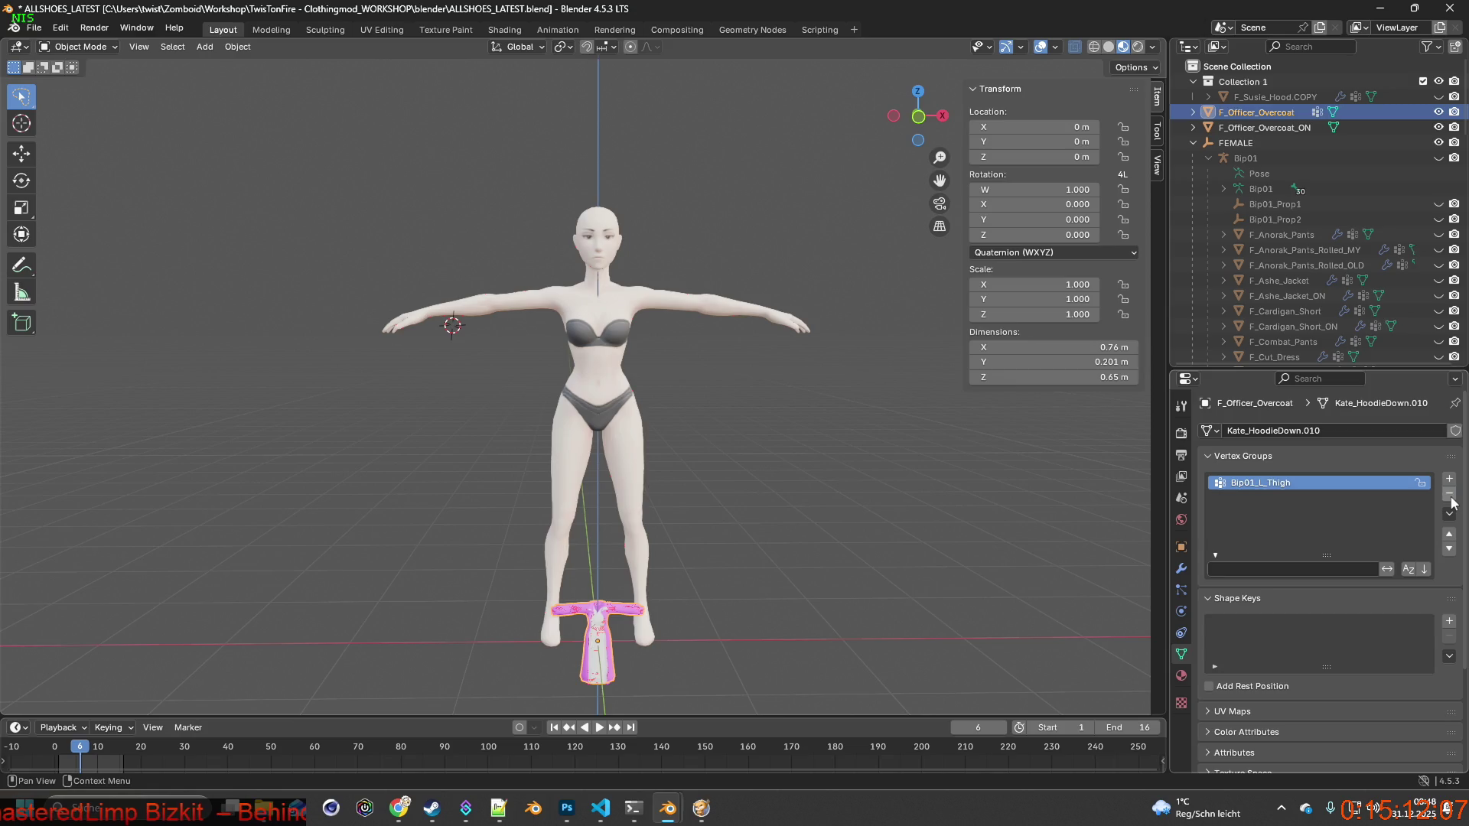
pyautogui.click(1449, 495)
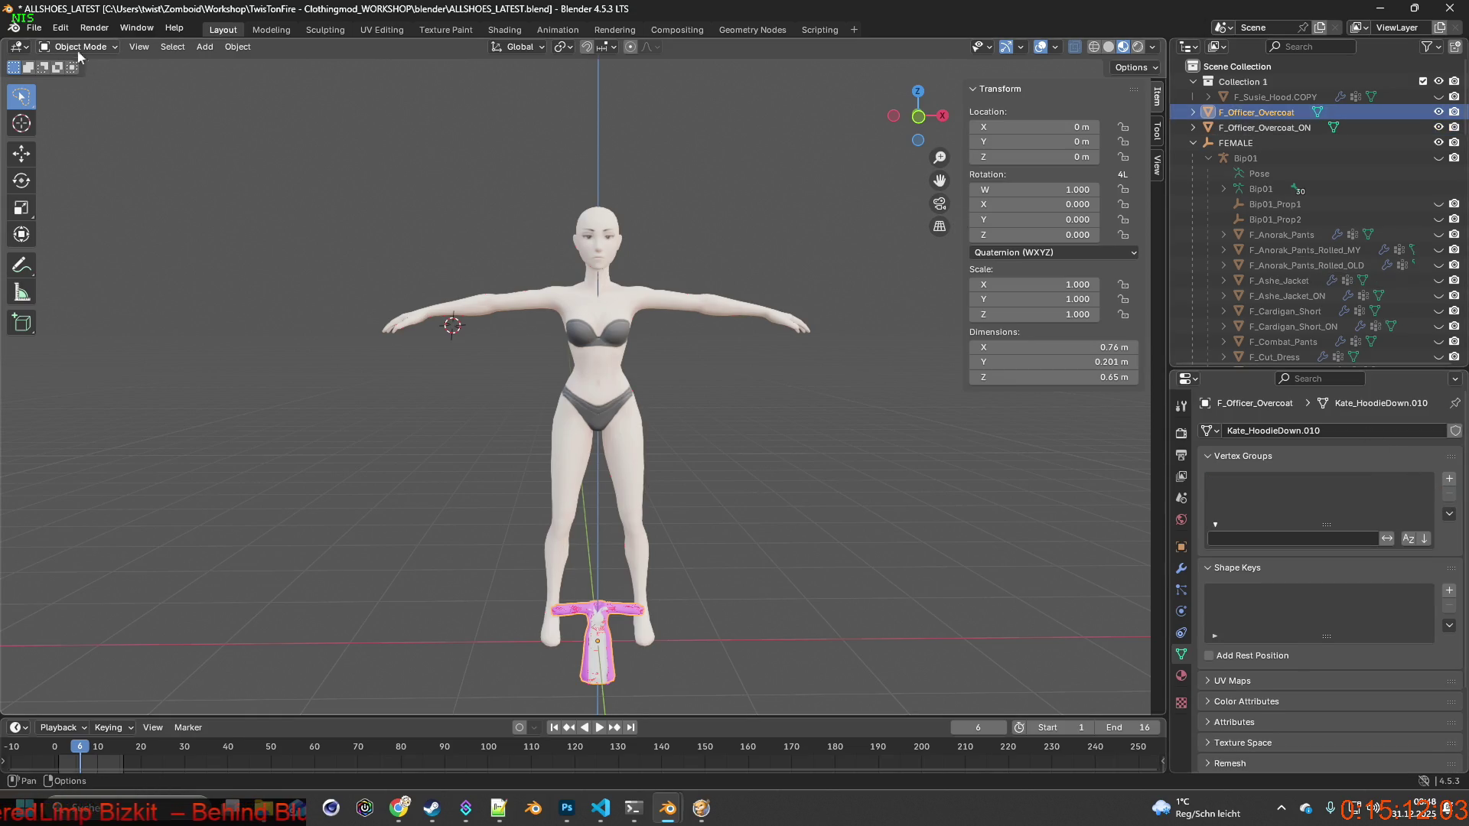
pyautogui.keyDown('shift'); pyautogui.moveTo(499, 410); pyautogui.dragTo(497, 369, button='middle'); pyautogui.keyUp('shift')
# Merge F_Officer_Overcoat's overlapping vertices by distance in Edit Mode, then return to Object Mode.
pyautogui.keyDown('shift'); pyautogui.click(610, 579); pyautogui.keyUp('shift')
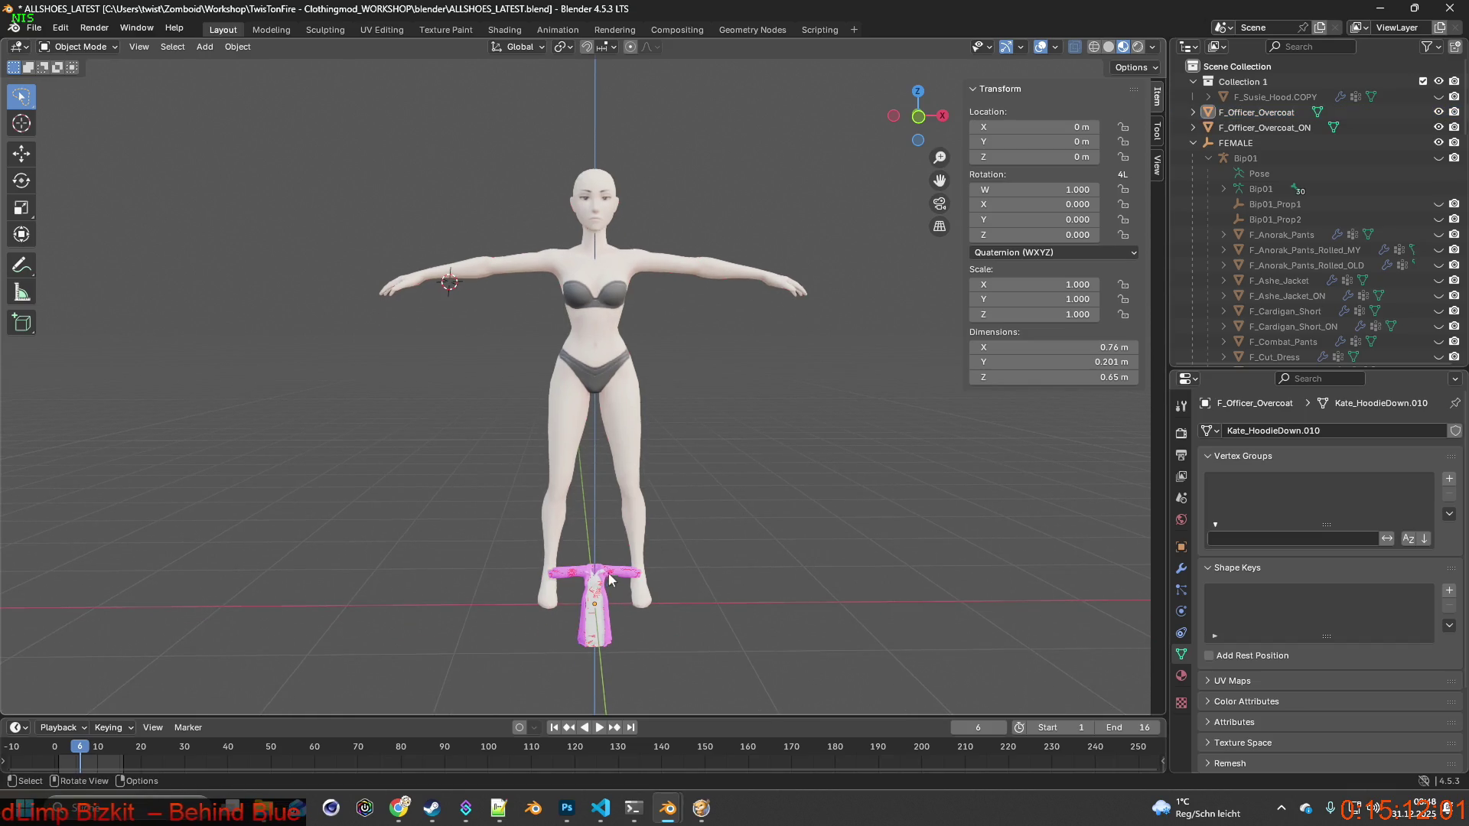
pyautogui.click(610, 579)
pyautogui.click(100, 47)
pyautogui.click(111, 82)
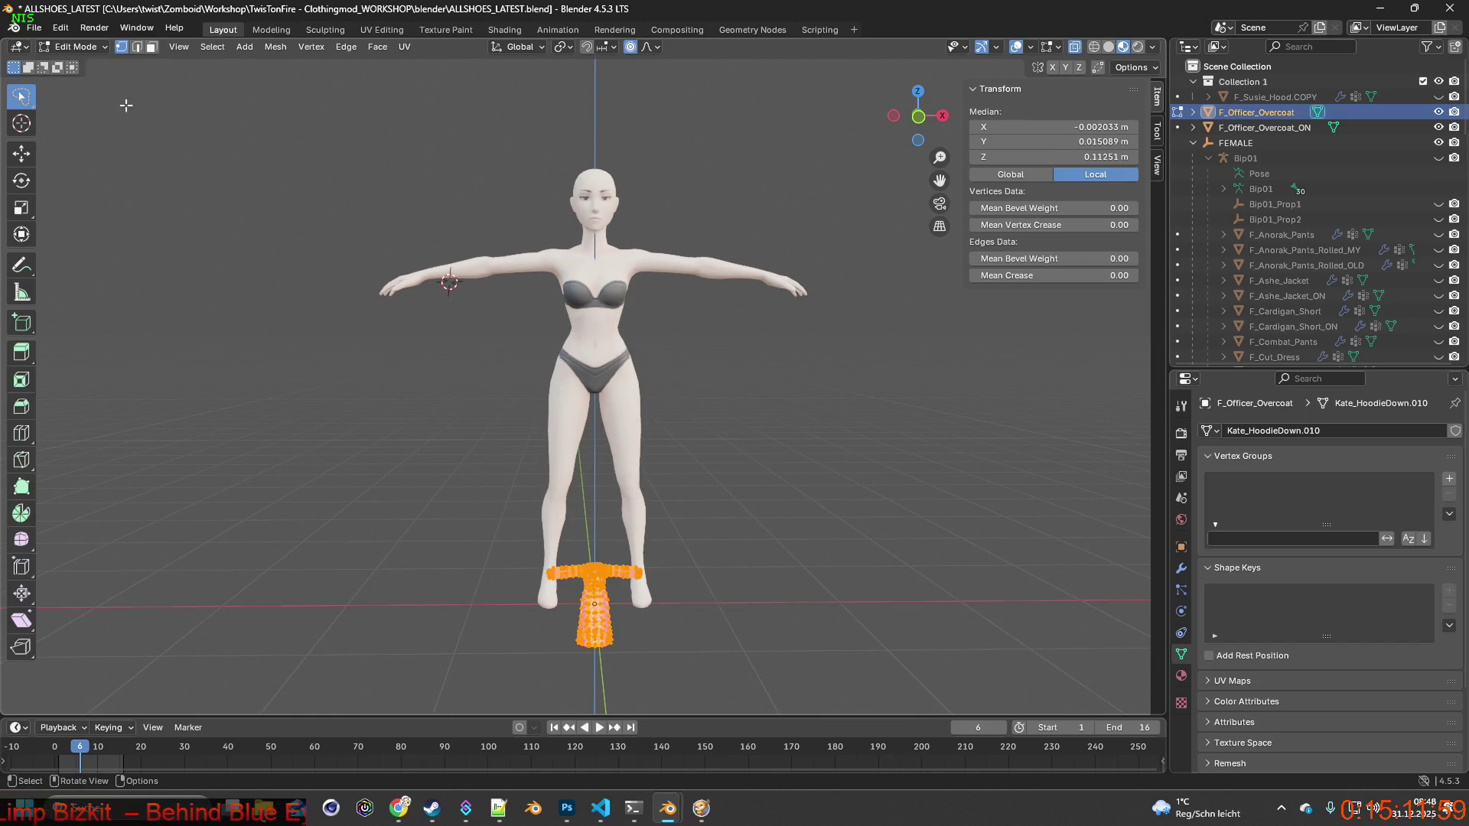
pyautogui.press('m')
pyautogui.click(724, 423)
pyautogui.click(98, 48)
pyautogui.click(107, 66)
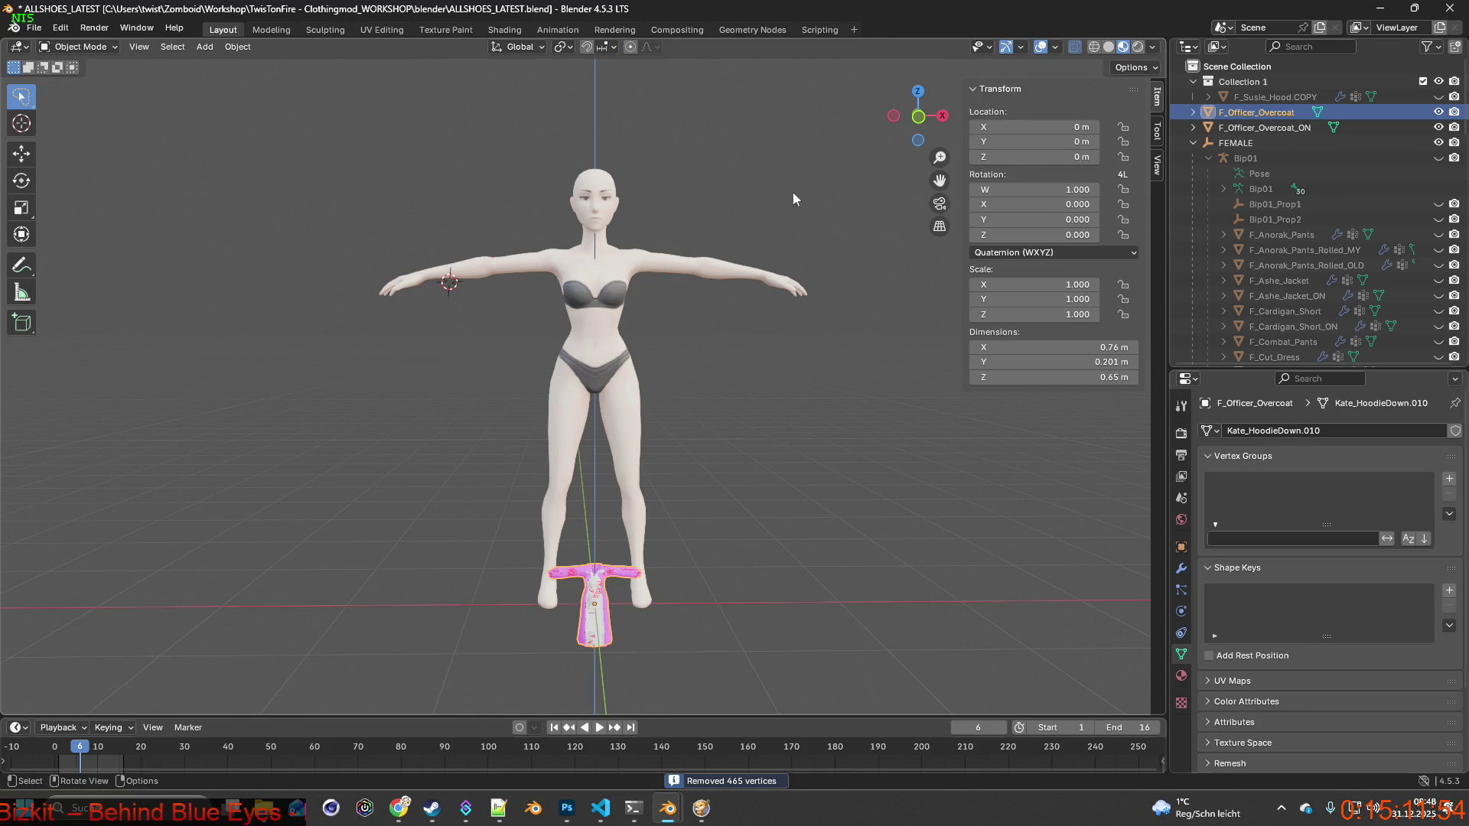
# Merge F_Officer_Overcoat_ON's overlapping vertices by distance, removing 465 duplicates, then return to Object Mode.
pyautogui.click(1307, 128)
pyautogui.click(95, 47)
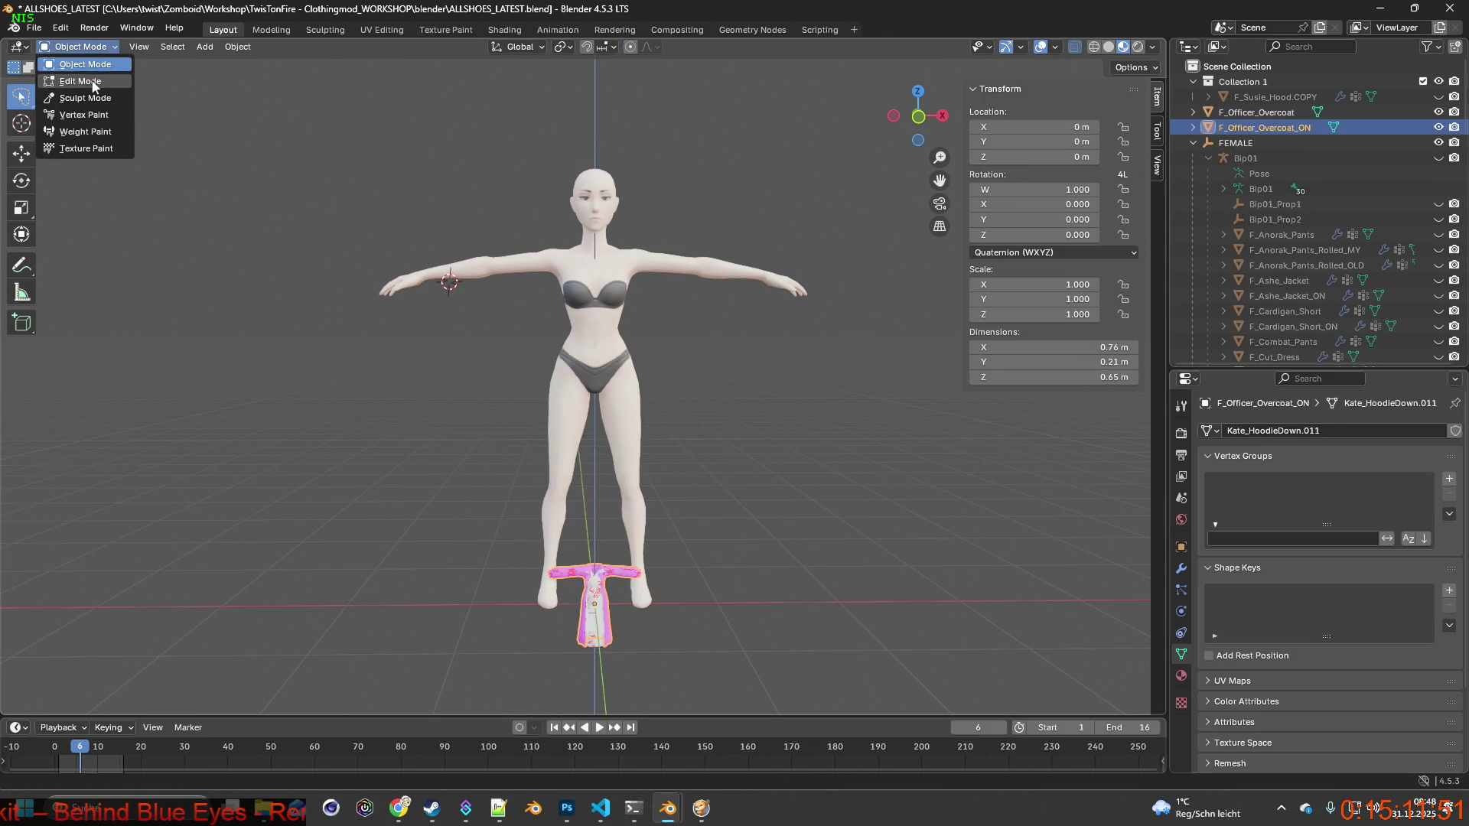
pyautogui.click(93, 81)
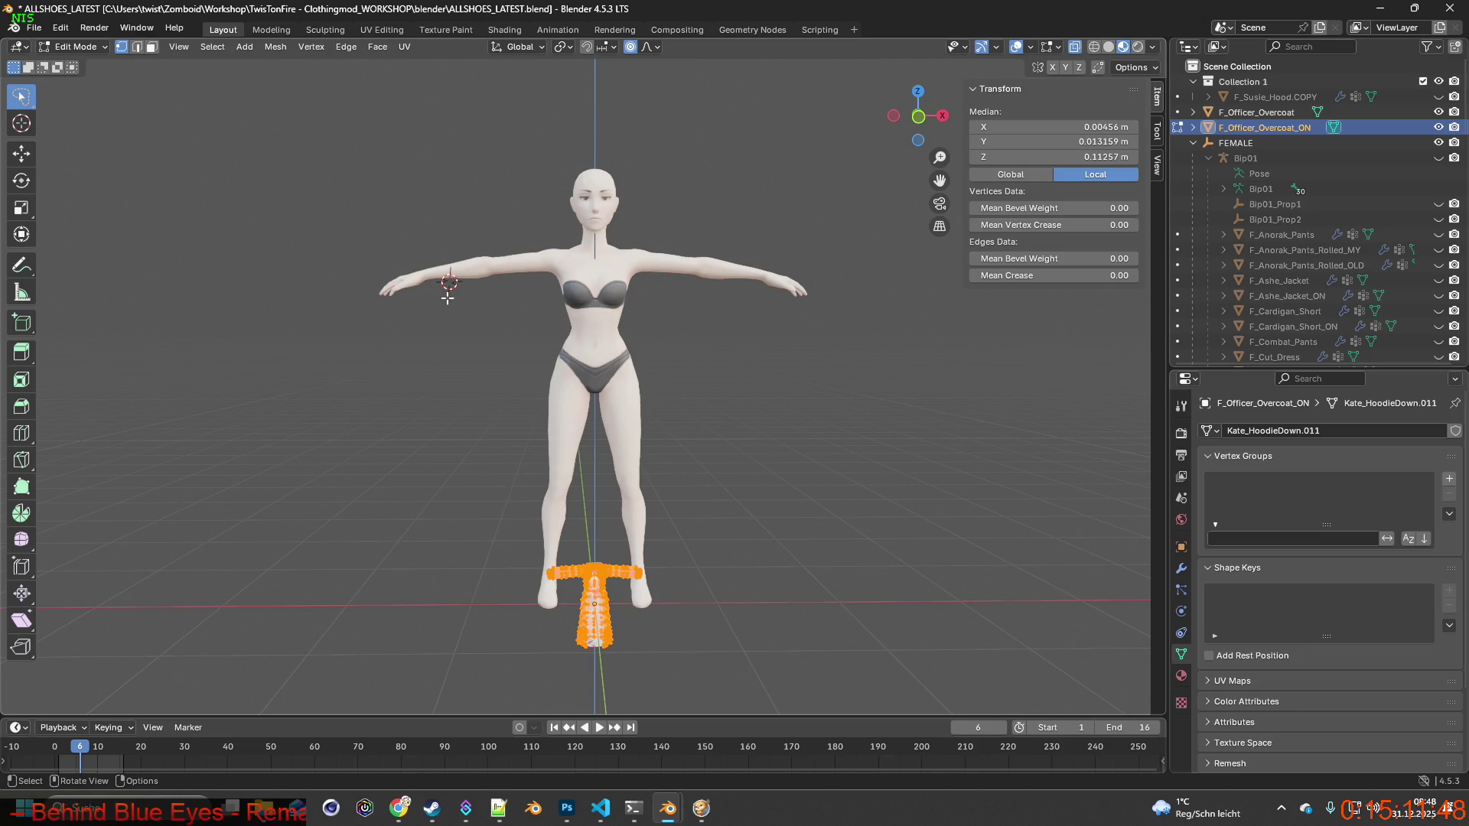
pyautogui.press('m')
pyautogui.click(478, 321)
pyautogui.click(77, 47)
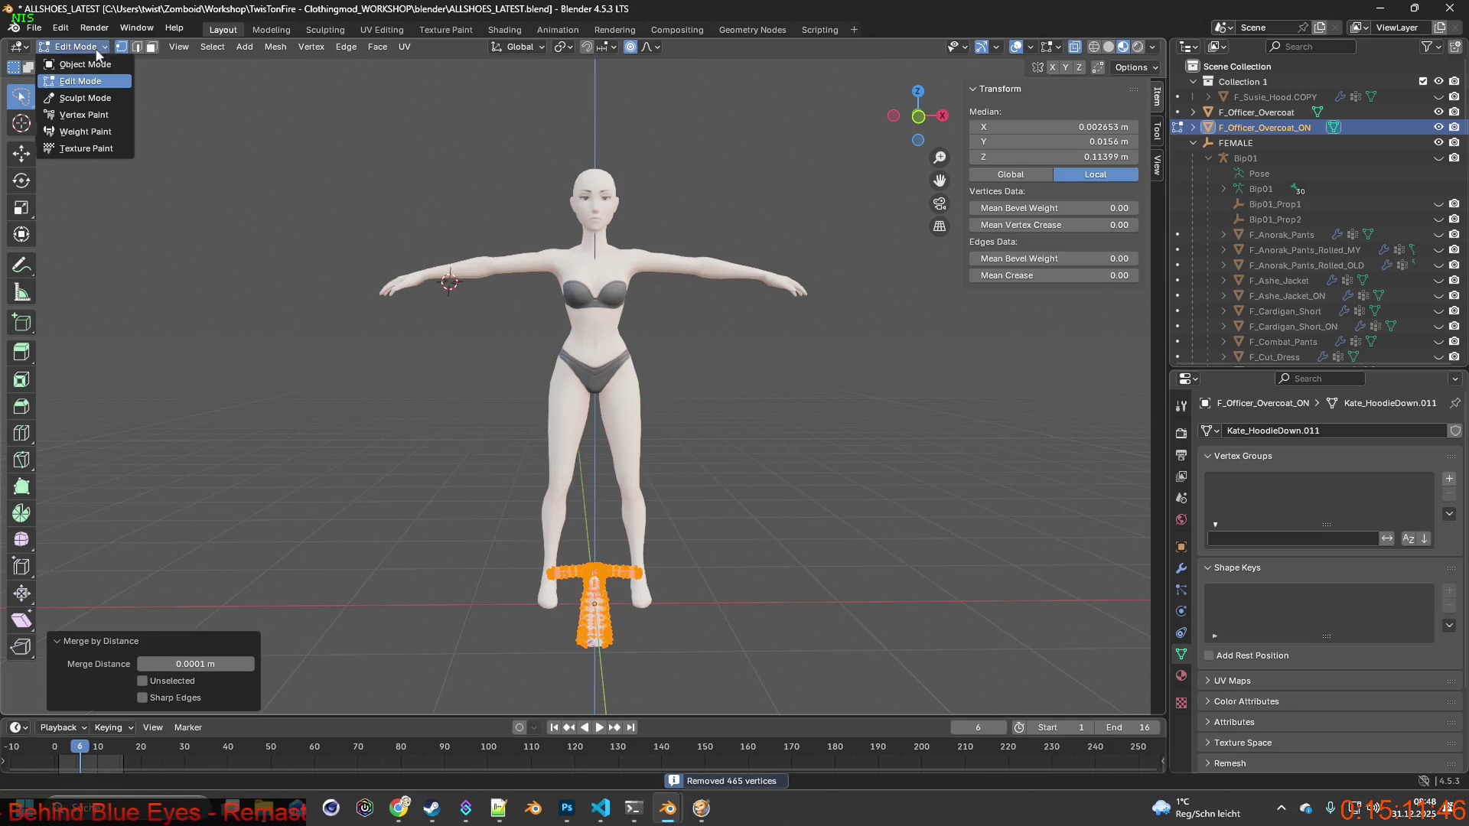
pyautogui.click(73, 65)
pyautogui.moveTo(754, 428); pyautogui.dragTo(773, 419, button='middle')
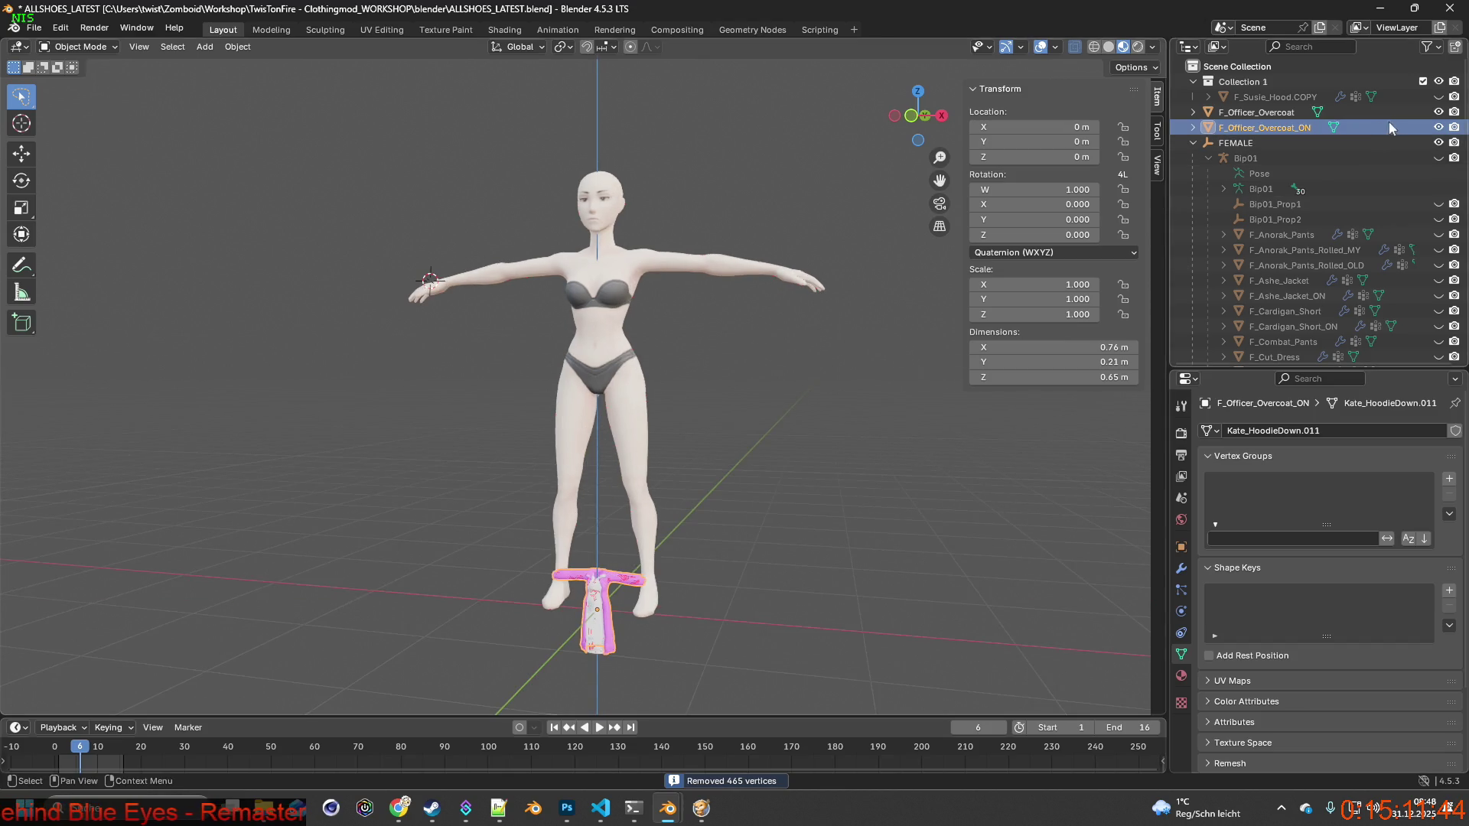
# Set F_Officer_Overcoat's rotation mode to XYZ Euler and save ALLSHOES_LATEST.blend.
pyautogui.click(1055, 253)
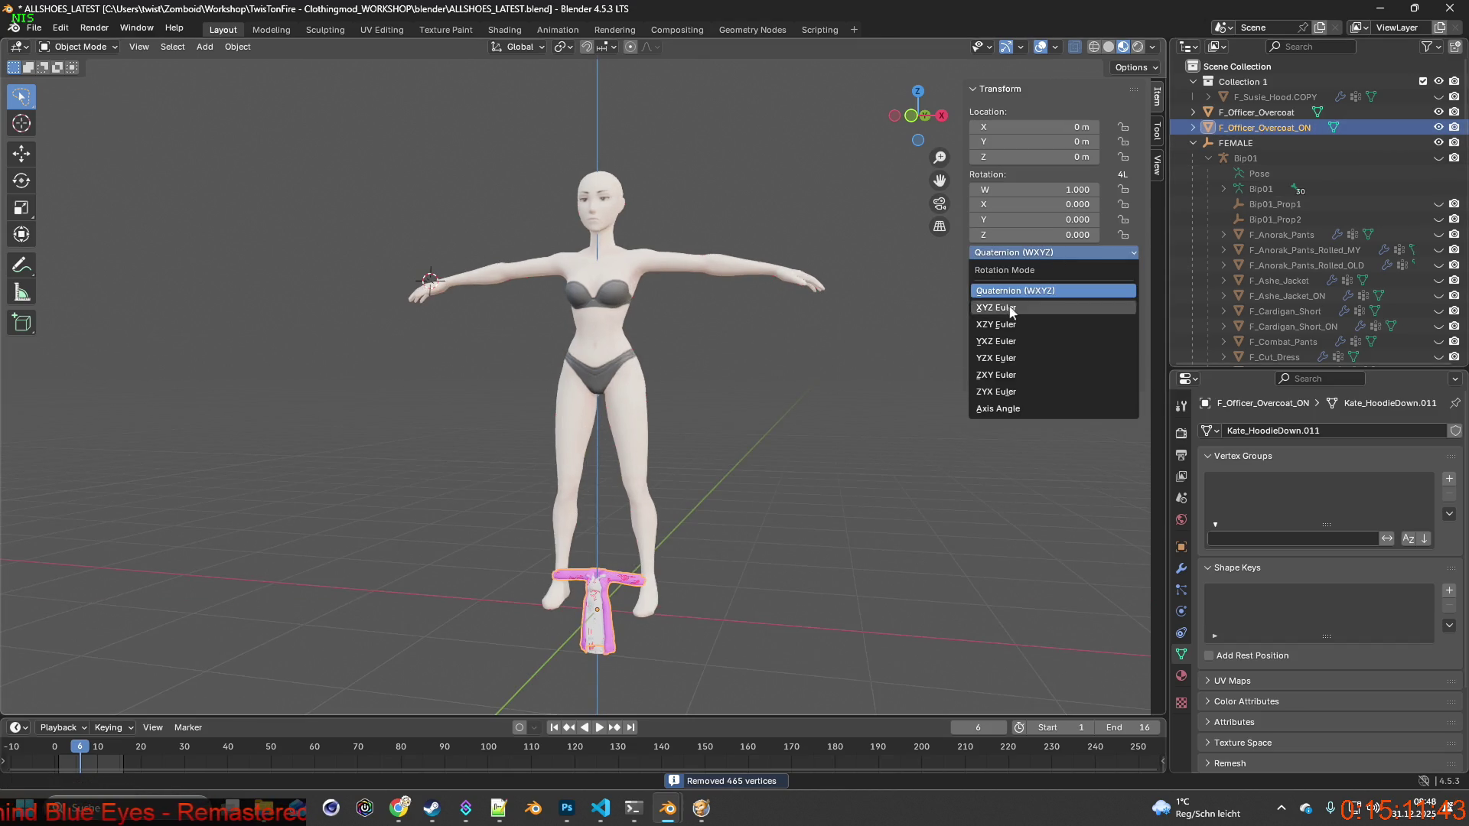
pyautogui.click(1256, 112)
pyautogui.click(1040, 253)
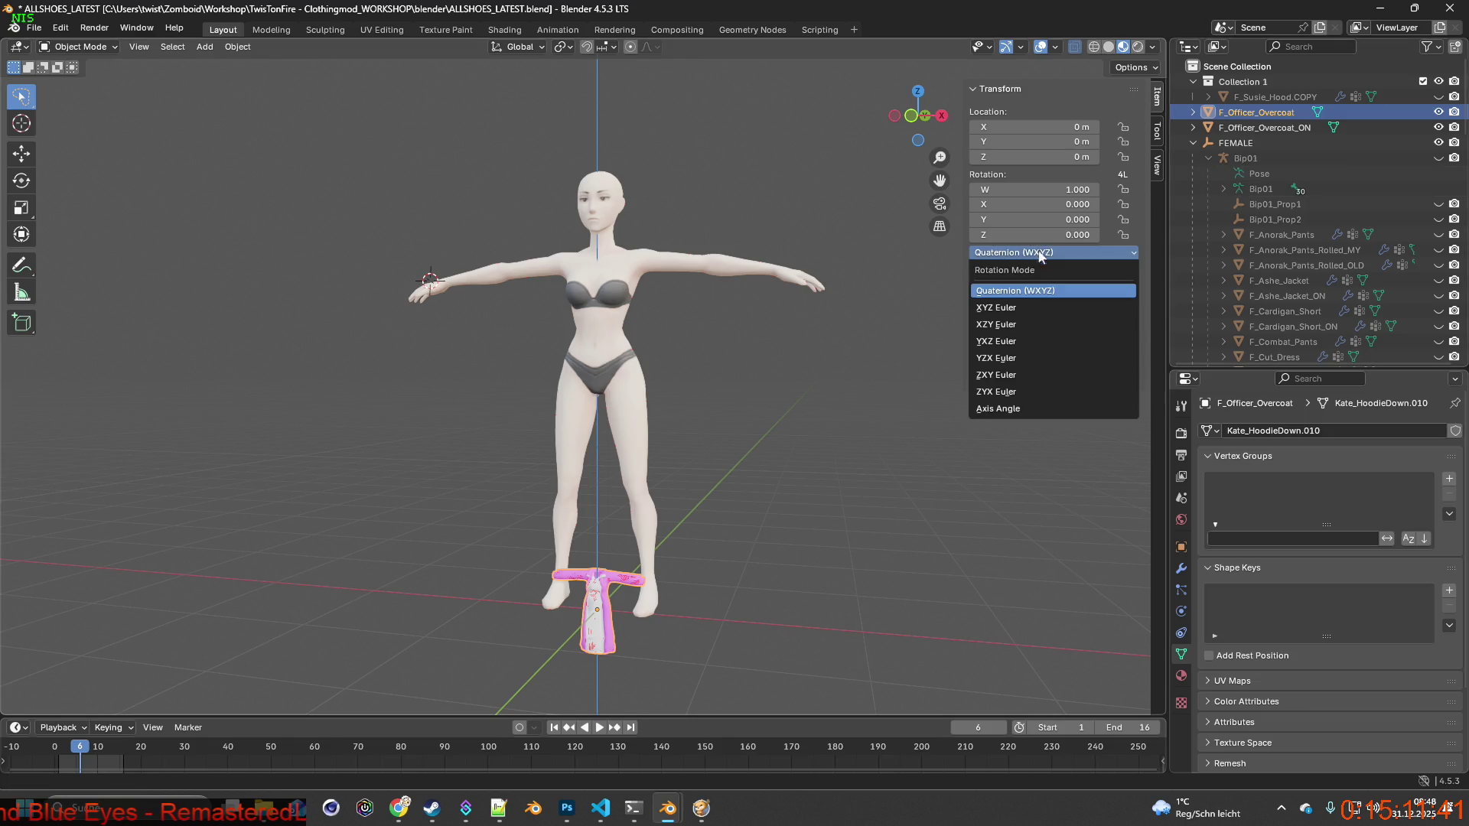
pyautogui.click(1010, 308)
pyautogui.click(33, 27)
pyautogui.click(63, 127)
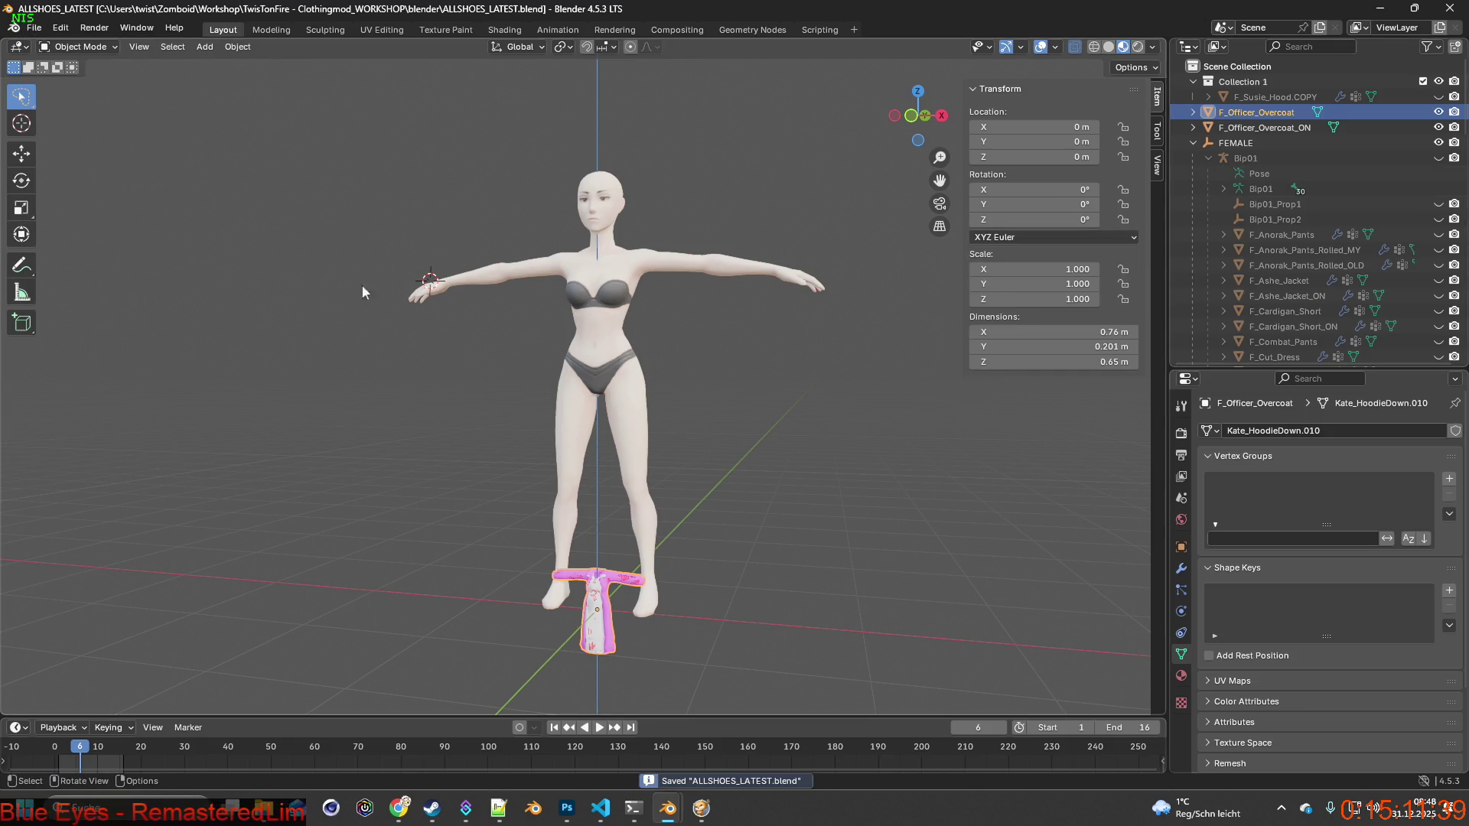
pyautogui.moveTo(631, 405)
pyautogui.mouseDown(button='middle')
pyautogui.moveTo(686, 490)
pyautogui.moveTo(711, 393)
pyautogui.moveTo(631, 394)
pyautogui.moveTo(838, 366)
pyautogui.mouseUp(button='middle')
# In the Shading workspace, add an Image Texture node and wire its Alpha into the Principled BSDF Alpha.
pyautogui.scroll(4, 692, 382)
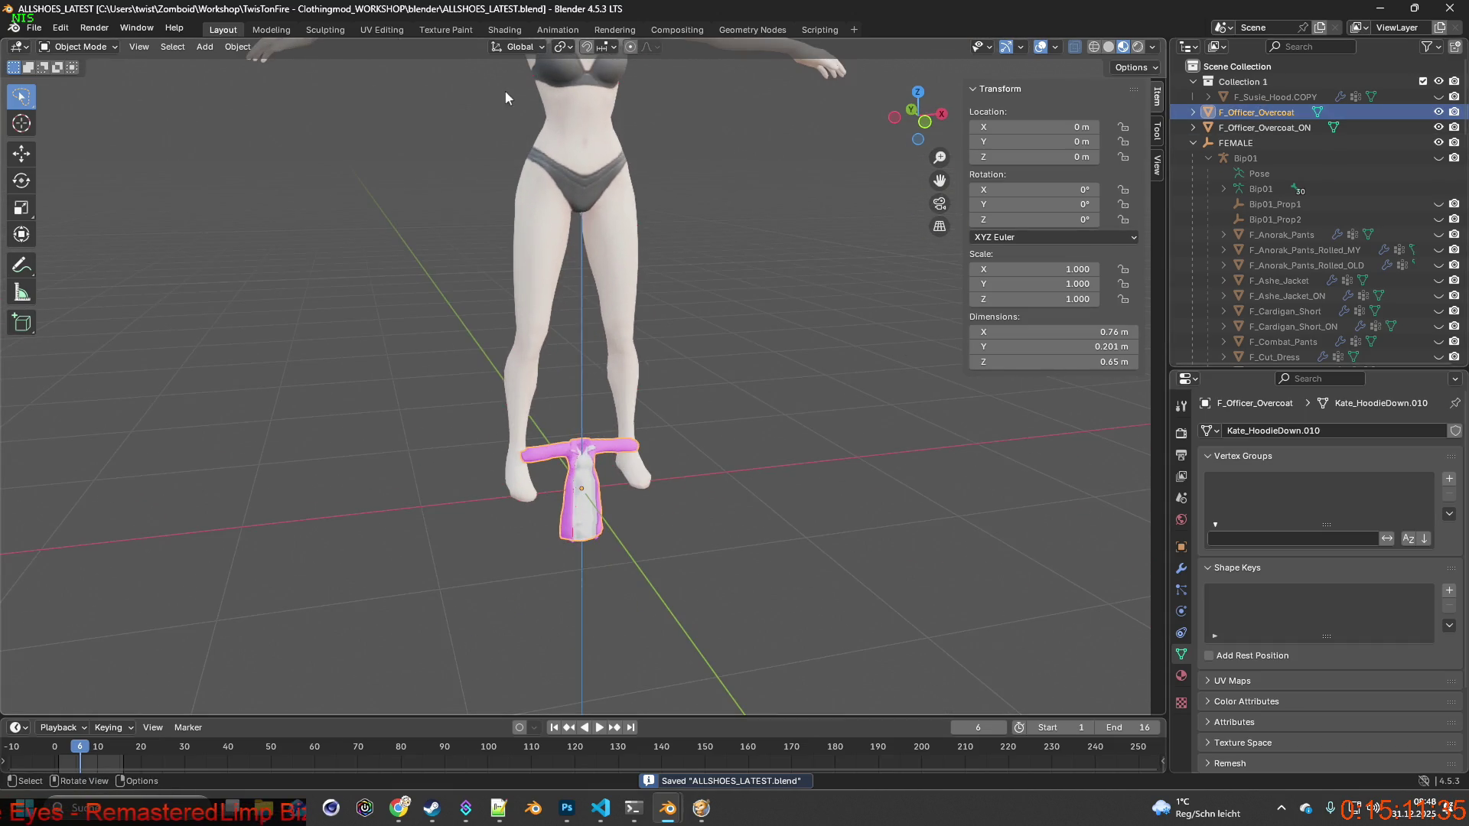
pyautogui.click(504, 31)
pyautogui.scroll(-4, 688, 487)
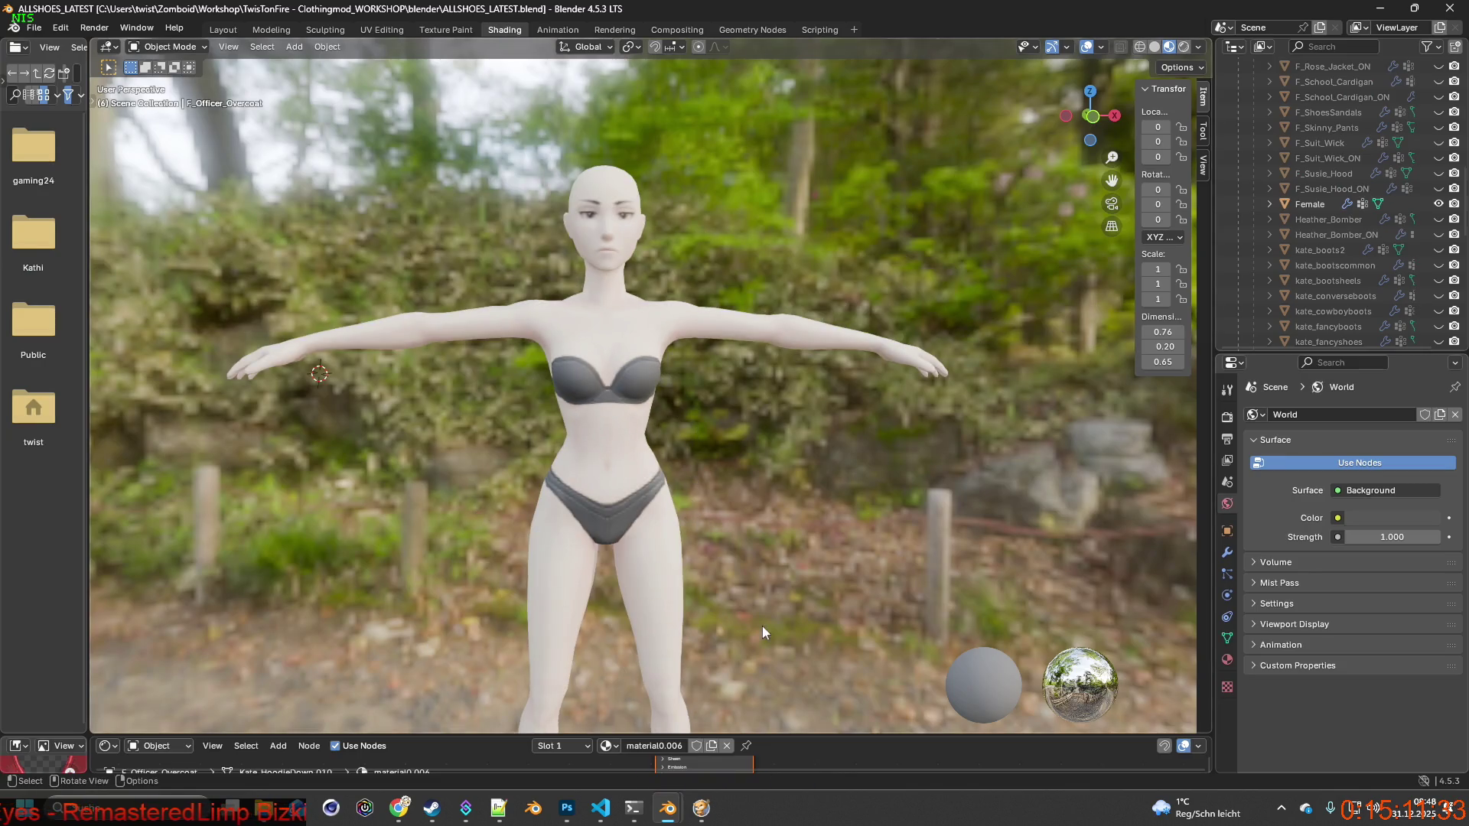
pyautogui.moveTo(838, 739)
pyautogui.mouseDown()
pyautogui.moveTo(765, 451)
pyautogui.moveTo(688, 432)
pyautogui.mouseUp()
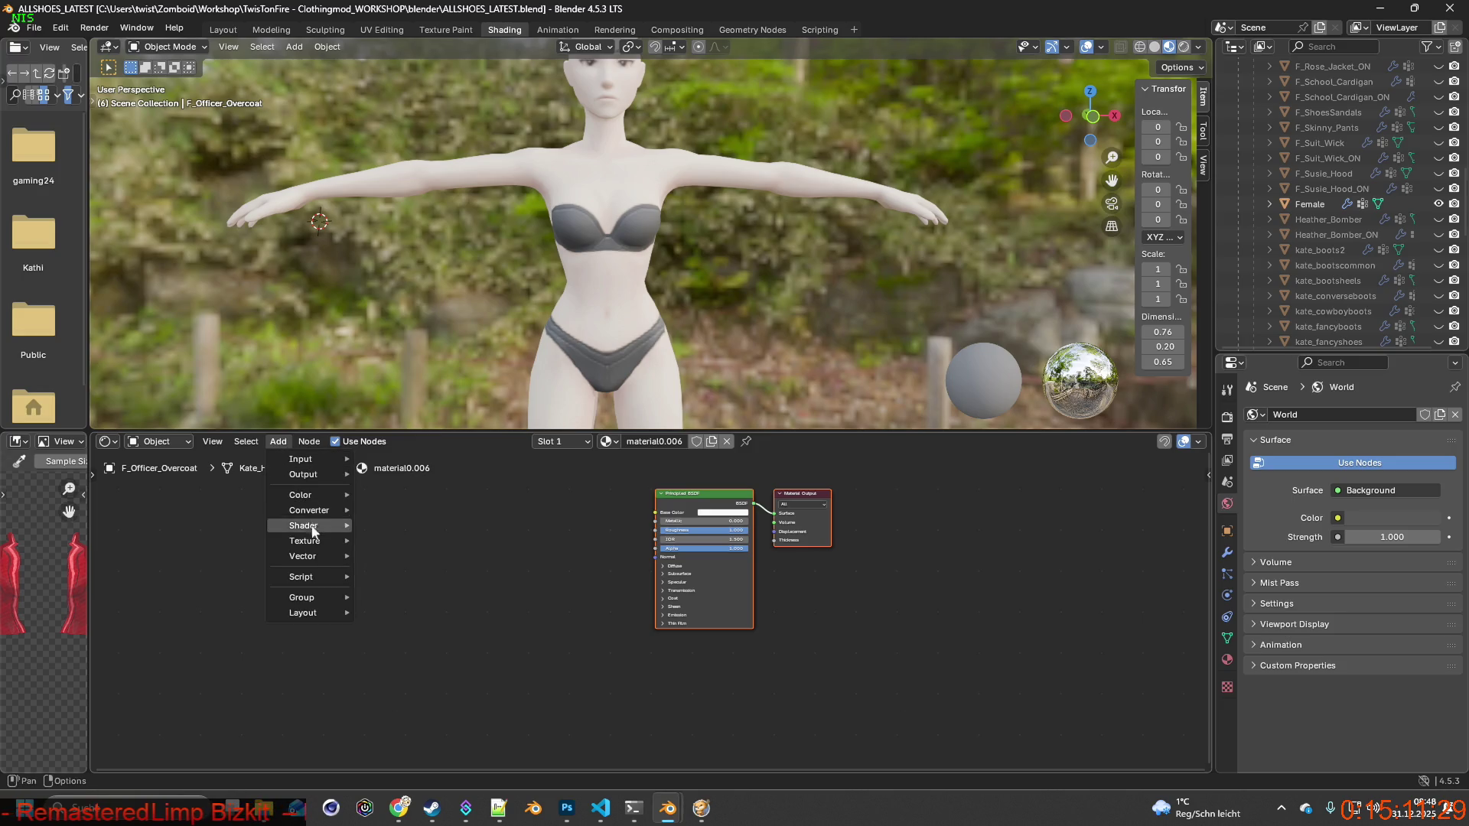
pyautogui.moveTo(316, 544)
pyautogui.click(414, 632)
pyautogui.click(533, 539)
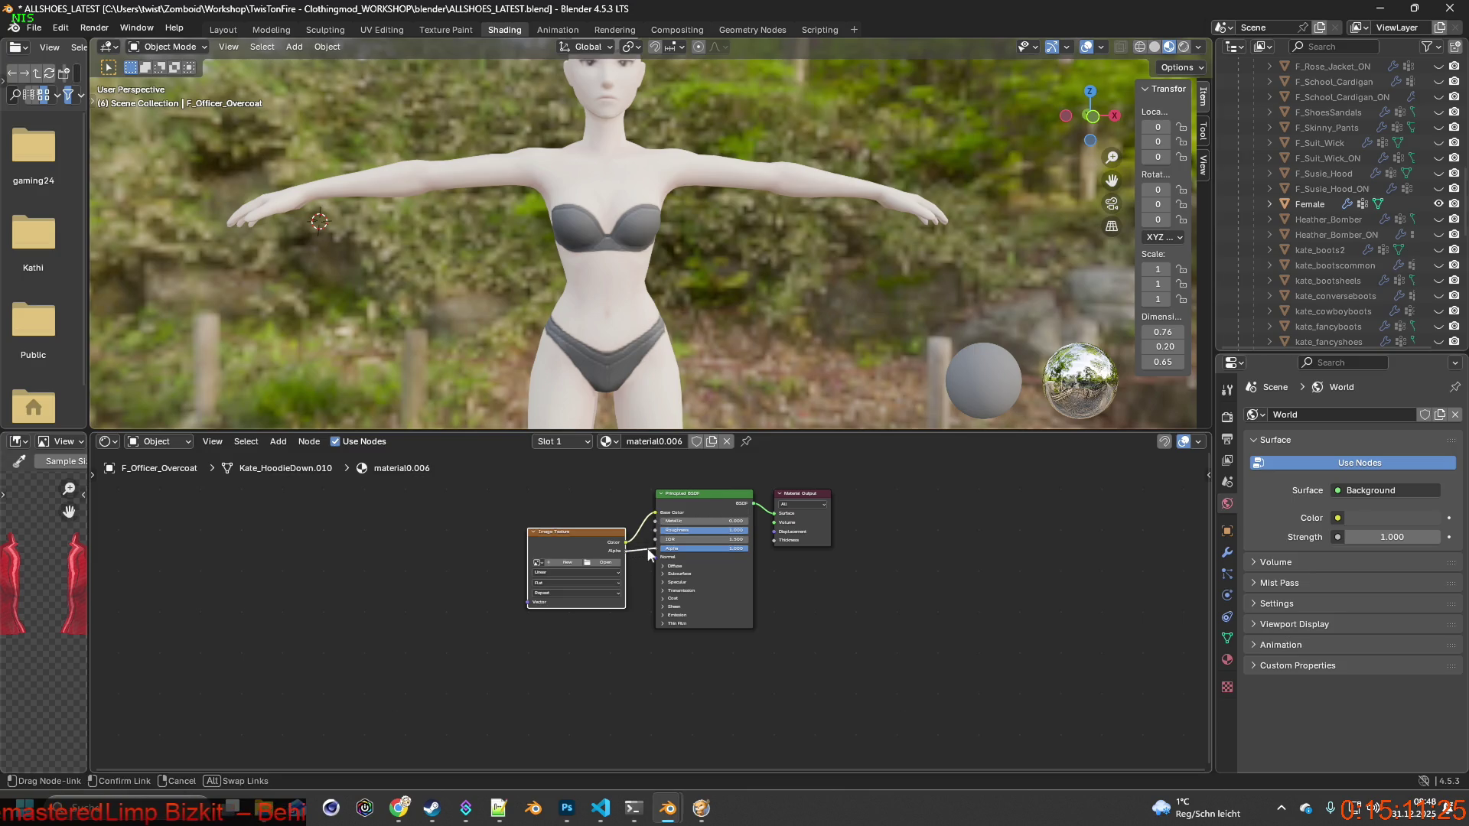
pyautogui.moveTo(627, 564); pyautogui.dragTo(598, 566)
# Look up the Officer_Overcoat texture name in the item XML, then open the texture's image browser.
pyautogui.hotkey('alt', 'Tab')
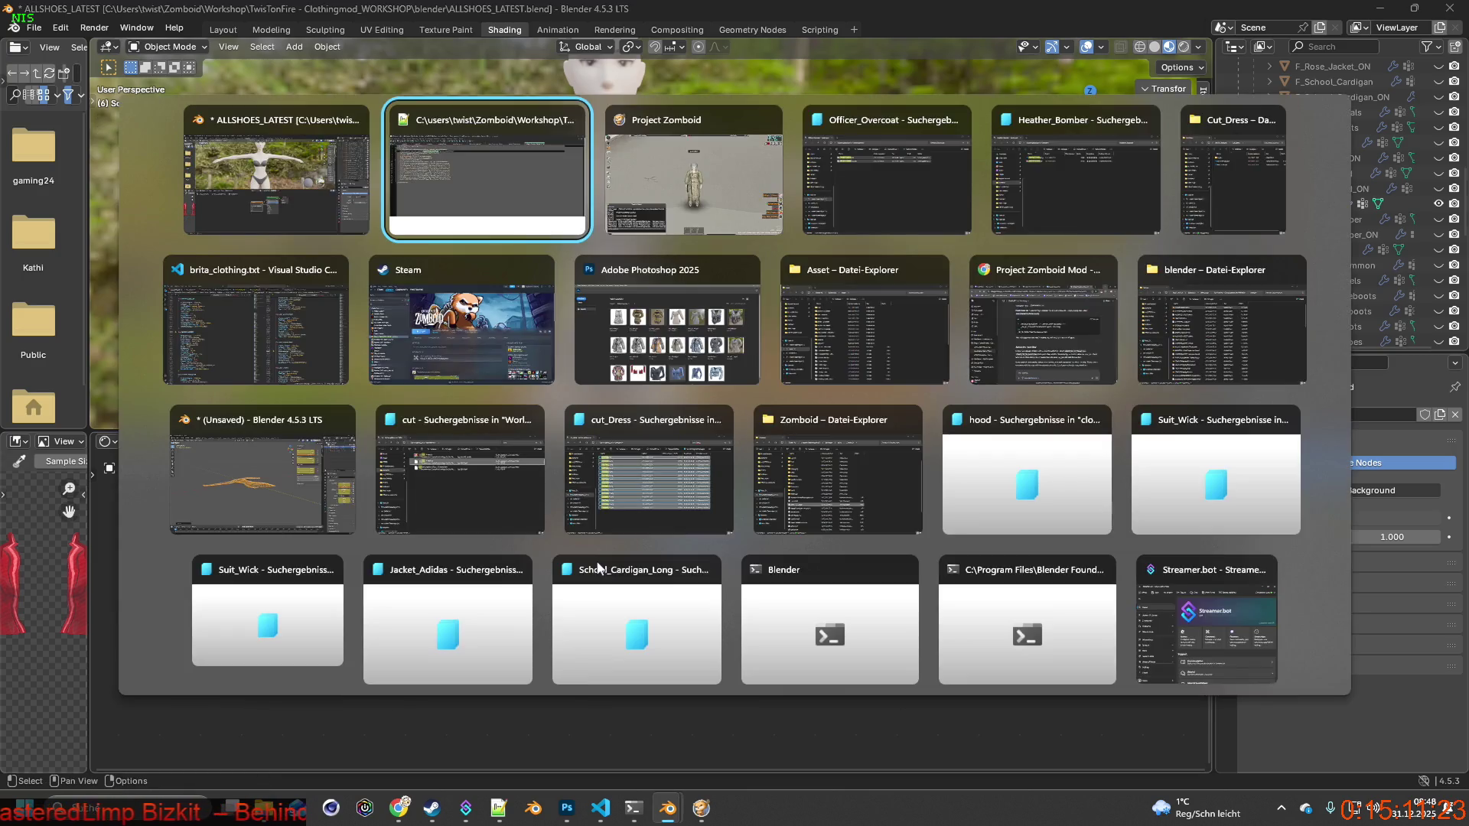
pyautogui.moveTo(410, 433); pyautogui.dragTo(430, 433)
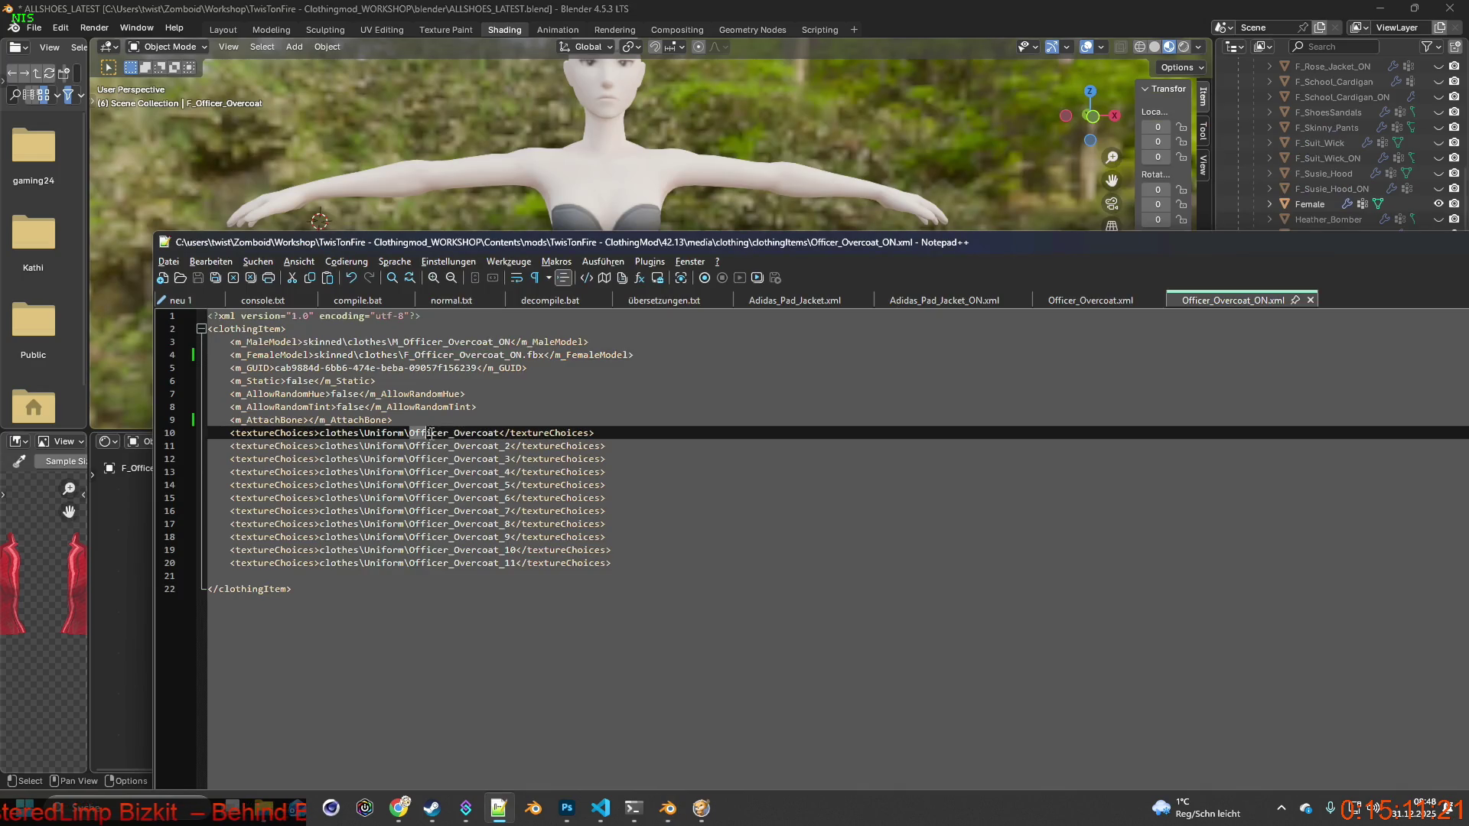
pyautogui.hotkey('alt', 'Tab')
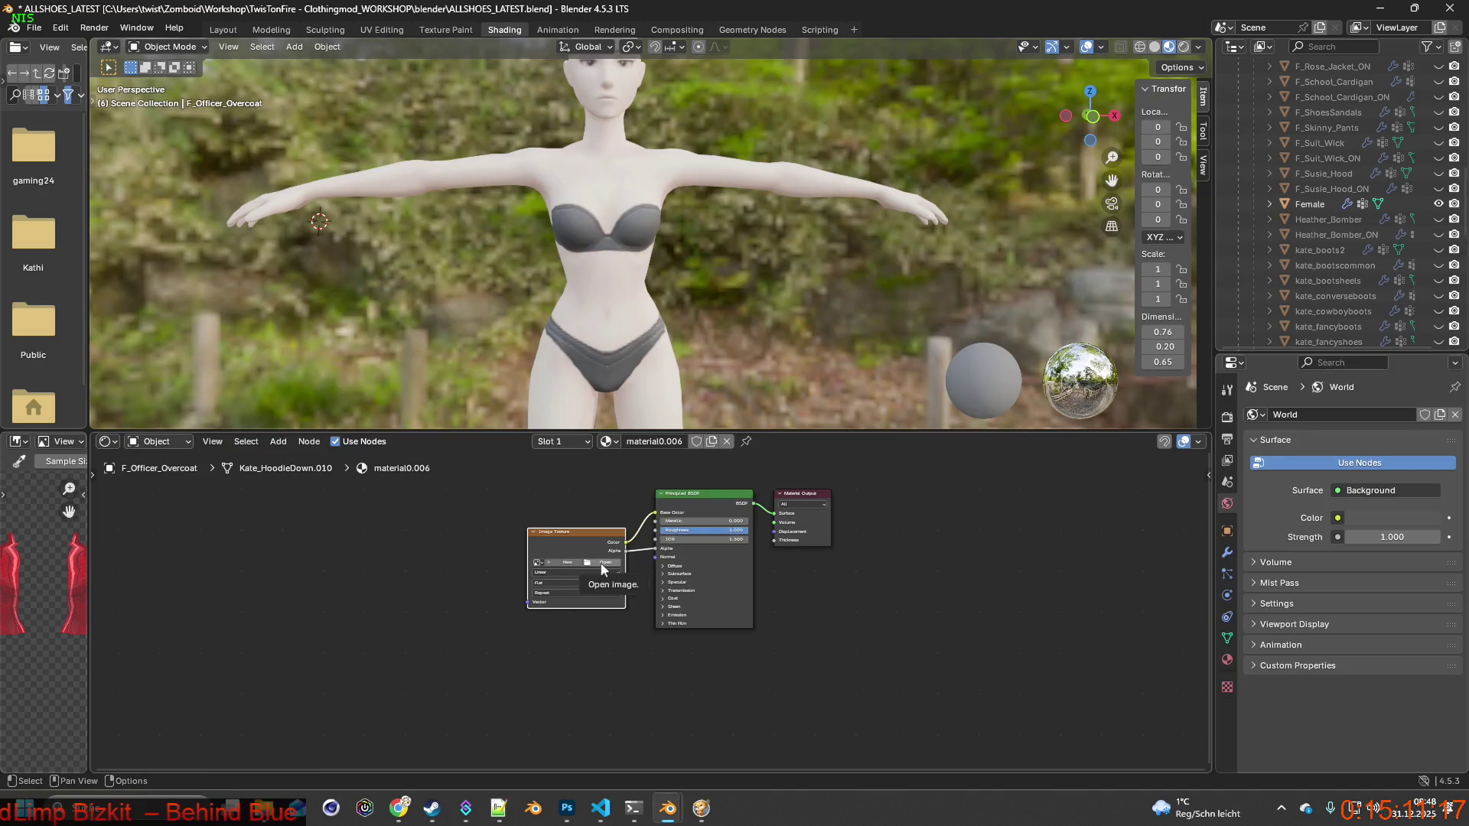
pyautogui.click(596, 564)
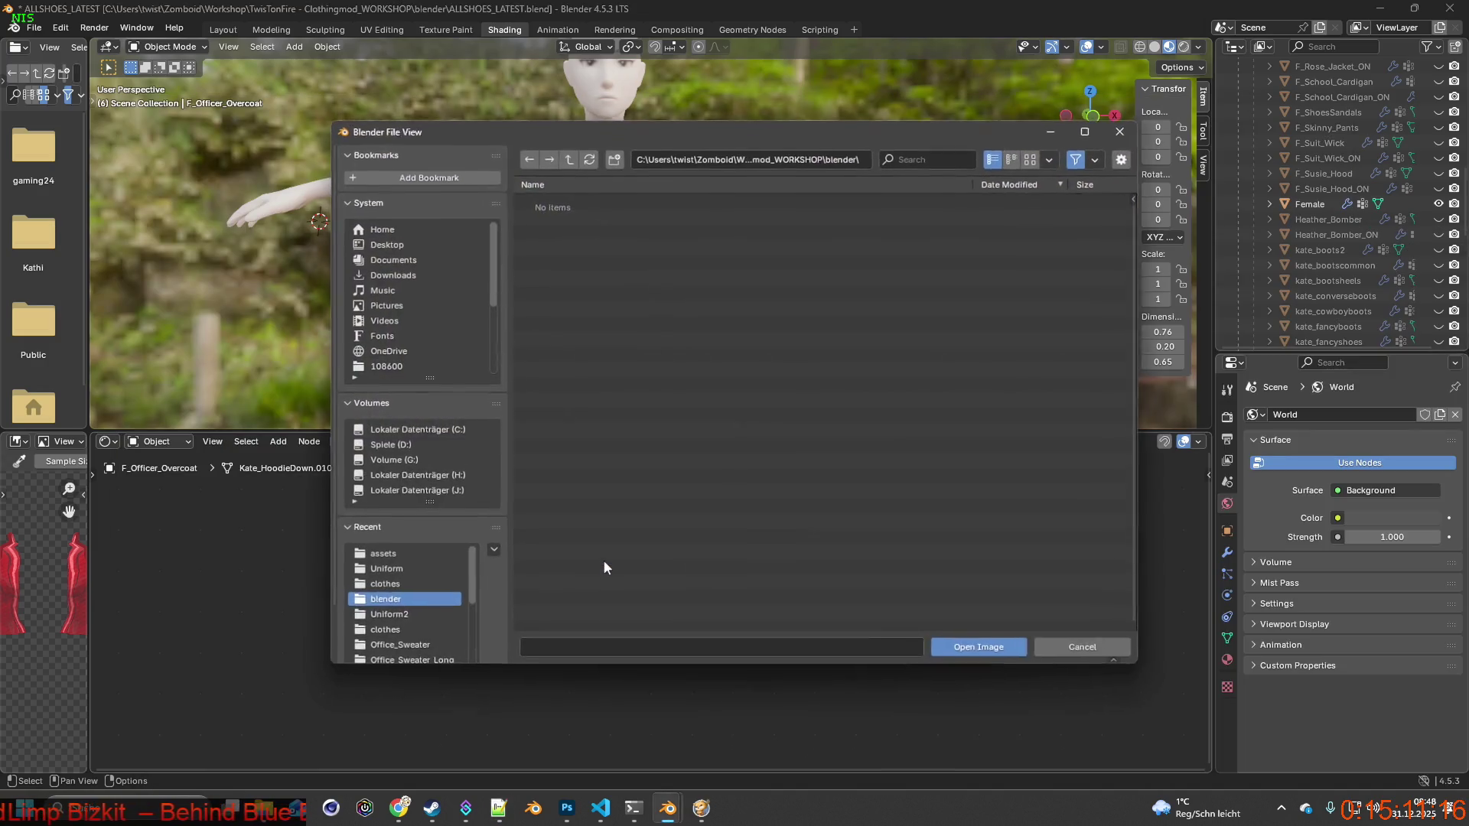
# Load an Officer_Overcoat image from the Uniform folder into F_Officer_Overcoat's texture node.
pyautogui.click(390, 570)
pyautogui.hotkey('ctrl', 'v')
pyautogui.click(596, 202)
pyautogui.click(971, 647)
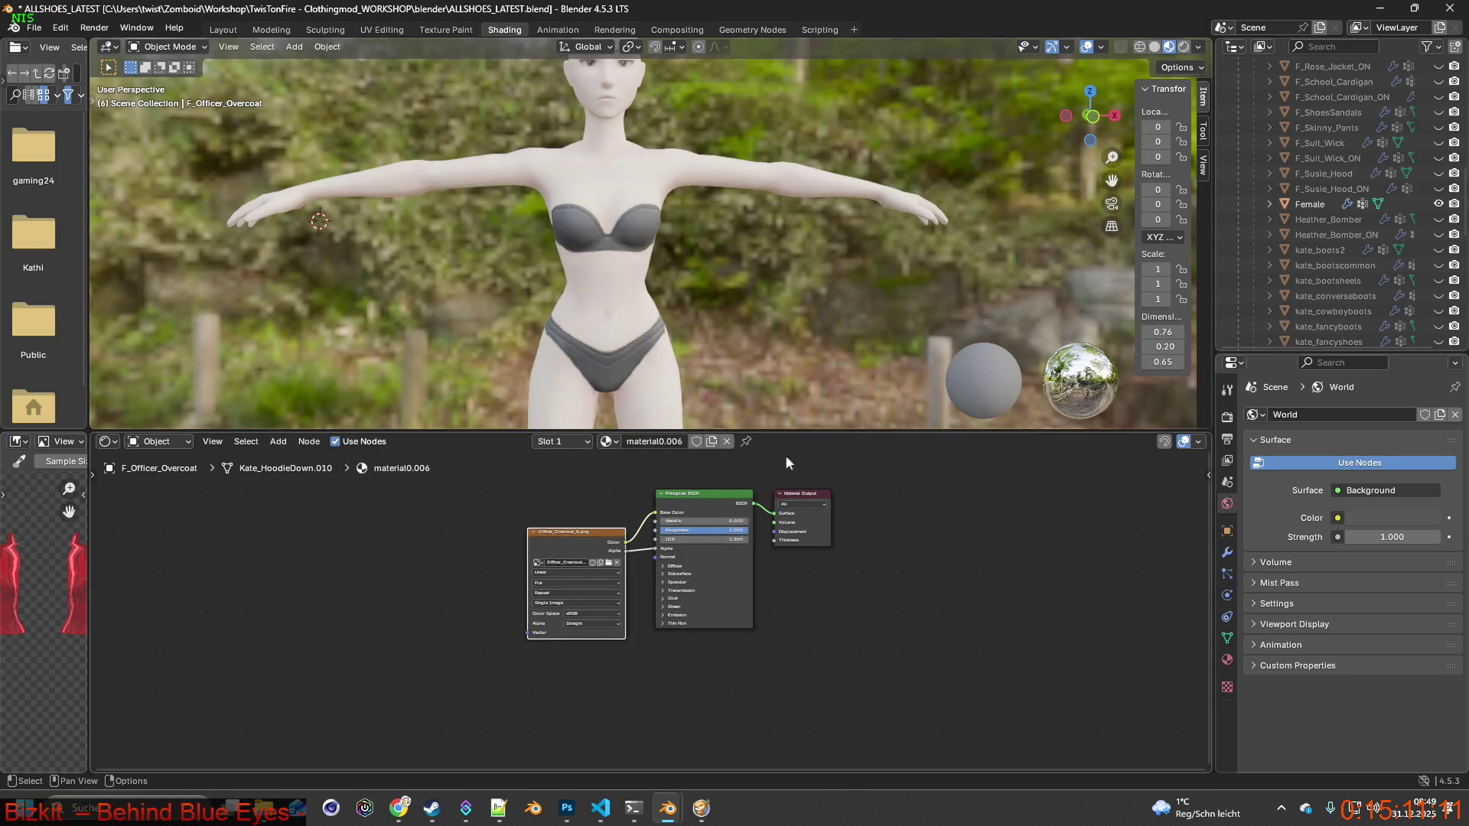
pyautogui.scroll(15, 1337, 260)
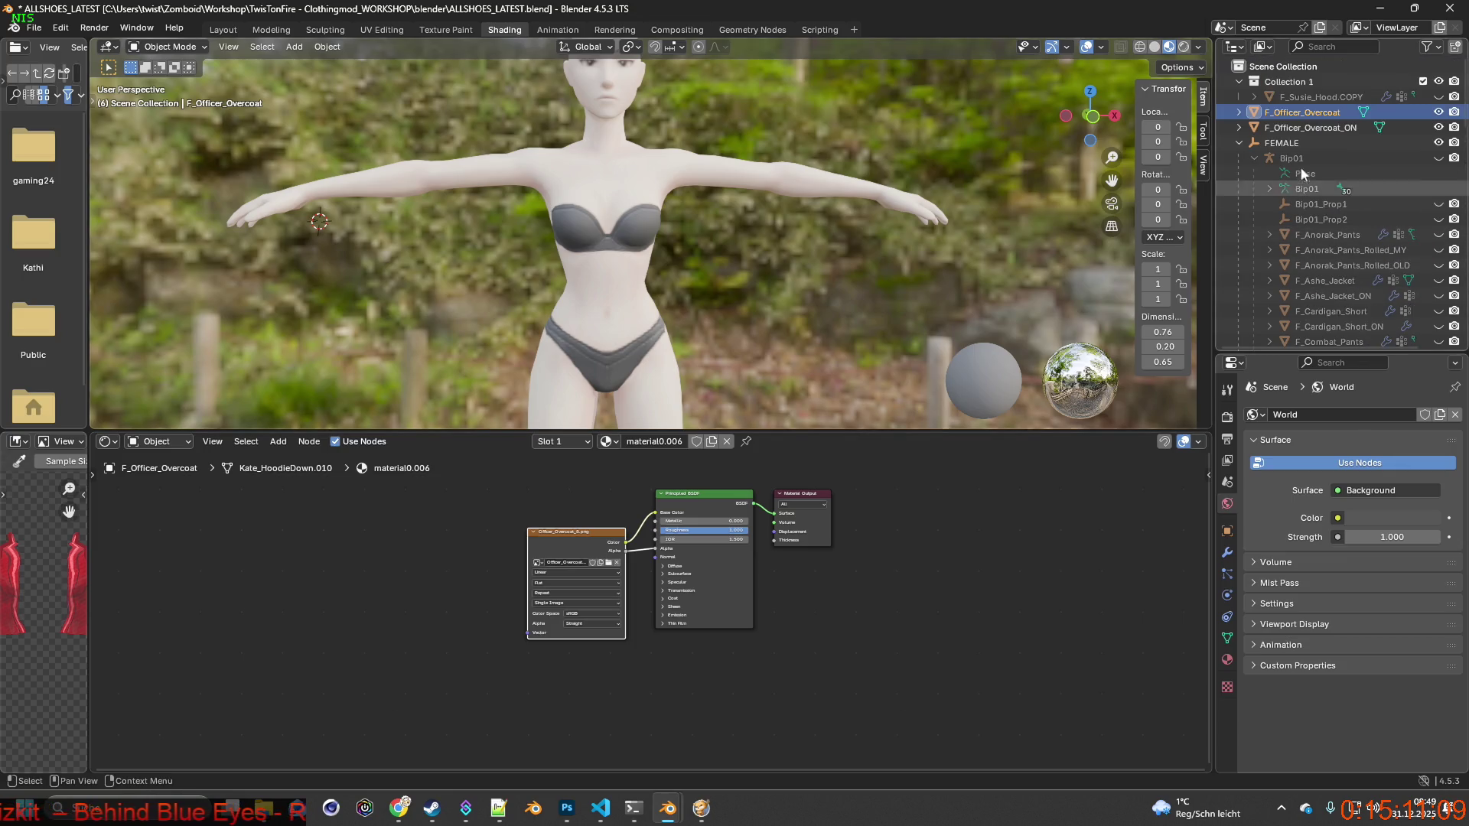
# Load an Officer_Overcoat image from the Uniform folder into F_Officer_Overcoat_ON's texture node.
pyautogui.click(1310, 128)
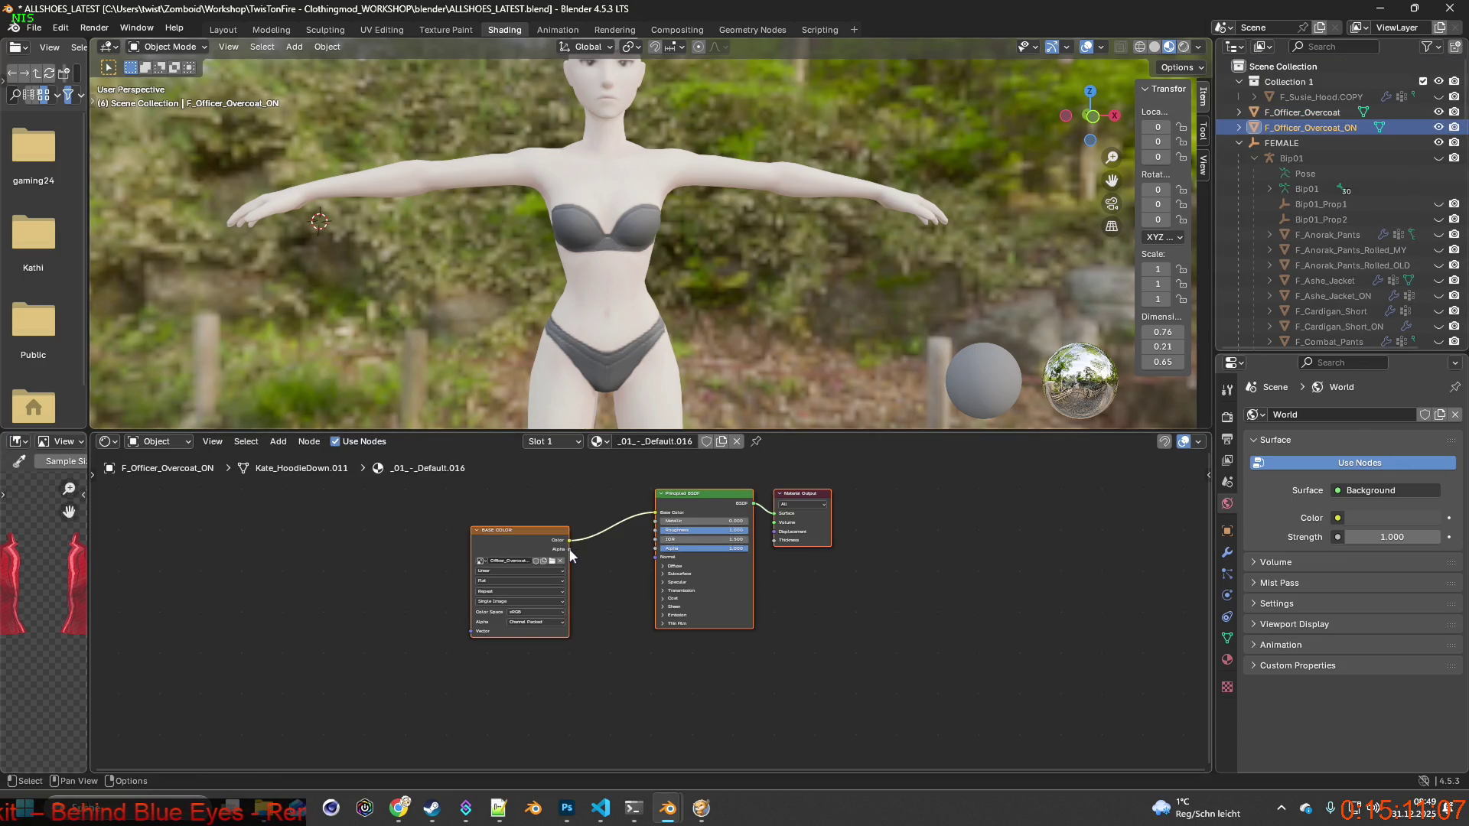
pyautogui.click(553, 561)
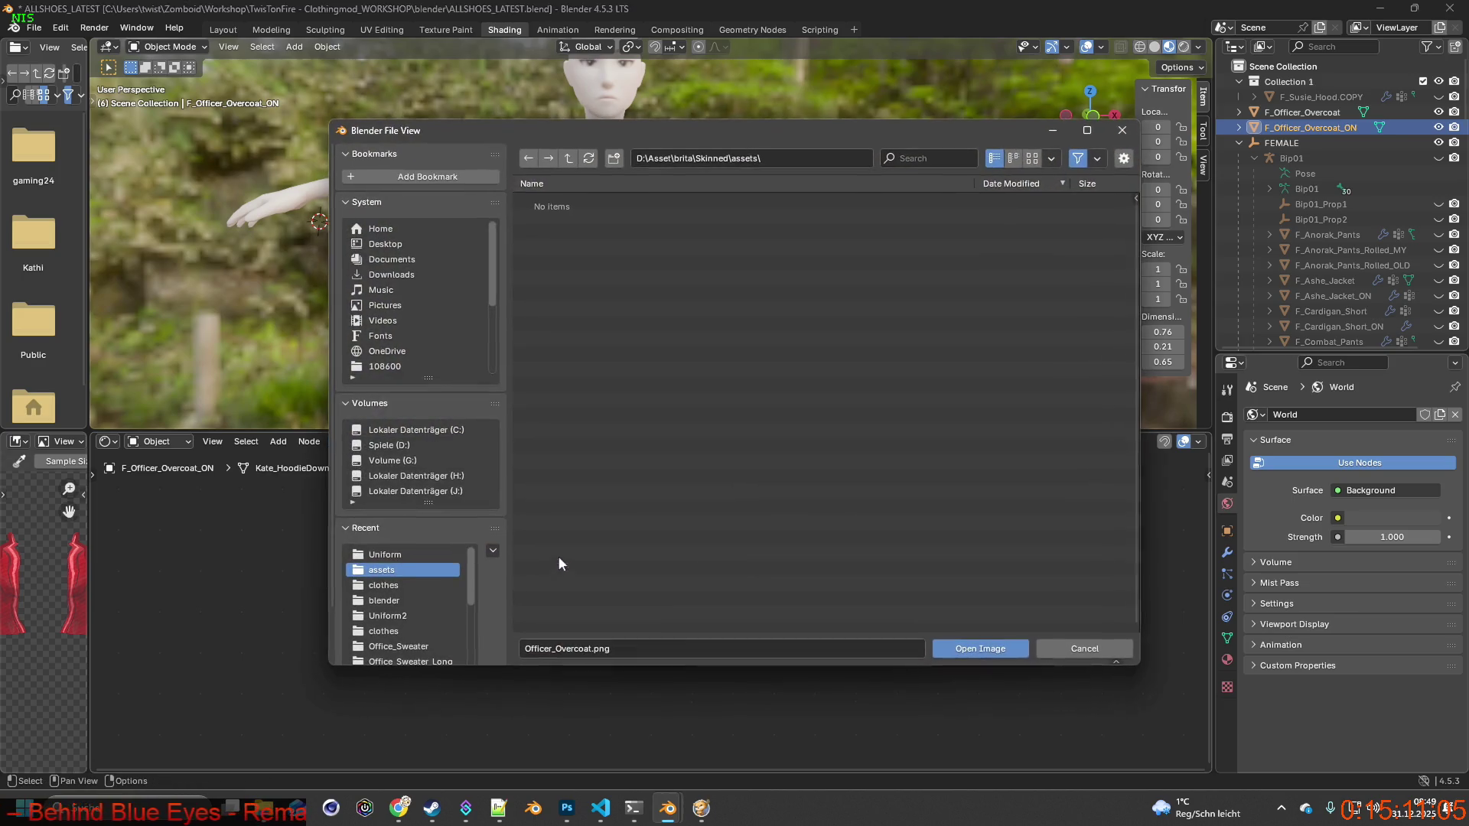
pyautogui.click(384, 554)
pyautogui.hotkey('ctrl', 'f')
pyautogui.hotkey('ctrl', 'v')
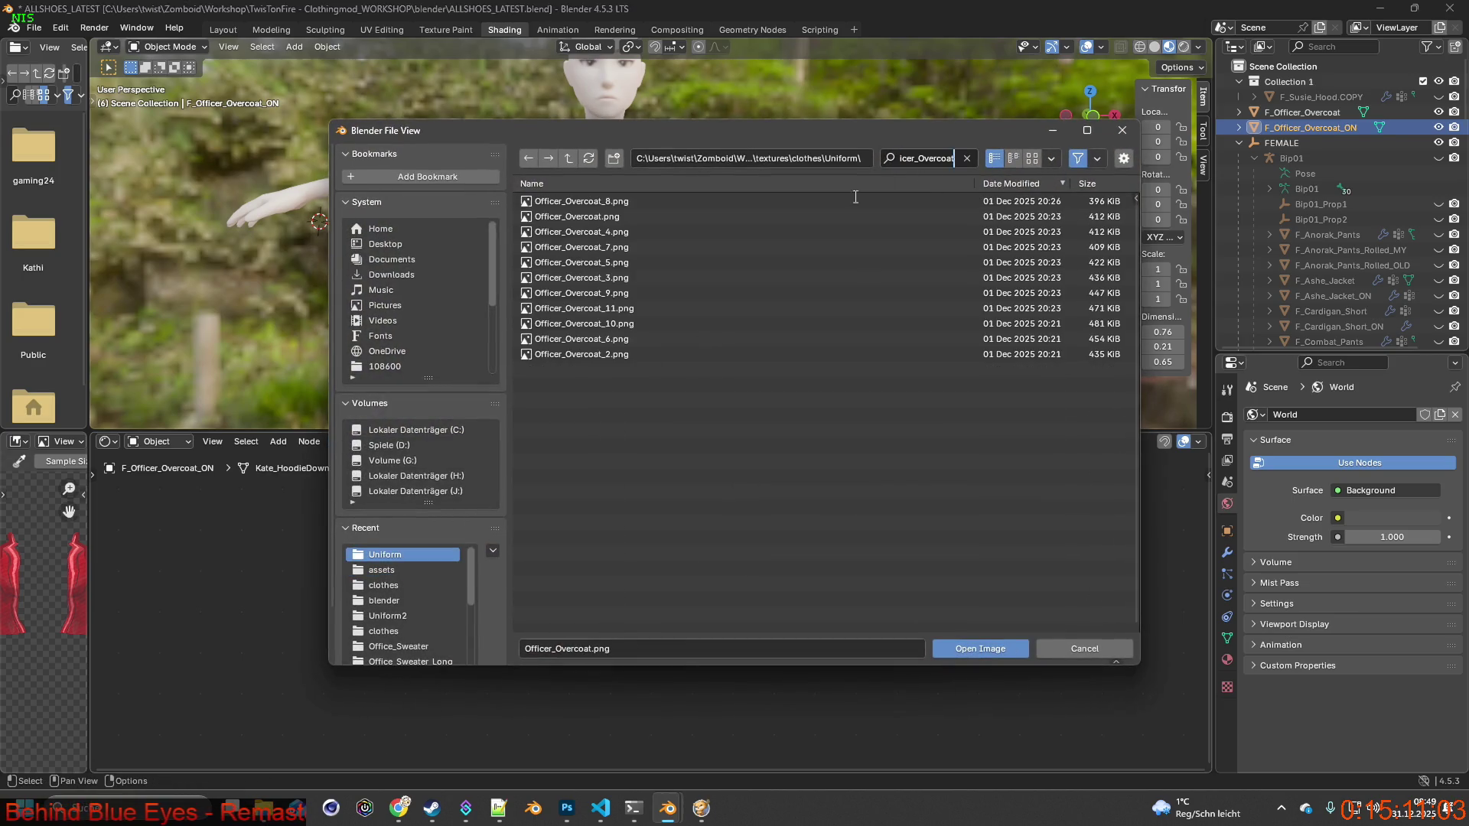
pyautogui.click(610, 266)
pyautogui.click(970, 646)
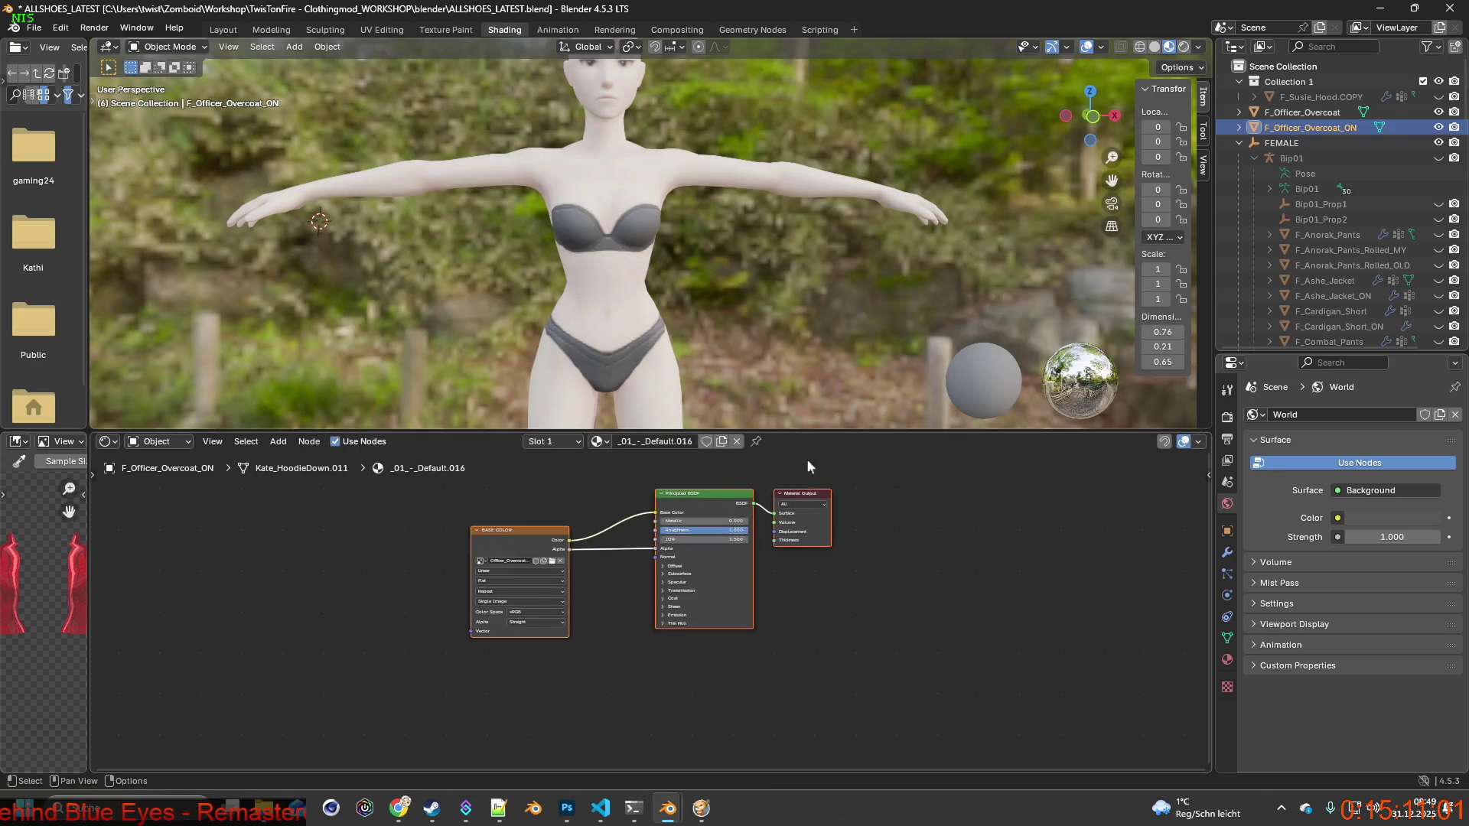
# Switch to the Layout workspace and orbit to the textured coat at the figure's feet.
pyautogui.click(224, 31)
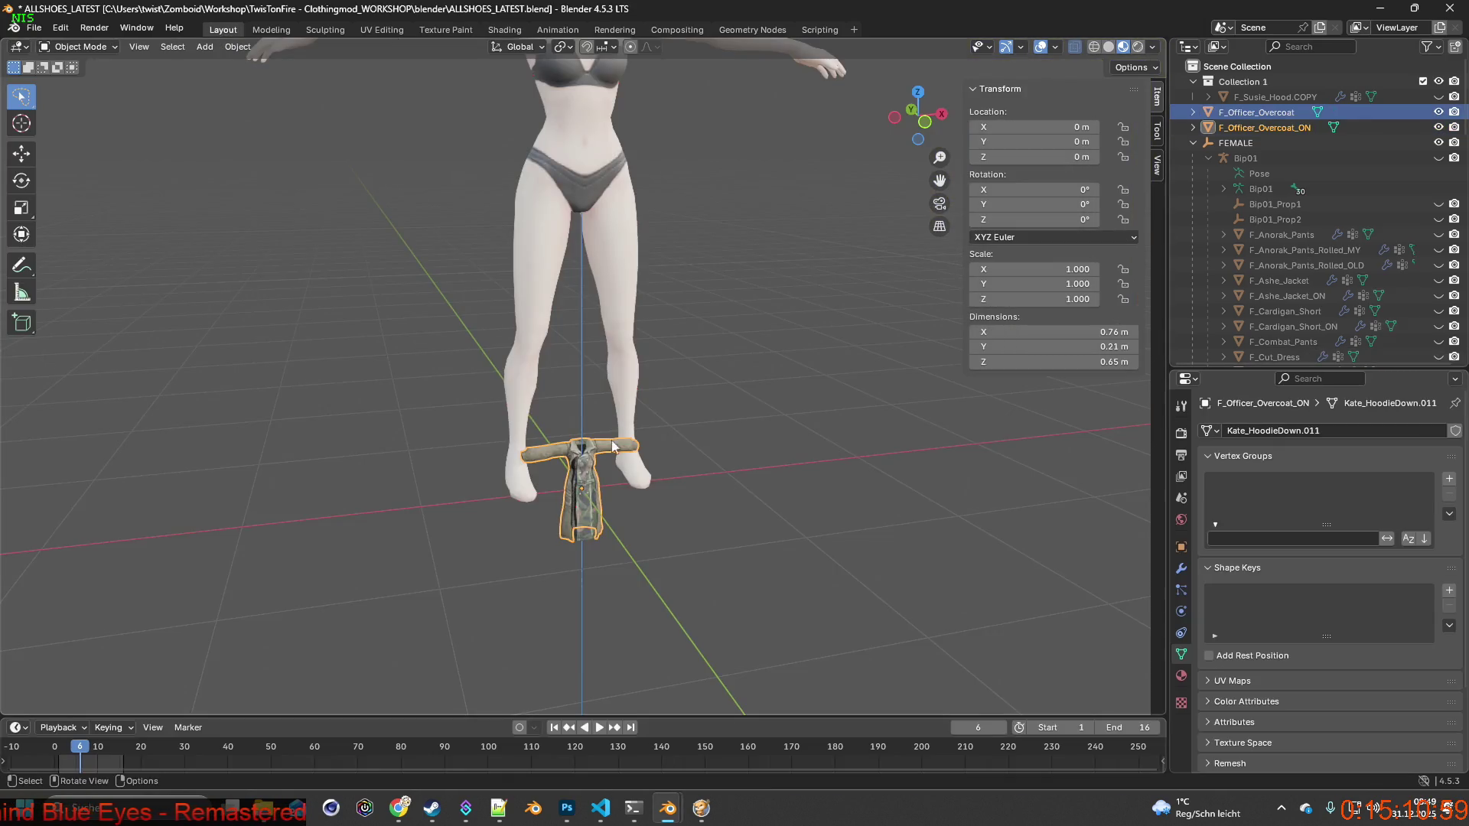
pyautogui.moveTo(612, 439); pyautogui.dragTo(511, 413, button='middle')
pyautogui.scroll(5, 511, 413)
pyautogui.moveTo(621, 507)
pyautogui.mouseDown(button='middle')
pyautogui.moveTo(708, 572)
pyautogui.moveTo(668, 381)
pyautogui.moveTo(740, 387)
pyautogui.mouseUp(button='middle')
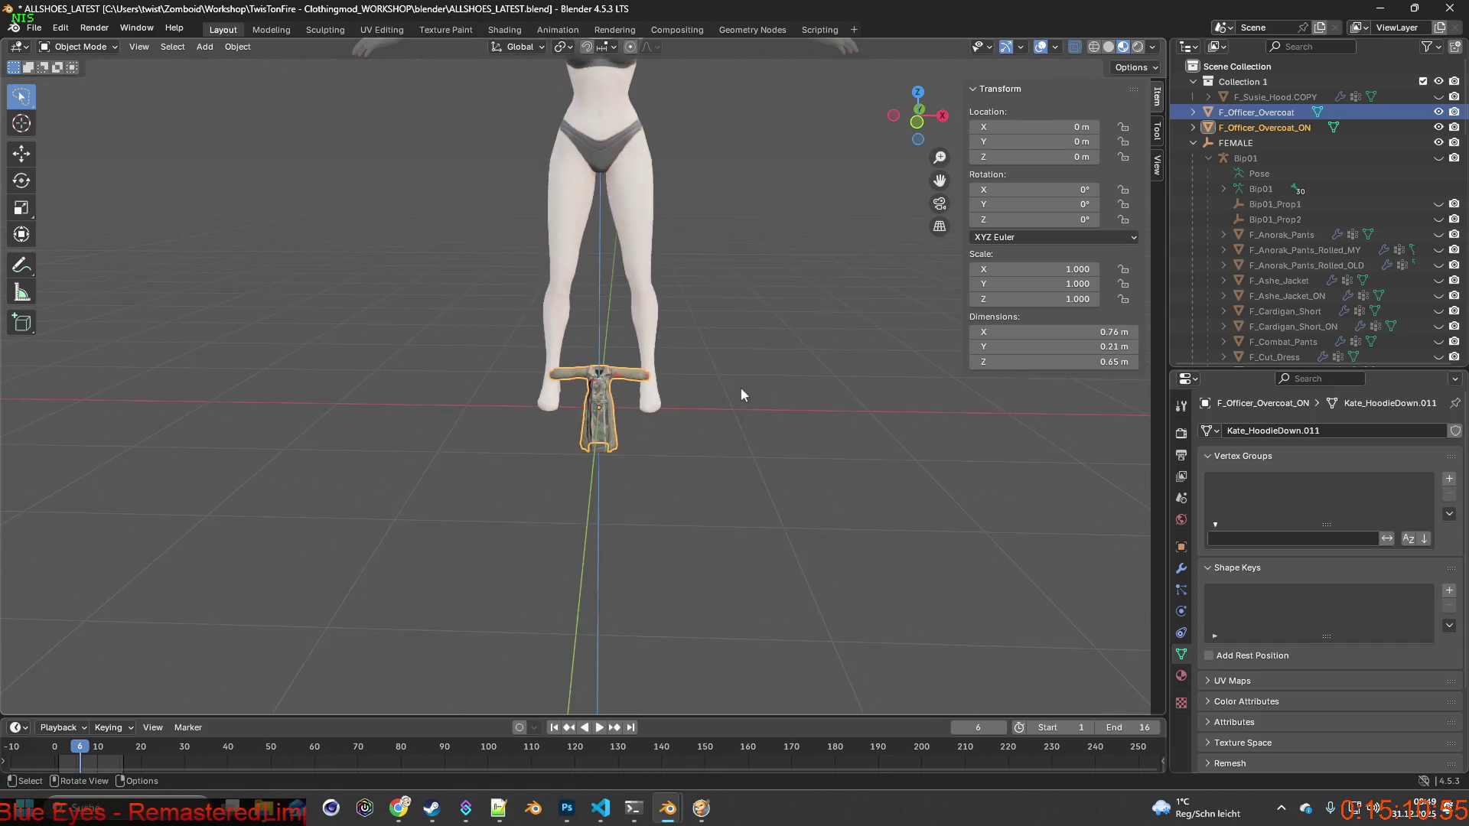
# Select both overcoats and raise them along Z to torso height.
pyautogui.scroll(-3, 740, 387)
pyautogui.scroll(5, 713, 435)
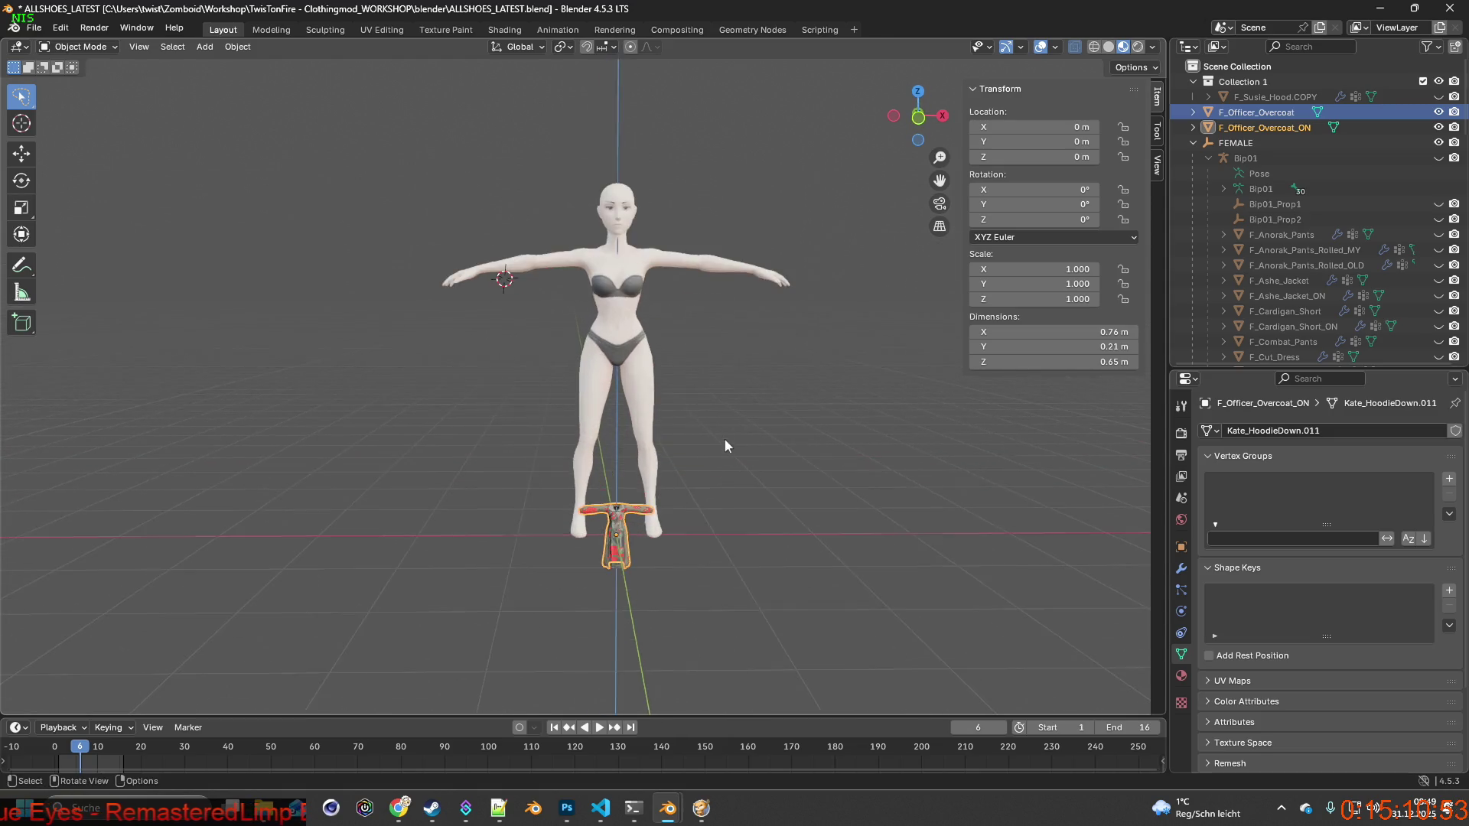
pyautogui.keyDown('shift'); pyautogui.moveTo(742, 458); pyautogui.dragTo(729, 435, button='middle'); pyautogui.keyUp('shift')
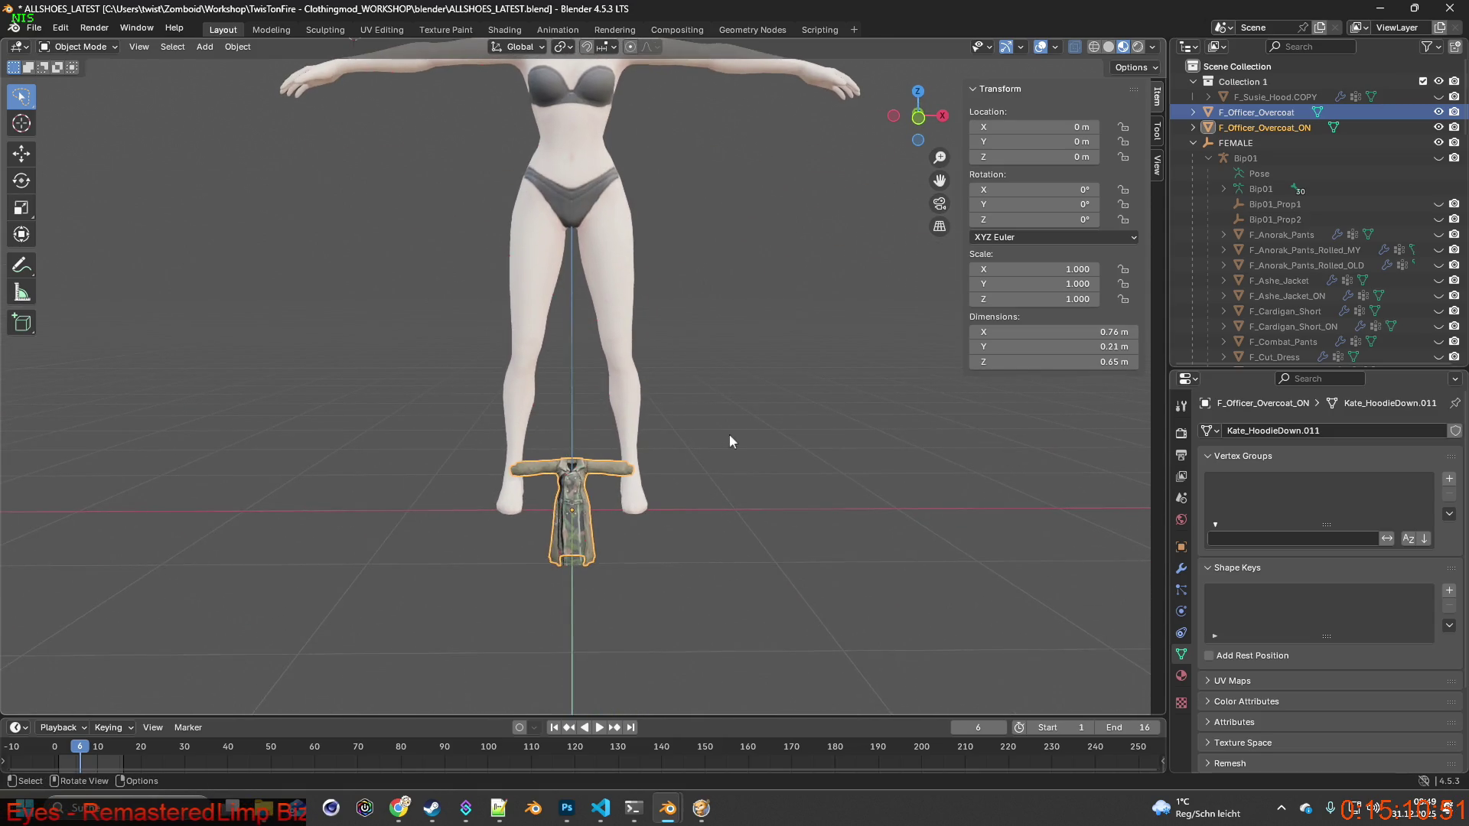
pyautogui.keyDown('shift'); pyautogui.click(1270, 115); pyautogui.keyUp('shift')
pyautogui.moveTo(834, 333)
pyautogui.mouseDown(button='middle')
pyautogui.moveTo(773, 332)
pyautogui.moveTo(827, 401)
pyautogui.moveTo(765, 448)
pyautogui.mouseUp(button='middle')
pyautogui.press('g')
pyautogui.press('z')
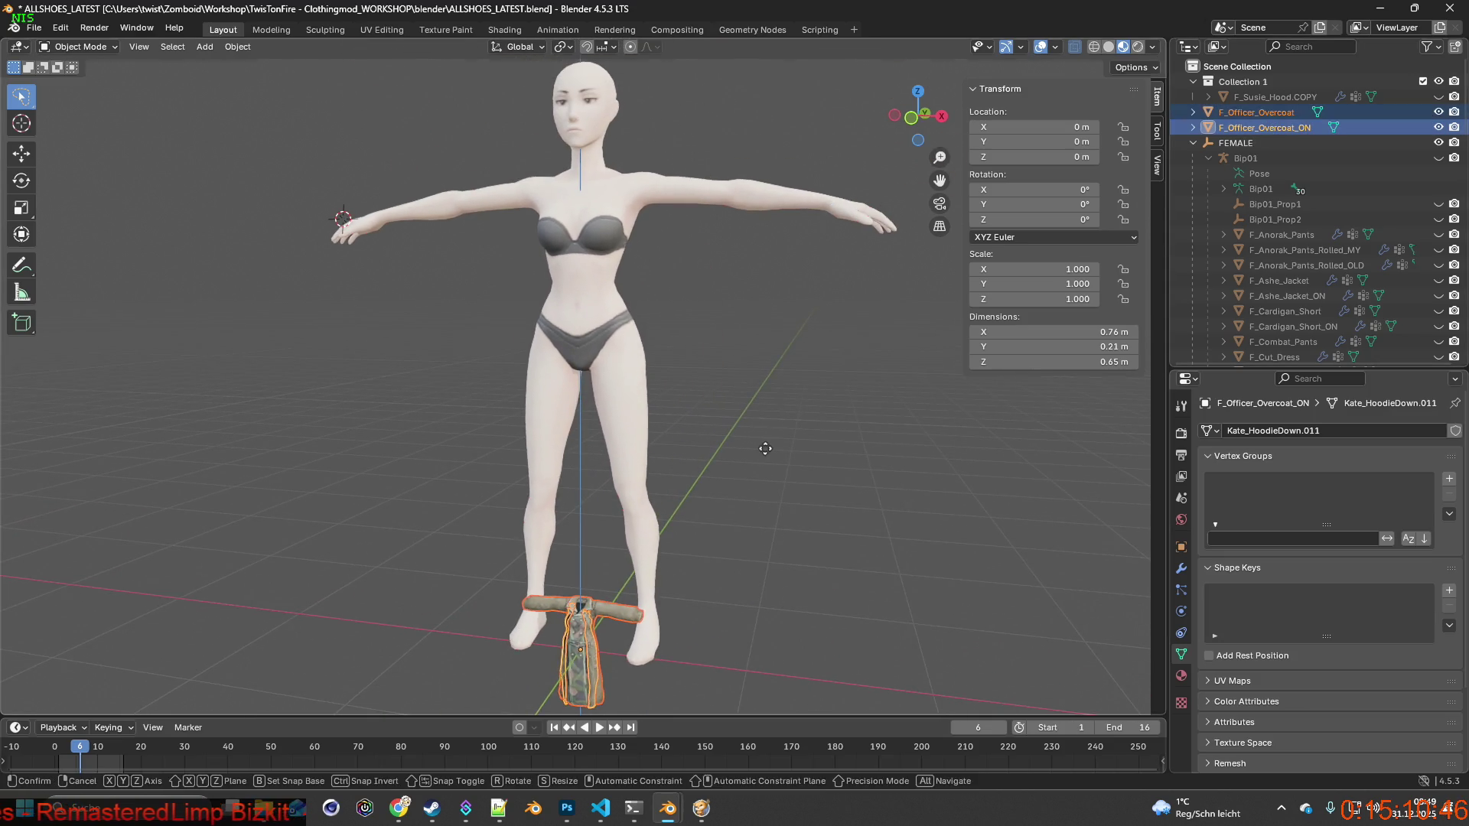
pyautogui.click(767, 117)
# Scale both overcoats up in two passes to about 3.019.
pyautogui.scroll(-3, 710, 327)
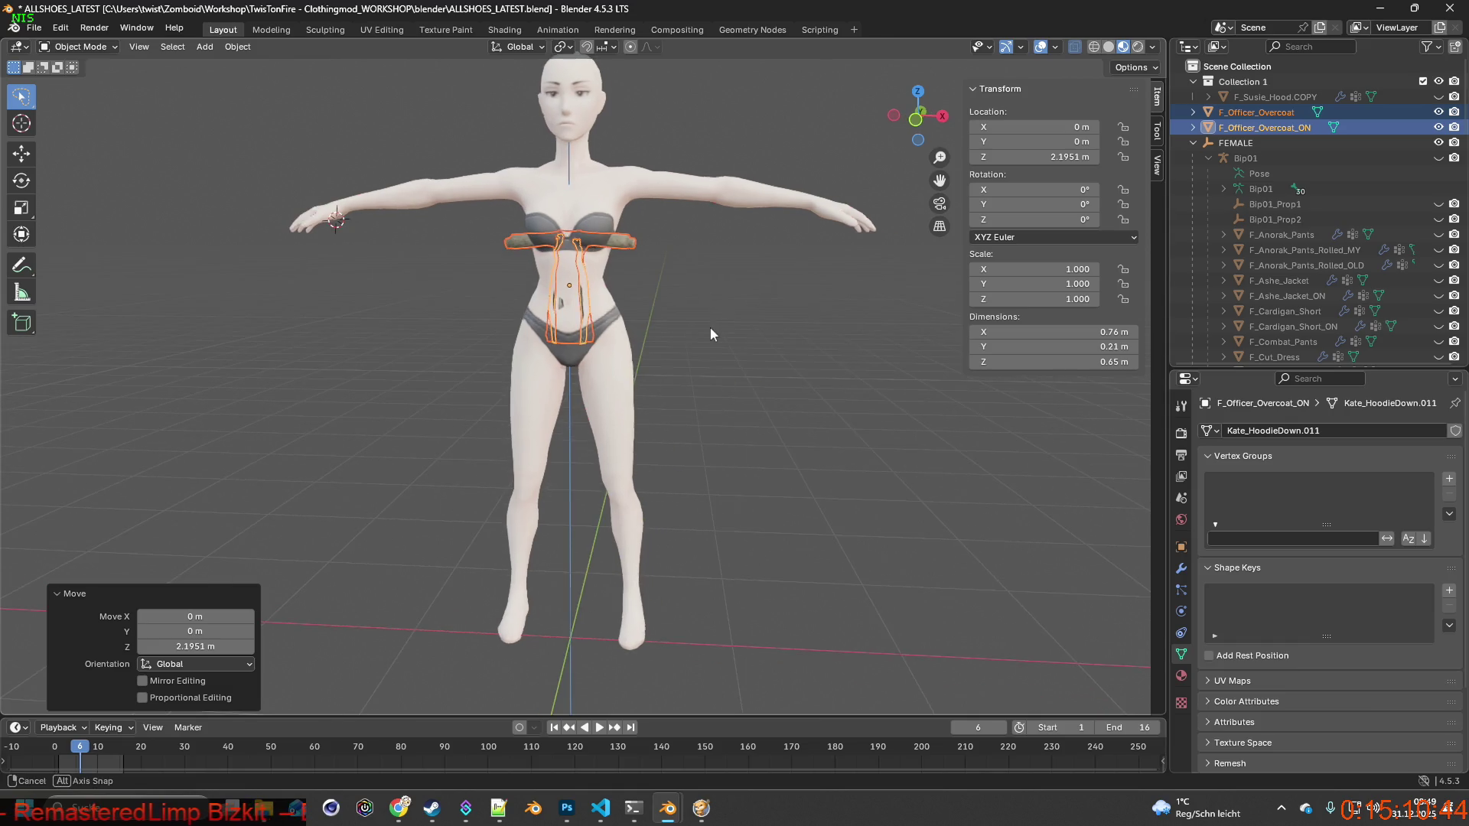
pyautogui.press('s')
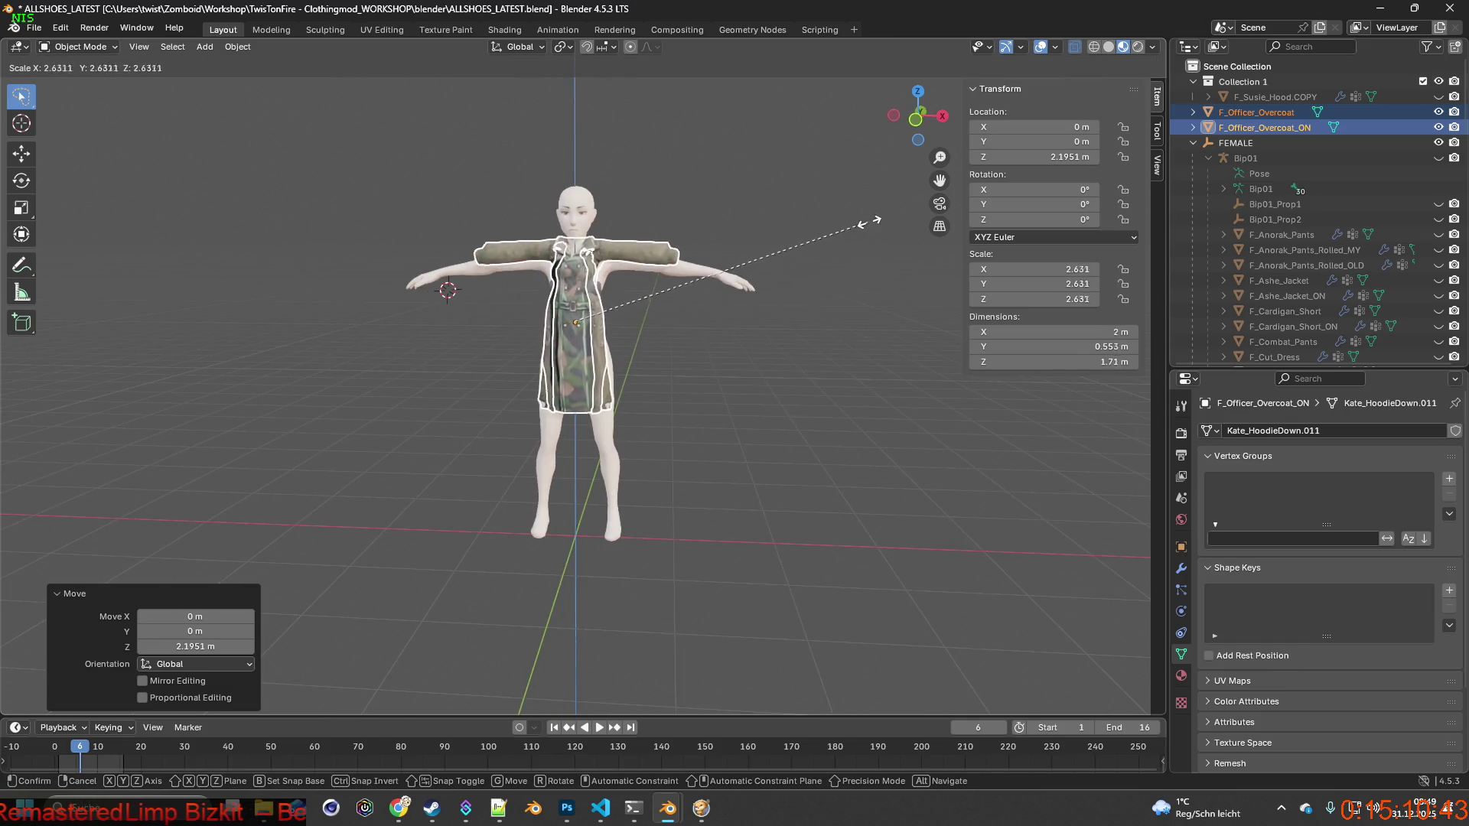
pyautogui.click(844, 245)
pyautogui.moveTo(840, 291)
pyautogui.mouseDown(button='middle')
pyautogui.moveTo(678, 332)
pyautogui.moveTo(682, 352)
pyautogui.moveTo(641, 373)
pyautogui.moveTo(487, 394)
pyautogui.moveTo(524, 372)
pyautogui.moveTo(512, 362)
pyautogui.mouseUp(button='middle')
pyautogui.scroll(5, 729, 350)
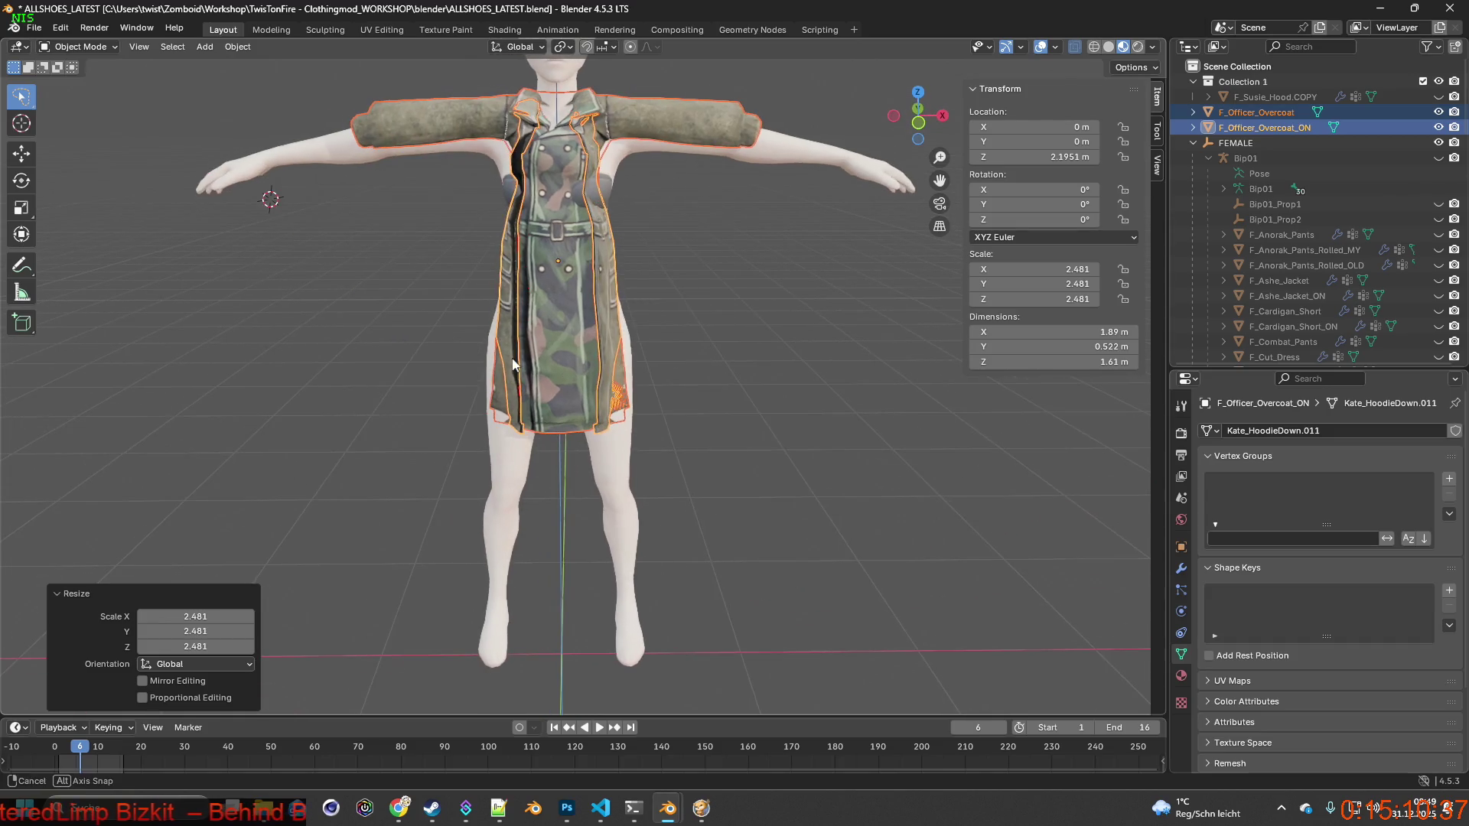
pyautogui.moveTo(642, 350)
pyautogui.mouseDown(button='middle')
pyautogui.moveTo(616, 334)
pyautogui.moveTo(653, 342)
pyautogui.moveTo(508, 333)
pyautogui.moveTo(686, 329)
pyautogui.mouseUp(button='middle')
pyautogui.press('s')
pyautogui.click(686, 319)
# Nudge the overcoats along Y and down along Z onto the body, then bring up the item XML.
pyautogui.press('g')
pyautogui.press('y')
pyautogui.click(522, 332)
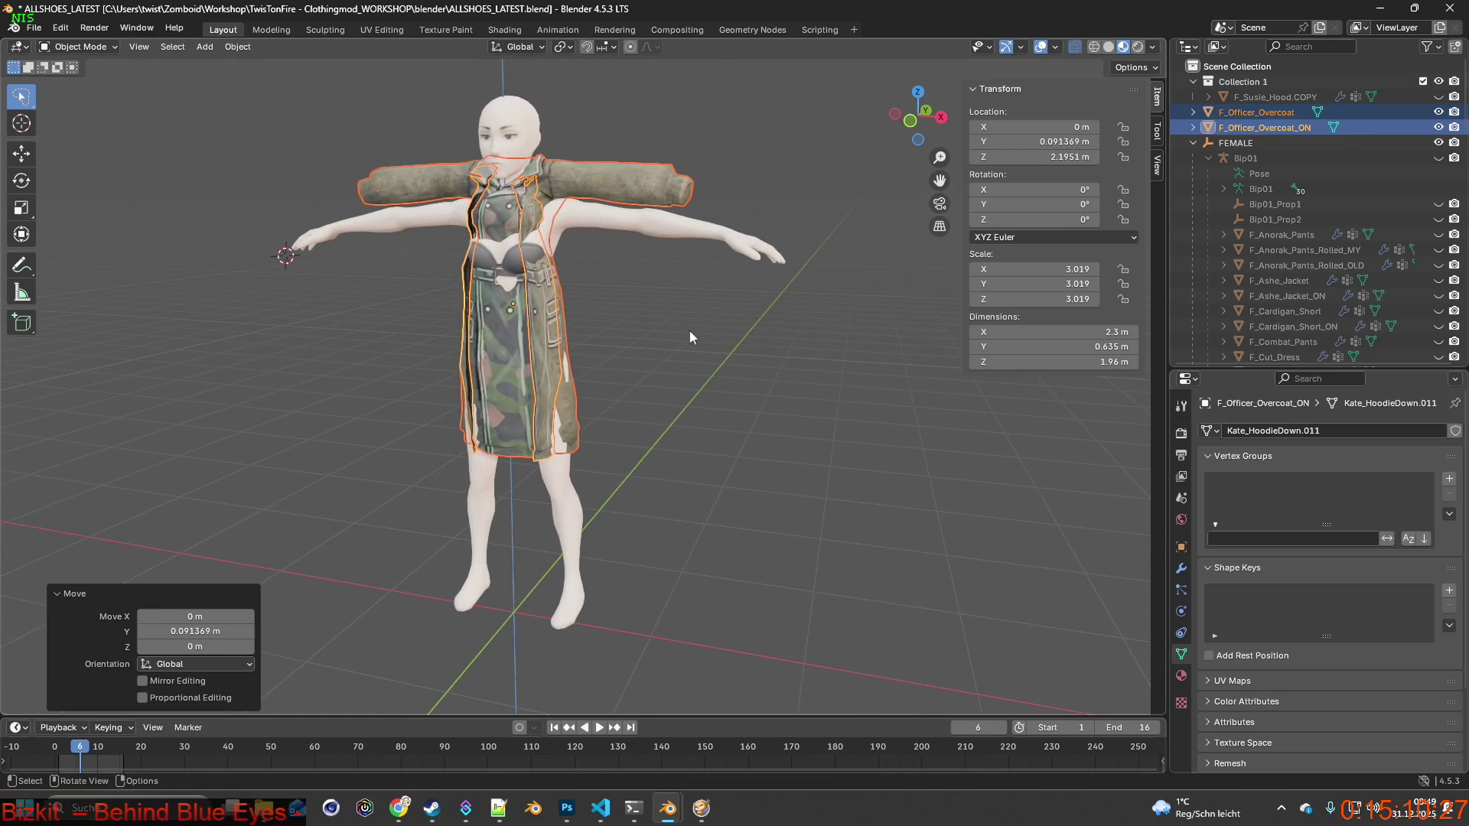
pyautogui.press('g')
pyautogui.press('z')
pyautogui.click(681, 360)
pyautogui.moveTo(681, 361)
pyautogui.mouseDown(button='middle')
pyautogui.moveTo(572, 344)
pyautogui.moveTo(669, 356)
pyautogui.mouseUp(button='middle')
pyautogui.hotkey('alt', 'Tab')
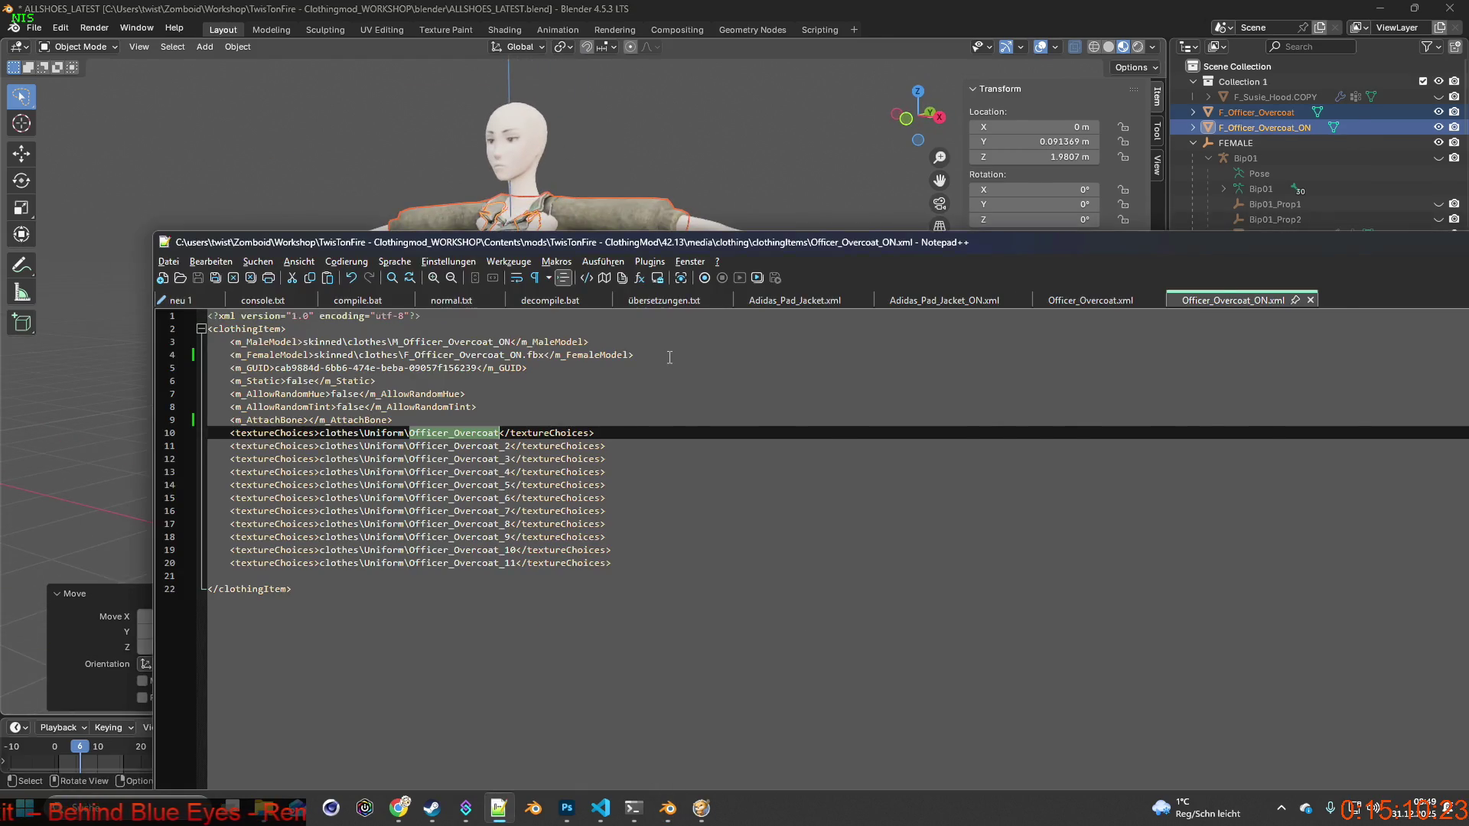
# Compare the overcoat on the in-game character, then return to the Blender figure.
pyautogui.hotkey('alt', 'Tab')
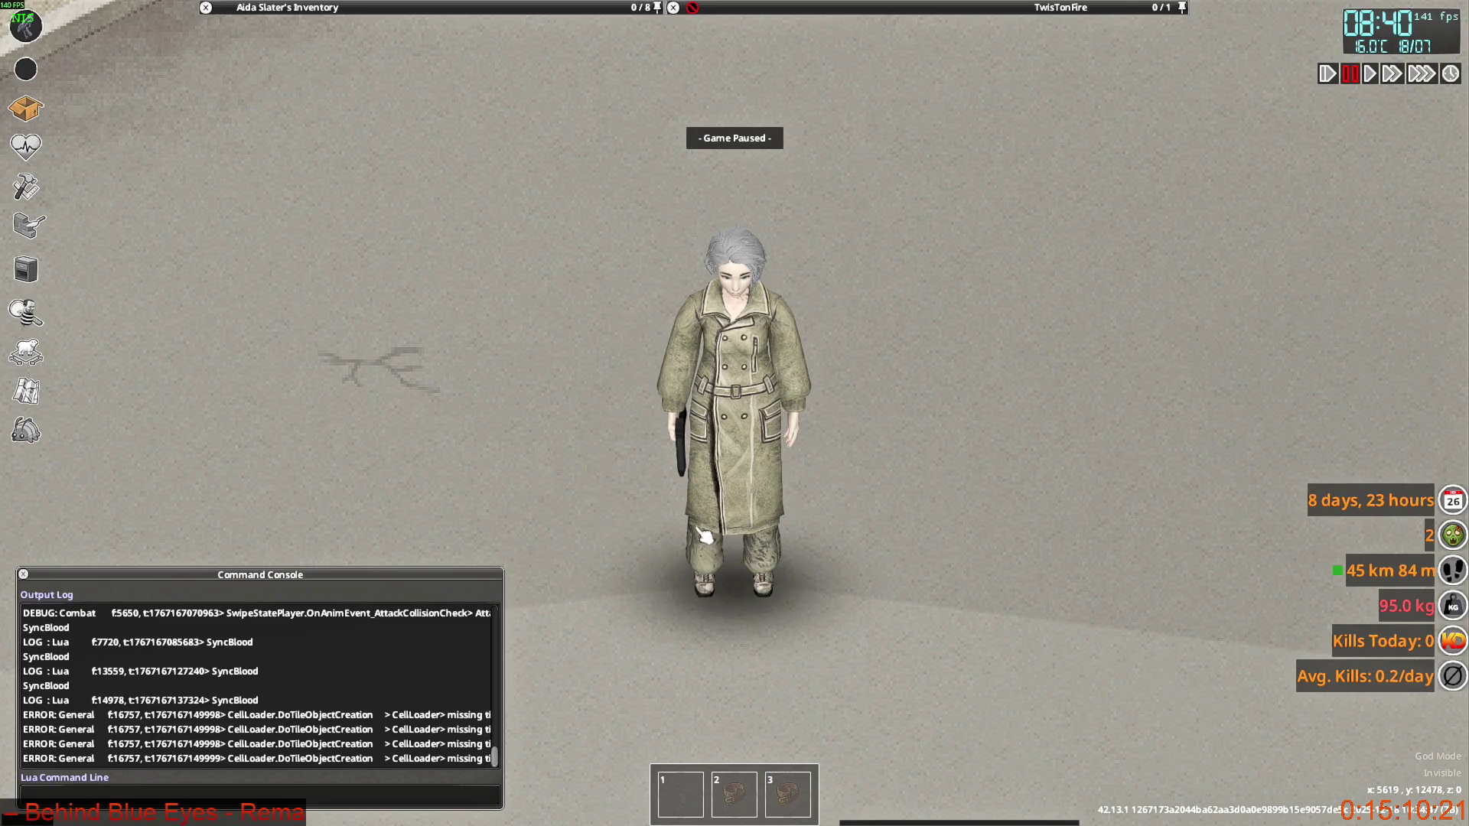
pyautogui.hotkey('alt', 'Tab')
pyautogui.hotkey('alt', 'Tab')
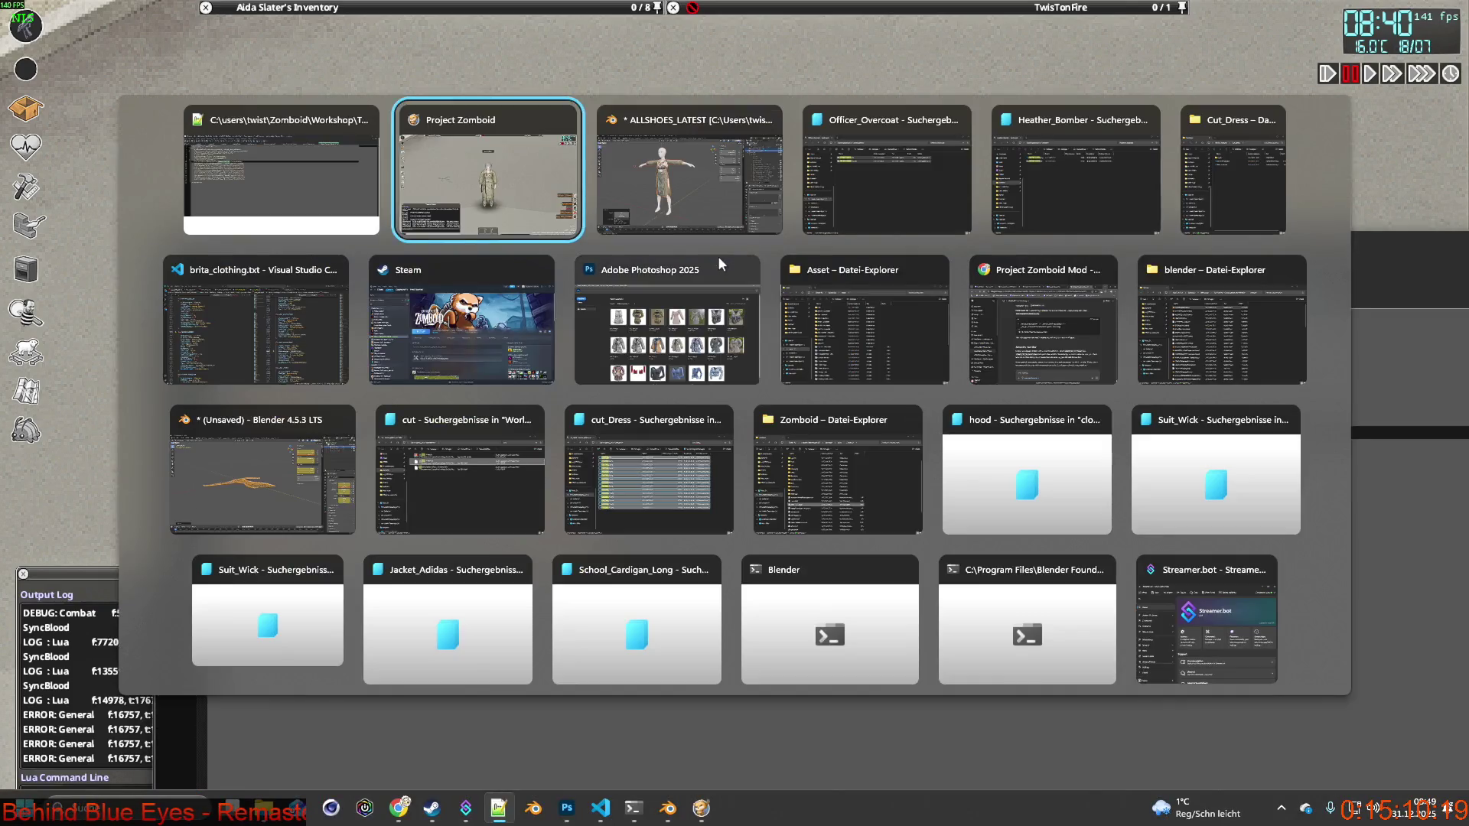
pyautogui.moveTo(798, 424)
pyautogui.mouseDown(button='middle')
pyautogui.moveTo(821, 409)
pyautogui.moveTo(600, 401)
pyautogui.moveTo(595, 382)
pyautogui.mouseUp(button='middle')
# Scale the overcoat to 3.634 and compare its fit against the game.
pyautogui.press('s')
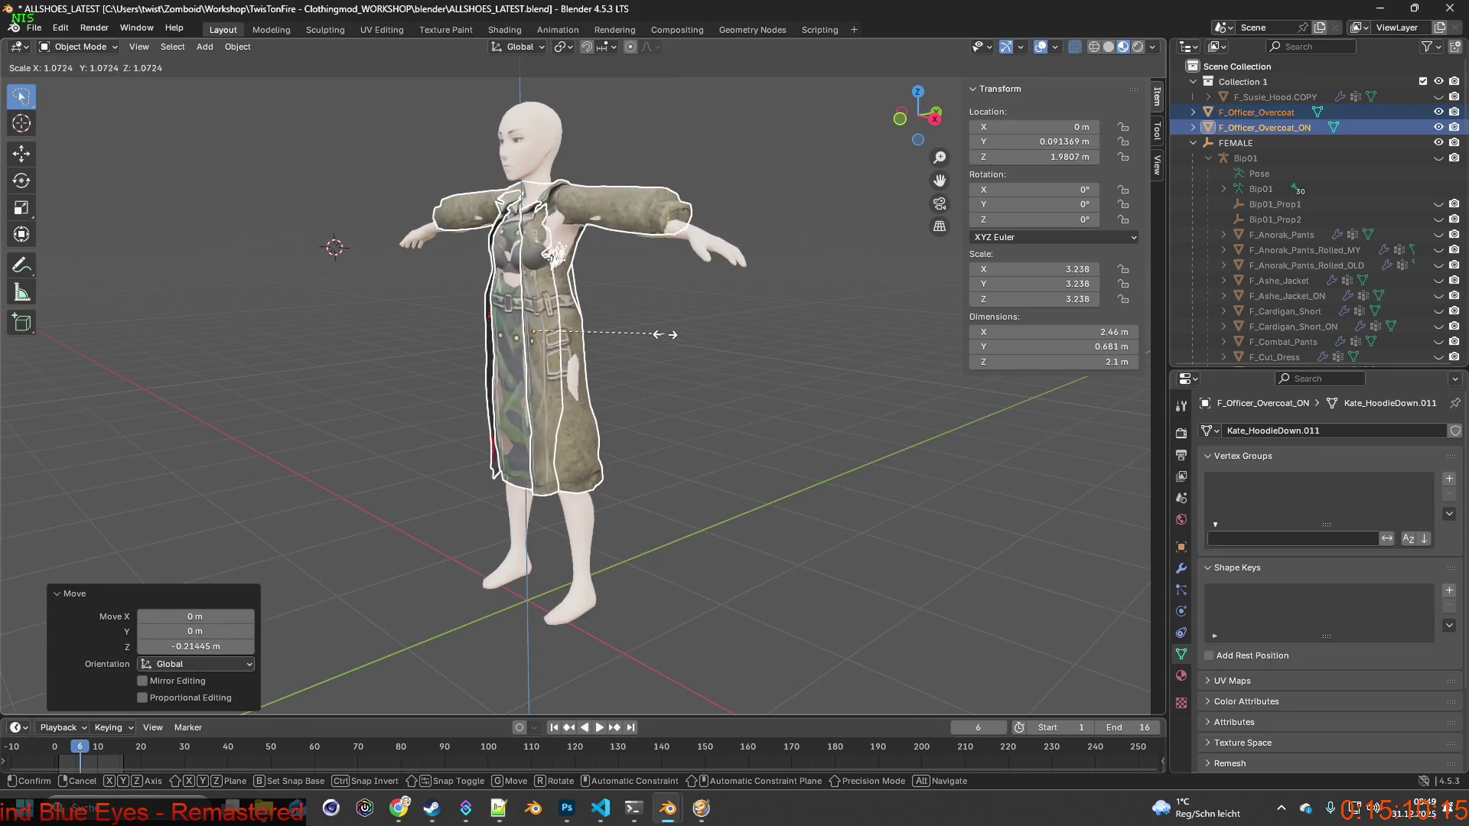
pyautogui.click(682, 328)
pyautogui.moveTo(681, 328); pyautogui.dragTo(527, 346, button='middle')
pyautogui.moveTo(819, 380)
pyautogui.mouseDown(button='middle')
pyautogui.moveTo(612, 372)
pyautogui.moveTo(682, 373)
pyautogui.mouseUp(button='middle')
pyautogui.hotkey('alt', 'Tab')
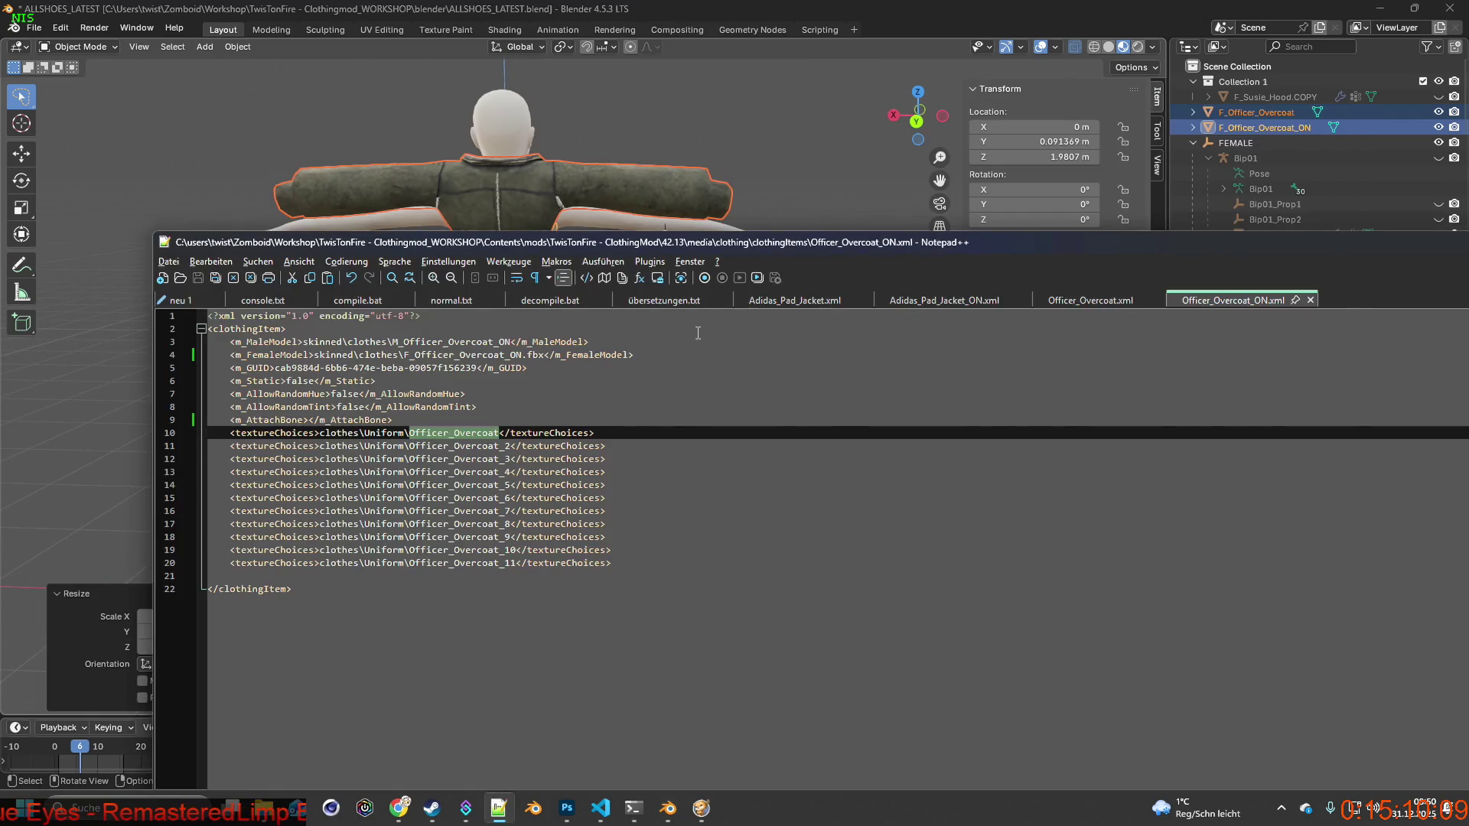
pyautogui.hotkey('alt', 'Tab')
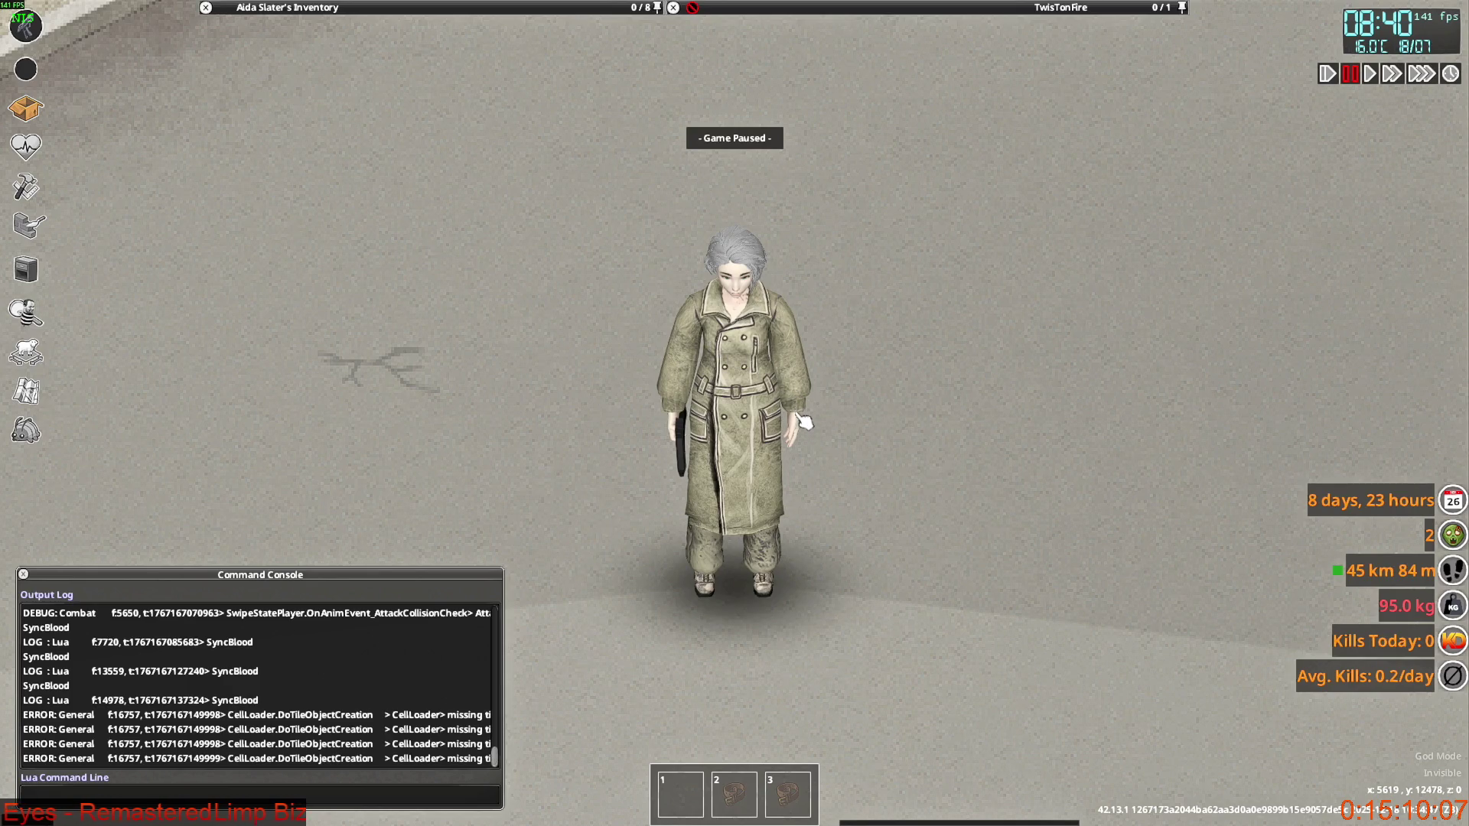
pyautogui.hotkey('alt', 'Tab')
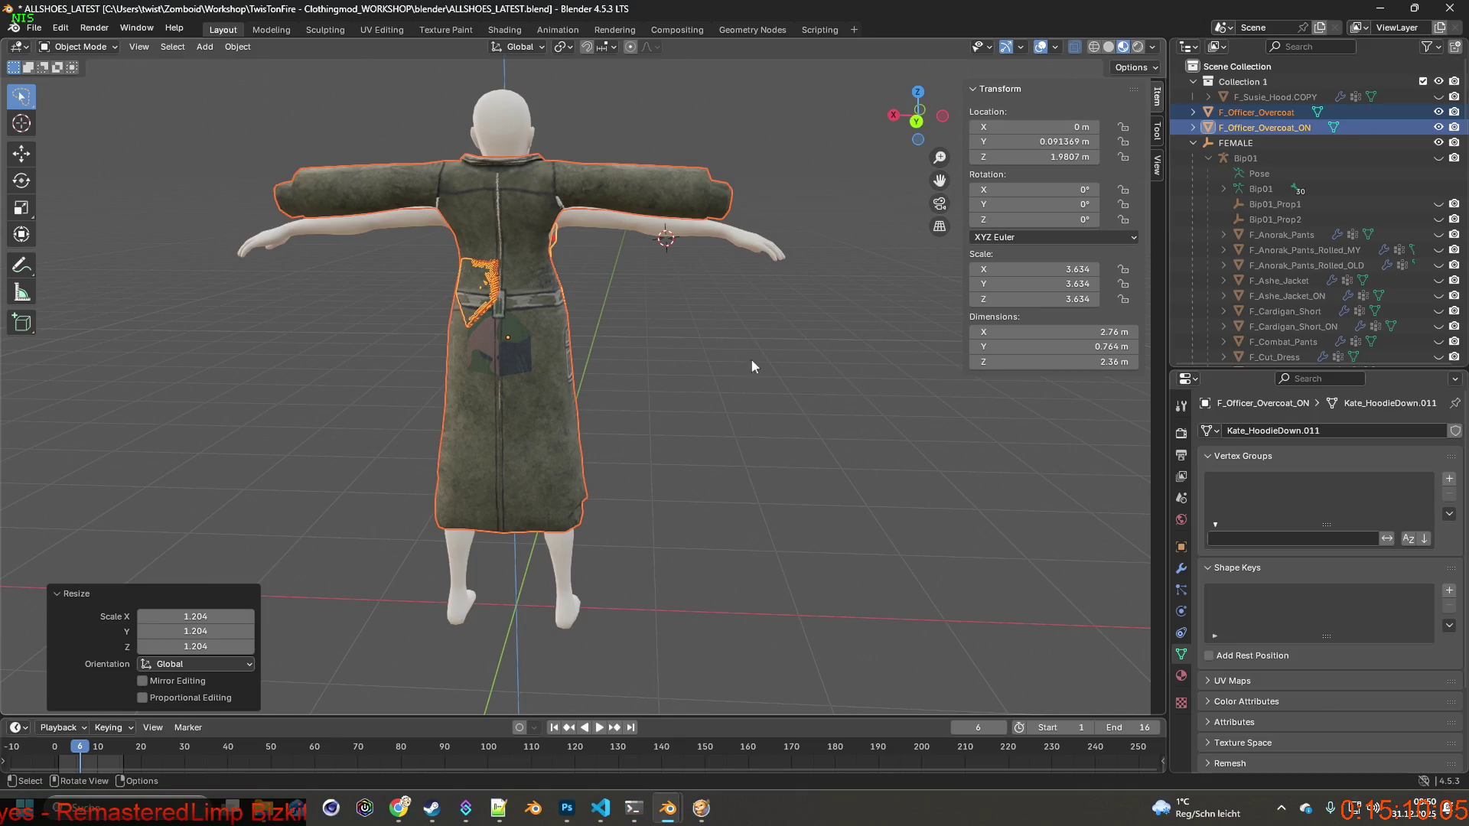
# Scale the overcoat to 3.769, lower it 0.17 m along Z, and switch to the game.
pyautogui.press('s')
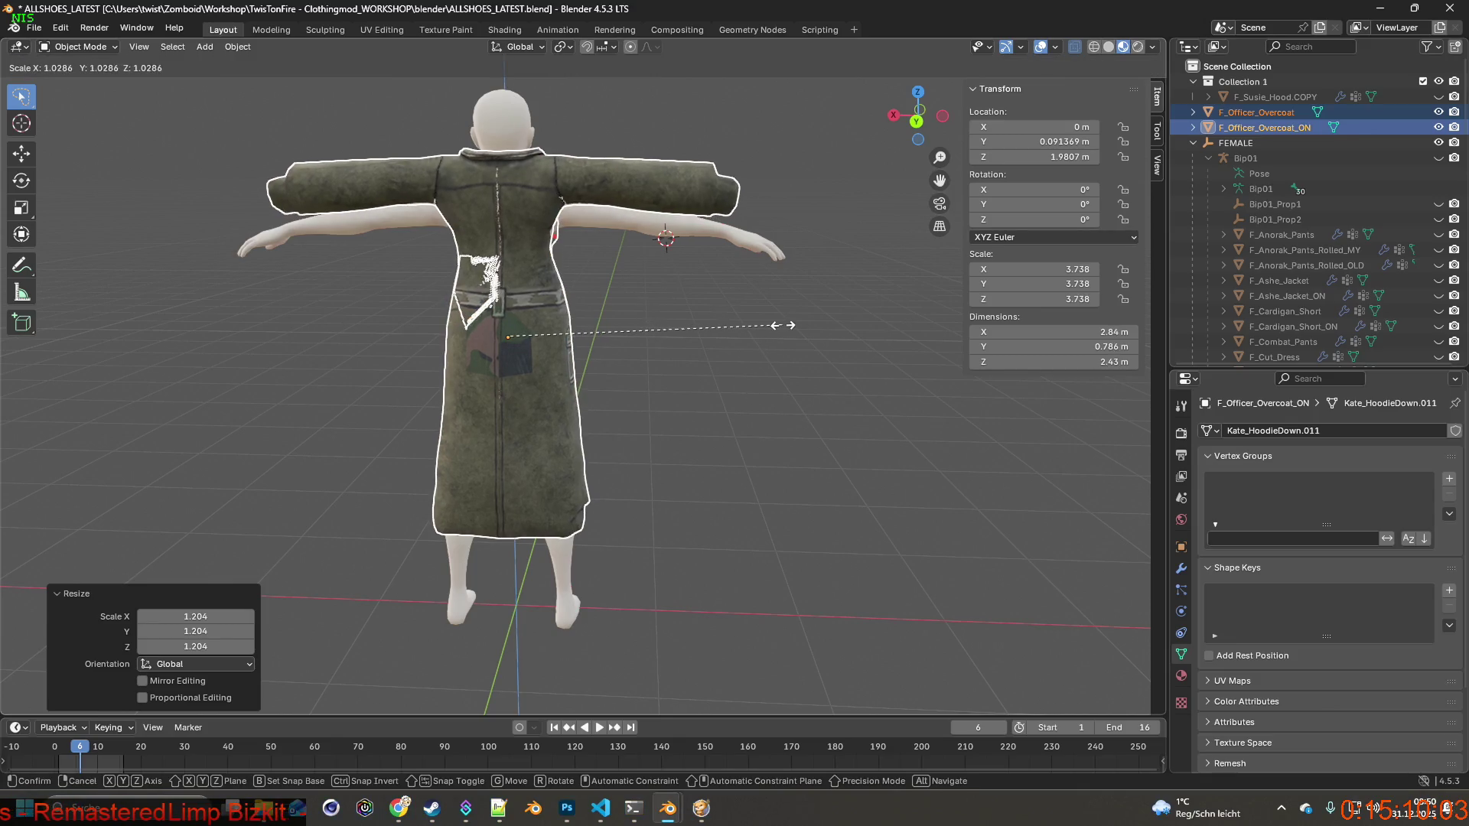
pyautogui.click(787, 329)
pyautogui.moveTo(790, 331)
pyautogui.mouseDown(button='middle')
pyautogui.moveTo(584, 343)
pyautogui.moveTo(564, 327)
pyautogui.mouseUp(button='middle')
pyautogui.press('g')
pyautogui.press('z')
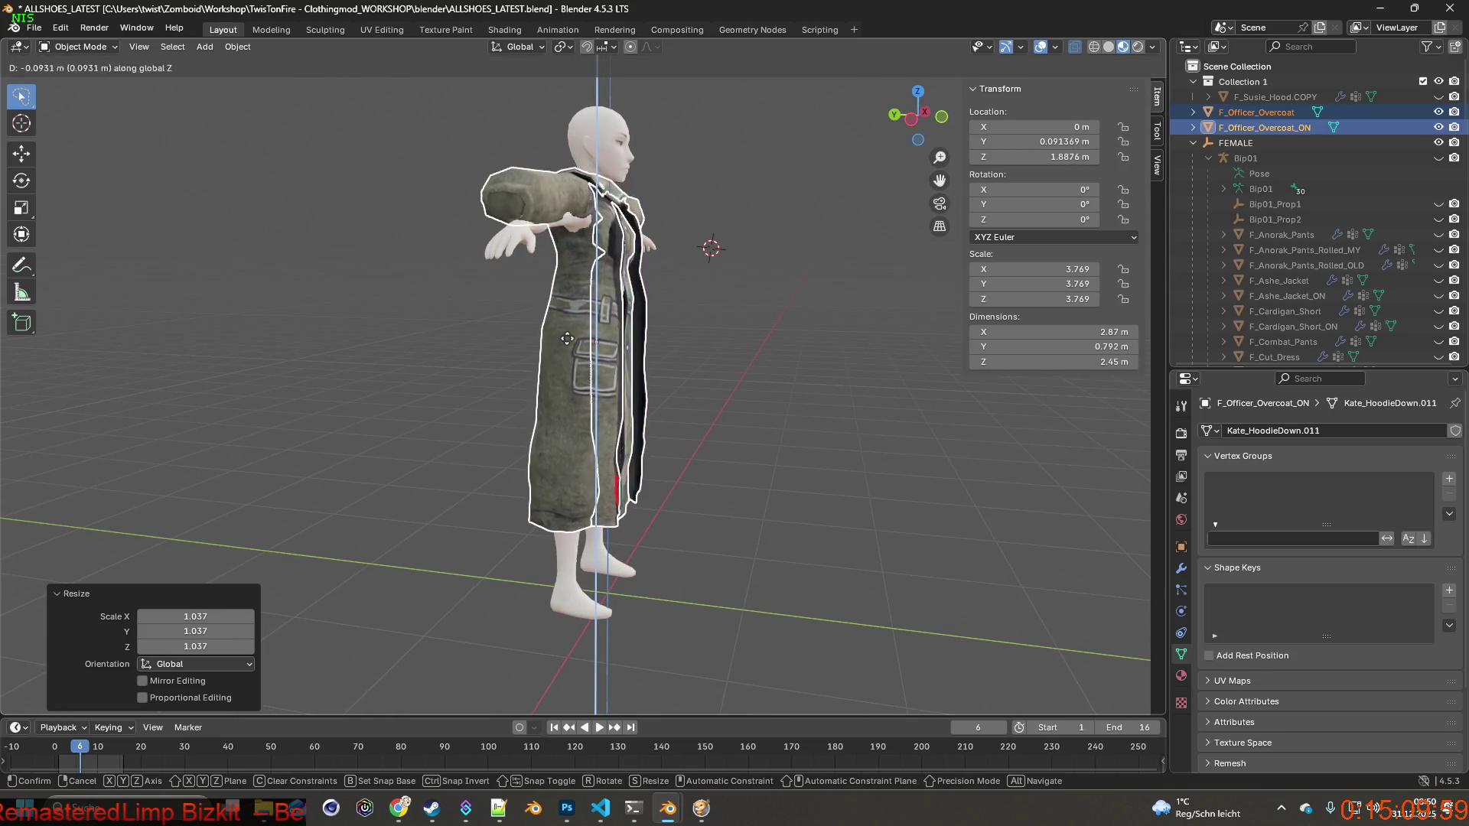
pyautogui.click(576, 348)
pyautogui.moveTo(576, 348)
pyautogui.mouseDown(button='middle')
pyautogui.moveTo(543, 355)
pyautogui.moveTo(662, 351)
pyautogui.moveTo(558, 380)
pyautogui.moveTo(676, 419)
pyautogui.moveTo(728, 413)
pyautogui.moveTo(746, 434)
pyautogui.moveTo(599, 414)
pyautogui.moveTo(750, 411)
pyautogui.moveTo(702, 413)
pyautogui.mouseUp(button='middle')
pyautogui.scroll(4, 714, 420)
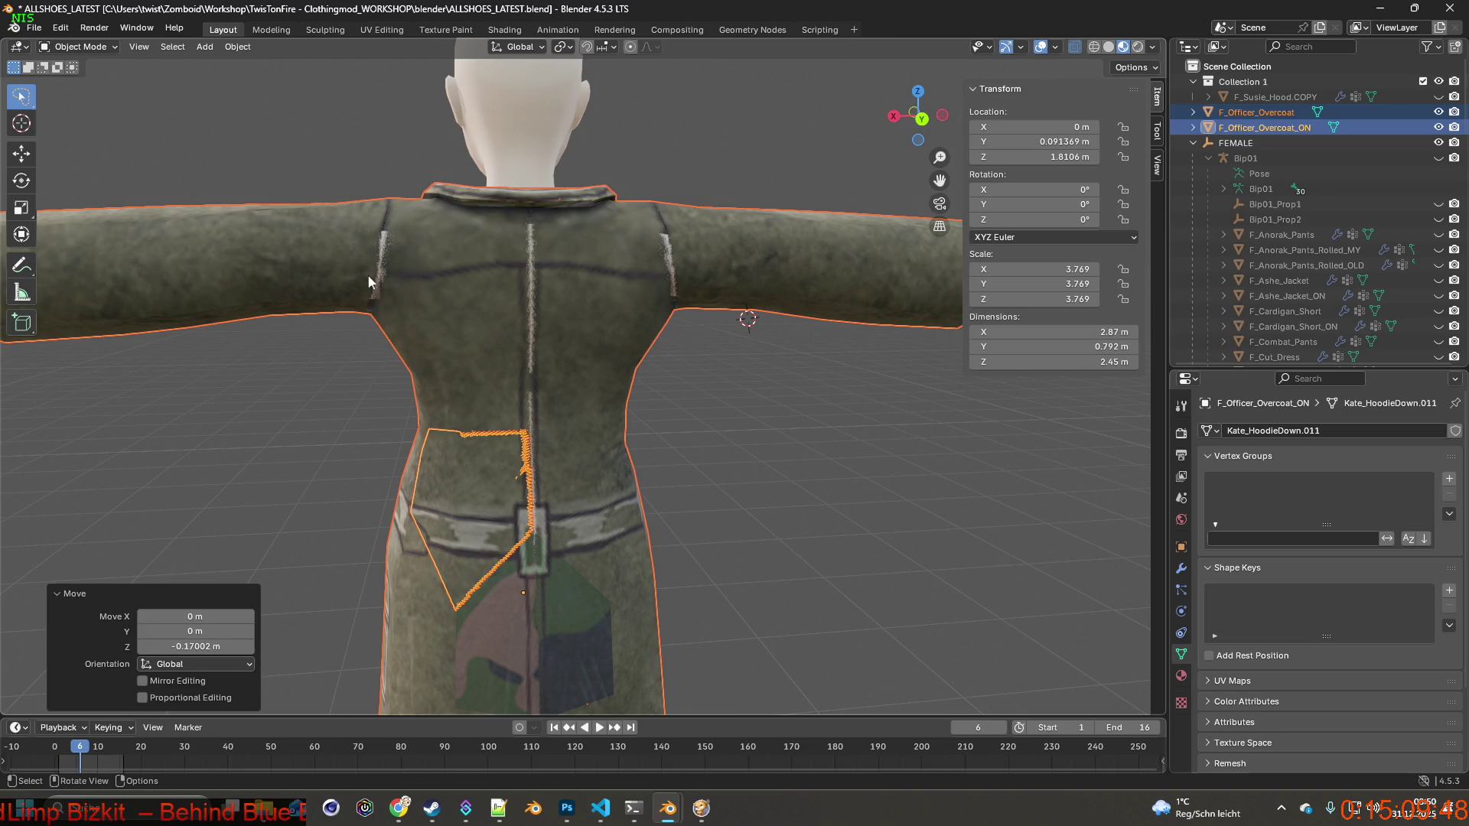
pyautogui.hotkey('alt', 'Tab')
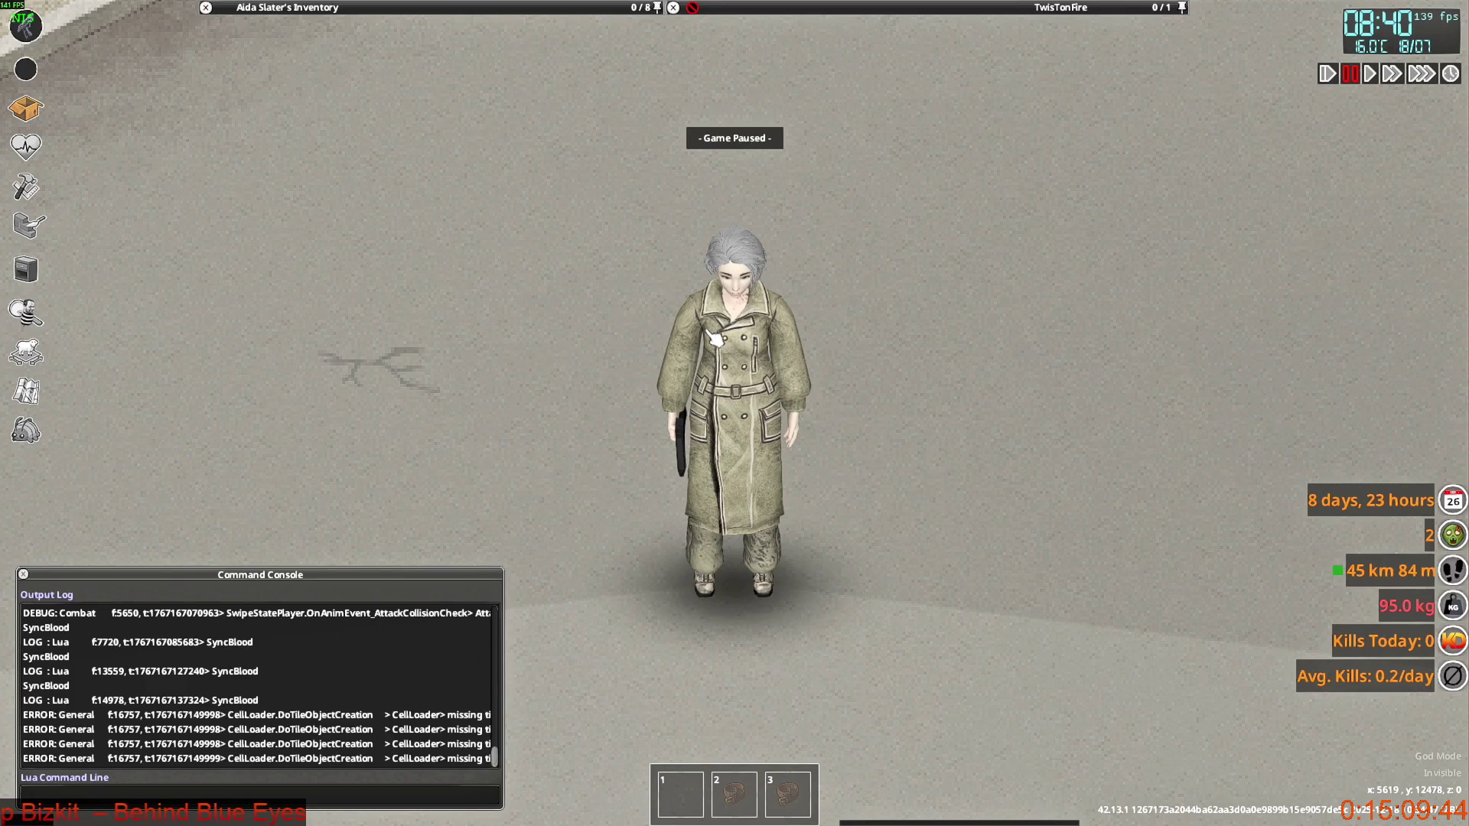
# Briefly unpause so the character turns to show the coat's back, pause, and return to Blender.
pyautogui.press('space')
pyautogui.press('w')
pyautogui.press('space')
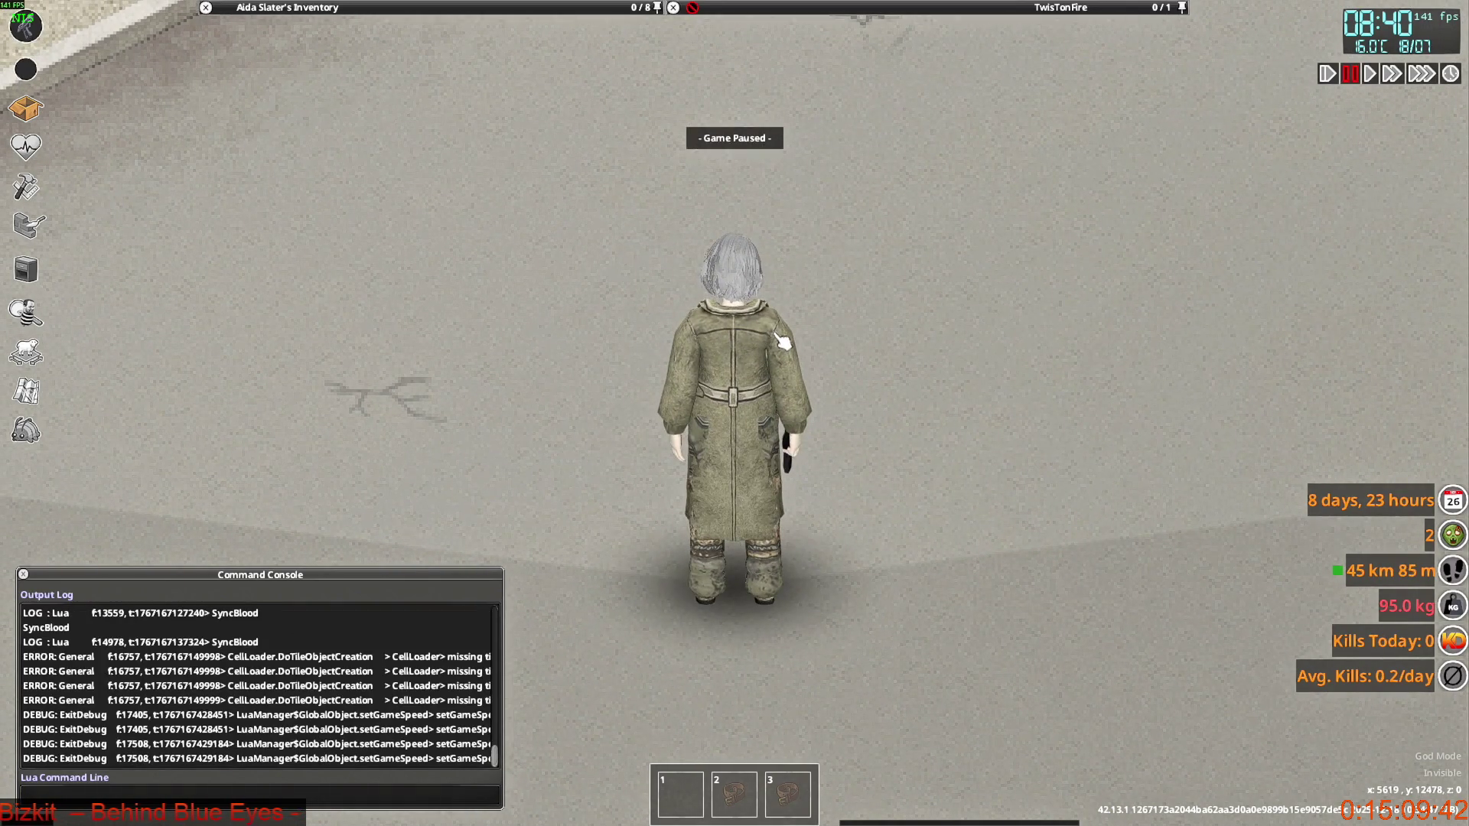
pyautogui.hotkey('alt', 'Tab')
pyautogui.moveTo(709, 378)
pyautogui.mouseDown(button='middle')
pyautogui.moveTo(643, 380)
pyautogui.moveTo(681, 351)
pyautogui.moveTo(651, 309)
pyautogui.moveTo(771, 361)
pyautogui.moveTo(684, 431)
pyautogui.moveTo(520, 431)
pyautogui.moveTo(617, 445)
pyautogui.moveTo(644, 423)
pyautogui.moveTo(637, 452)
pyautogui.moveTo(408, 454)
pyautogui.moveTo(534, 428)
pyautogui.moveTo(497, 424)
pyautogui.mouseUp(button='middle')
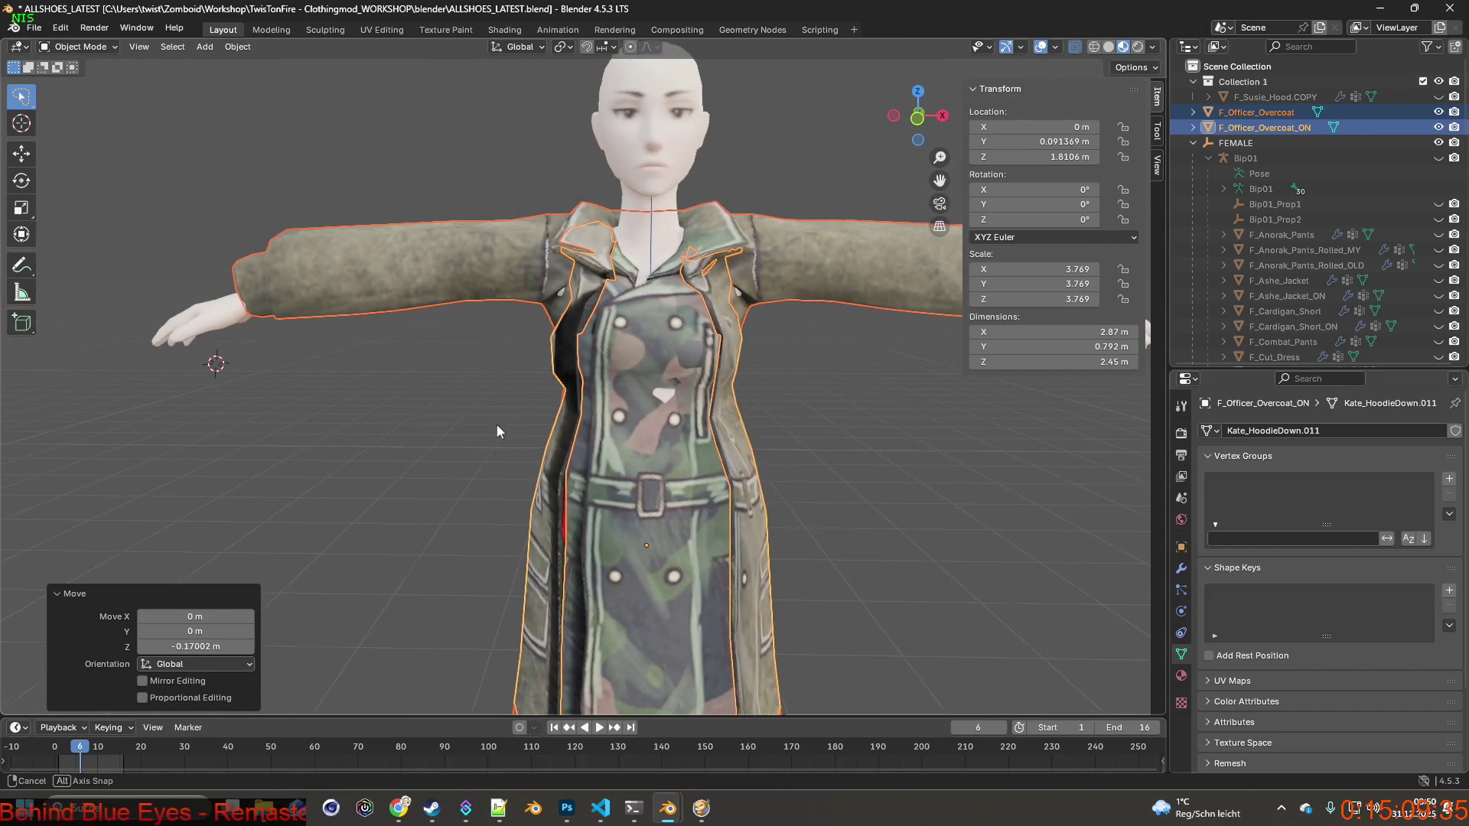
# Toggle F_Anorak_Pants visibility and switch the viewport to Wireframe shading to inspect coat-body overlap.
pyautogui.scroll(3, 662, 424)
pyautogui.moveTo(644, 481)
pyautogui.mouseDown(button='middle')
pyautogui.moveTo(627, 457)
pyautogui.moveTo(673, 332)
pyautogui.moveTo(699, 388)
pyautogui.moveTo(689, 311)
pyautogui.moveTo(665, 295)
pyautogui.moveTo(604, 360)
pyautogui.moveTo(568, 363)
pyautogui.moveTo(673, 358)
pyautogui.mouseUp(button='middle')
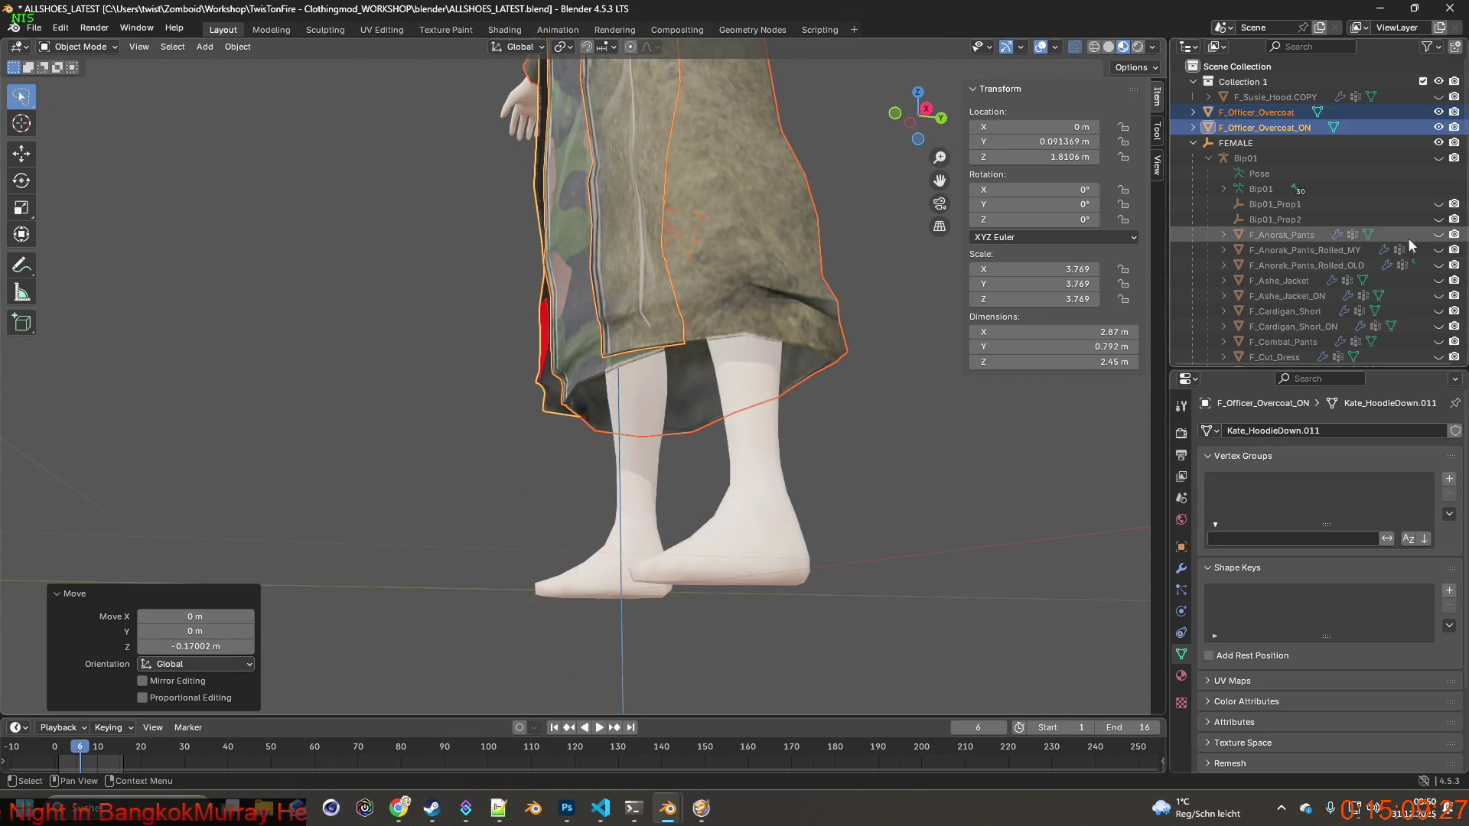
pyautogui.click(1438, 236)
pyautogui.scroll(-3, 729, 297)
pyautogui.moveTo(755, 291)
pyautogui.mouseDown(button='middle')
pyautogui.moveTo(806, 329)
pyautogui.moveTo(856, 306)
pyautogui.moveTo(635, 289)
pyautogui.moveTo(705, 289)
pyautogui.moveTo(699, 393)
pyautogui.moveTo(639, 359)
pyautogui.moveTo(581, 358)
pyautogui.moveTo(825, 361)
pyautogui.moveTo(712, 359)
pyautogui.mouseUp(button='middle')
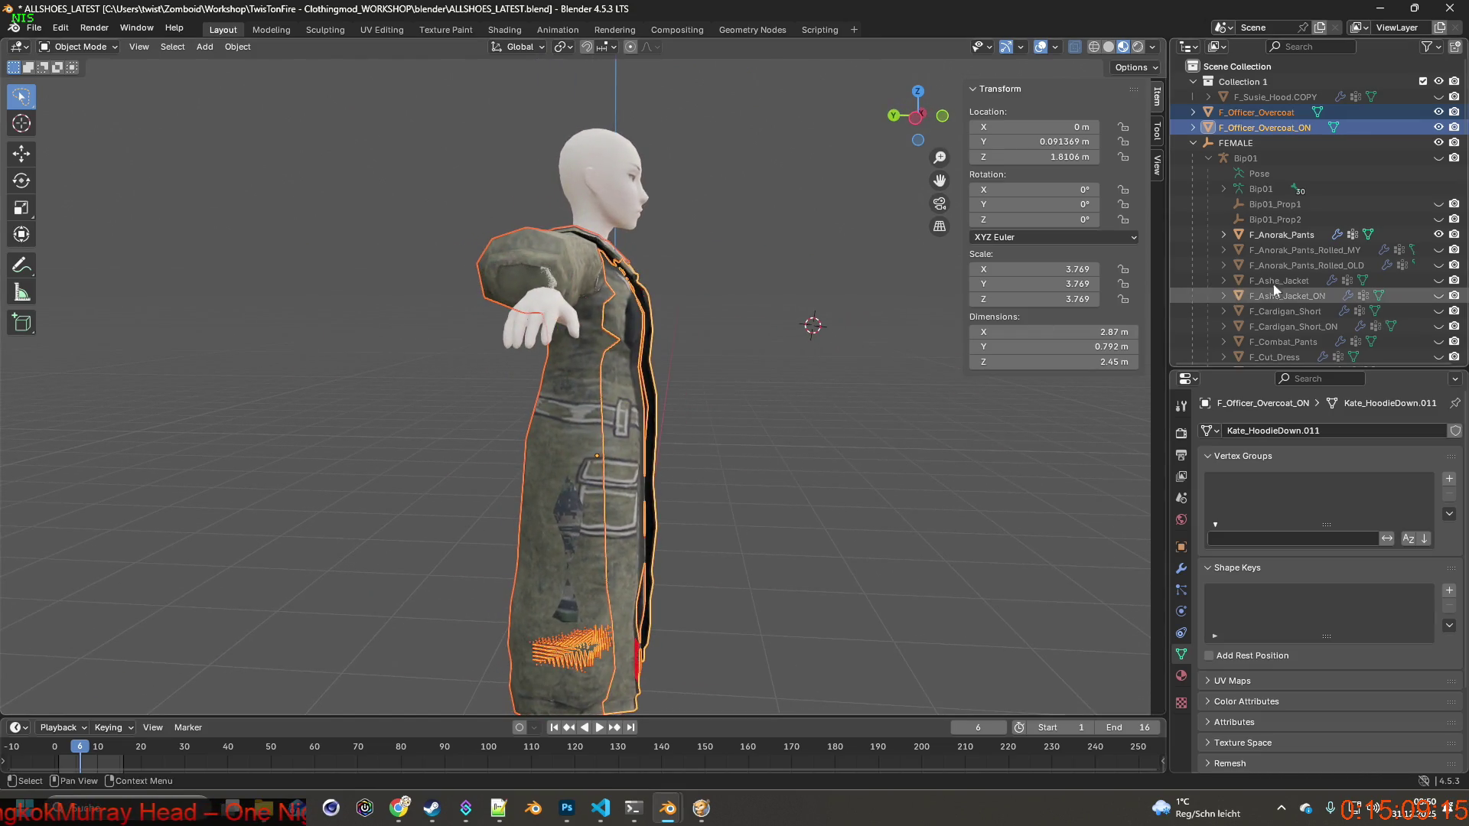
pyautogui.moveTo(881, 324)
pyautogui.mouseDown(button='middle')
pyautogui.moveTo(709, 316)
pyautogui.moveTo(702, 335)
pyautogui.moveTo(620, 305)
pyautogui.moveTo(731, 306)
pyautogui.mouseUp(button='middle')
pyautogui.click(1093, 48)
pyautogui.scroll(3, 709, 298)
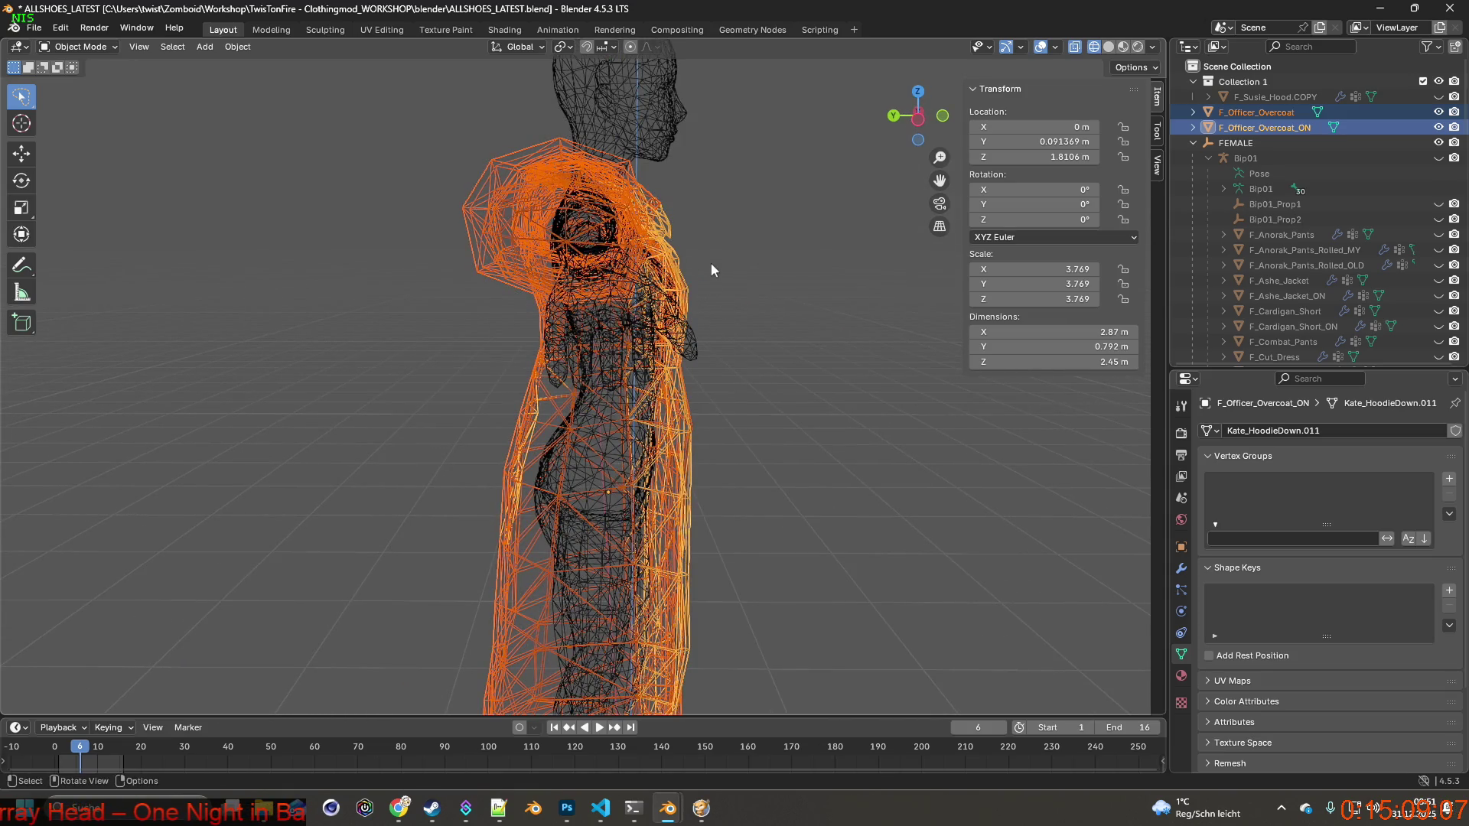
# Move the overcoat about 0.039 m along Y to location Y 0.051901 m.
pyautogui.press('g')
pyautogui.press('y')
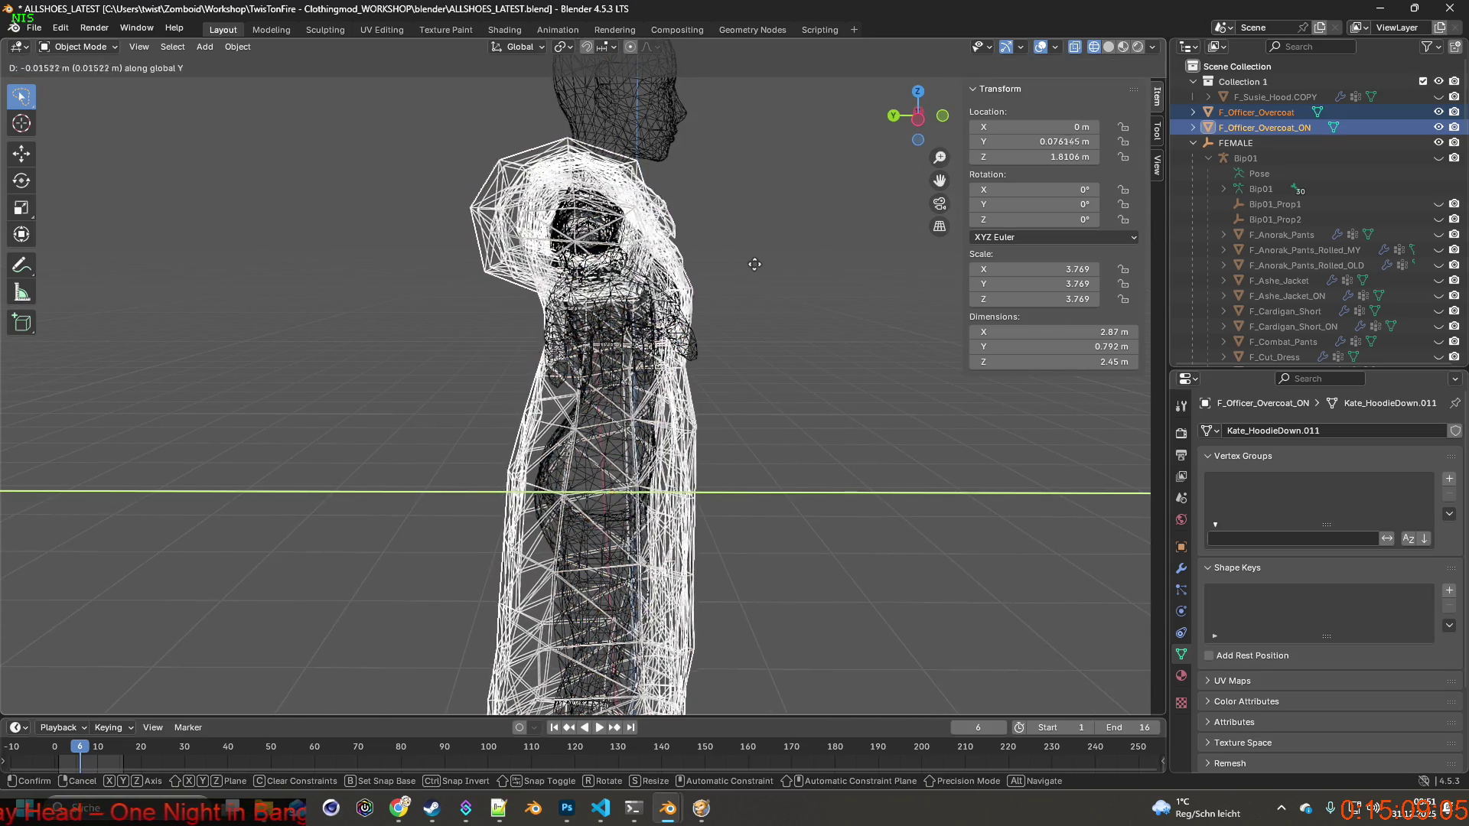
pyautogui.click(818, 264)
pyautogui.scroll(3, 801, 323)
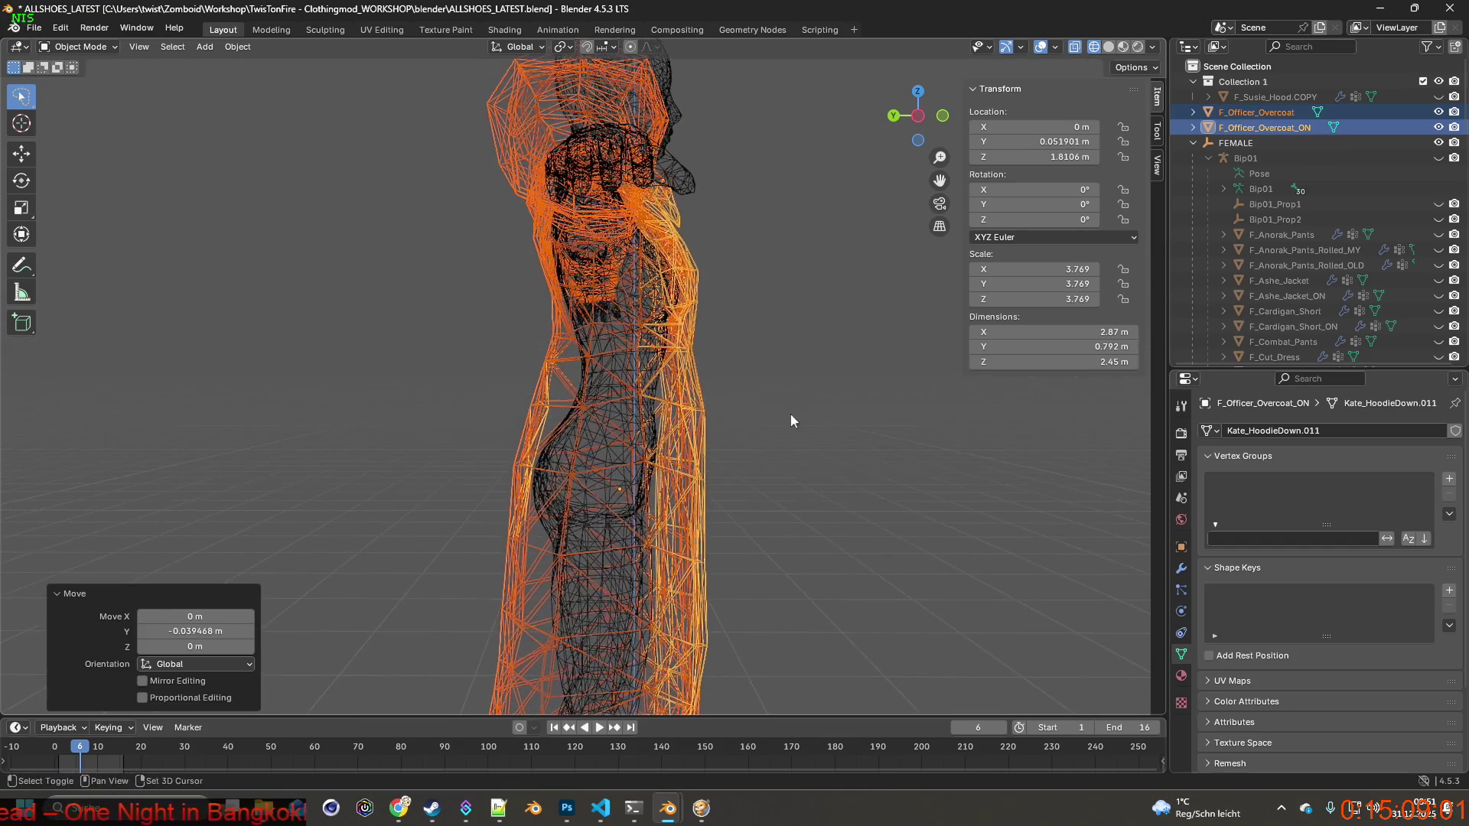
pyautogui.scroll(-3, 710, 309)
pyautogui.scroll(3, 713, 430)
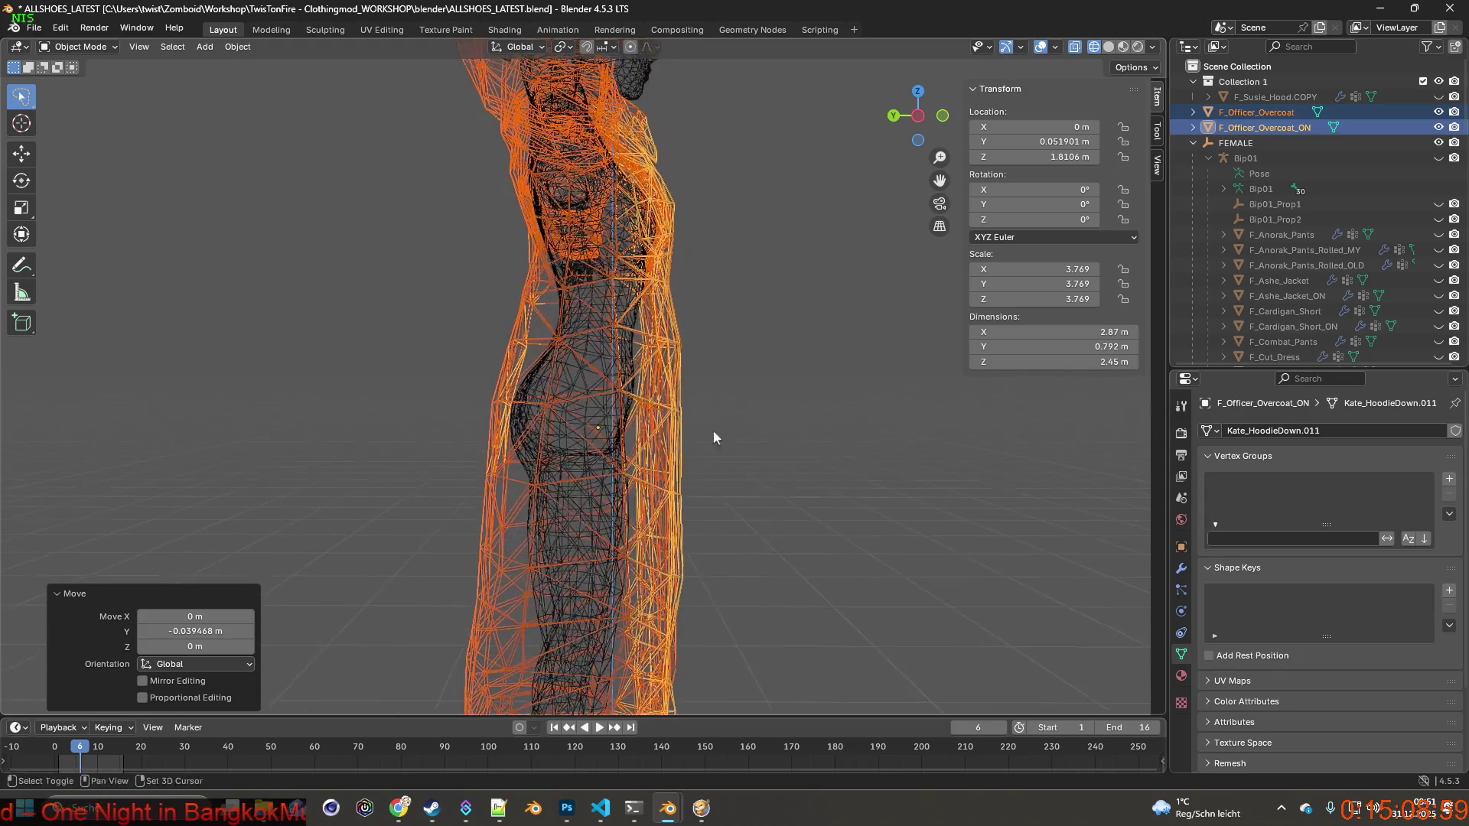
pyautogui.moveTo(700, 451)
pyautogui.mouseDown(button='middle')
pyautogui.moveTo(686, 427)
pyautogui.moveTo(708, 384)
pyautogui.moveTo(839, 393)
pyautogui.moveTo(604, 388)
pyautogui.moveTo(868, 374)
pyautogui.moveTo(742, 394)
pyautogui.moveTo(549, 387)
pyautogui.moveTo(678, 394)
pyautogui.moveTo(699, 426)
pyautogui.moveTo(695, 273)
pyautogui.moveTo(655, 328)
pyautogui.moveTo(642, 466)
pyautogui.mouseUp(button='middle')
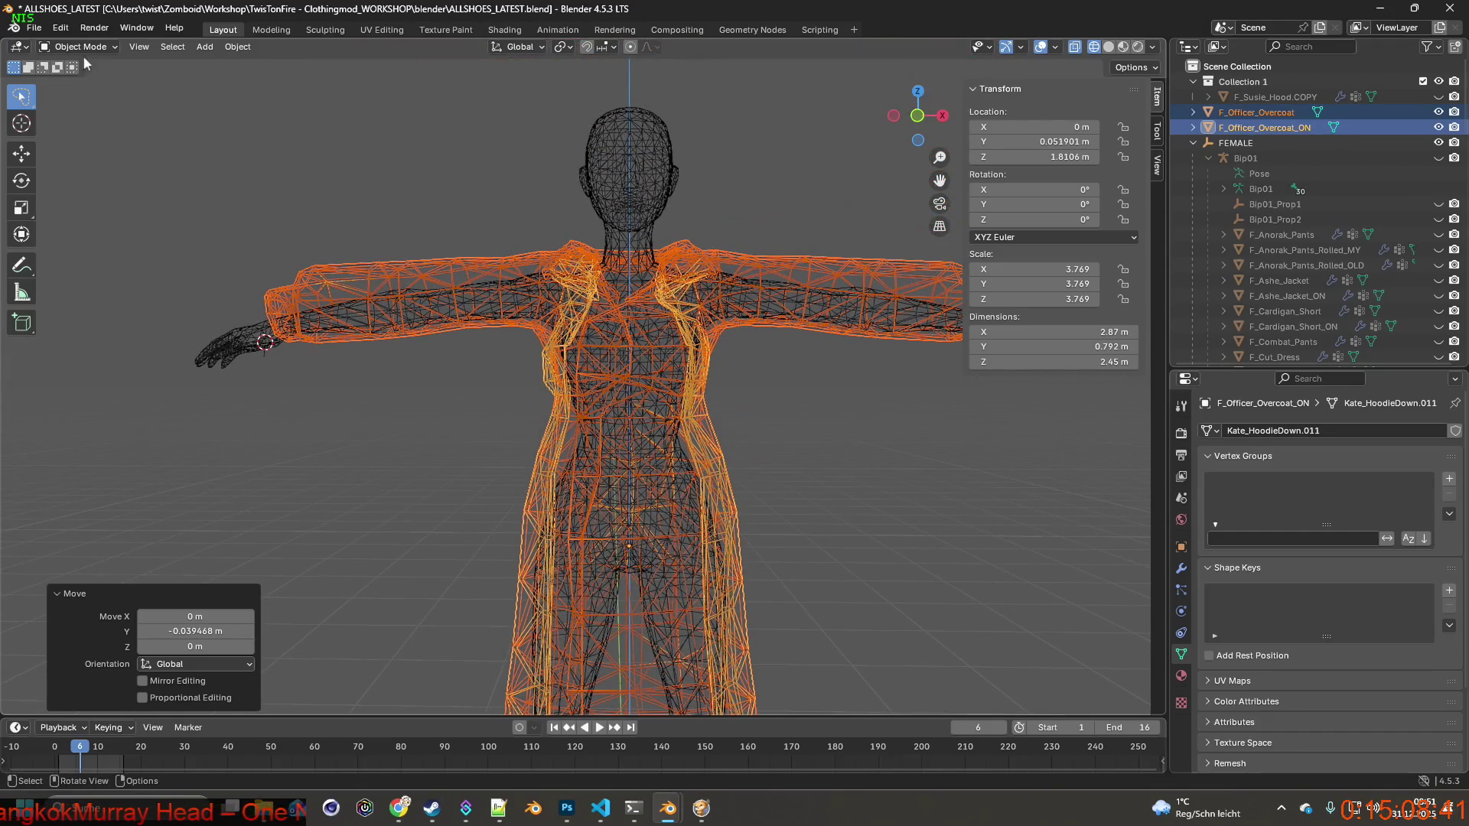
# Save ALLSHOES_LATEST.blend and look over the fitted coat from the front.
pyautogui.click(34, 28)
pyautogui.click(55, 129)
pyautogui.moveTo(505, 272)
pyautogui.mouseDown(button='middle')
pyautogui.moveTo(502, 288)
pyautogui.moveTo(298, 410)
pyautogui.moveTo(485, 430)
pyautogui.mouseUp(button='middle')
pyautogui.moveTo(615, 306); pyautogui.dragTo(536, 294, button='middle')
pyautogui.keyDown('shift'); pyautogui.moveTo(782, 366); pyautogui.dragTo(657, 343, button='middle'); pyautogui.keyUp('shift')
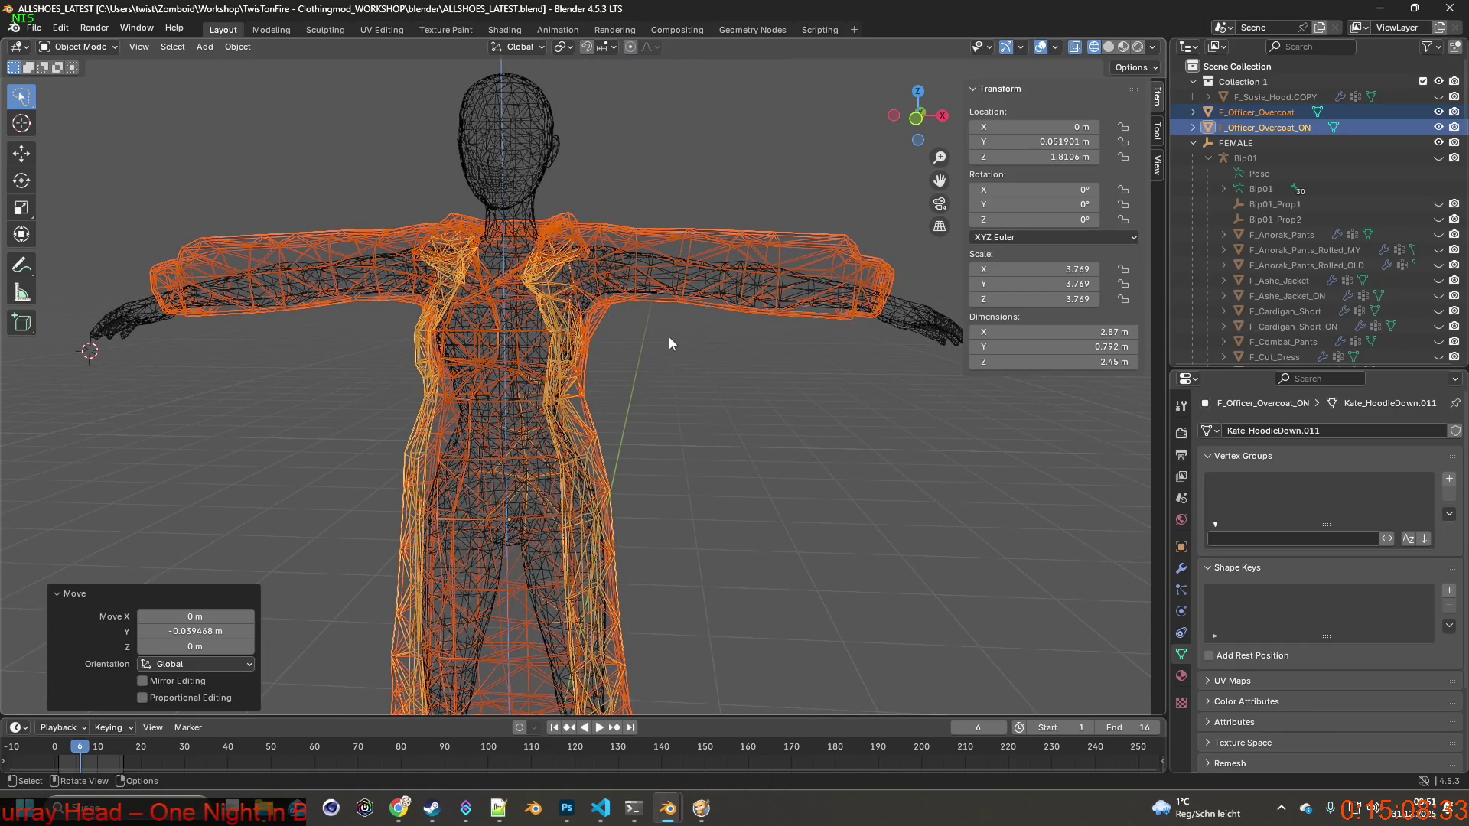
pyautogui.moveTo(672, 322); pyautogui.dragTo(639, 324, button='middle')
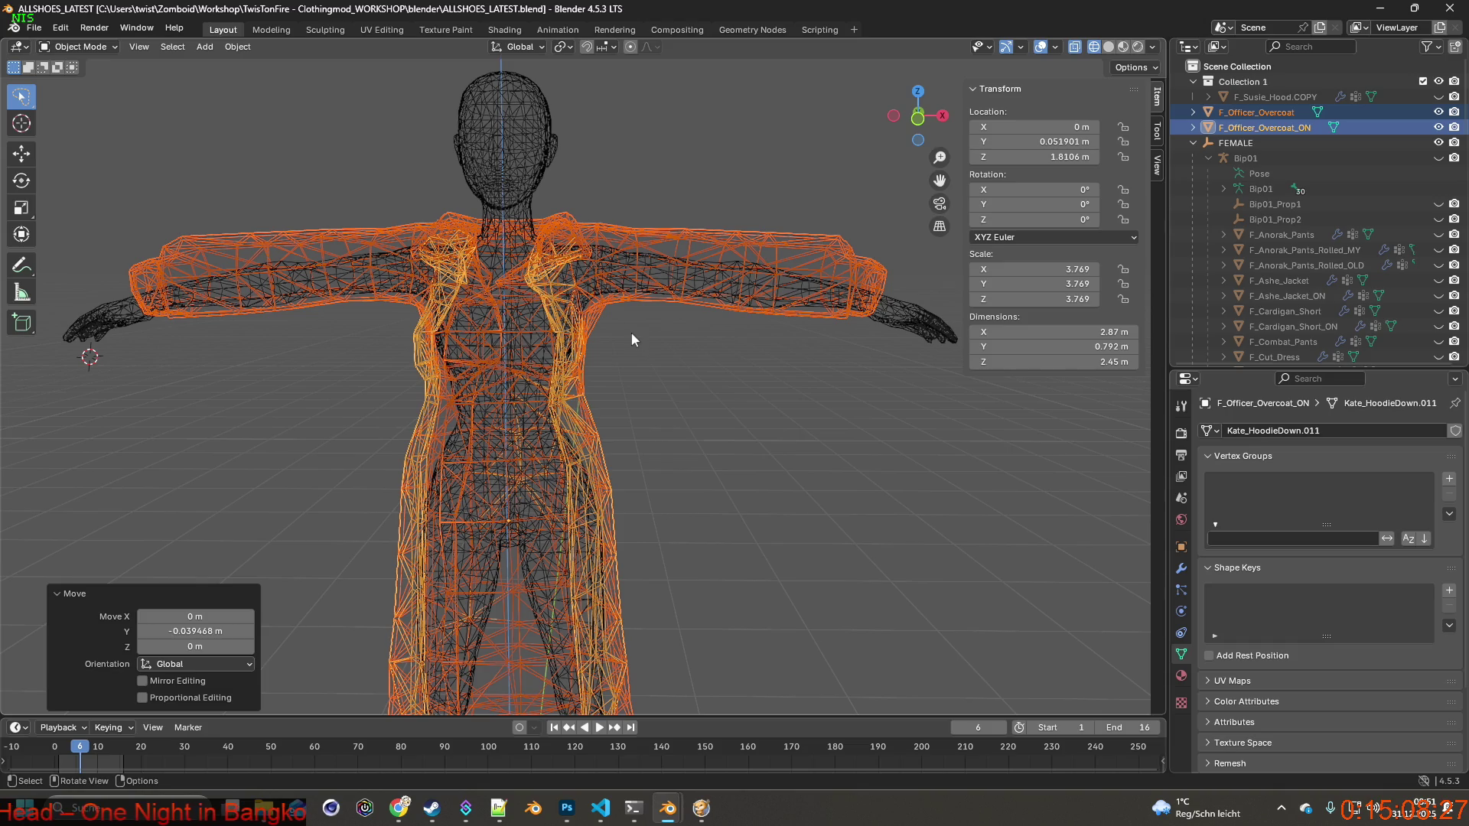
pyautogui.moveTo(631, 342)
pyautogui.mouseDown()
pyautogui.moveTo(624, 321)
pyautogui.moveTo(732, 185)
pyautogui.moveTo(911, 342)
pyautogui.moveTo(889, 390)
pyautogui.mouseUp()
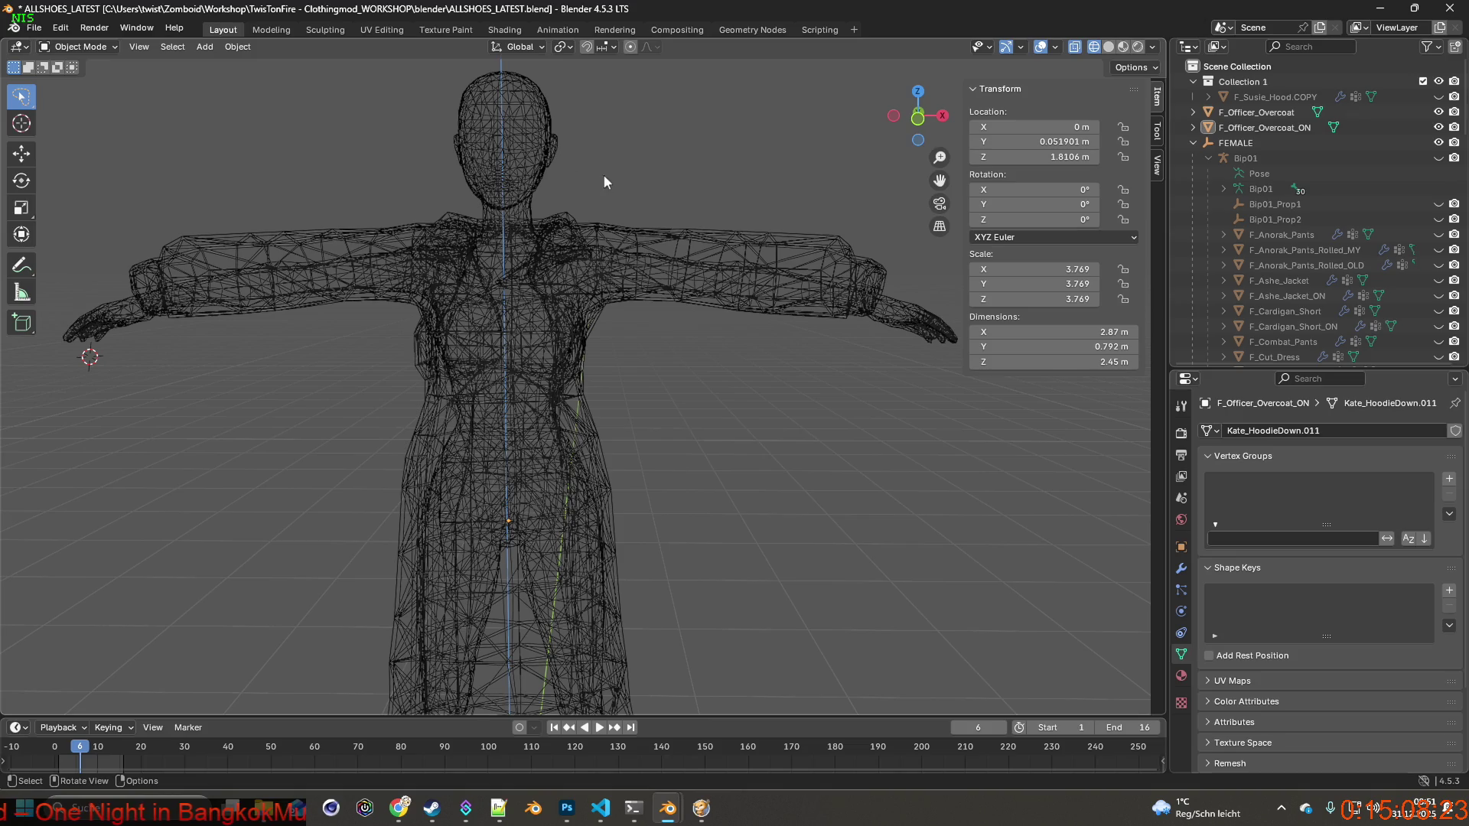
# Clear the object selection and switch the viewport to Material Preview.
pyautogui.press('a')
pyautogui.click(686, 323)
pyautogui.click(79, 47)
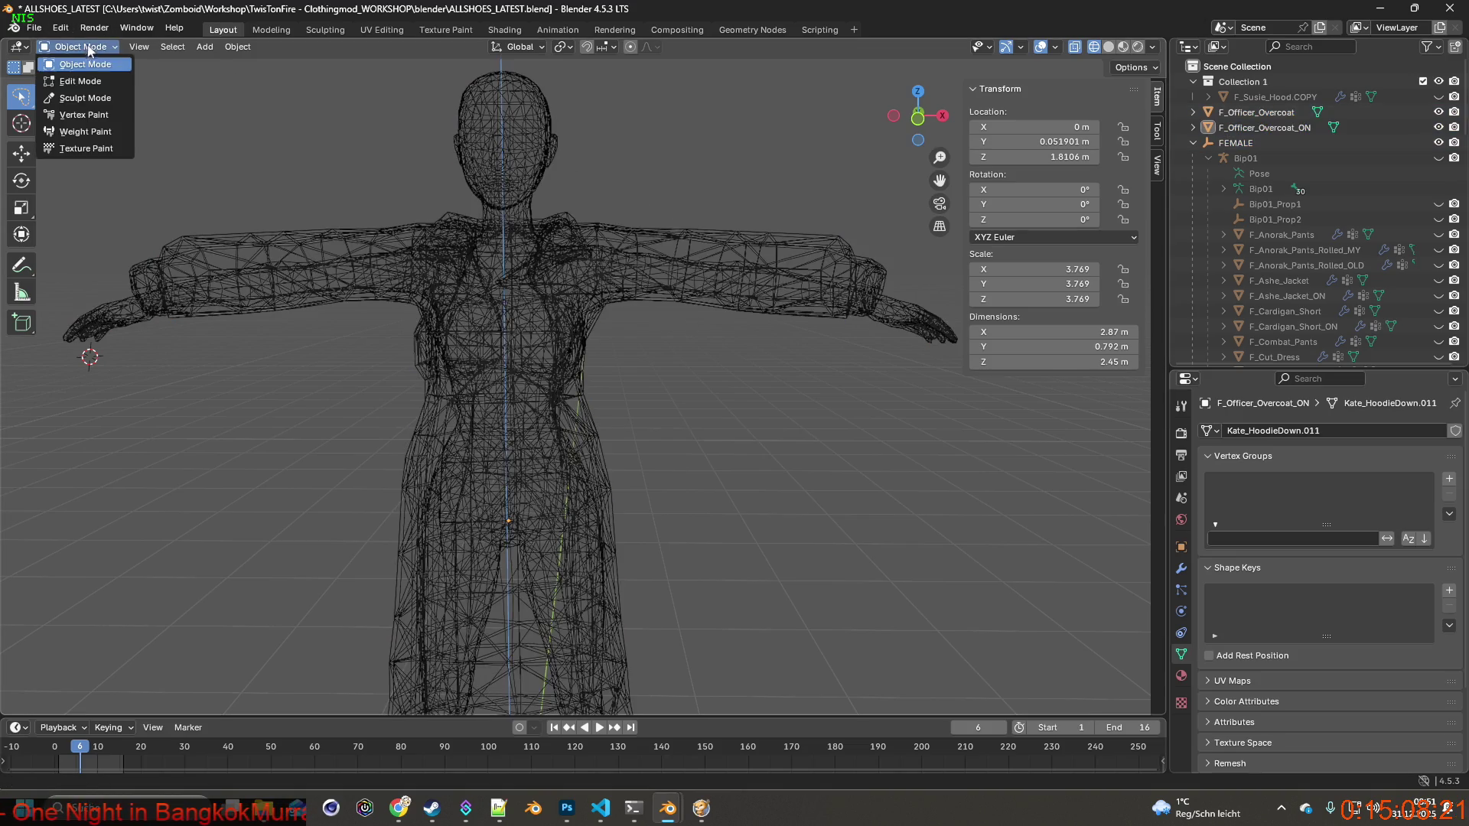
pyautogui.click(1123, 47)
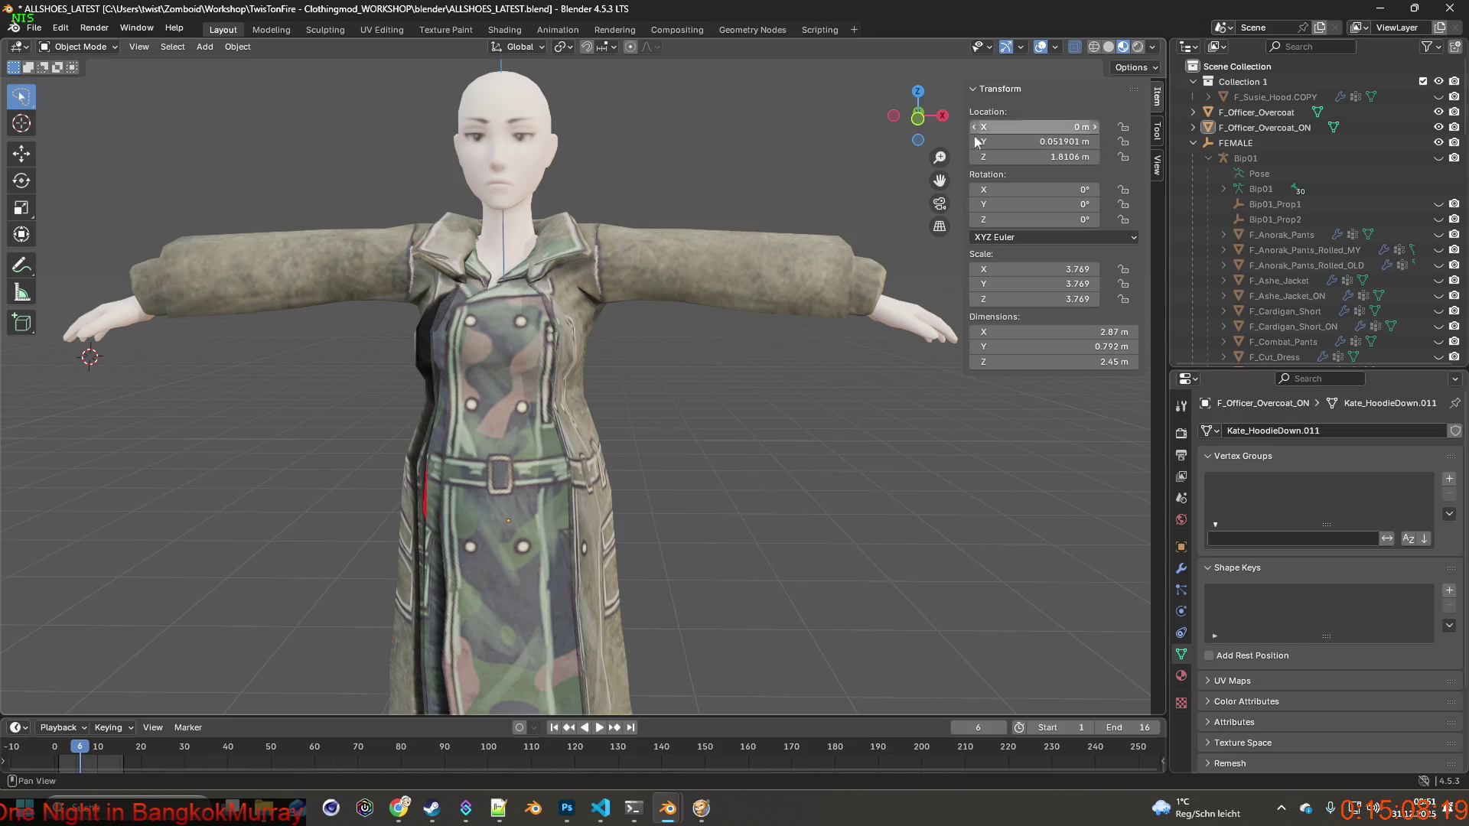
# Apply All Transforms to F_Officer_Overcoat and then to F_Officer_Overcoat_ON.
pyautogui.click(1256, 112)
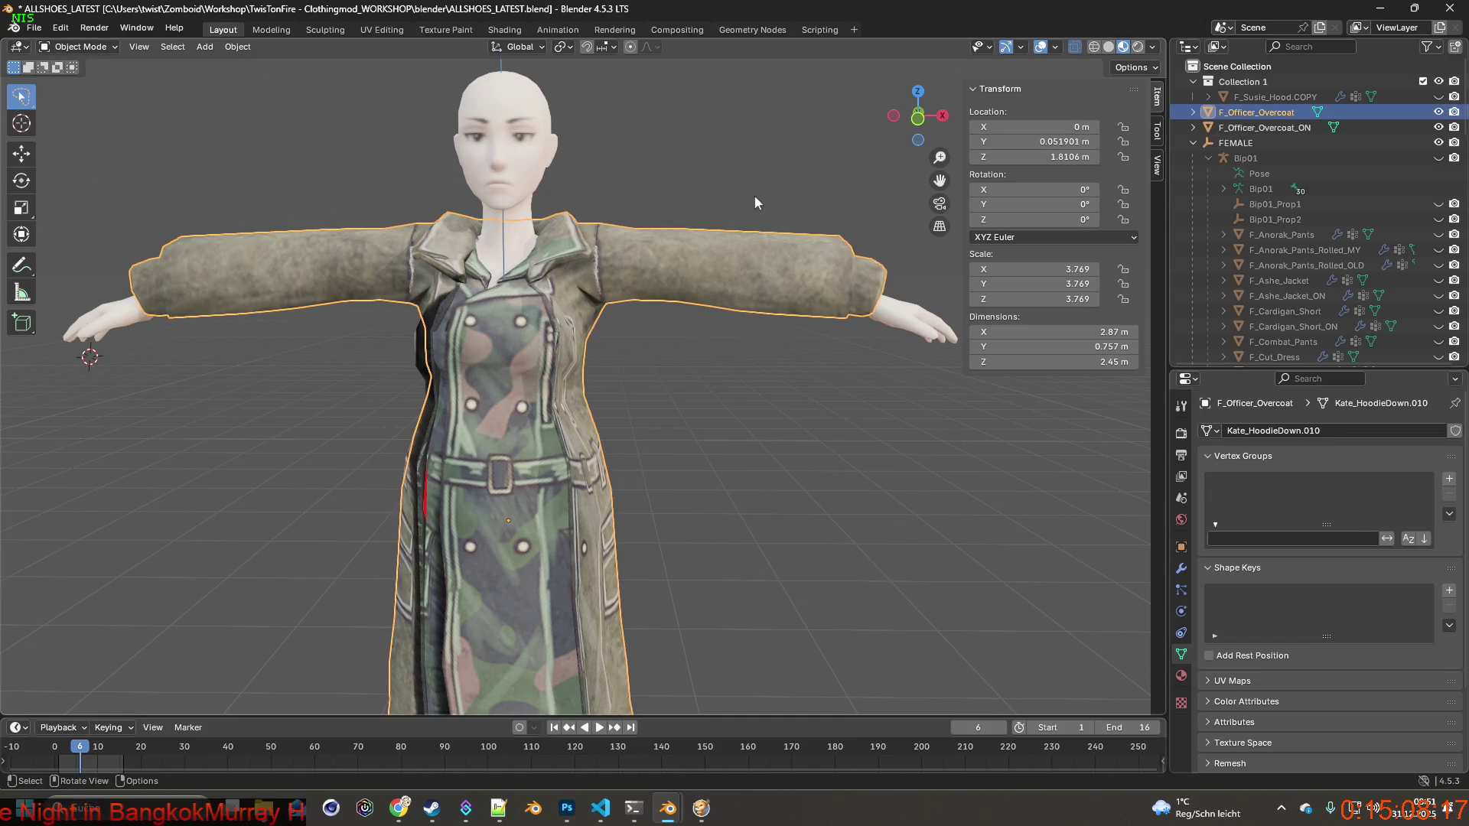
pyautogui.hotkey('ctrl', 'a')
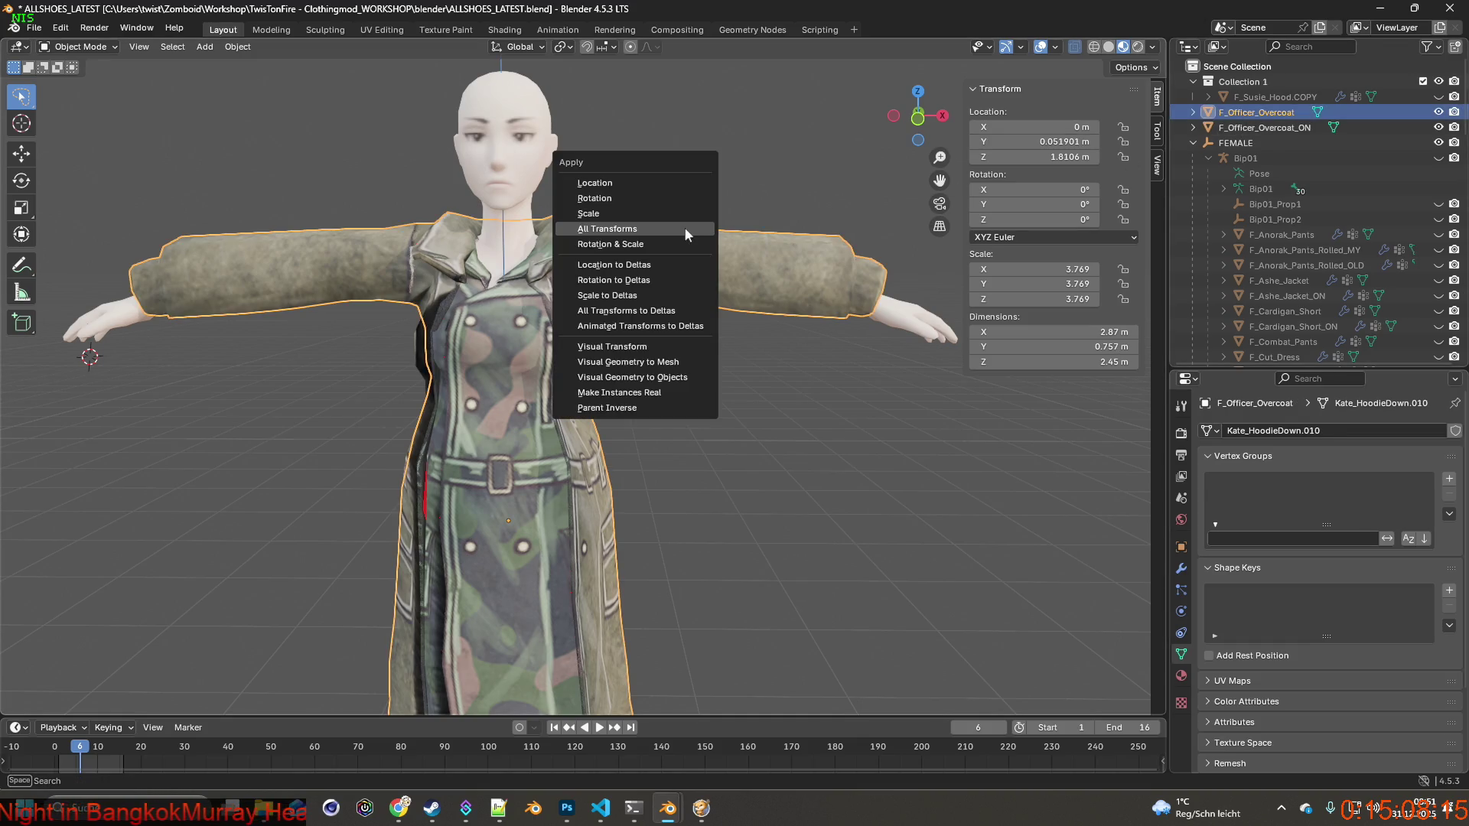
pyautogui.click(658, 228)
pyautogui.click(1264, 128)
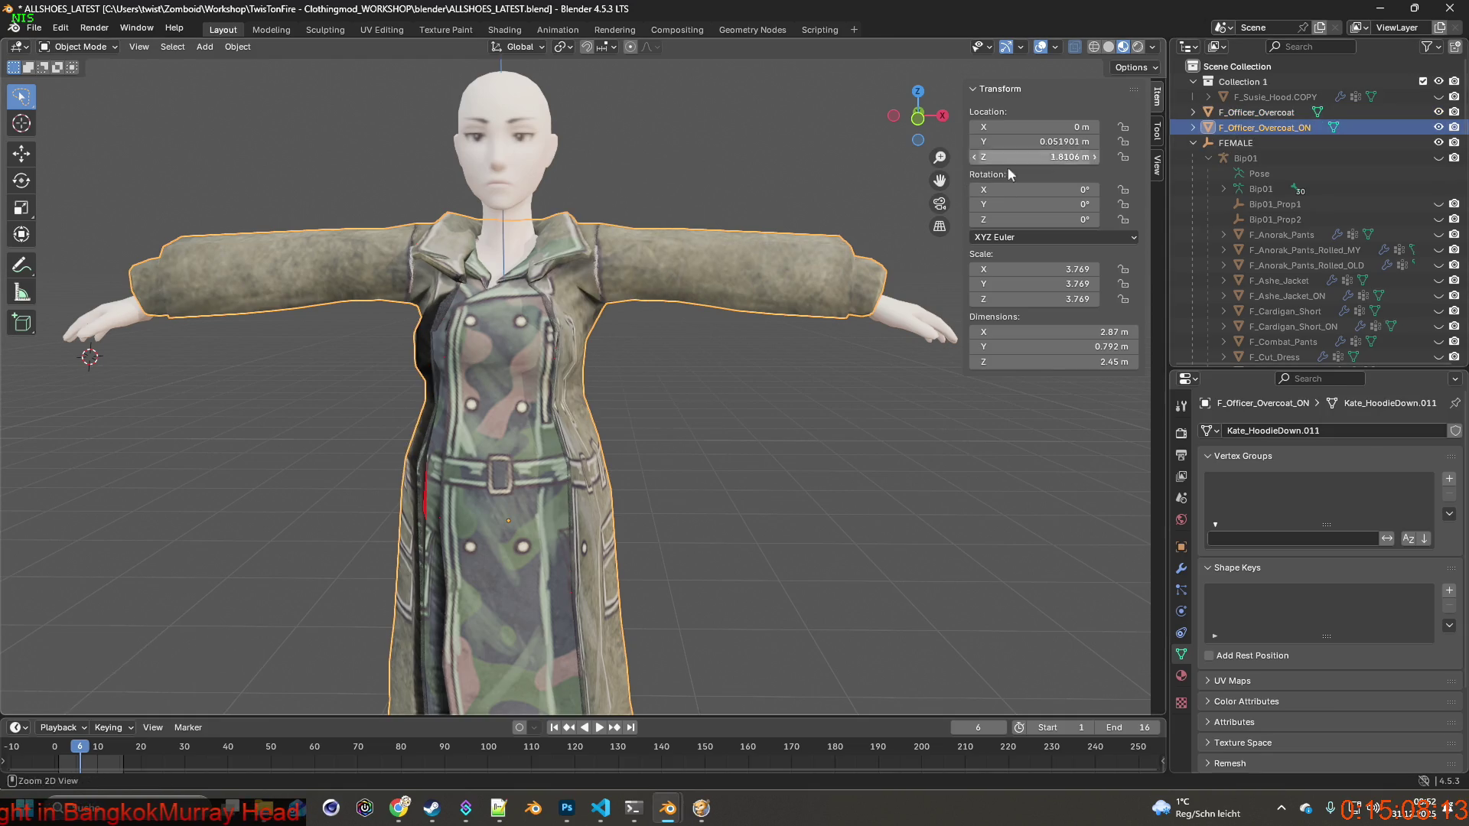
pyautogui.hotkey('ctrl', 'a')
pyautogui.click(712, 198)
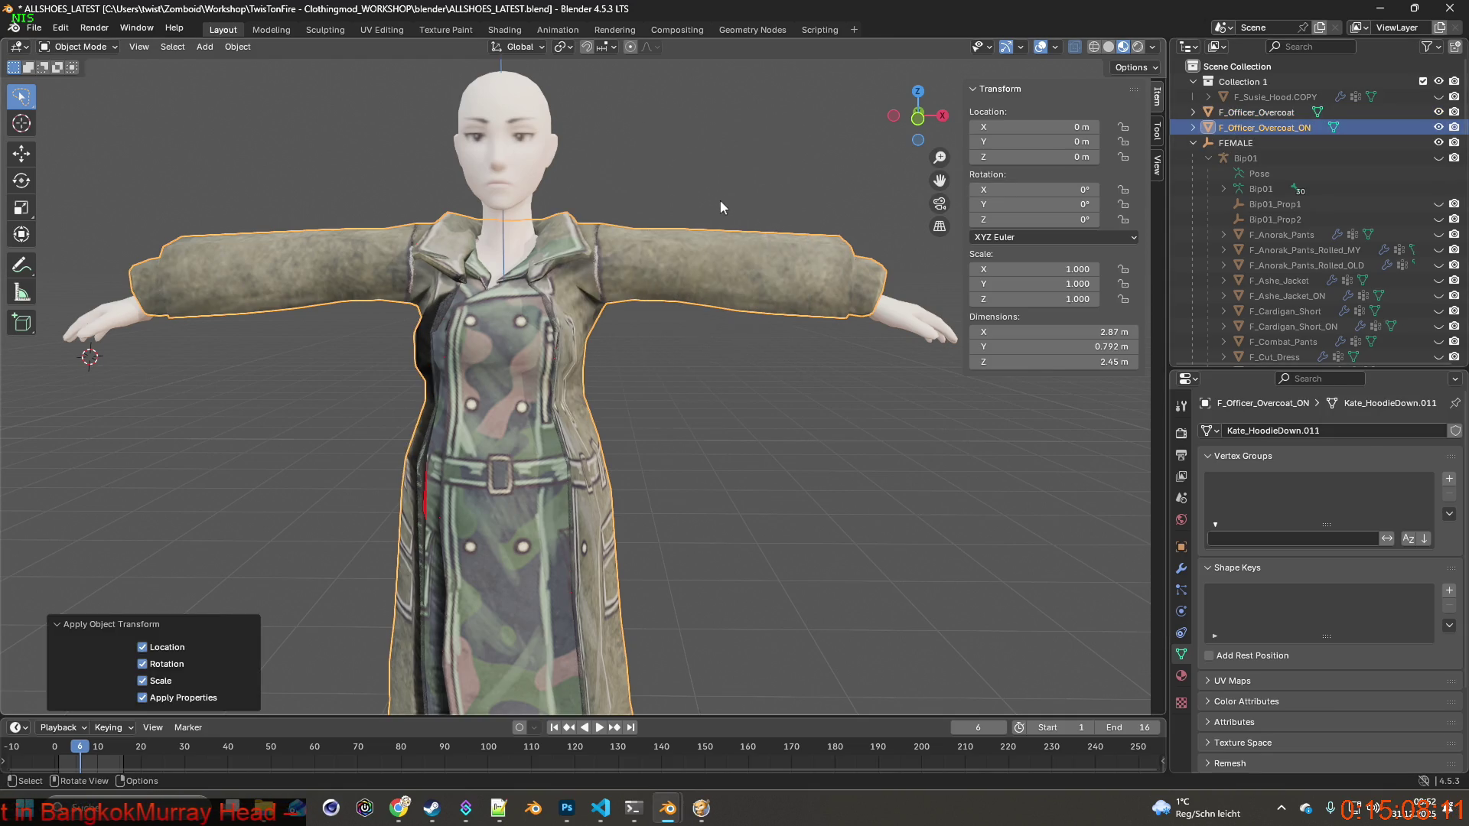
# From a side view, select both overcoat objects together for editing.
pyautogui.moveTo(430, 234)
pyautogui.mouseDown(button='middle')
pyautogui.moveTo(602, 235)
pyautogui.moveTo(609, 218)
pyautogui.moveTo(488, 246)
pyautogui.moveTo(549, 232)
pyautogui.mouseUp(button='middle')
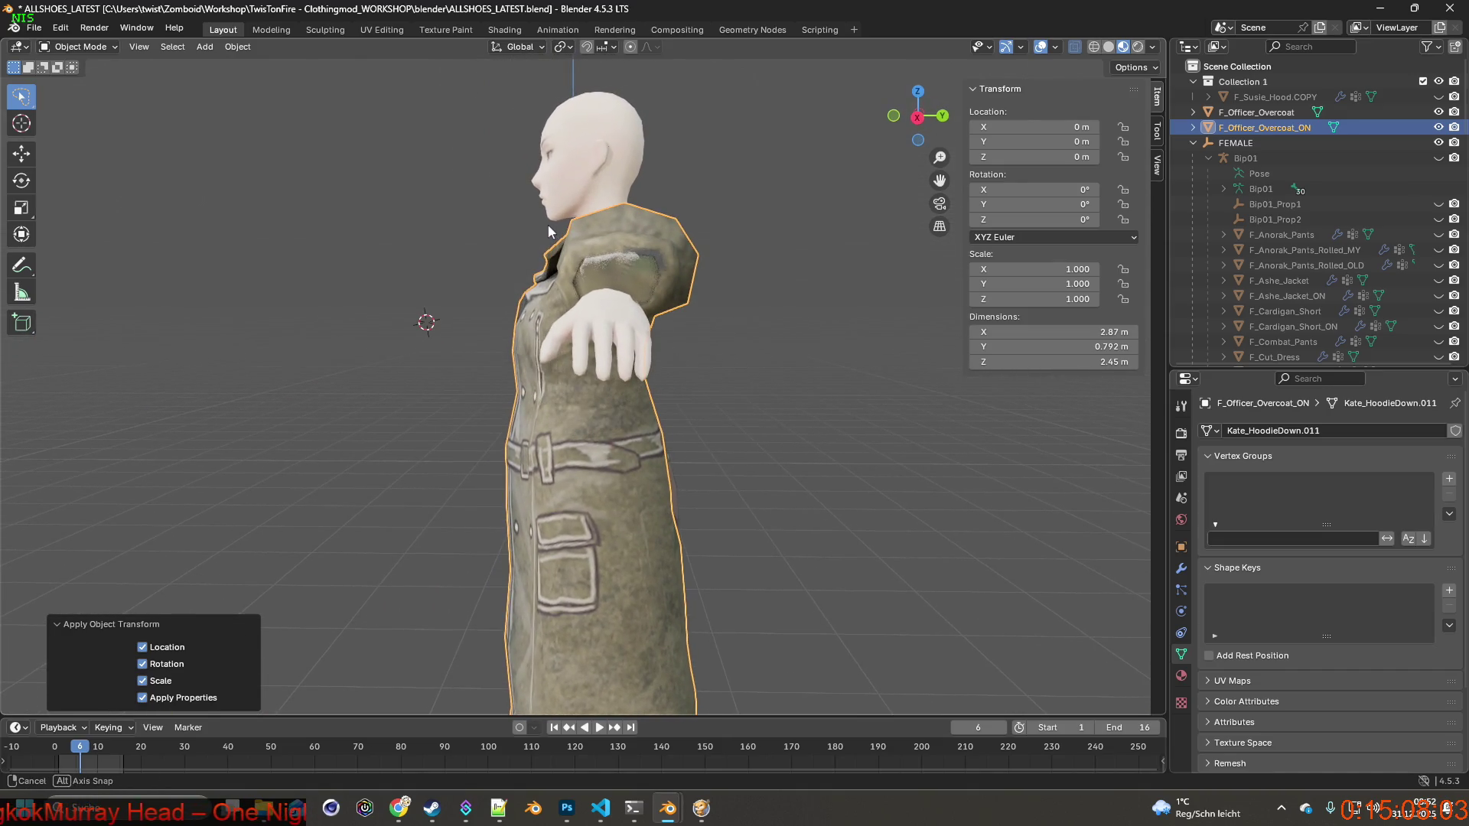
pyautogui.keyDown('ctrl'); pyautogui.click(1240, 112); pyautogui.keyUp('ctrl')
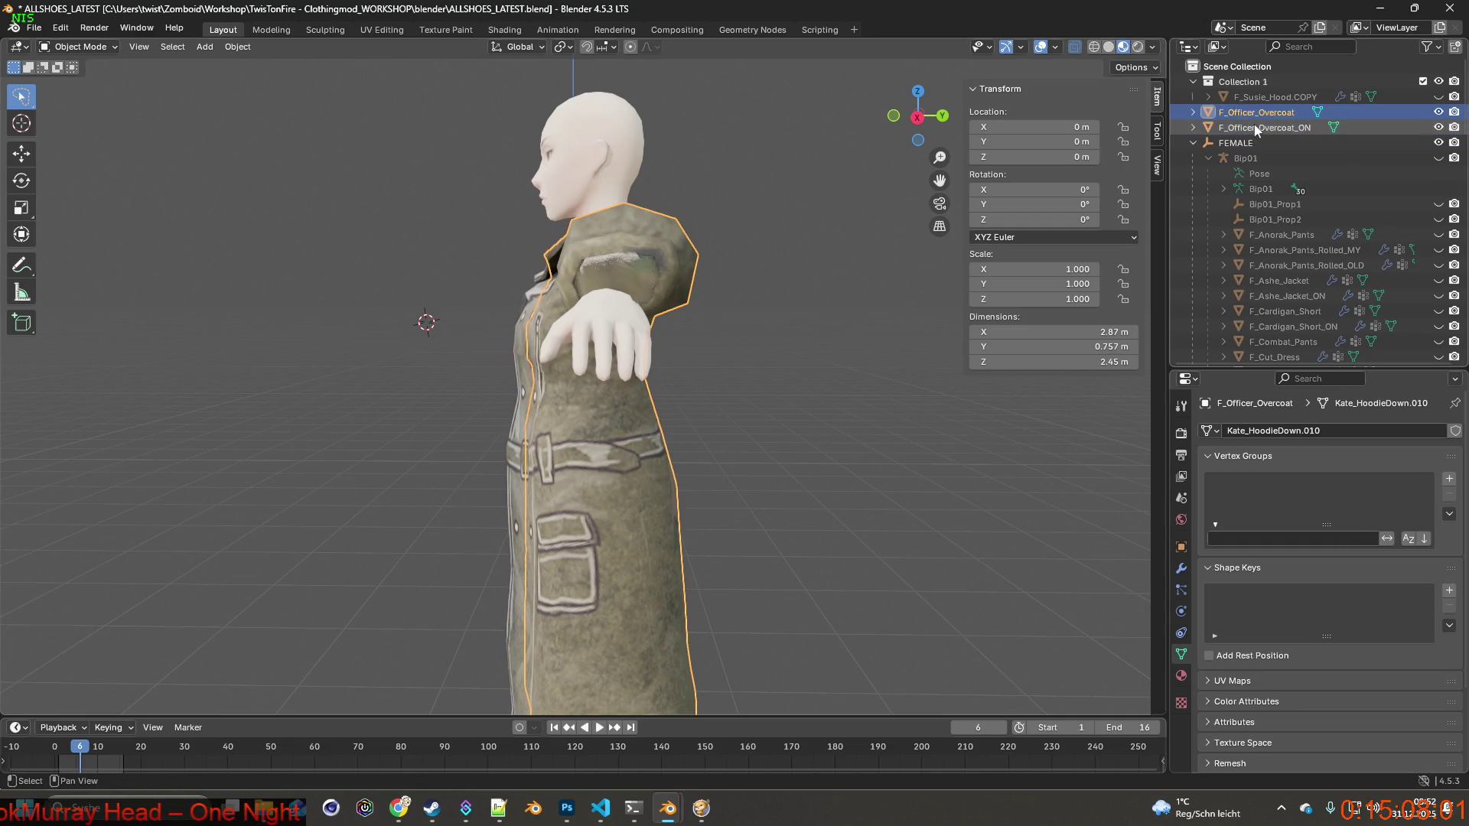
pyautogui.click(111, 47)
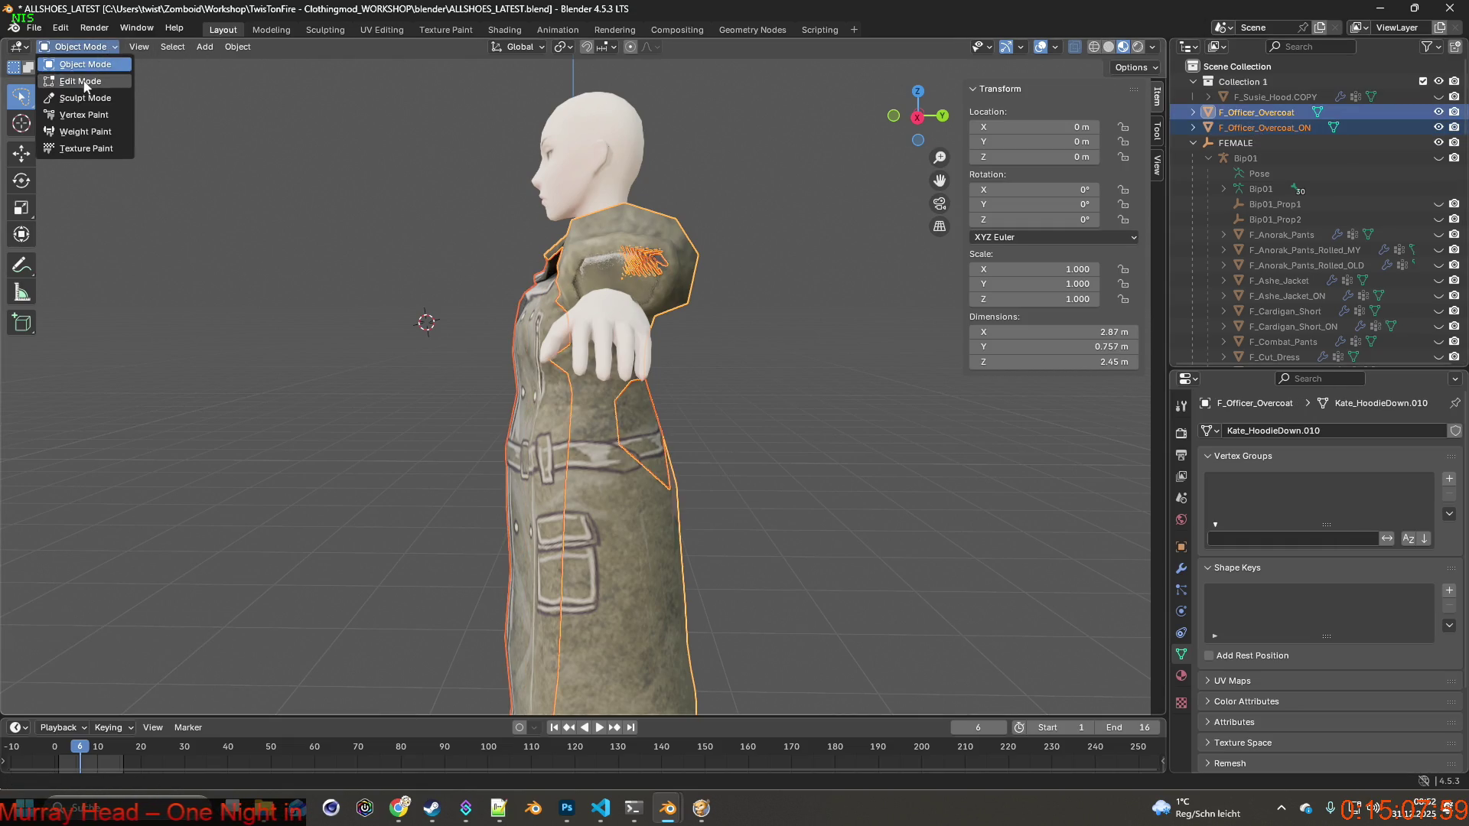
# Put the overcoat meshes in Edit Mode with wireframe shading and all vertices deselected.
pyautogui.click(86, 82)
pyautogui.click(1094, 46)
pyautogui.moveTo(726, 329)
pyautogui.mouseDown(button='middle')
pyautogui.moveTo(688, 322)
pyautogui.moveTo(764, 324)
pyautogui.moveTo(752, 352)
pyautogui.moveTo(429, 318)
pyautogui.moveTo(620, 300)
pyautogui.moveTo(610, 282)
pyautogui.moveTo(650, 289)
pyautogui.mouseUp(button='middle')
pyautogui.hotkey('alt', 'a')
# Lasso-select the forearm vertices of one sleeve from an angled view of the arm.
pyautogui.scroll(5, 765, 348)
pyautogui.scroll(-5, 683, 294)
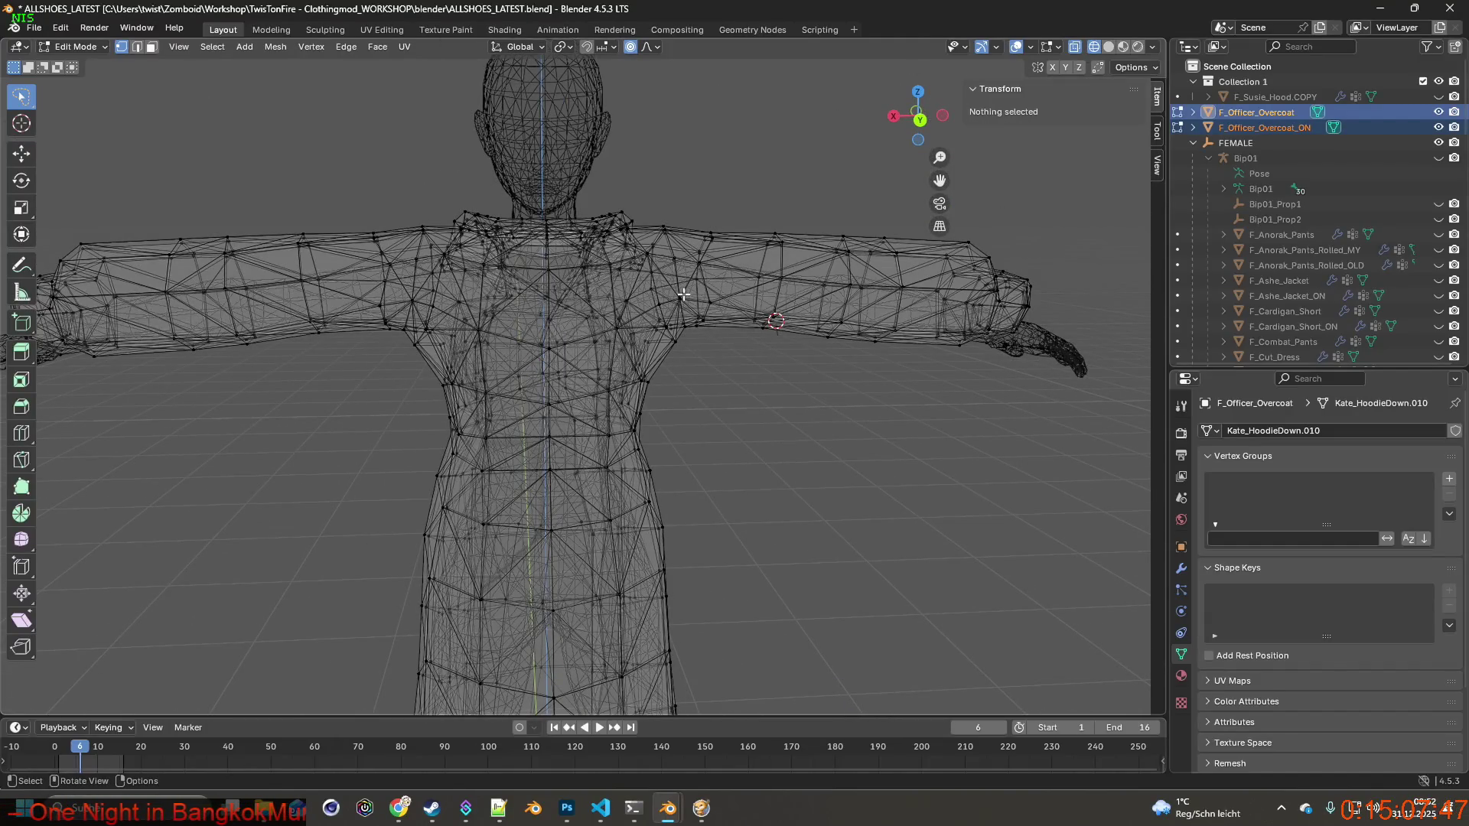
pyautogui.moveTo(734, 306)
pyautogui.mouseDown(button='middle')
pyautogui.moveTo(486, 287)
pyautogui.moveTo(320, 300)
pyautogui.mouseUp(button='middle')
pyautogui.moveTo(531, 317)
pyautogui.mouseDown(button='middle')
pyautogui.moveTo(468, 322)
pyautogui.moveTo(834, 332)
pyautogui.moveTo(597, 337)
pyautogui.moveTo(875, 348)
pyautogui.moveTo(685, 337)
pyautogui.moveTo(673, 400)
pyautogui.moveTo(586, 370)
pyautogui.moveTo(666, 354)
pyautogui.moveTo(643, 347)
pyautogui.moveTo(423, 338)
pyautogui.moveTo(721, 364)
pyautogui.moveTo(586, 367)
pyautogui.moveTo(665, 367)
pyautogui.moveTo(639, 366)
pyautogui.mouseUp(button='middle')
pyautogui.scroll(3, 585, 370)
pyautogui.scroll(3, 604, 398)
pyautogui.moveTo(732, 378)
pyautogui.mouseDown(button='middle')
pyautogui.moveTo(646, 383)
pyautogui.moveTo(621, 368)
pyautogui.mouseUp(button='middle')
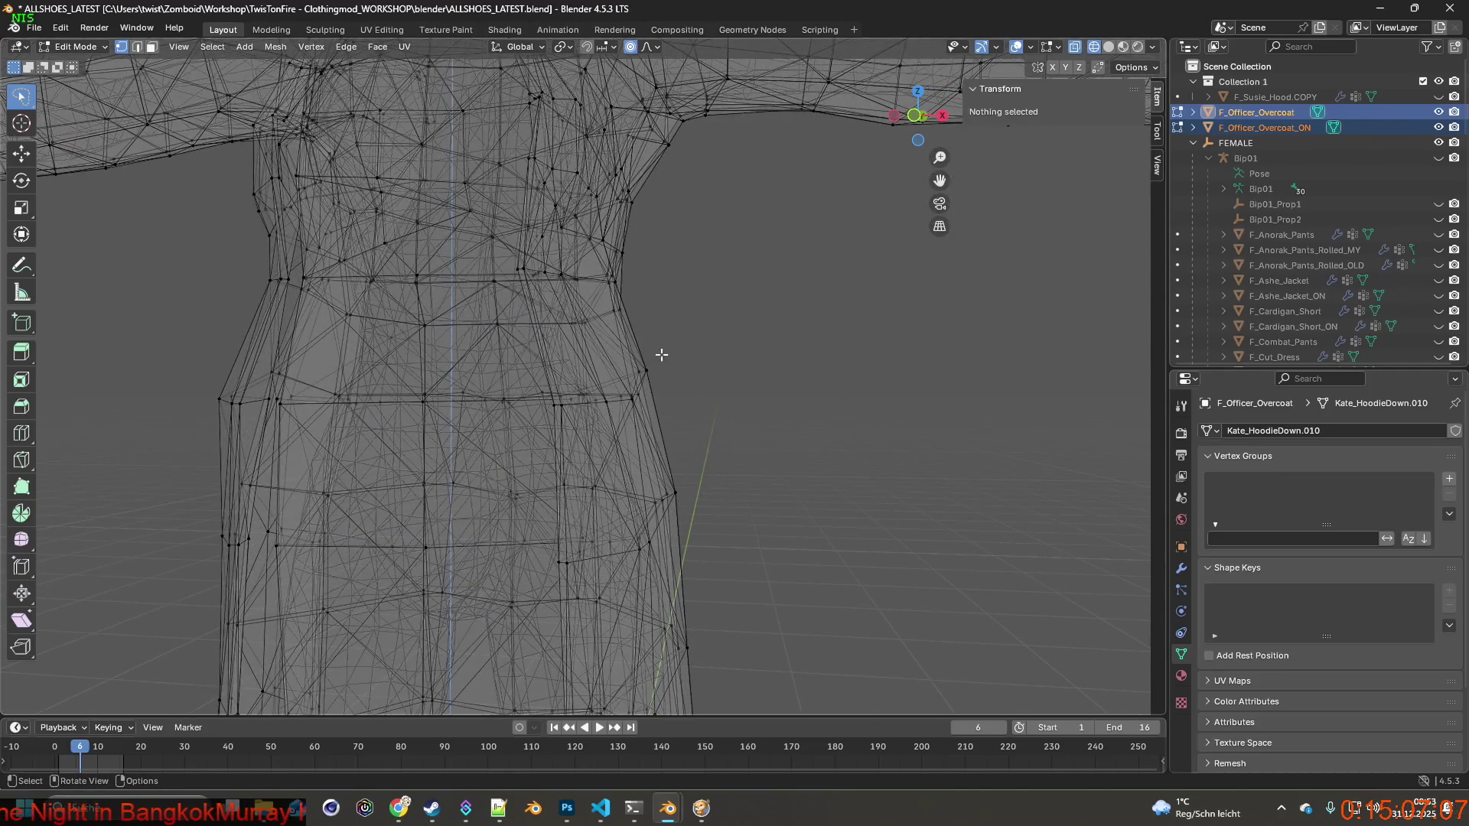
pyautogui.scroll(-6, 648, 342)
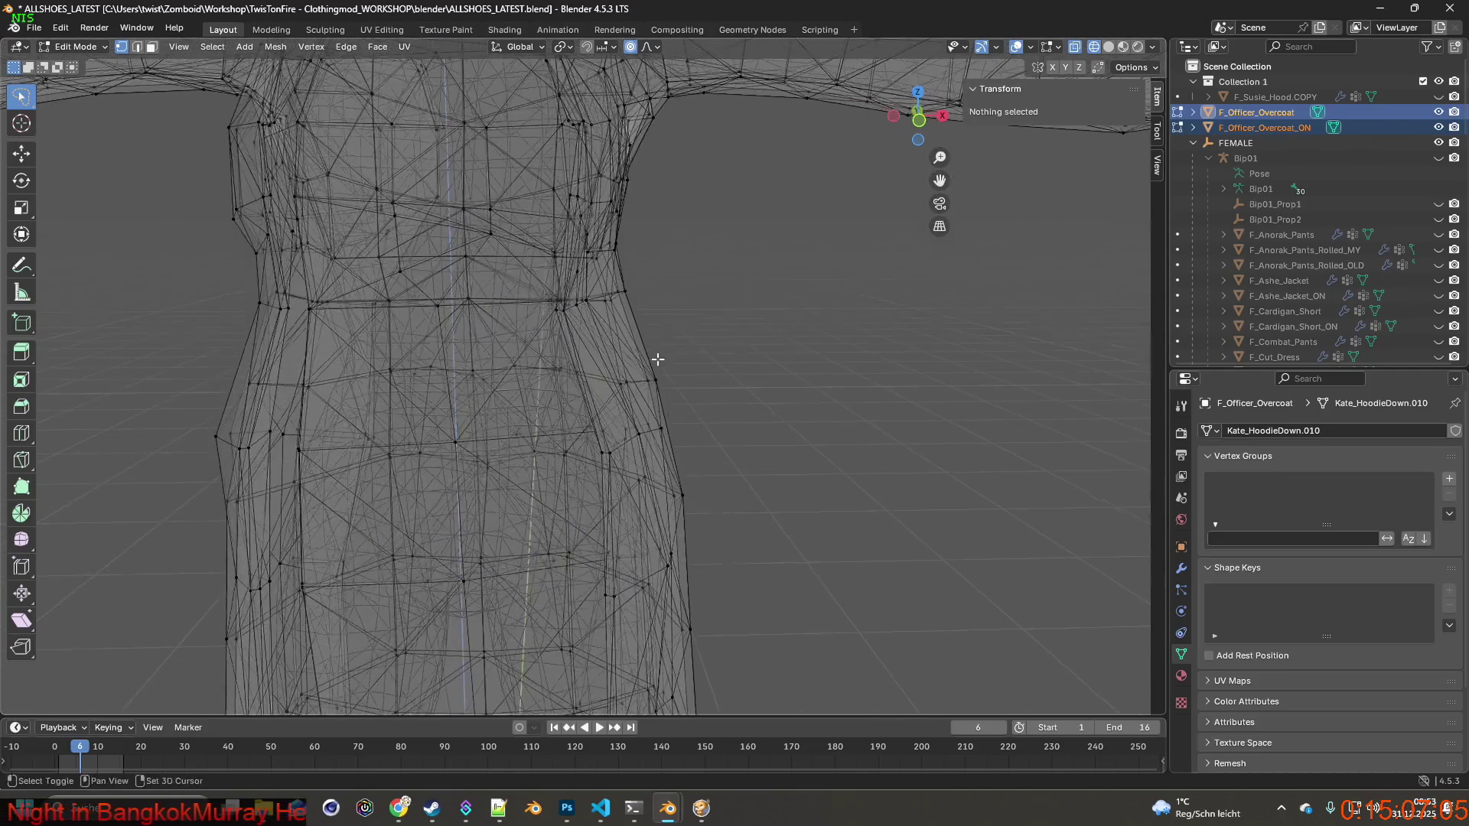
pyautogui.moveTo(726, 367)
pyautogui.mouseDown(button='middle')
pyautogui.moveTo(797, 367)
pyautogui.moveTo(597, 360)
pyautogui.moveTo(619, 352)
pyautogui.moveTo(607, 321)
pyautogui.moveTo(534, 348)
pyautogui.moveTo(725, 346)
pyautogui.moveTo(629, 333)
pyautogui.mouseUp(button='middle')
pyautogui.moveTo(614, 285)
pyautogui.mouseDown()
pyautogui.moveTo(911, 189)
pyautogui.moveTo(879, 485)
pyautogui.moveTo(969, 422)
pyautogui.mouseUp()
# Rotate the forearm vertices around Y with proportional editing at size 0.18.
pyautogui.moveTo(938, 412); pyautogui.dragTo(926, 400, button='middle')
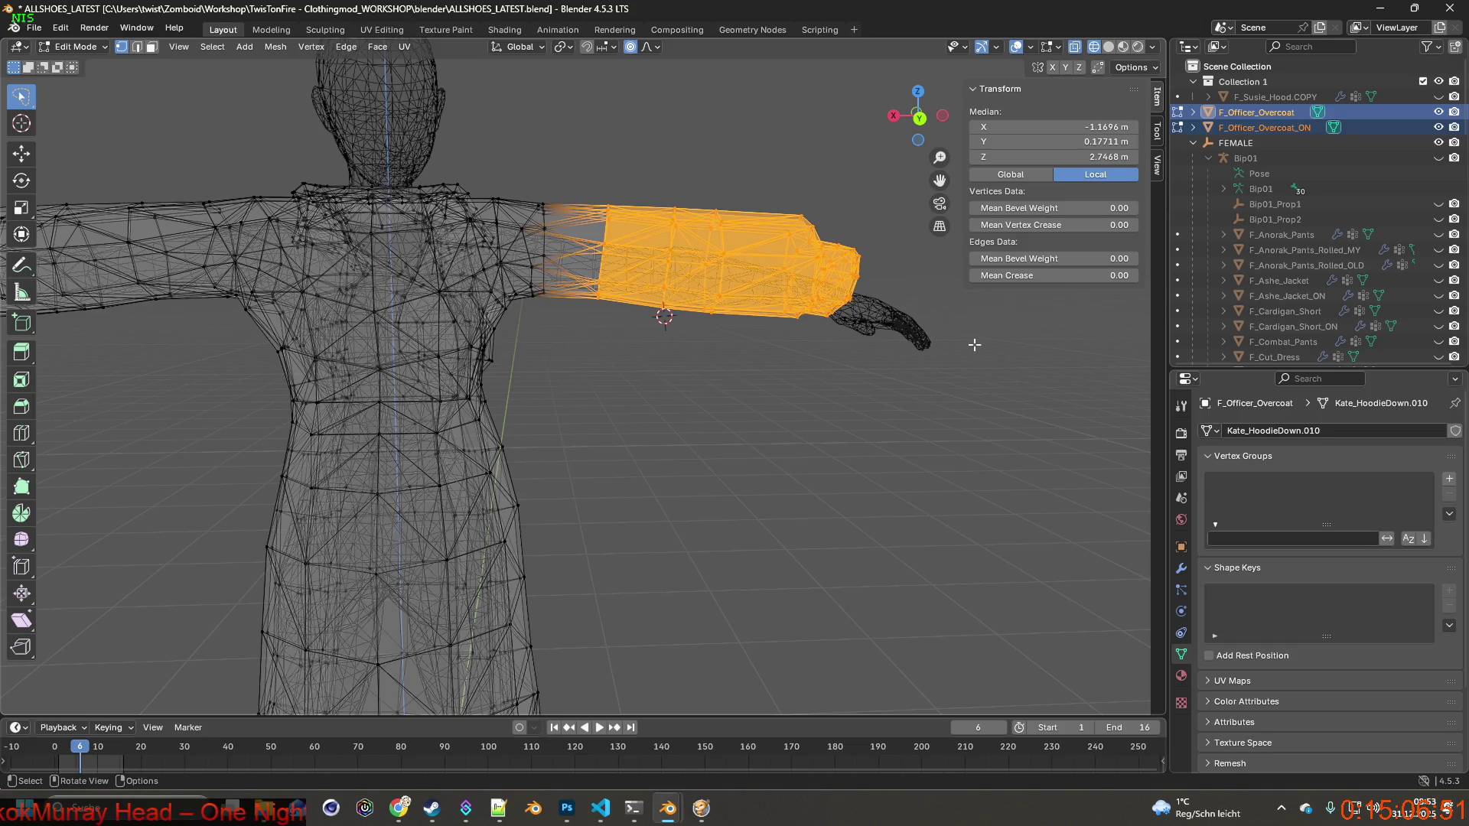
pyautogui.press('r')
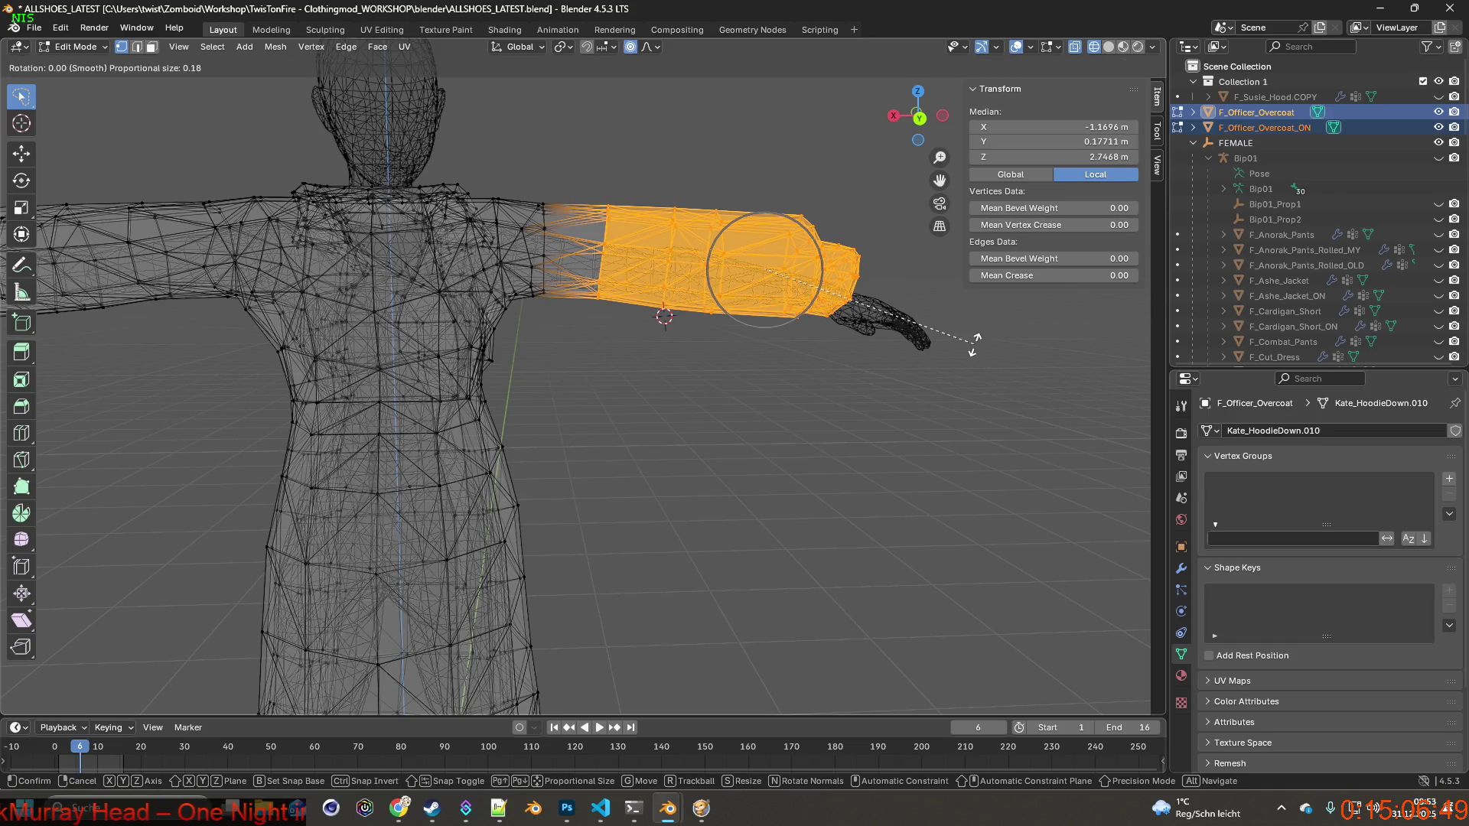
pyautogui.press('r')
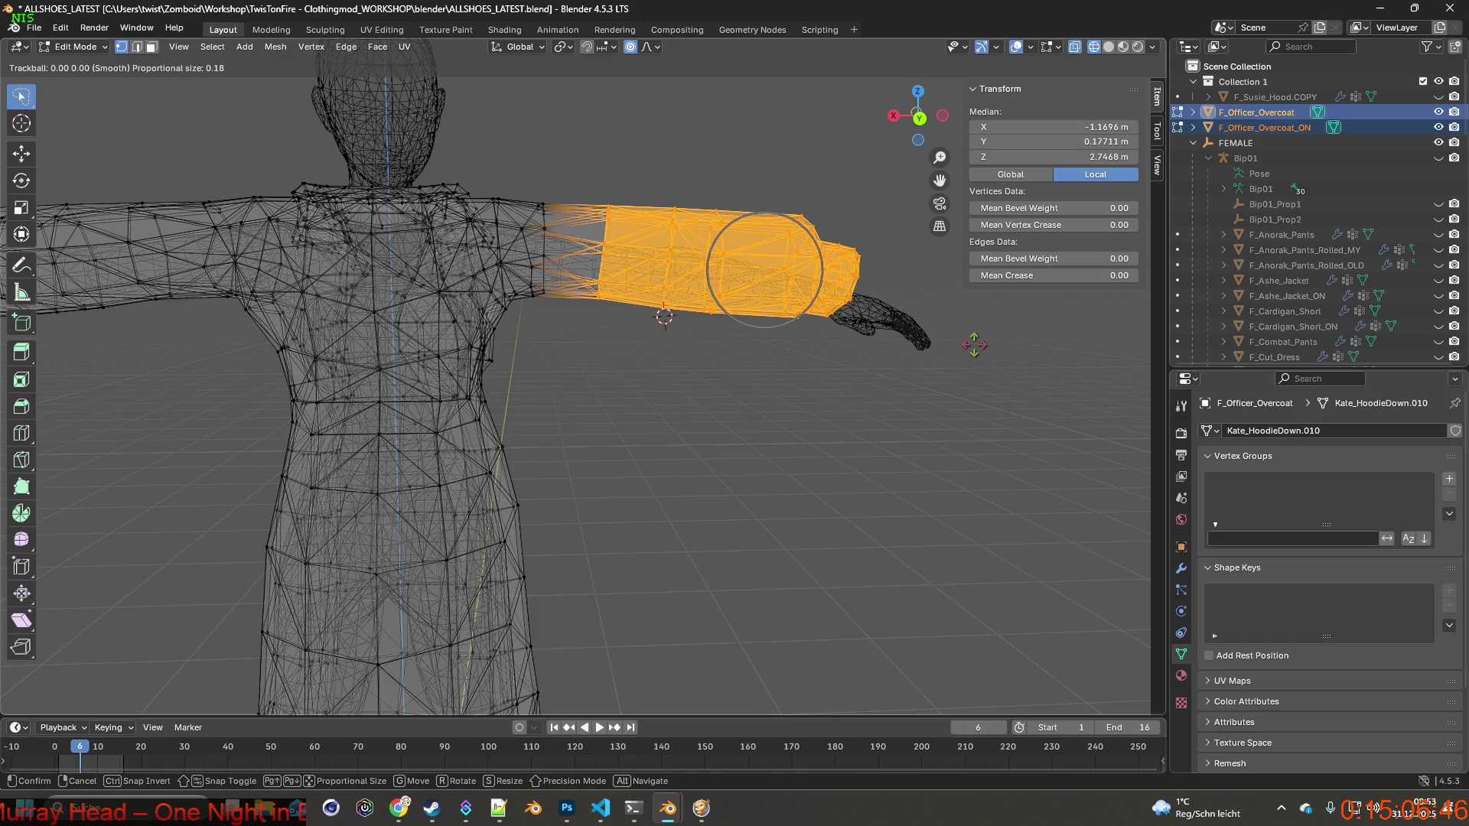
pyautogui.press('Escape')
pyautogui.press('r')
pyautogui.press('y')
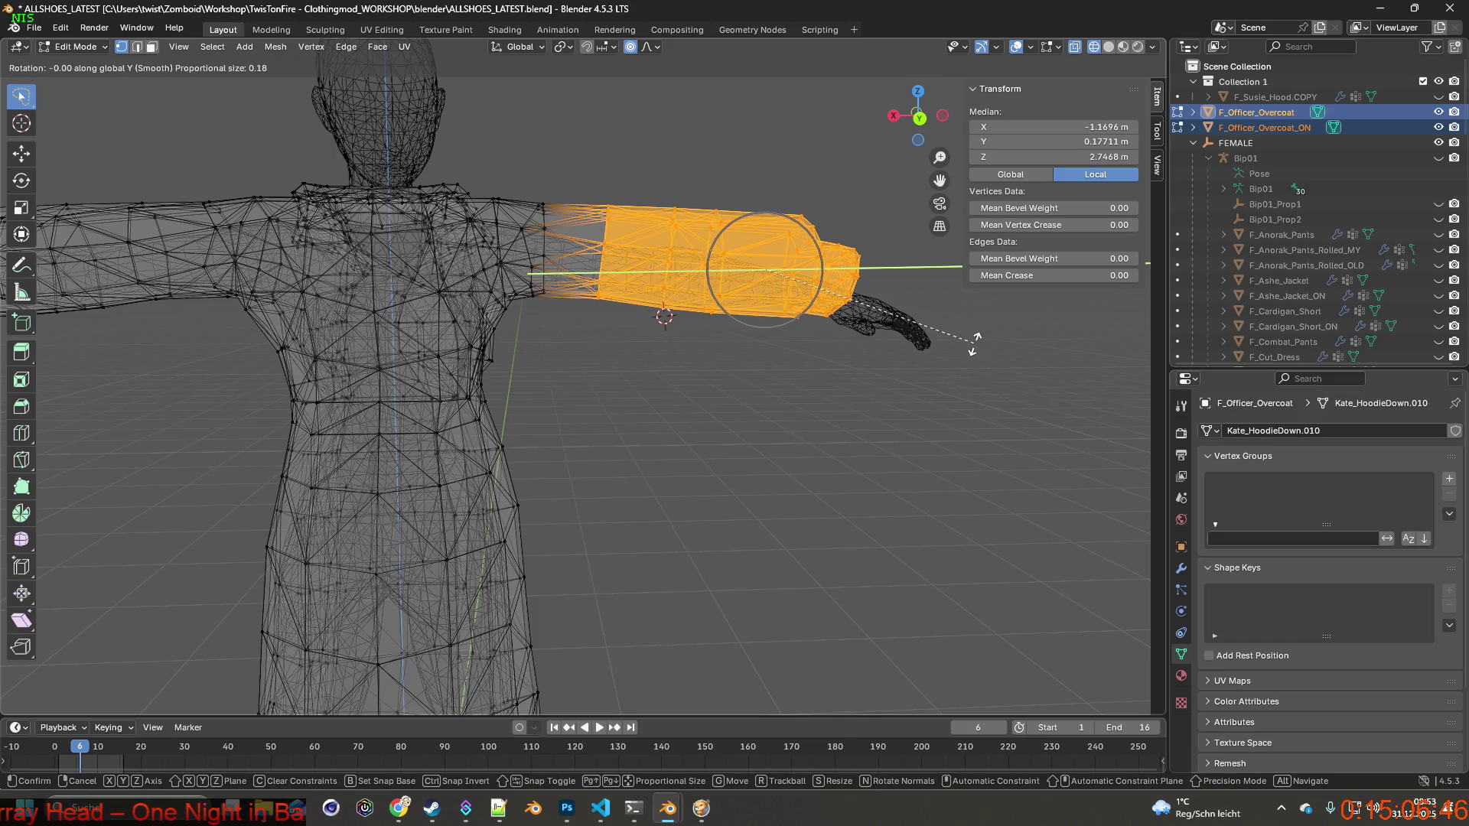
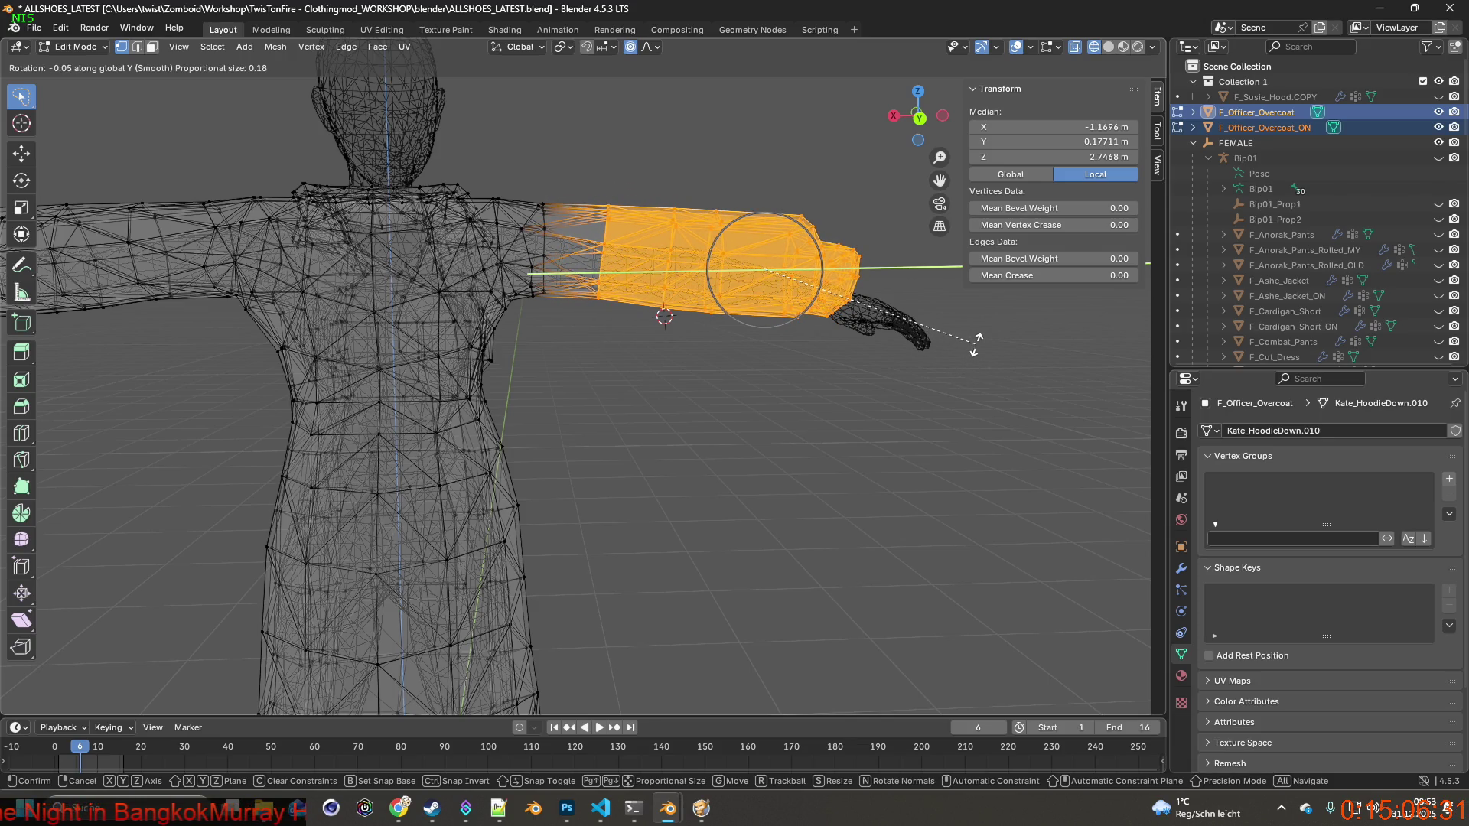
# Confirm the sleeve tilt and trim the selection down to only the wrist cuff.
pyautogui.click(975, 342)
pyautogui.moveTo(970, 342)
pyautogui.mouseDown(button='middle')
pyautogui.moveTo(930, 349)
pyautogui.moveTo(956, 349)
pyautogui.mouseUp(button='middle')
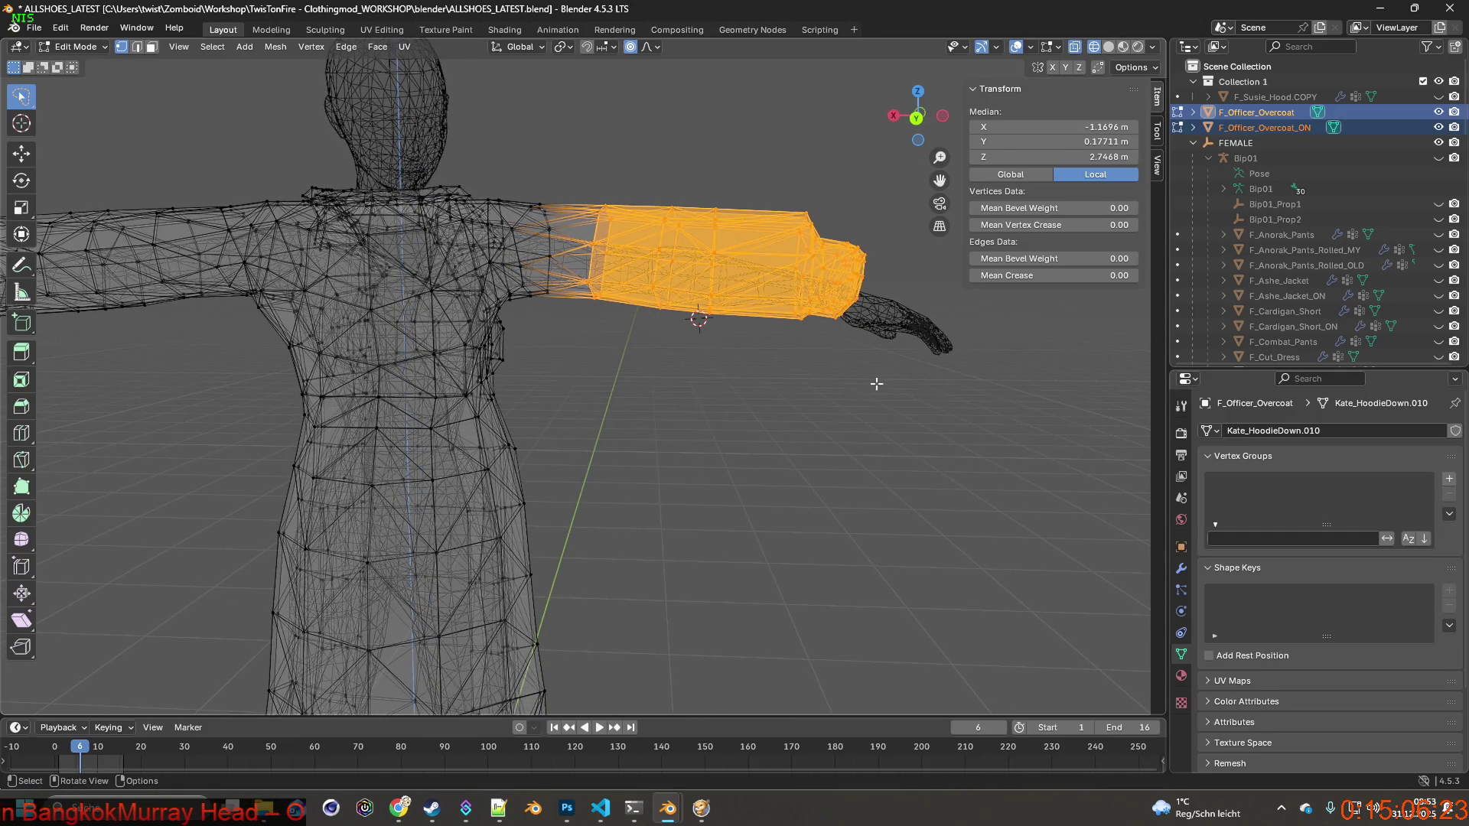
pyautogui.keyDown('shift'); pyautogui.moveTo(920, 396); pyautogui.dragTo(689, 344, button='middle'); pyautogui.keyUp('shift')
pyautogui.press('c')
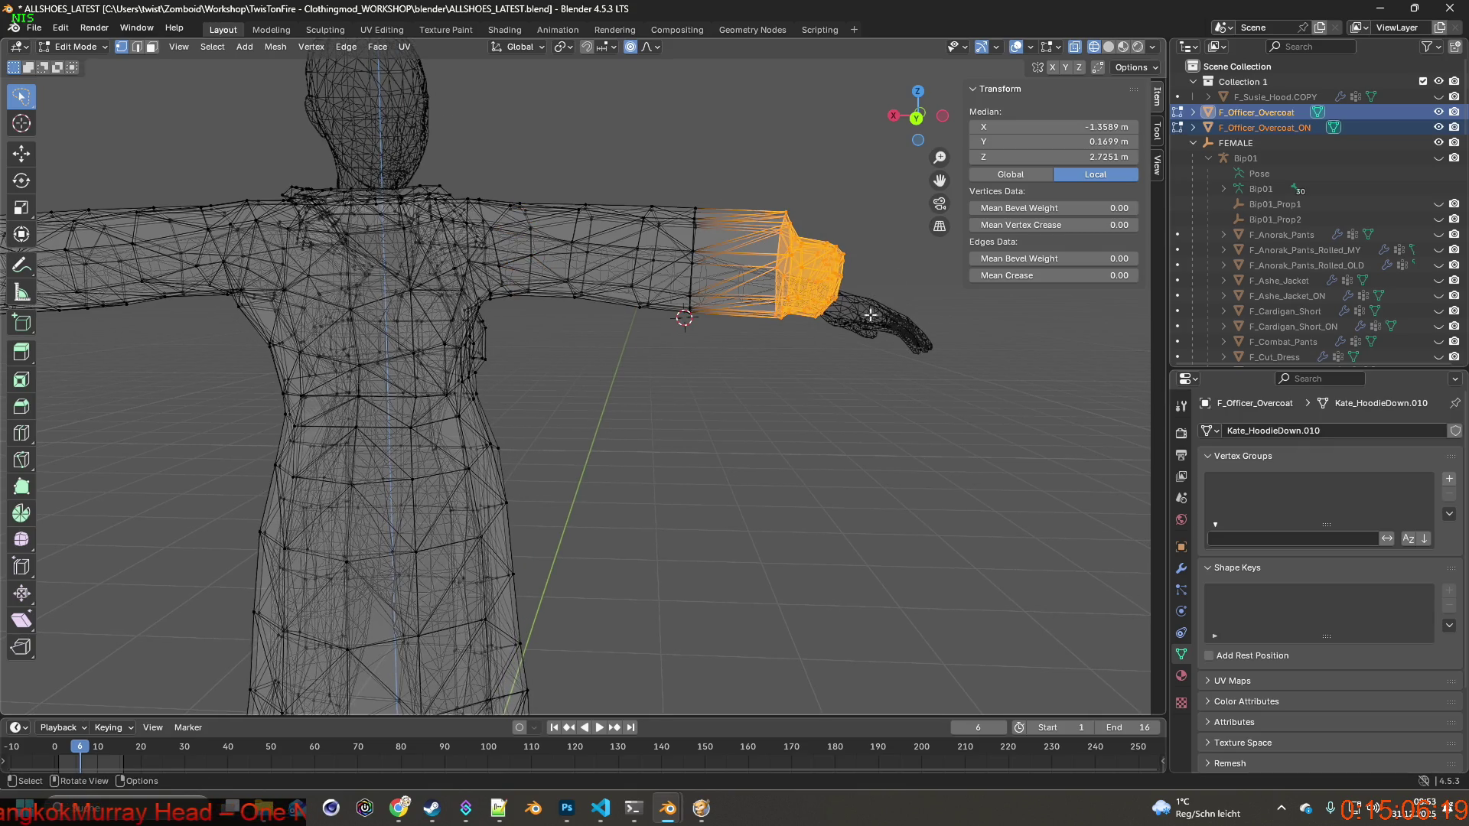
# Lower the first cuff straight down along Z with an enlarged smooth proportional falloff.
pyautogui.press('g')
pyautogui.scroll(-7, 862, 305)
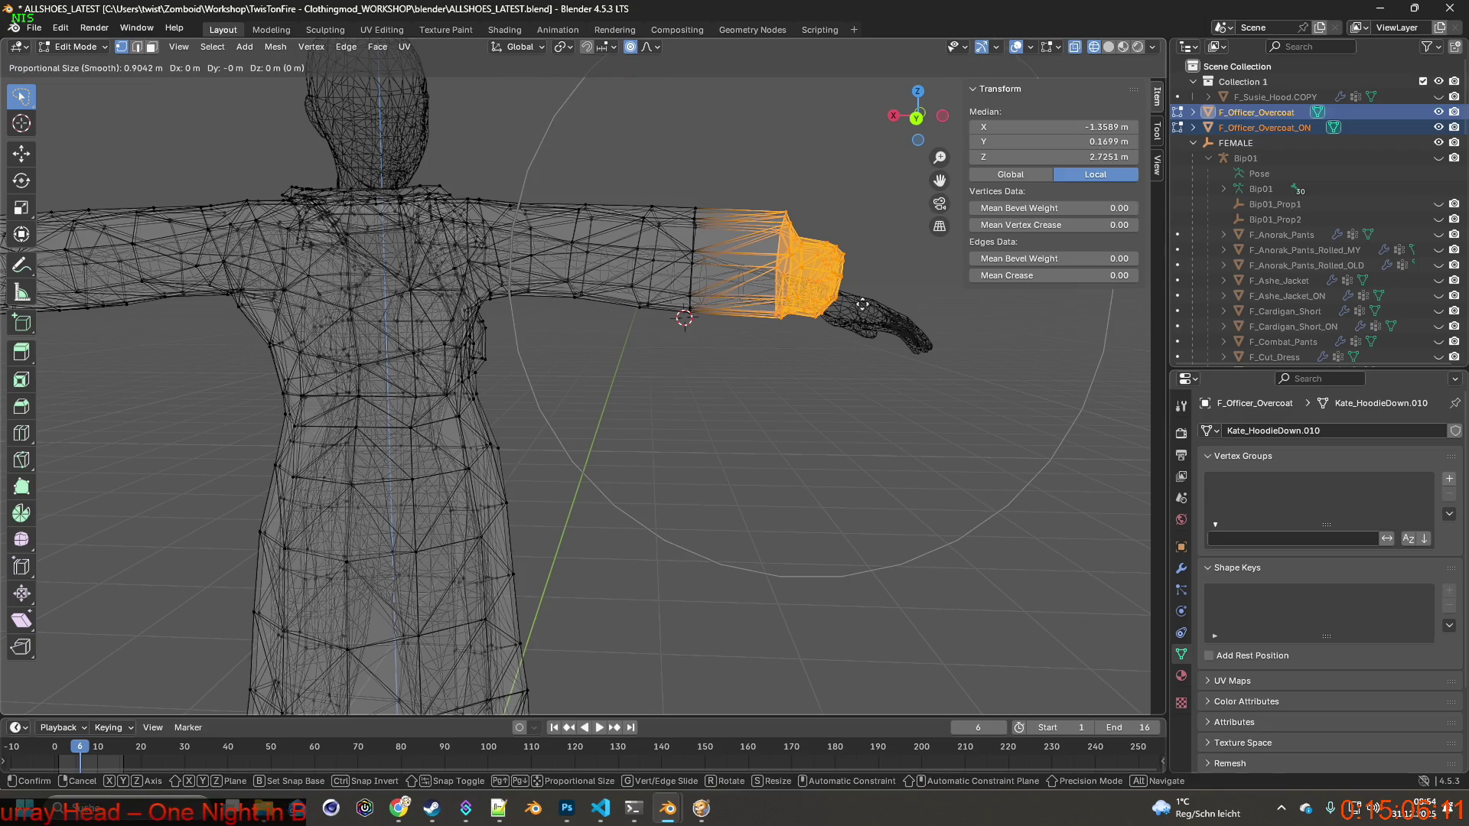
pyautogui.press('z')
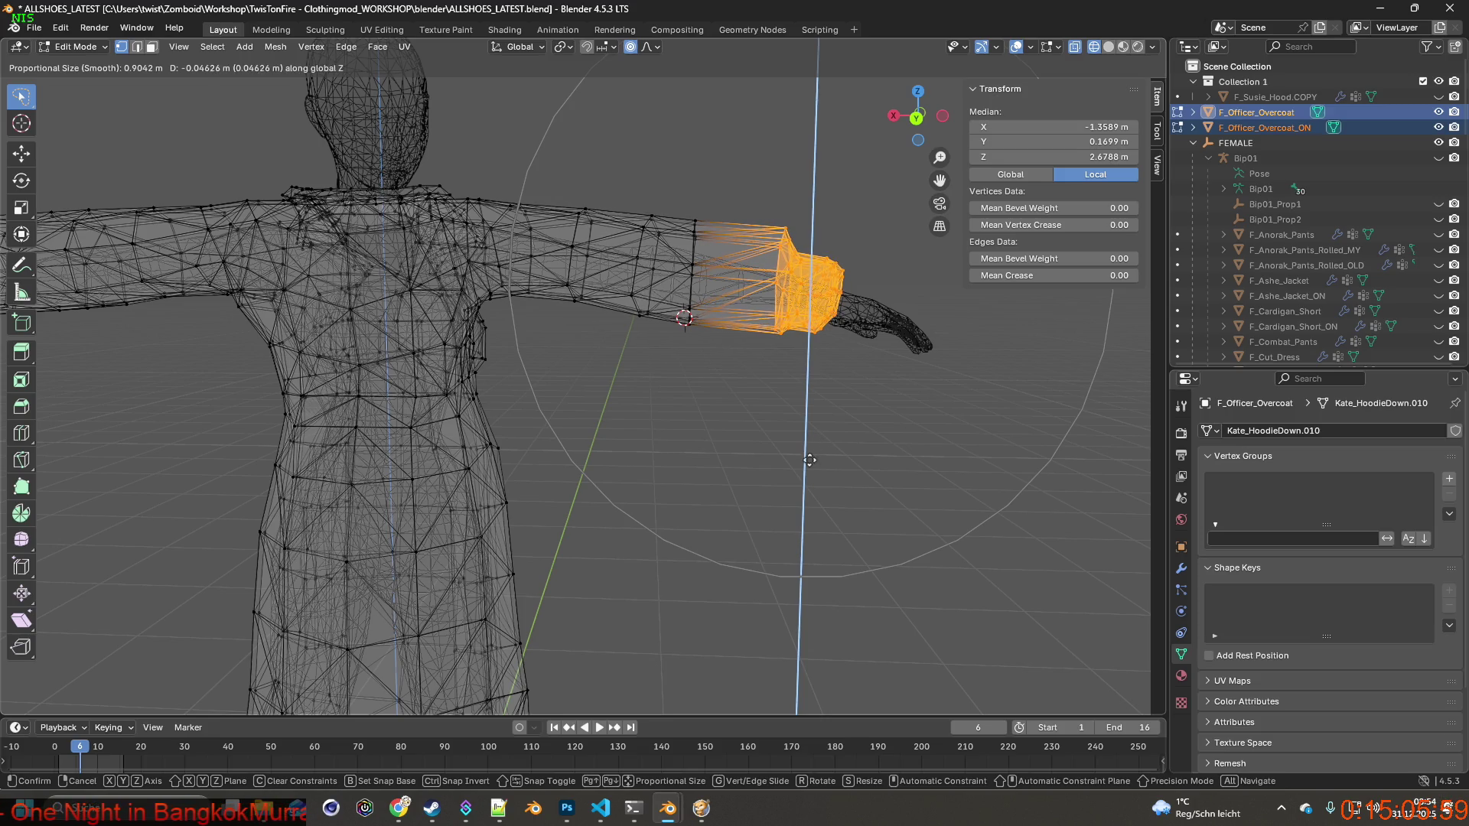
pyautogui.click(809, 459)
# Lasso the other sleeve's cuff, lower it along Z too, then frame the whole figure.
pyautogui.moveTo(842, 420)
pyautogui.mouseDown(button='middle')
pyautogui.moveTo(734, 410)
pyautogui.moveTo(691, 432)
pyautogui.moveTo(839, 420)
pyautogui.moveTo(632, 391)
pyautogui.moveTo(884, 400)
pyautogui.mouseUp(button='middle')
pyautogui.moveTo(632, 207)
pyautogui.keyDown('ctrl'); pyautogui.mouseDown(button='right')
pyautogui.moveTo(417, 304)
pyautogui.moveTo(513, 236)
pyautogui.mouseUp(button='right'); pyautogui.keyUp('ctrl')
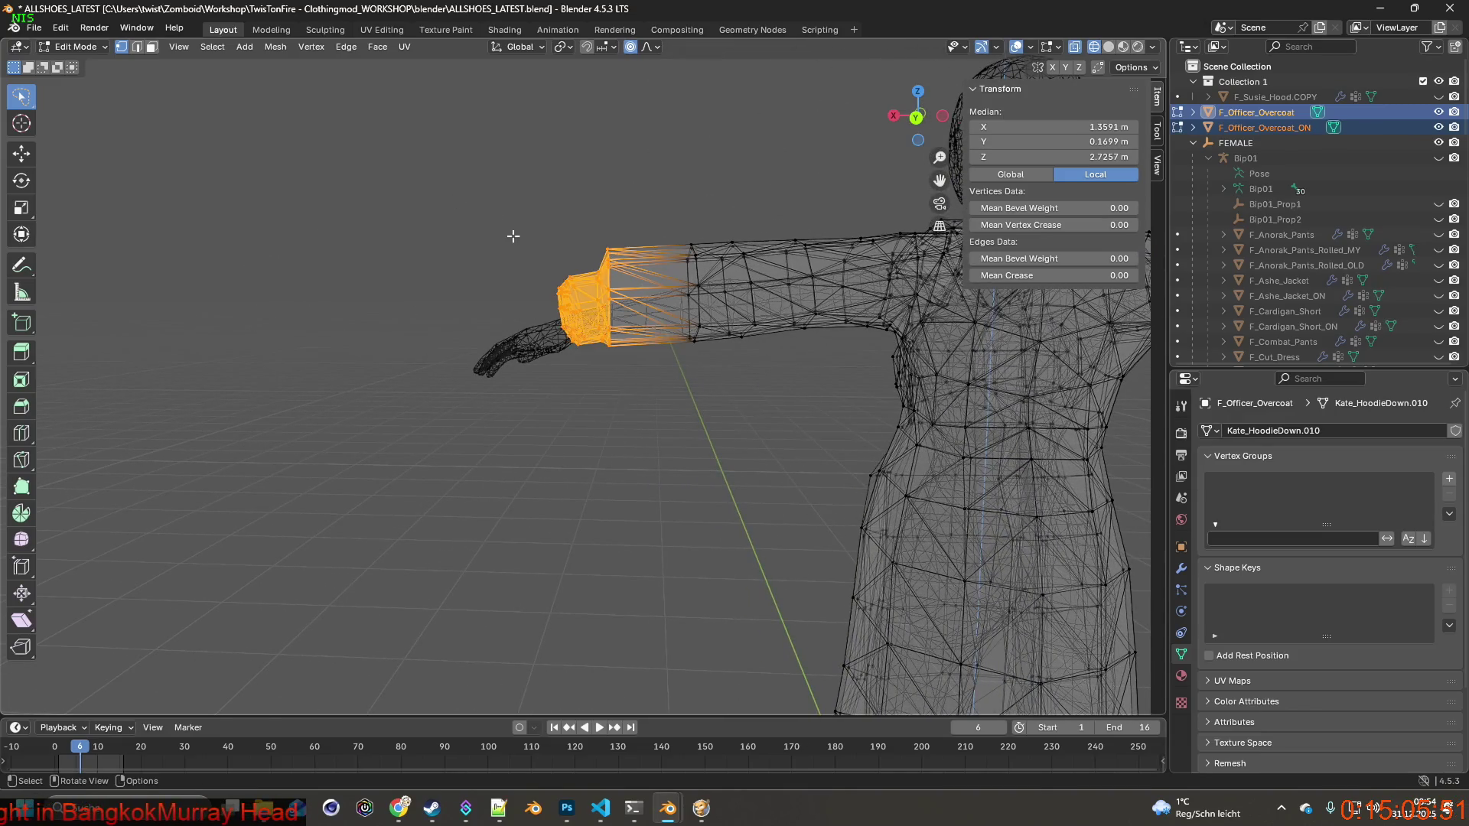
pyautogui.press('g')
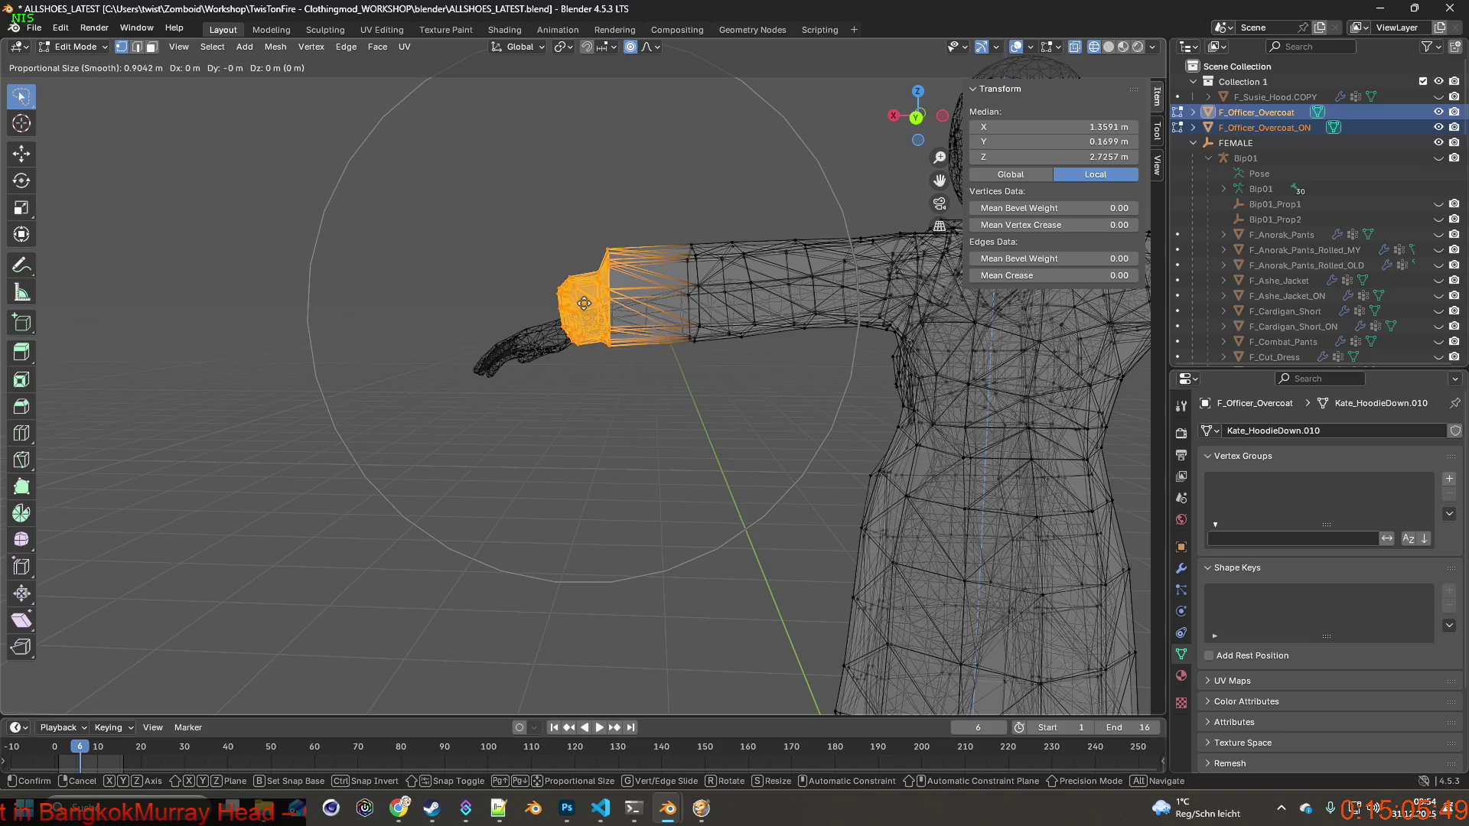
pyautogui.press('z')
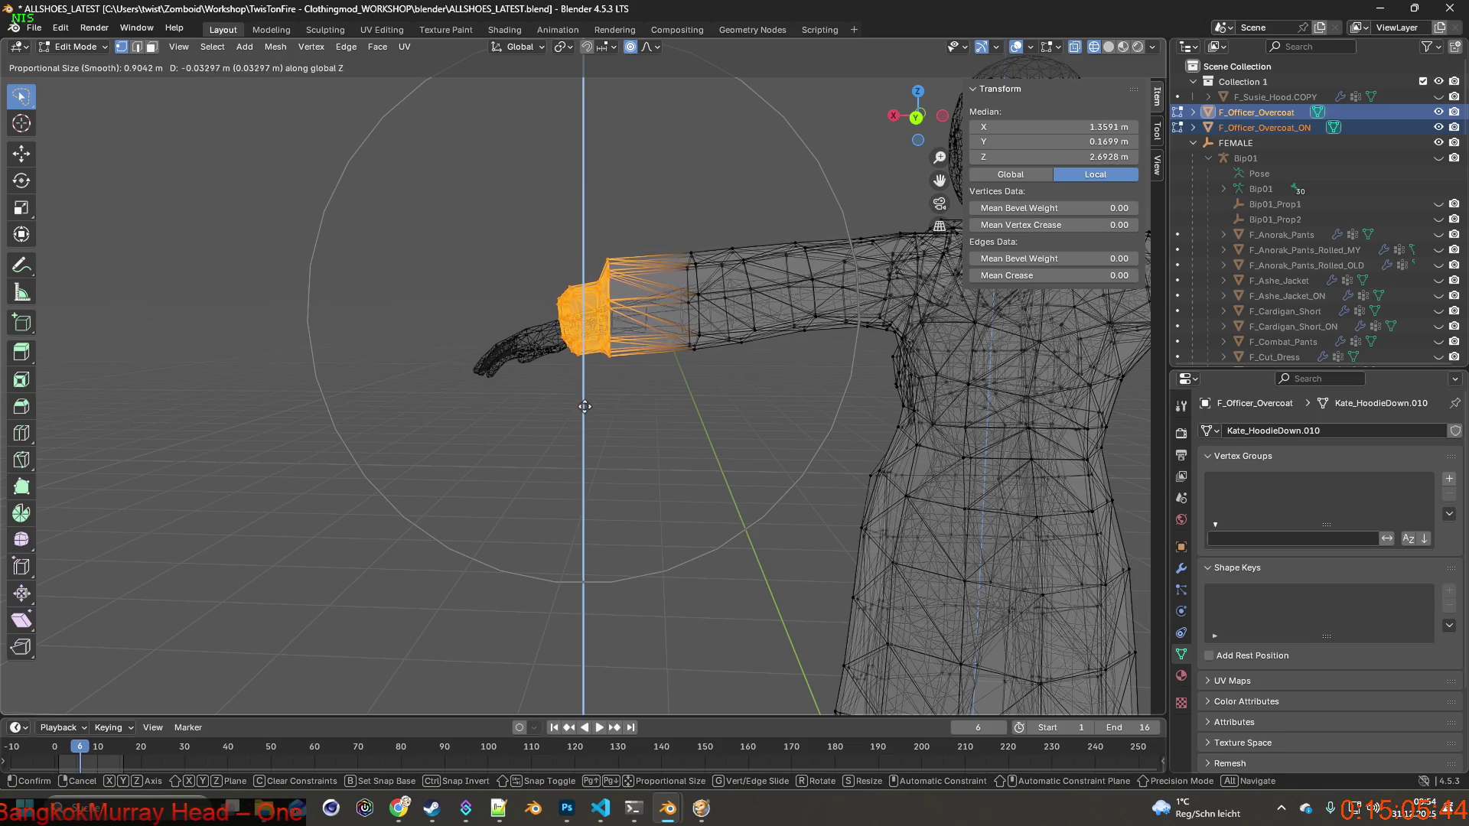
pyautogui.click(589, 449)
pyautogui.press('Home')
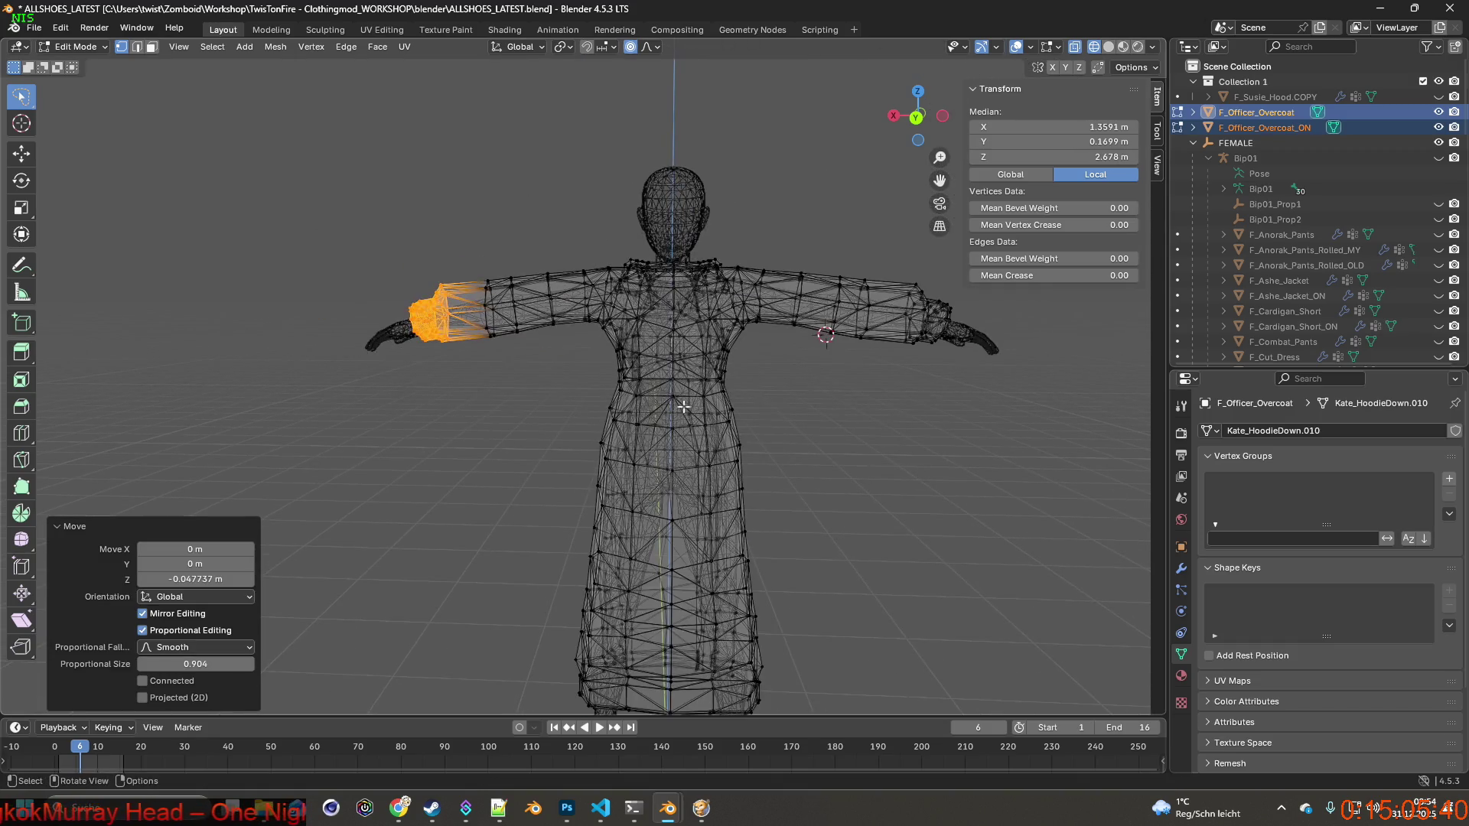
# Undo both separate cuff moves so the cuffs return to about Z 2.725 m.
pyautogui.moveTo(819, 398)
pyautogui.mouseDown(button='middle')
pyautogui.moveTo(777, 384)
pyautogui.moveTo(826, 370)
pyautogui.moveTo(819, 391)
pyautogui.mouseUp(button='middle')
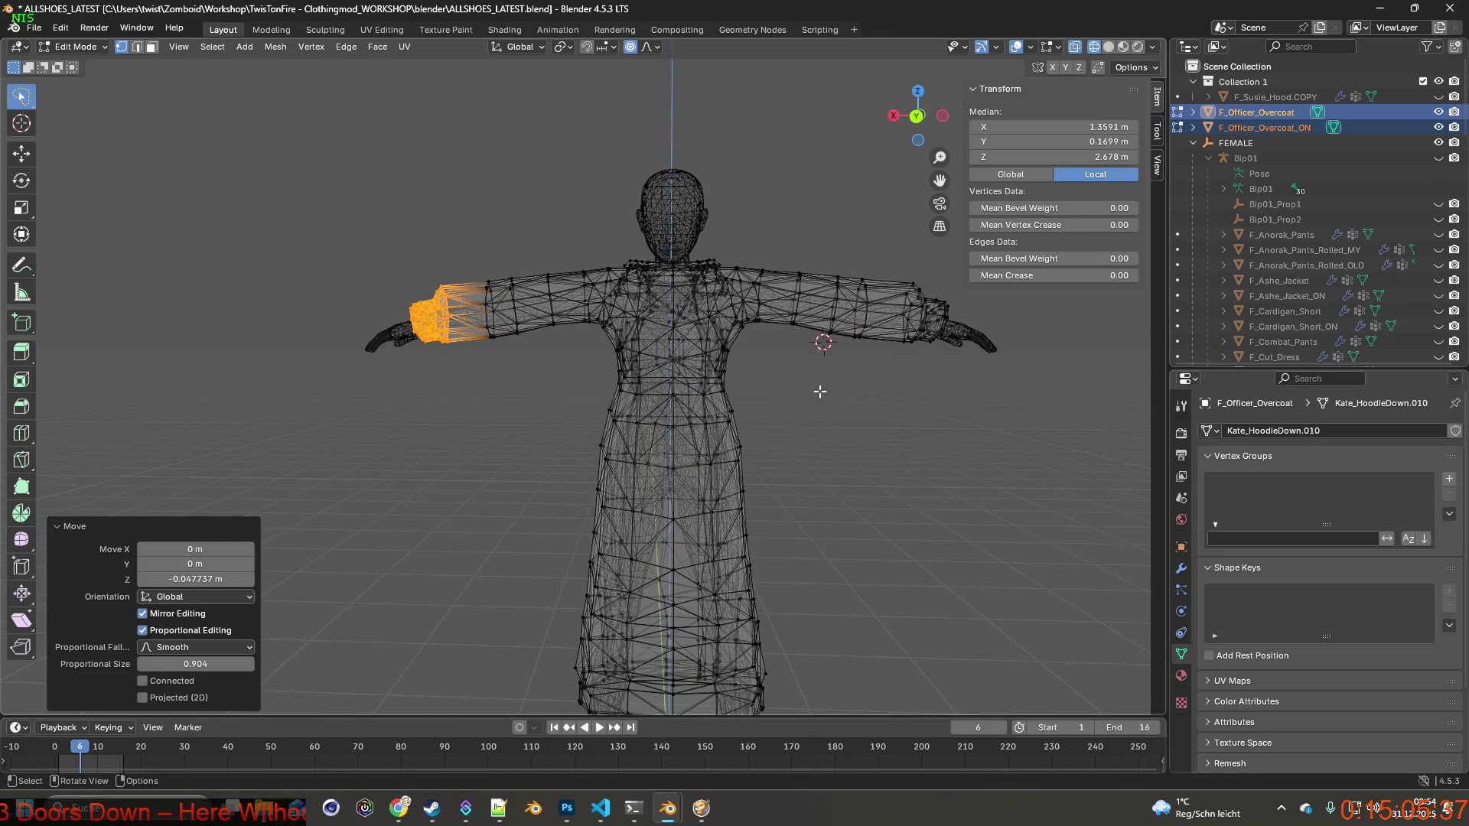
pyautogui.click(60, 28)
pyautogui.click(66, 43)
pyautogui.click(60, 28)
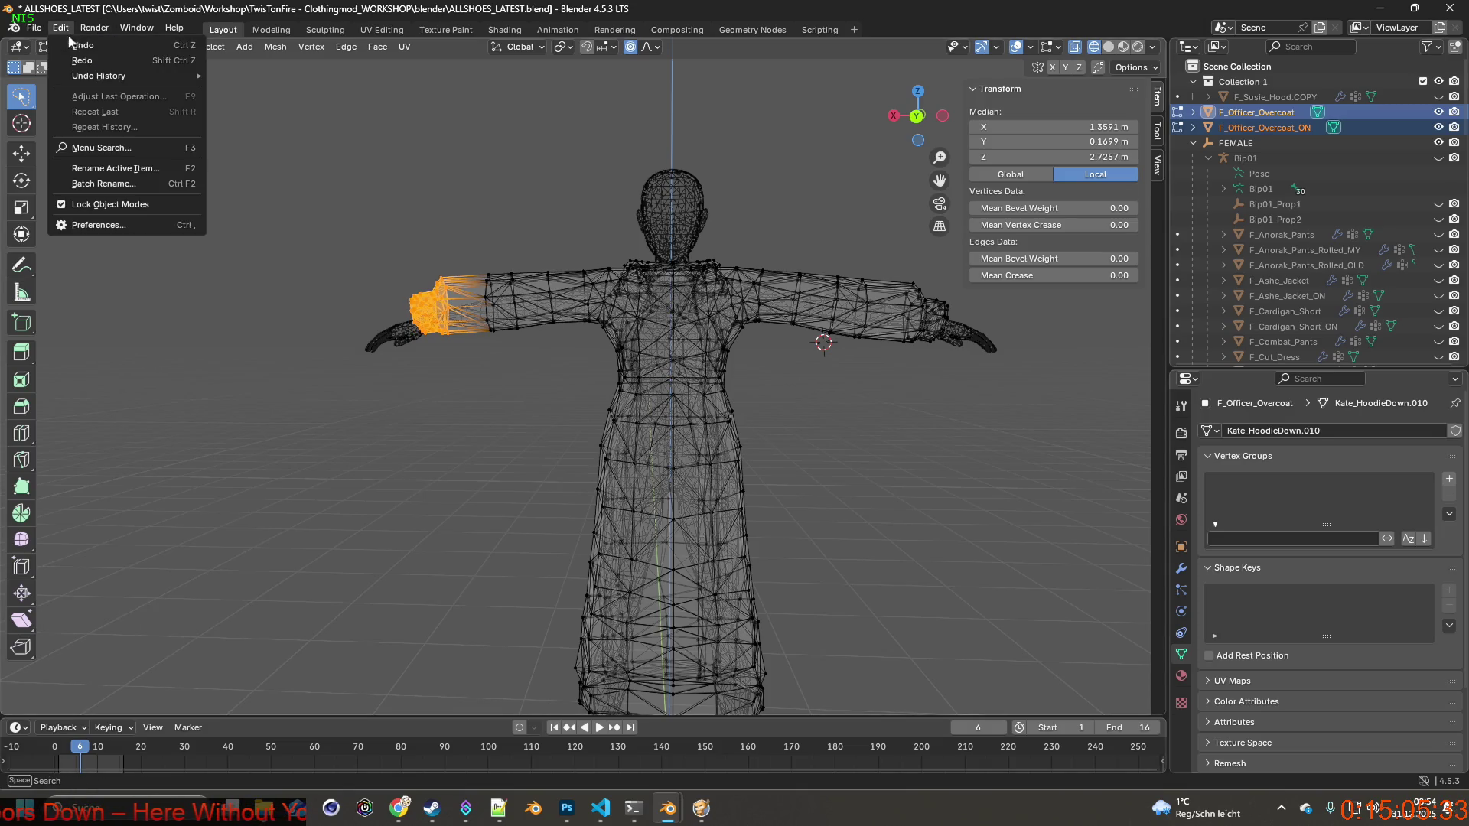
pyautogui.click(66, 43)
# Select the left and right forearm cuffs together after undoing a mistaken forearm selection.
pyautogui.moveTo(414, 249)
pyautogui.keyDown('ctrl'); pyautogui.mouseDown(button='right')
pyautogui.moveTo(426, 358)
pyautogui.moveTo(286, 325)
pyautogui.mouseUp(button='right'); pyautogui.keyUp('ctrl')
pyautogui.moveTo(724, 386); pyautogui.dragTo(772, 391, button='middle')
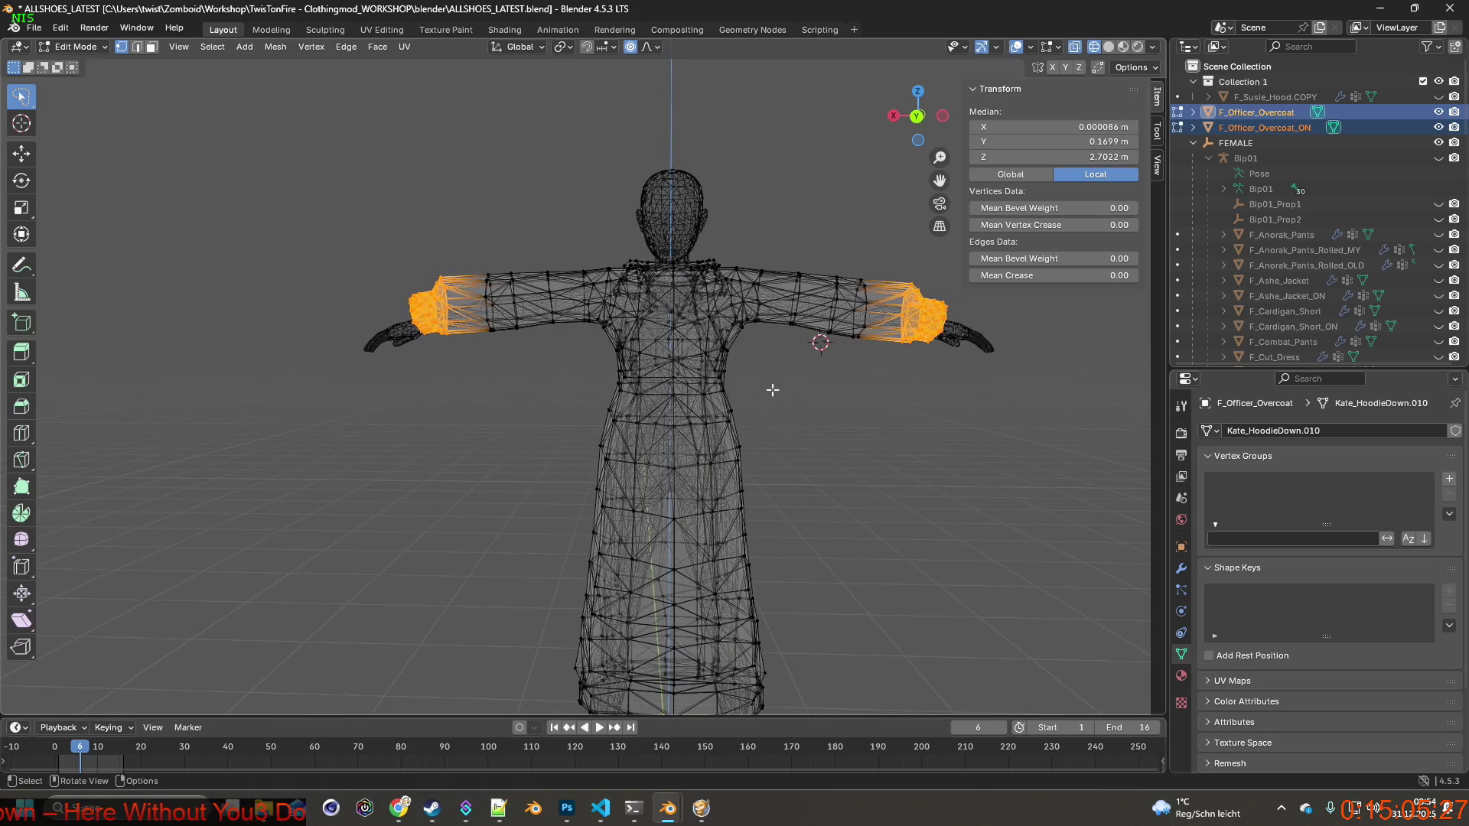
pyautogui.click(61, 27)
pyautogui.click(70, 45)
pyautogui.click(61, 28)
pyautogui.click(70, 44)
pyautogui.moveTo(453, 223)
pyautogui.mouseDown()
pyautogui.moveTo(386, 237)
pyautogui.moveTo(459, 226)
pyautogui.mouseUp()
pyautogui.moveTo(897, 390)
pyautogui.keyDown('shift'); pyautogui.mouseDown()
pyautogui.moveTo(929, 260)
pyautogui.moveTo(1012, 373)
pyautogui.mouseUp(); pyautogui.keyUp('shift')
# Lower both cuffs together along Z by about 0.067 m, to 2.658 m.
pyautogui.press('g')
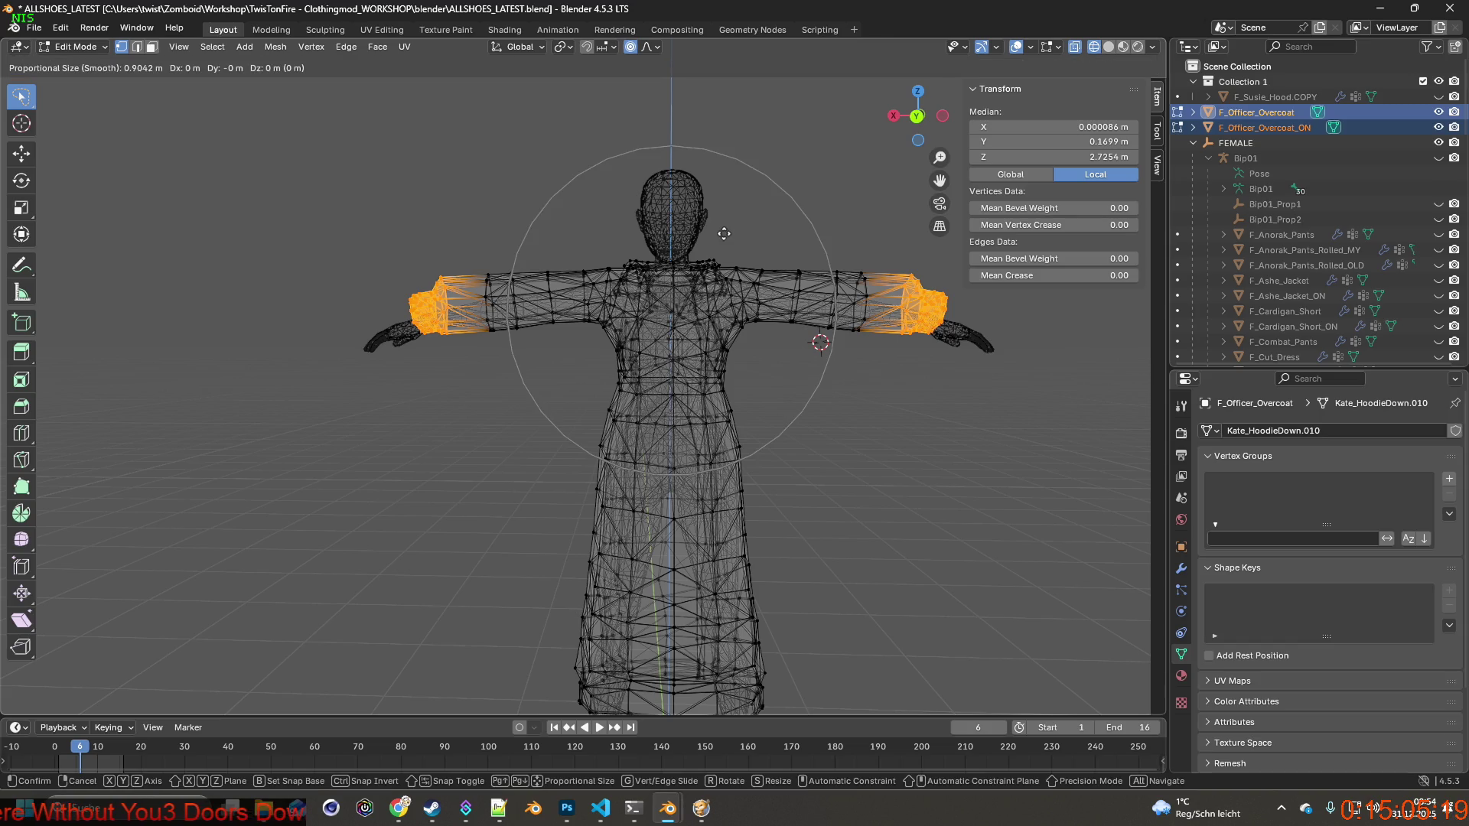
pyautogui.press('z')
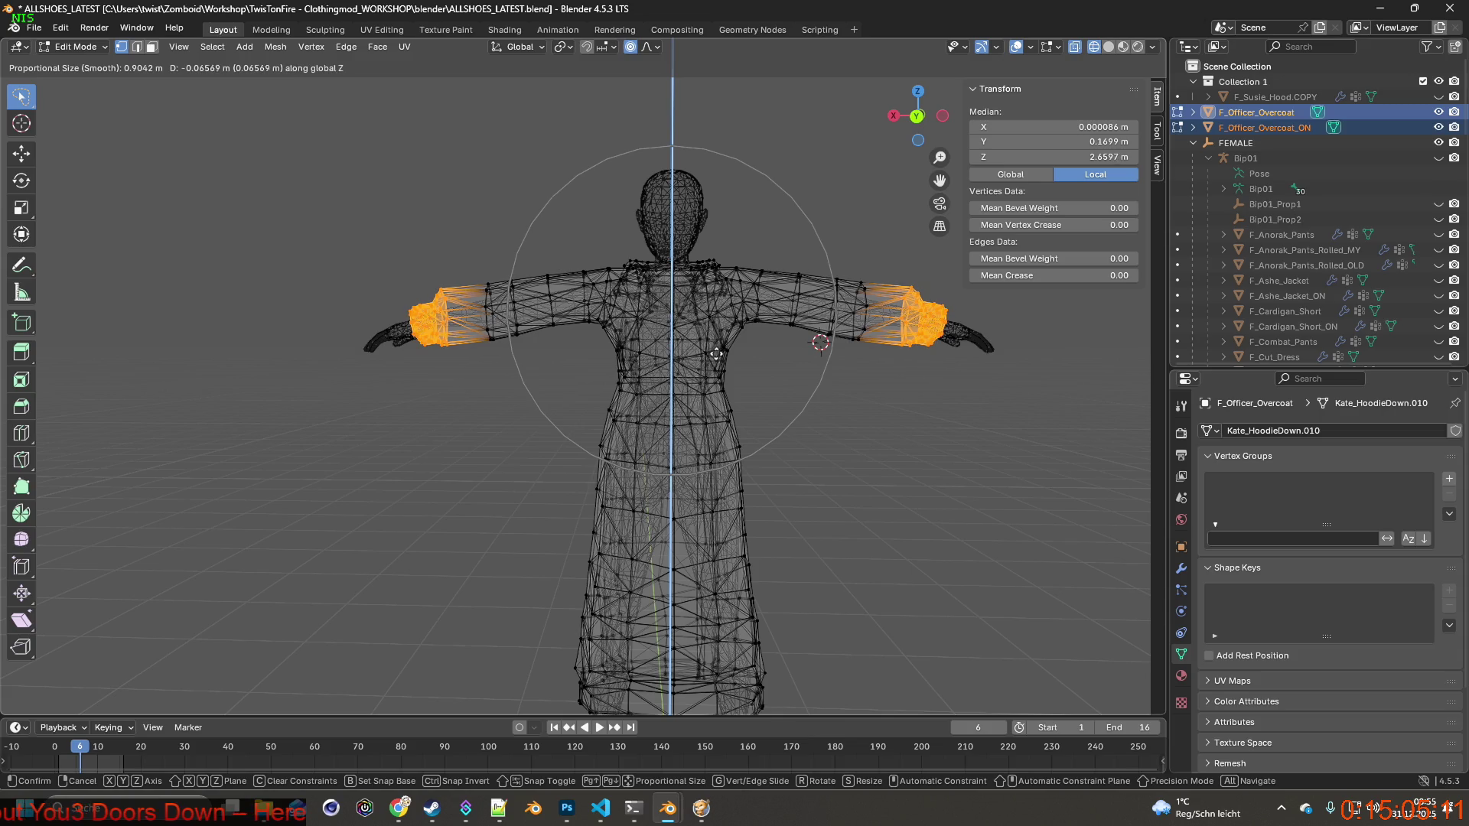
pyautogui.click(716, 353)
pyautogui.moveTo(716, 354)
pyautogui.mouseDown(button='middle')
pyautogui.moveTo(793, 354)
pyautogui.moveTo(701, 360)
pyautogui.moveTo(622, 332)
pyautogui.moveTo(563, 347)
pyautogui.moveTo(222, 337)
pyautogui.moveTo(770, 349)
pyautogui.mouseUp(button='middle')
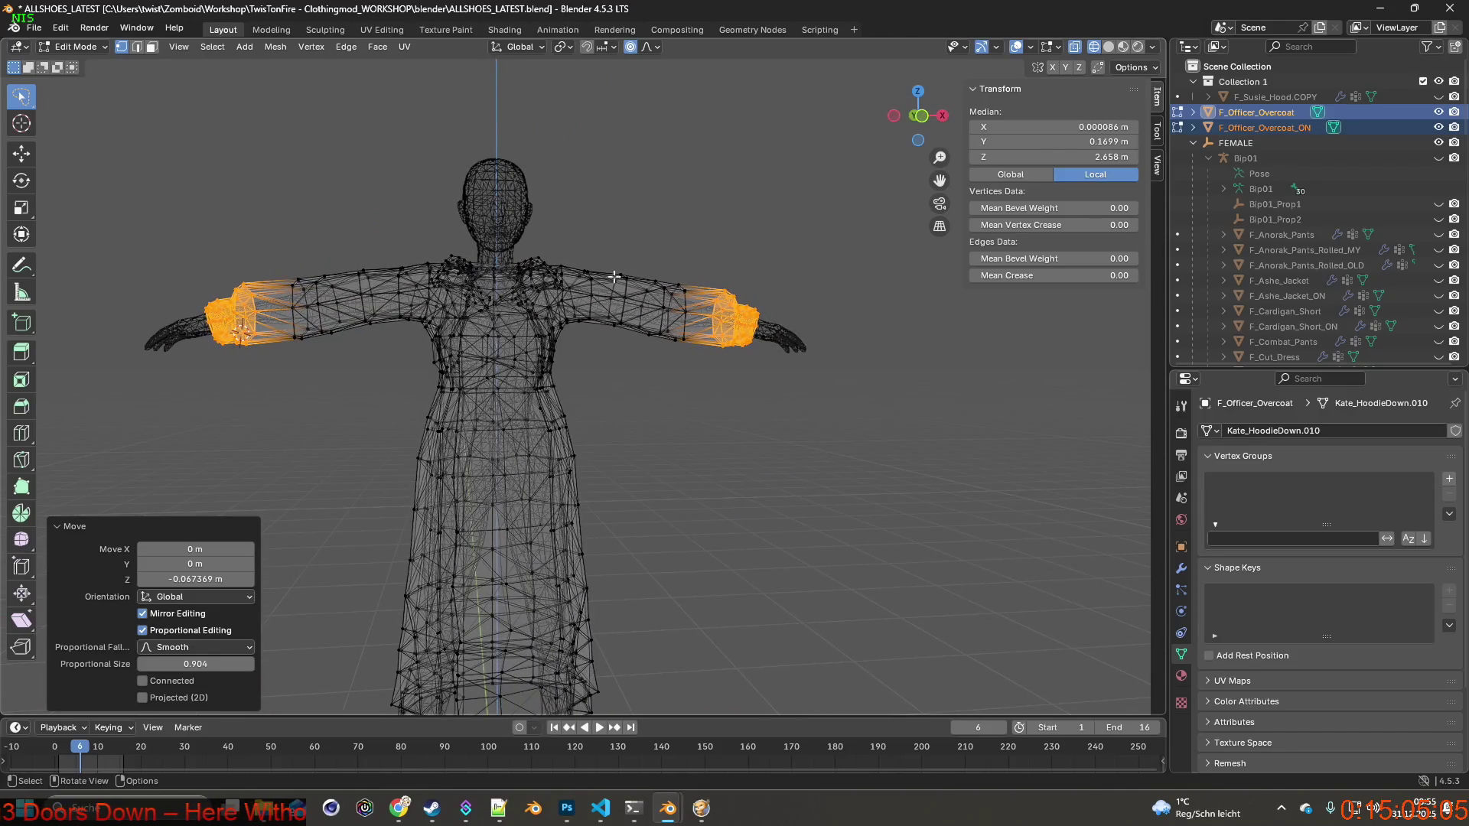
# Shrink the proportional editing size to 0.00001 m and deselect all vertices.
pyautogui.scroll(3, 614, 324)
pyautogui.moveTo(623, 314); pyautogui.dragTo(621, 328, button='middle')
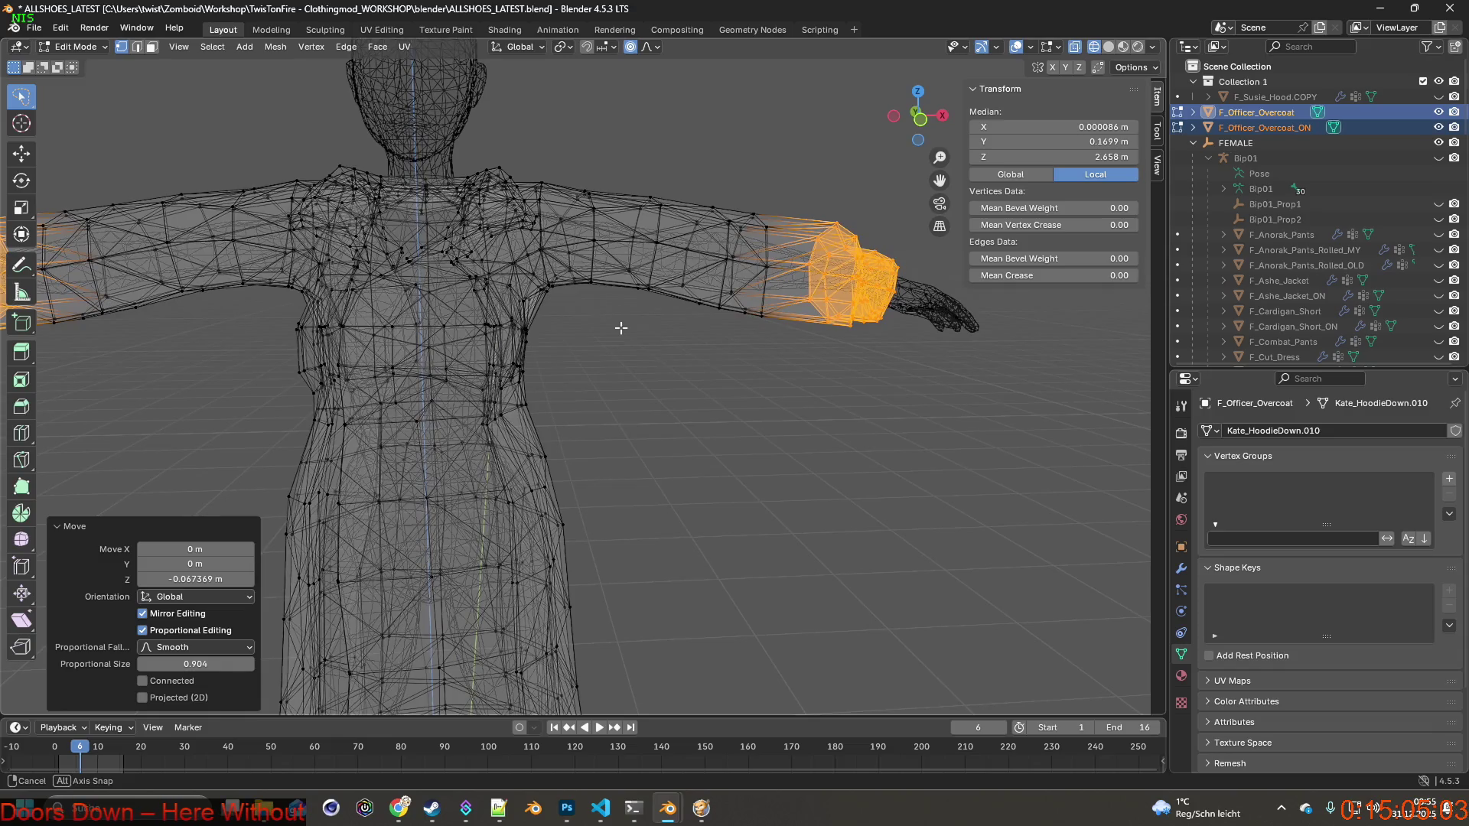
pyautogui.moveTo(627, 307); pyautogui.dragTo(615, 313, button='middle')
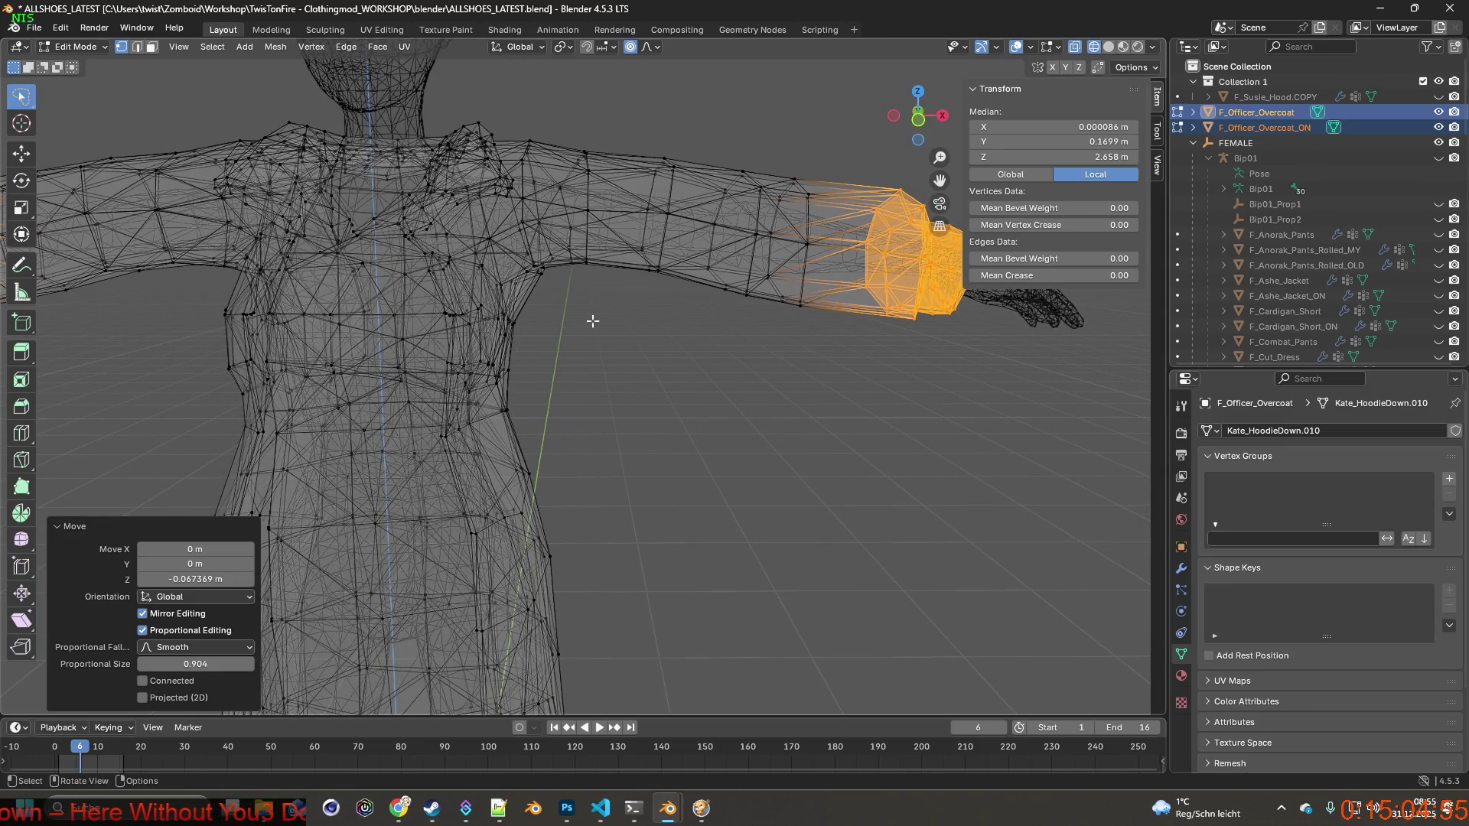
pyautogui.click(650, 47)
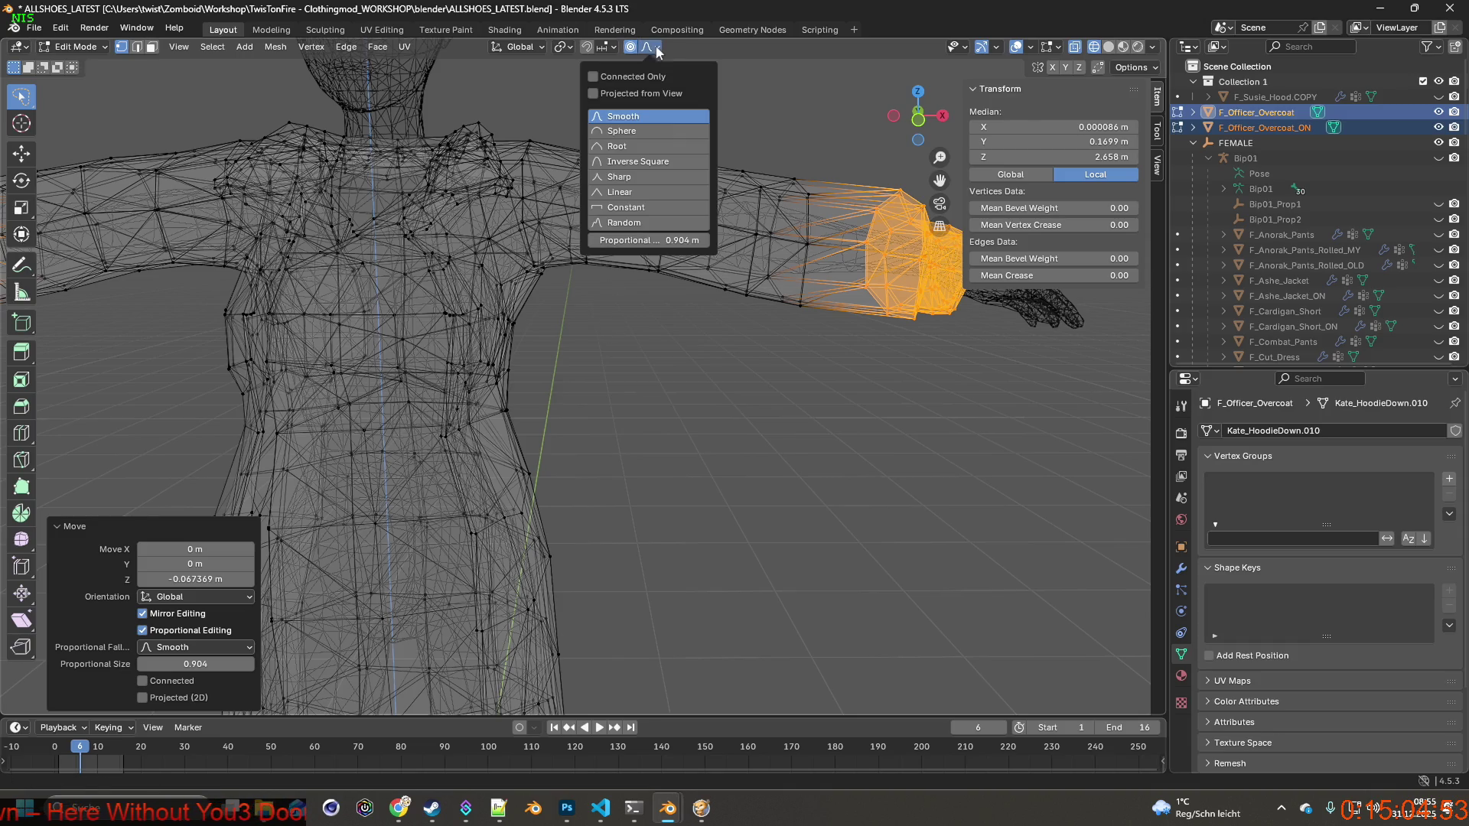
pyautogui.moveTo(685, 242)
pyautogui.mouseDown()
pyautogui.moveTo(642, 241)
pyautogui.moveTo(666, 240)
pyautogui.mouseUp()
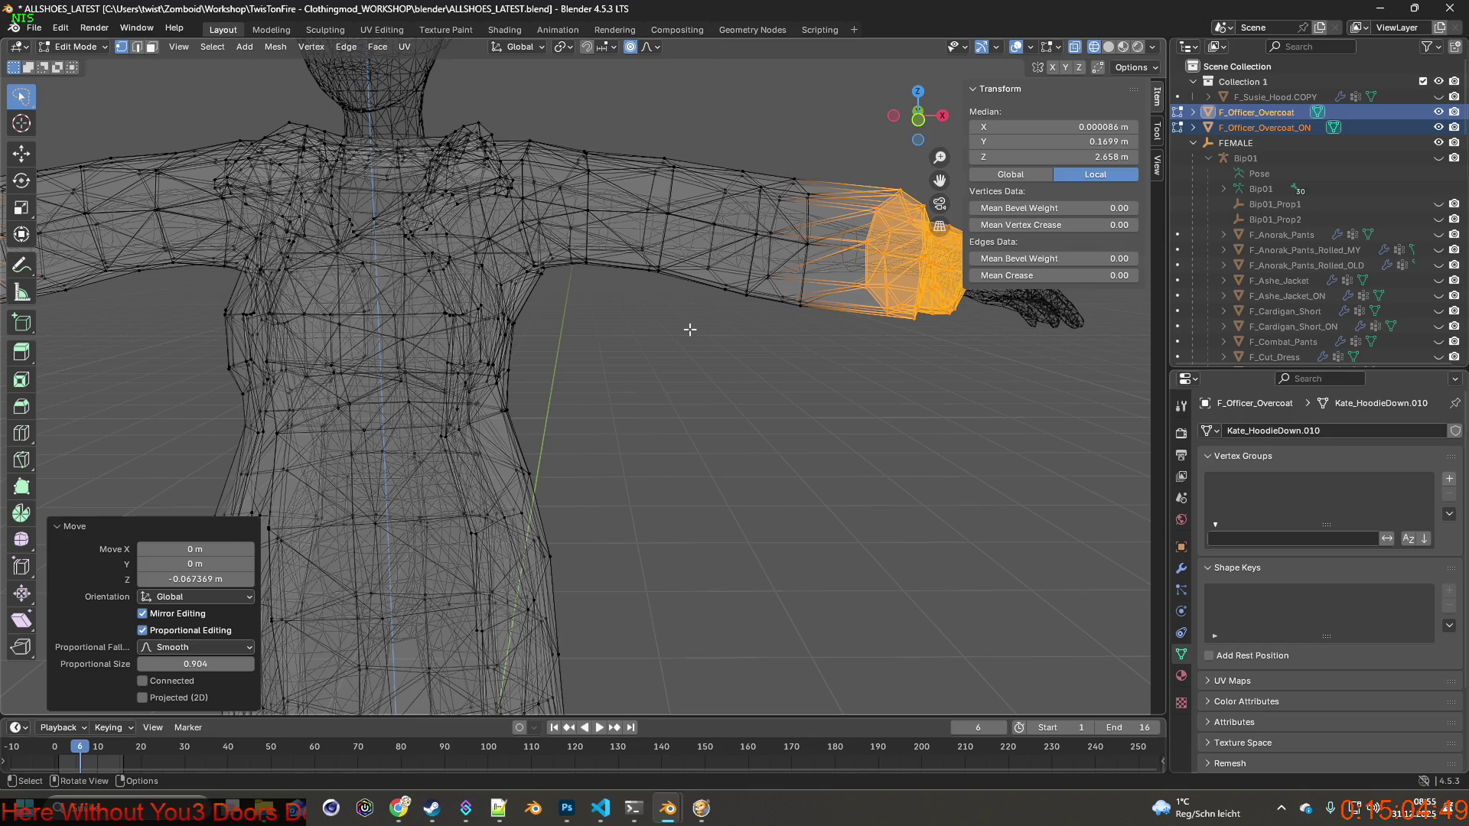
pyautogui.click(674, 329)
pyautogui.moveTo(658, 328); pyautogui.dragTo(662, 328, button='middle')
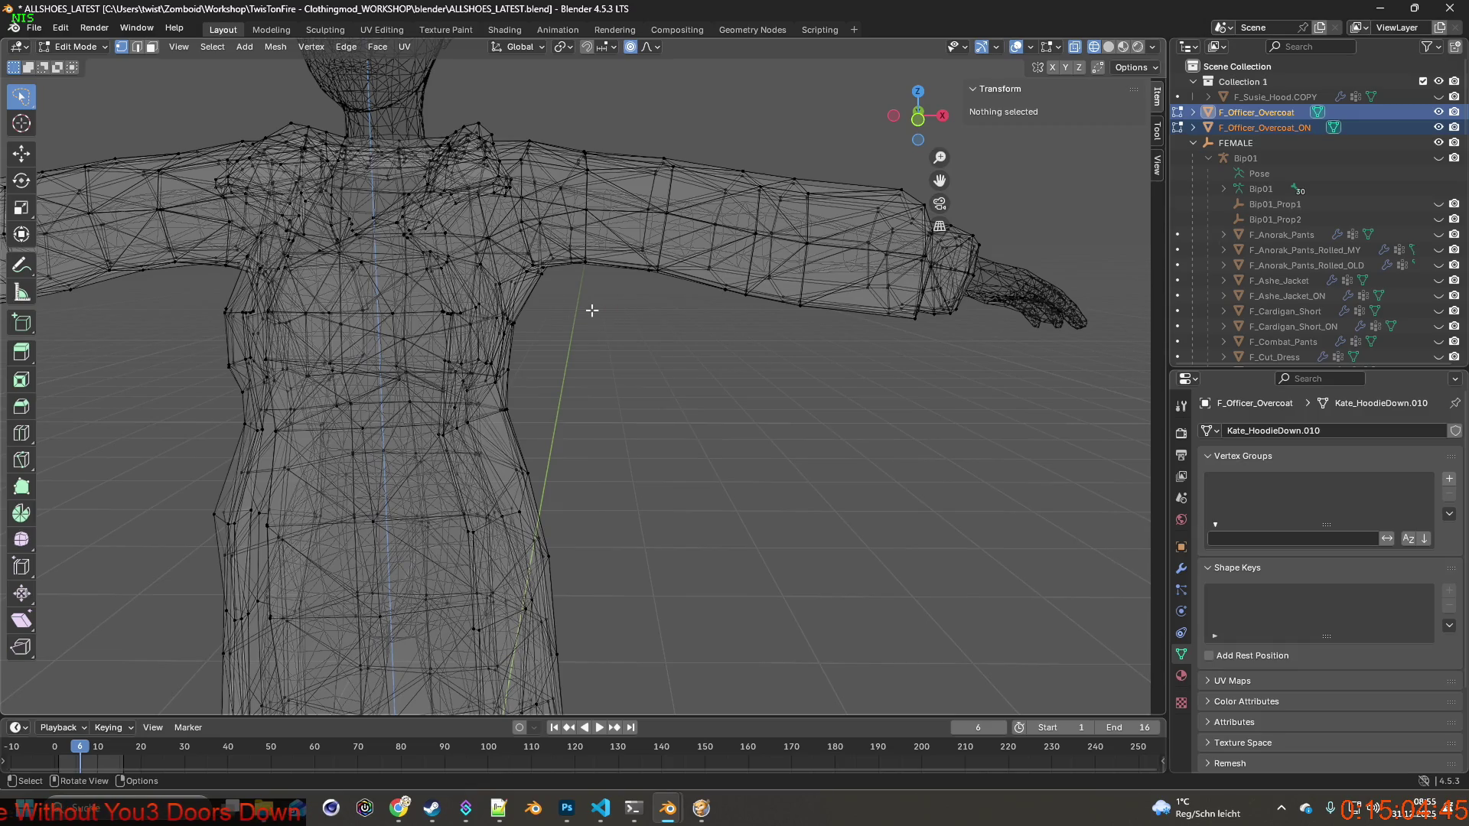
# Select the overcoat's underarm vertices around the right and left armpits.
pyautogui.moveTo(621, 308)
pyautogui.mouseDown(button='middle')
pyautogui.moveTo(604, 301)
pyautogui.moveTo(627, 308)
pyautogui.mouseUp(button='middle')
pyautogui.moveTo(604, 307)
pyautogui.keyDown('ctrl'); pyautogui.mouseDown(button='right')
pyautogui.moveTo(577, 293)
pyautogui.moveTo(614, 228)
pyautogui.moveTo(694, 295)
pyautogui.moveTo(681, 309)
pyautogui.mouseUp(button='right'); pyautogui.keyUp('ctrl')
pyautogui.moveTo(682, 308); pyautogui.dragTo(738, 306, button='middle')
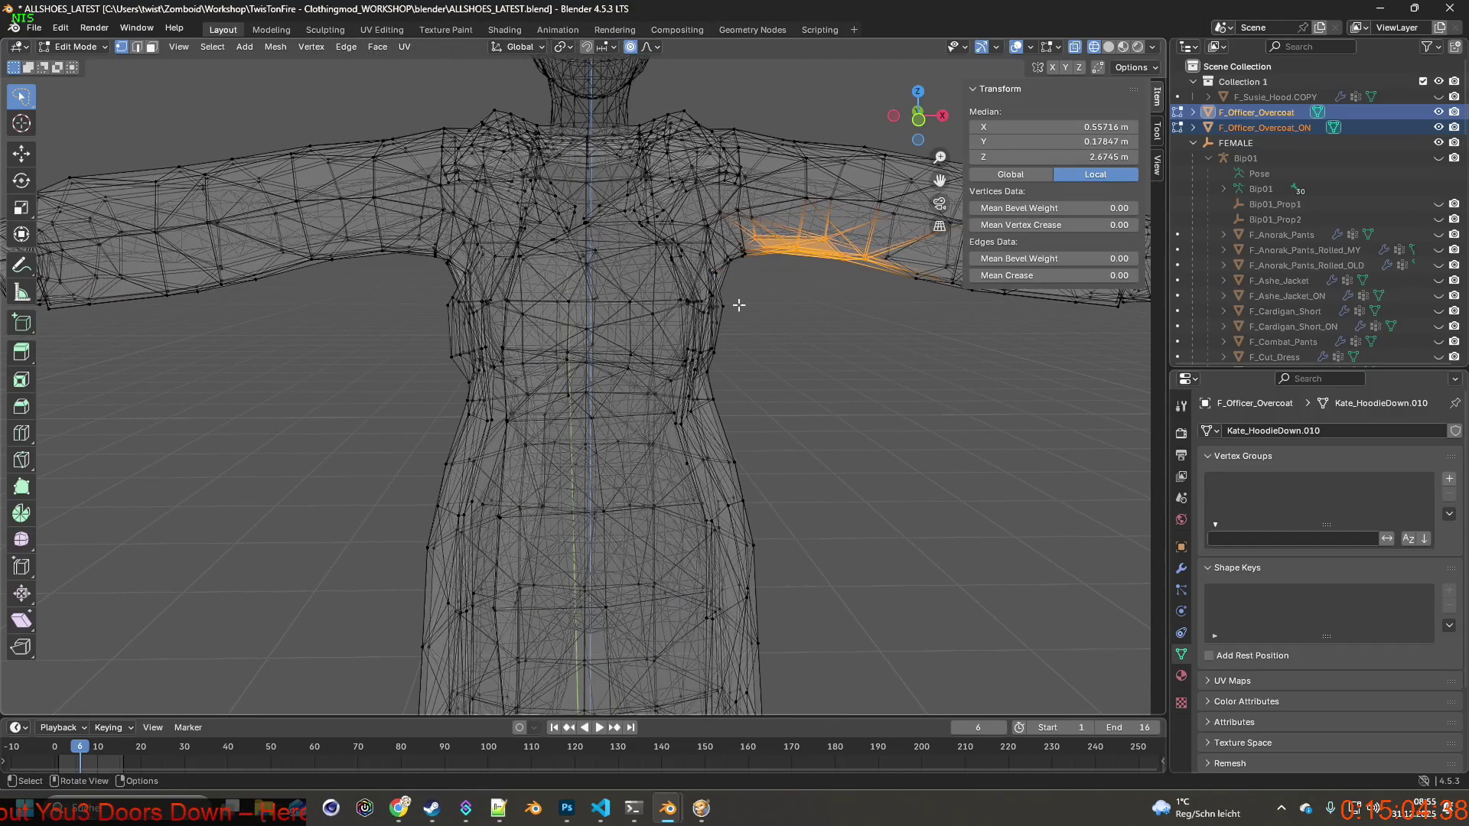
pyautogui.moveTo(609, 295); pyautogui.dragTo(586, 320, button='middle')
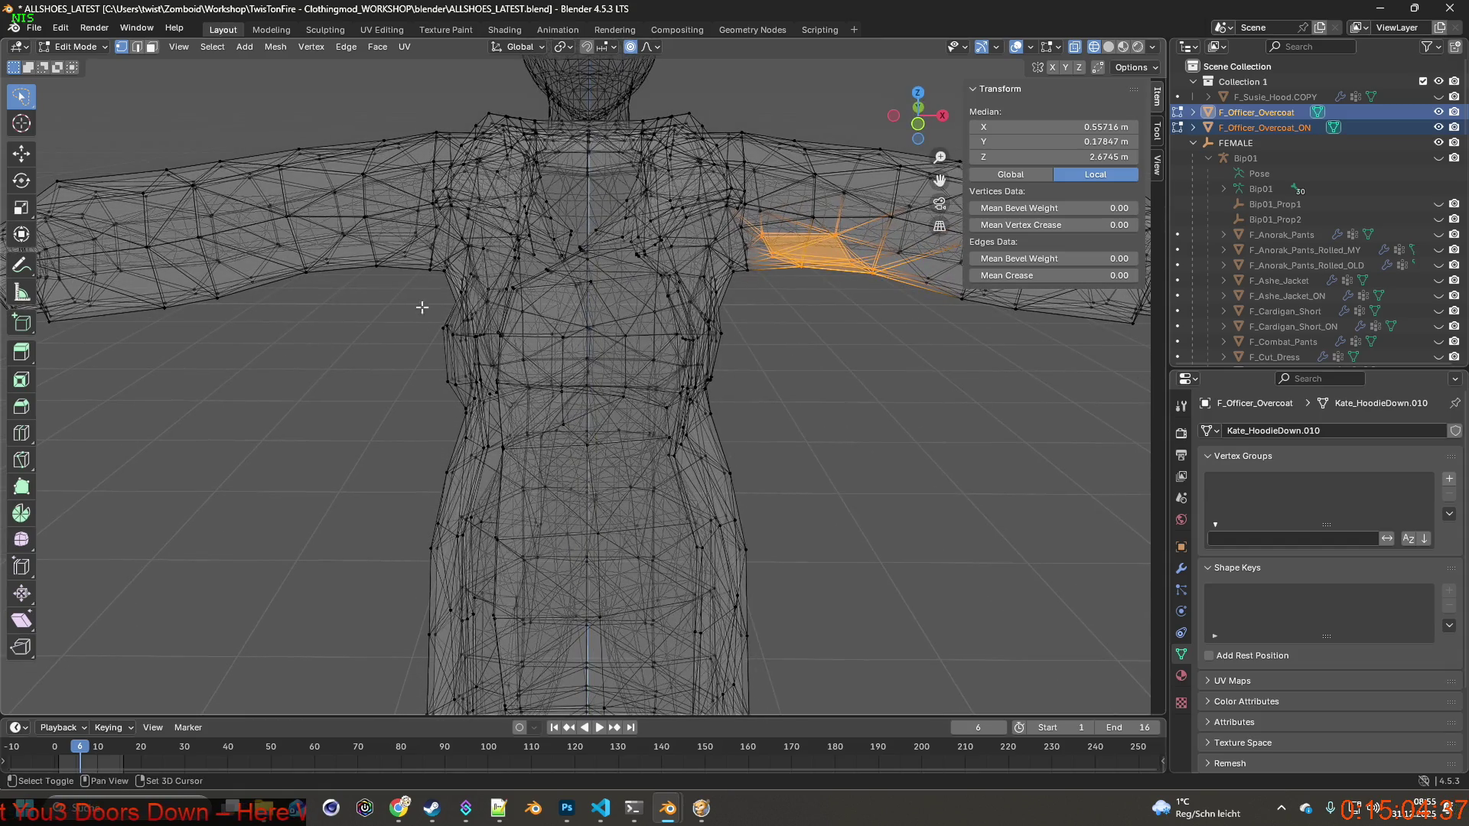
pyautogui.moveTo(418, 294)
pyautogui.keyDown('ctrl'); pyautogui.mouseDown(button='right')
pyautogui.moveTo(406, 243)
pyautogui.moveTo(354, 226)
pyautogui.moveTo(267, 283)
pyautogui.moveTo(428, 306)
pyautogui.mouseUp(button='right'); pyautogui.keyUp('ctrl')
pyautogui.moveTo(443, 325); pyautogui.dragTo(282, 247, button='middle')
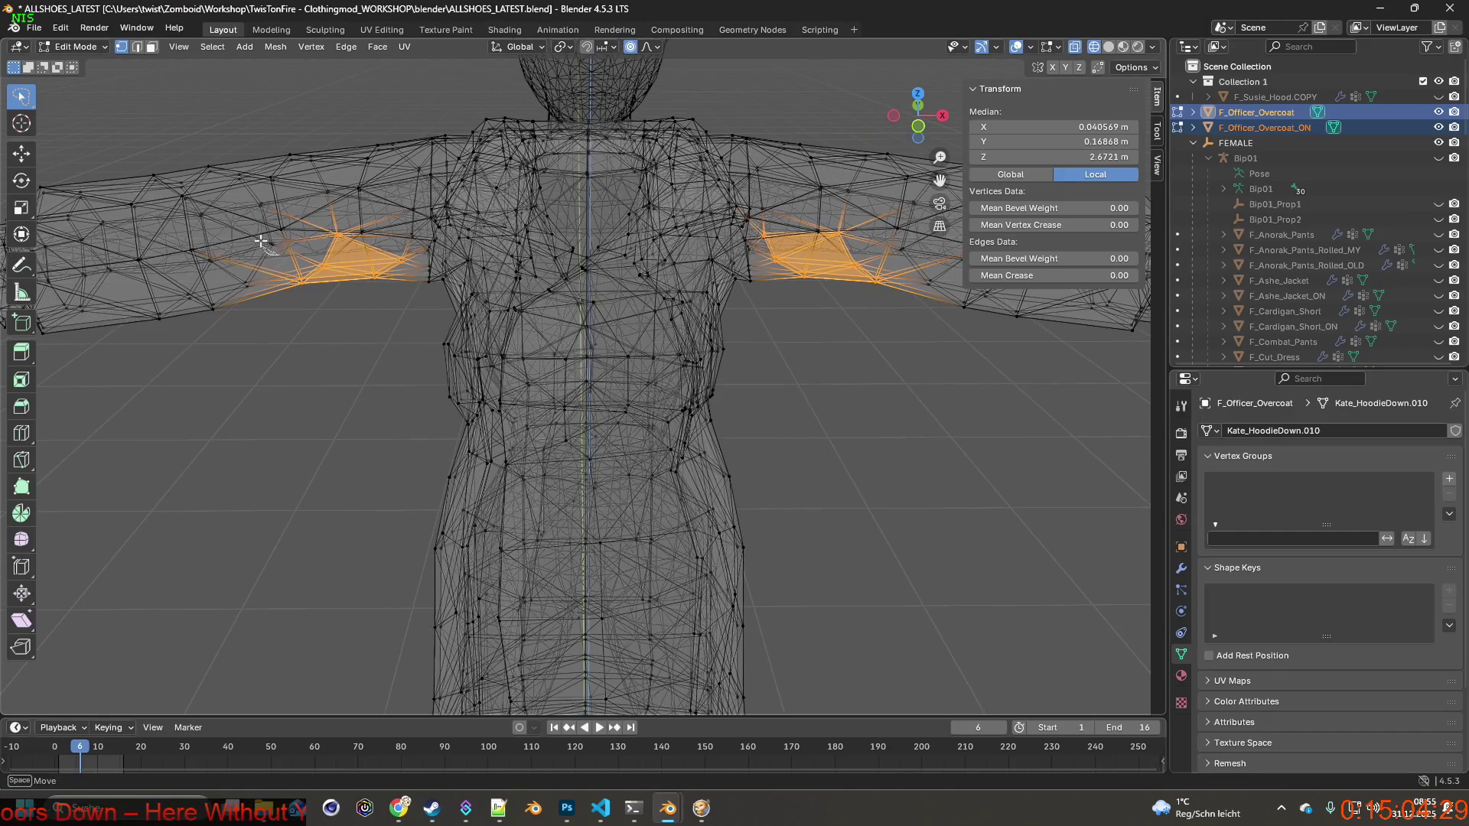
pyautogui.keyDown('ctrl'); pyautogui.moveTo(261, 241); pyautogui.dragTo(329, 262, button='right'); pyautogui.keyUp('ctrl')
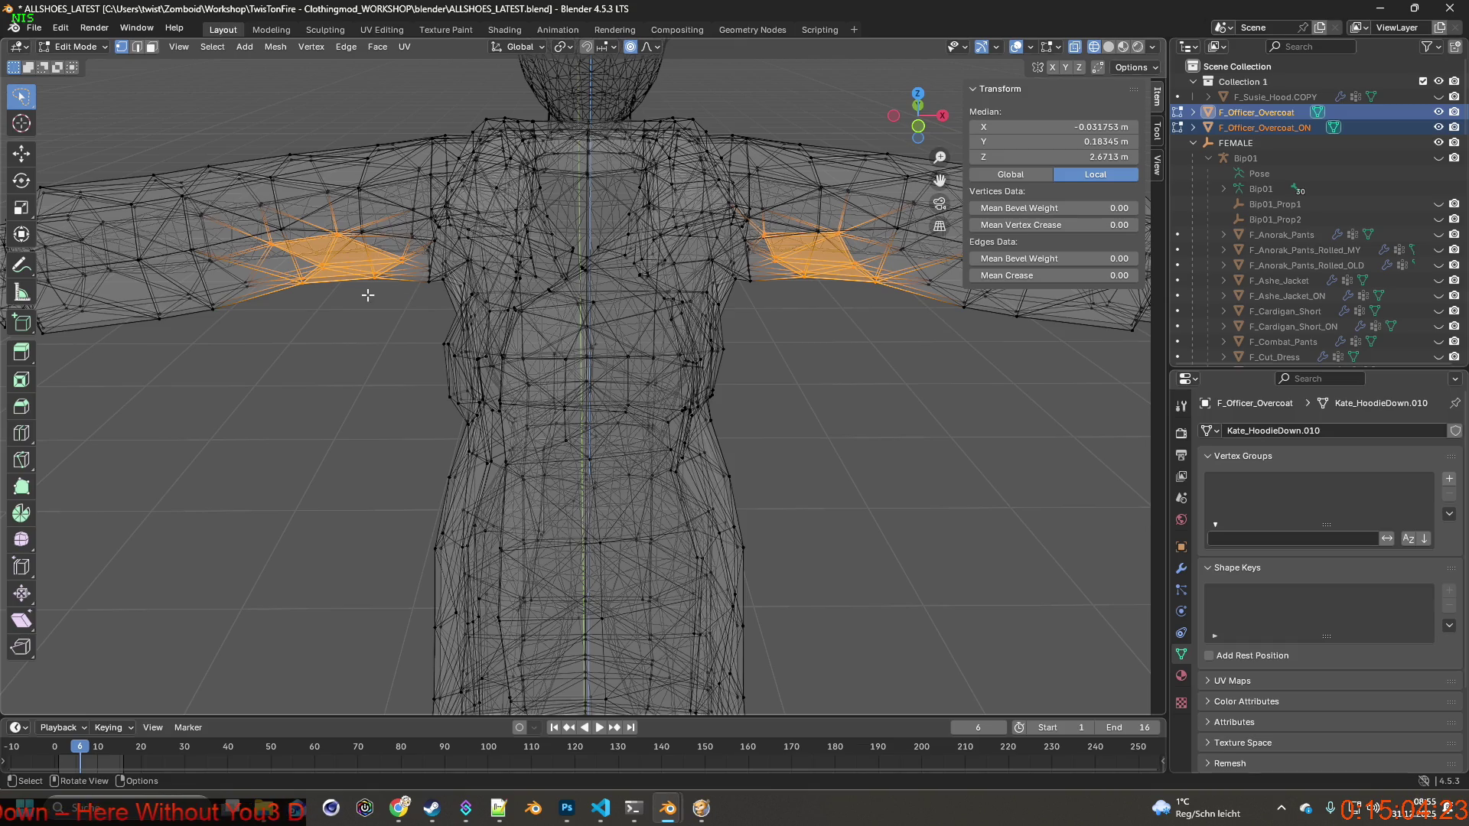
pyautogui.moveTo(404, 254)
pyautogui.keyDown('ctrl'); pyautogui.mouseDown(button='right')
pyautogui.moveTo(356, 233)
pyautogui.moveTo(303, 306)
pyautogui.mouseUp(button='right'); pyautogui.keyUp('ctrl')
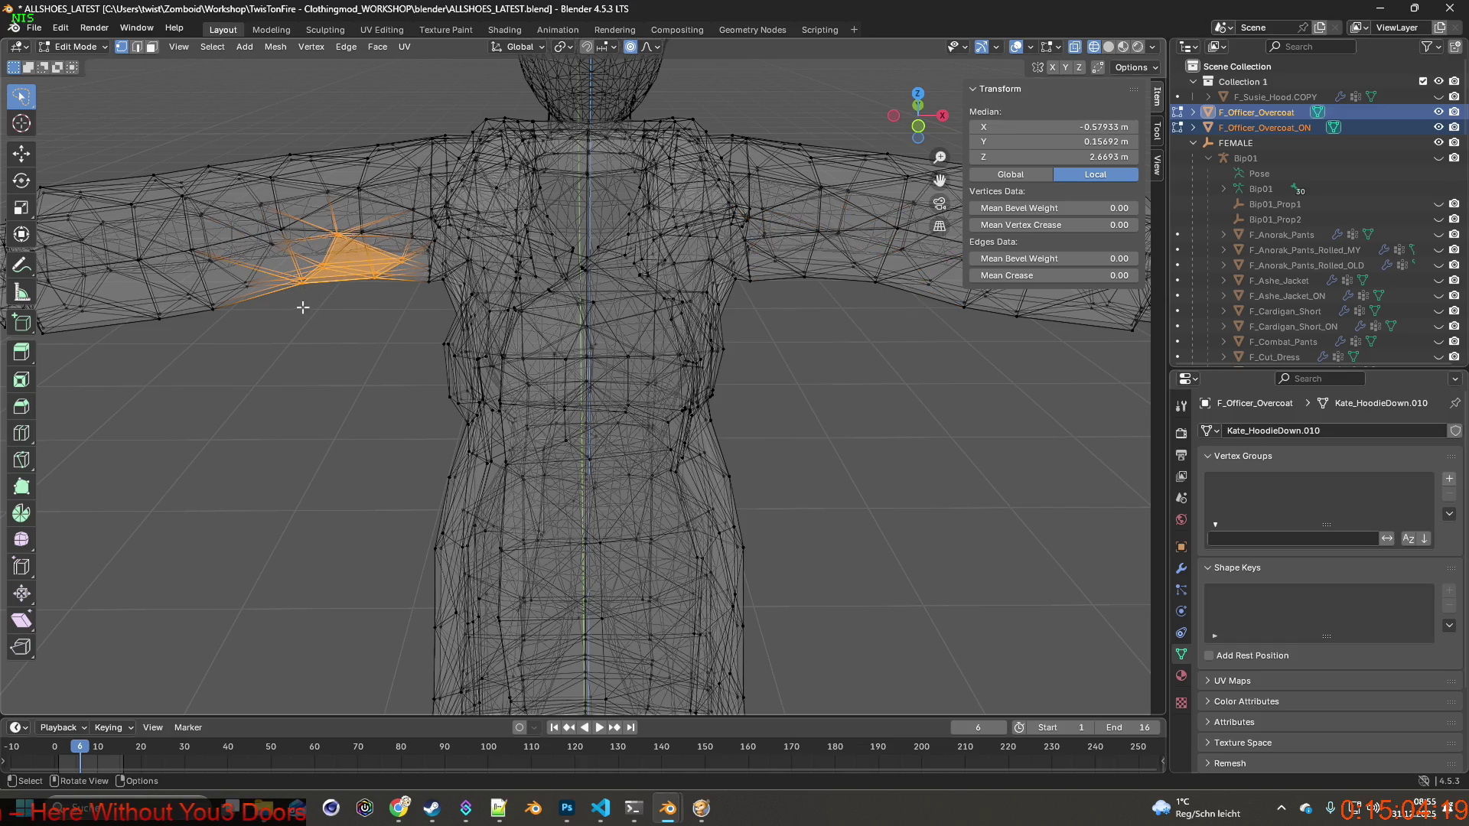
pyautogui.moveTo(337, 313); pyautogui.dragTo(363, 314, button='middle')
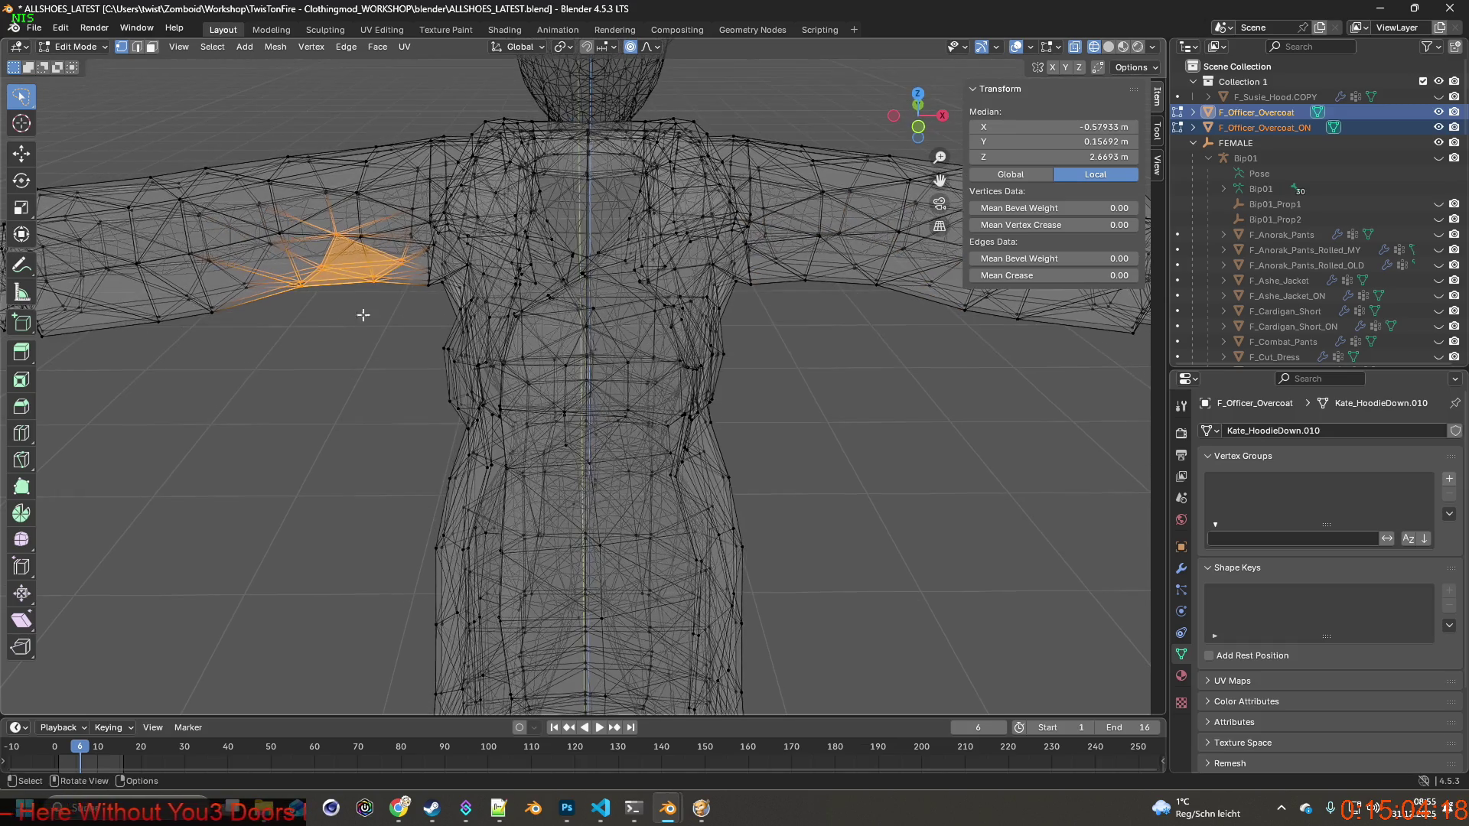
# Mirror the underarm selection to the opposite arm and add more left underarm vertices.
pyautogui.click(66, 31)
pyautogui.click(82, 51)
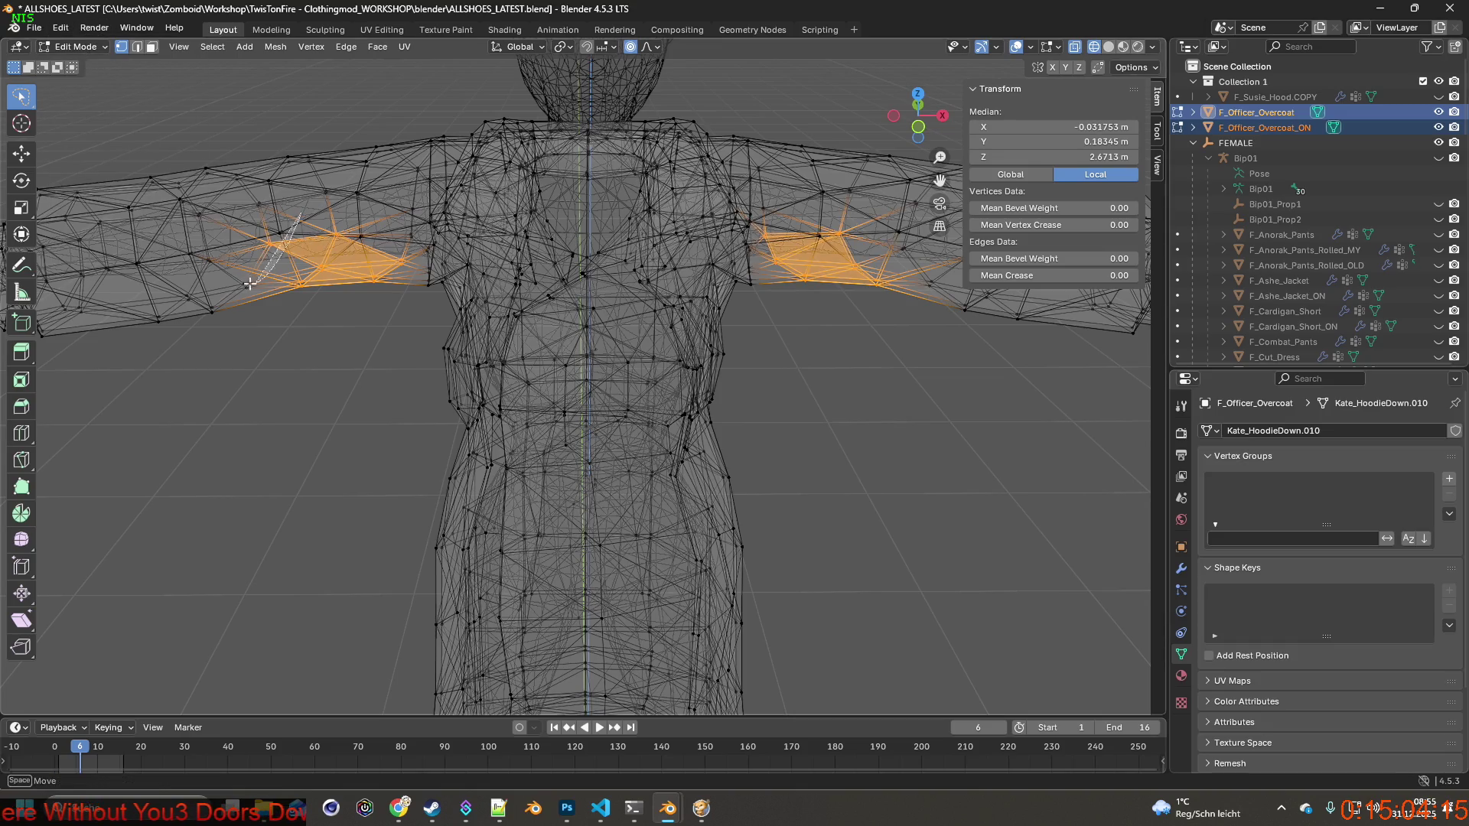
pyautogui.moveTo(286, 223)
pyautogui.keyDown('ctrl'); pyautogui.mouseDown(button='right')
pyautogui.moveTo(277, 254)
pyautogui.moveTo(269, 217)
pyautogui.mouseUp(button='right'); pyautogui.keyUp('ctrl')
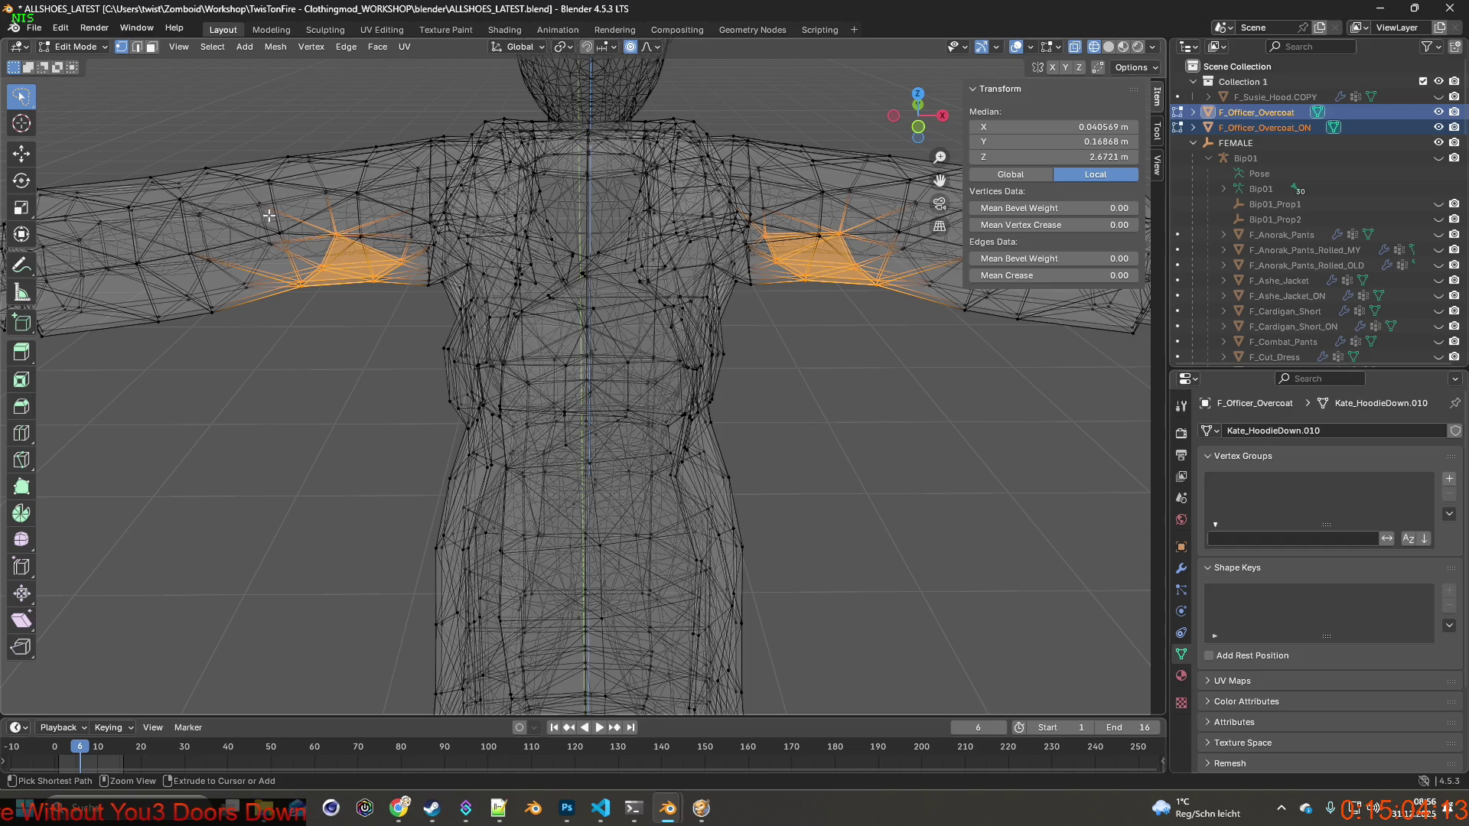
pyautogui.moveTo(384, 244)
pyautogui.mouseDown(button='middle')
pyautogui.moveTo(409, 264)
pyautogui.moveTo(396, 207)
pyautogui.mouseUp(button='middle')
pyautogui.keyDown('shift'); pyautogui.click(419, 251); pyautogui.keyUp('shift')
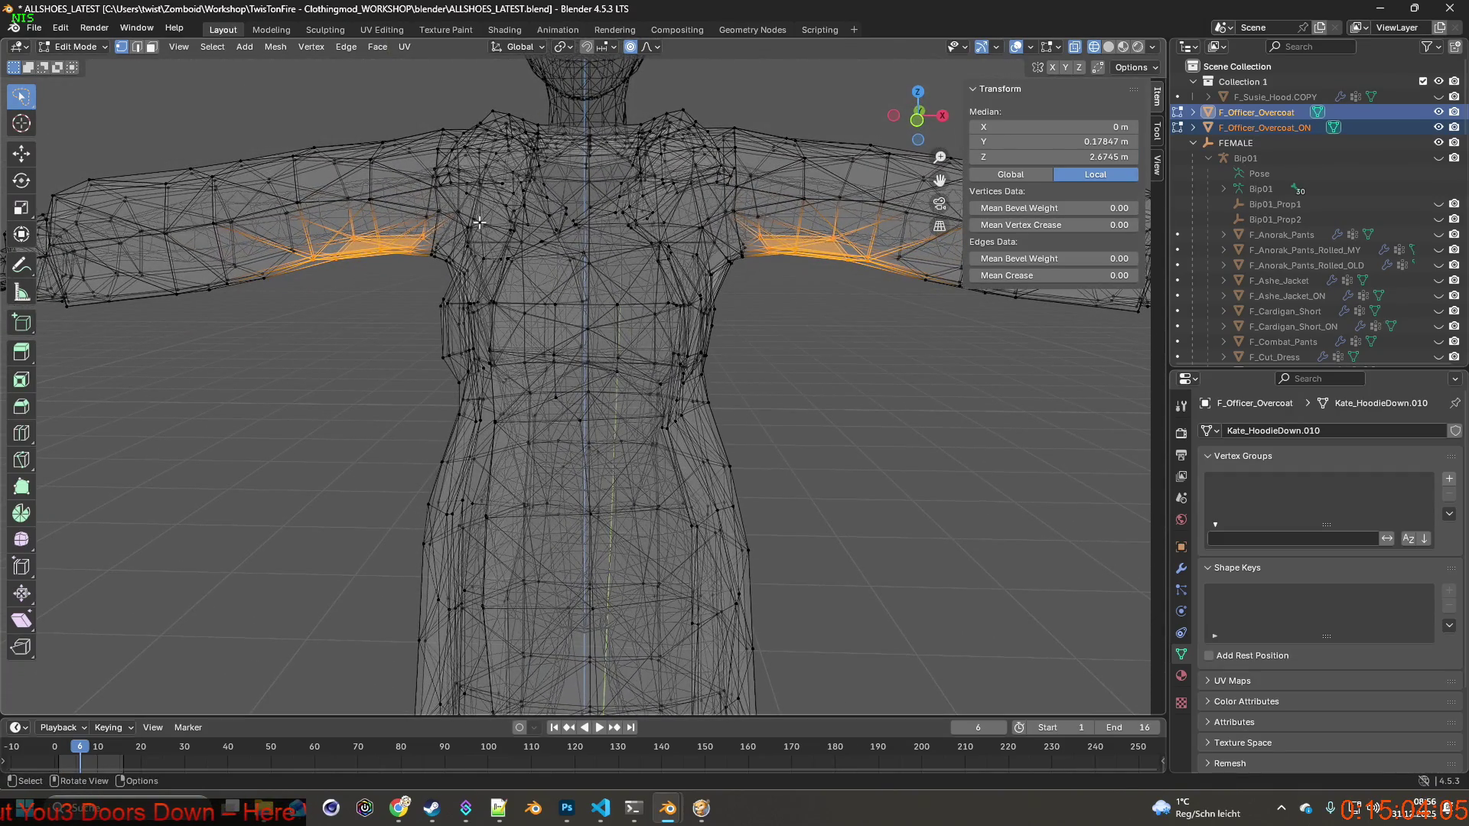
# Lower the underarm vertices about 0.015 m along Z with proportional falloff at 0.194.
pyautogui.press('g')
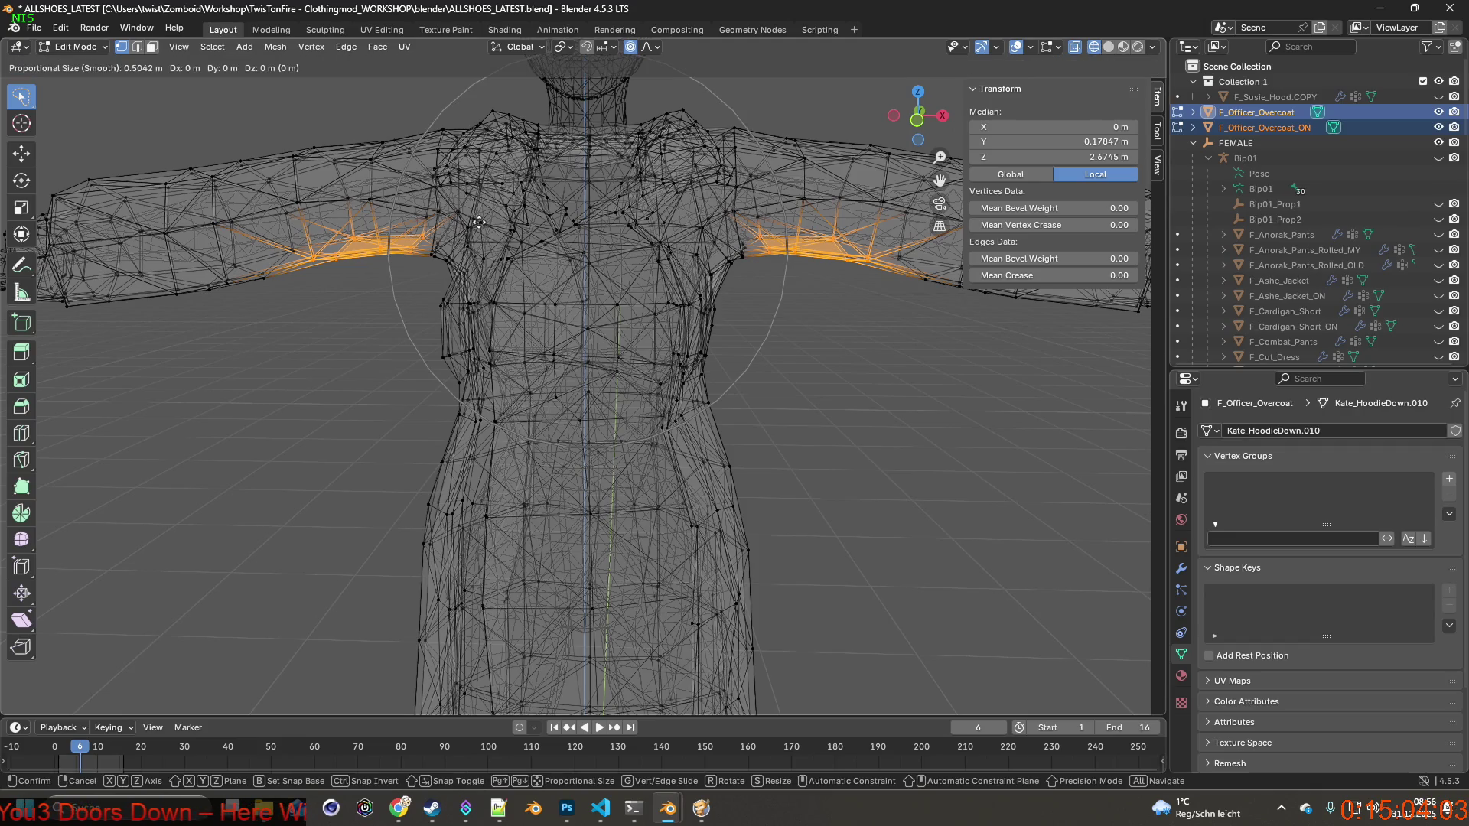
pyautogui.scroll(6, 479, 223)
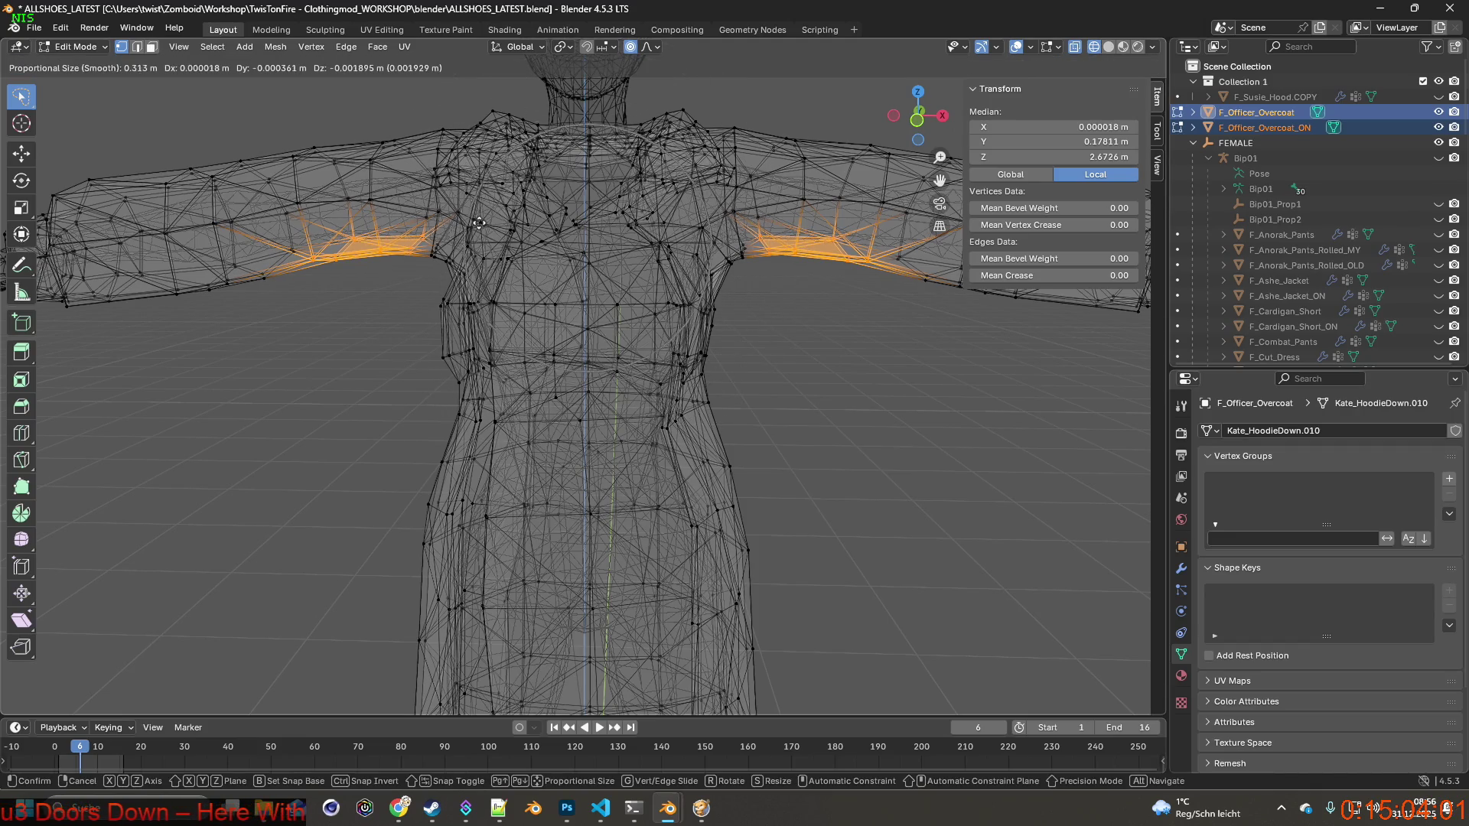
pyautogui.press('Escape')
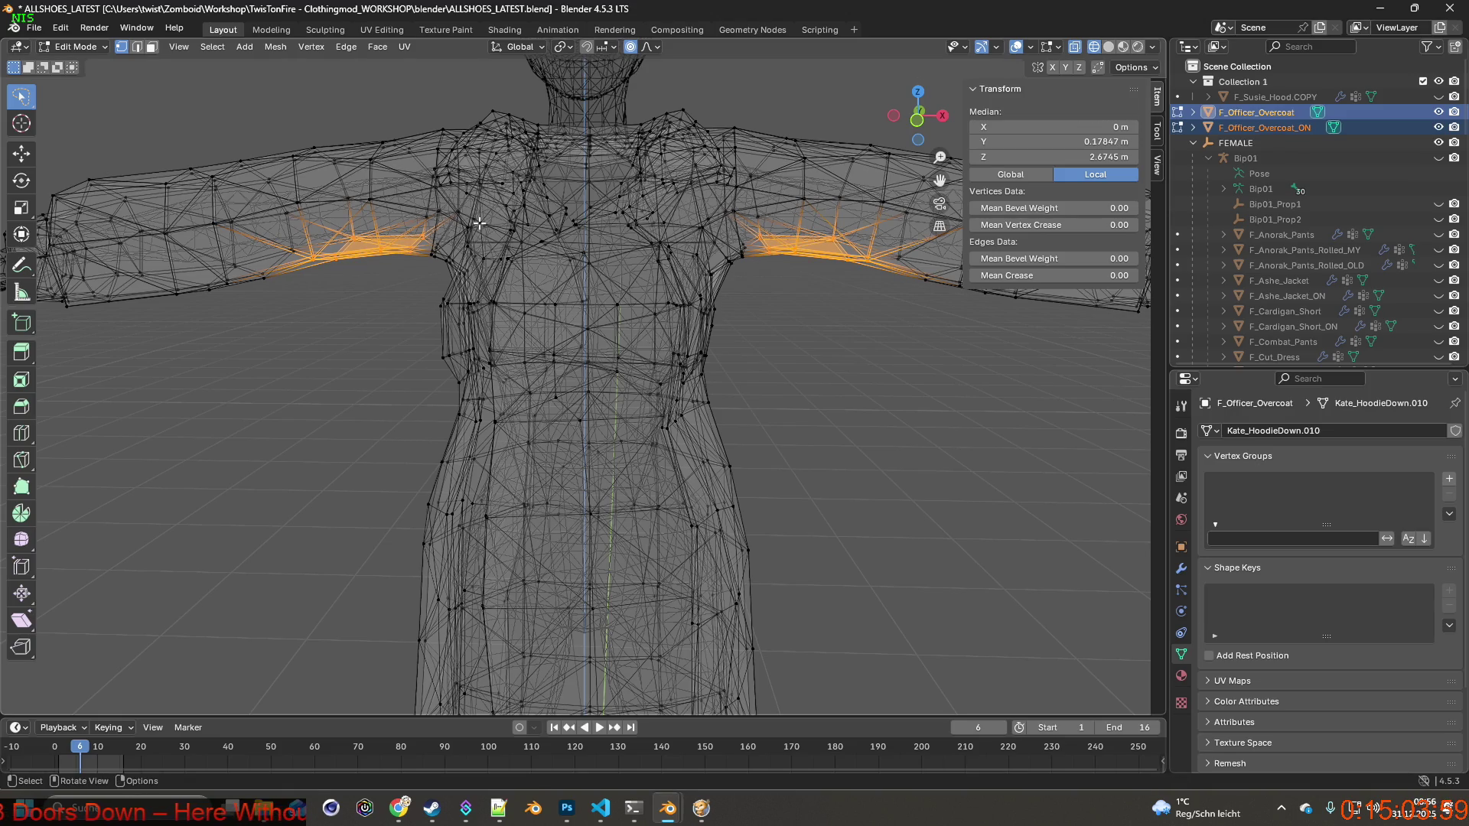
pyautogui.press('g')
pyautogui.press('z')
pyautogui.scroll(2, 479, 222)
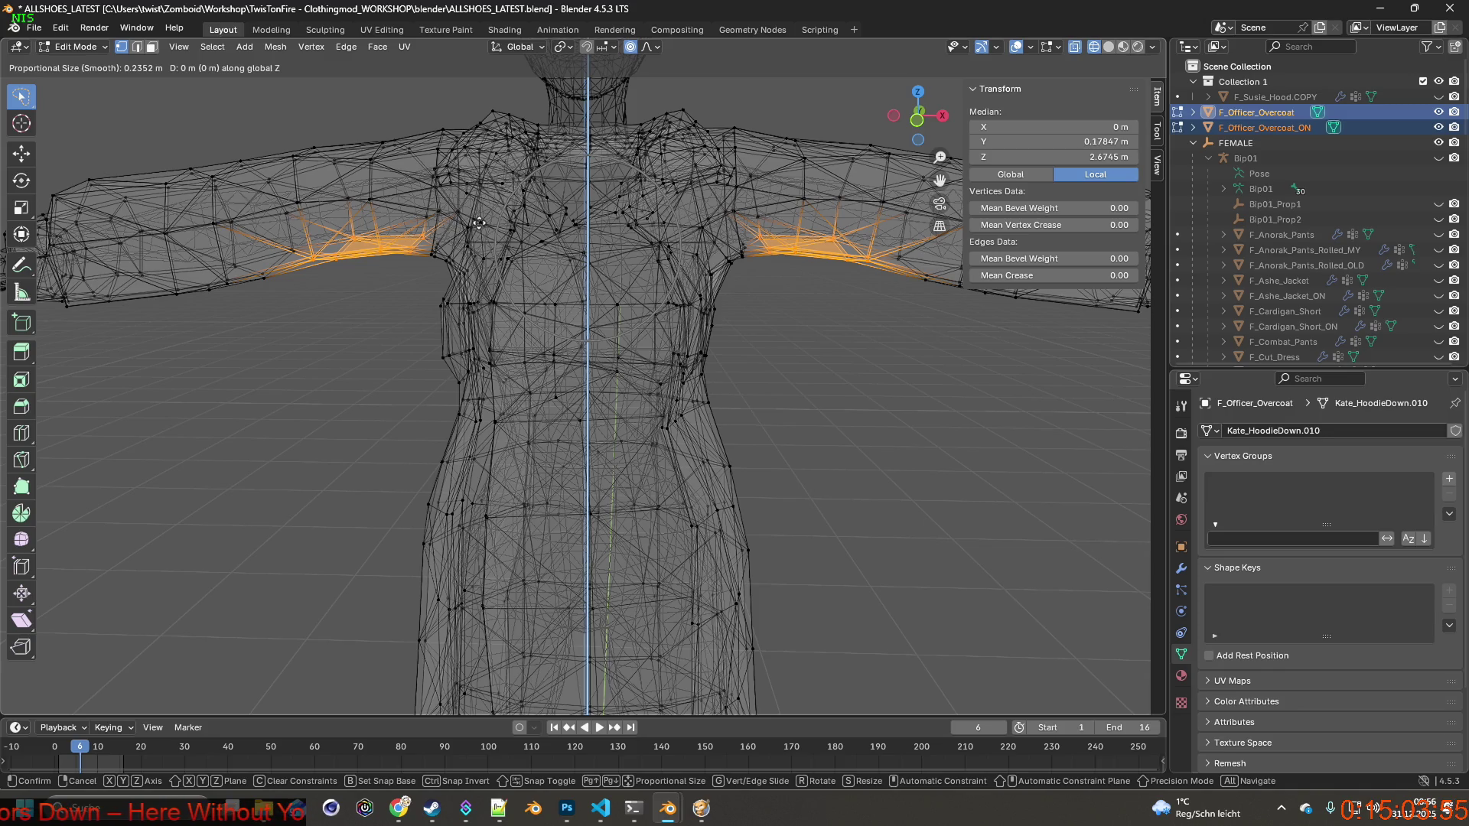
pyautogui.scroll(1, 479, 222)
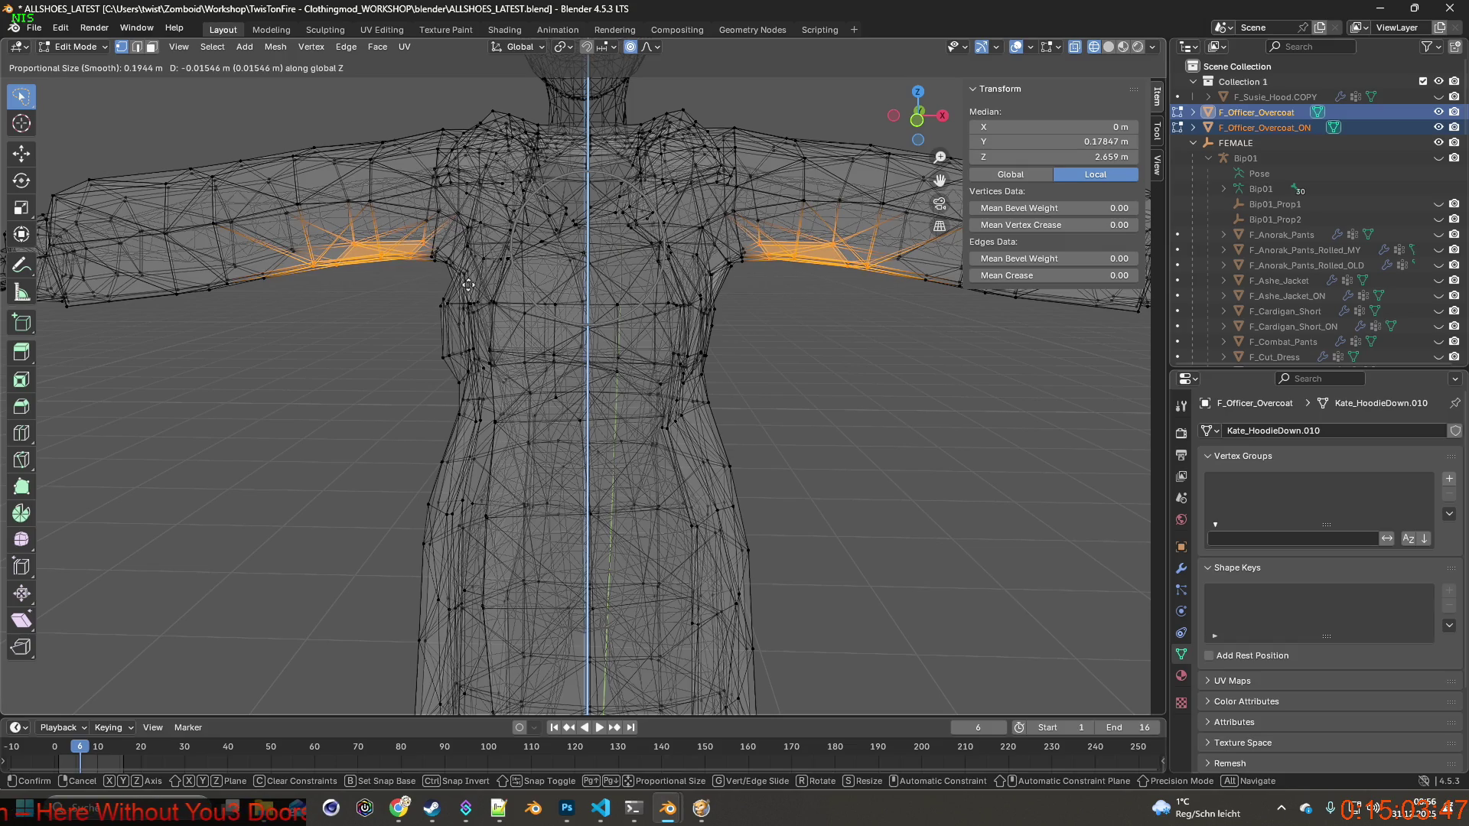
pyautogui.click(468, 285)
pyautogui.moveTo(468, 285)
pyautogui.mouseDown(button='middle')
pyautogui.moveTo(632, 251)
pyautogui.moveTo(672, 263)
pyautogui.moveTo(515, 300)
pyautogui.moveTo(541, 286)
pyautogui.moveTo(794, 280)
pyautogui.moveTo(539, 277)
pyautogui.mouseUp(button='middle')
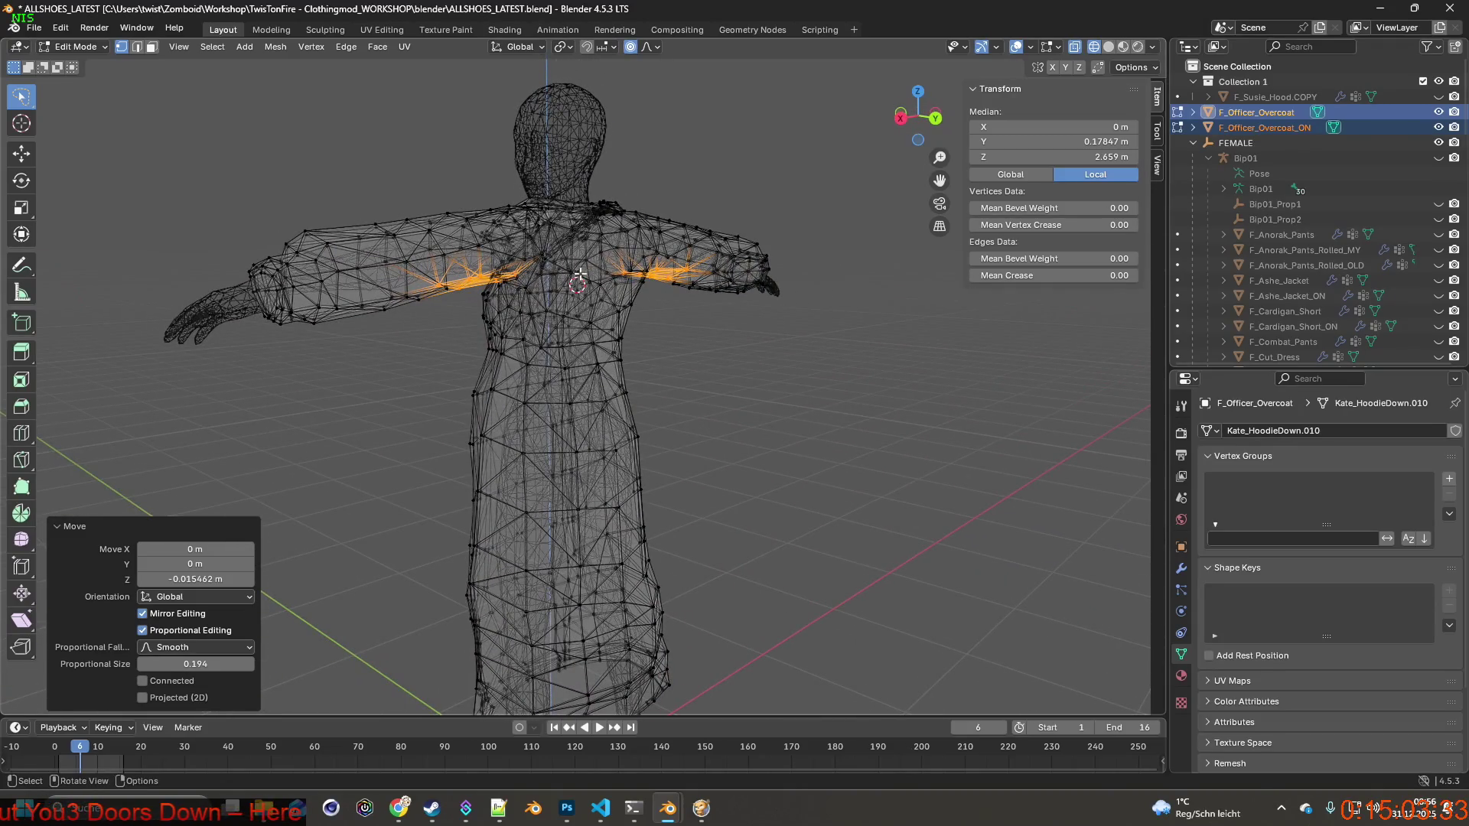
pyautogui.moveTo(633, 268)
pyautogui.mouseDown(button='middle')
pyautogui.moveTo(515, 259)
pyautogui.moveTo(570, 269)
pyautogui.moveTo(482, 273)
pyautogui.moveTo(699, 270)
pyautogui.moveTo(604, 274)
pyautogui.moveTo(635, 276)
pyautogui.moveTo(605, 304)
pyautogui.mouseUp(button='middle')
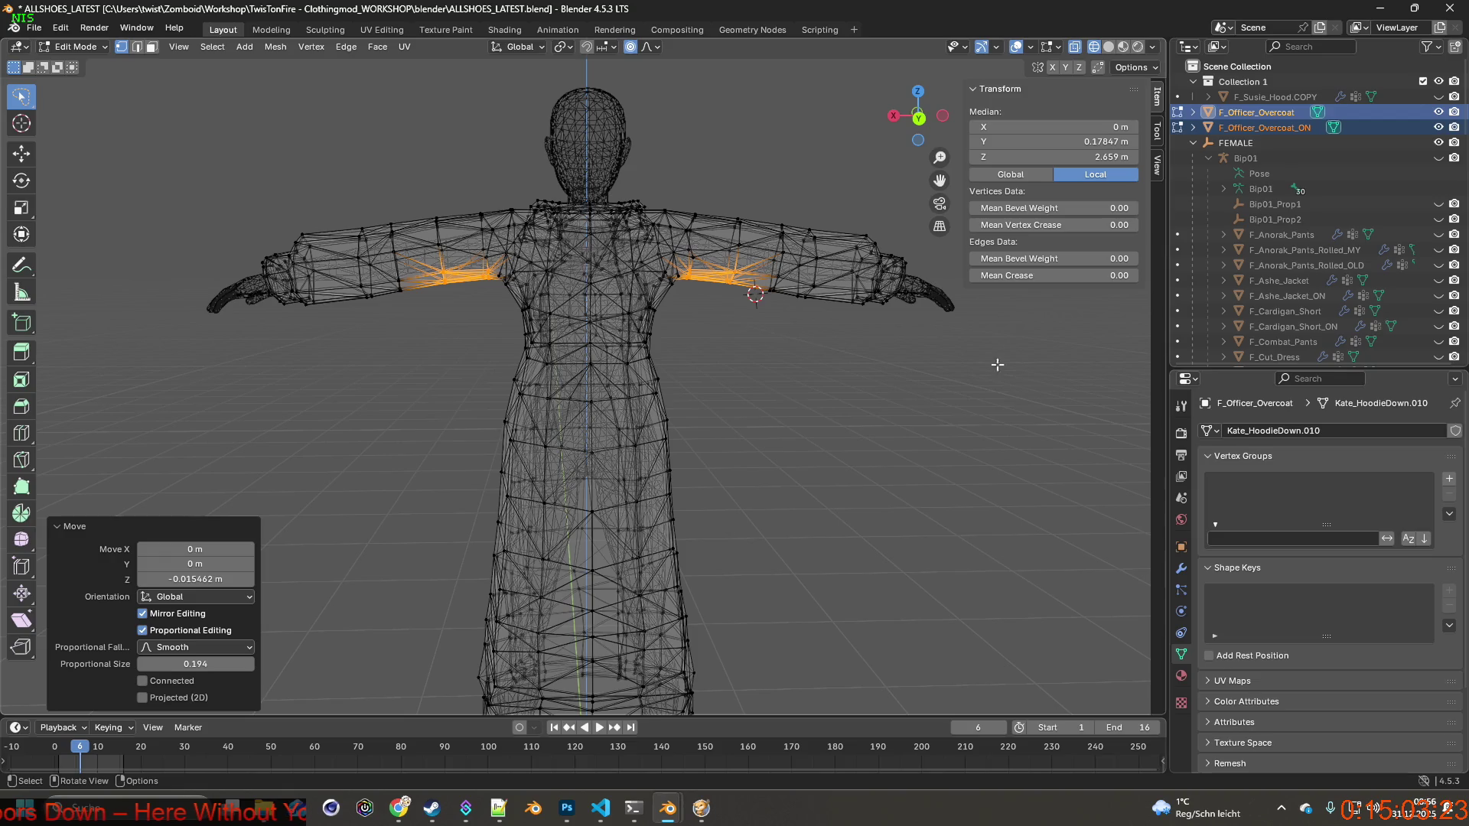
# Return to Object Mode and clear the selection.
pyautogui.click(73, 47)
pyautogui.click(69, 58)
pyautogui.click(765, 380)
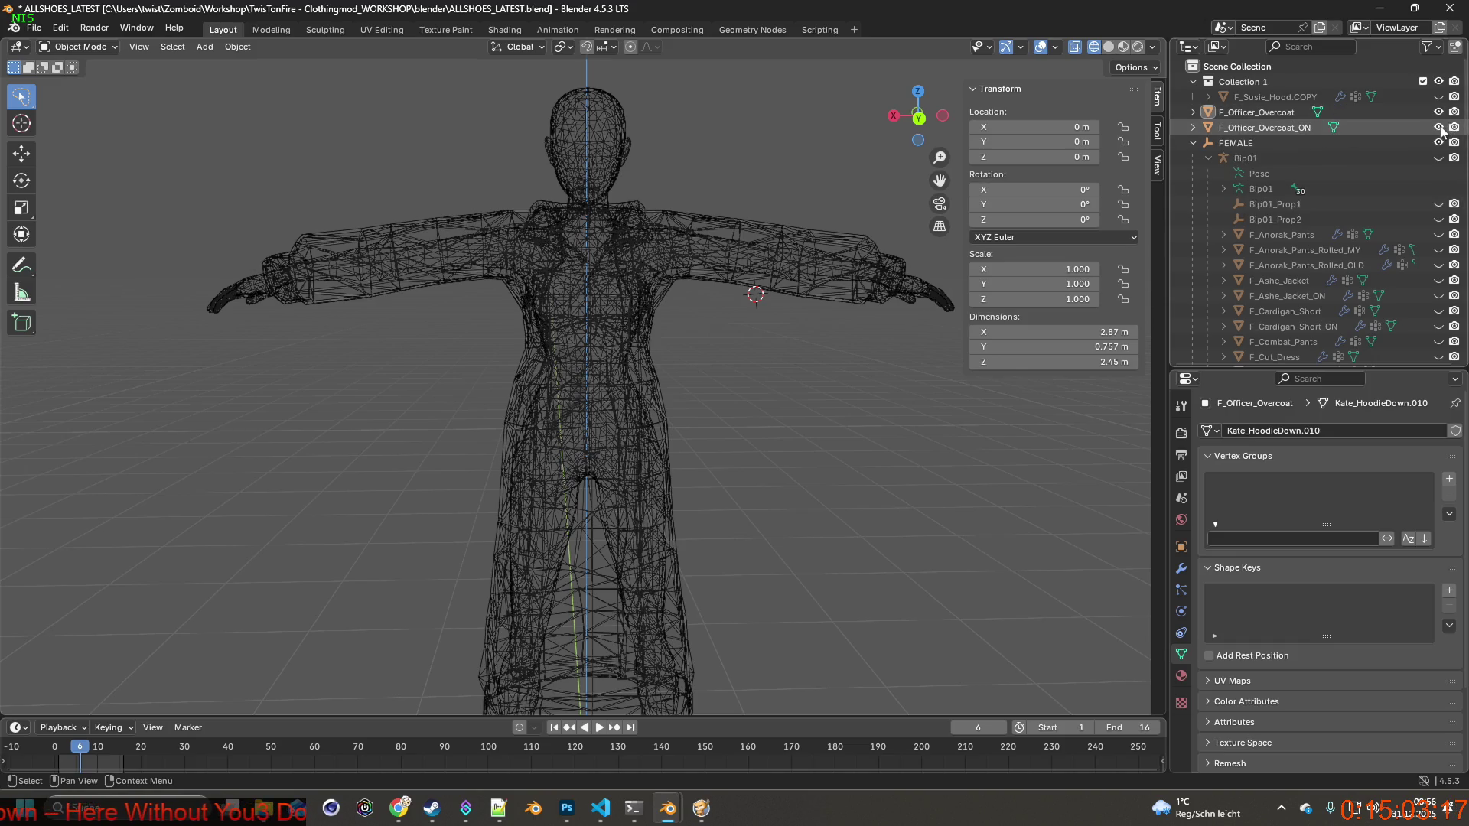
# Select F_Officer_Overcoat, add a new vertex group 'Group', and add a Shrinkwrap modifier.
pyautogui.click(1255, 113)
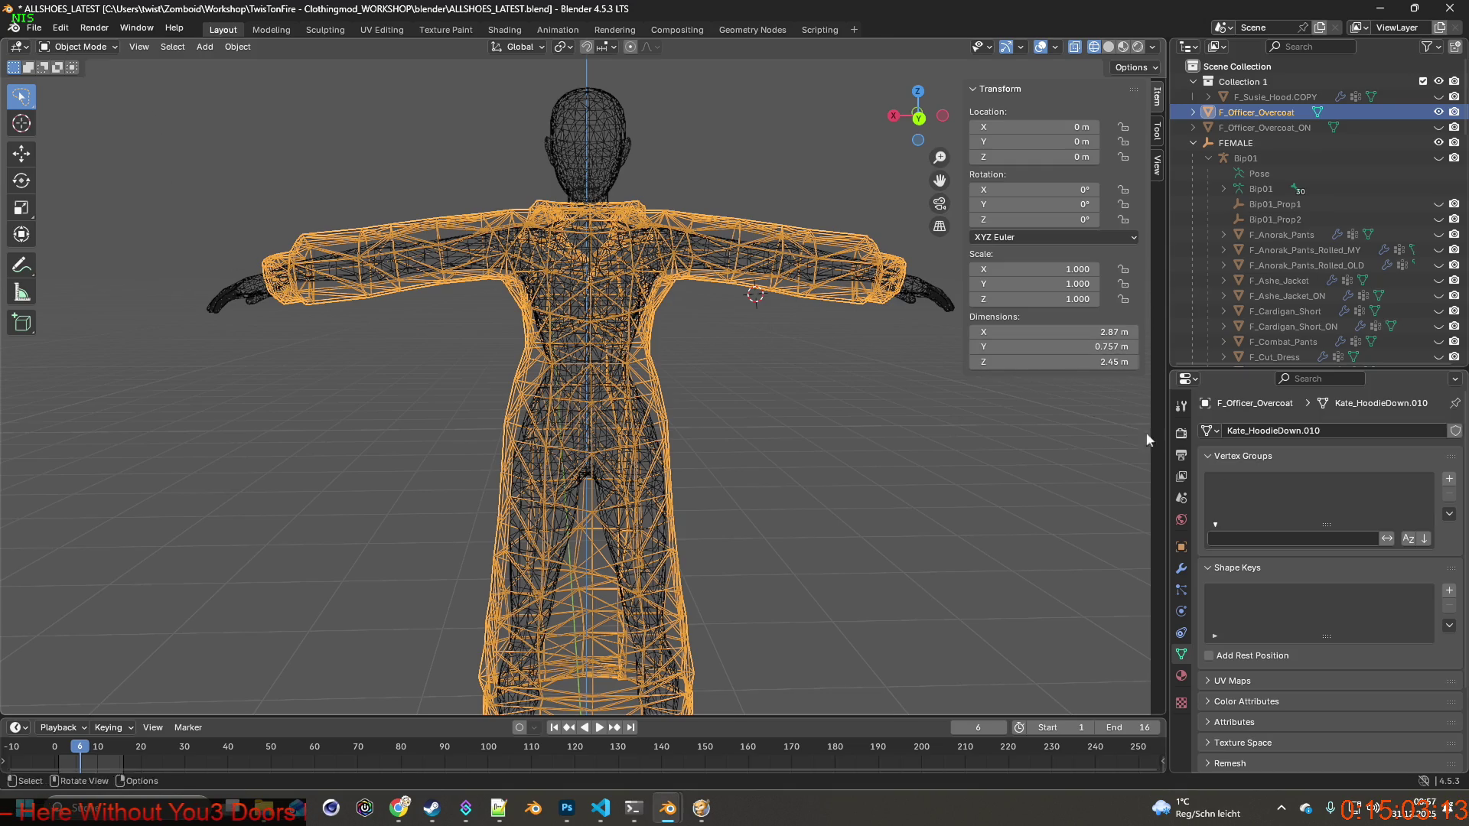
pyautogui.click(1449, 479)
pyautogui.click(1181, 569)
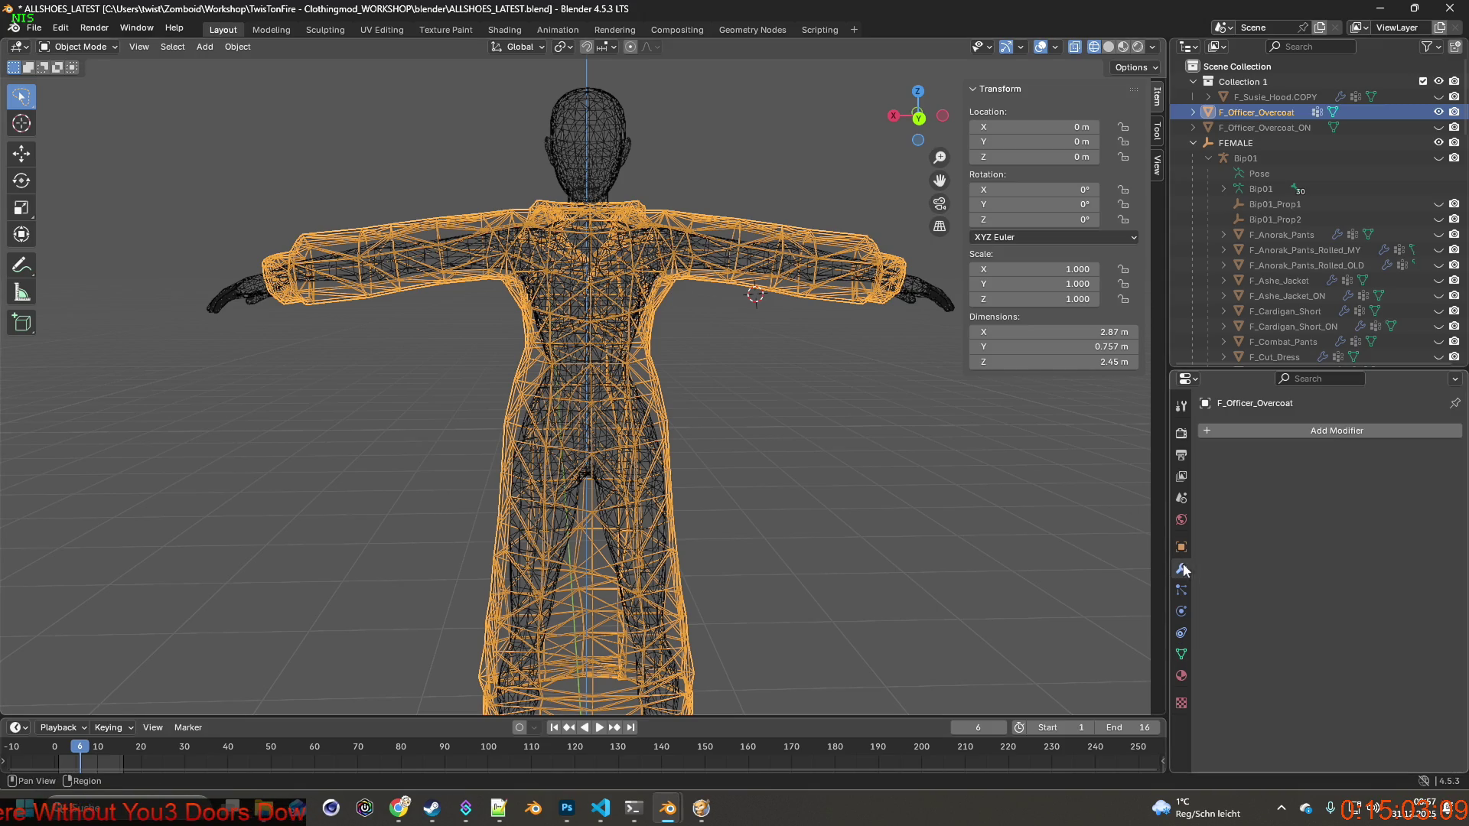
pyautogui.click(1328, 433)
pyautogui.moveTo(1328, 433)
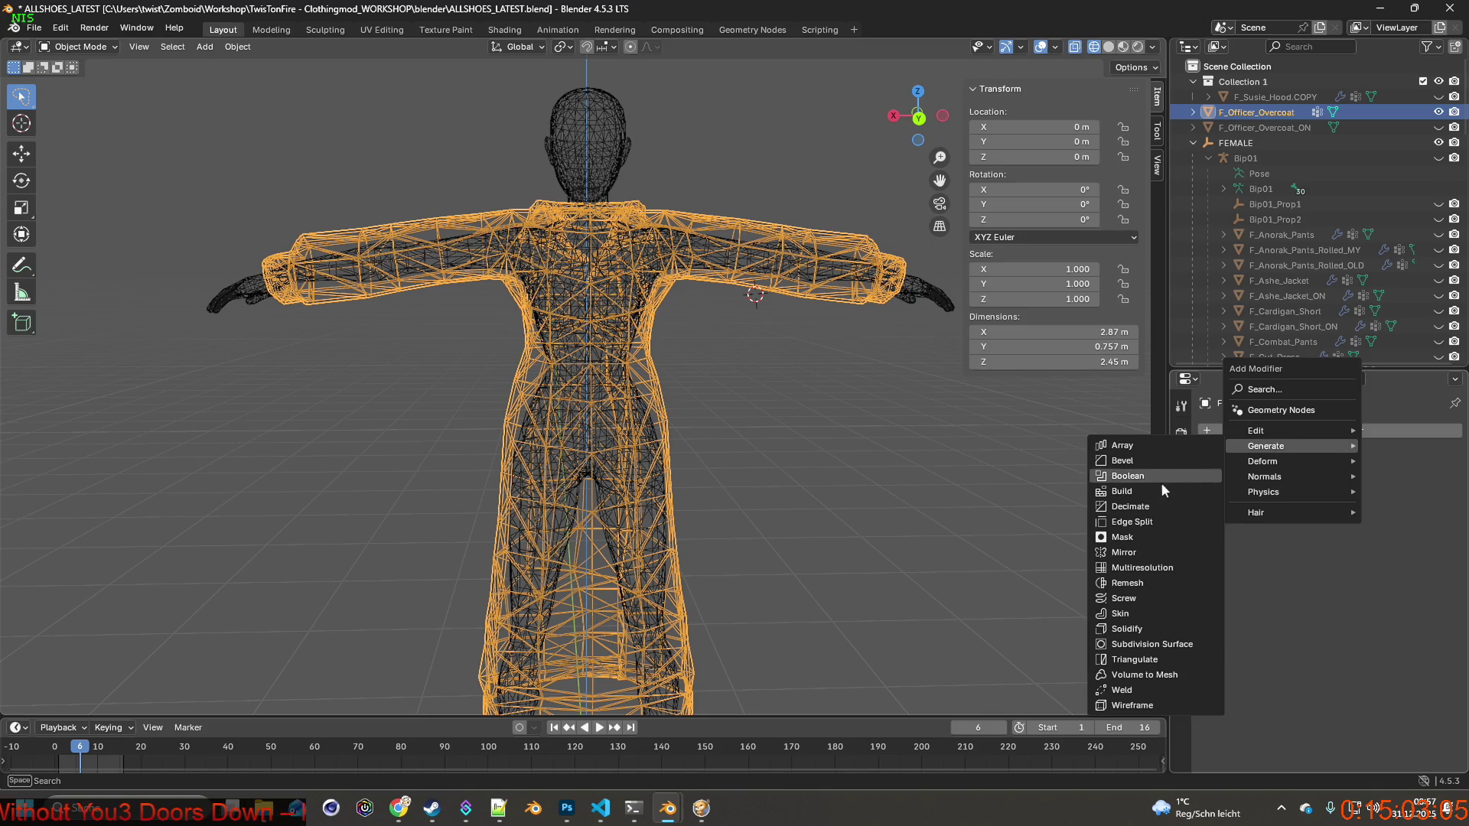
pyautogui.moveTo(1334, 462)
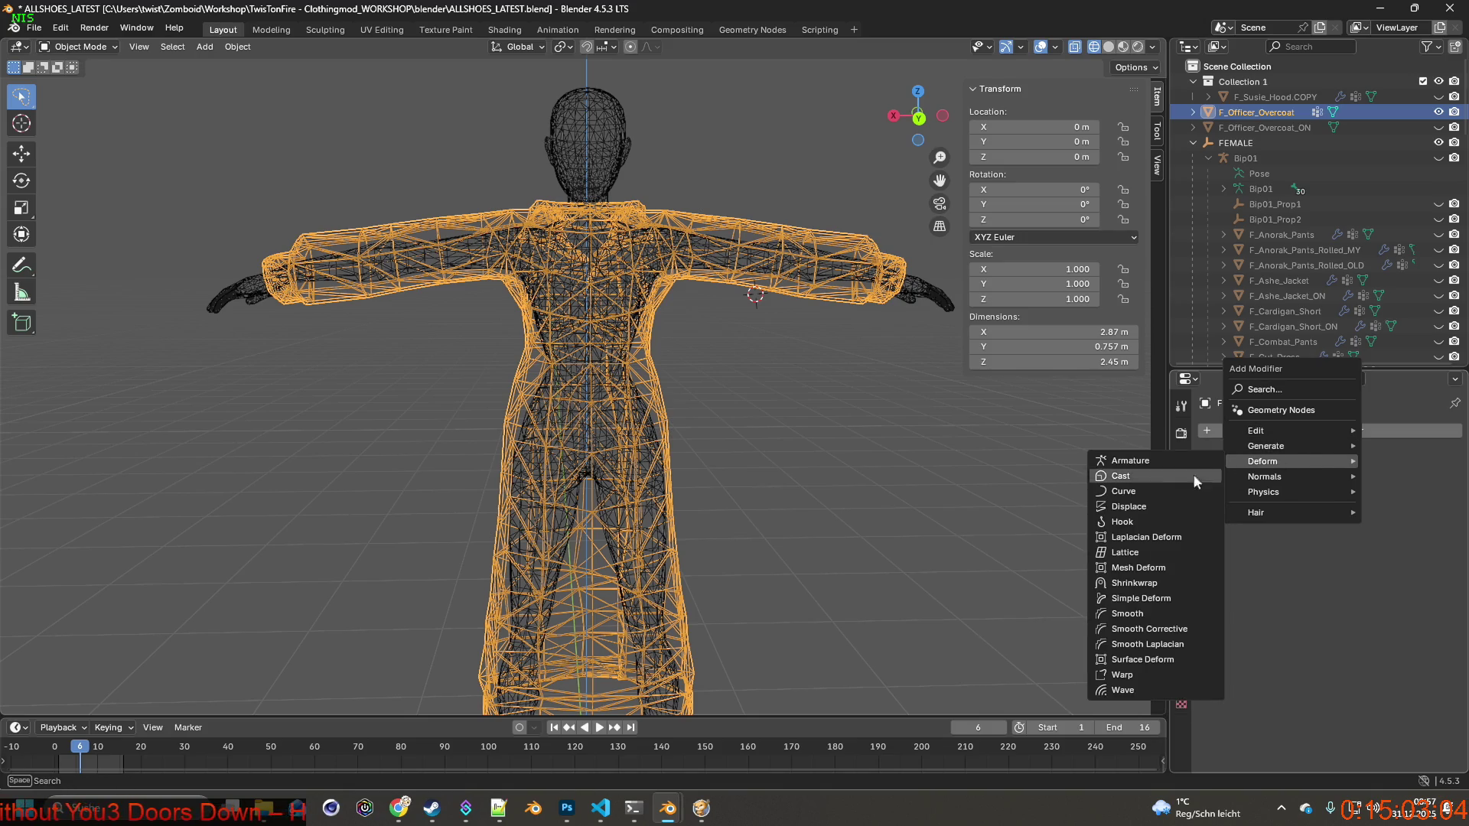
pyautogui.click(1144, 583)
# Set the Shrinkwrap to Above Surface snapping, target Female, limited to vertex group Group.
pyautogui.click(1356, 502)
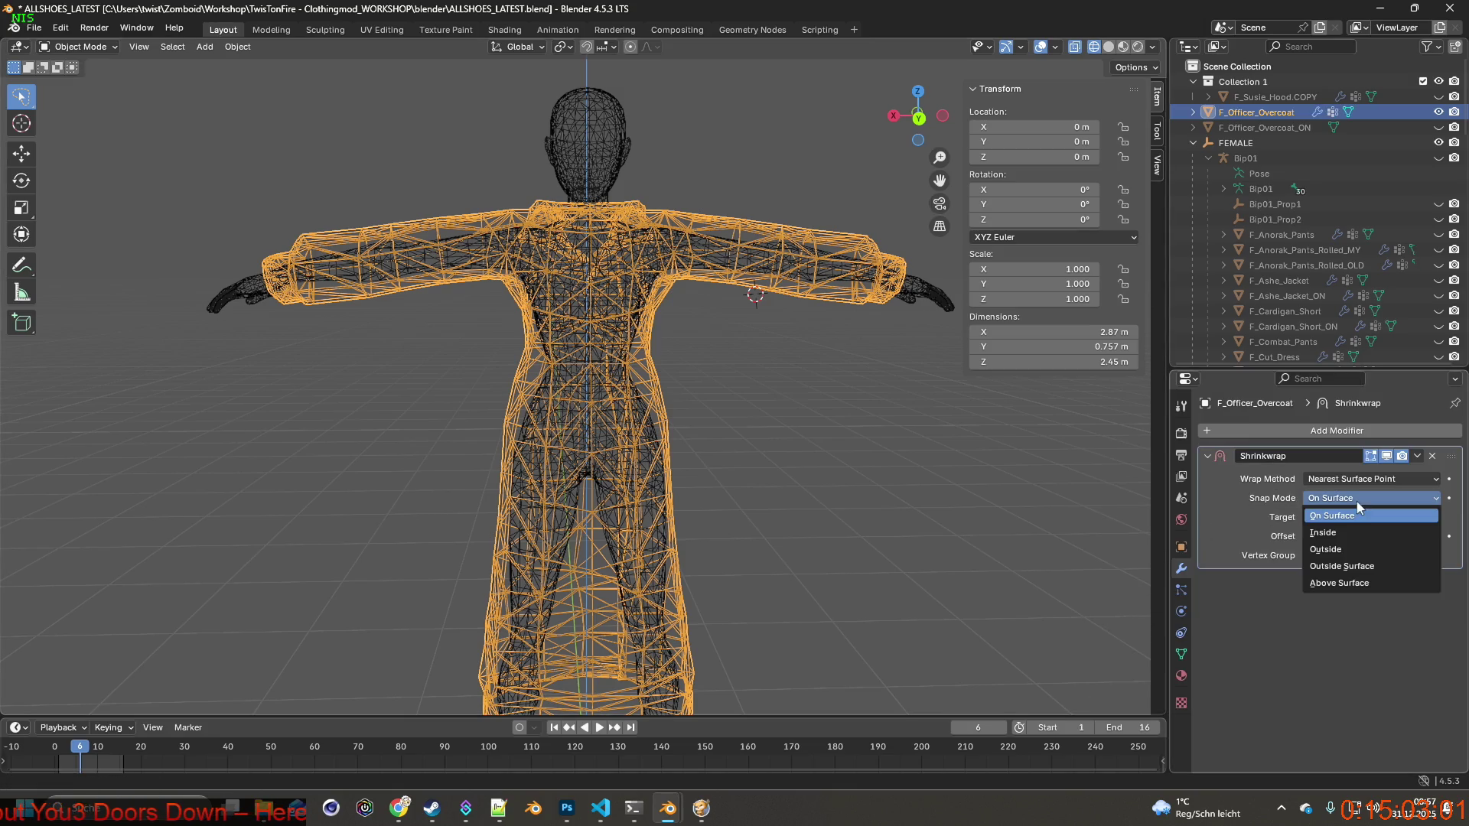
pyautogui.click(1358, 583)
pyautogui.click(1347, 518)
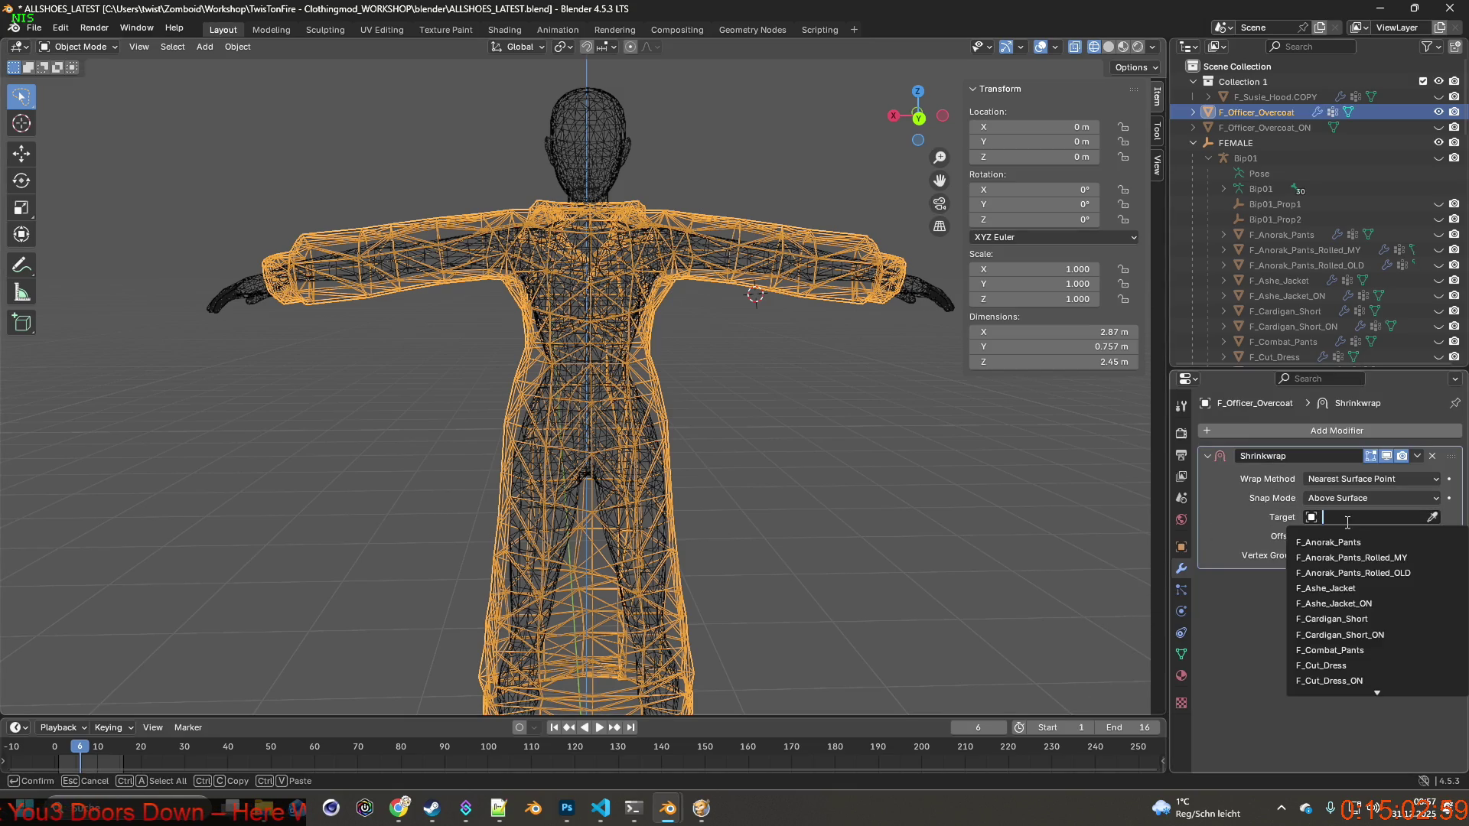
pyautogui.write('fem')
pyautogui.click(1328, 542)
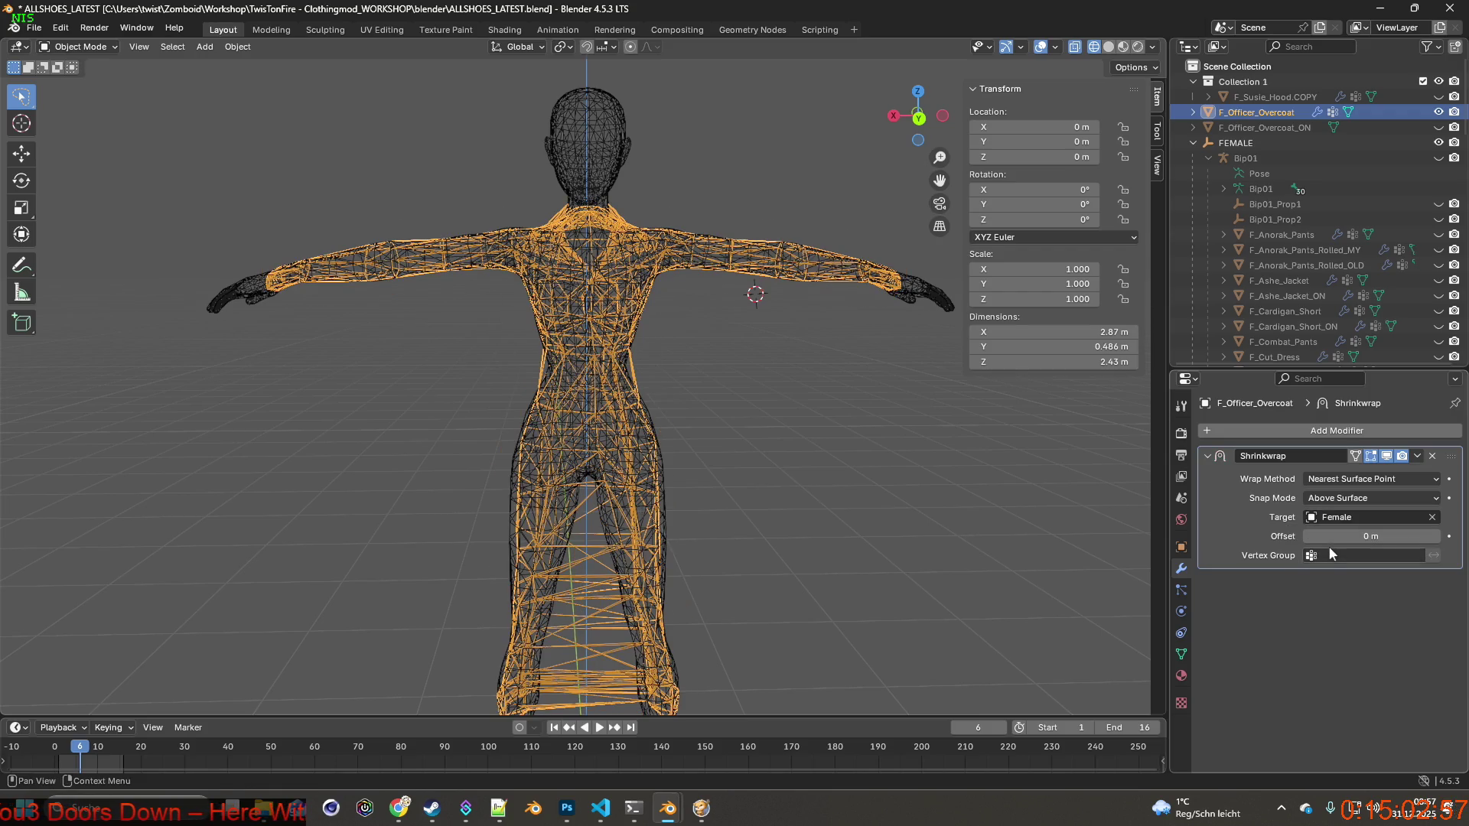
pyautogui.click(1327, 556)
pyautogui.click(1318, 579)
# Switch the overcoat into Weight Paint mode.
pyautogui.moveTo(948, 459)
pyautogui.mouseDown(button='middle')
pyautogui.moveTo(932, 472)
pyautogui.moveTo(849, 452)
pyautogui.mouseUp(button='middle')
pyautogui.click(79, 47)
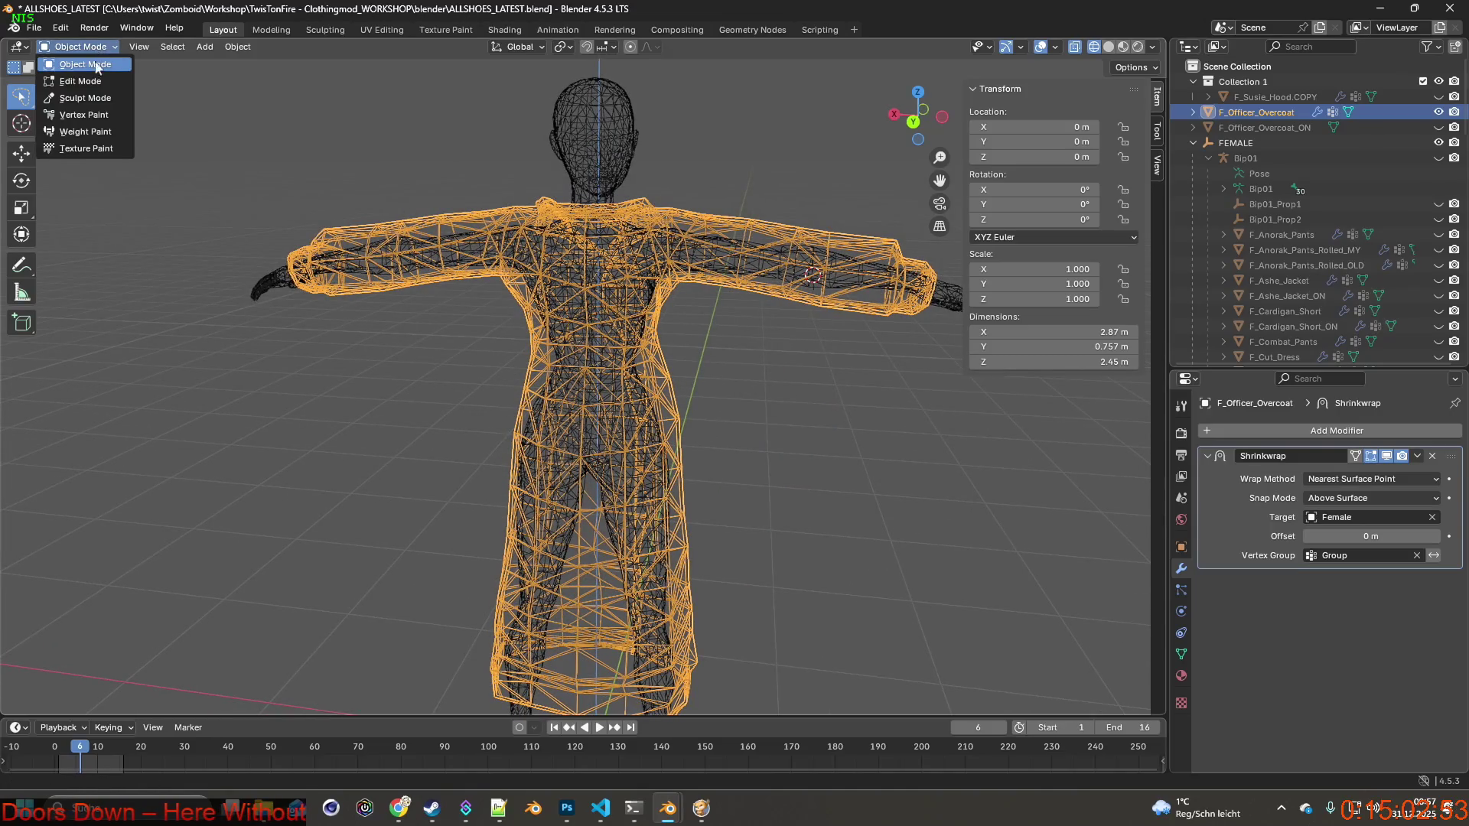
pyautogui.click(88, 141)
# Set the paint weight to 0.321 and paint the right upper sleeve and shoulder.
pyautogui.moveTo(630, 285)
pyautogui.mouseDown(button='middle')
pyautogui.moveTo(672, 327)
pyautogui.moveTo(793, 305)
pyautogui.moveTo(796, 278)
pyautogui.moveTo(730, 266)
pyautogui.mouseUp(button='middle')
pyautogui.moveTo(172, 67); pyautogui.dragTo(150, 67)
pyautogui.moveTo(702, 319); pyautogui.dragTo(702, 314, button='middle')
pyautogui.moveTo(695, 262)
pyautogui.mouseDown()
pyautogui.moveTo(761, 262)
pyautogui.moveTo(769, 249)
pyautogui.mouseUp()
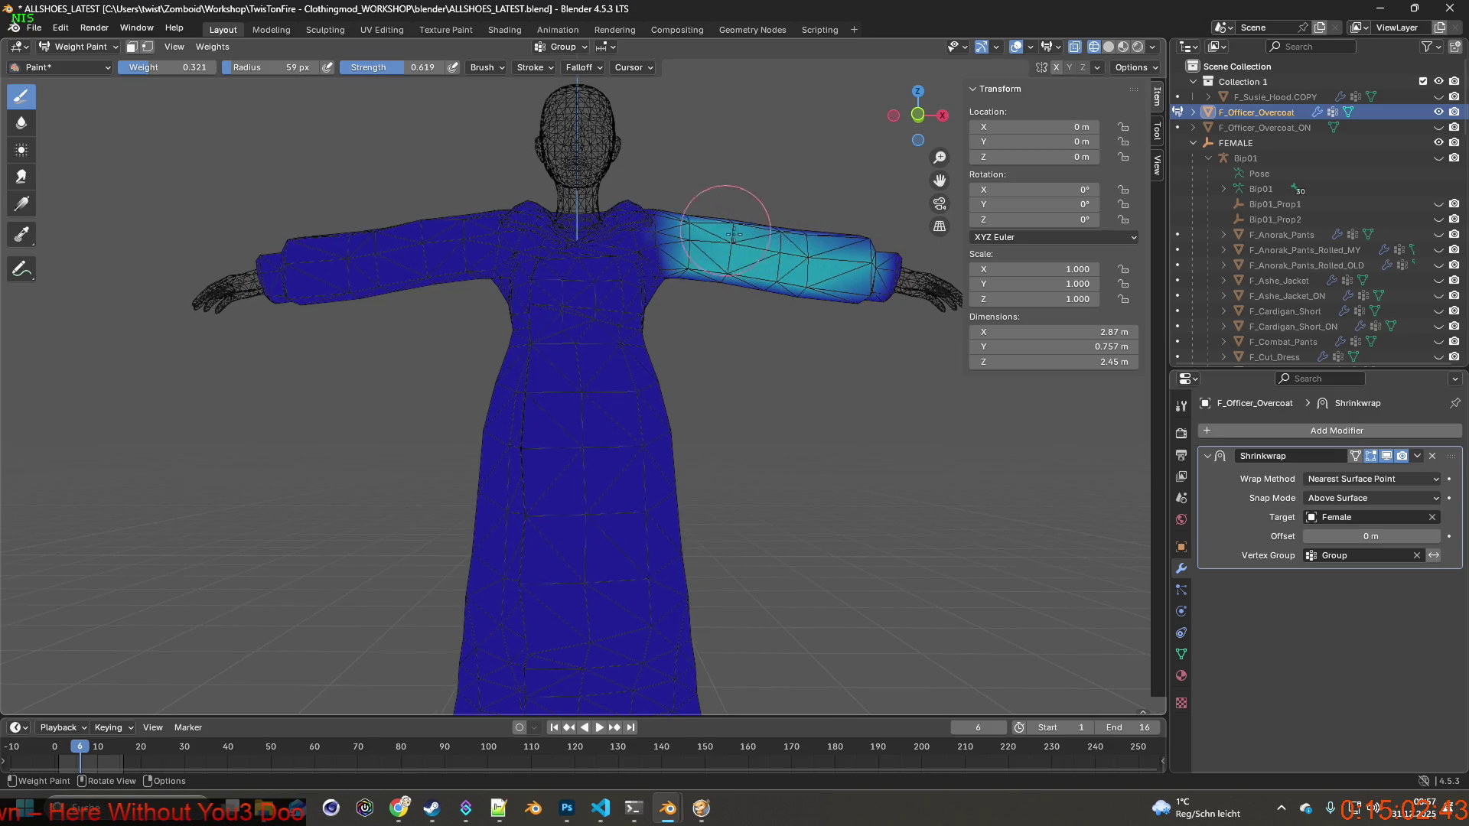
pyautogui.moveTo(769, 248); pyautogui.dragTo(658, 252, button='middle')
pyautogui.moveTo(657, 253)
pyautogui.mouseDown()
pyautogui.moveTo(797, 262)
pyautogui.moveTo(841, 283)
pyautogui.moveTo(792, 243)
pyautogui.moveTo(860, 338)
pyautogui.moveTo(892, 345)
pyautogui.mouseUp()
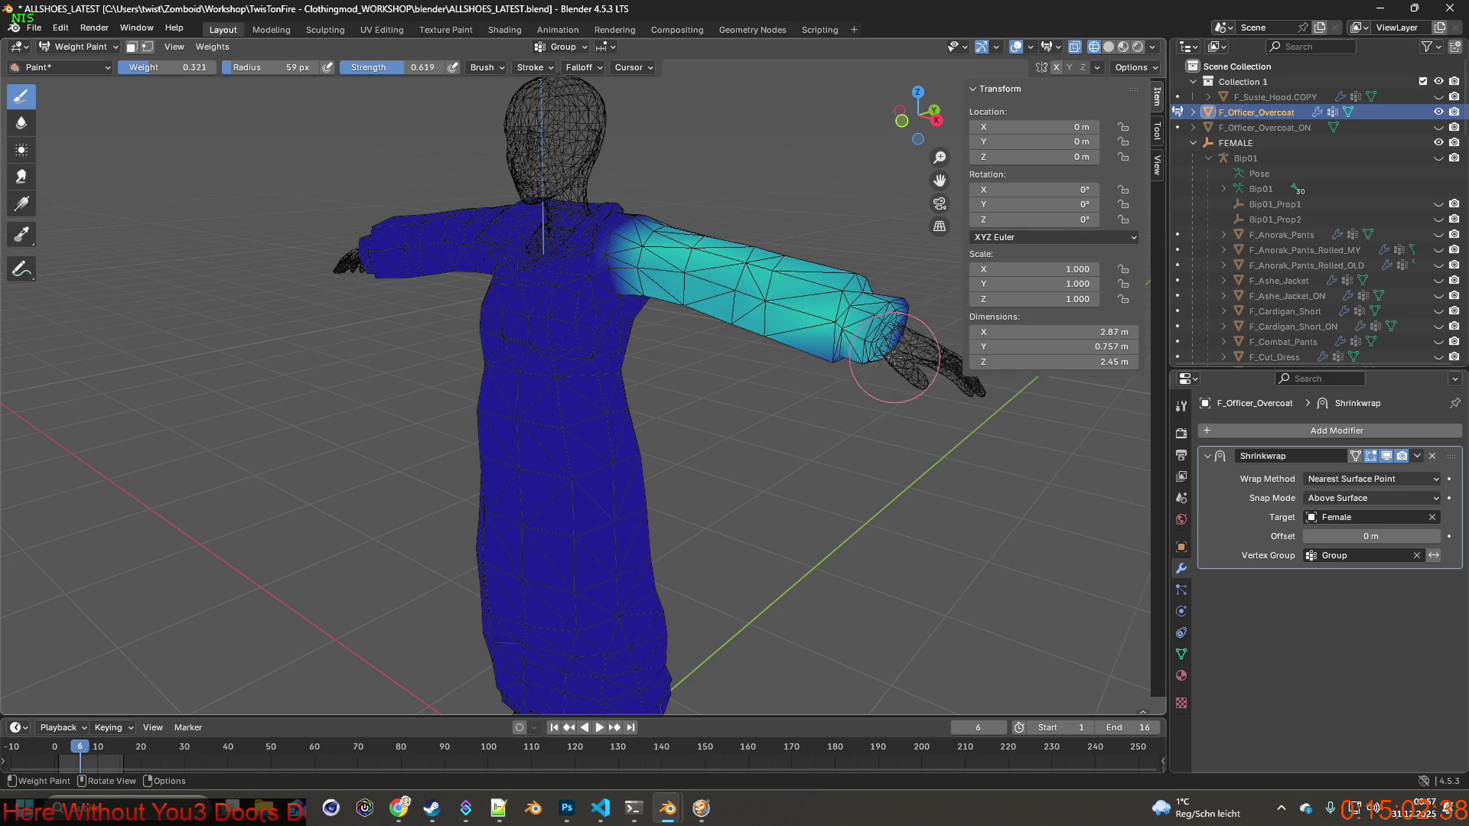
pyautogui.moveTo(892, 344); pyautogui.dragTo(535, 344, button='middle')
# Paint the other cuff, forearm and upper arm, then across the shoulder and upper chest.
pyautogui.moveTo(417, 347)
pyautogui.mouseDown()
pyautogui.moveTo(367, 295)
pyautogui.moveTo(343, 355)
pyautogui.moveTo(337, 341)
pyautogui.moveTo(387, 337)
pyautogui.mouseUp()
pyautogui.moveTo(387, 338); pyautogui.dragTo(408, 294, button='middle')
pyautogui.moveTo(409, 295)
pyautogui.mouseDown()
pyautogui.moveTo(299, 290)
pyautogui.moveTo(345, 231)
pyautogui.moveTo(459, 256)
pyautogui.moveTo(463, 275)
pyautogui.mouseUp()
pyautogui.moveTo(463, 276); pyautogui.dragTo(466, 286, button='middle')
pyautogui.moveTo(467, 288)
pyautogui.mouseDown()
pyautogui.moveTo(507, 262)
pyautogui.moveTo(673, 264)
pyautogui.mouseUp()
pyautogui.moveTo(673, 263); pyautogui.dragTo(639, 262, button='middle')
pyautogui.moveTo(640, 263)
pyautogui.mouseDown()
pyautogui.moveTo(704, 237)
pyautogui.moveTo(811, 249)
pyautogui.moveTo(830, 269)
pyautogui.mouseUp()
# Fill the right sleeve and underside, the other sleeve, and the low-weight shoulder patch.
pyautogui.moveTo(830, 268); pyautogui.dragTo(727, 246, button='middle')
pyautogui.moveTo(727, 246)
pyautogui.mouseDown()
pyautogui.moveTo(803, 266)
pyautogui.moveTo(738, 264)
pyautogui.moveTo(796, 246)
pyautogui.mouseUp()
pyautogui.moveTo(796, 246); pyautogui.dragTo(837, 251, button='middle')
pyautogui.moveTo(837, 251)
pyautogui.mouseDown()
pyautogui.moveTo(765, 314)
pyautogui.moveTo(880, 314)
pyautogui.moveTo(841, 306)
pyautogui.mouseUp()
pyautogui.moveTo(841, 306)
pyautogui.mouseDown(button='middle')
pyautogui.moveTo(485, 268)
pyautogui.moveTo(459, 253)
pyautogui.mouseUp(button='middle')
pyautogui.moveTo(459, 252)
pyautogui.mouseDown()
pyautogui.moveTo(344, 246)
pyautogui.moveTo(368, 243)
pyautogui.mouseUp()
pyautogui.moveTo(367, 244); pyautogui.dragTo(472, 261, button='middle')
pyautogui.moveTo(472, 261)
pyautogui.mouseDown()
pyautogui.moveTo(492, 236)
pyautogui.moveTo(436, 197)
pyautogui.mouseUp()
pyautogui.moveTo(285, 247)
pyautogui.mouseDown(button='middle')
pyautogui.moveTo(289, 314)
pyautogui.moveTo(606, 377)
pyautogui.moveTo(842, 316)
pyautogui.moveTo(541, 148)
pyautogui.moveTo(475, 164)
pyautogui.mouseUp(button='middle')
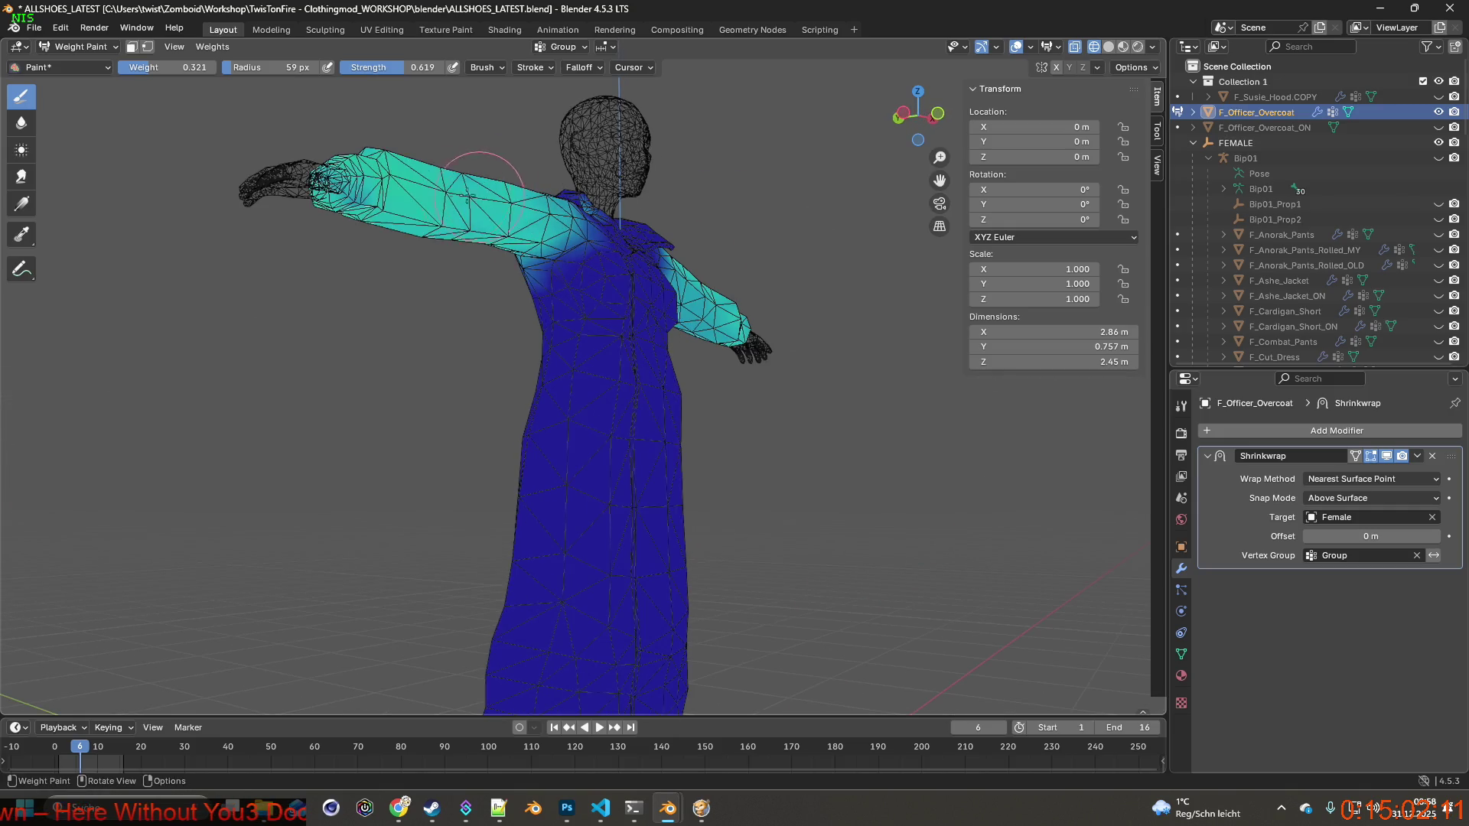
pyautogui.moveTo(318, 220)
pyautogui.mouseDown(button='middle')
pyautogui.moveTo(459, 229)
pyautogui.moveTo(698, 295)
pyautogui.moveTo(638, 246)
pyautogui.moveTo(624, 253)
pyautogui.mouseUp(button='middle')
pyautogui.moveTo(459, 283); pyautogui.dragTo(535, 259, button='middle')
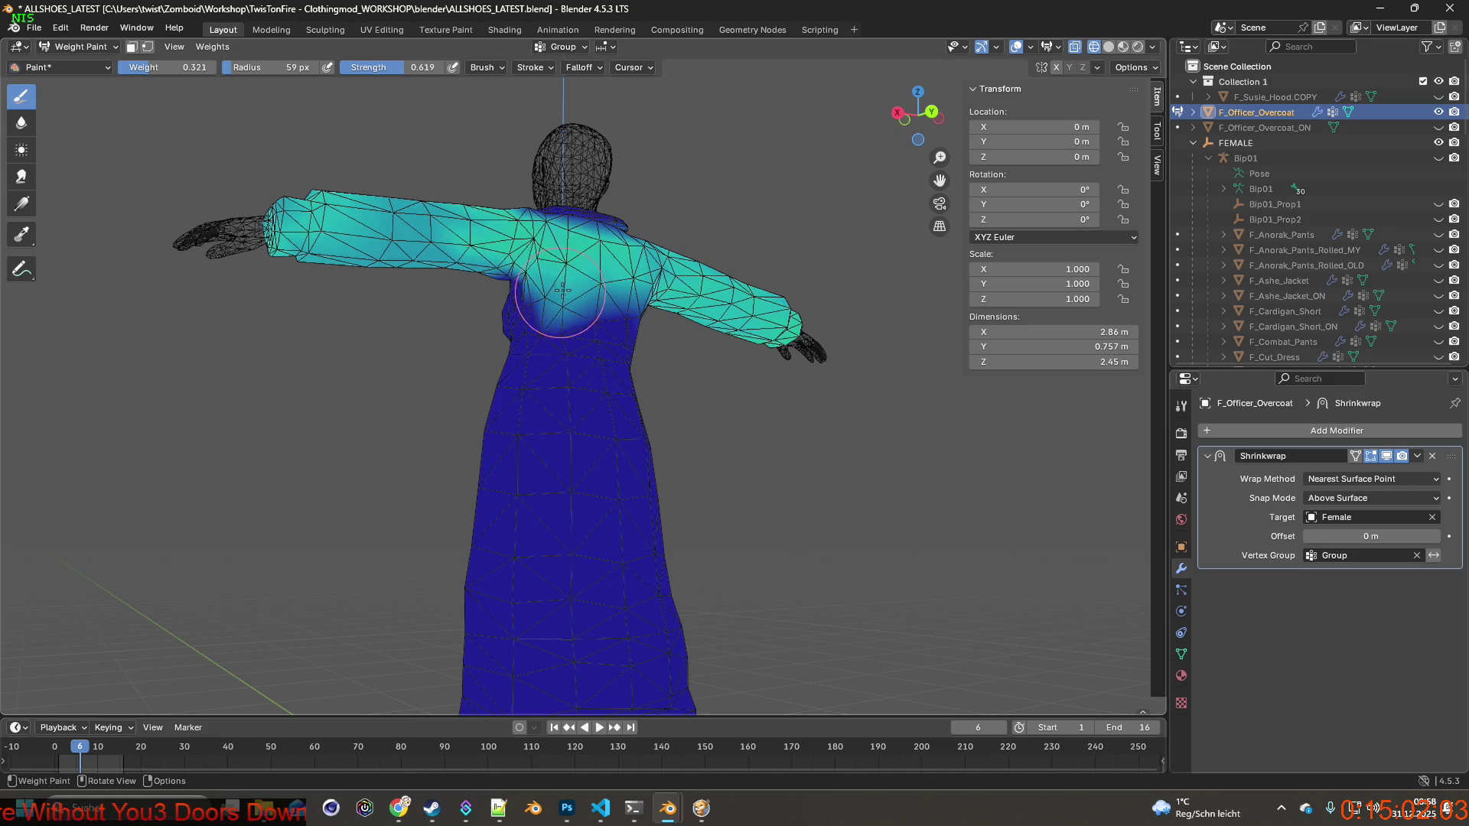
# From a back view, paint Group weight across the coat's lower back and both hips.
pyautogui.press('ctrl+KP_1')
pyautogui.moveTo(640, 309); pyautogui.dragTo(625, 321, button='middle')
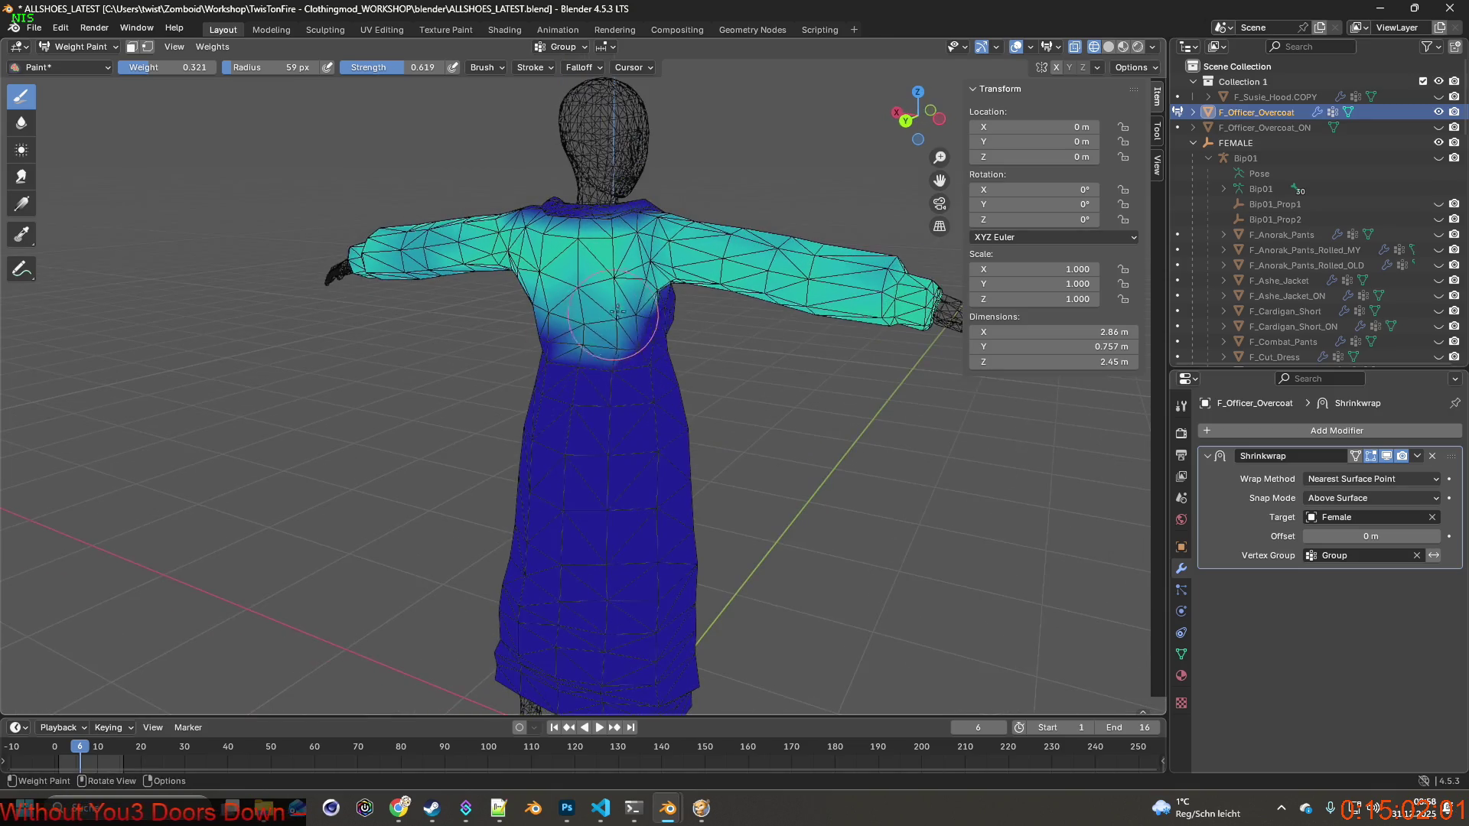
pyautogui.moveTo(623, 347); pyautogui.dragTo(580, 334)
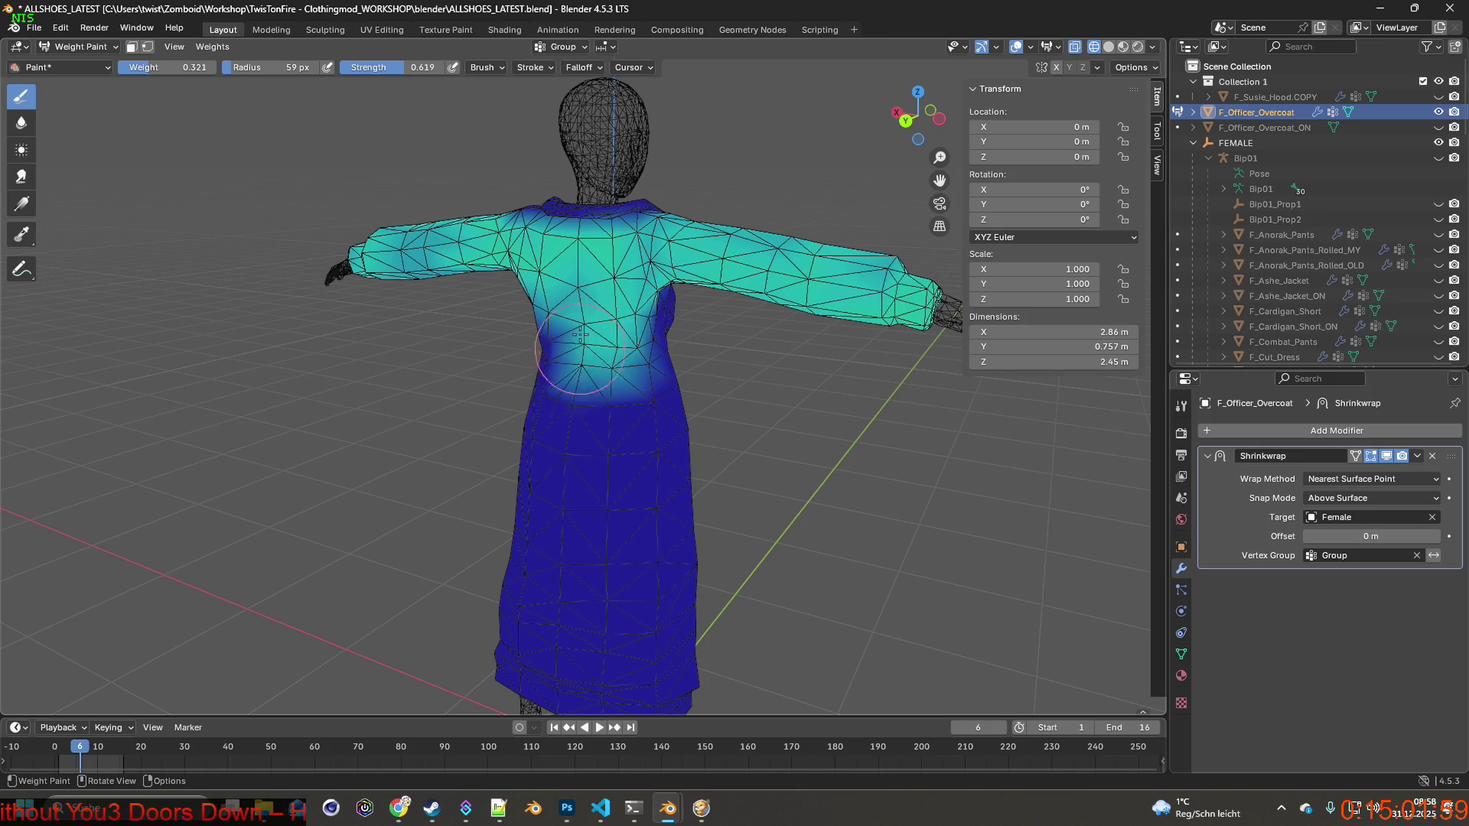
pyautogui.moveTo(583, 363); pyautogui.dragTo(554, 356, button='middle')
pyautogui.moveTo(555, 356); pyautogui.dragTo(616, 354)
pyautogui.moveTo(625, 358); pyautogui.dragTo(511, 368, button='middle')
pyautogui.moveTo(511, 369)
pyautogui.mouseDown()
pyautogui.moveTo(540, 452)
pyautogui.moveTo(589, 459)
pyautogui.mouseUp()
pyautogui.moveTo(589, 459); pyautogui.dragTo(619, 436, button='middle')
pyautogui.moveTo(619, 436)
pyautogui.mouseDown()
pyautogui.moveTo(632, 414)
pyautogui.moveTo(646, 429)
pyautogui.moveTo(658, 383)
pyautogui.moveTo(650, 429)
pyautogui.mouseUp()
pyautogui.moveTo(650, 429); pyautogui.dragTo(593, 391, button='middle')
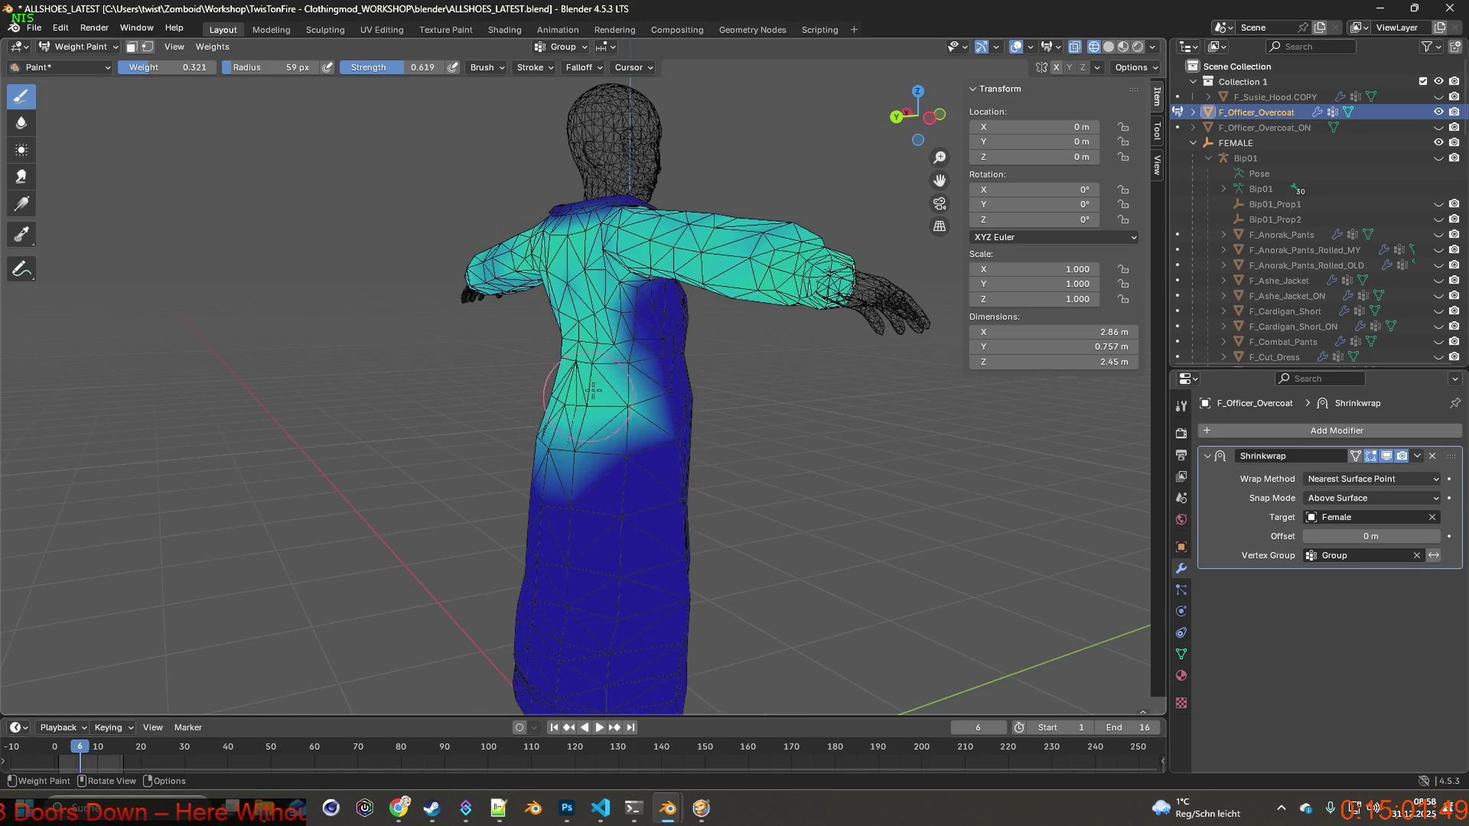
pyautogui.moveTo(604, 358)
pyautogui.mouseDown()
pyautogui.moveTo(638, 325)
pyautogui.moveTo(639, 344)
pyautogui.mouseUp()
pyautogui.moveTo(639, 344)
pyautogui.mouseDown(button='middle')
pyautogui.moveTo(562, 356)
pyautogui.moveTo(527, 336)
pyautogui.mouseUp(button='middle')
pyautogui.moveTo(528, 337)
pyautogui.mouseDown()
pyautogui.moveTo(512, 329)
pyautogui.moveTo(520, 359)
pyautogui.moveTo(549, 377)
pyautogui.mouseUp()
# Orbit round to the front and paint weight from the chest up to the right shoulder.
pyautogui.moveTo(596, 402); pyautogui.dragTo(574, 390, button='middle')
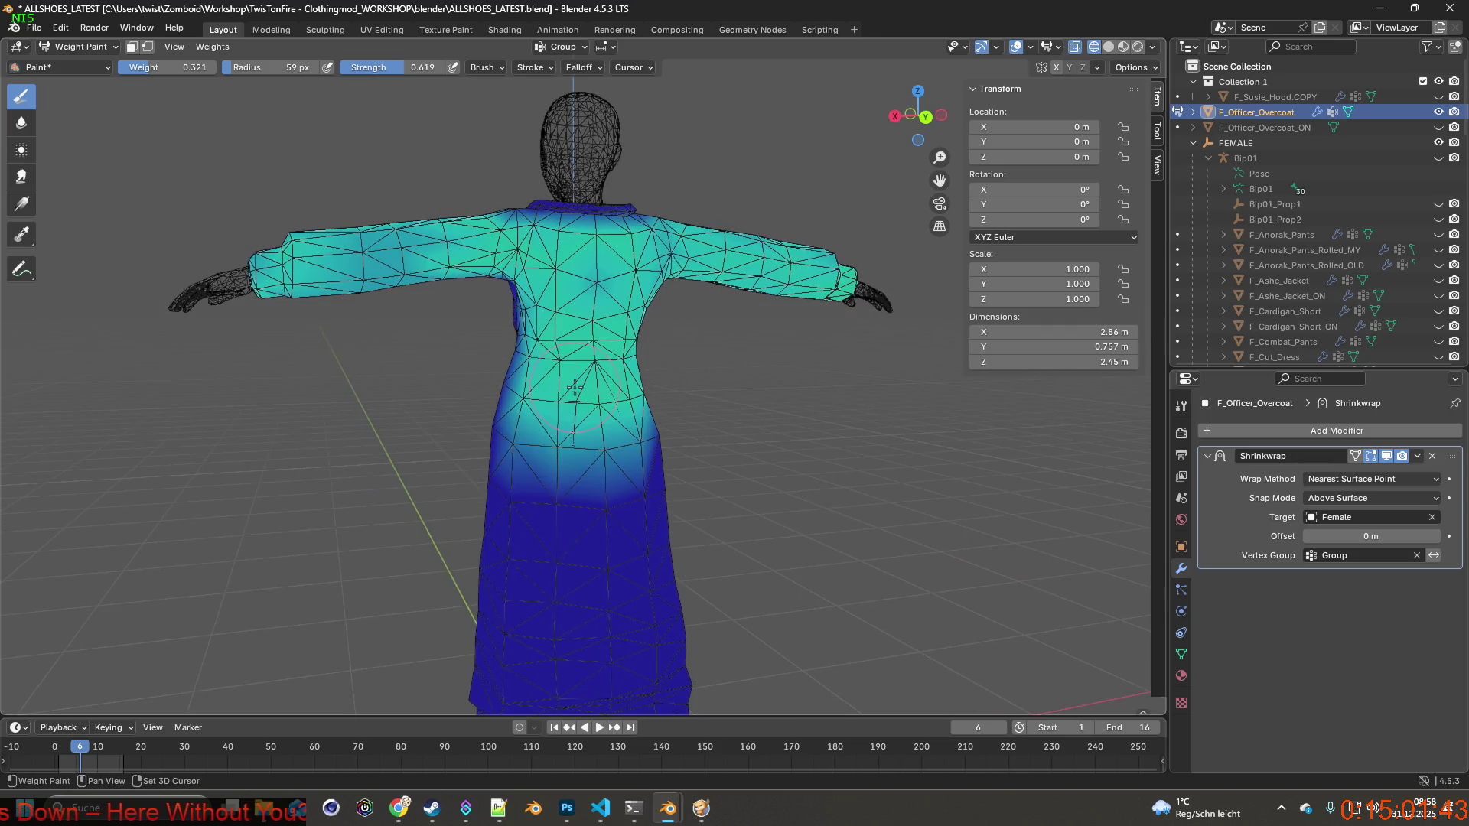
pyautogui.moveTo(574, 293); pyautogui.dragTo(638, 263, button='middle')
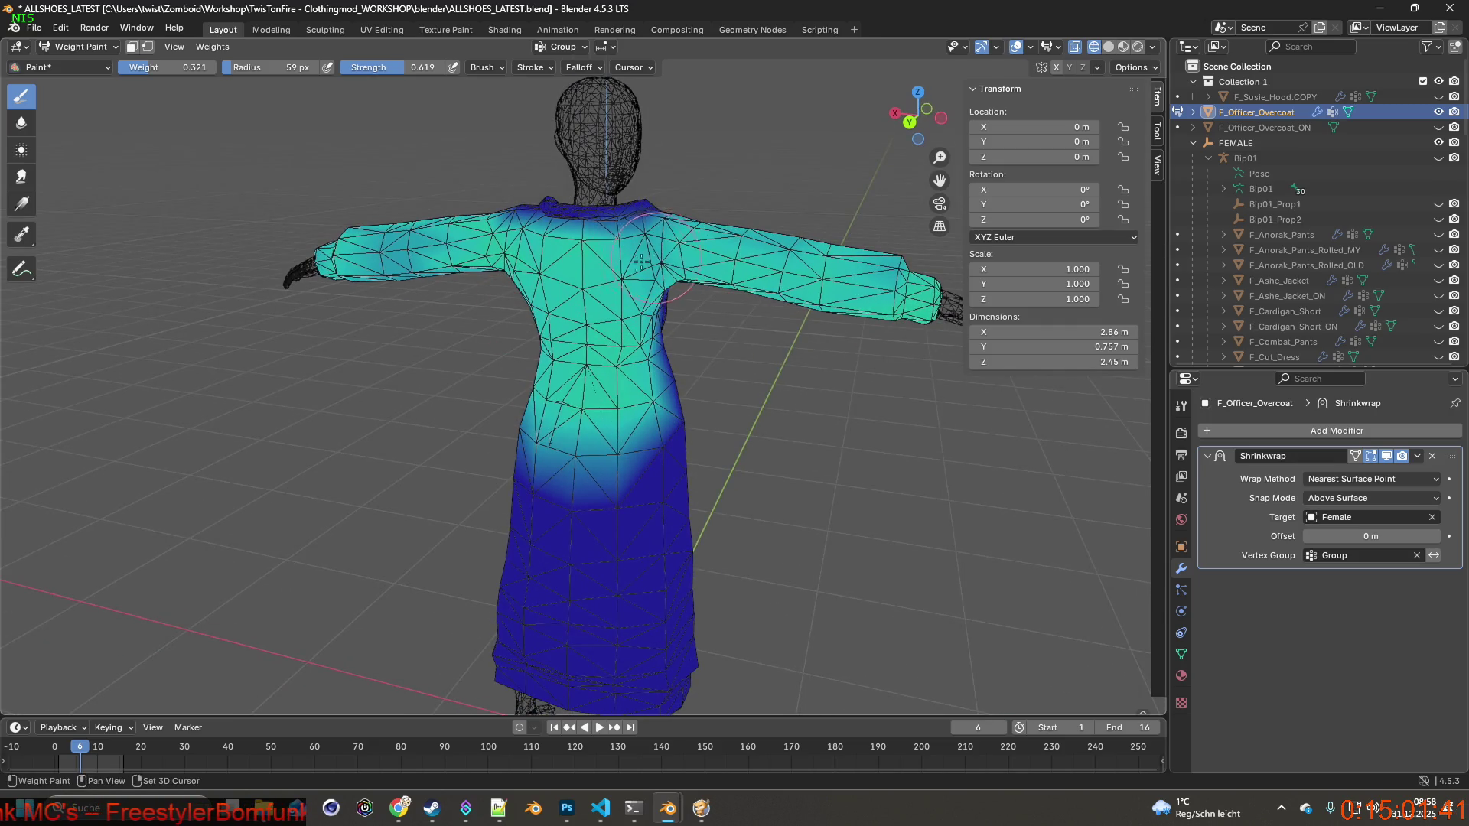
pyautogui.moveTo(625, 251); pyautogui.dragTo(475, 275, button='middle')
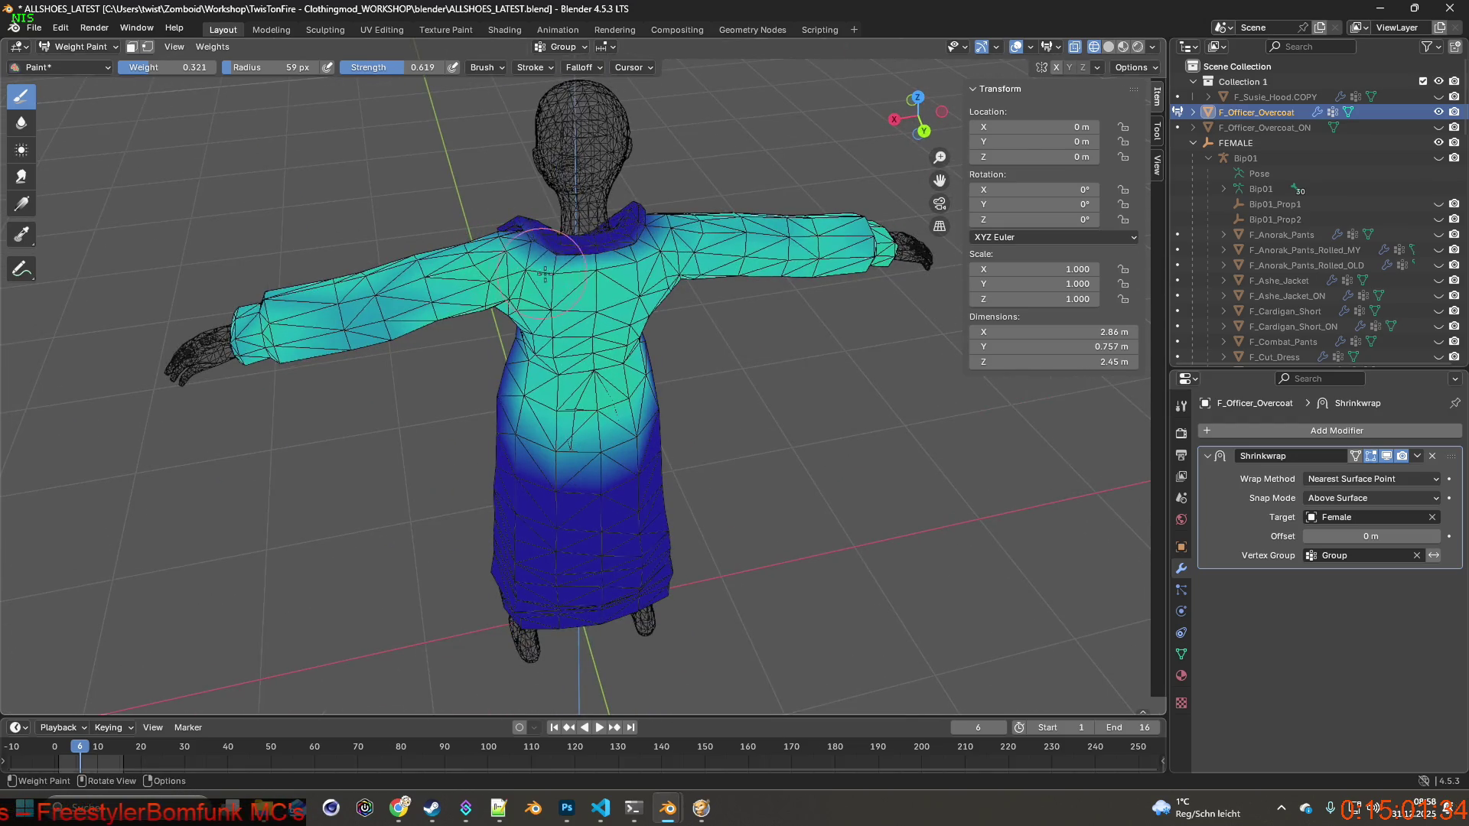
pyautogui.moveTo(658, 230); pyautogui.dragTo(648, 243, button='middle')
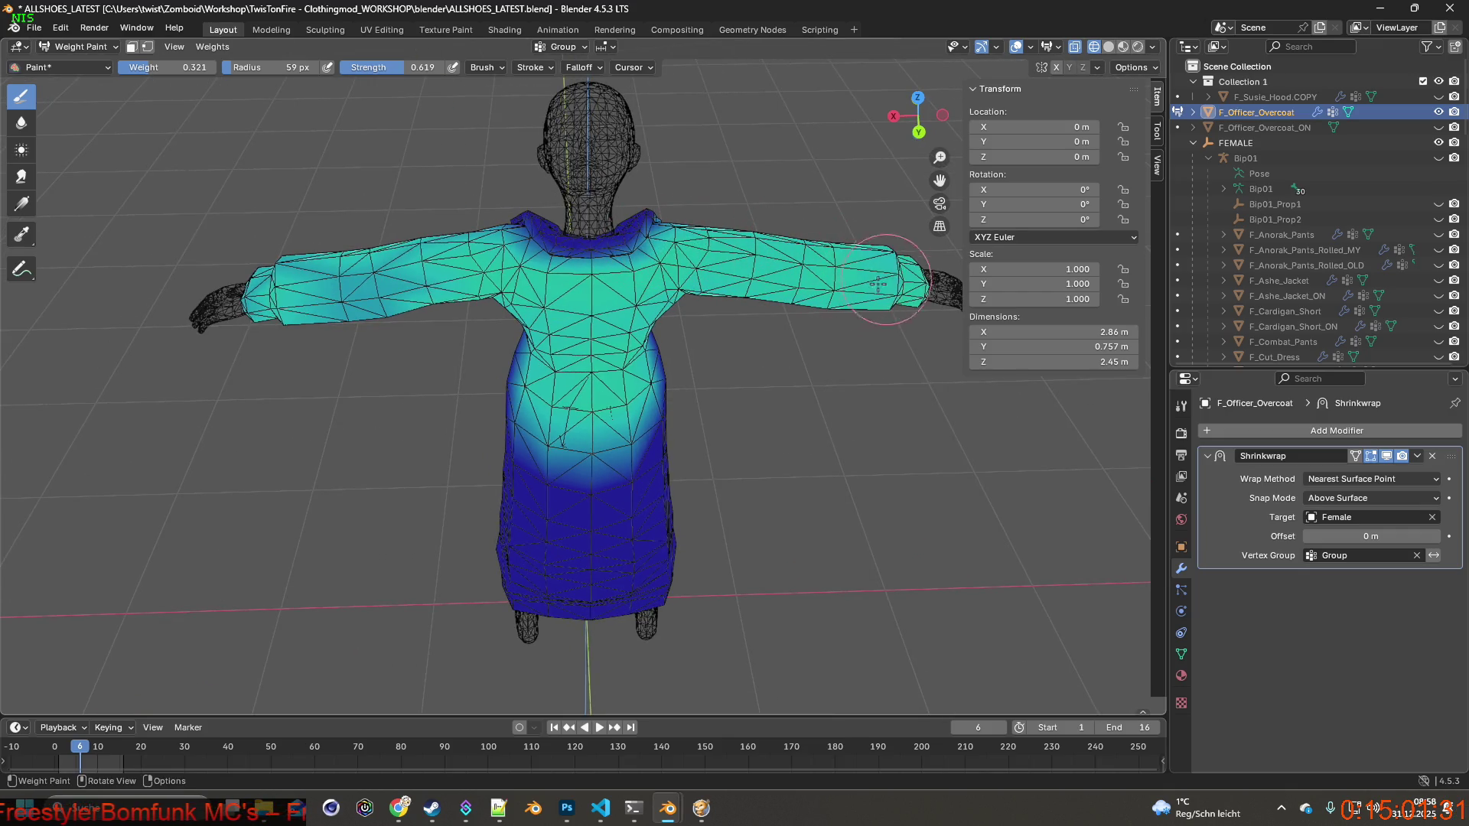
pyautogui.moveTo(306, 298)
pyautogui.mouseDown(button='middle')
pyautogui.moveTo(438, 314)
pyautogui.moveTo(480, 260)
pyautogui.moveTo(540, 288)
pyautogui.moveTo(564, 269)
pyautogui.mouseUp(button='middle')
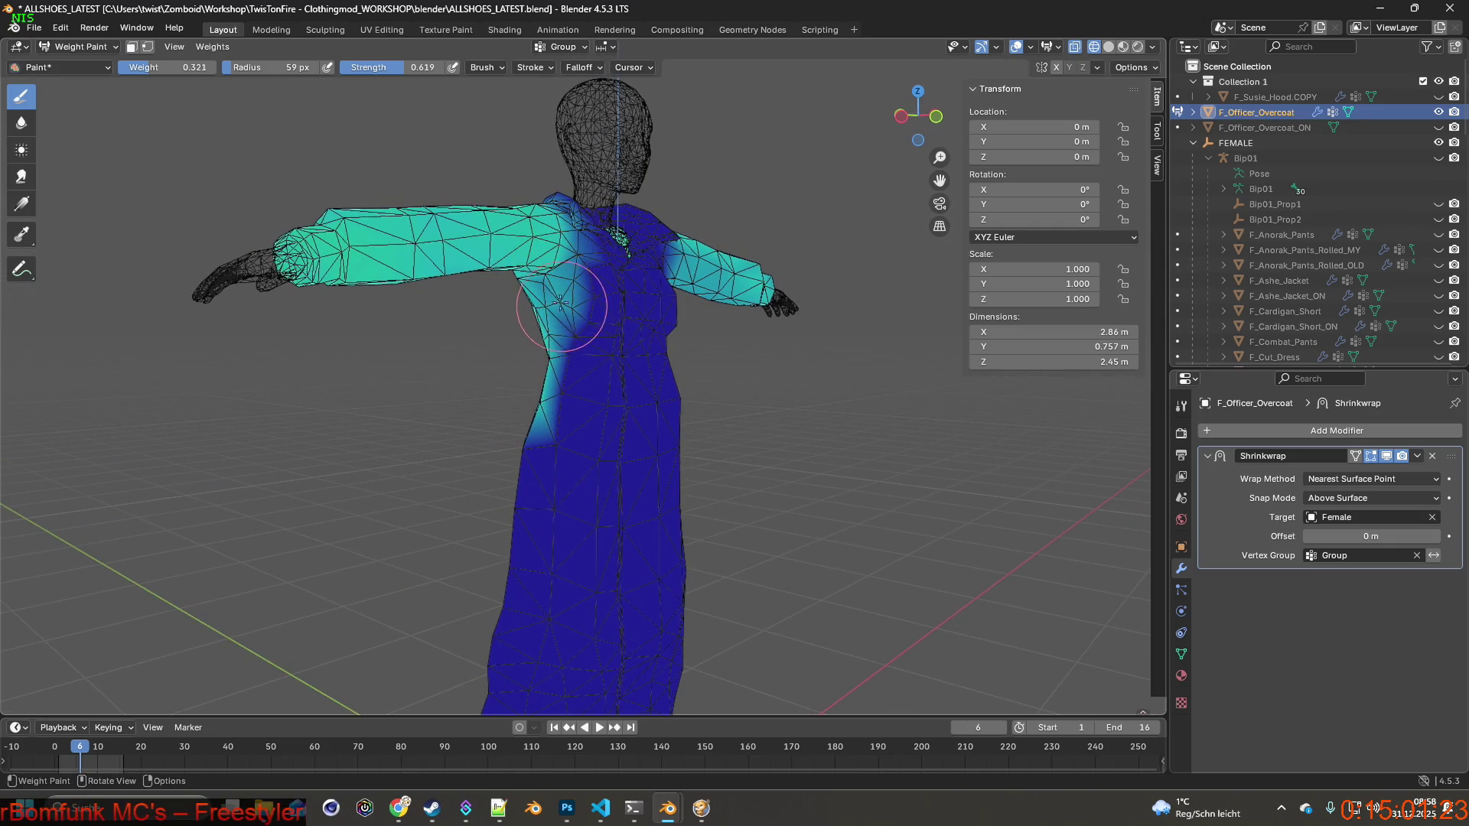
pyautogui.moveTo(545, 314); pyautogui.dragTo(544, 325, button='middle')
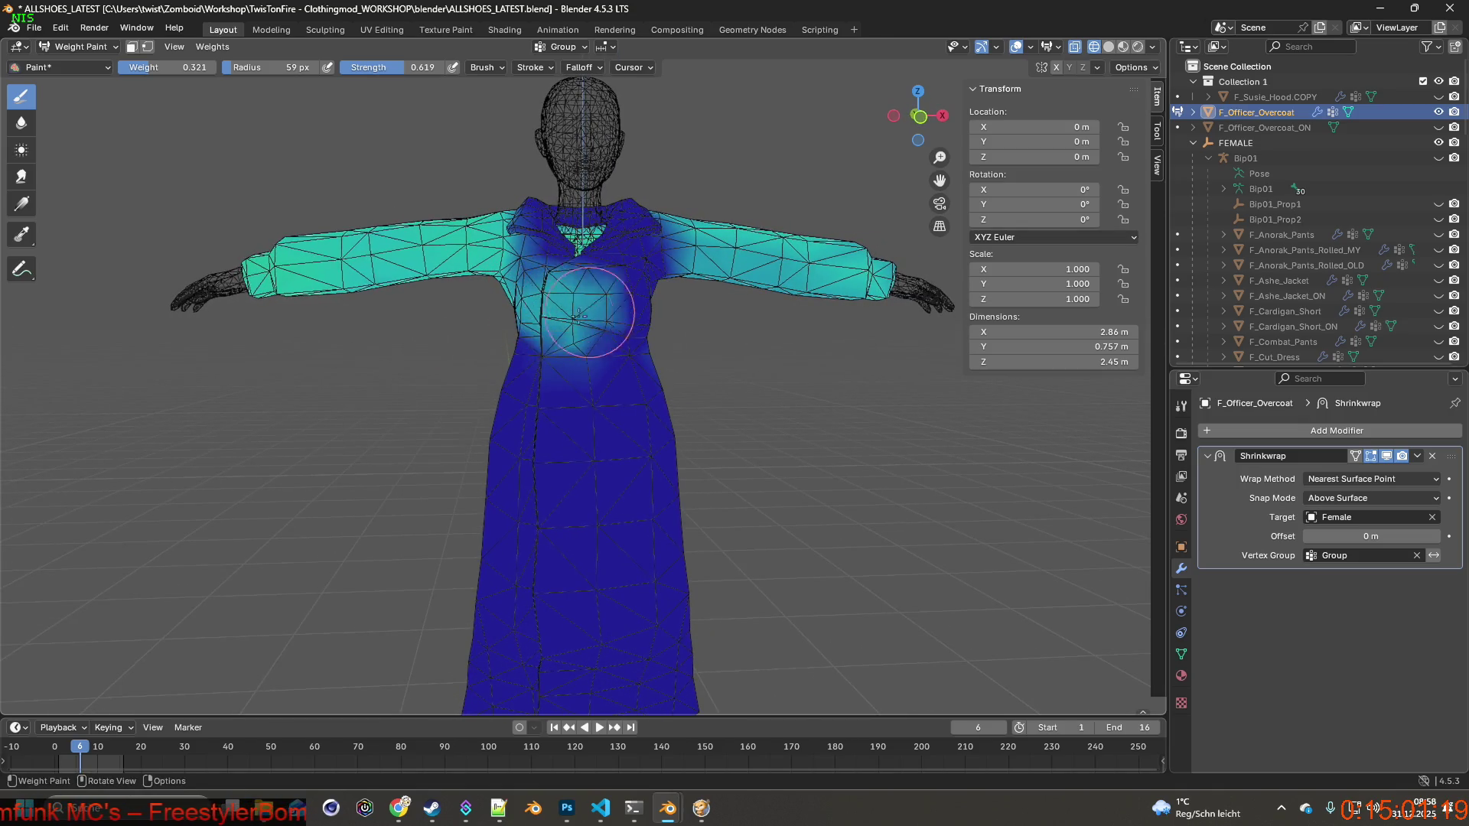
pyautogui.moveTo(637, 314); pyautogui.dragTo(670, 262)
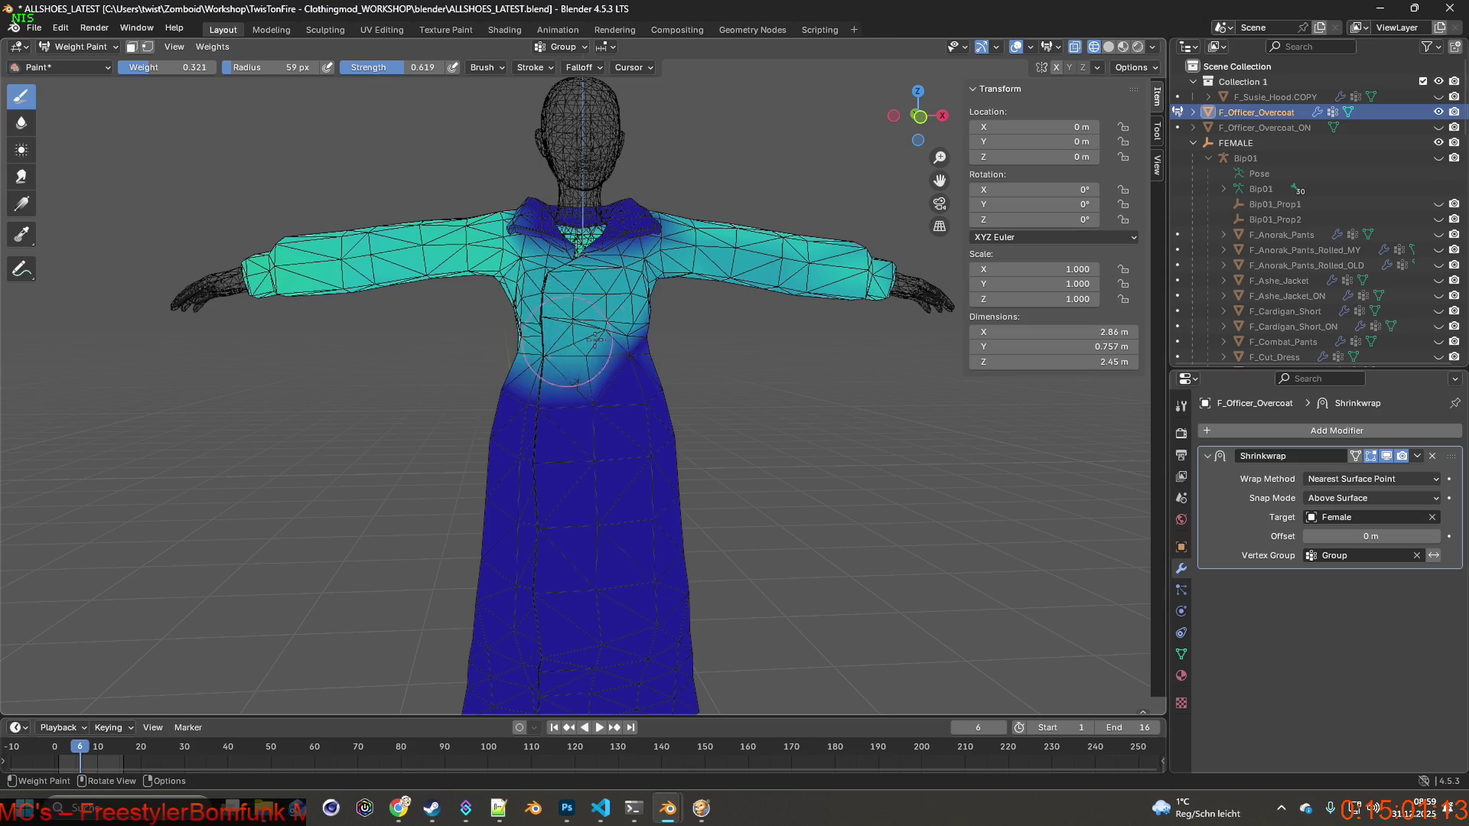
pyautogui.moveTo(597, 343)
pyautogui.mouseDown(button='middle')
pyautogui.moveTo(546, 359)
pyautogui.moveTo(626, 372)
pyautogui.moveTo(631, 398)
pyautogui.moveTo(551, 410)
pyautogui.moveTo(528, 388)
pyautogui.moveTo(608, 324)
pyautogui.moveTo(631, 342)
pyautogui.moveTo(662, 335)
pyautogui.mouseUp(button='middle')
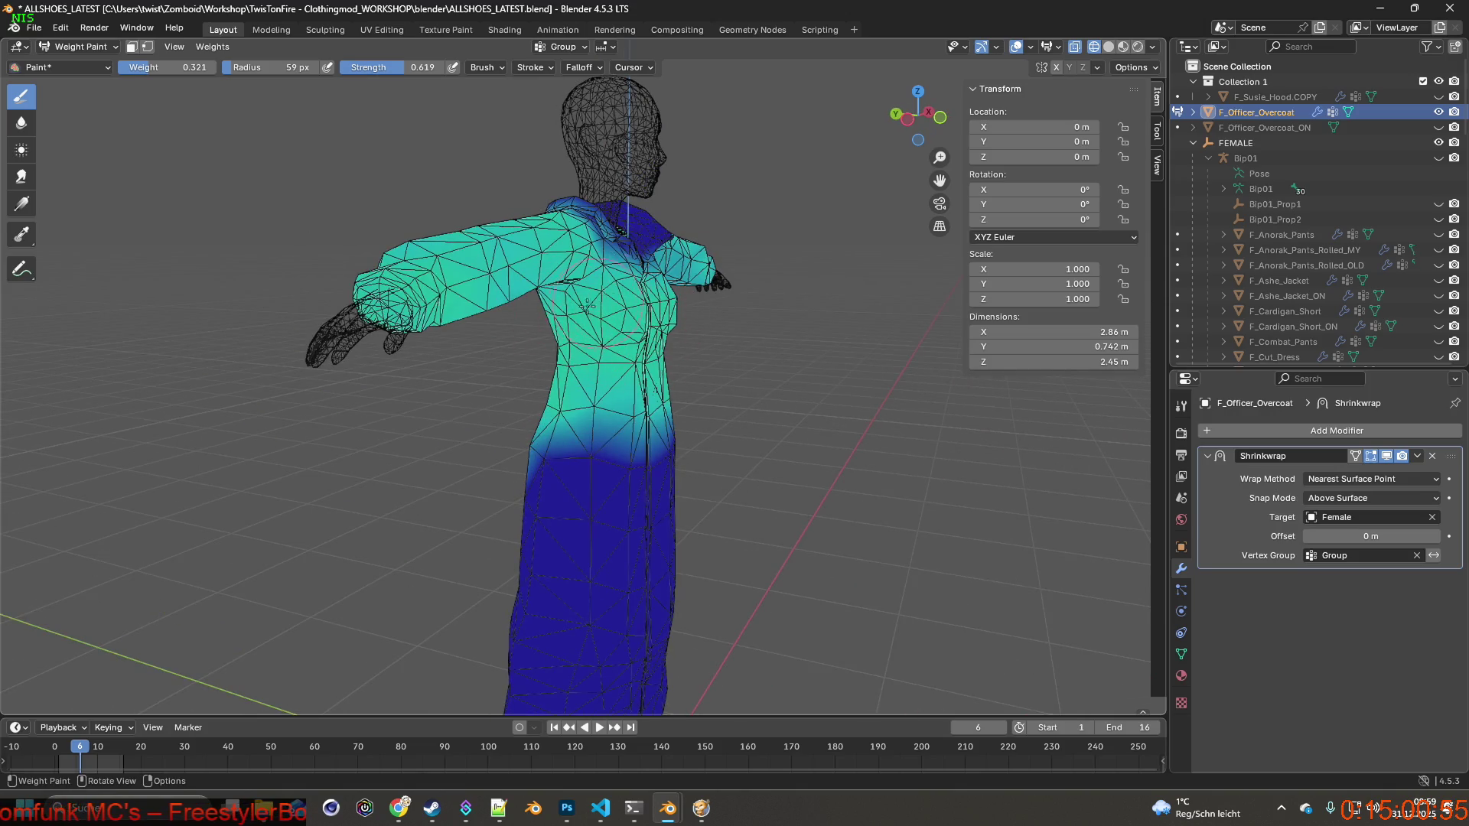
# Paint the dark upper-sleeve patch and the blue right shoulder and collar at weight 0.321.
pyautogui.moveTo(551, 298)
pyautogui.mouseDown(button='middle')
pyautogui.moveTo(469, 228)
pyautogui.moveTo(498, 267)
pyautogui.moveTo(625, 336)
pyautogui.mouseUp(button='middle')
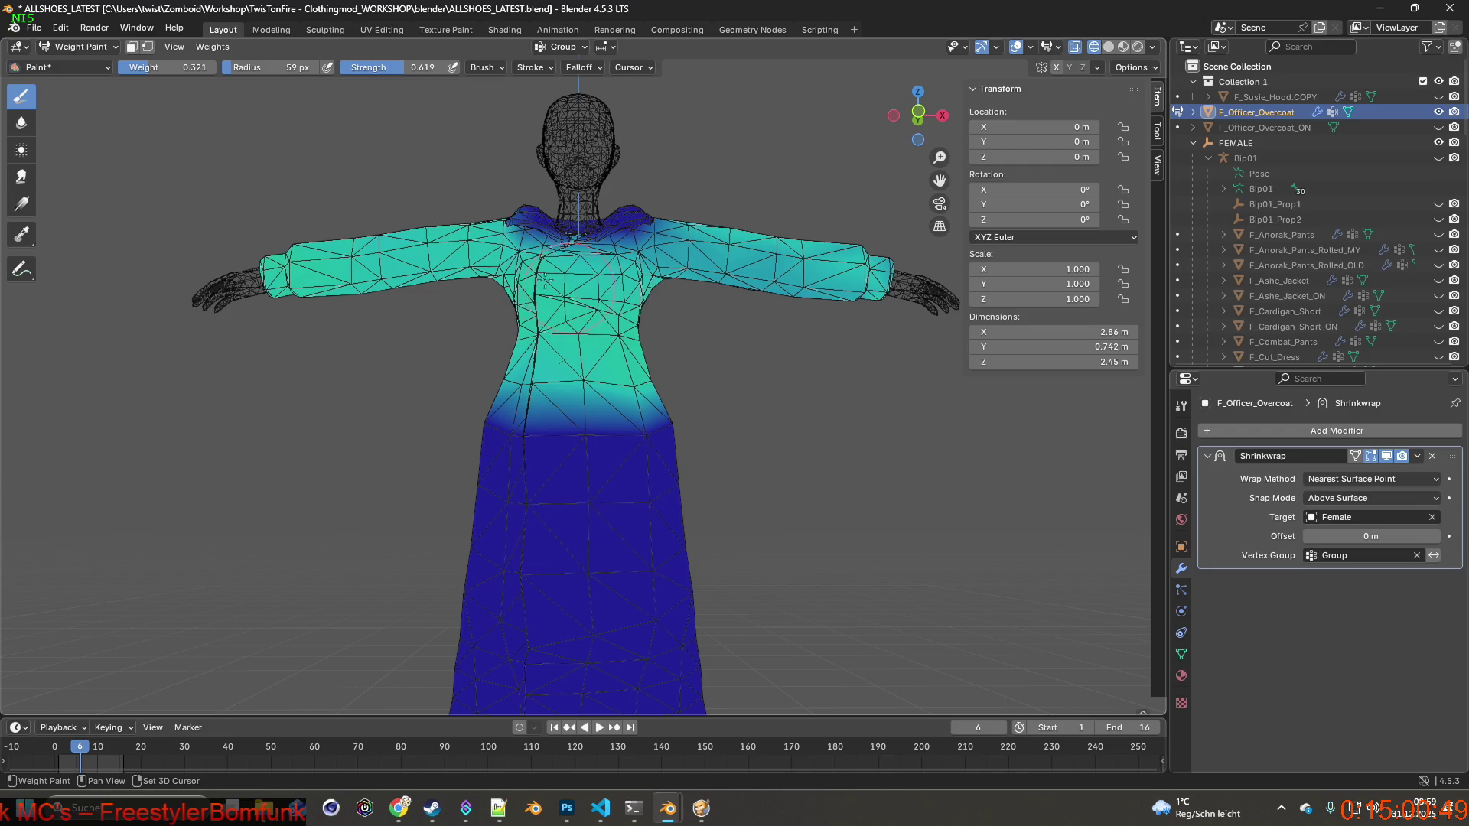
pyautogui.moveTo(532, 347)
pyautogui.mouseDown(button='middle')
pyautogui.moveTo(599, 359)
pyautogui.moveTo(583, 380)
pyautogui.moveTo(857, 360)
pyautogui.moveTo(803, 325)
pyautogui.moveTo(406, 329)
pyautogui.moveTo(551, 331)
pyautogui.mouseUp(button='middle')
pyautogui.keyDown('shift'); pyautogui.moveTo(1048, 322); pyautogui.dragTo(1033, 322, button='middle'); pyautogui.keyUp('shift')
pyautogui.moveTo(757, 328)
pyautogui.mouseDown(button='middle')
pyautogui.moveTo(788, 329)
pyautogui.moveTo(735, 318)
pyautogui.mouseUp(button='middle')
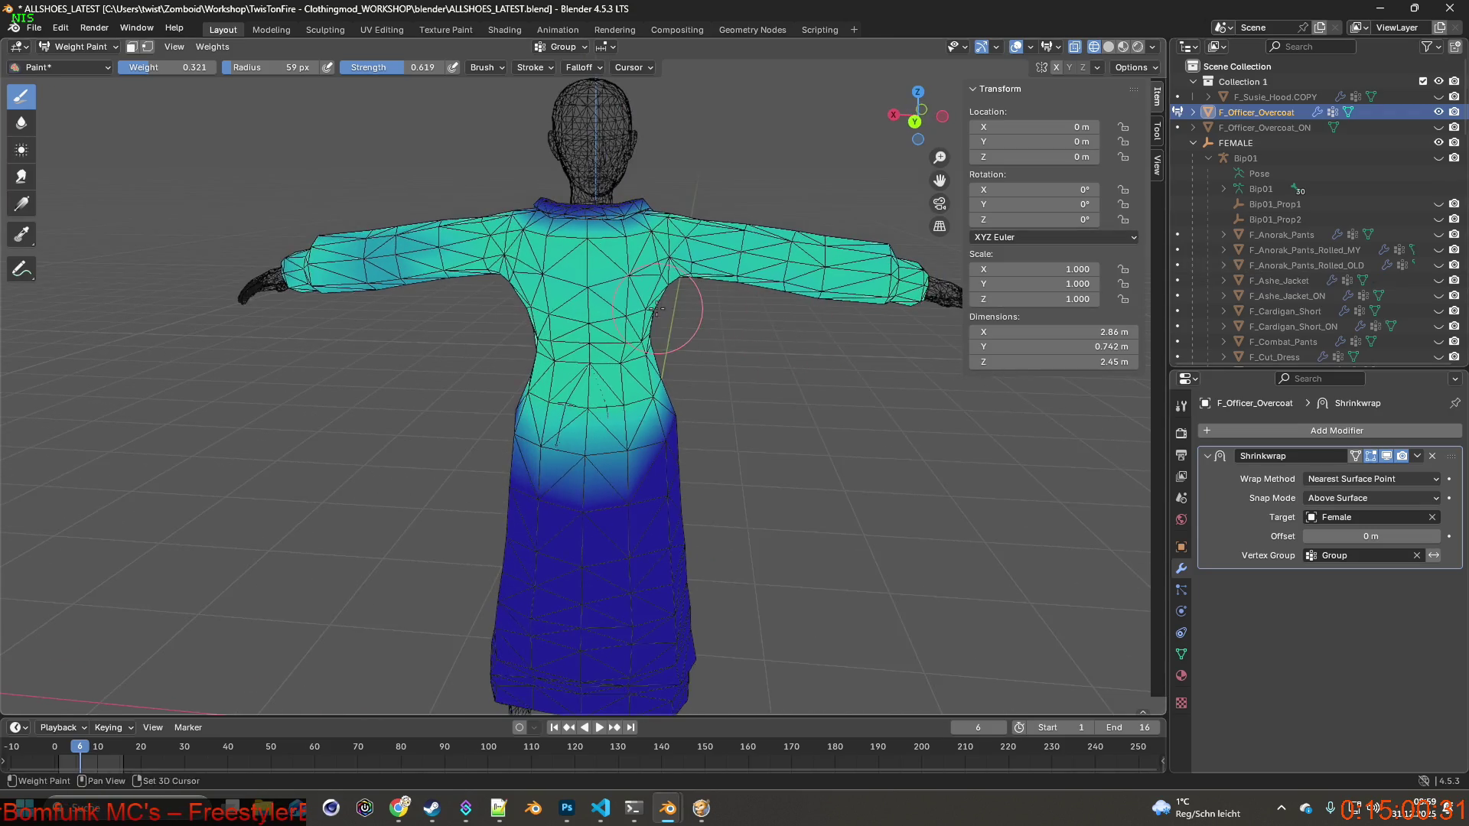
pyautogui.scroll(2, 680, 314)
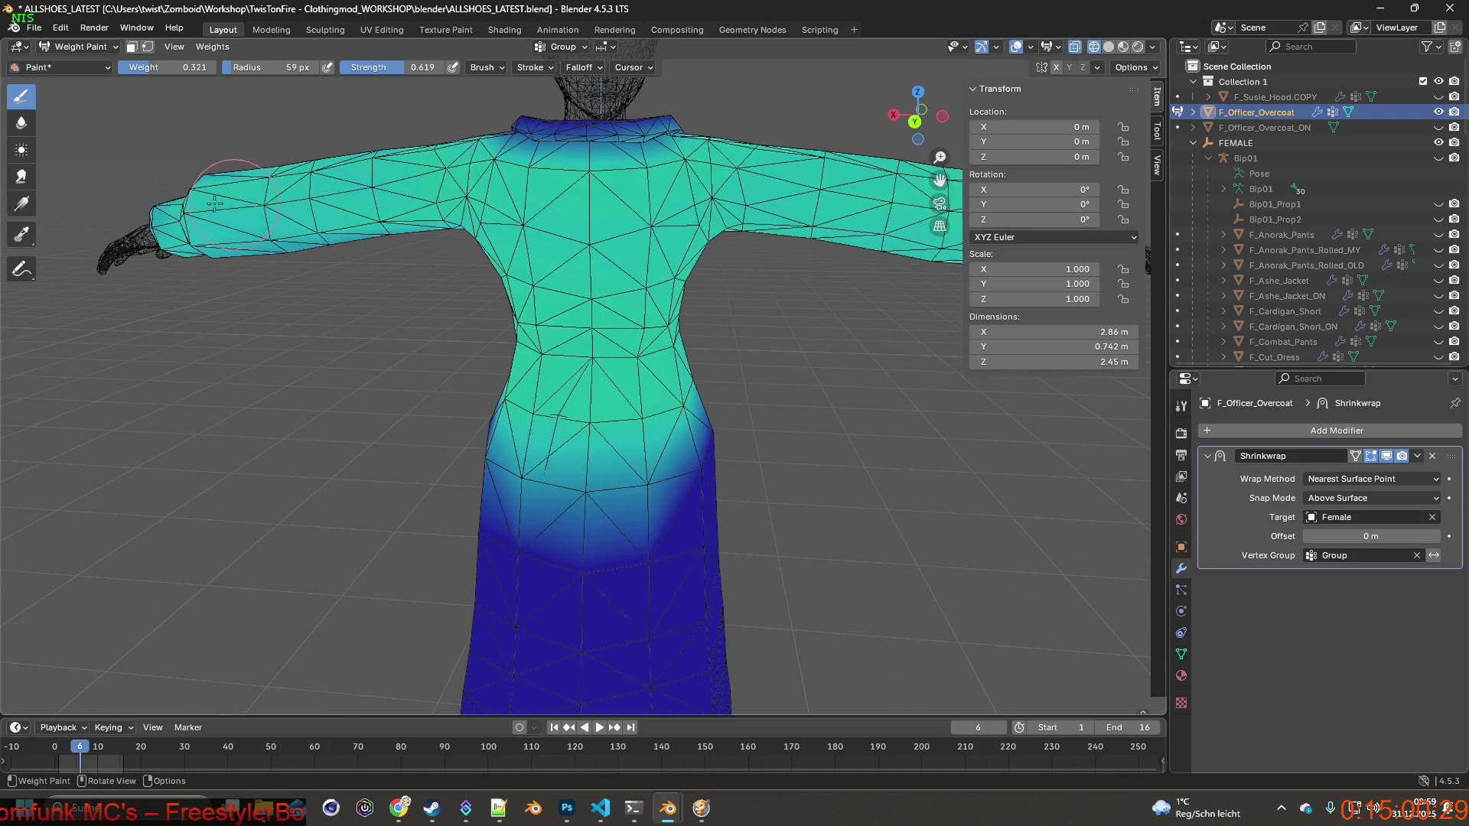
pyautogui.moveTo(309, 257)
pyautogui.mouseDown(button='middle')
pyautogui.moveTo(337, 265)
pyautogui.moveTo(302, 192)
pyautogui.mouseUp(button='middle')
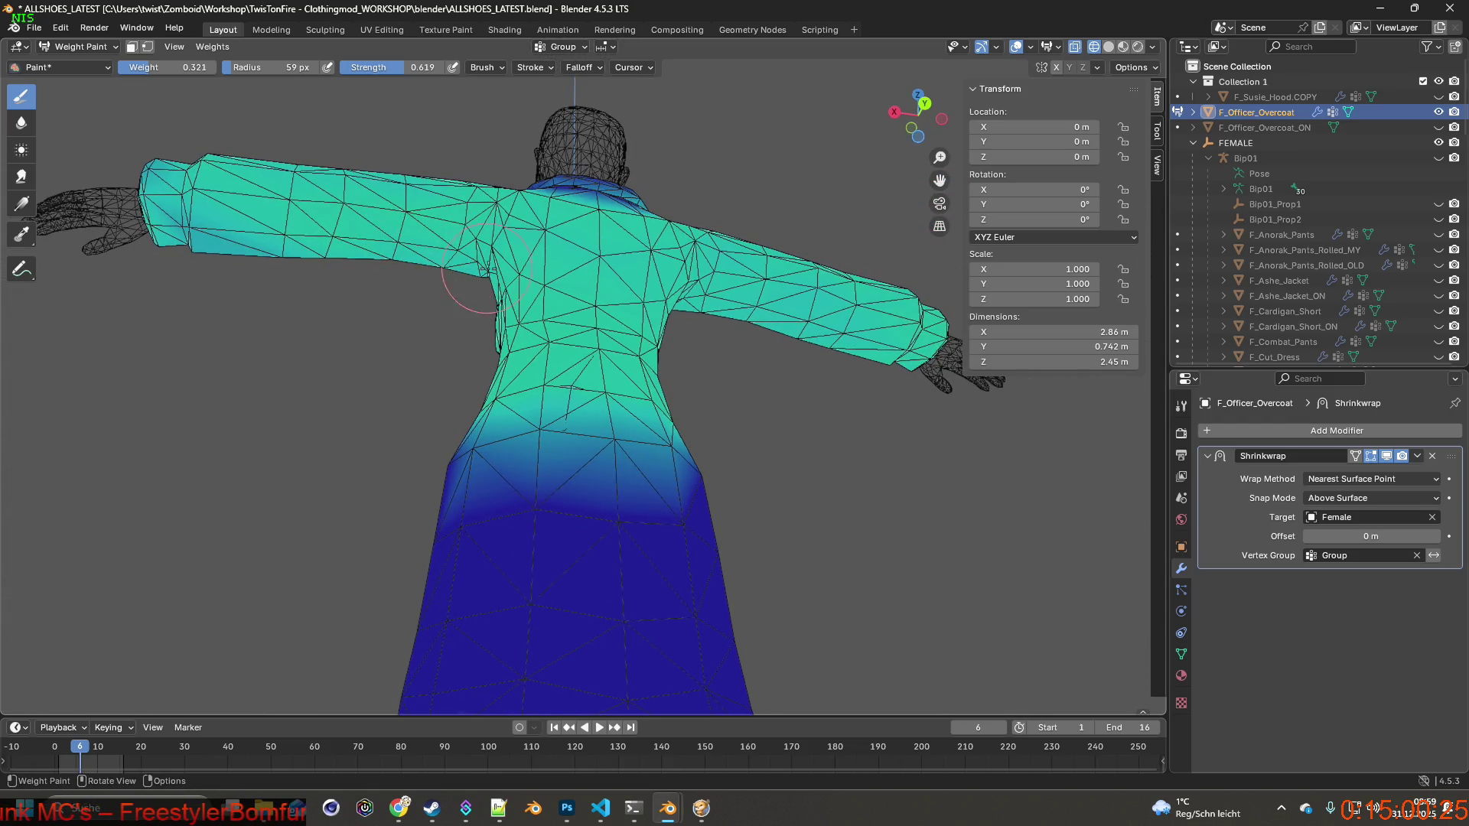
pyautogui.moveTo(147, 158); pyautogui.dragTo(715, 271, button='middle')
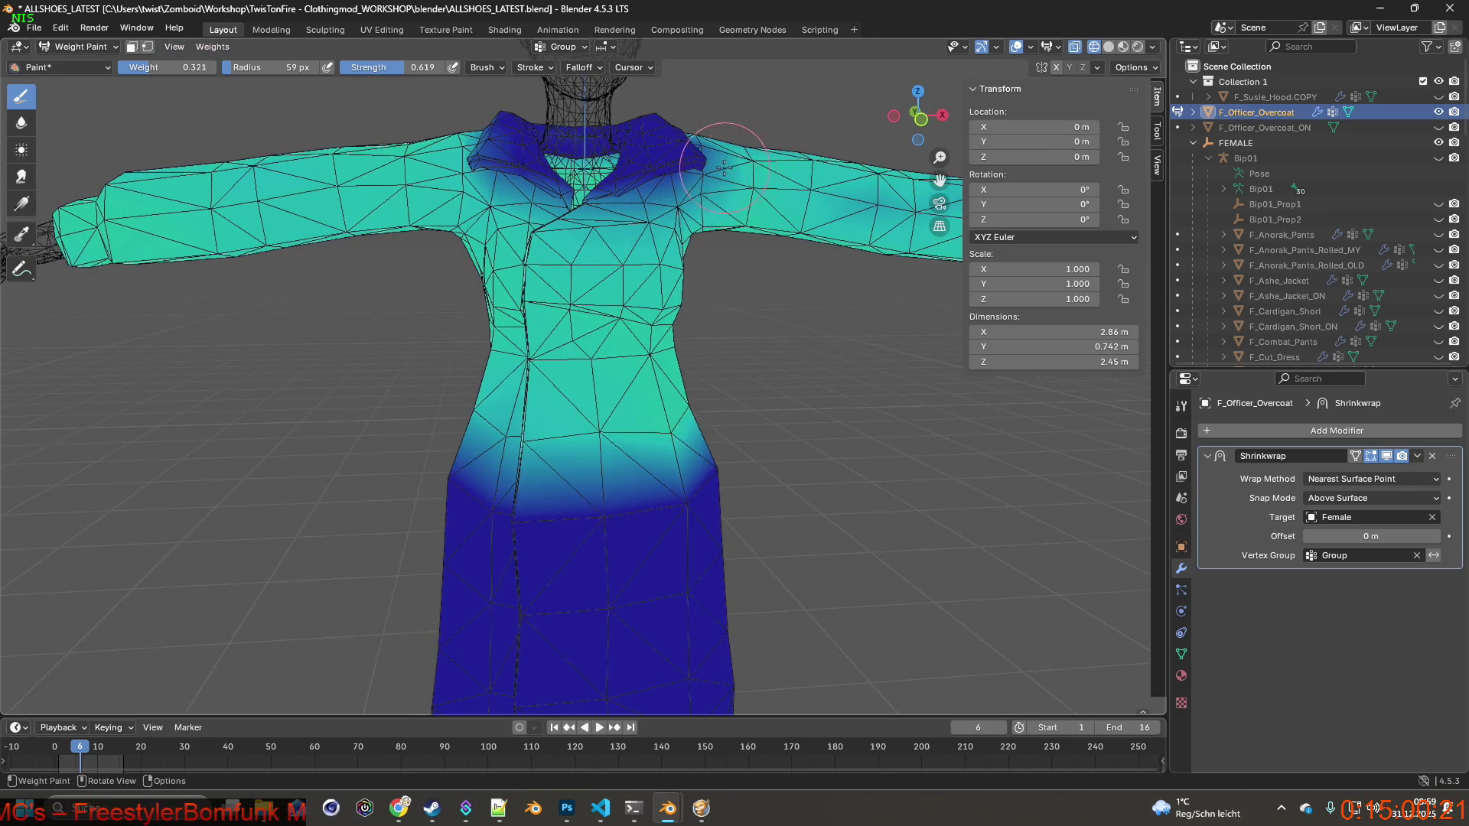
pyautogui.moveTo(765, 222); pyautogui.dragTo(683, 216, button='middle')
pyautogui.moveTo(683, 216); pyautogui.dragTo(662, 225)
pyautogui.moveTo(701, 221); pyautogui.dragTo(746, 199, button='middle')
pyautogui.moveTo(553, 209)
pyautogui.mouseDown()
pyautogui.moveTo(451, 214)
pyautogui.moveTo(459, 176)
pyautogui.moveTo(368, 259)
pyautogui.mouseUp()
# Turn the coat to an angled side view and raise the paint weight to 0.405.
pyautogui.moveTo(368, 258)
pyautogui.mouseDown(button='middle')
pyautogui.moveTo(333, 243)
pyautogui.moveTo(595, 239)
pyautogui.mouseUp(button='middle')
pyautogui.moveTo(408, 186); pyautogui.dragTo(478, 194, button='middle')
pyautogui.moveTo(359, 291)
pyautogui.mouseDown(button='middle')
pyautogui.moveTo(400, 199)
pyautogui.moveTo(738, 252)
pyautogui.moveTo(784, 150)
pyautogui.mouseUp(button='middle')
pyautogui.moveTo(732, 204)
pyautogui.mouseDown(button='middle')
pyautogui.moveTo(635, 280)
pyautogui.moveTo(640, 290)
pyautogui.mouseUp(button='middle')
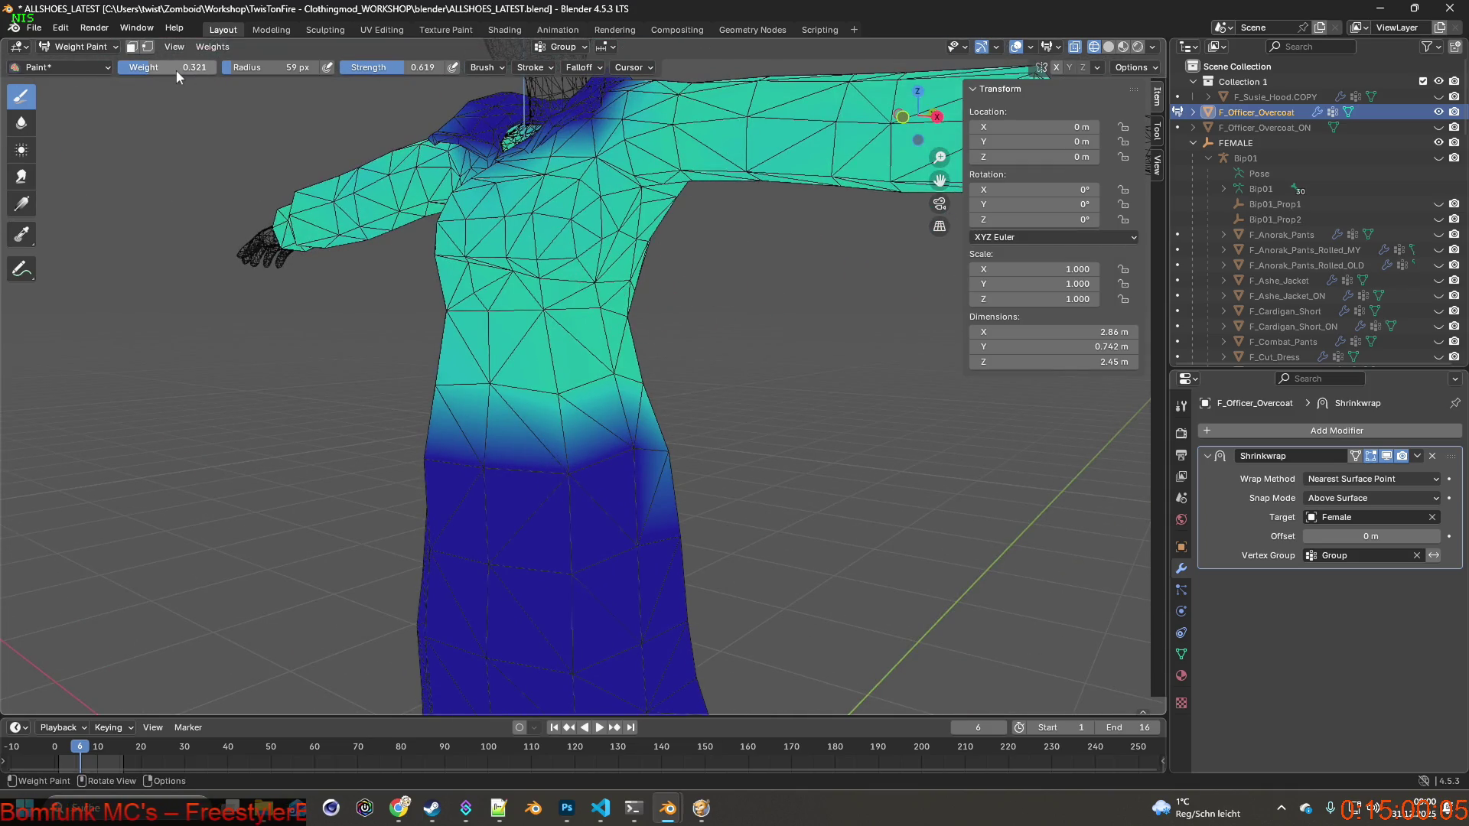
pyautogui.moveTo(176, 67); pyautogui.dragTo(183, 67)
pyautogui.moveTo(205, 115)
pyautogui.mouseDown(button='middle')
pyautogui.moveTo(465, 359)
pyautogui.moveTo(520, 370)
pyautogui.mouseUp(button='middle')
# Paint brighter green weight across the coat's waist, including the left waist.
pyautogui.moveTo(520, 370)
pyautogui.mouseDown()
pyautogui.moveTo(504, 369)
pyautogui.moveTo(504, 397)
pyautogui.mouseUp()
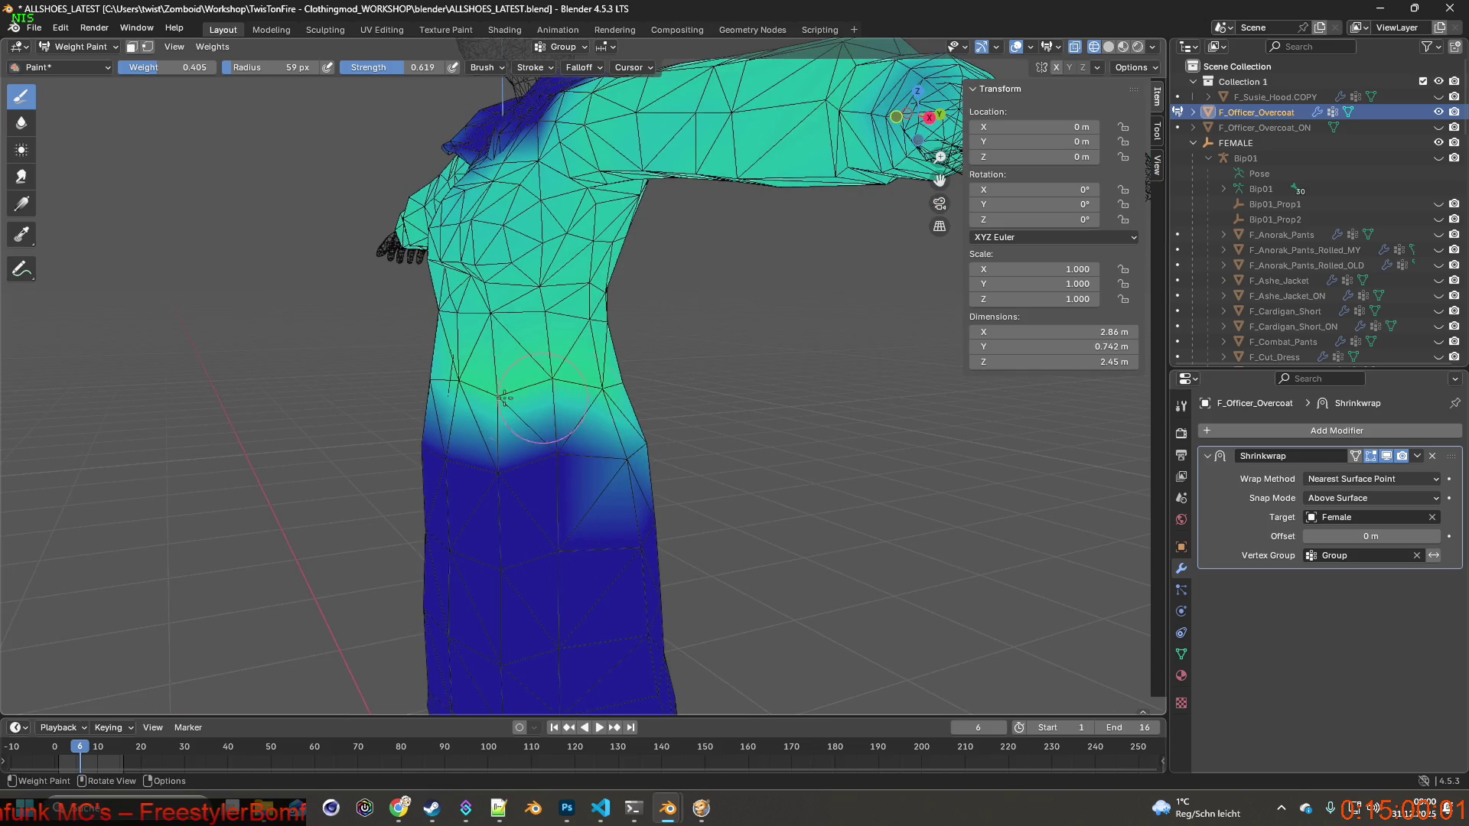
pyautogui.moveTo(508, 391)
pyautogui.mouseDown(button='middle')
pyautogui.moveTo(618, 385)
pyautogui.moveTo(556, 396)
pyautogui.moveTo(595, 390)
pyautogui.mouseUp(button='middle')
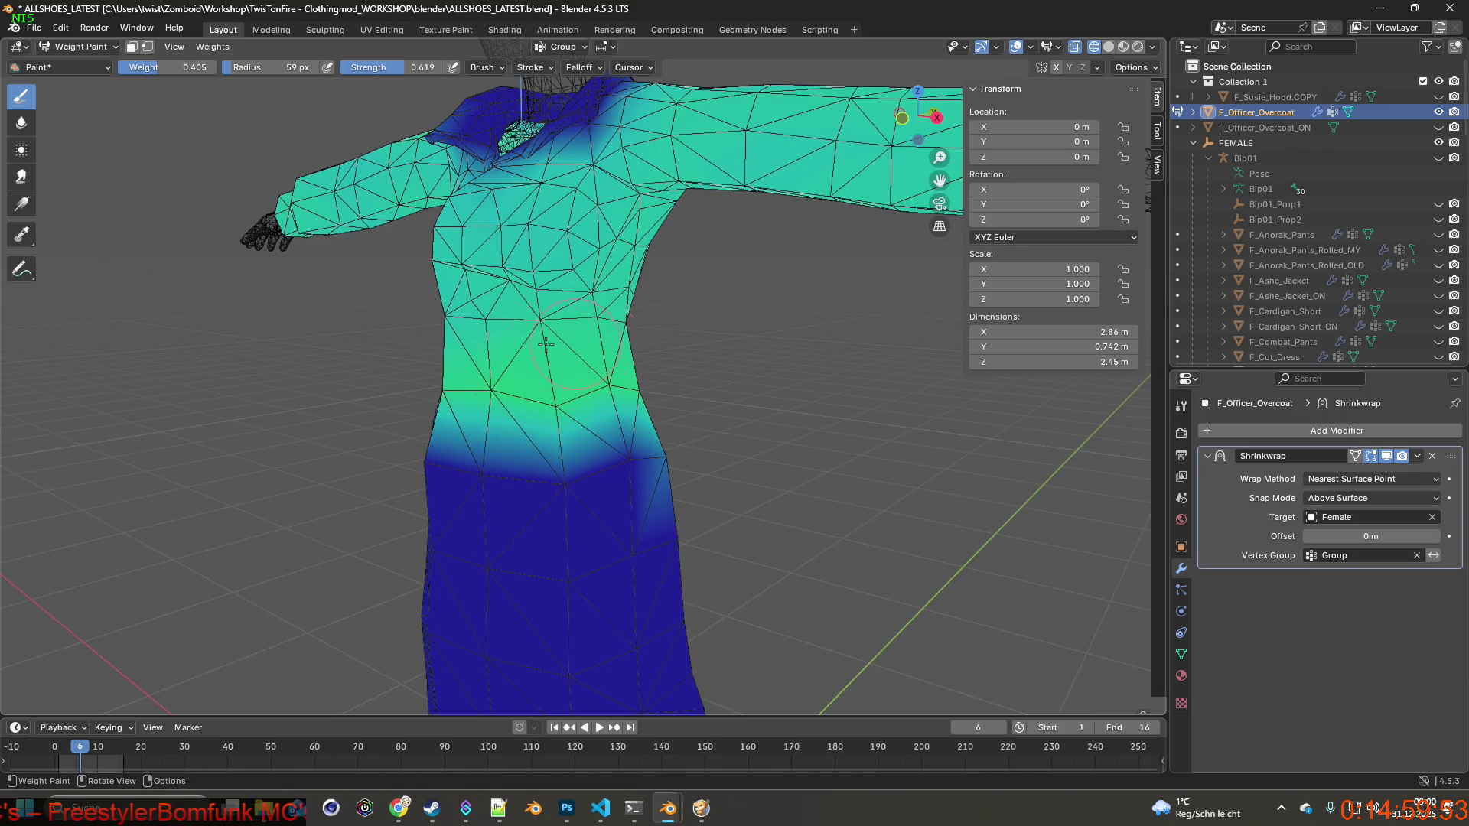
pyautogui.press('KP_1')
pyautogui.moveTo(515, 328); pyautogui.dragTo(624, 338, button='middle')
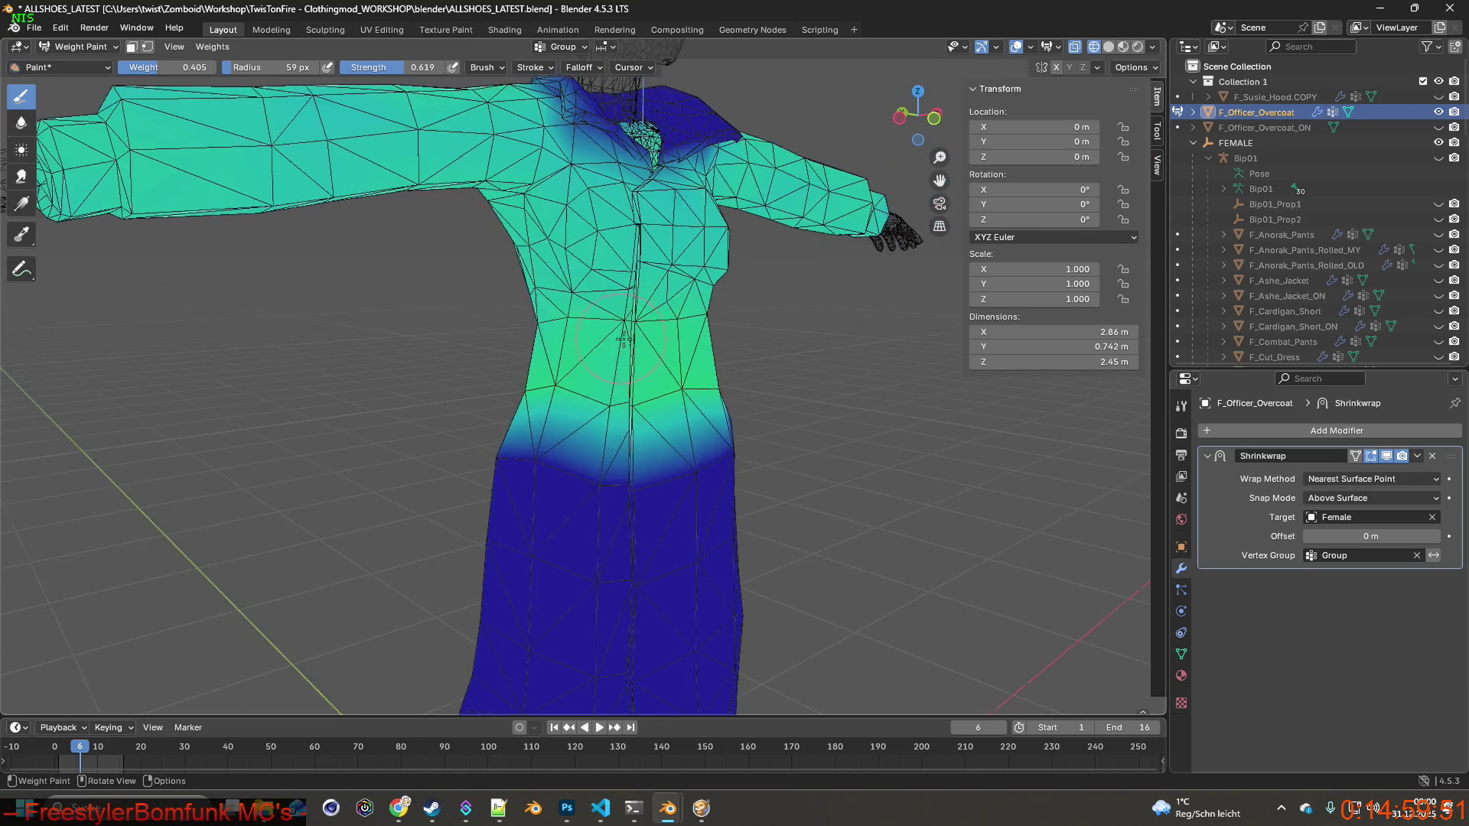
pyautogui.moveTo(531, 352); pyautogui.dragTo(505, 366, button='middle')
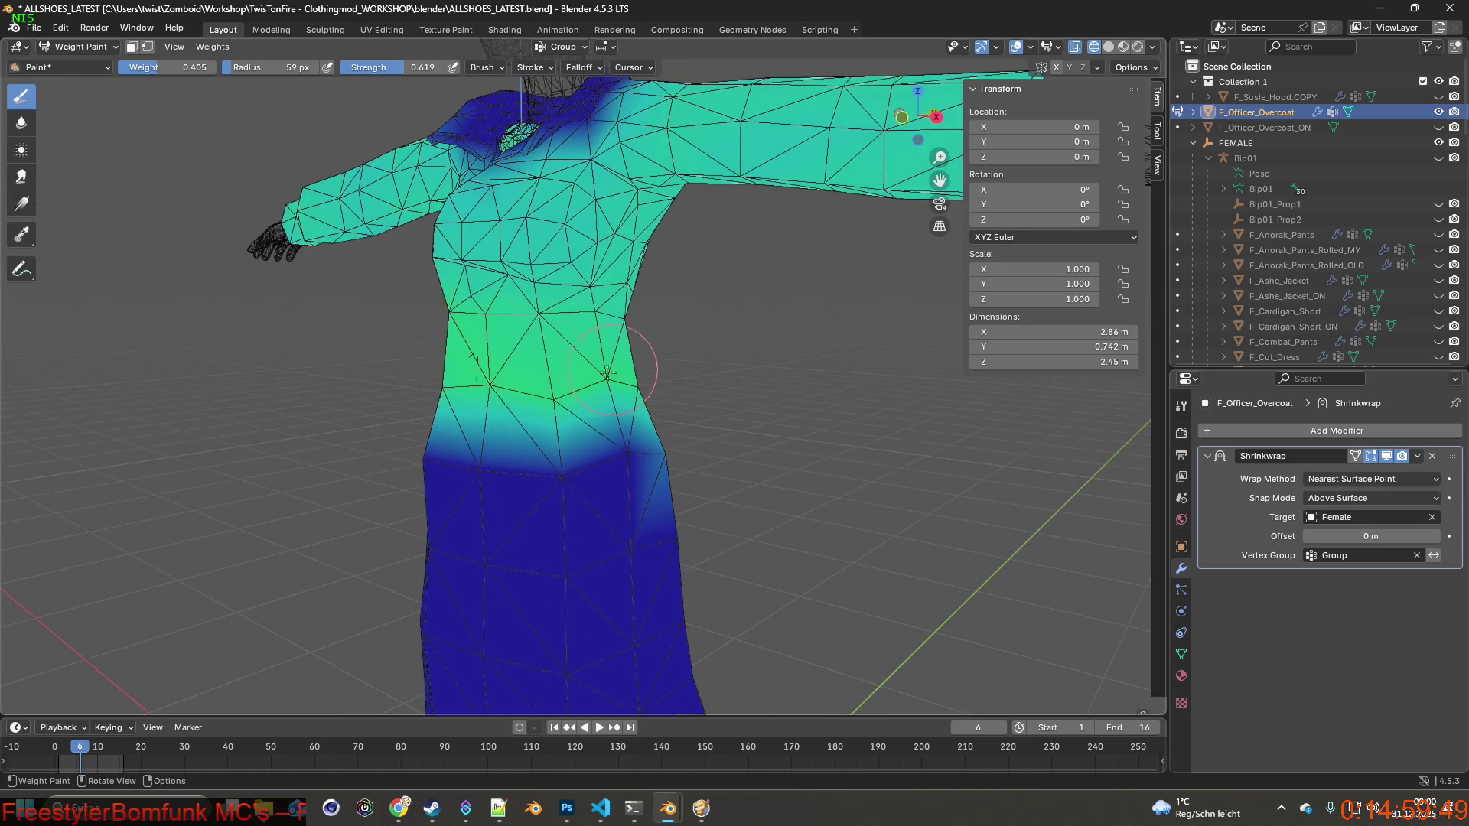
pyautogui.moveTo(660, 356)
pyautogui.mouseDown(button='middle')
pyautogui.moveTo(495, 365)
pyautogui.moveTo(627, 346)
pyautogui.moveTo(565, 347)
pyautogui.mouseUp(button='middle')
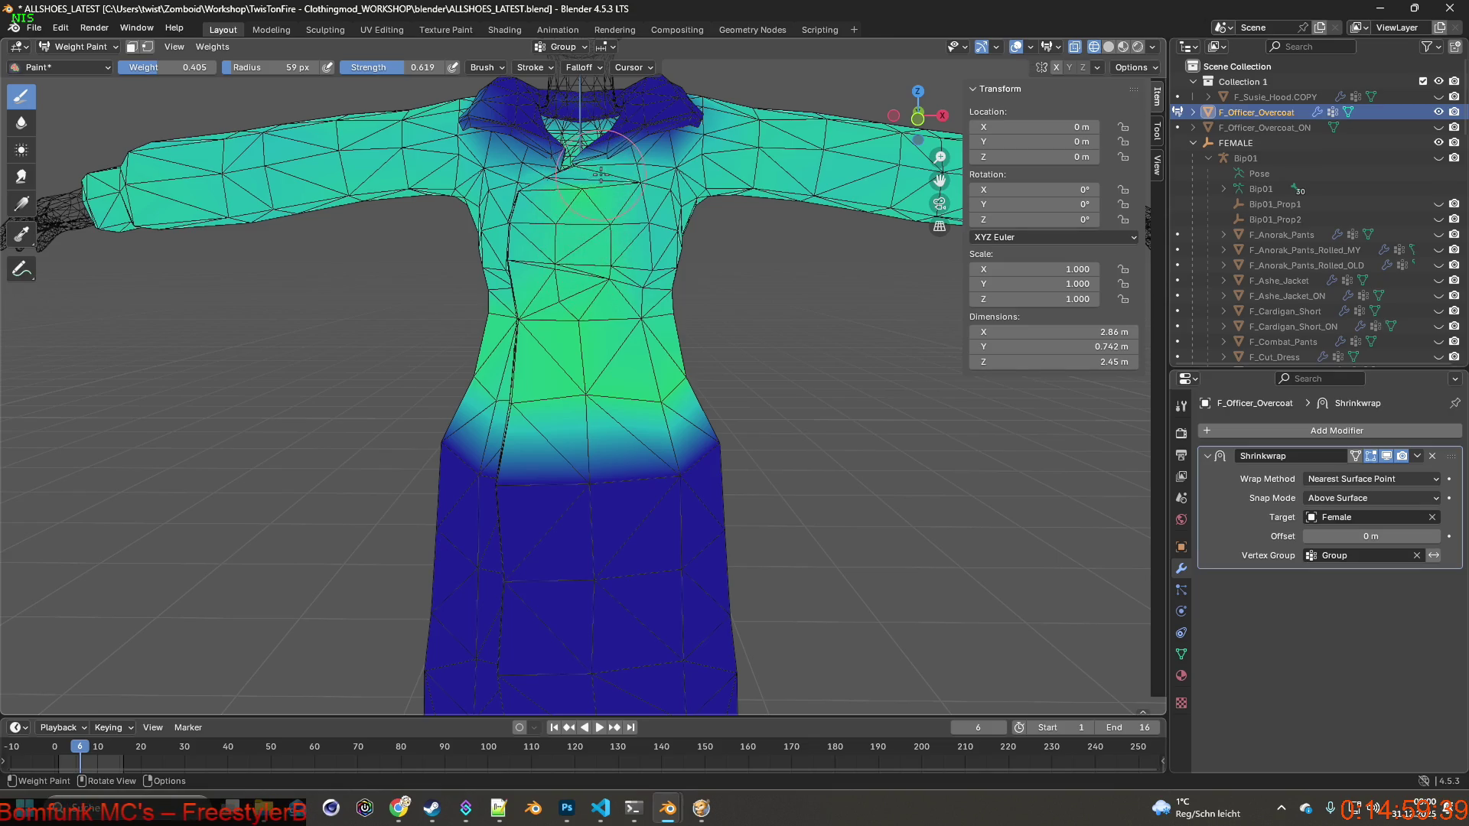
pyautogui.moveTo(625, 170); pyautogui.dragTo(586, 255, button='middle')
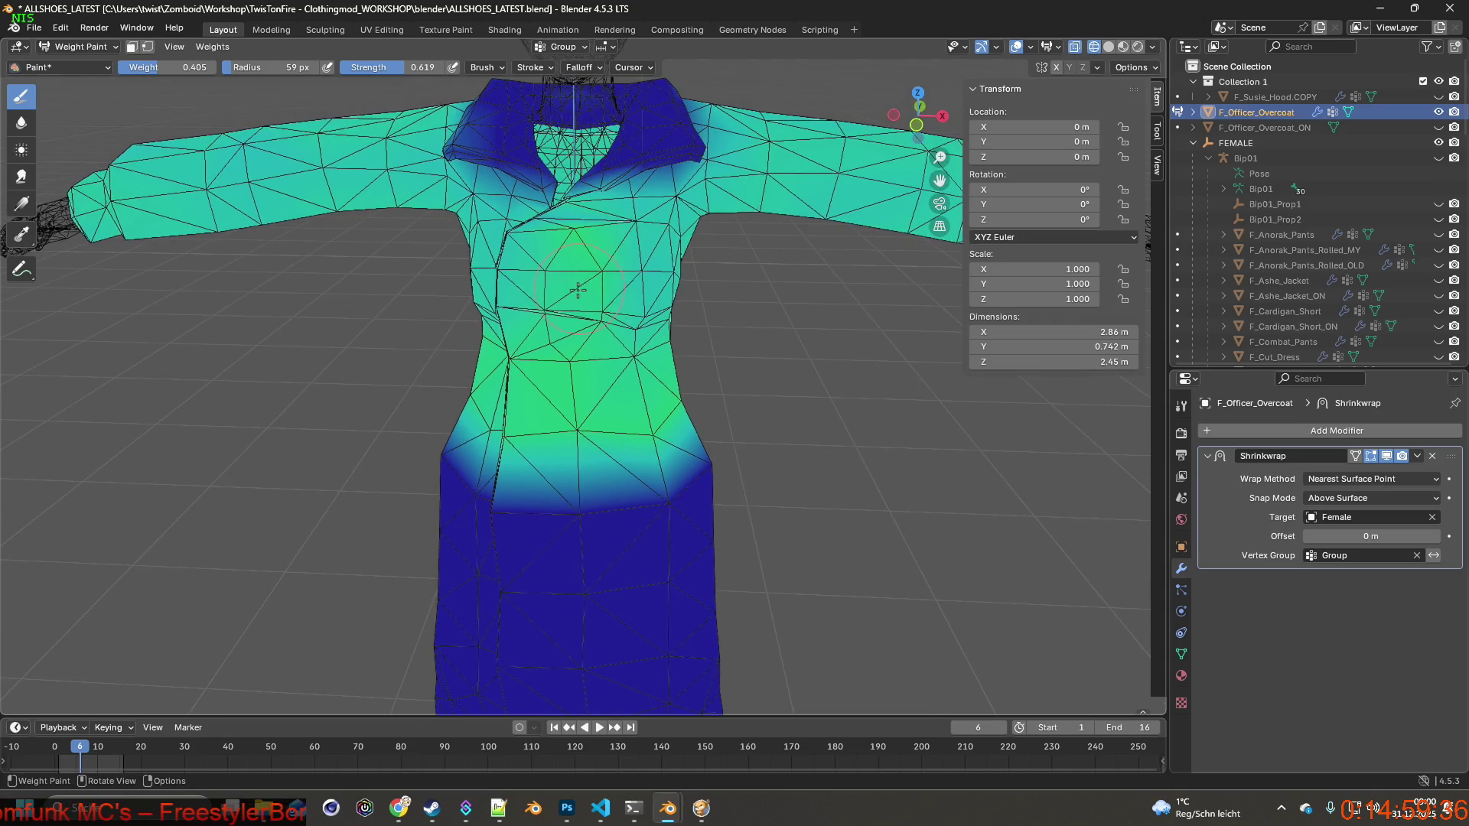
pyautogui.moveTo(552, 351); pyautogui.dragTo(612, 359, button='middle')
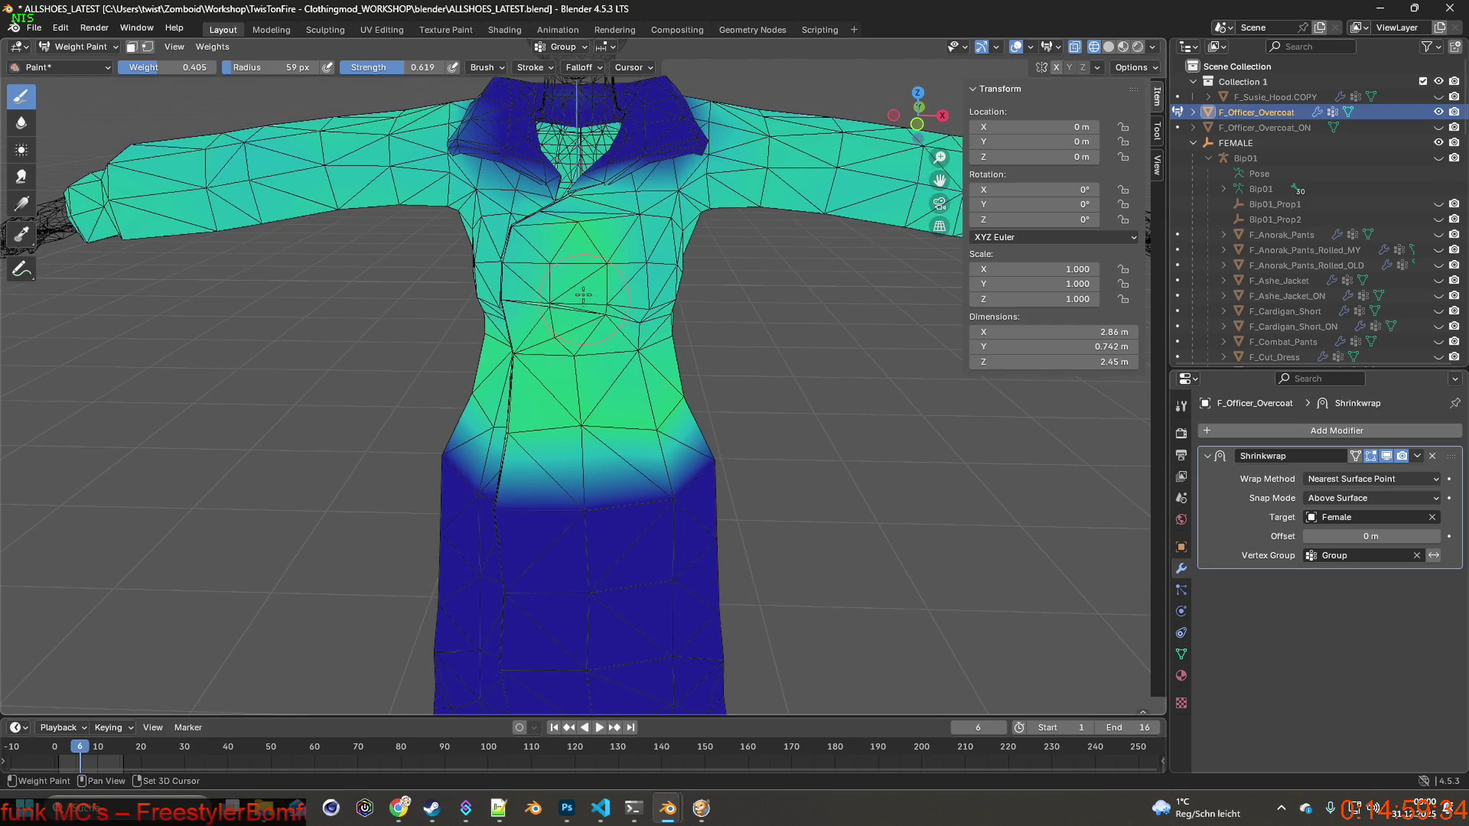
pyautogui.moveTo(612, 375); pyautogui.dragTo(530, 395)
pyautogui.moveTo(580, 386)
pyautogui.mouseDown(button='middle')
pyautogui.moveTo(552, 394)
pyautogui.moveTo(558, 375)
pyautogui.moveTo(513, 363)
pyautogui.mouseUp(button='middle')
pyautogui.moveTo(512, 363); pyautogui.dragTo(529, 351)
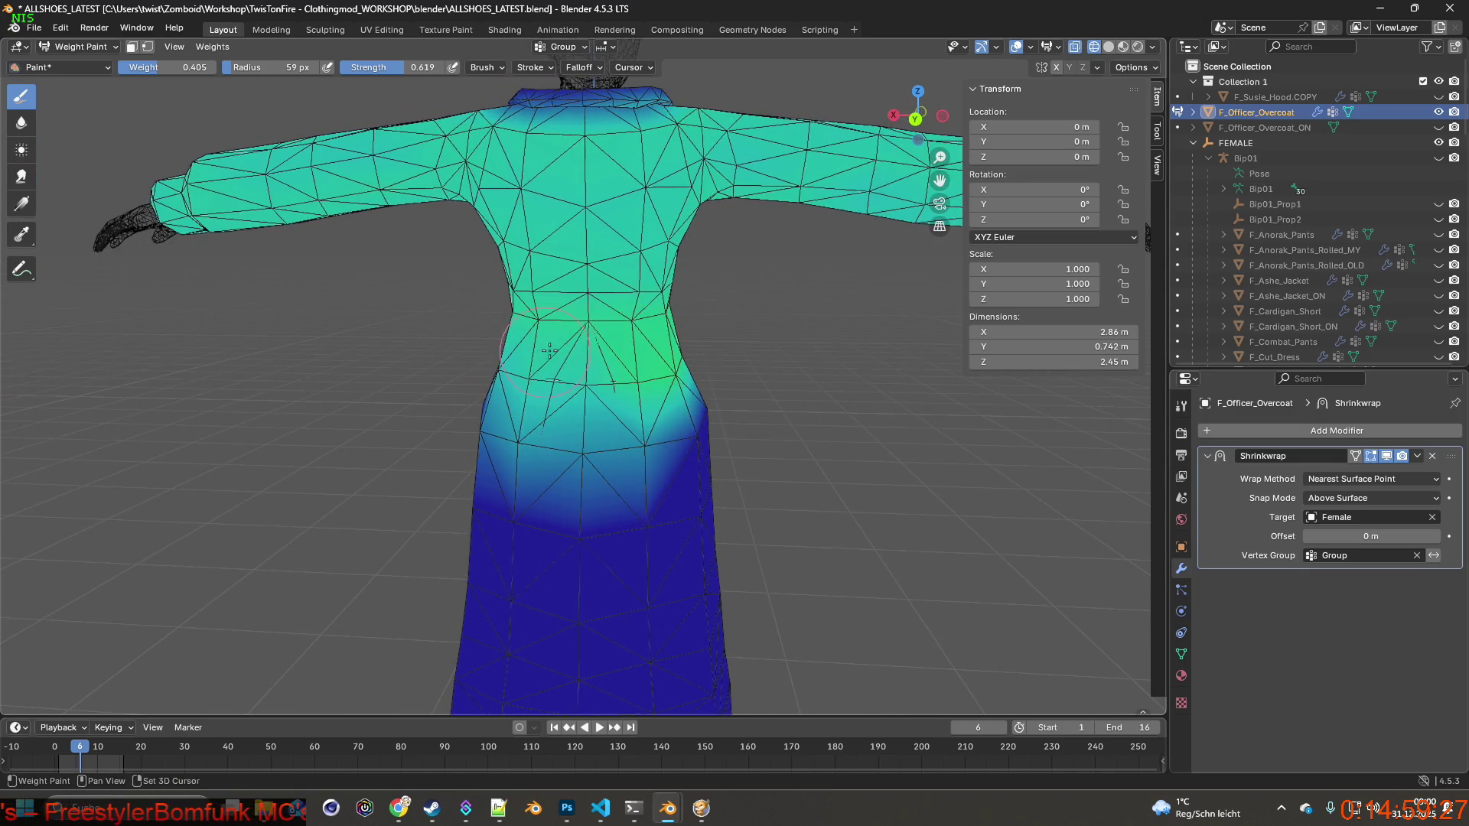
# Preview the coat in Material Preview shading, then restore the see-through wireframe display.
pyautogui.moveTo(551, 351); pyautogui.dragTo(689, 359, button='middle')
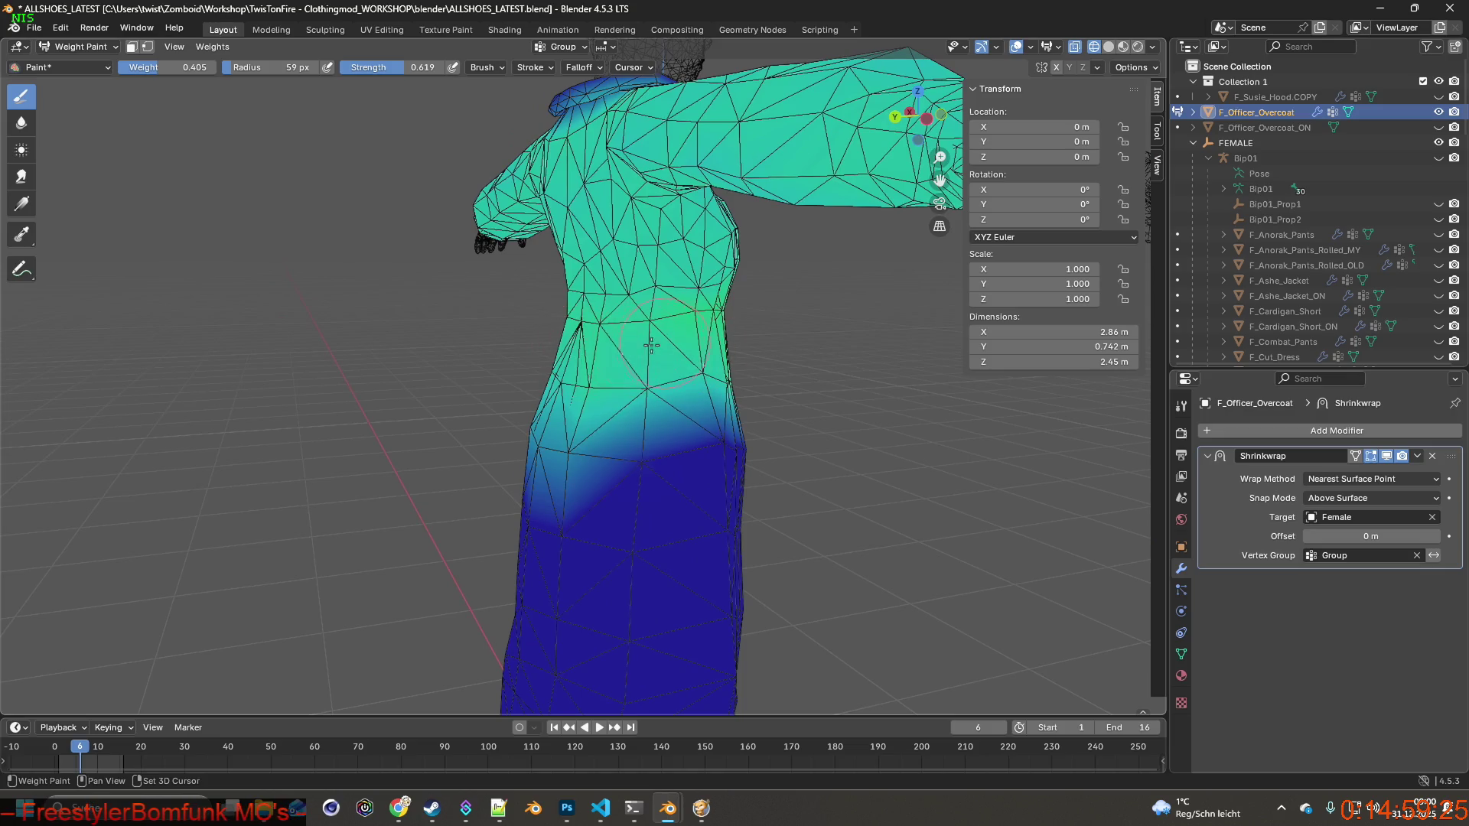
pyautogui.moveTo(601, 344)
pyautogui.mouseDown(button='middle')
pyautogui.moveTo(555, 333)
pyautogui.moveTo(528, 346)
pyautogui.mouseUp(button='middle')
pyautogui.moveTo(630, 356)
pyautogui.mouseDown(button='middle')
pyautogui.moveTo(471, 320)
pyautogui.moveTo(726, 347)
pyautogui.moveTo(830, 311)
pyautogui.mouseUp(button='middle')
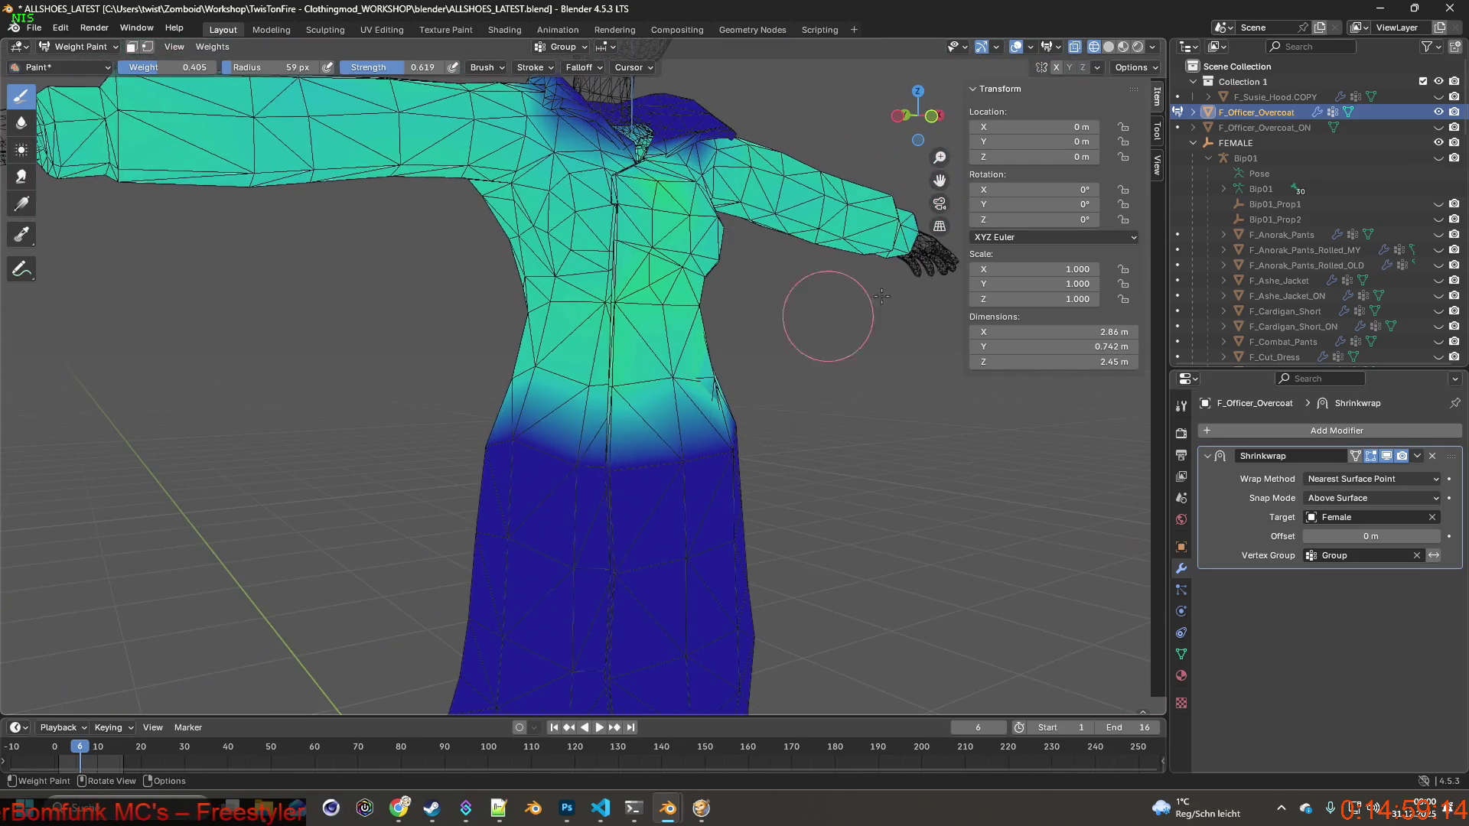
pyautogui.click(1123, 50)
pyautogui.moveTo(795, 314)
pyautogui.mouseDown(button='middle')
pyautogui.moveTo(734, 320)
pyautogui.moveTo(753, 321)
pyautogui.moveTo(702, 441)
pyautogui.moveTo(632, 447)
pyautogui.moveTo(658, 459)
pyautogui.moveTo(647, 445)
pyautogui.mouseUp(button='middle')
pyautogui.hotkey('shift', 'z')
# Paint lower weight onto the collar area so it turns dark blue.
pyautogui.moveTo(739, 439)
pyautogui.mouseDown(button='middle')
pyautogui.moveTo(612, 451)
pyautogui.moveTo(579, 430)
pyautogui.moveTo(688, 430)
pyautogui.mouseUp(button='middle')
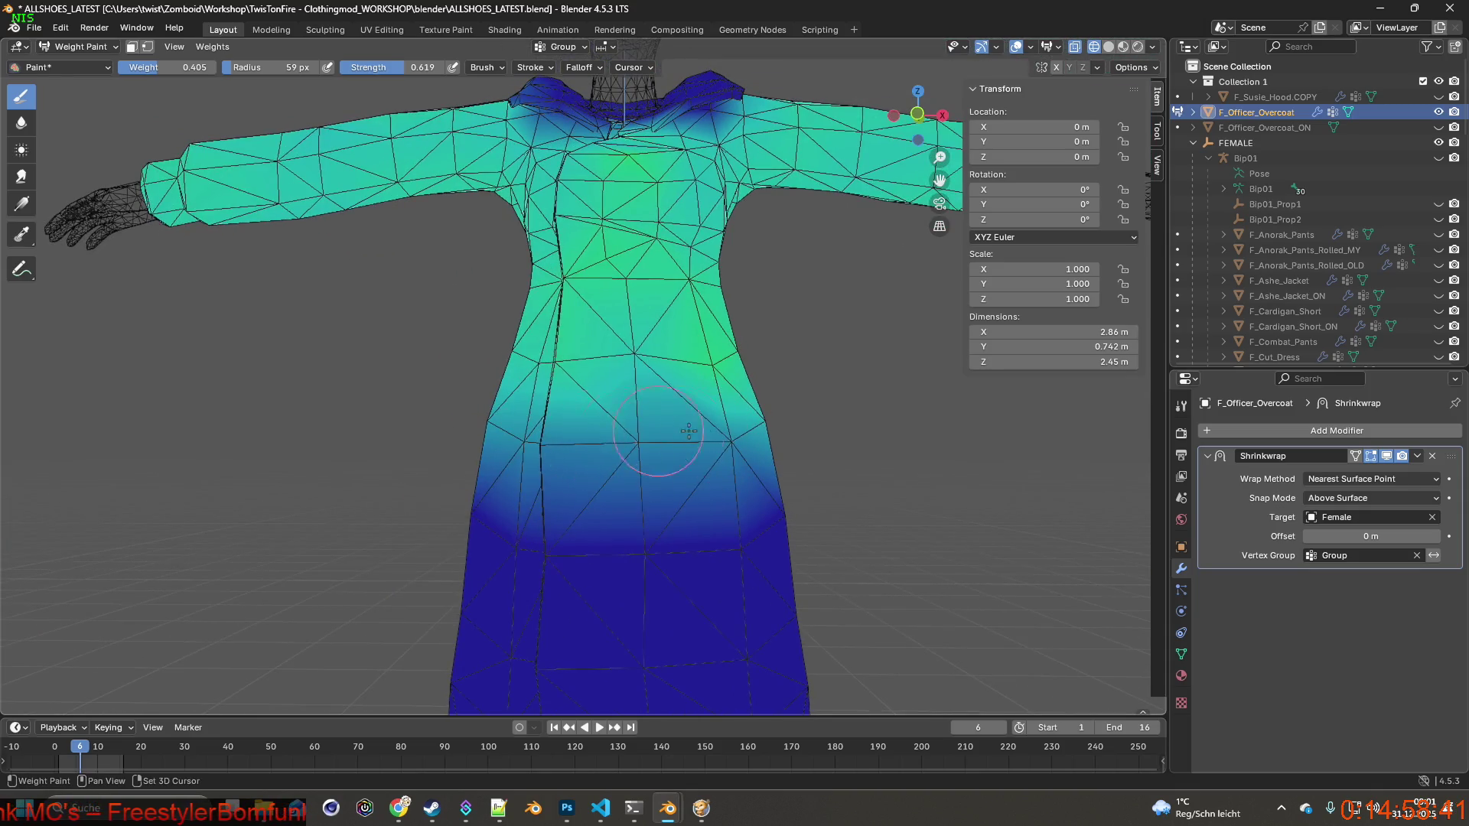
pyautogui.moveTo(613, 400); pyautogui.dragTo(681, 414, button='middle')
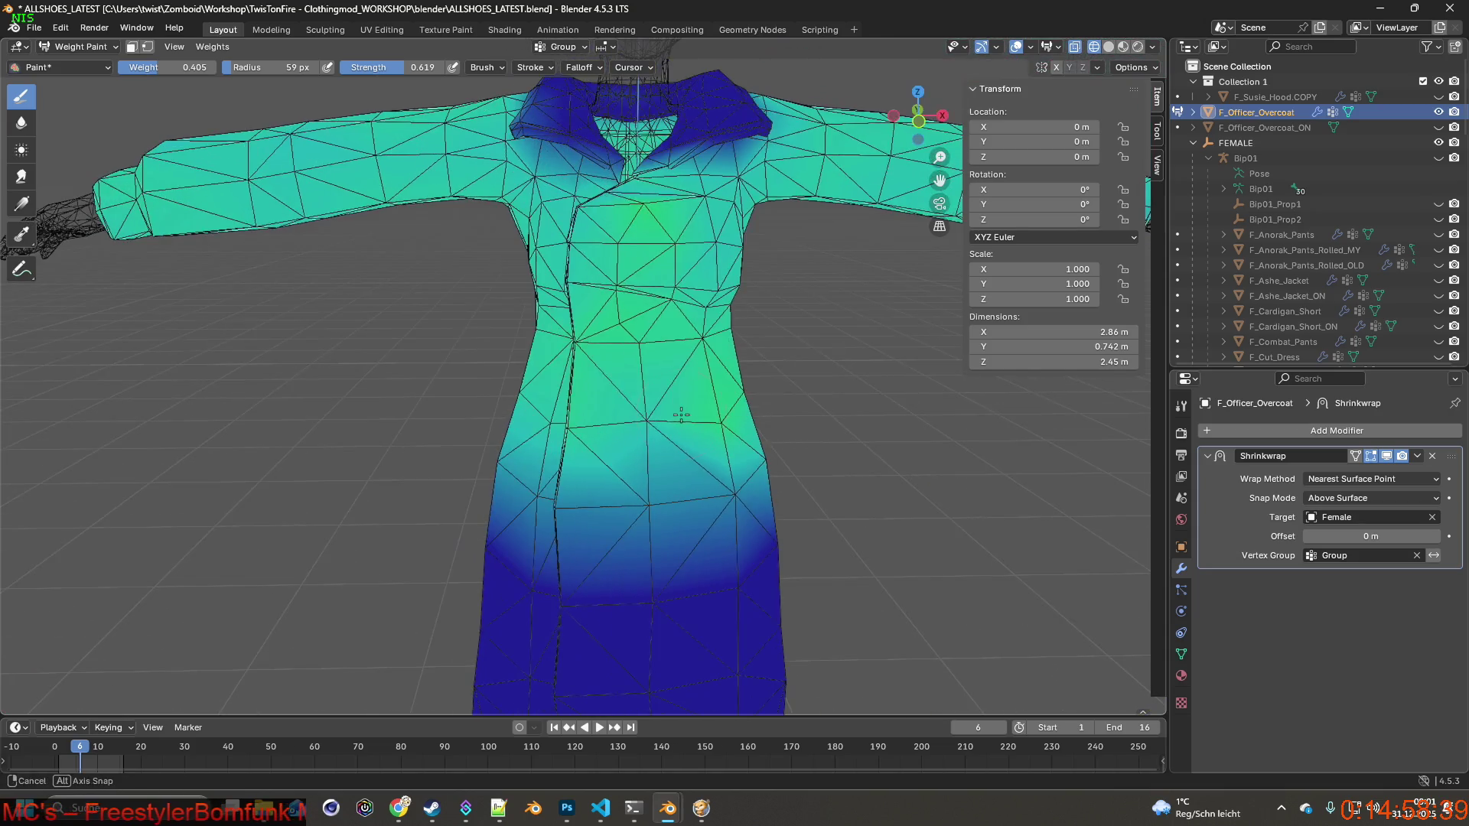
pyautogui.keyDown('shift'); pyautogui.scroll(2, 642, 313); pyautogui.keyUp('shift')
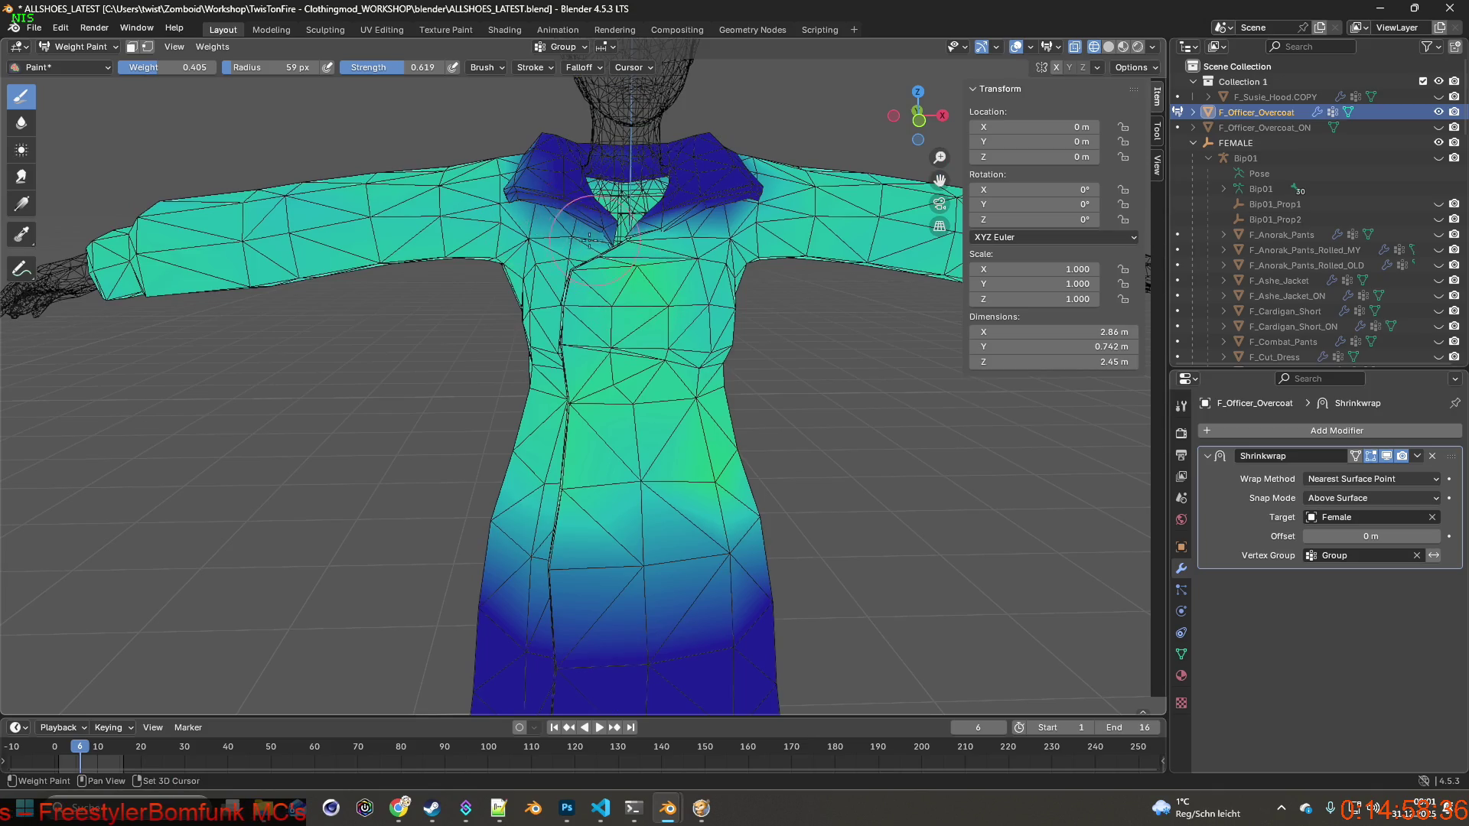
pyautogui.moveTo(589, 237); pyautogui.dragTo(682, 237)
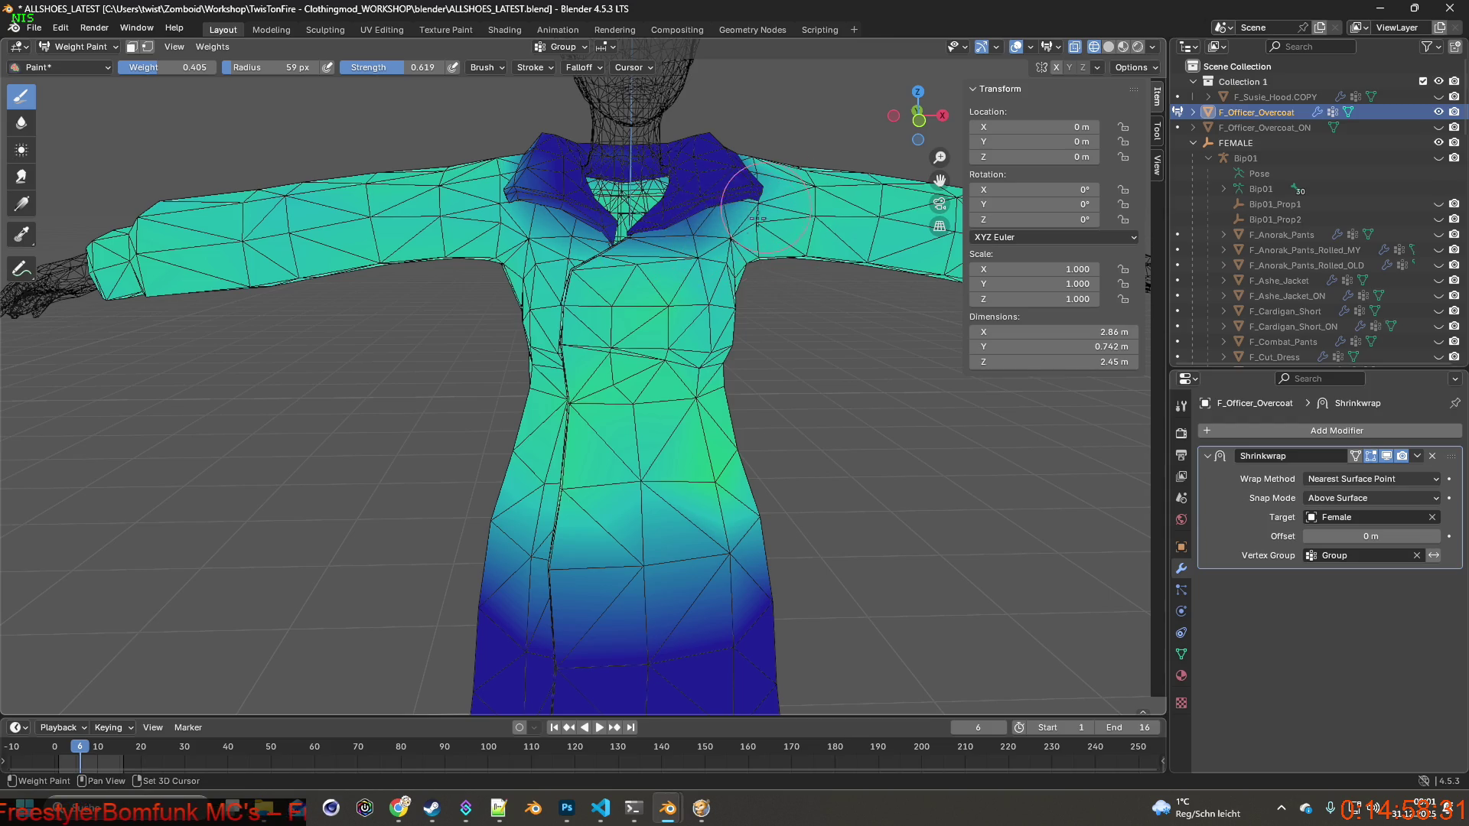
pyautogui.moveTo(501, 234)
pyautogui.mouseDown(button='middle')
pyautogui.moveTo(625, 272)
pyautogui.moveTo(633, 224)
pyautogui.moveTo(746, 222)
pyautogui.mouseUp(button='middle')
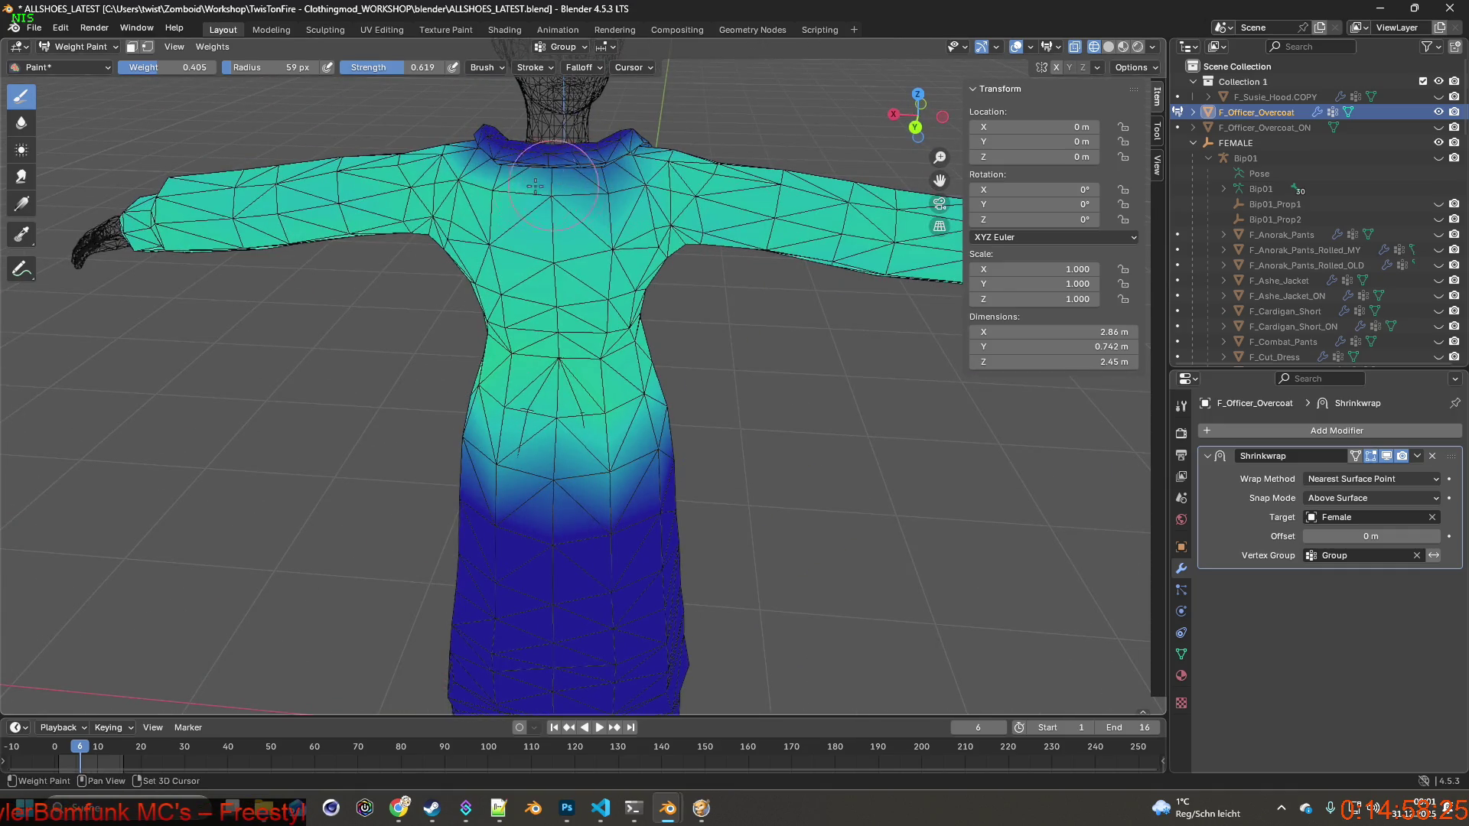
pyautogui.moveTo(542, 193); pyautogui.dragTo(447, 191, button='middle')
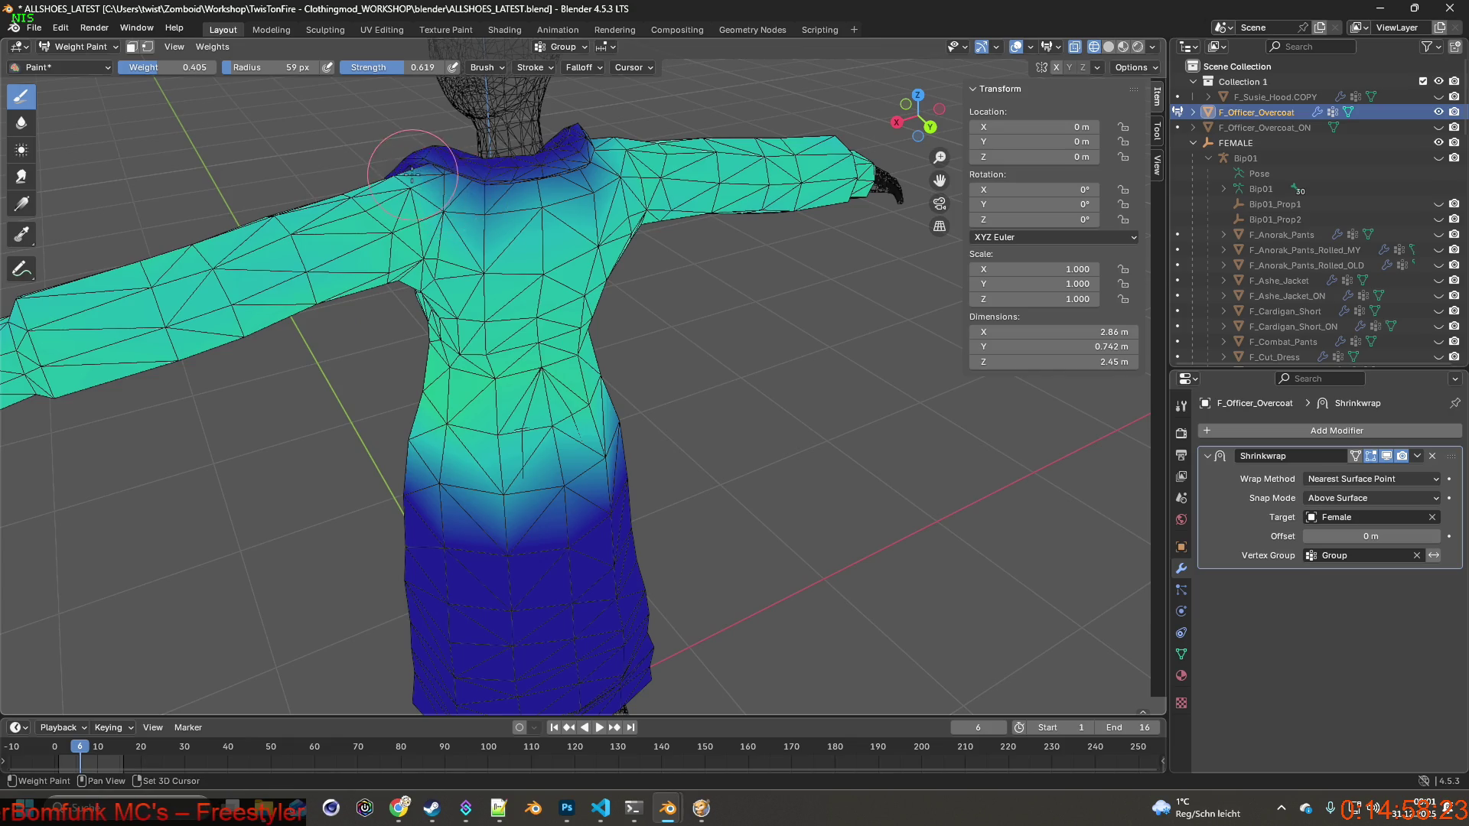
pyautogui.moveTo(545, 201)
pyautogui.mouseDown(button='middle')
pyautogui.moveTo(615, 200)
pyautogui.moveTo(585, 259)
pyautogui.moveTo(631, 378)
pyautogui.mouseUp(button='middle')
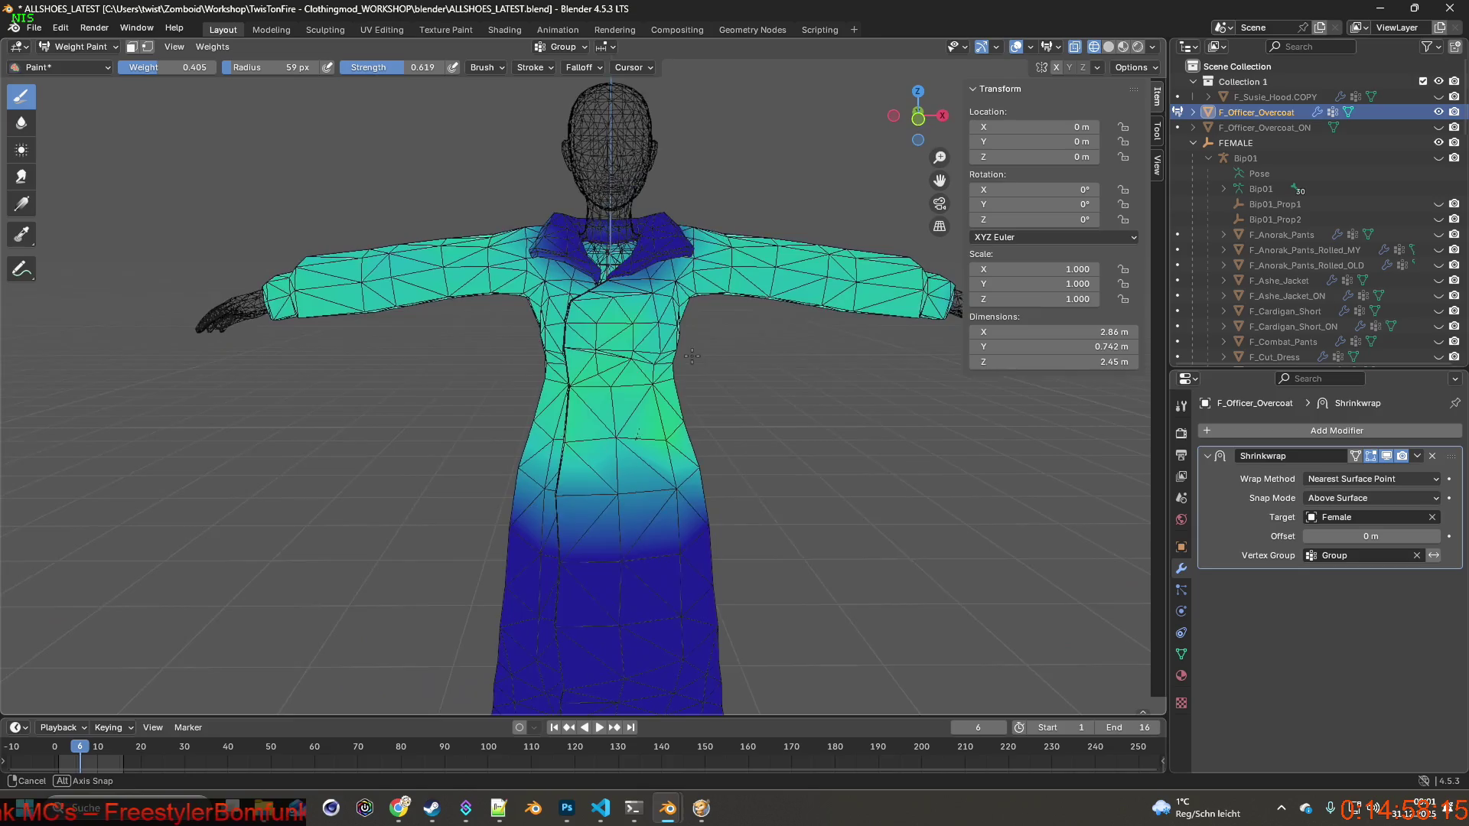
# Check the painted collar in Material Preview shading, then bring back the wireframe overlay.
pyautogui.click(1123, 47)
pyautogui.moveTo(781, 320)
pyautogui.mouseDown(button='middle')
pyautogui.moveTo(811, 257)
pyautogui.moveTo(688, 266)
pyautogui.moveTo(879, 161)
pyautogui.mouseUp(button='middle')
pyautogui.click(1094, 50)
pyautogui.scroll(5, 810, 329)
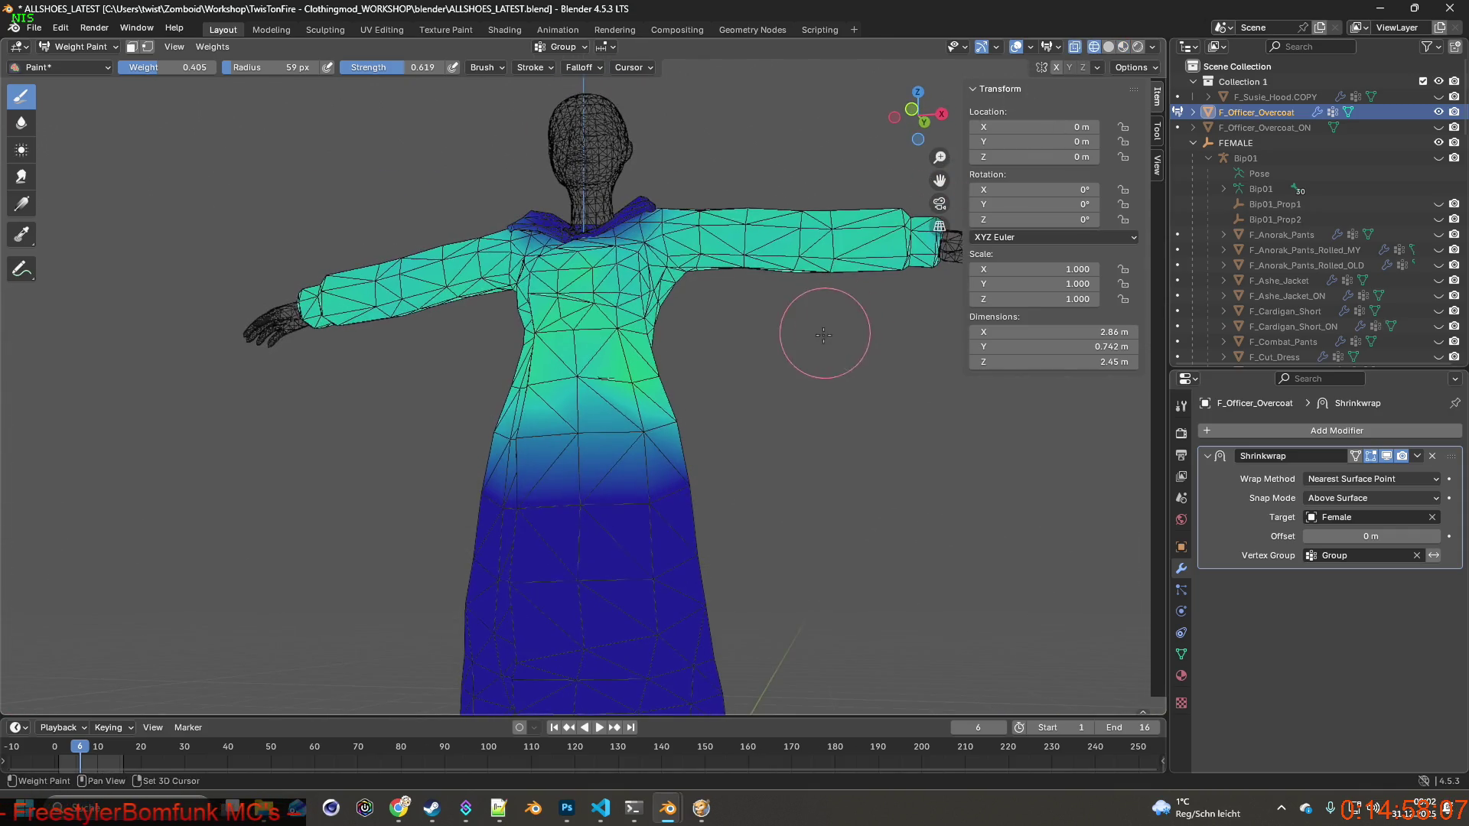
pyautogui.moveTo(683, 378); pyautogui.dragTo(657, 381, button='middle')
pyautogui.moveTo(620, 314)
pyautogui.mouseDown(button='middle')
pyautogui.moveTo(616, 275)
pyautogui.moveTo(531, 246)
pyautogui.moveTo(788, 291)
pyautogui.mouseUp(button='middle')
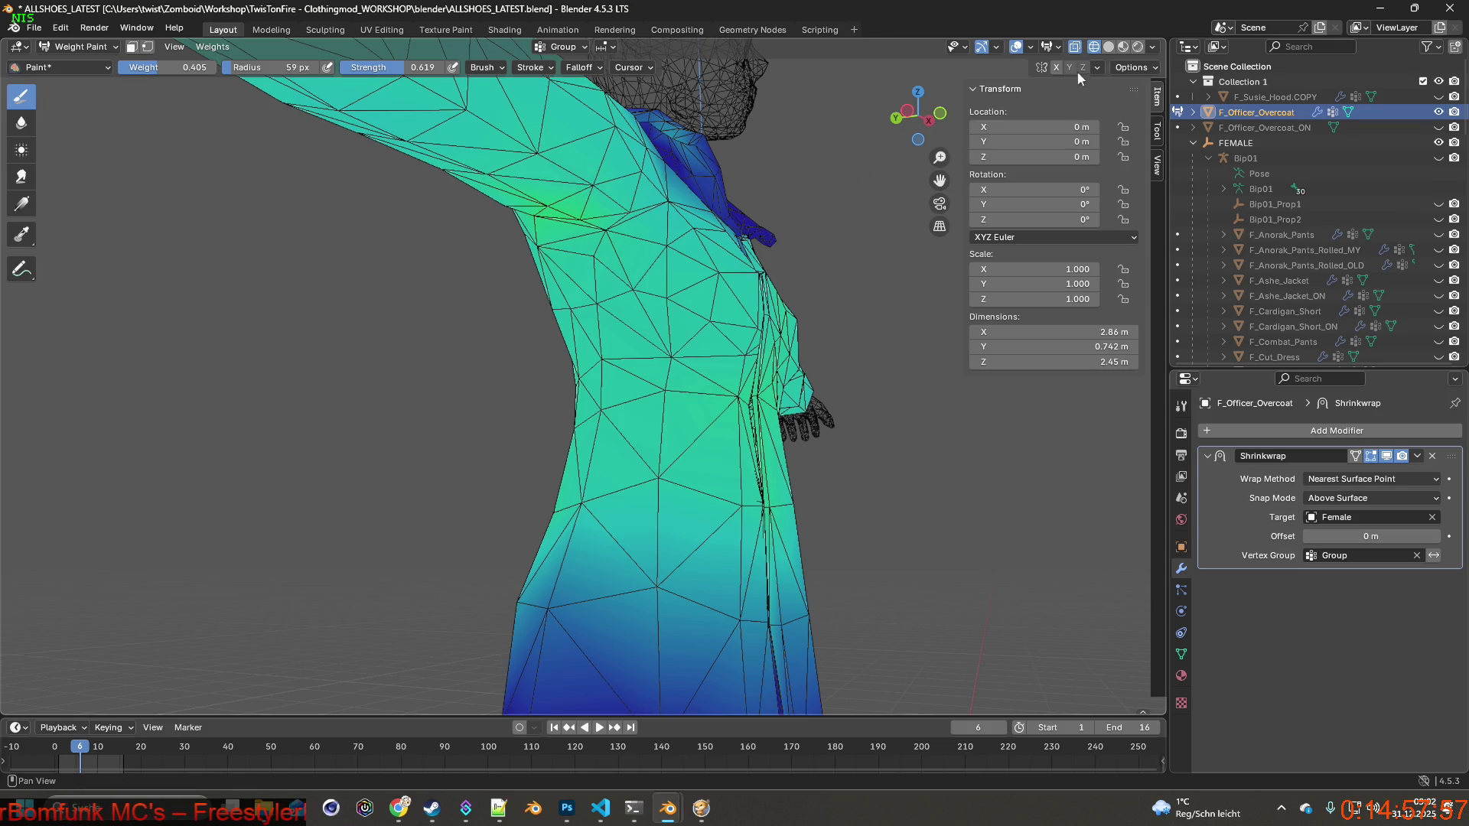
# Leave the wireframe display and orbit around to view the coat's lower back.
pyautogui.hotkey('shift', 'z')
pyautogui.moveTo(581, 216)
pyautogui.mouseDown(button='middle')
pyautogui.moveTo(479, 222)
pyautogui.moveTo(631, 269)
pyautogui.moveTo(595, 250)
pyautogui.mouseUp(button='middle')
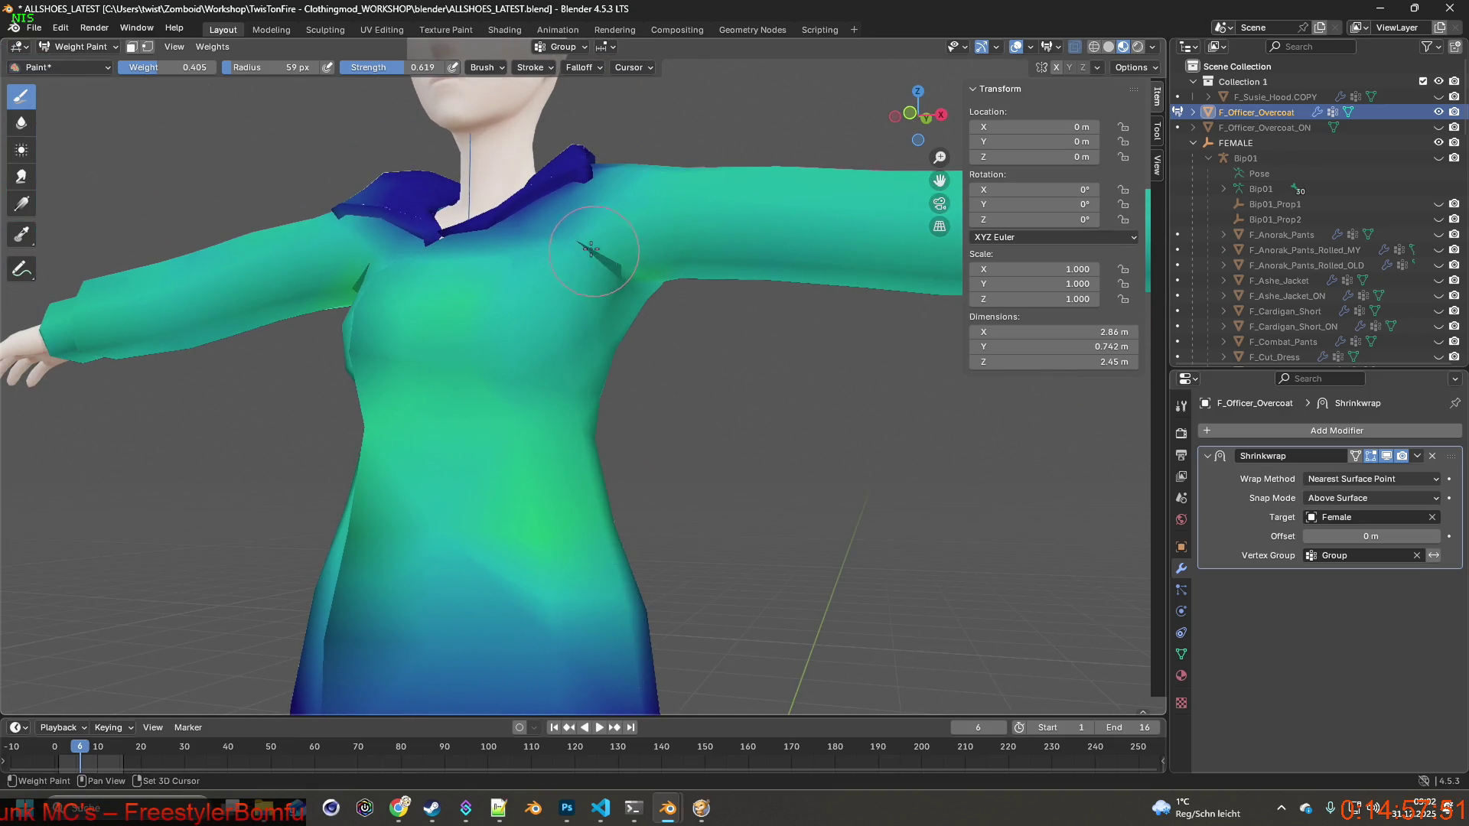
pyautogui.moveTo(620, 274)
pyautogui.mouseDown(button='middle')
pyautogui.moveTo(411, 263)
pyautogui.moveTo(590, 263)
pyautogui.moveTo(580, 255)
pyautogui.moveTo(672, 286)
pyautogui.mouseUp(button='middle')
pyautogui.moveTo(489, 291)
pyautogui.mouseDown(button='middle')
pyautogui.moveTo(658, 443)
pyautogui.moveTo(642, 430)
pyautogui.mouseUp(button='middle')
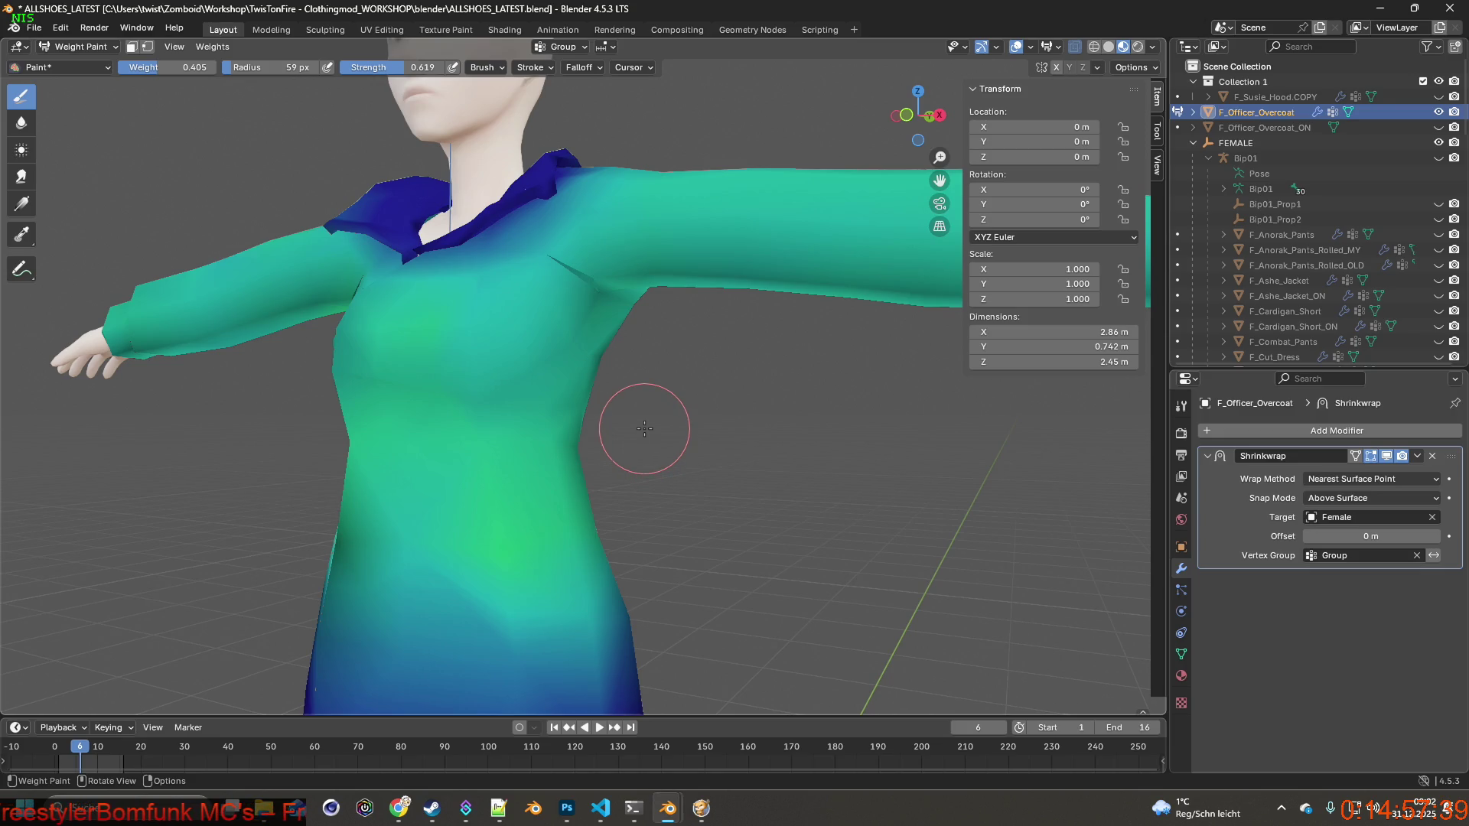
pyautogui.moveTo(524, 411)
pyautogui.mouseDown(button='middle')
pyautogui.moveTo(730, 438)
pyautogui.moveTo(640, 412)
pyautogui.mouseUp(button='middle')
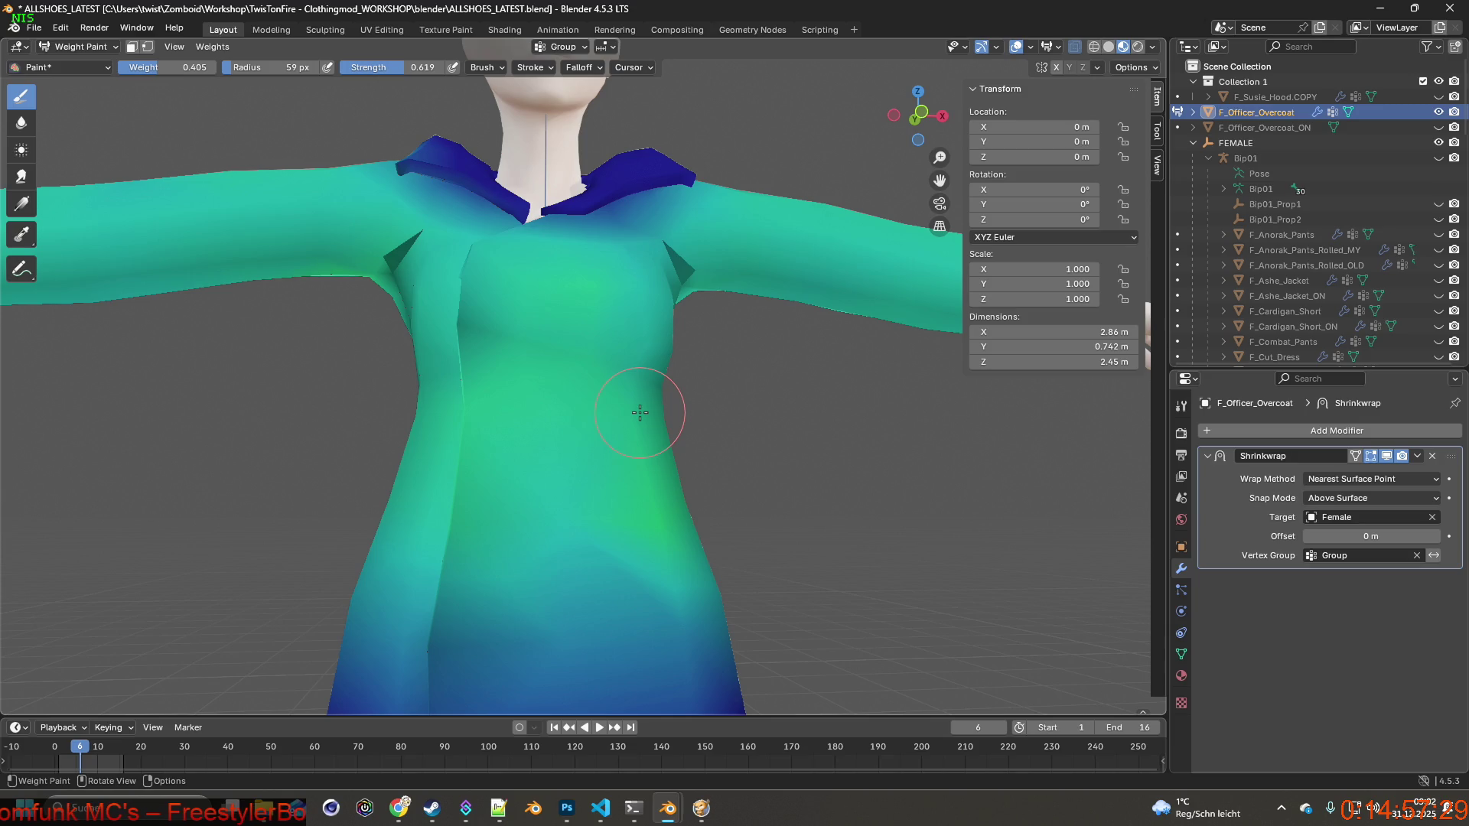
pyautogui.moveTo(567, 444); pyautogui.dragTo(727, 440, button='middle')
pyautogui.scroll(-3, 745, 494)
pyautogui.moveTo(745, 494)
pyautogui.mouseDown(button='middle')
pyautogui.moveTo(680, 517)
pyautogui.moveTo(660, 502)
pyautogui.moveTo(485, 491)
pyautogui.moveTo(650, 505)
pyautogui.moveTo(482, 551)
pyautogui.moveTo(739, 525)
pyautogui.moveTo(723, 540)
pyautogui.mouseUp(button='middle')
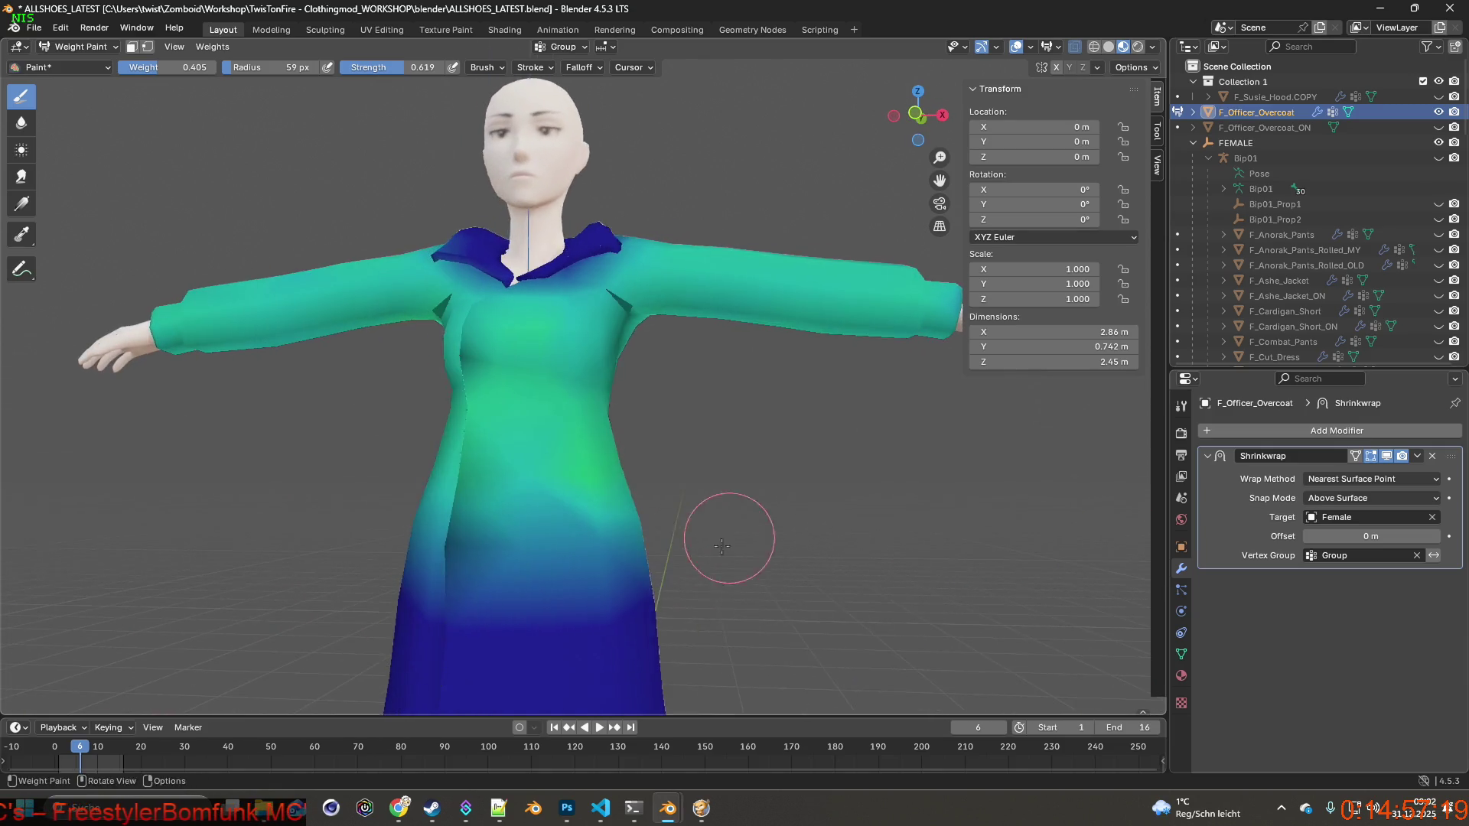
pyautogui.scroll(3, 719, 527)
pyautogui.moveTo(495, 457)
pyautogui.mouseDown(button='middle')
pyautogui.moveTo(607, 525)
pyautogui.moveTo(528, 445)
pyautogui.moveTo(701, 528)
pyautogui.moveTo(638, 508)
pyautogui.moveTo(696, 518)
pyautogui.mouseUp(button='middle')
pyautogui.moveTo(582, 481)
pyautogui.mouseDown(button='middle')
pyautogui.moveTo(621, 484)
pyautogui.moveTo(581, 477)
pyautogui.moveTo(638, 457)
pyautogui.mouseUp(button='middle')
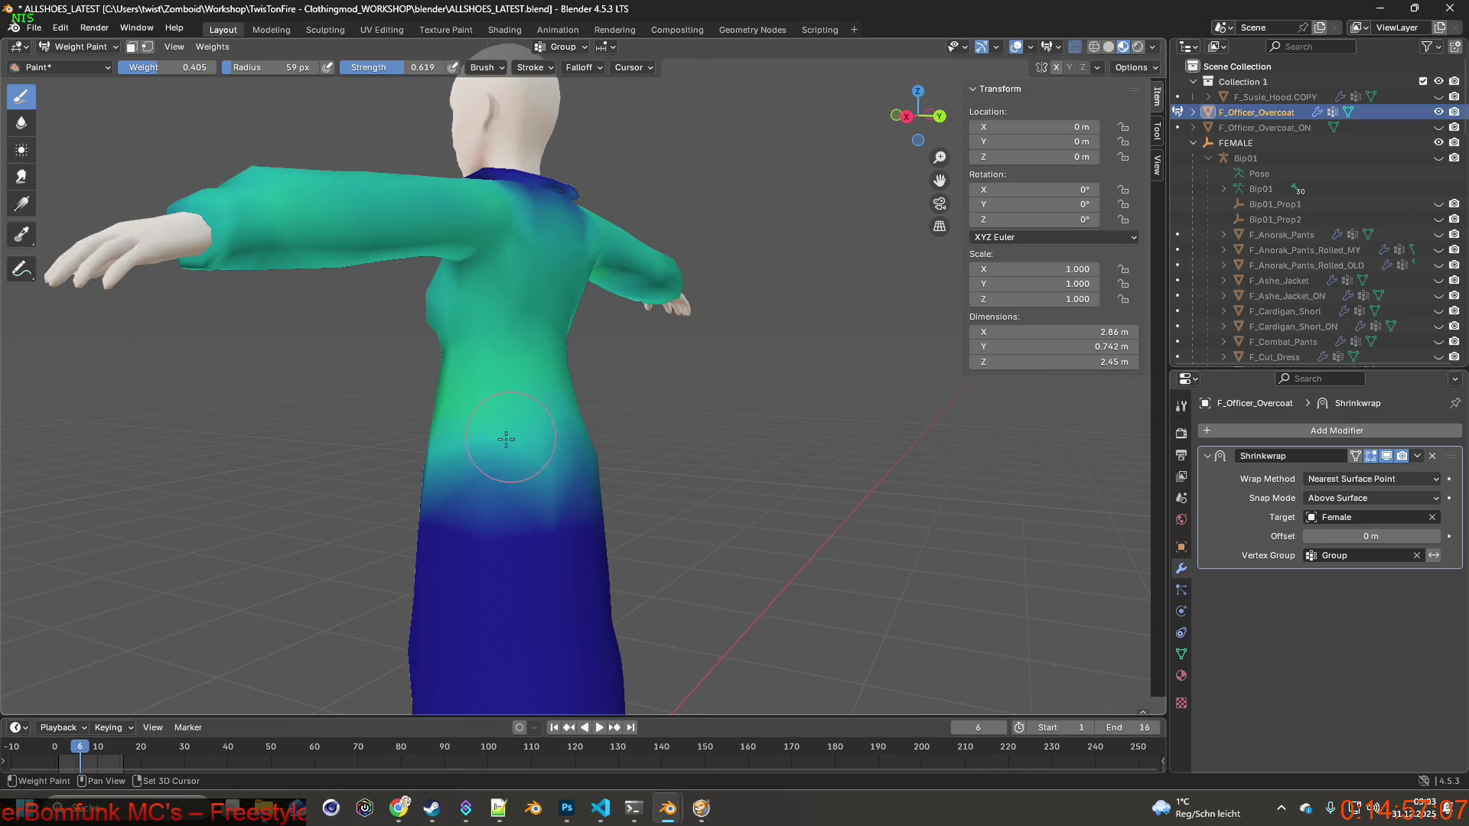
pyautogui.moveTo(566, 496)
pyautogui.mouseDown(button='middle')
pyautogui.moveTo(525, 453)
pyautogui.moveTo(553, 469)
pyautogui.mouseUp(button='middle')
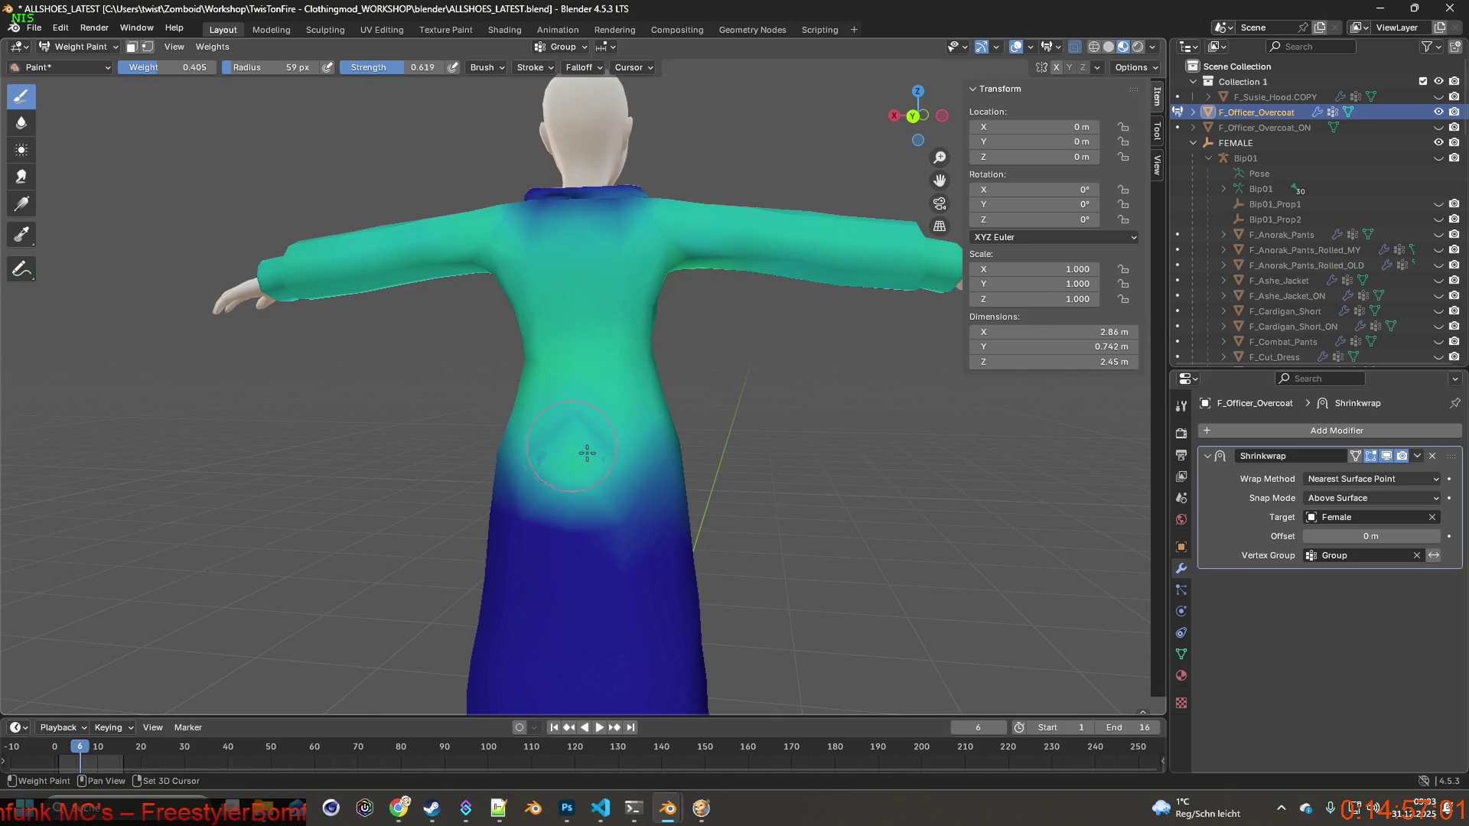
pyautogui.moveTo(637, 481)
pyautogui.mouseDown(button='middle')
pyautogui.moveTo(616, 469)
pyautogui.moveTo(560, 496)
pyautogui.mouseUp(button='middle')
# Blend teal weight over the blue lower back and lower left, then lower weight to 0.199.
pyautogui.moveTo(560, 495); pyautogui.dragTo(554, 483)
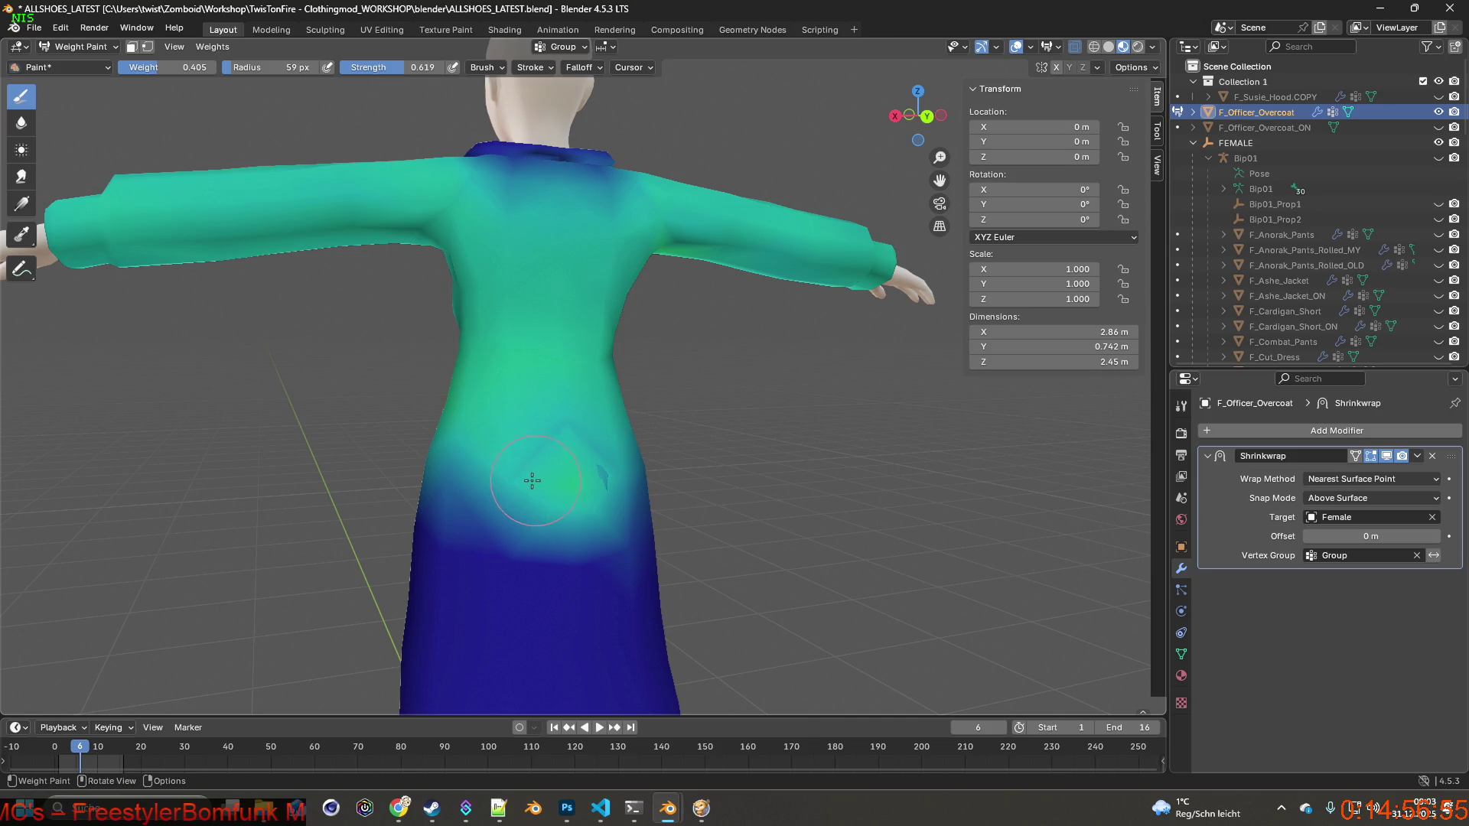
pyautogui.moveTo(589, 482); pyautogui.dragTo(510, 459, button='middle')
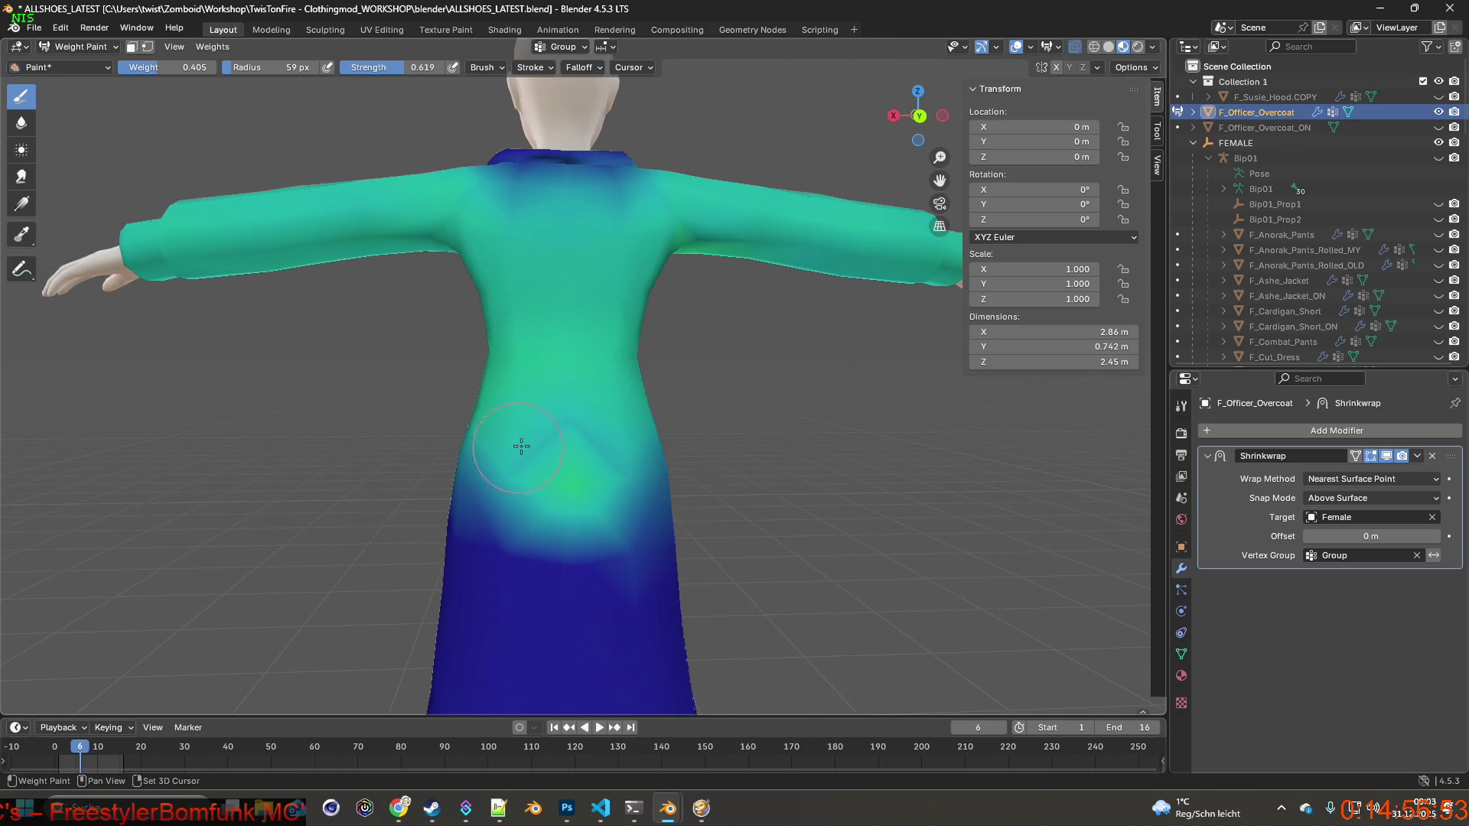
pyautogui.moveTo(484, 473)
pyautogui.mouseDown()
pyautogui.moveTo(485, 518)
pyautogui.moveTo(515, 528)
pyautogui.moveTo(567, 508)
pyautogui.moveTo(570, 492)
pyautogui.moveTo(573, 547)
pyautogui.mouseUp()
pyautogui.moveTo(574, 497)
pyautogui.mouseDown(button='middle')
pyautogui.moveTo(642, 492)
pyautogui.moveTo(469, 508)
pyautogui.mouseUp(button='middle')
pyautogui.moveTo(472, 481)
pyautogui.mouseDown()
pyautogui.moveTo(443, 475)
pyautogui.moveTo(436, 498)
pyautogui.moveTo(459, 497)
pyautogui.mouseUp()
pyautogui.moveTo(459, 497)
pyautogui.mouseDown(button='middle')
pyautogui.moveTo(561, 524)
pyautogui.moveTo(612, 498)
pyautogui.mouseUp(button='middle')
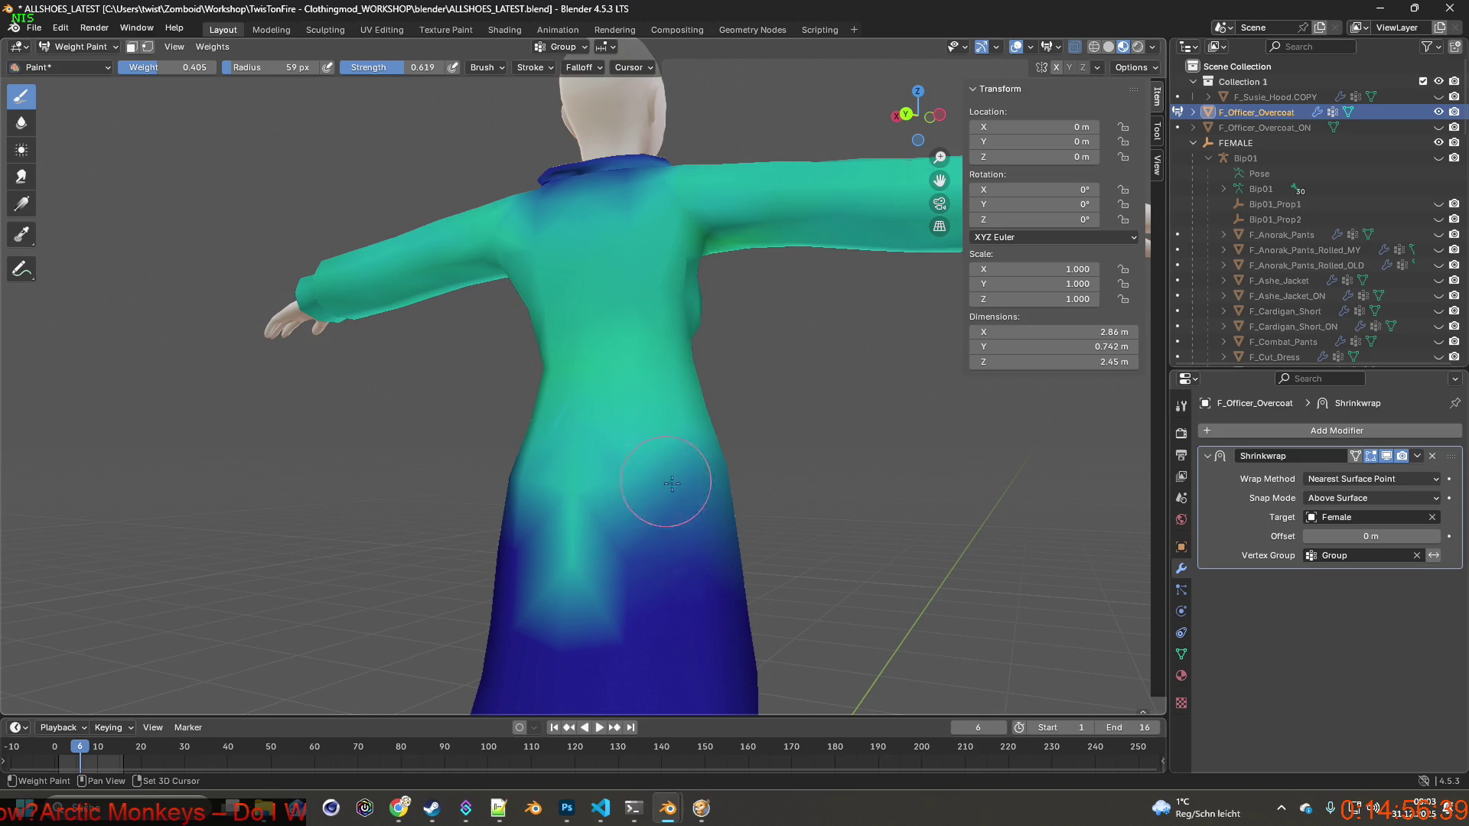
pyautogui.moveTo(646, 478); pyautogui.dragTo(589, 558)
pyautogui.moveTo(601, 553); pyautogui.dragTo(491, 557, button='middle')
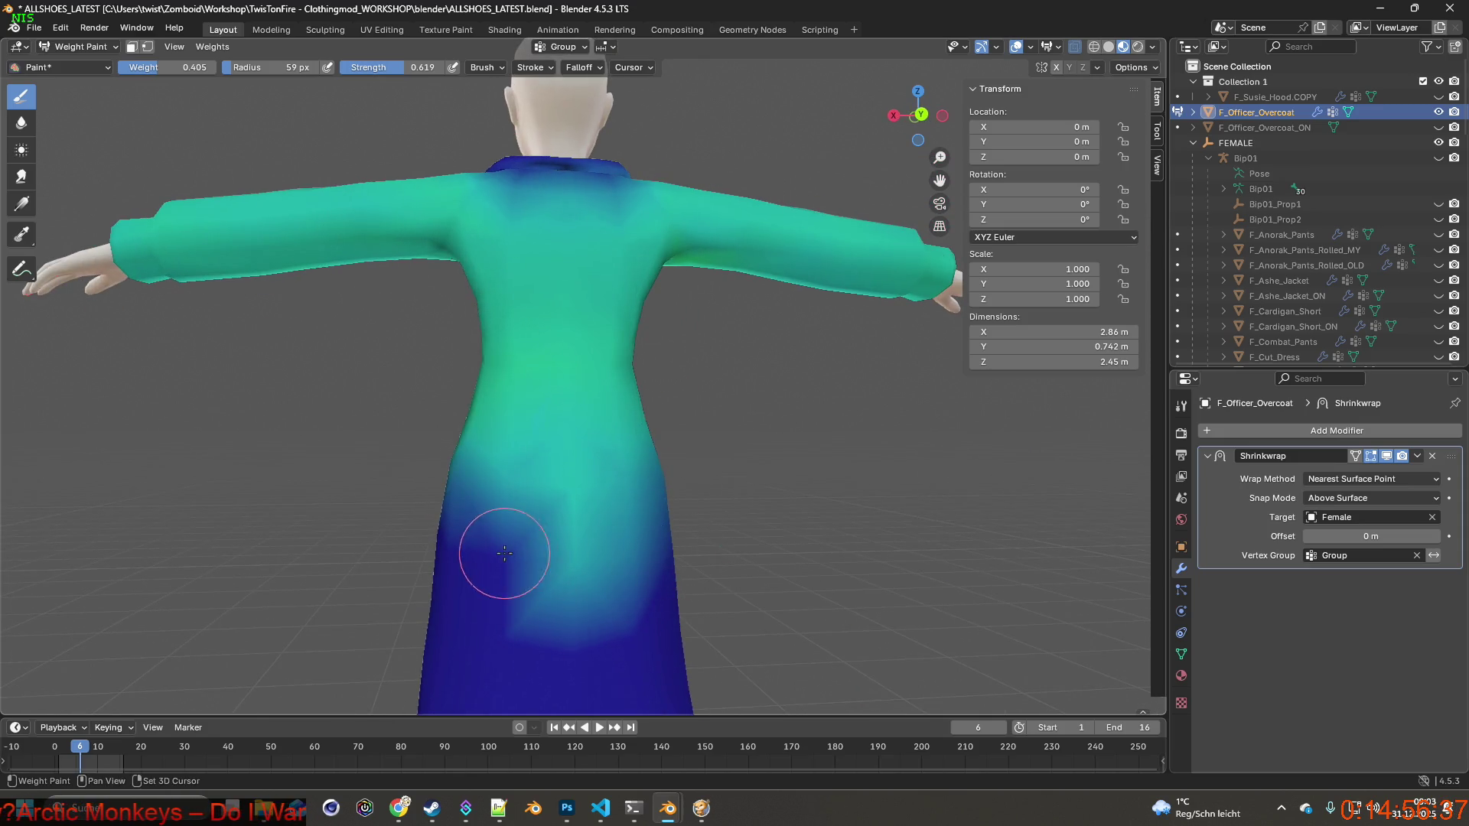
pyautogui.moveTo(183, 67); pyautogui.dragTo(145, 67)
# Drop the paint weight to 0.039 and dab low weight onto the lower coat and waist.
pyautogui.moveTo(578, 484); pyautogui.dragTo(646, 557, button='middle')
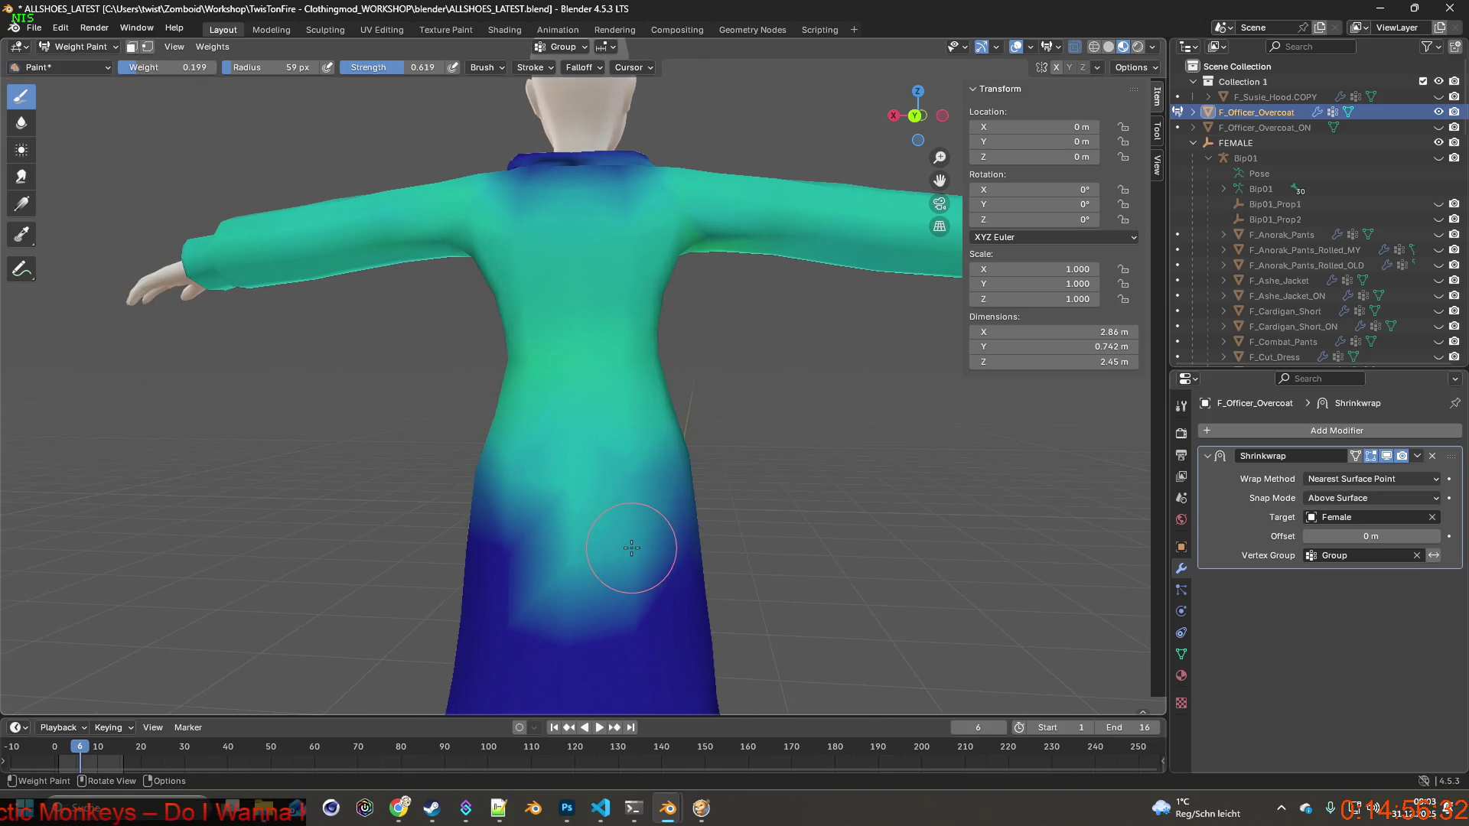
pyautogui.moveTo(176, 67); pyautogui.dragTo(145, 67)
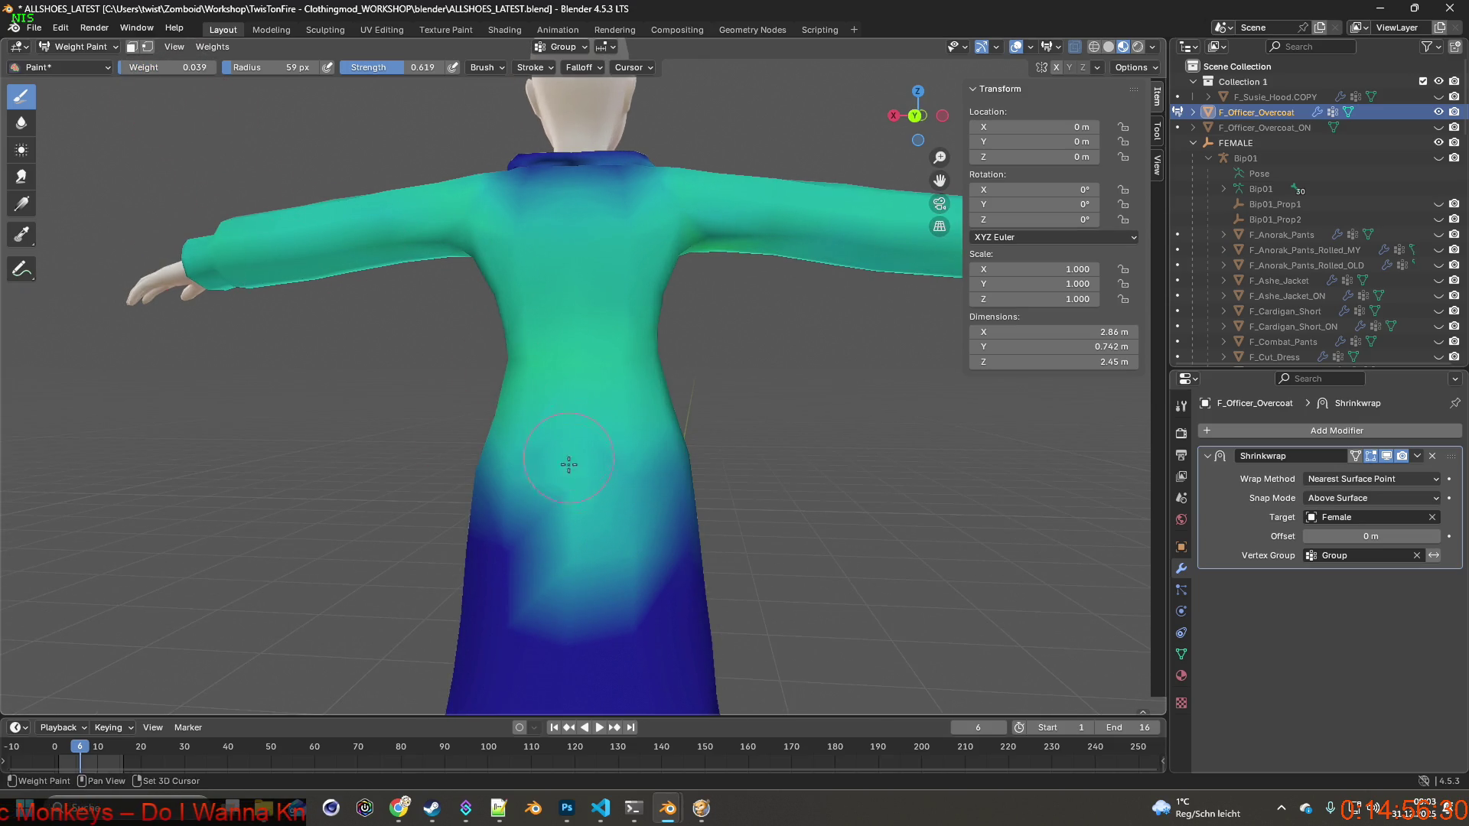
pyautogui.moveTo(629, 536)
pyautogui.mouseDown()
pyautogui.moveTo(631, 550)
pyautogui.moveTo(607, 525)
pyautogui.moveTo(584, 573)
pyautogui.moveTo(558, 564)
pyautogui.moveTo(581, 572)
pyautogui.mouseUp()
pyautogui.moveTo(580, 572)
pyautogui.mouseDown(button='middle')
pyautogui.moveTo(593, 589)
pyautogui.moveTo(747, 564)
pyautogui.moveTo(230, 214)
pyautogui.moveTo(99, 107)
pyautogui.mouseUp(button='middle')
pyautogui.click(535, 425)
# Undo the dark waist dab via Edit > Undo and set the paint weight to 0.253.
pyautogui.click(60, 29)
pyautogui.click(82, 45)
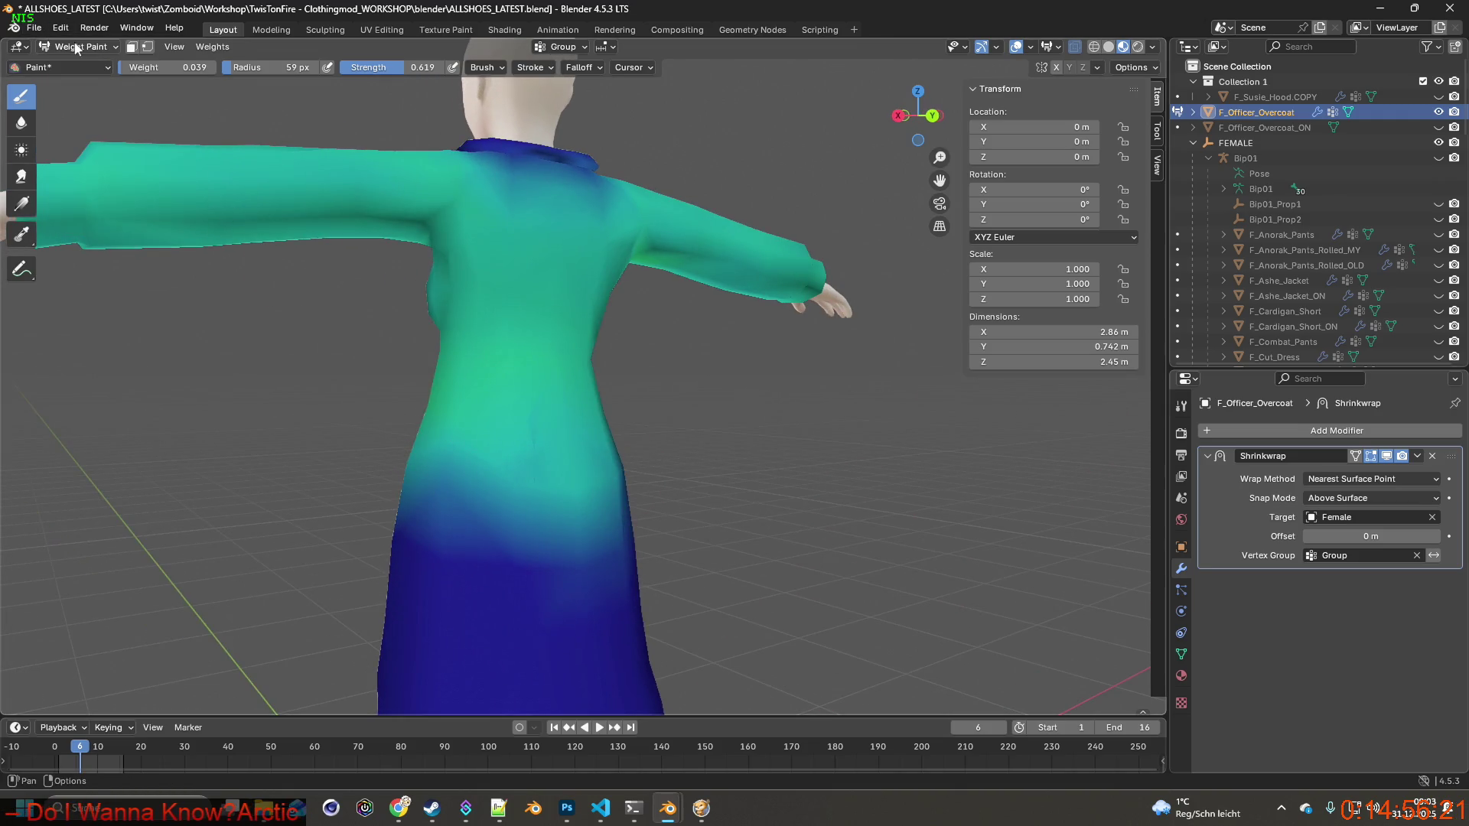
pyautogui.scroll(2, 536, 420)
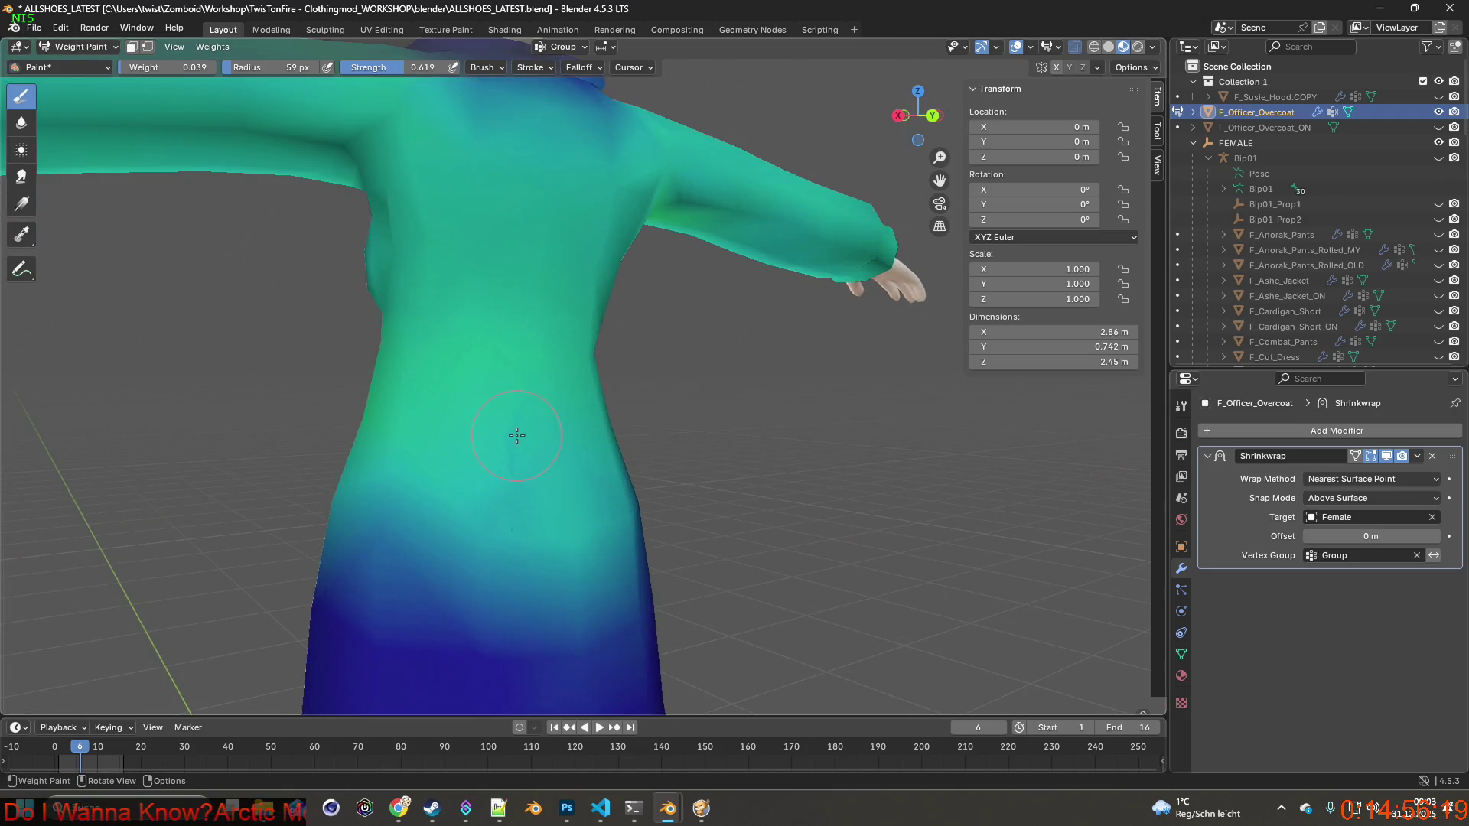
pyautogui.moveTo(523, 424)
pyautogui.mouseDown(button='middle')
pyautogui.moveTo(522, 459)
pyautogui.moveTo(490, 459)
pyautogui.moveTo(672, 429)
pyautogui.mouseUp(button='middle')
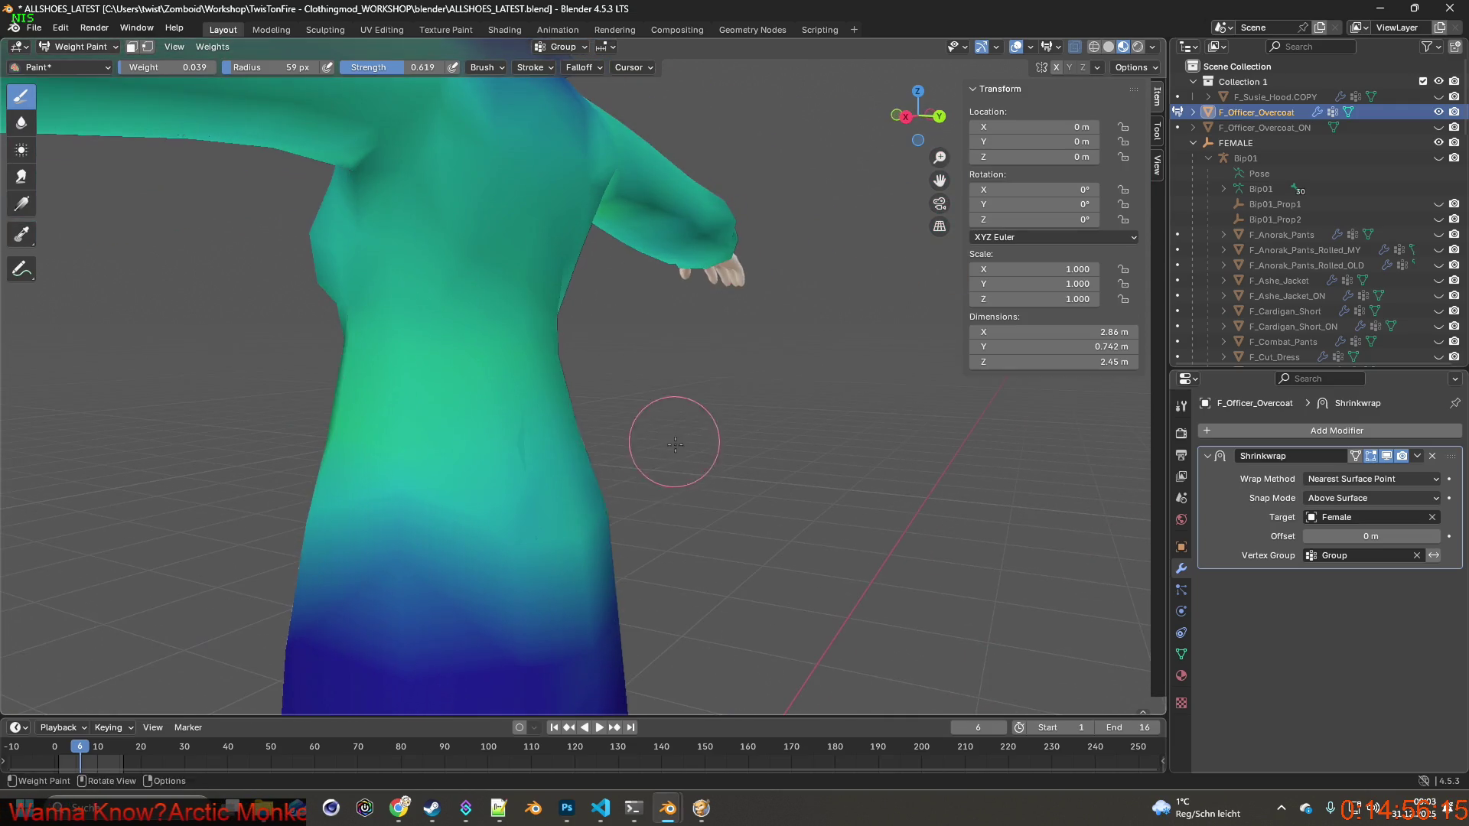
pyautogui.moveTo(540, 468); pyautogui.dragTo(536, 447, button='middle')
pyautogui.moveTo(164, 68); pyautogui.dragTo(194, 67)
pyautogui.moveTo(428, 448); pyautogui.dragTo(504, 449, button='middle')
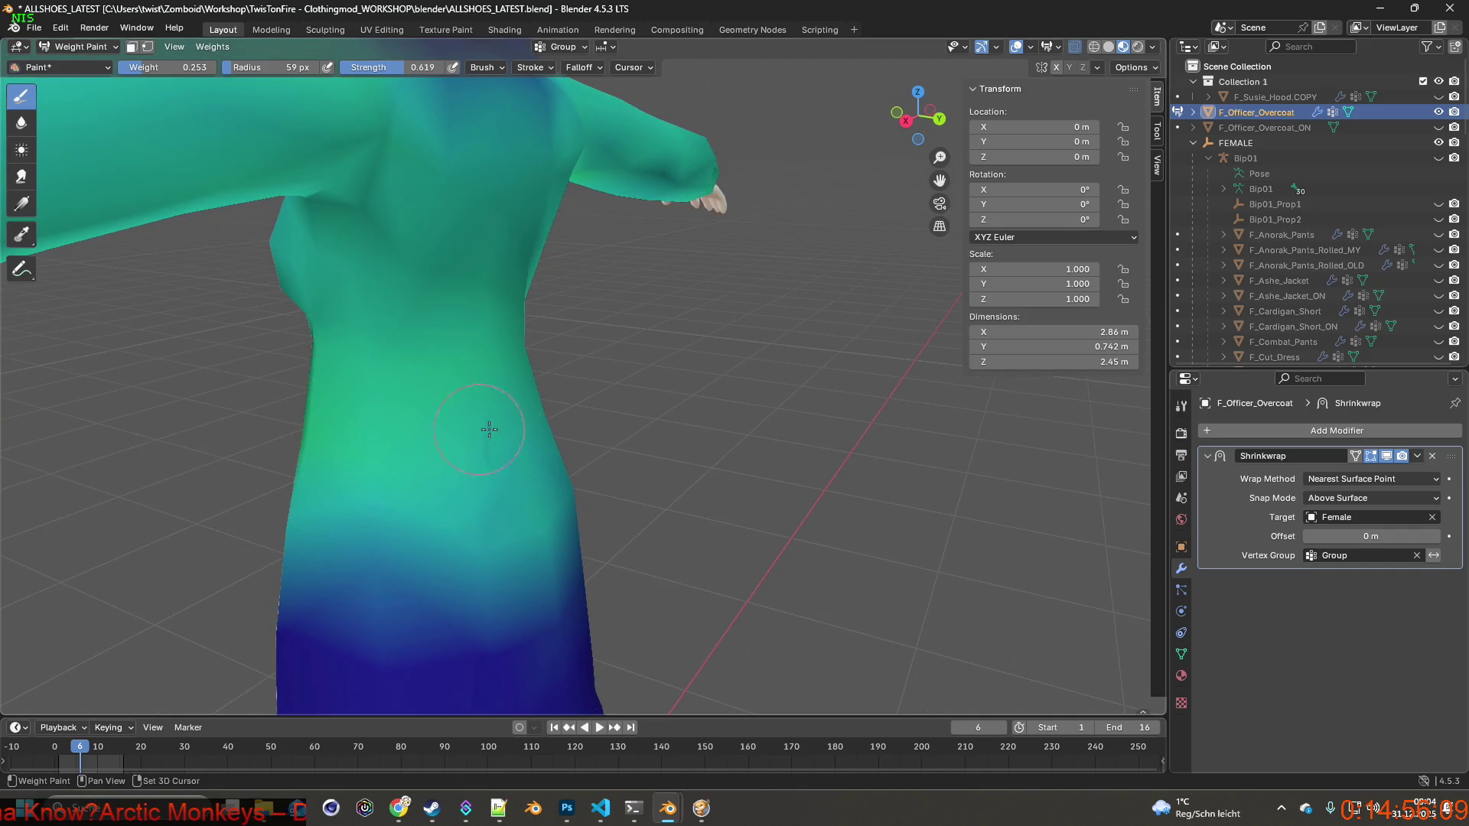
# Raise the paint weight to 0.543 while orbiting in on the overcoat's torso.
pyautogui.moveTo(153, 67); pyautogui.dragTo(164, 67)
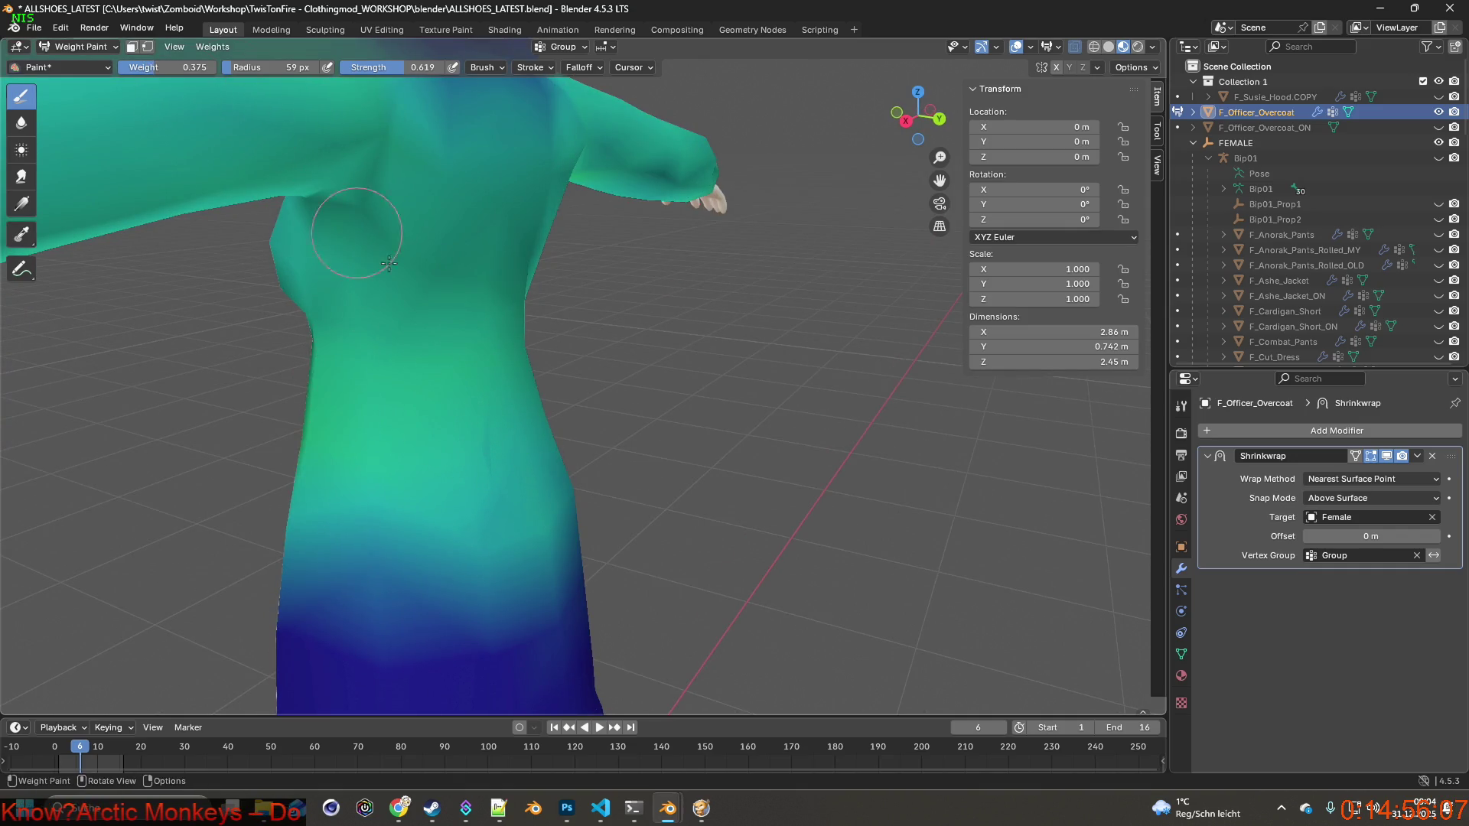
pyautogui.moveTo(567, 459)
pyautogui.mouseDown(button='middle')
pyautogui.moveTo(700, 440)
pyautogui.moveTo(637, 396)
pyautogui.mouseUp(button='middle')
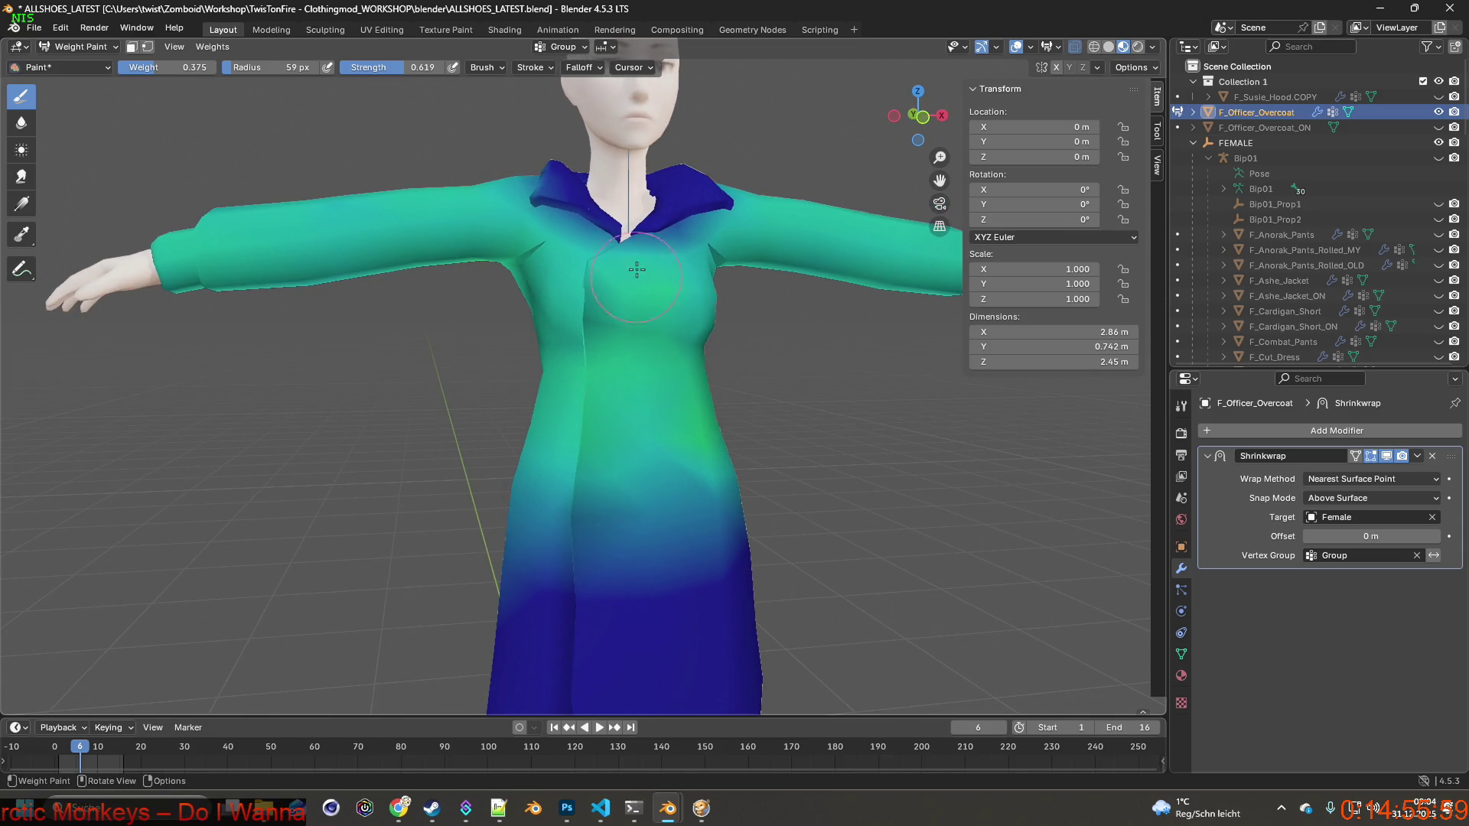
pyautogui.moveTo(590, 597)
pyautogui.mouseDown(button='middle')
pyautogui.moveTo(743, 405)
pyautogui.moveTo(650, 390)
pyautogui.moveTo(837, 469)
pyautogui.moveTo(725, 494)
pyautogui.mouseUp(button='middle')
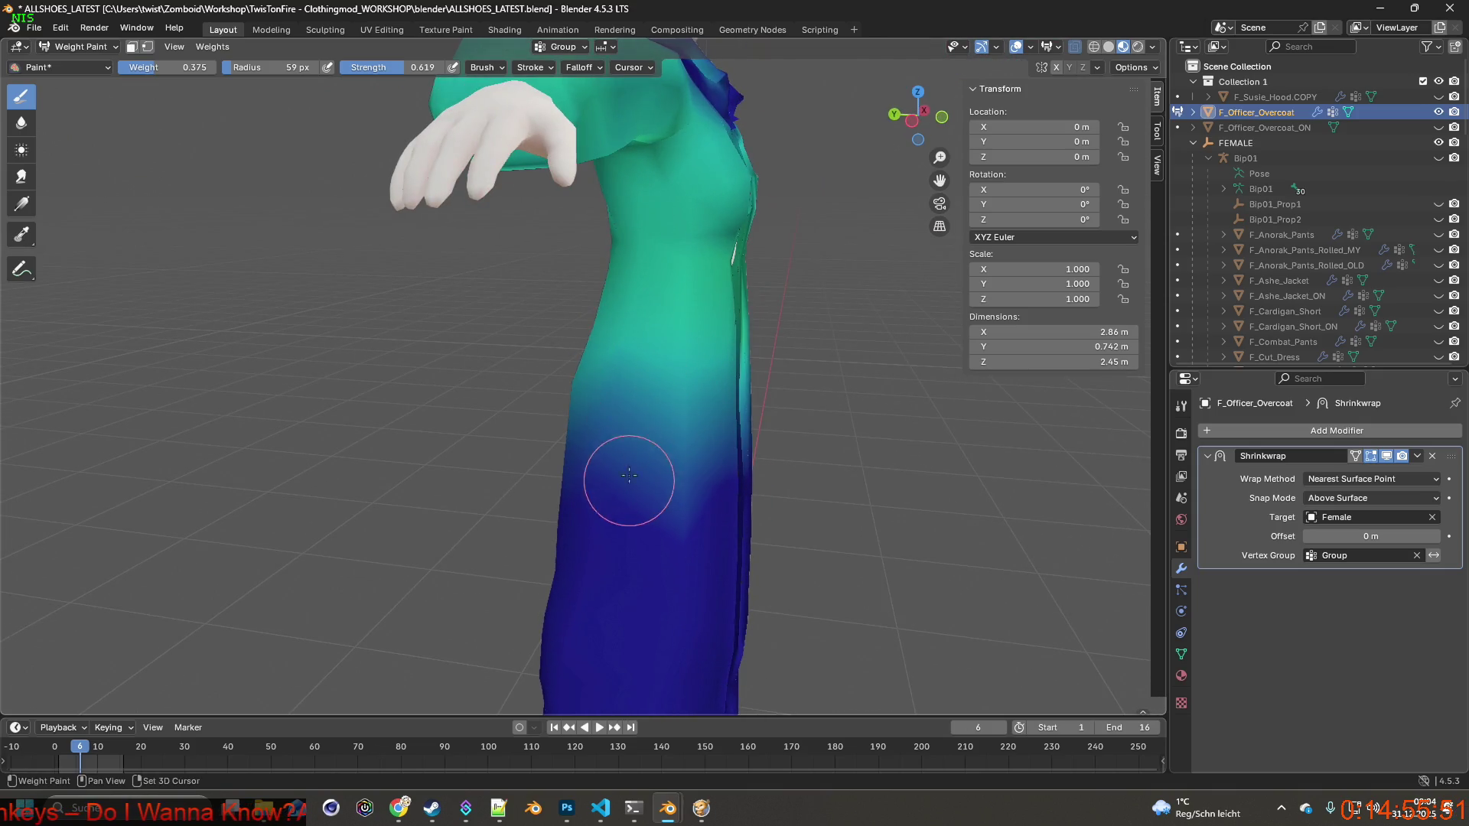
pyautogui.moveTo(611, 401)
pyautogui.mouseDown(button='middle')
pyautogui.moveTo(688, 436)
pyautogui.moveTo(689, 374)
pyautogui.moveTo(747, 387)
pyautogui.moveTo(685, 367)
pyautogui.moveTo(443, 354)
pyautogui.moveTo(481, 335)
pyautogui.moveTo(708, 339)
pyautogui.mouseUp(button='middle')
pyautogui.moveTo(708, 339)
pyautogui.mouseDown(button='middle')
pyautogui.moveTo(600, 341)
pyautogui.moveTo(593, 366)
pyautogui.moveTo(652, 349)
pyautogui.moveTo(665, 370)
pyautogui.moveTo(535, 402)
pyautogui.mouseUp(button='middle')
pyautogui.moveTo(153, 67); pyautogui.dragTo(170, 67)
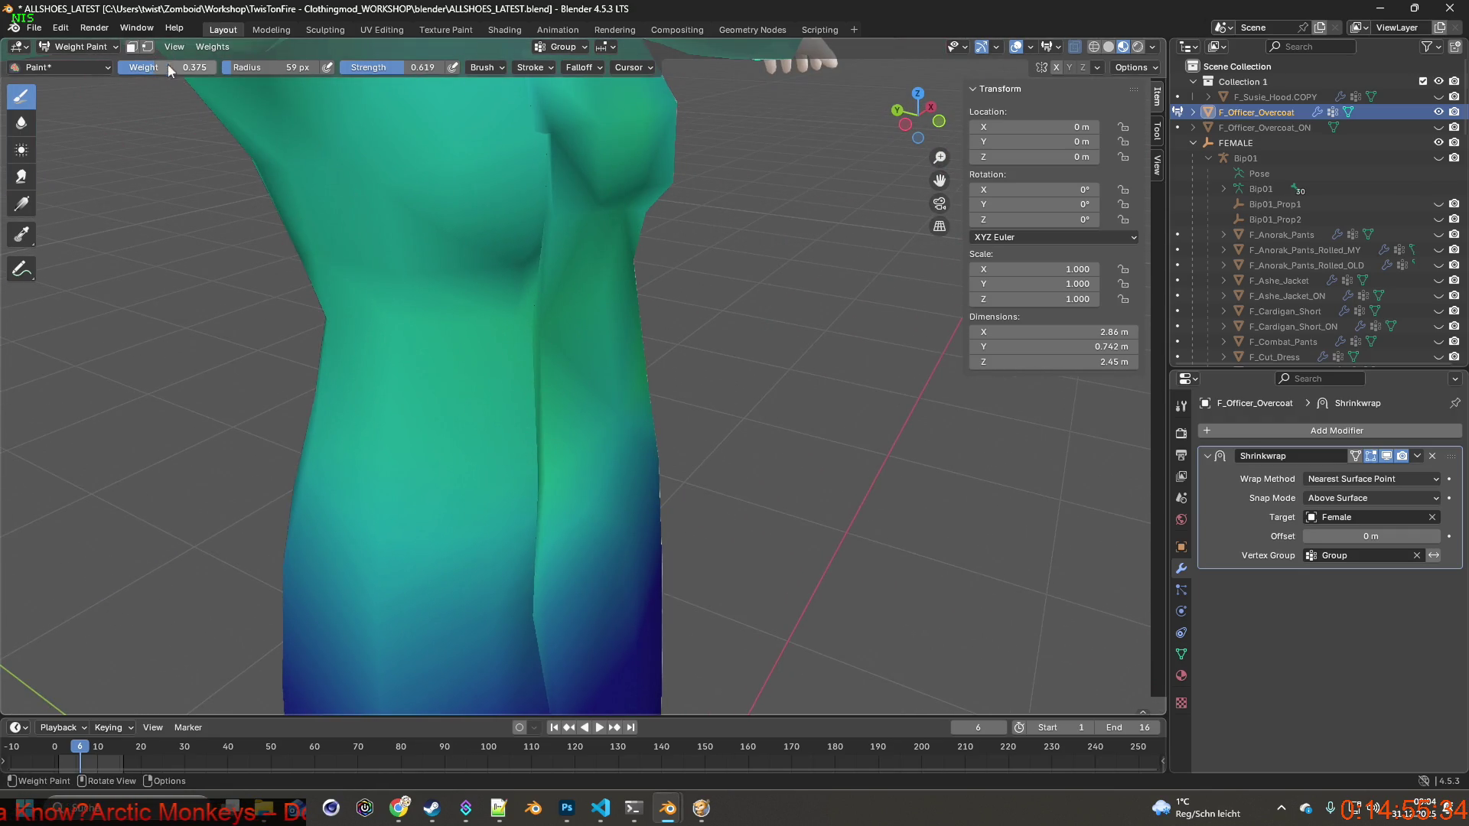
pyautogui.moveTo(541, 288); pyautogui.dragTo(443, 288, button='middle')
# Paint weight down the front centre seam, brightening the dark sliver and the upper seam.
pyautogui.moveTo(421, 306); pyautogui.dragTo(419, 479)
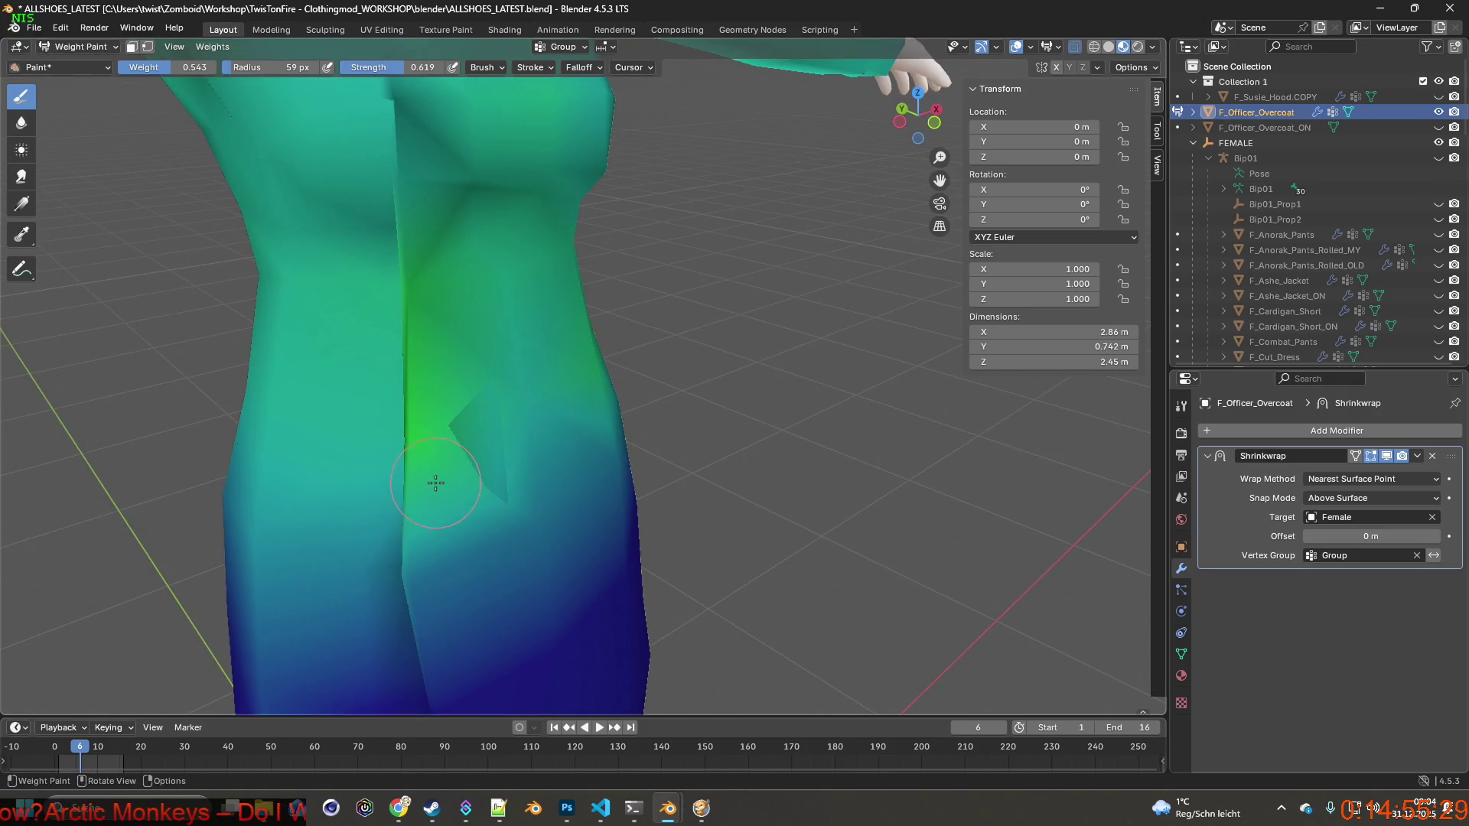
pyautogui.moveTo(426, 485); pyautogui.dragTo(485, 400, button='middle')
pyautogui.moveTo(534, 414); pyautogui.dragTo(540, 442)
pyautogui.moveTo(541, 442)
pyautogui.mouseDown(button='middle')
pyautogui.moveTo(607, 436)
pyautogui.moveTo(519, 384)
pyautogui.mouseUp(button='middle')
pyautogui.moveTo(518, 384)
pyautogui.mouseDown()
pyautogui.moveTo(507, 225)
pyautogui.moveTo(532, 250)
pyautogui.mouseUp()
pyautogui.moveTo(532, 250)
pyautogui.mouseDown(button='middle')
pyautogui.moveTo(673, 246)
pyautogui.moveTo(570, 191)
pyautogui.mouseUp(button='middle')
pyautogui.moveTo(570, 191)
pyautogui.mouseDown()
pyautogui.moveTo(525, 154)
pyautogui.moveTo(568, 219)
pyautogui.mouseUp()
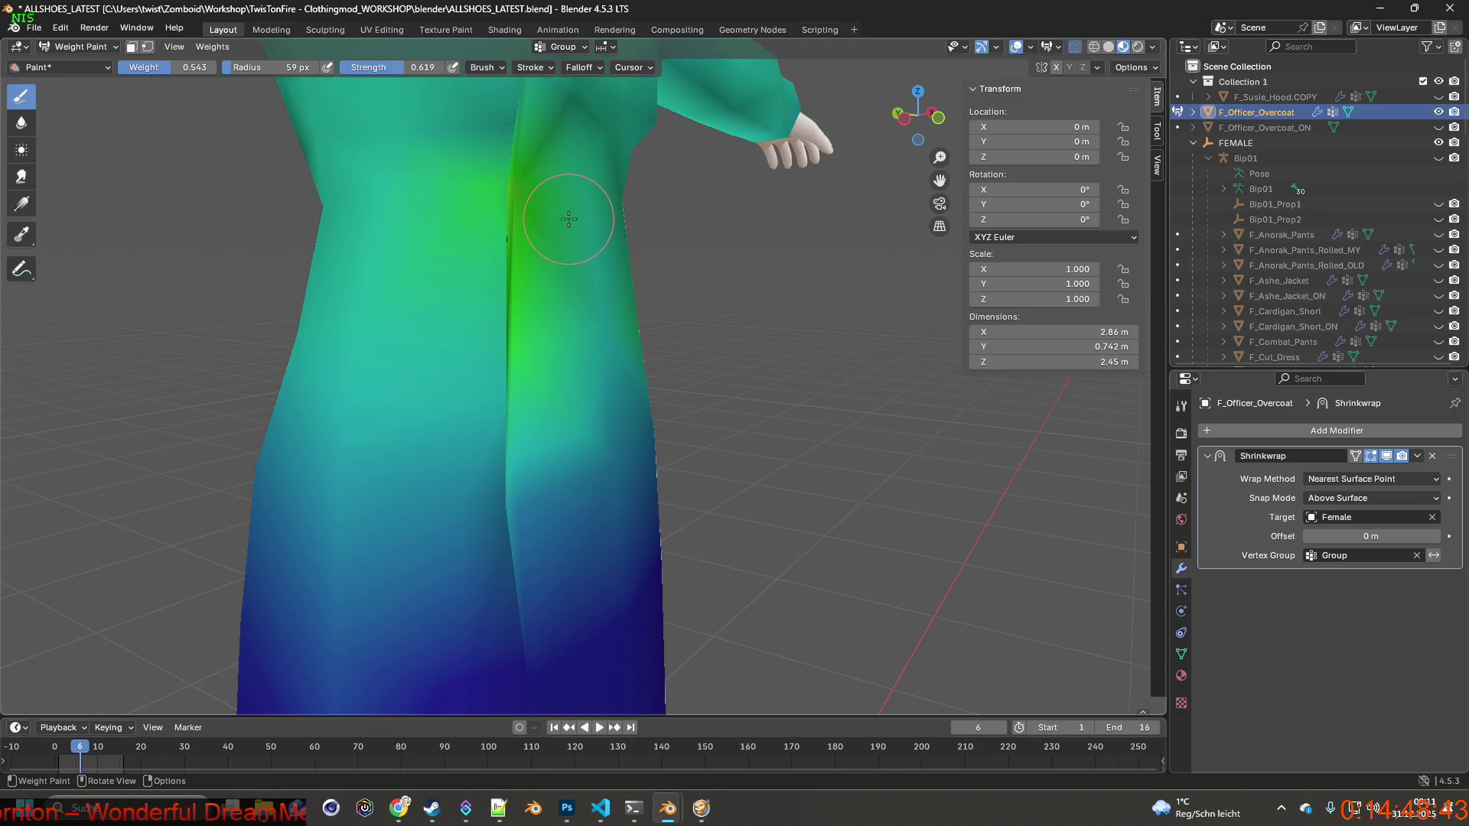
# Orbit and zoom around the overcoat's upper body to inspect the painted weights.
pyautogui.moveTo(584, 285)
pyautogui.mouseDown(button='middle')
pyautogui.moveTo(652, 301)
pyautogui.moveTo(627, 309)
pyautogui.mouseUp(button='middle')
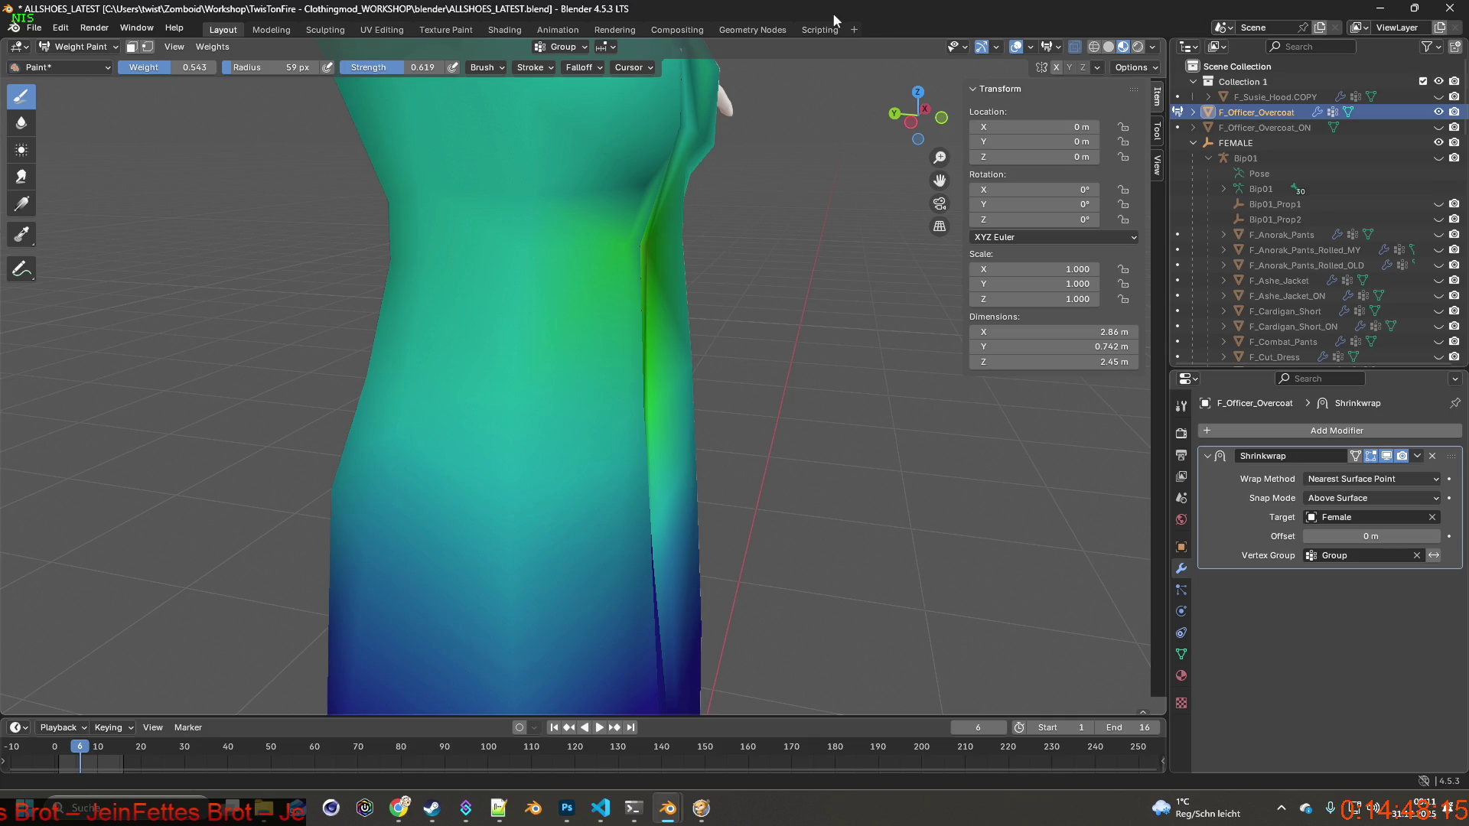
pyautogui.moveTo(696, 276)
pyautogui.mouseDown(button='middle')
pyautogui.moveTo(752, 272)
pyautogui.moveTo(540, 218)
pyautogui.moveTo(672, 255)
pyautogui.moveTo(681, 209)
pyautogui.moveTo(706, 226)
pyautogui.moveTo(633, 240)
pyautogui.moveTo(667, 331)
pyautogui.moveTo(691, 337)
pyautogui.moveTo(738, 262)
pyautogui.moveTo(693, 253)
pyautogui.moveTo(705, 263)
pyautogui.moveTo(654, 231)
pyautogui.moveTo(581, 306)
pyautogui.mouseUp(button='middle')
pyautogui.scroll(5, 689, 263)
pyautogui.scroll(-4, 632, 239)
pyautogui.scroll(5, 554, 334)
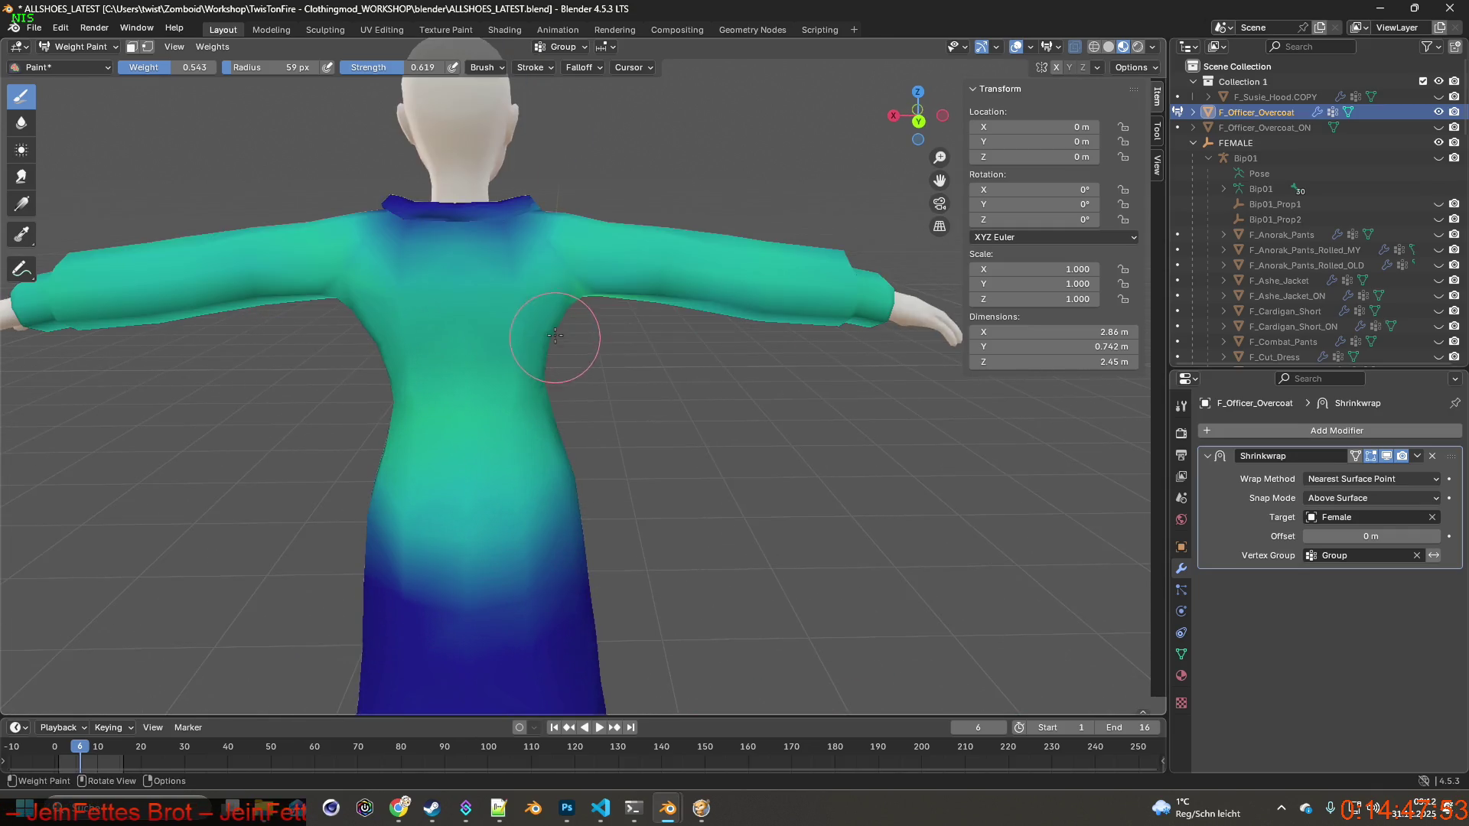
pyautogui.scroll(3, 555, 334)
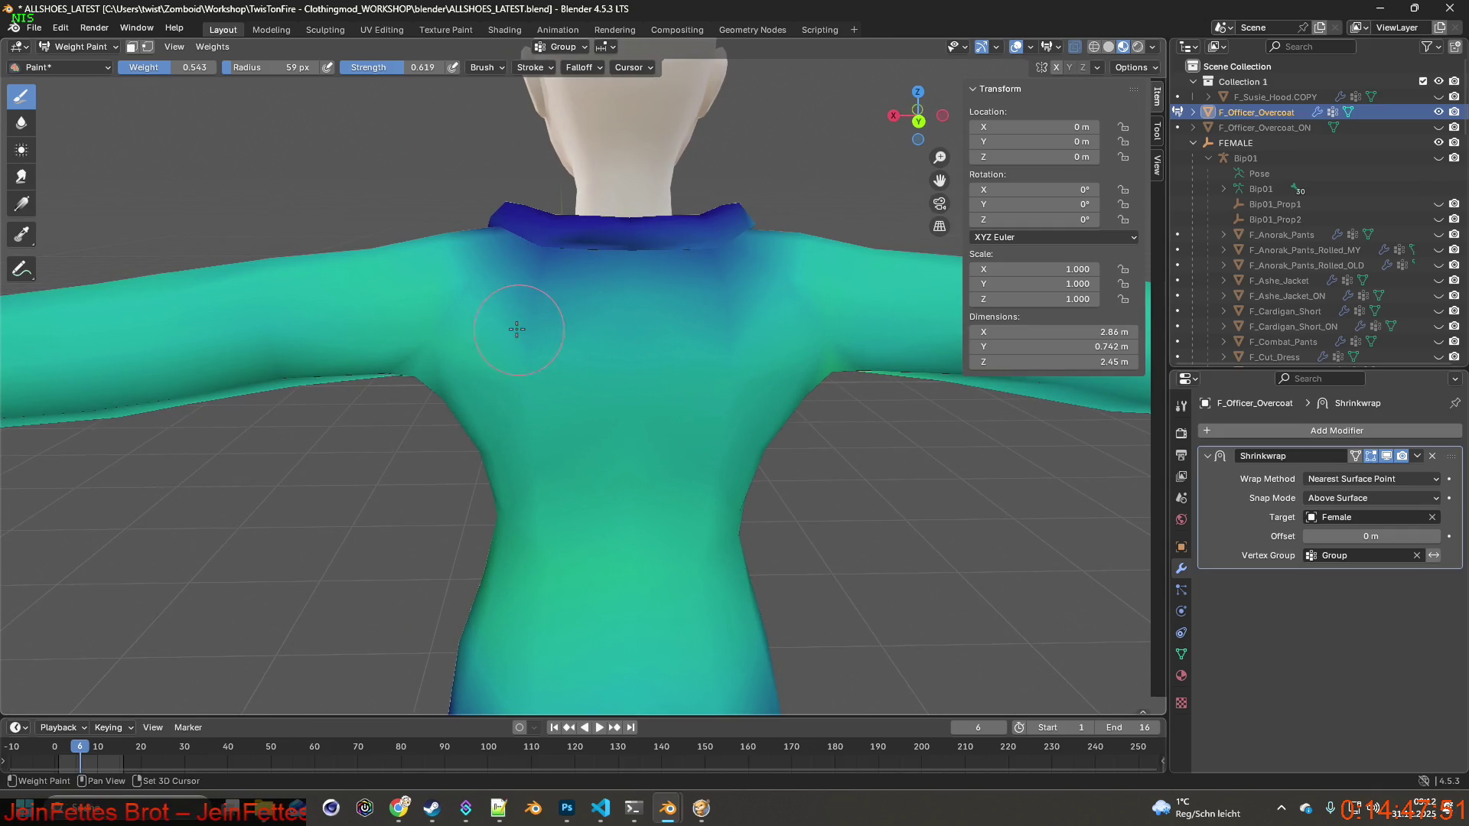
pyautogui.moveTo(770, 318)
pyautogui.mouseDown(button='middle')
pyautogui.moveTo(539, 288)
pyautogui.moveTo(803, 398)
pyautogui.mouseUp(button='middle')
pyautogui.scroll(-3, 539, 288)
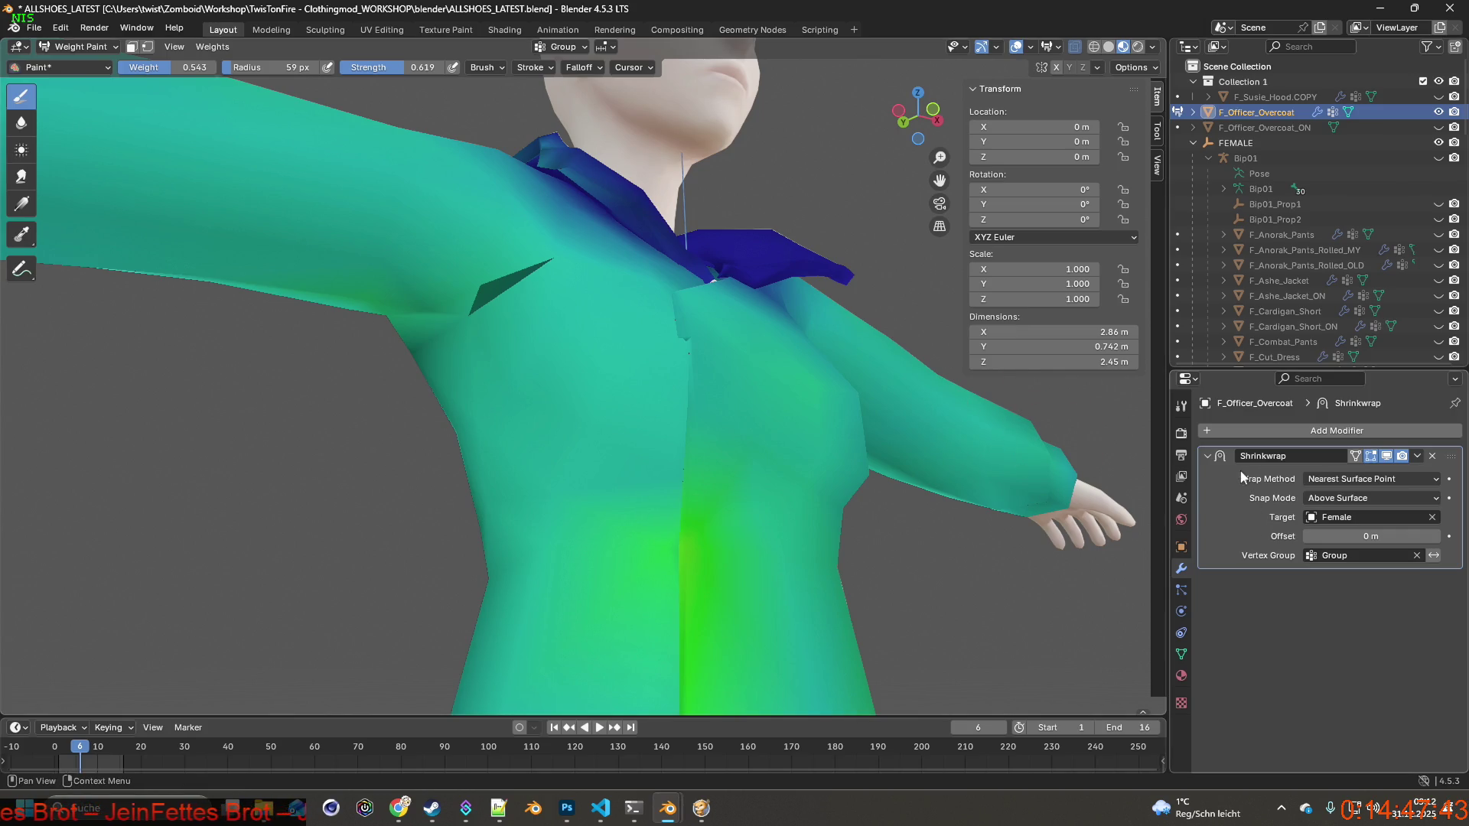
pyautogui.scroll(-3, 806, 490)
pyautogui.scroll(-2, 806, 491)
pyautogui.moveTo(788, 485); pyautogui.dragTo(819, 482, button='middle')
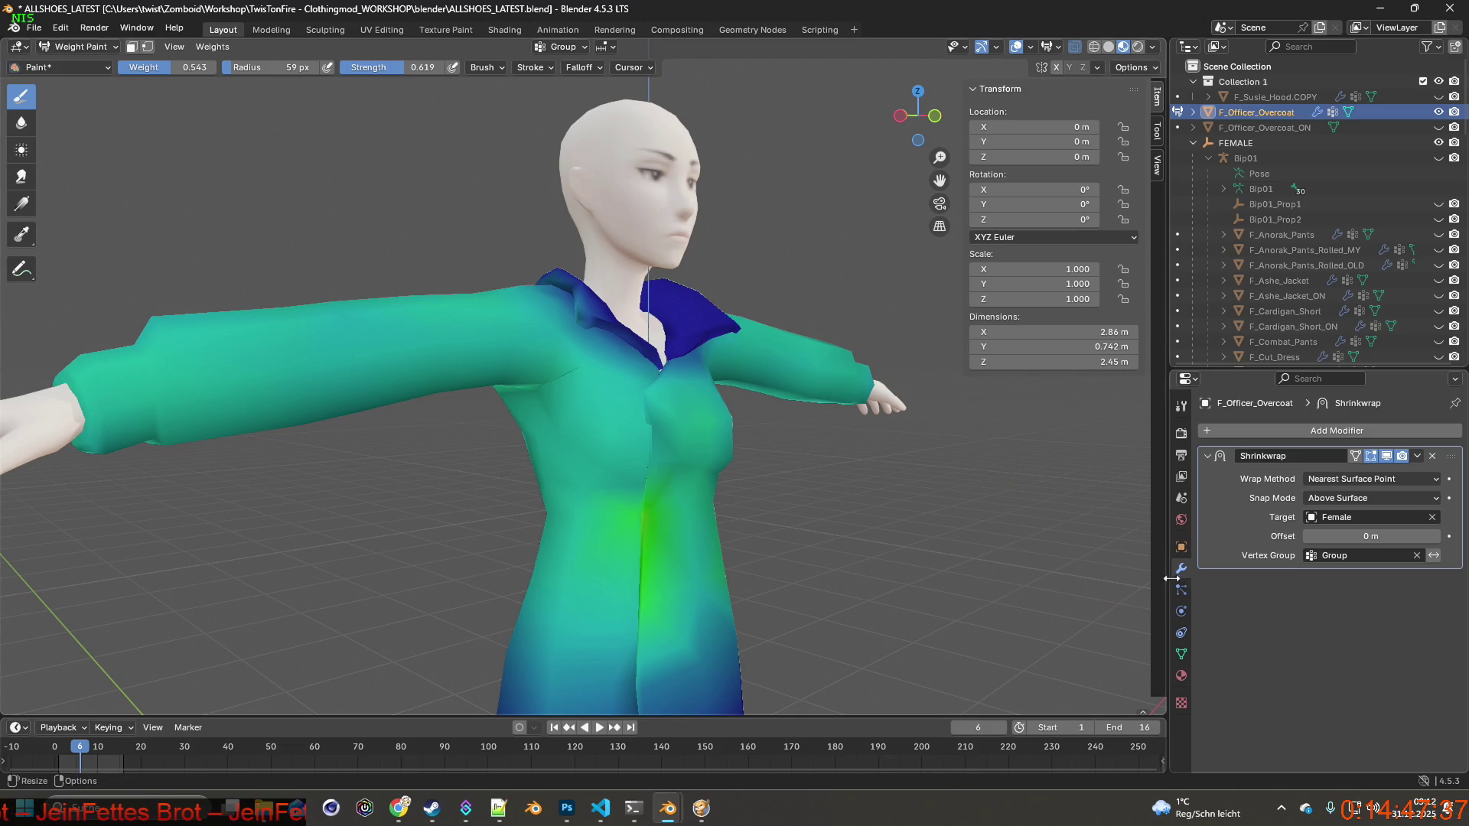
# Select F_Officer_Overcoat_ON in the Outliner and make it visible.
pyautogui.click(1305, 430)
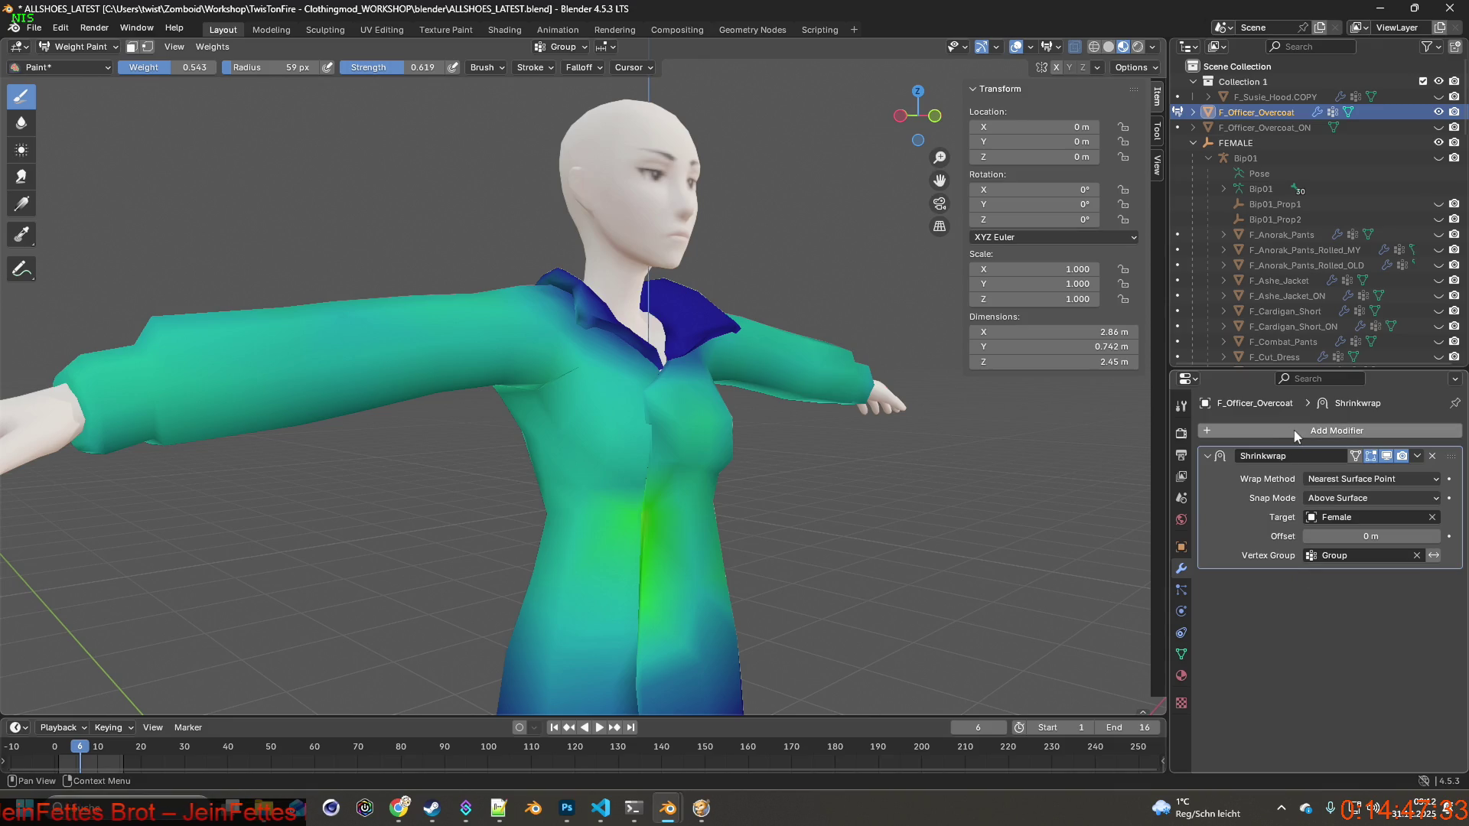
pyautogui.click(1296, 127)
pyautogui.click(1438, 127)
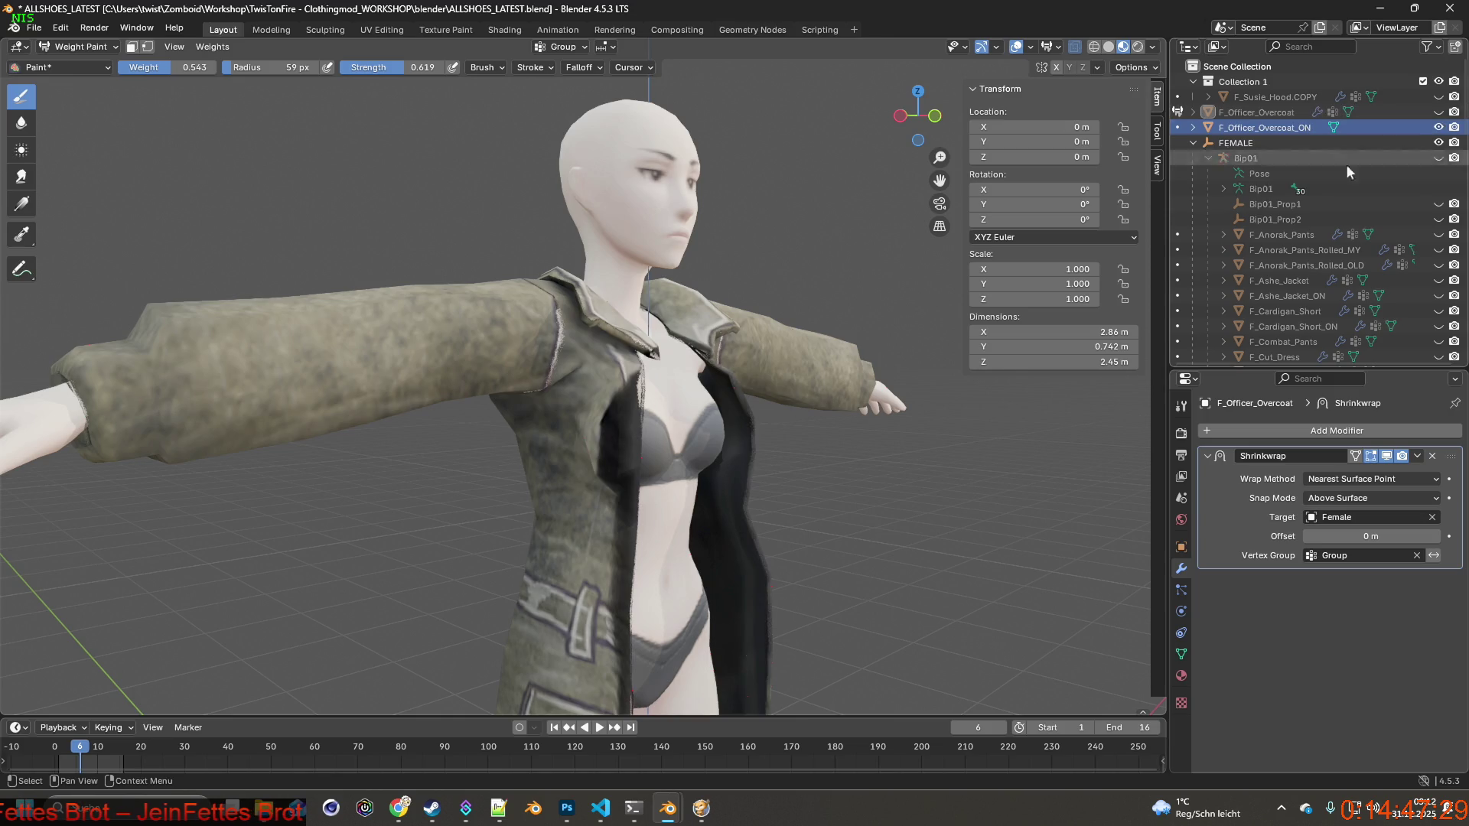
# Hide F_Officer_Overcoat and switch from Weight Paint back to Object Mode.
pyautogui.click(1438, 112)
pyautogui.moveTo(906, 391); pyautogui.dragTo(875, 403, button='middle')
pyautogui.press('KP_1')
pyautogui.click(85, 49)
pyautogui.click(85, 65)
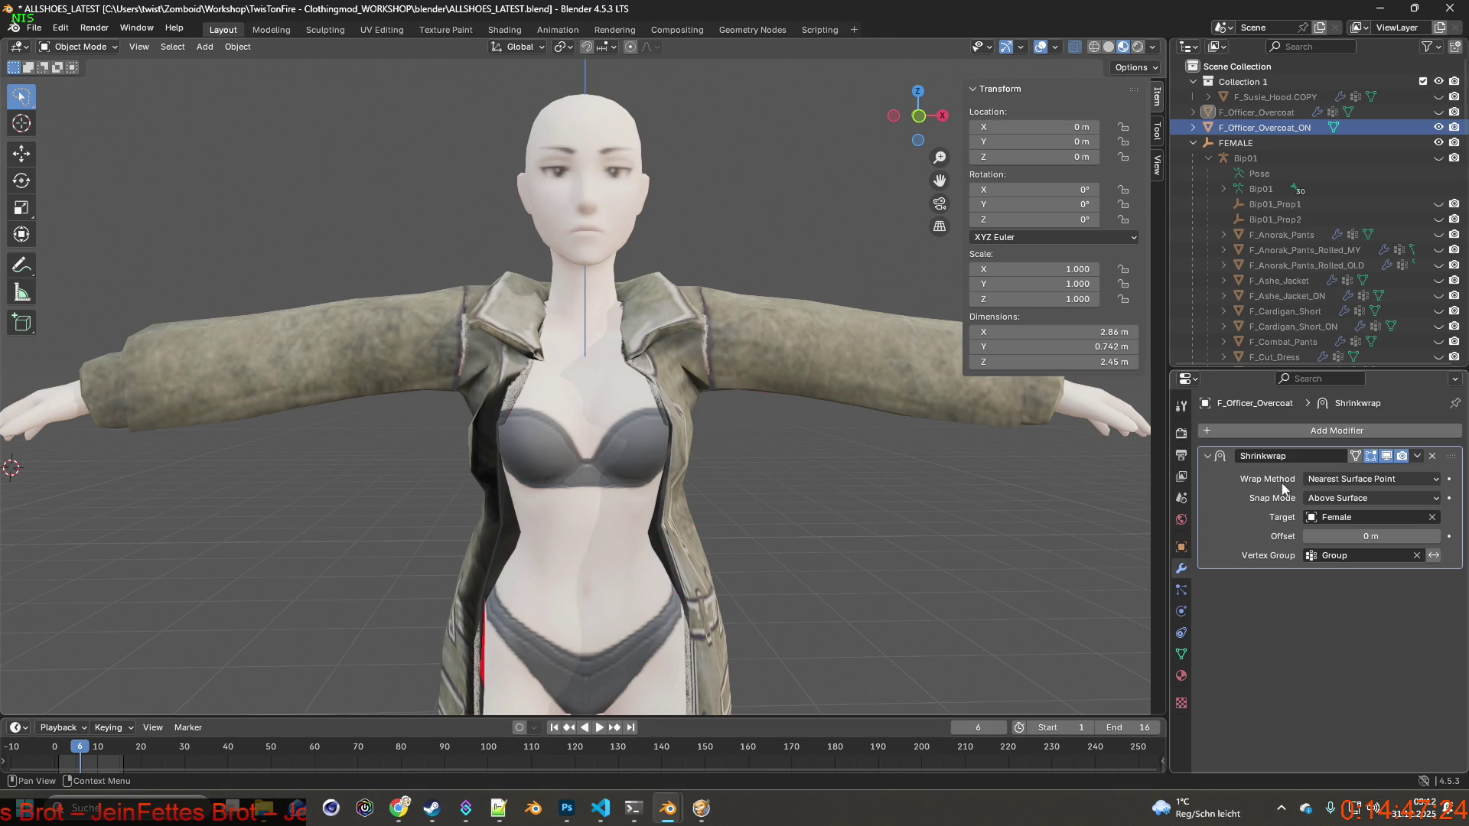
# Toggle both coats' visibility, ending with F_Officer_Overcoat_ON visible and selected.
pyautogui.click(1283, 112)
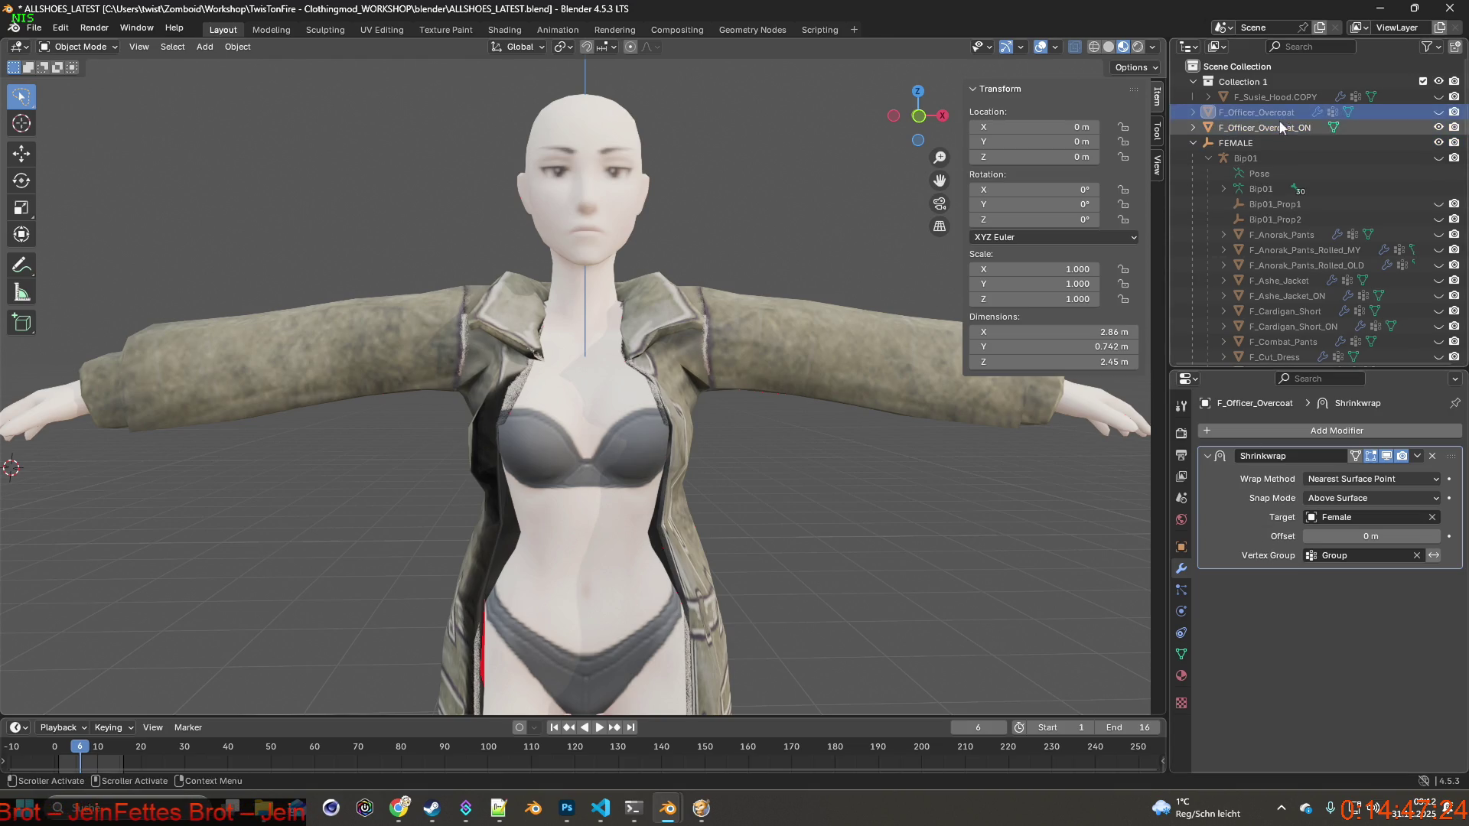
pyautogui.click(1438, 113)
pyautogui.click(1438, 127)
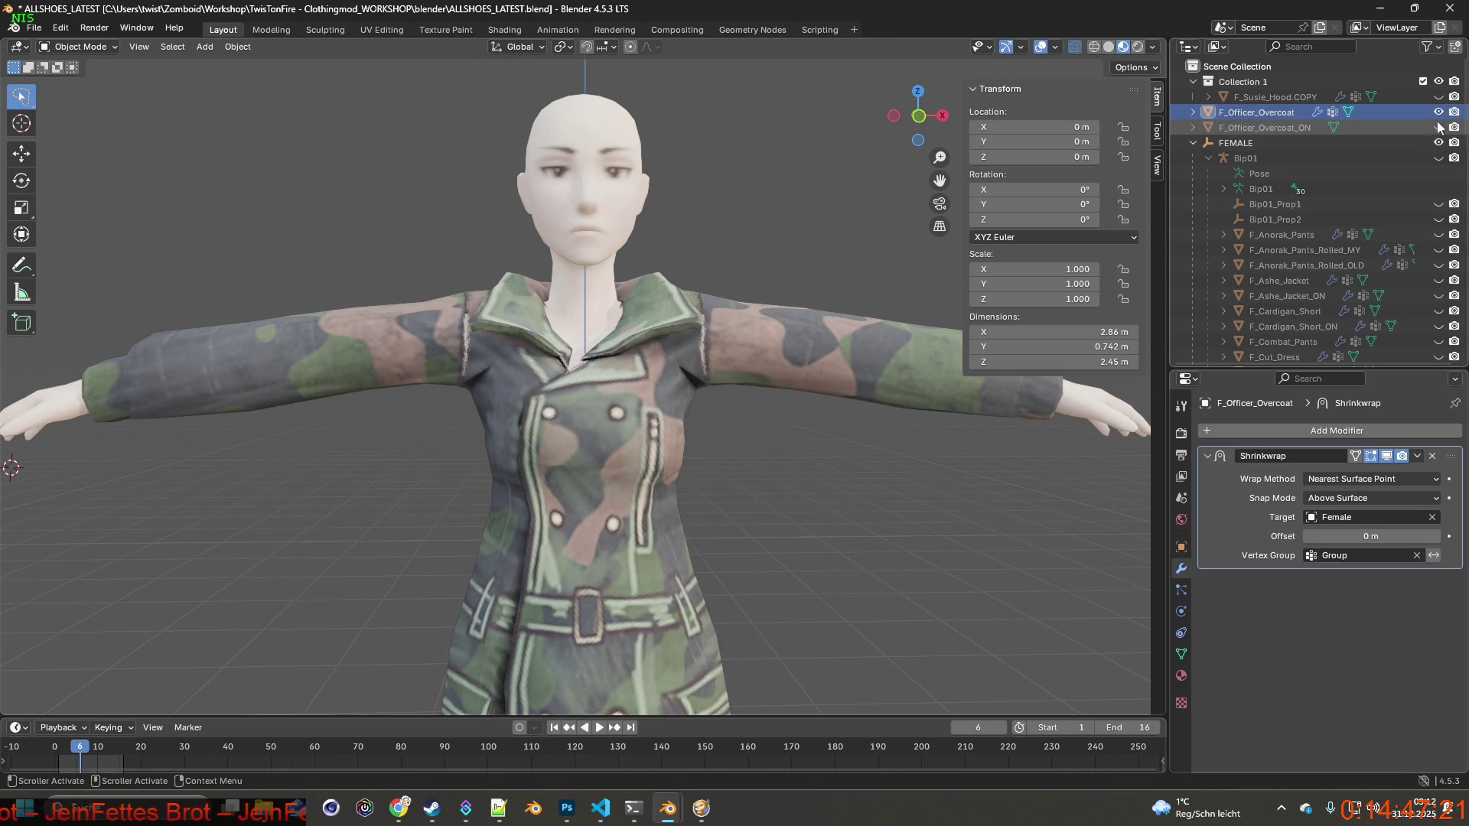
pyautogui.click(1438, 127)
pyautogui.click(1442, 131)
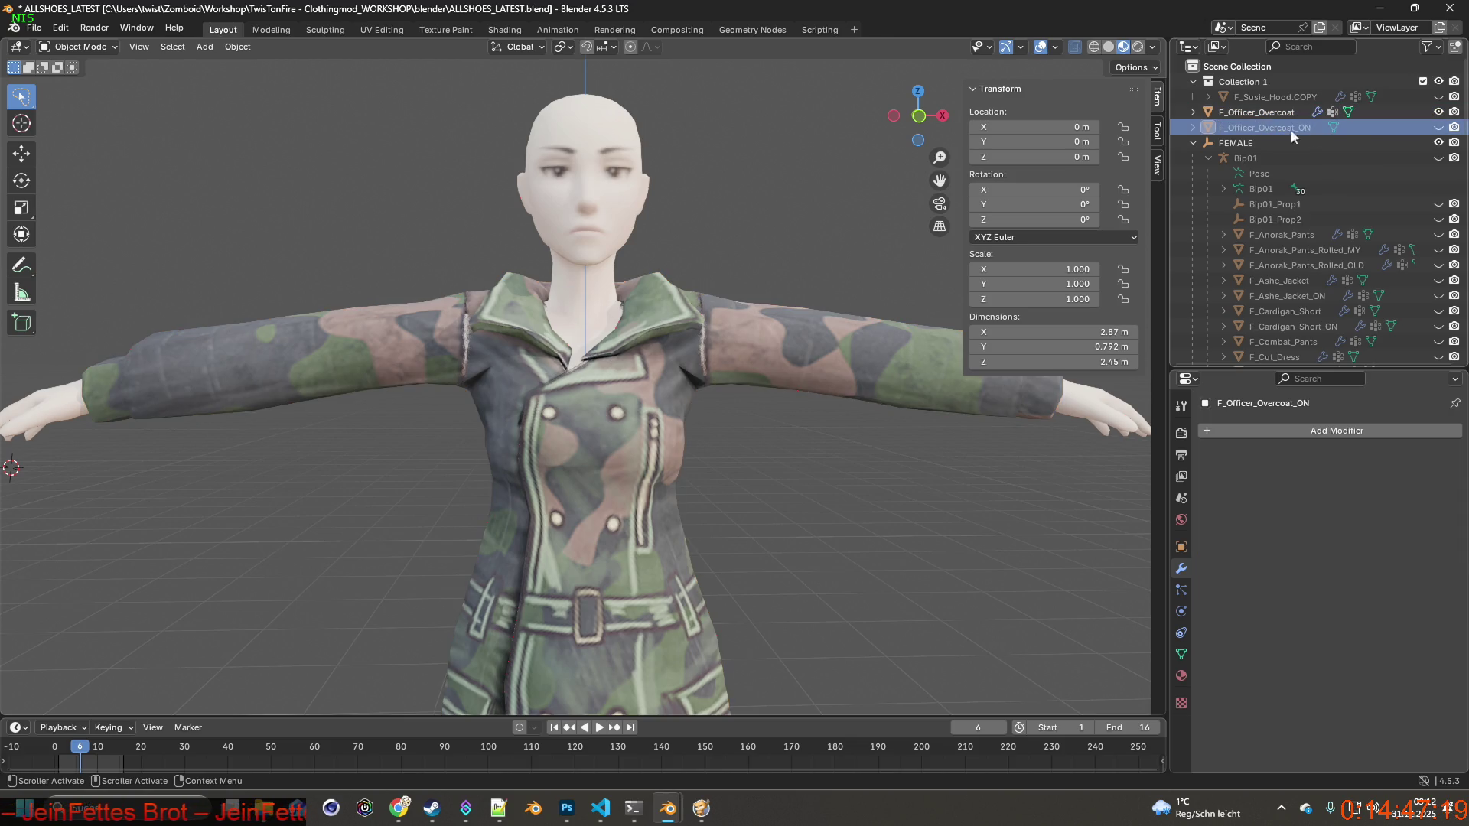
# Add a Data Transfer modifier to F_Officer_Overcoat_ON sourcing F_Officer_Overcoat.
pyautogui.click(1320, 429)
pyautogui.moveTo(1272, 399)
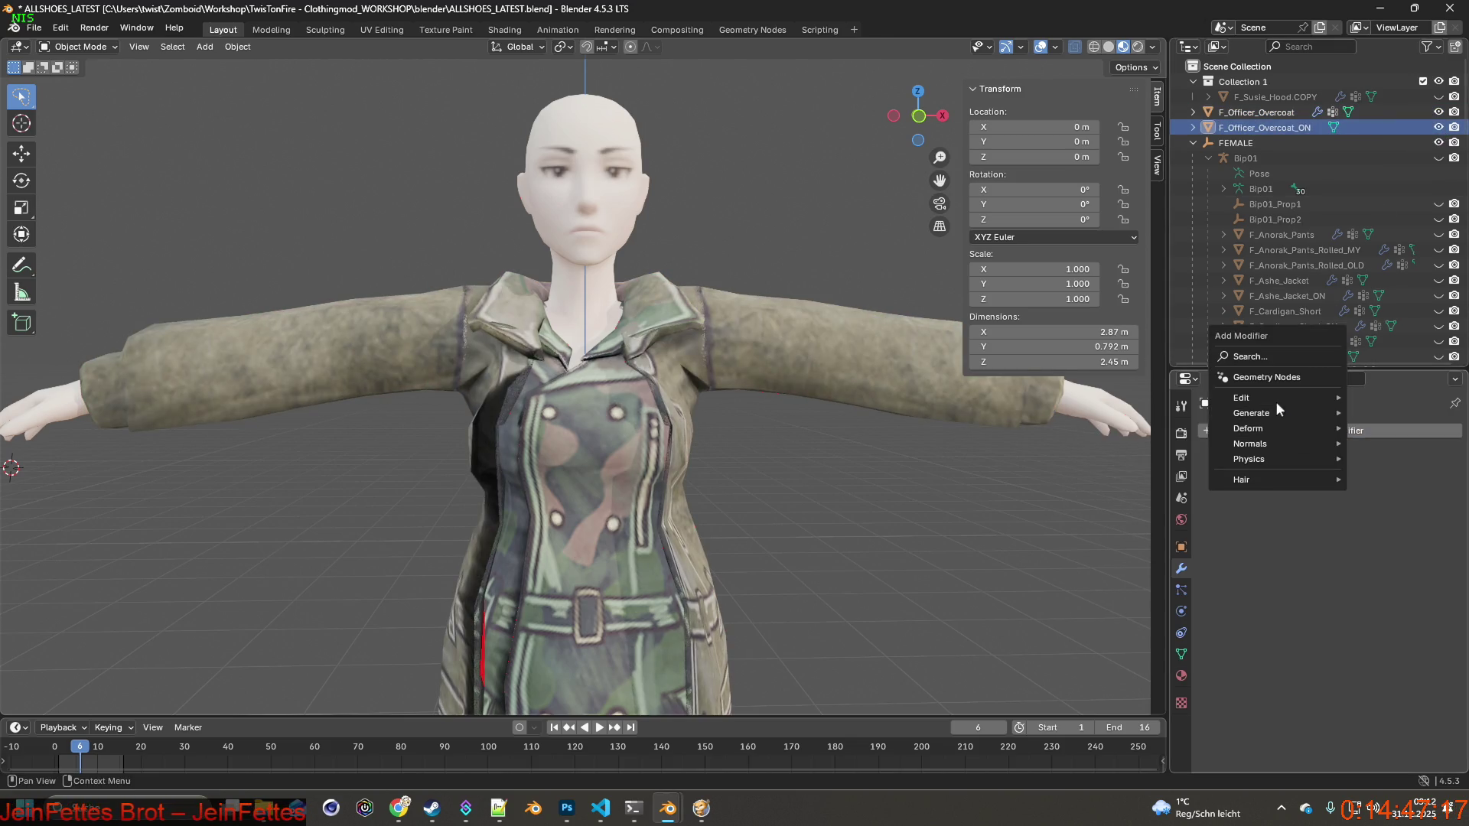
pyautogui.click(1123, 397)
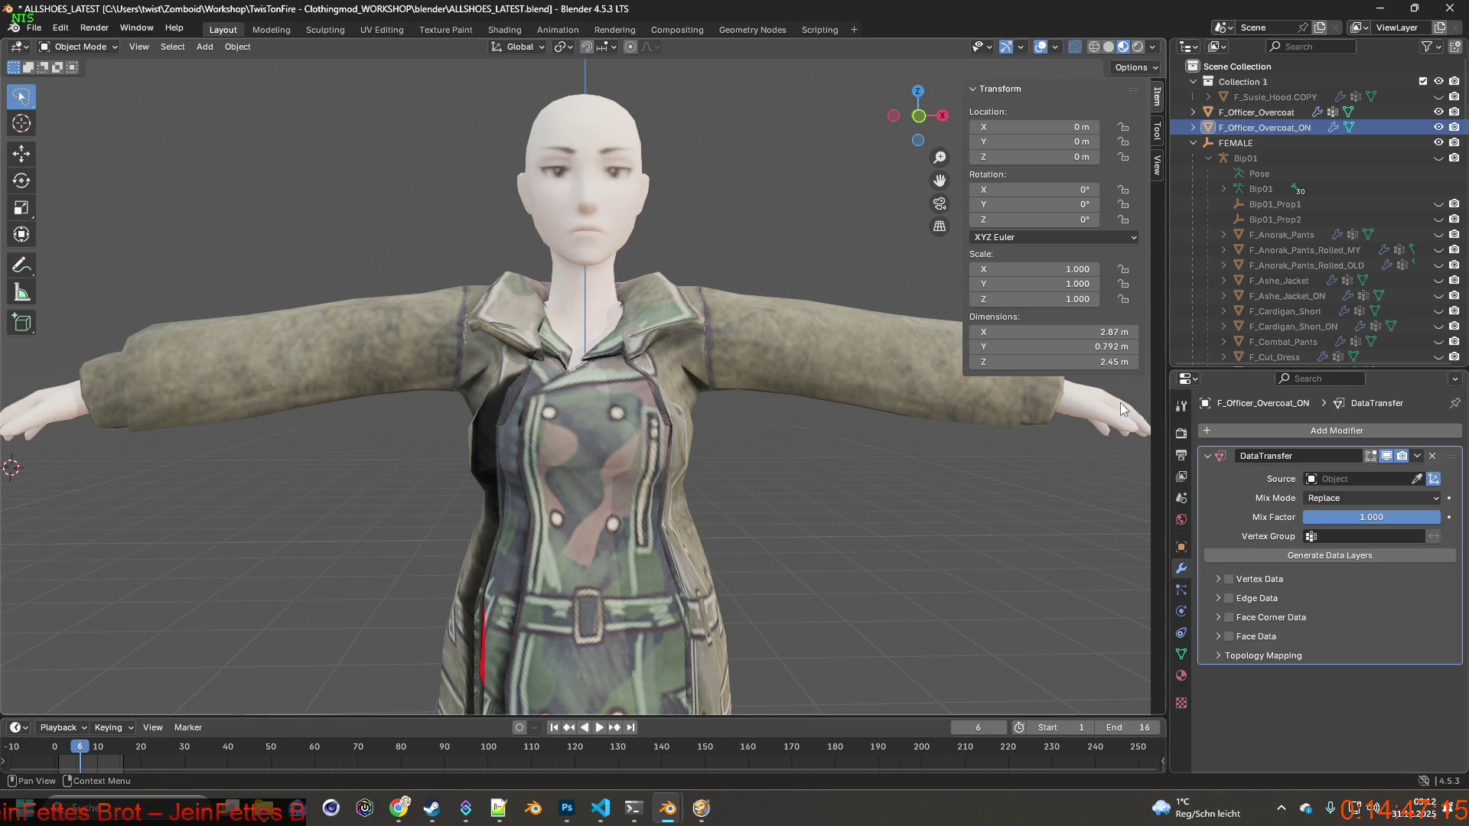
pyautogui.click(1340, 477)
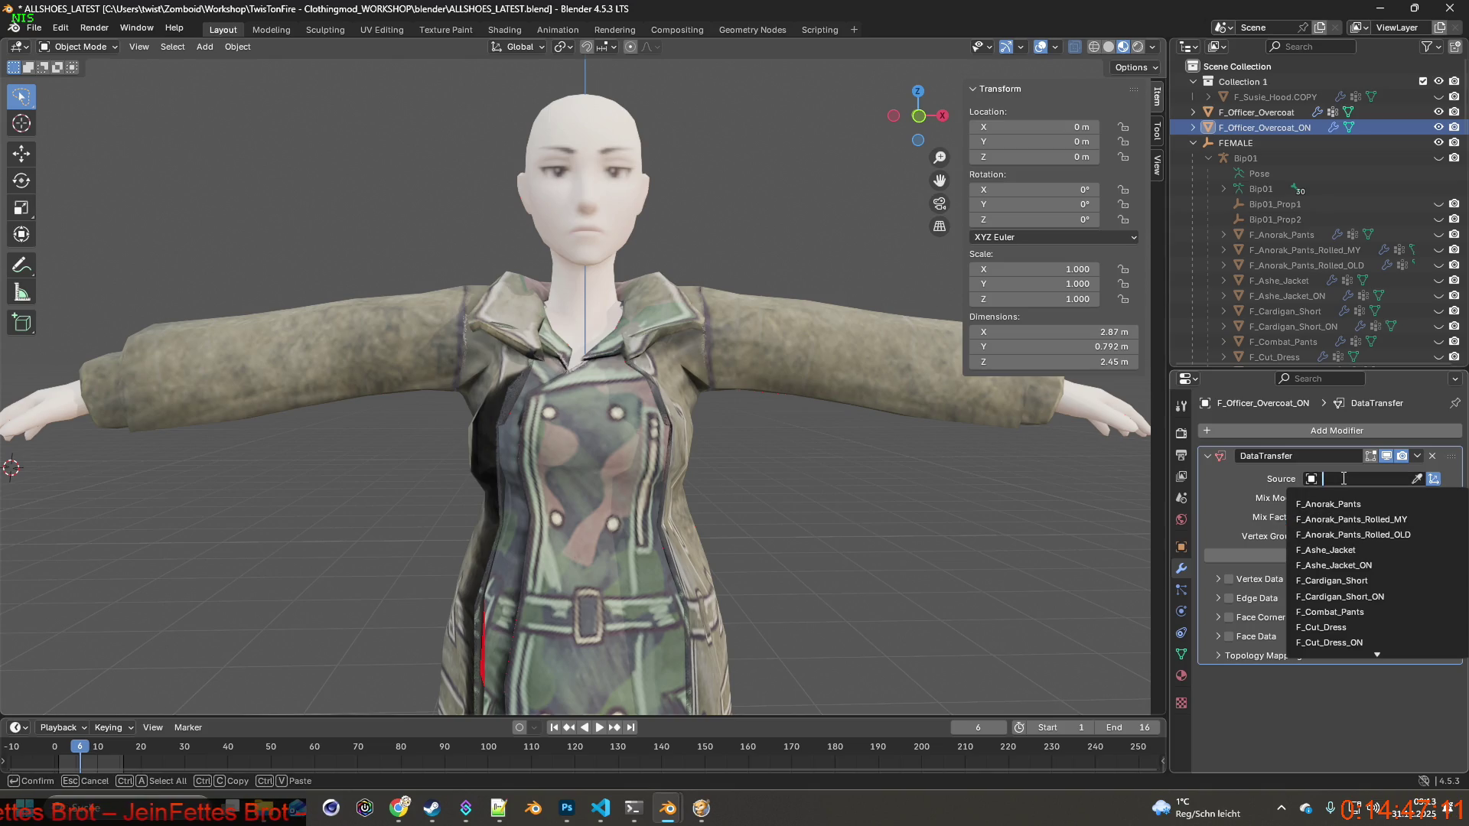
pyautogui.write('f')
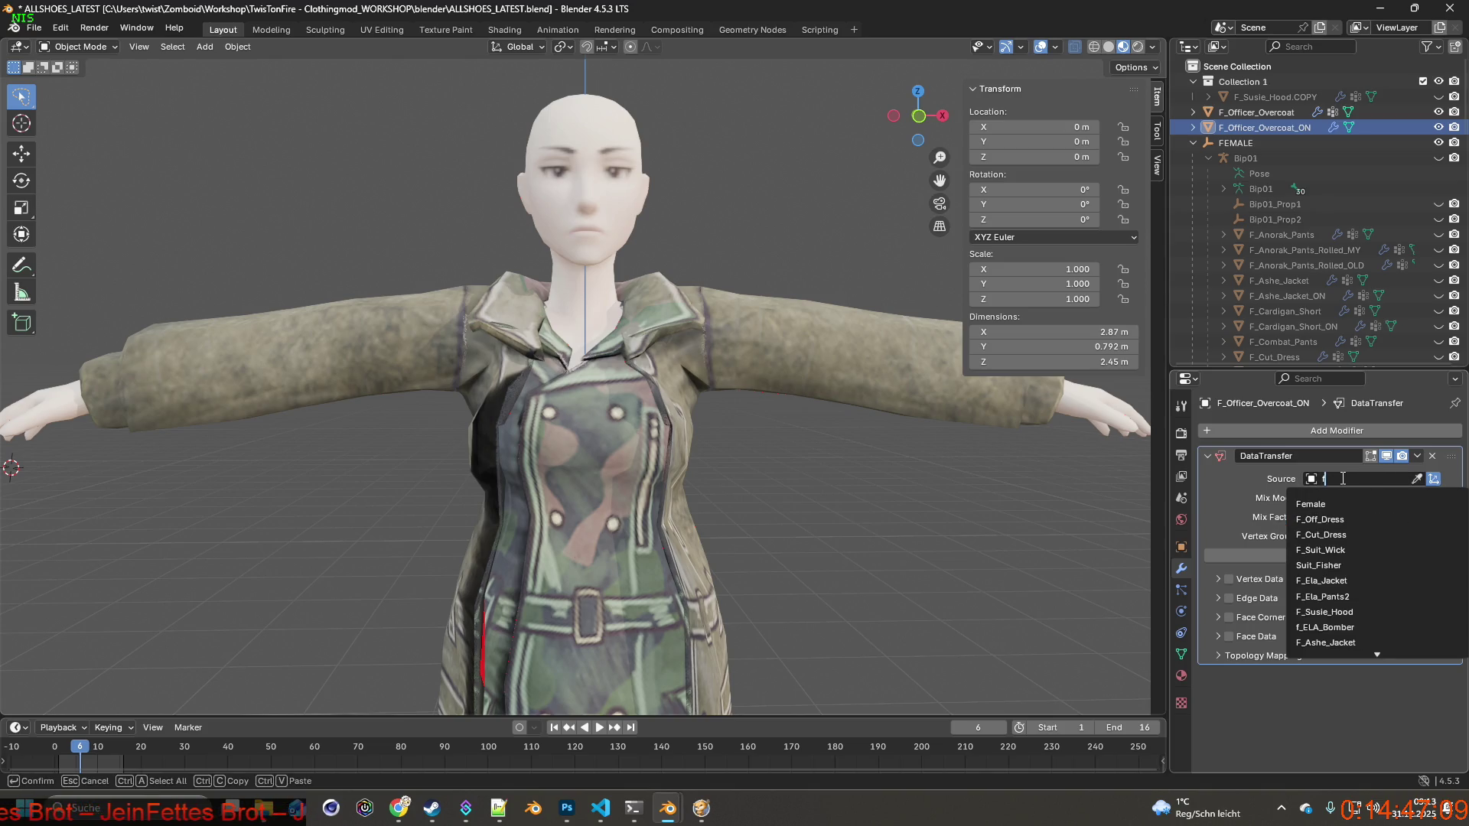
pyautogui.write('_o')
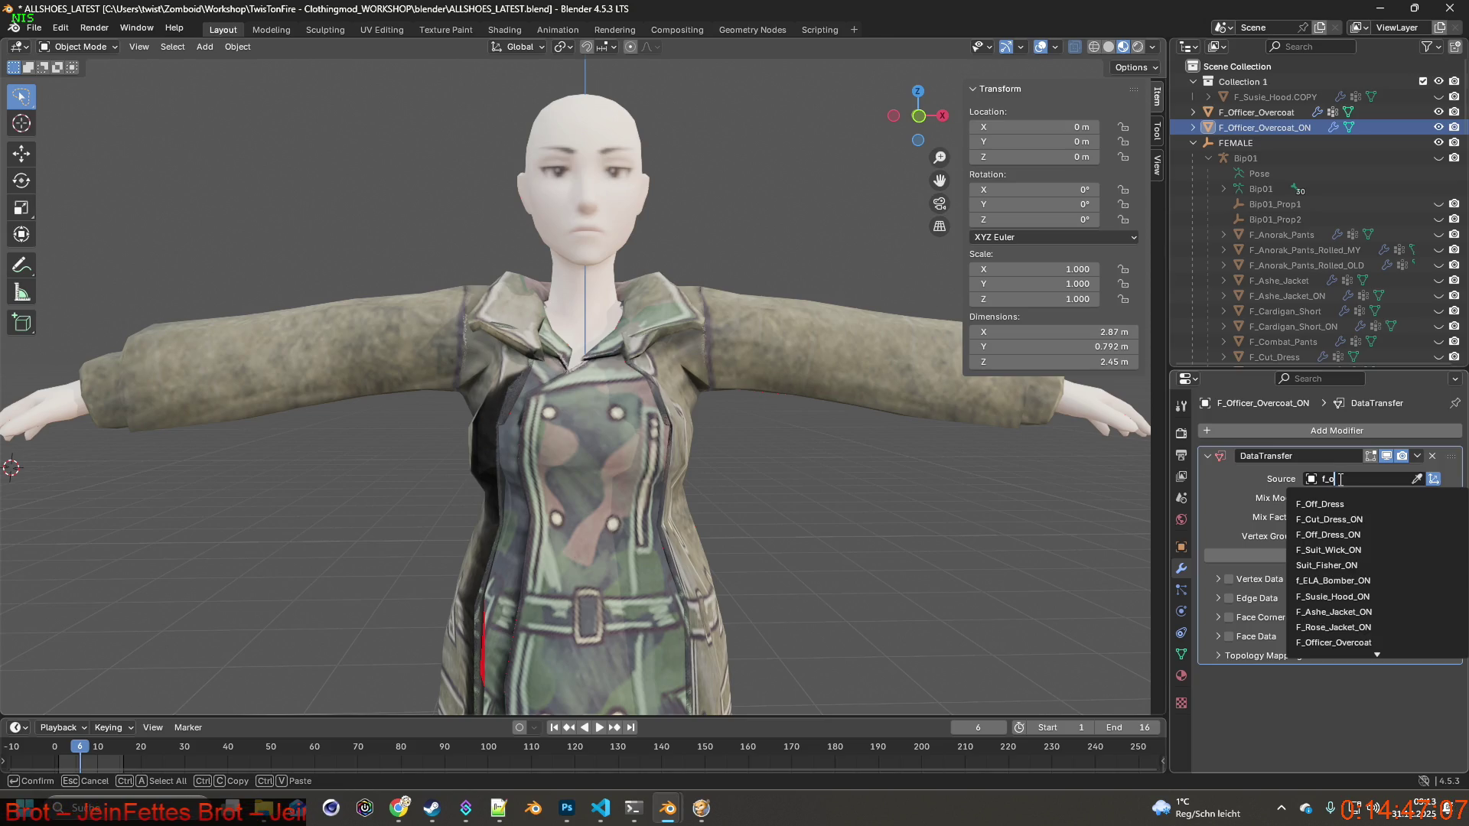
pyautogui.write('ff')
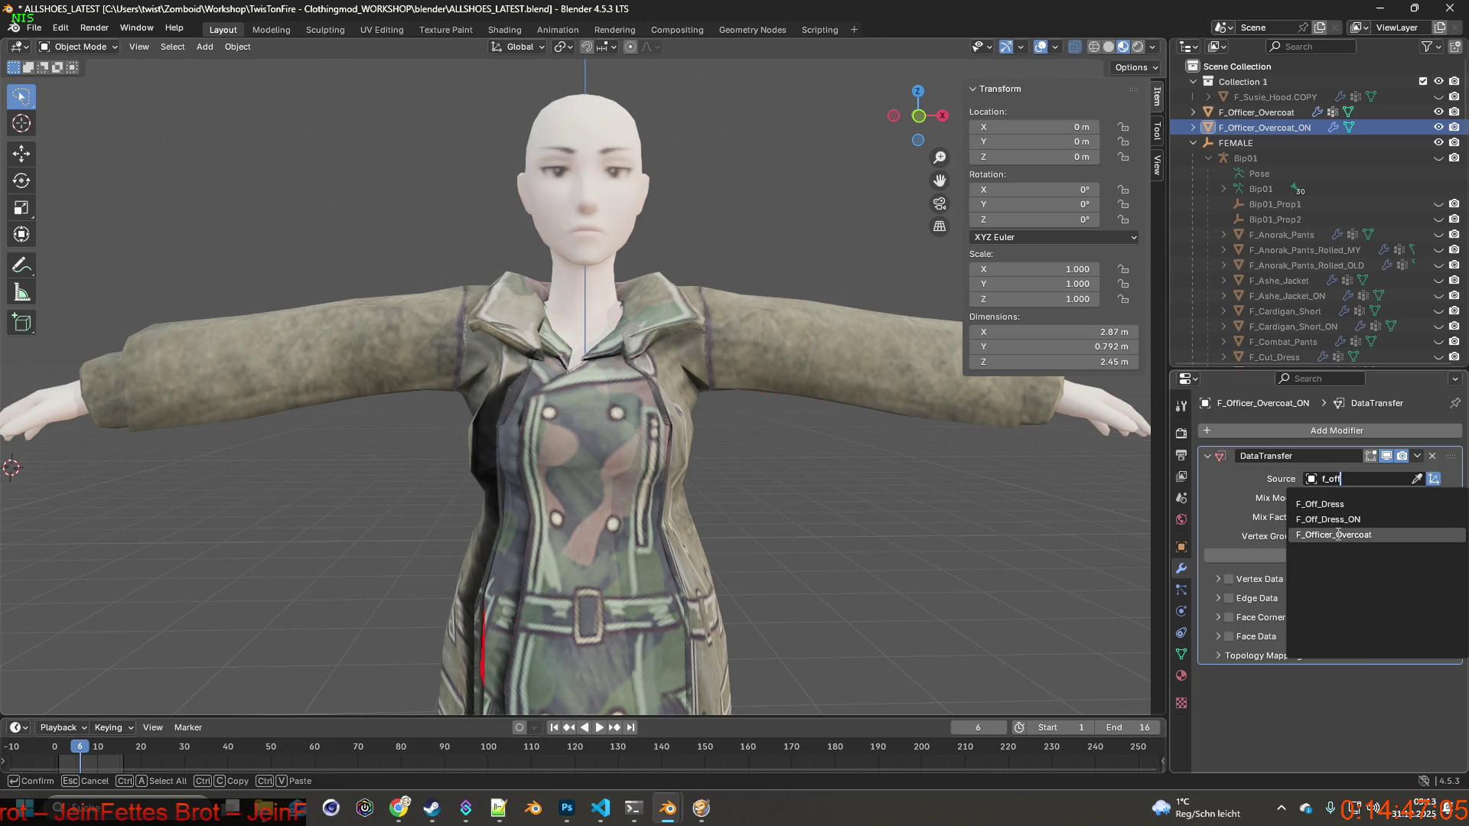
pyautogui.click(1337, 534)
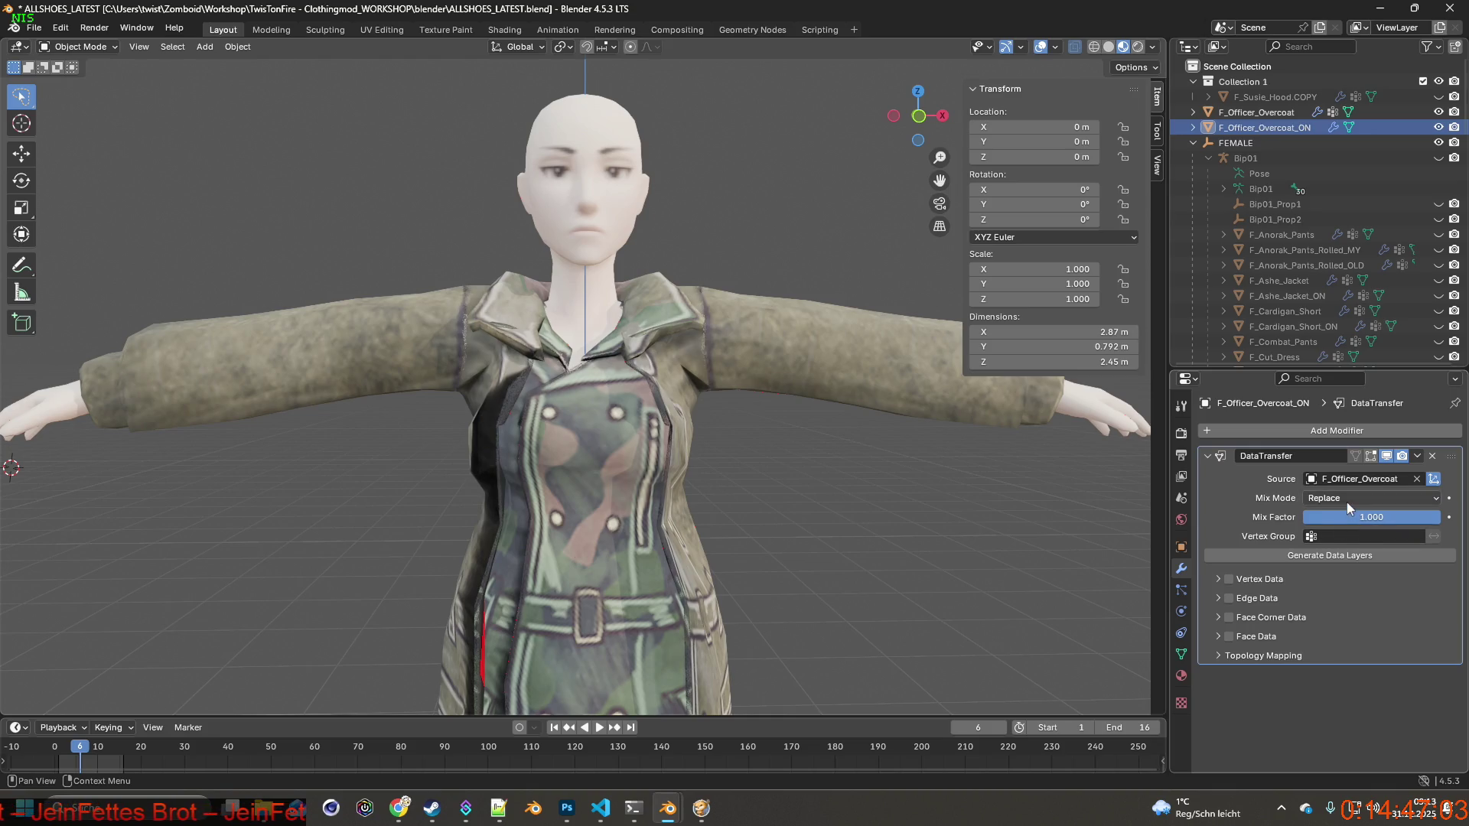
# Transfer Vertex Groups by Nearest Vertex and generate the matching data layers.
pyautogui.click(1344, 534)
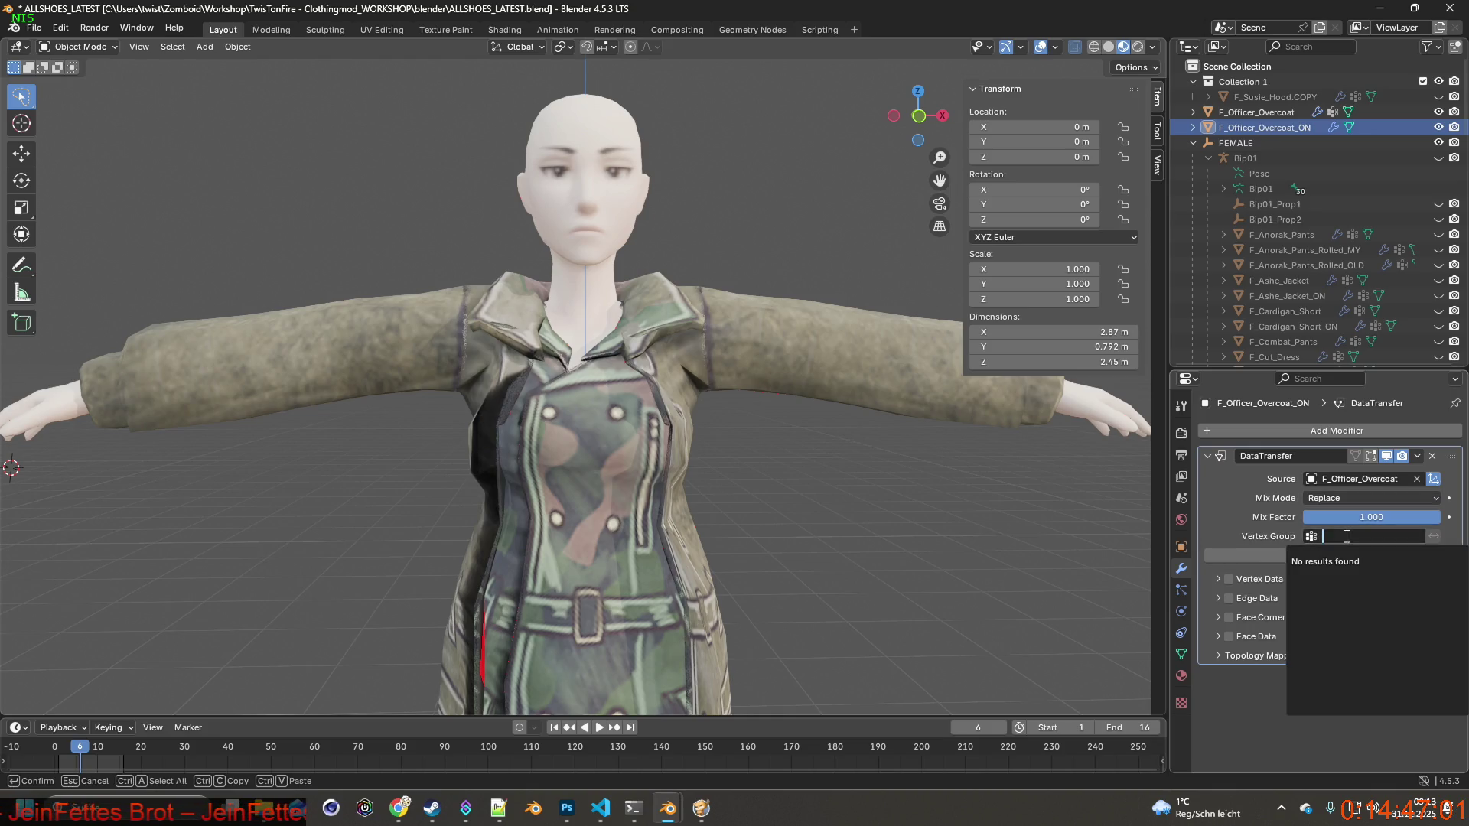
pyautogui.click(1228, 579)
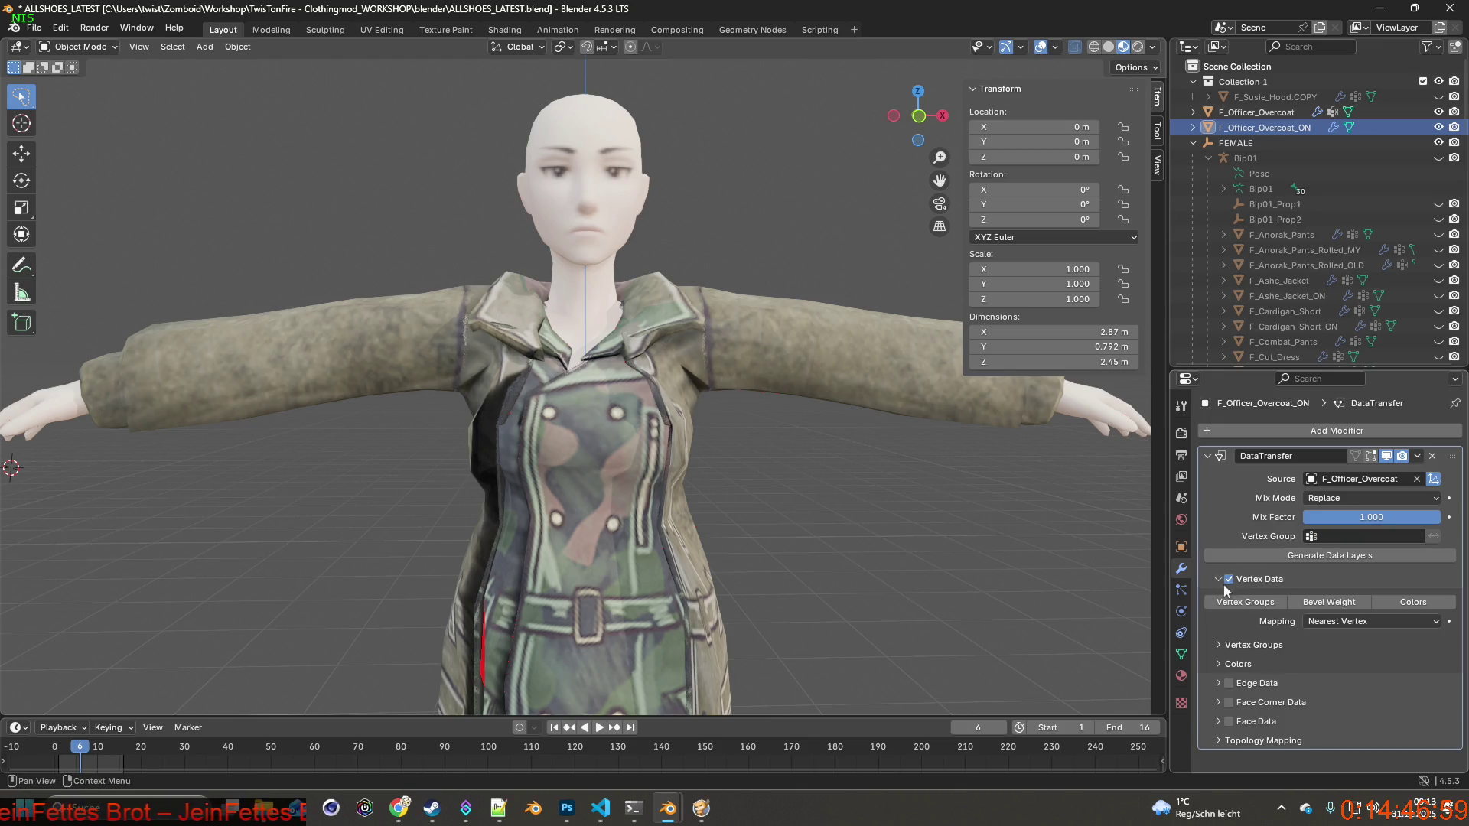
pyautogui.click(1263, 604)
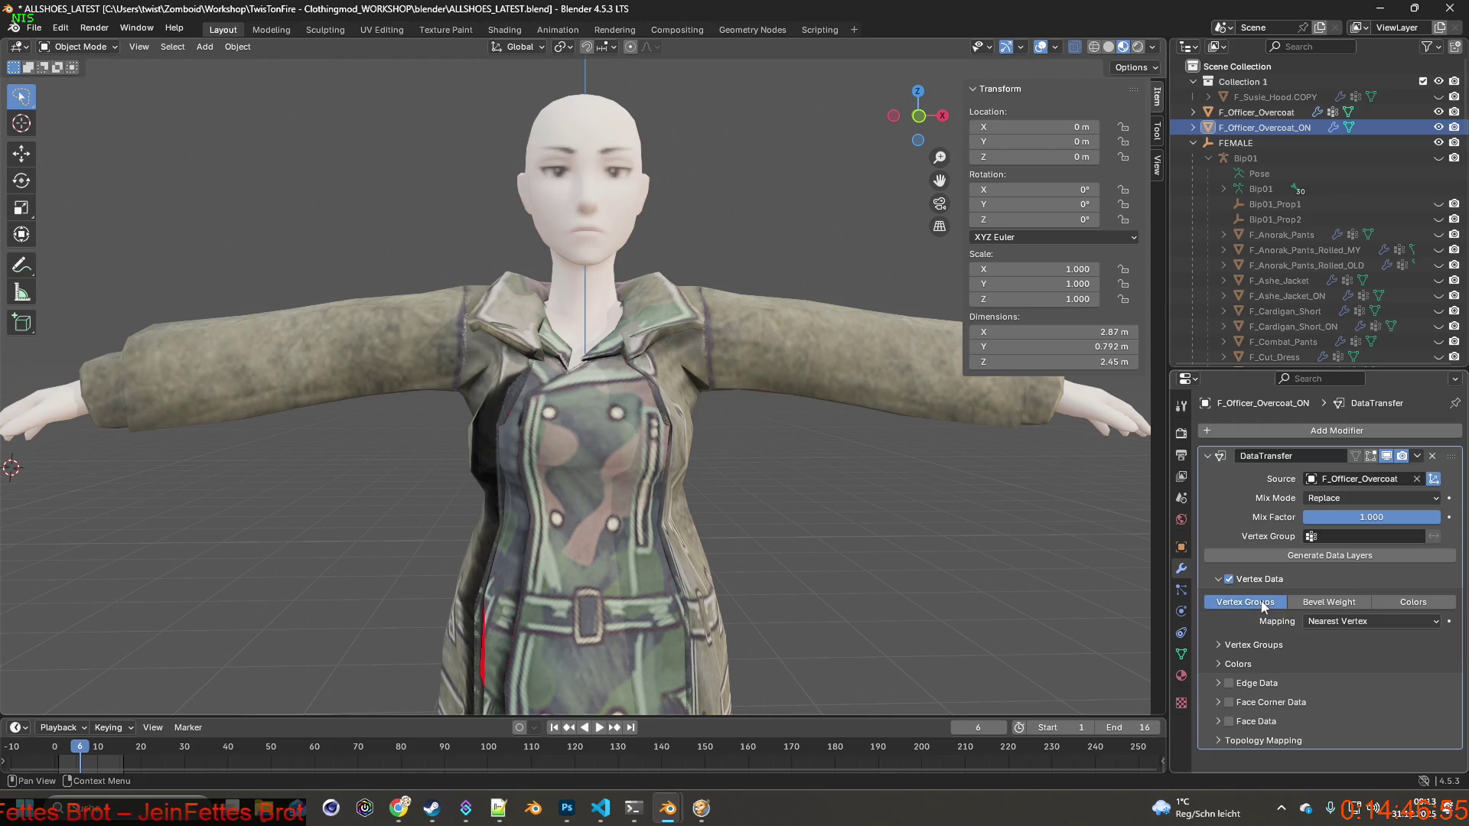
pyautogui.click(1331, 561)
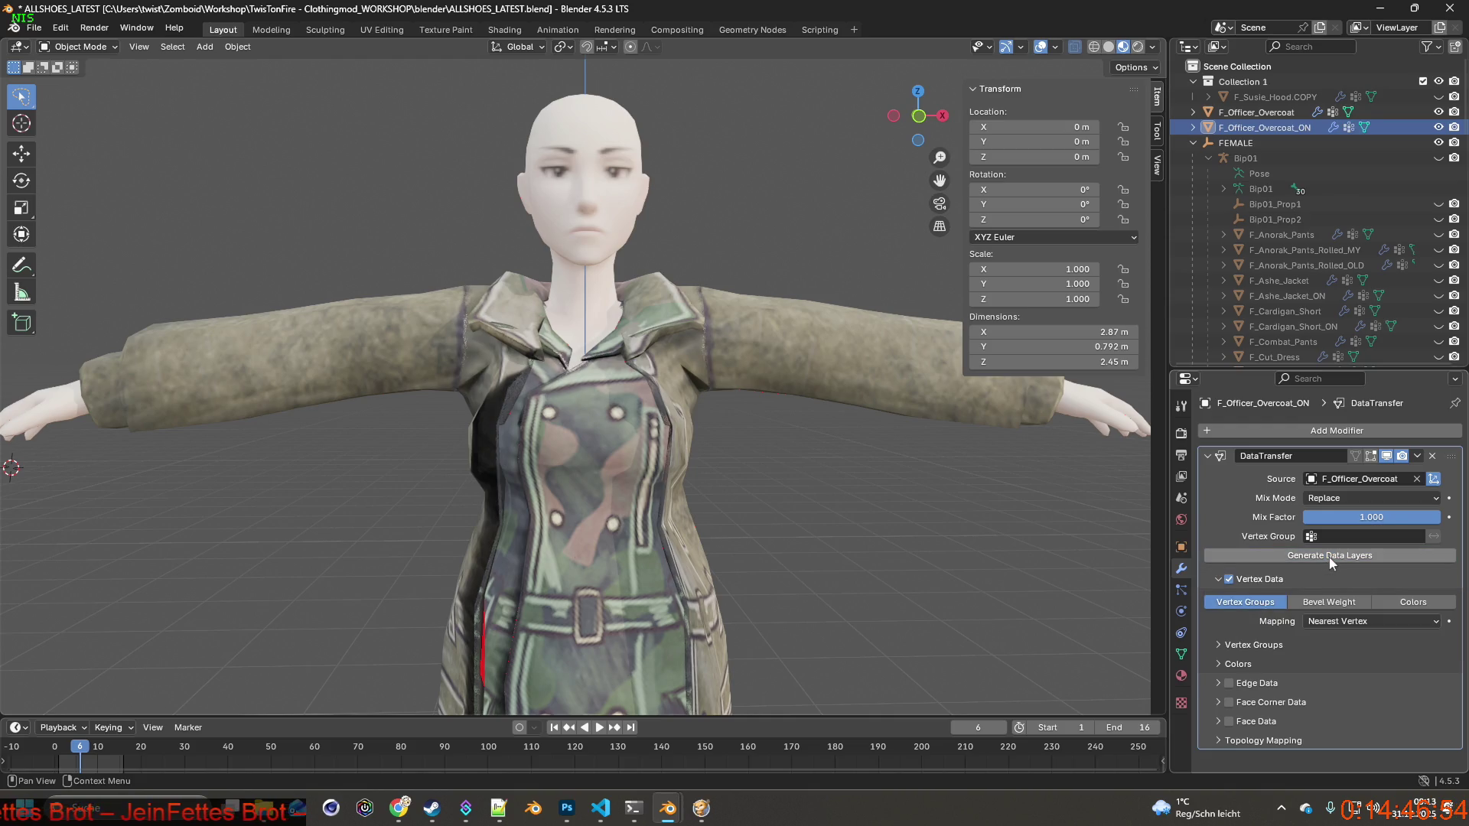
pyautogui.click(1193, 127)
# Confirm F_Officer_Overcoat_ON has vertex group 'Group' in the Outliner and Object Data tab.
pyautogui.click(1212, 174)
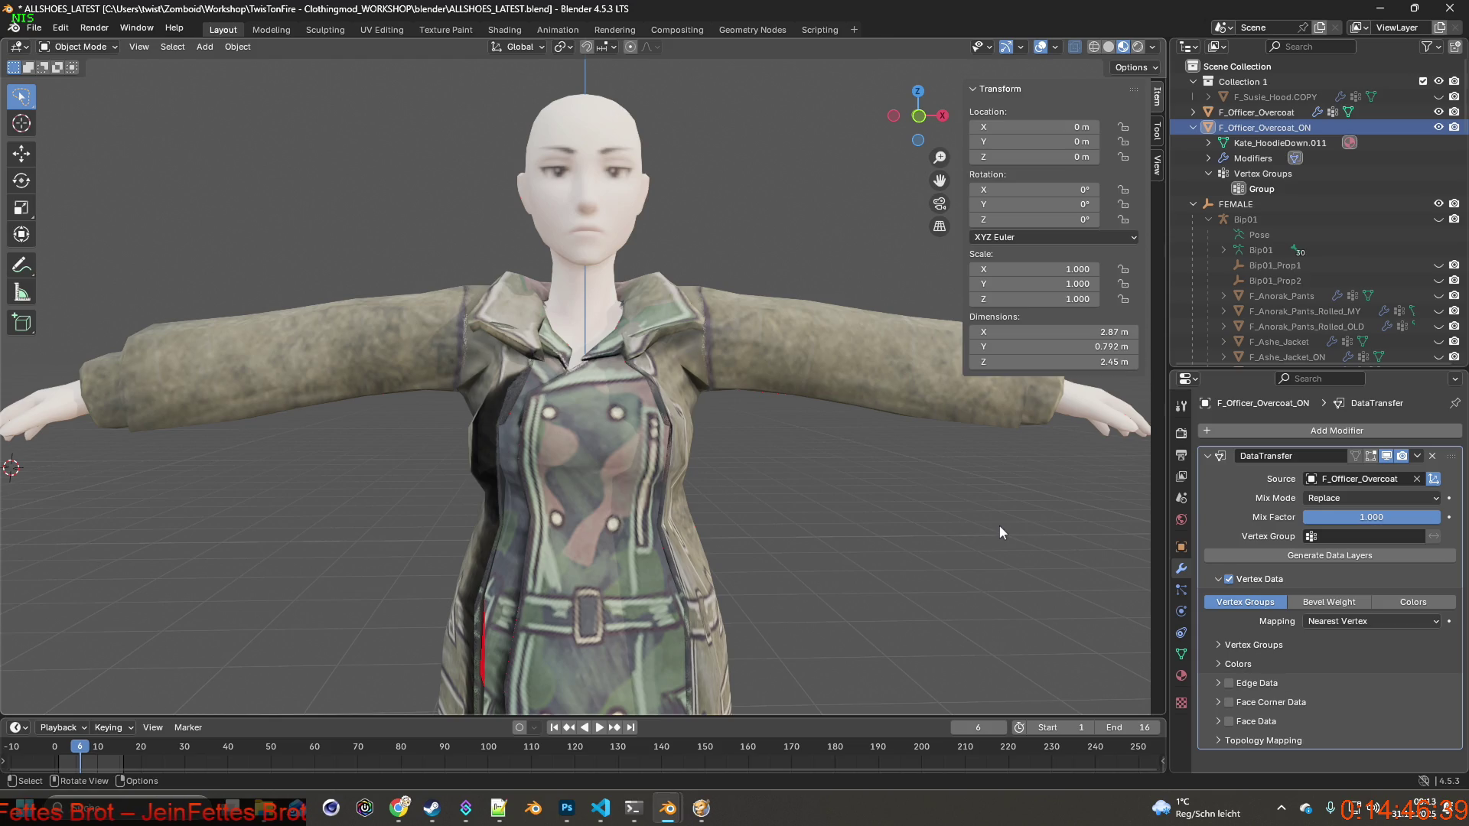
pyautogui.click(1186, 653)
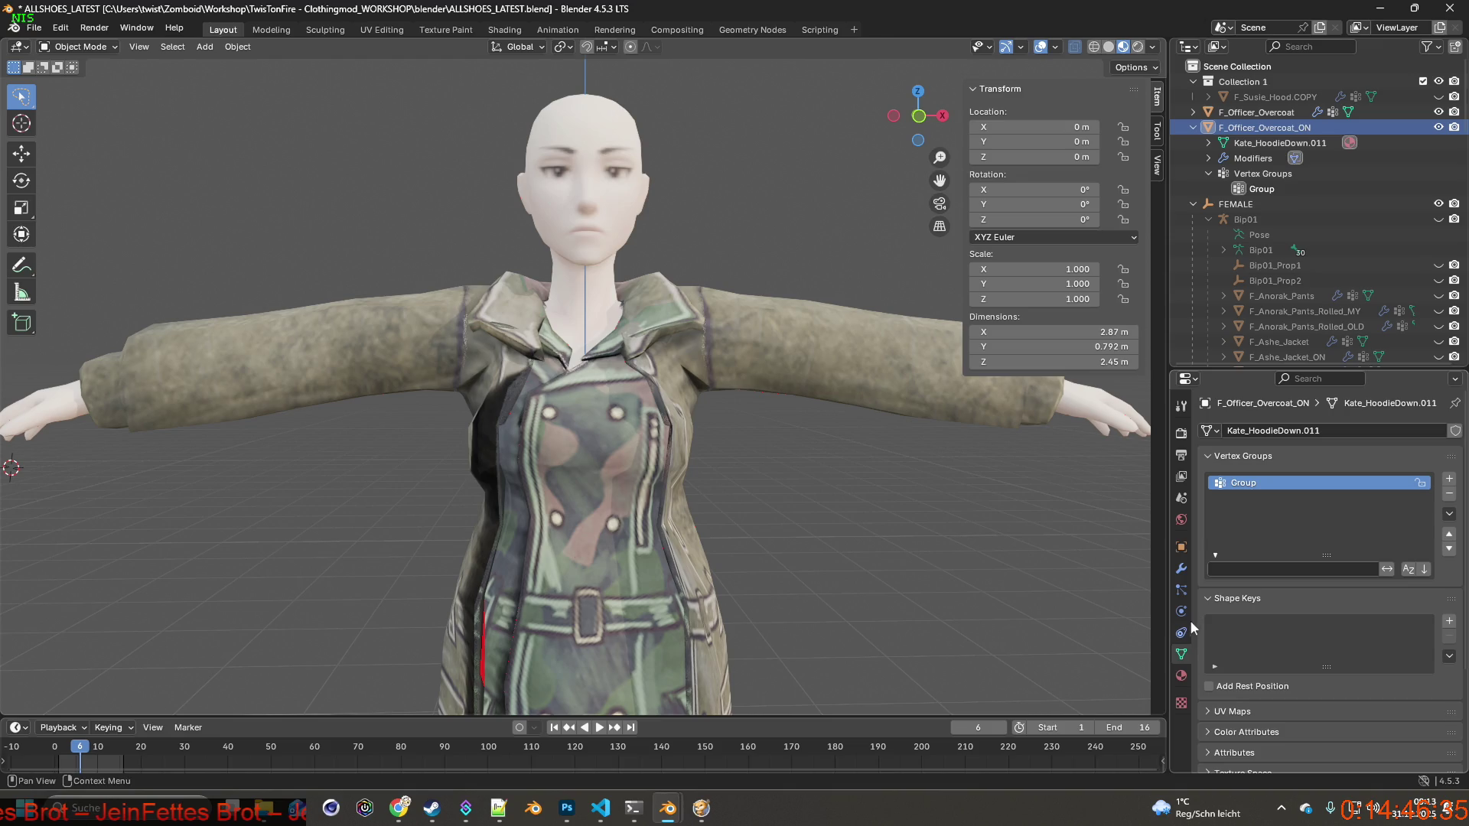
pyautogui.click(1182, 567)
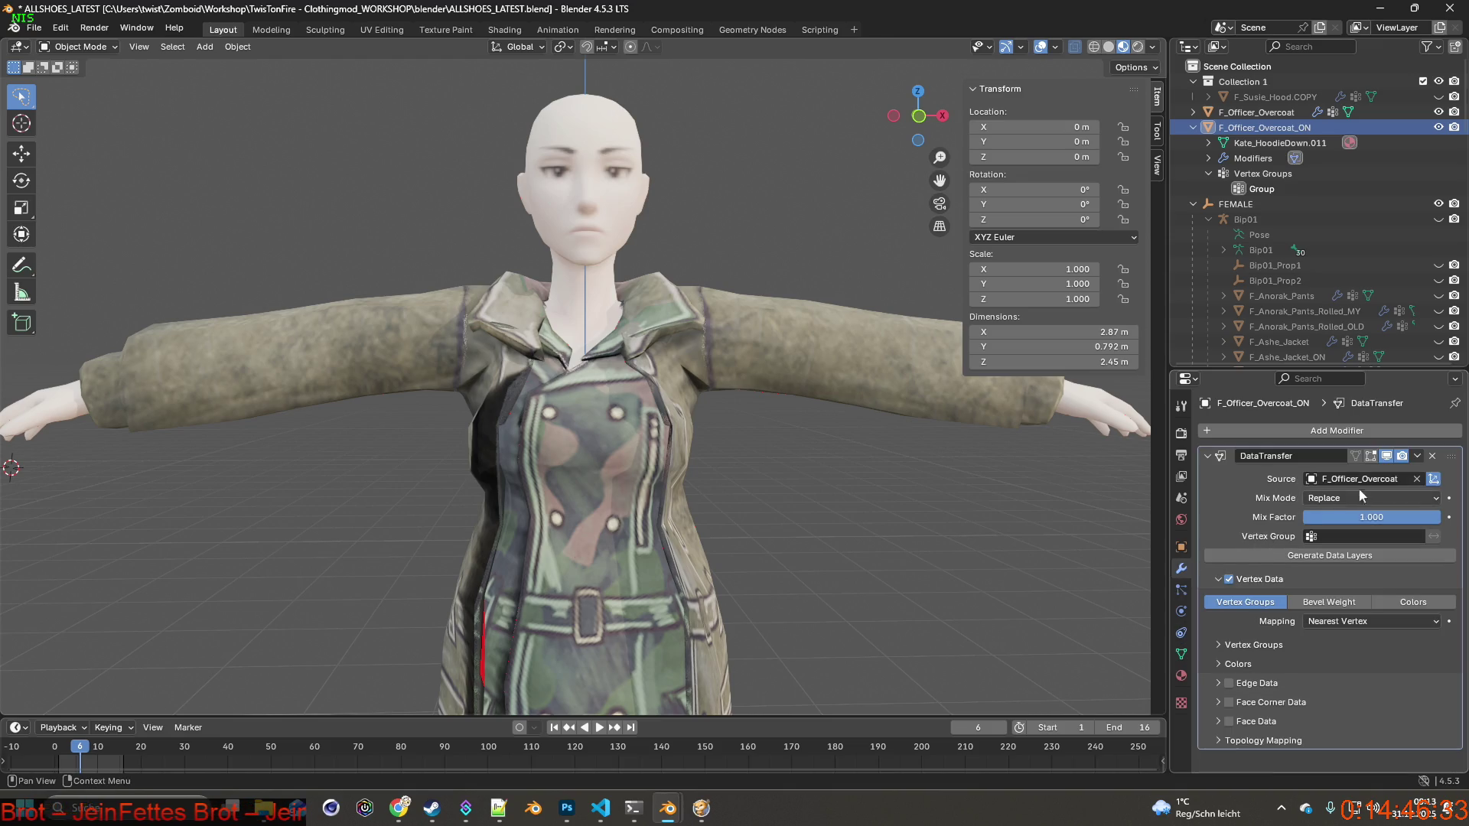
# Add a Shrinkwrap modifier onto Female, snapping Above Surface, limited to the Group vertex group.
pyautogui.click(1297, 428)
pyautogui.moveTo(1250, 459)
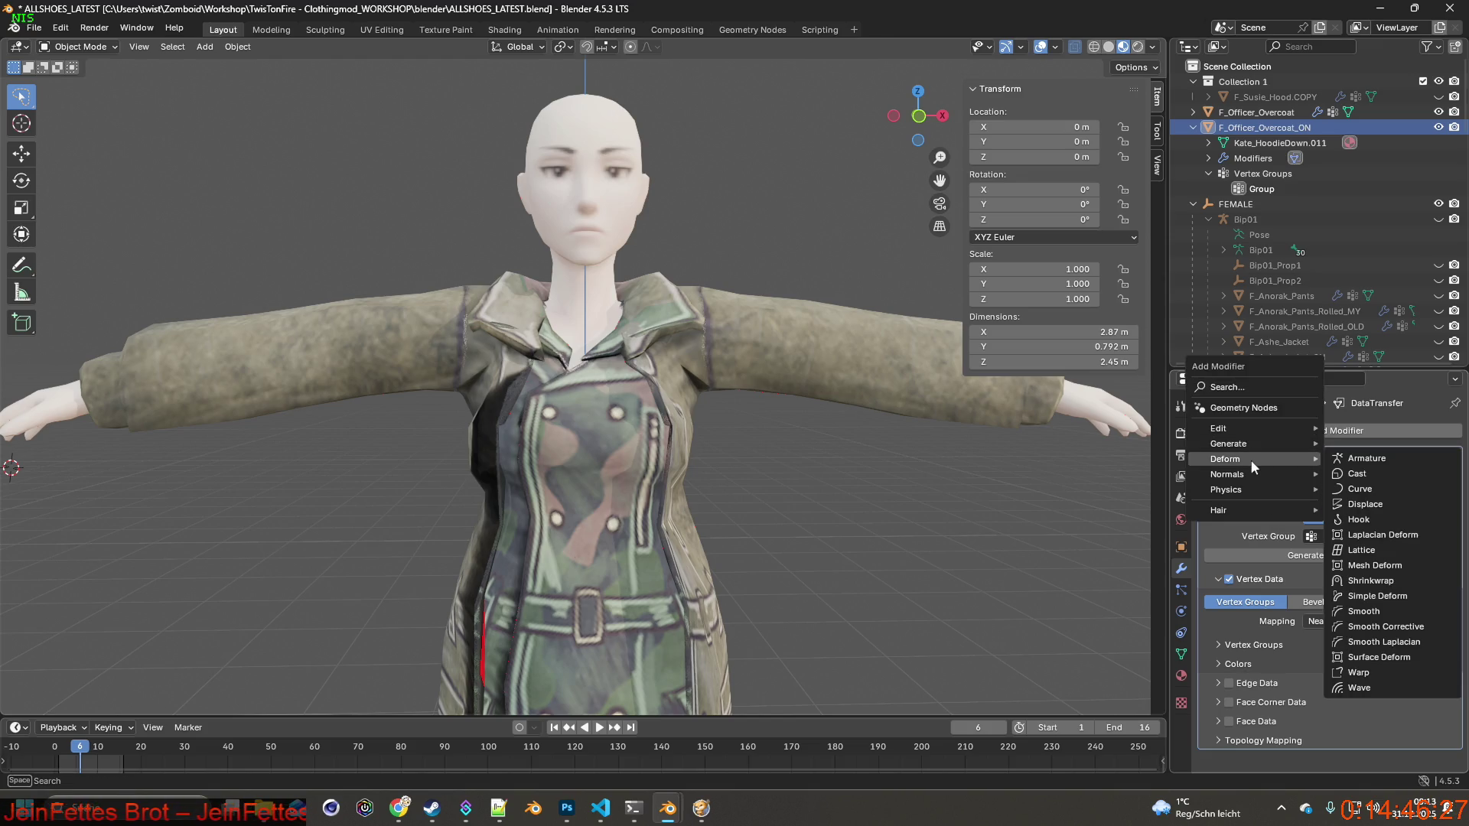
pyautogui.click(1389, 579)
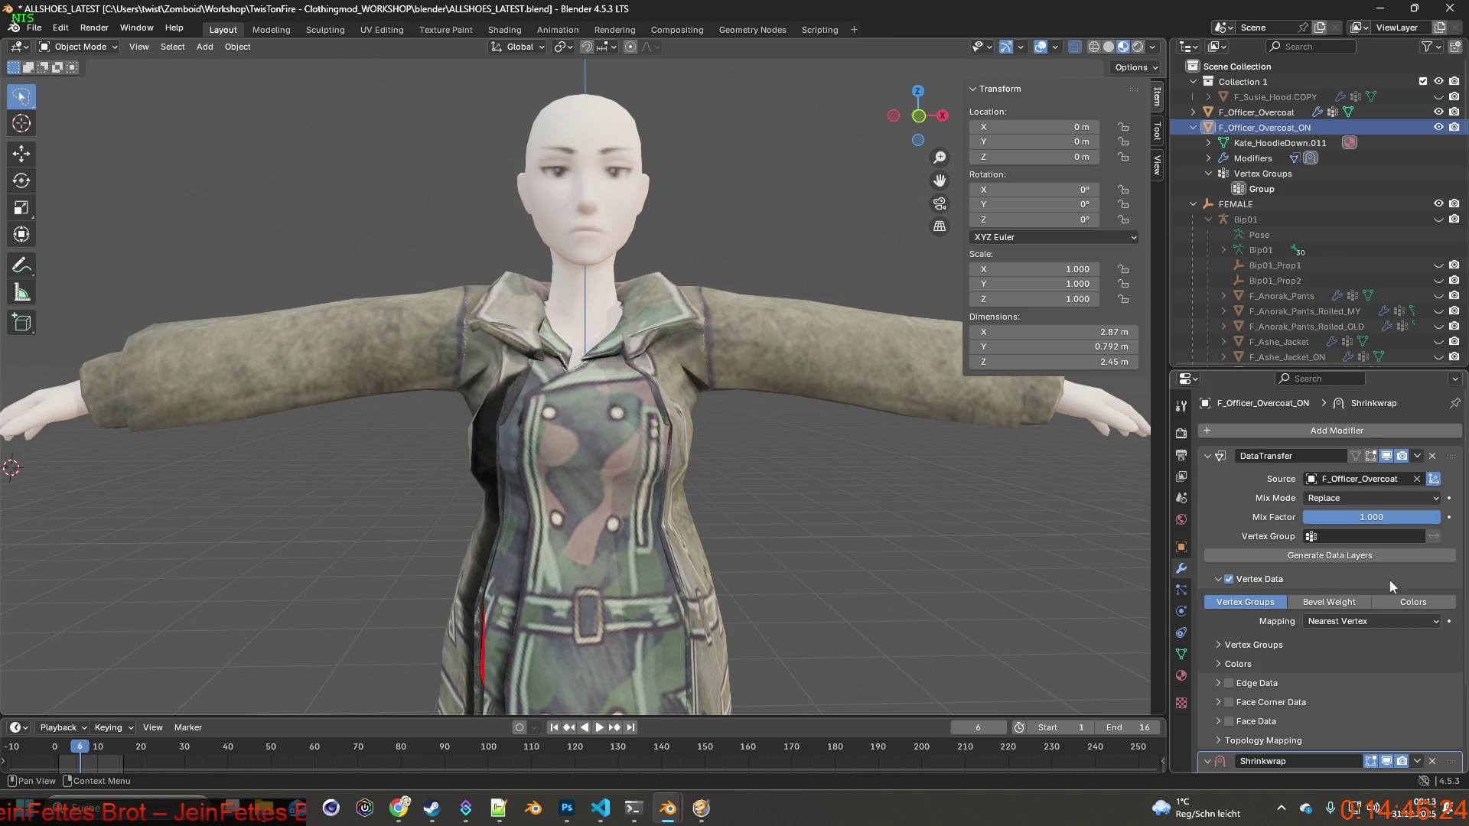
pyautogui.scroll(-3, 1357, 540)
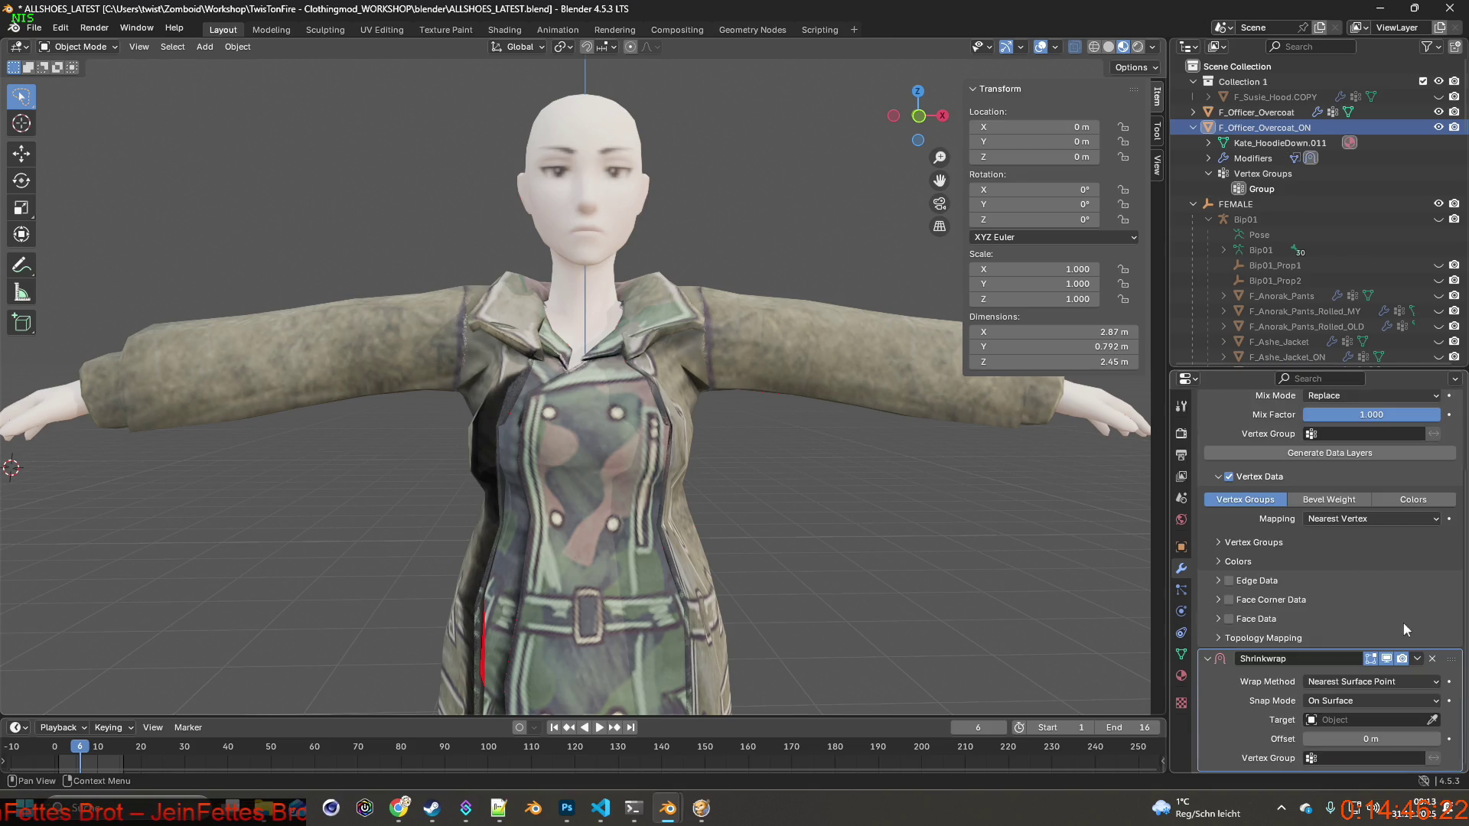
pyautogui.click(1363, 697)
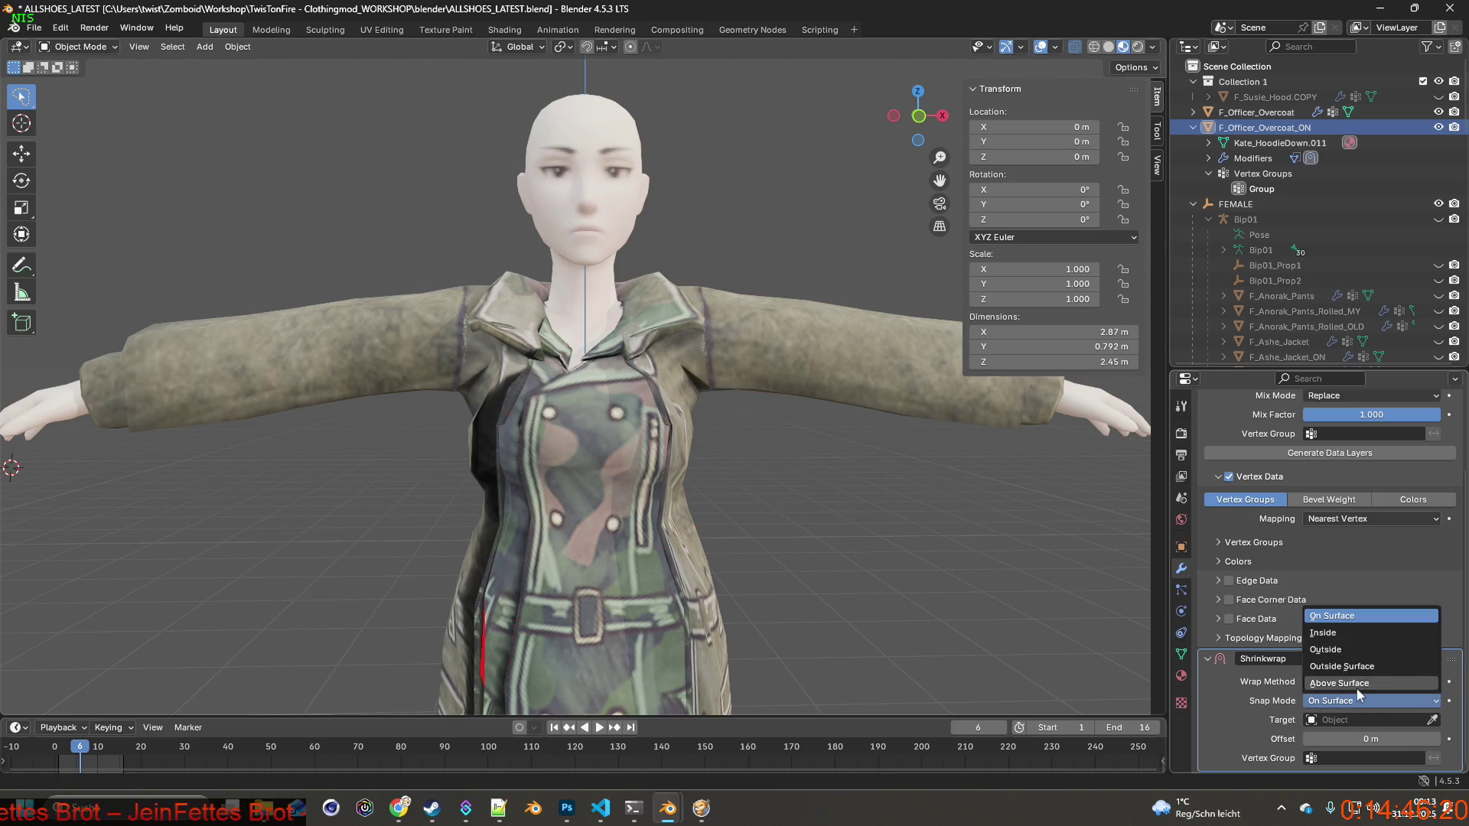
pyautogui.click(1360, 696)
pyautogui.click(1360, 719)
pyautogui.scroll(-3, 1360, 688)
pyautogui.write('fe')
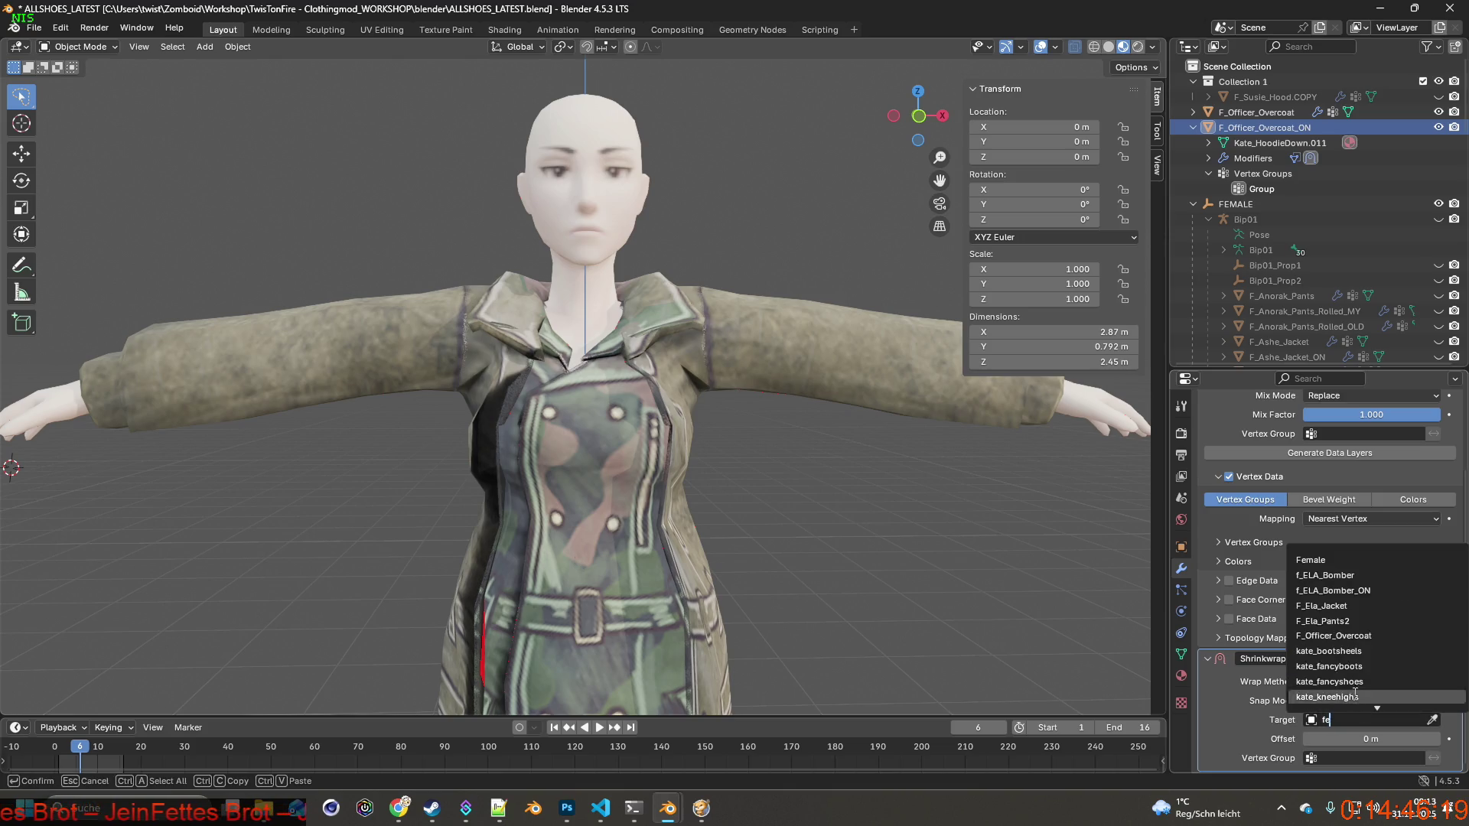
pyautogui.click(1347, 561)
pyautogui.click(1351, 758)
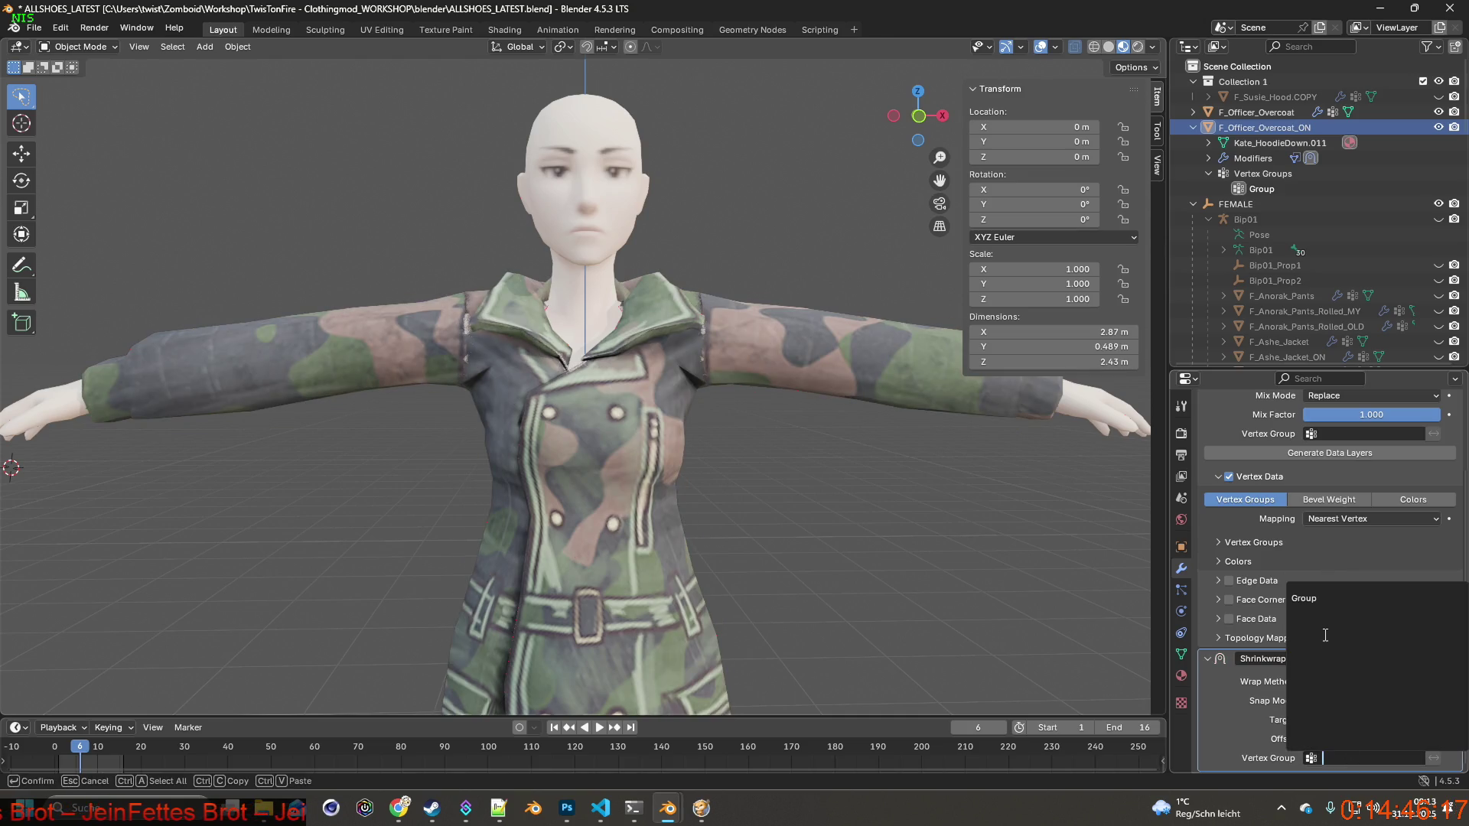
pyautogui.click(1321, 598)
# Orbit around the fitted coat, collapse the DataTransfer modifier panel, and hide F_Officer_Overcoat_ON.
pyautogui.moveTo(920, 566)
pyautogui.mouseDown(button='middle')
pyautogui.moveTo(801, 566)
pyautogui.moveTo(884, 585)
pyautogui.moveTo(803, 544)
pyautogui.moveTo(833, 559)
pyautogui.moveTo(754, 557)
pyautogui.moveTo(935, 586)
pyautogui.moveTo(896, 597)
pyautogui.moveTo(956, 567)
pyautogui.moveTo(818, 581)
pyautogui.moveTo(801, 554)
pyautogui.moveTo(879, 547)
pyautogui.moveTo(796, 547)
pyautogui.moveTo(728, 568)
pyautogui.moveTo(922, 515)
pyautogui.mouseUp(button='middle')
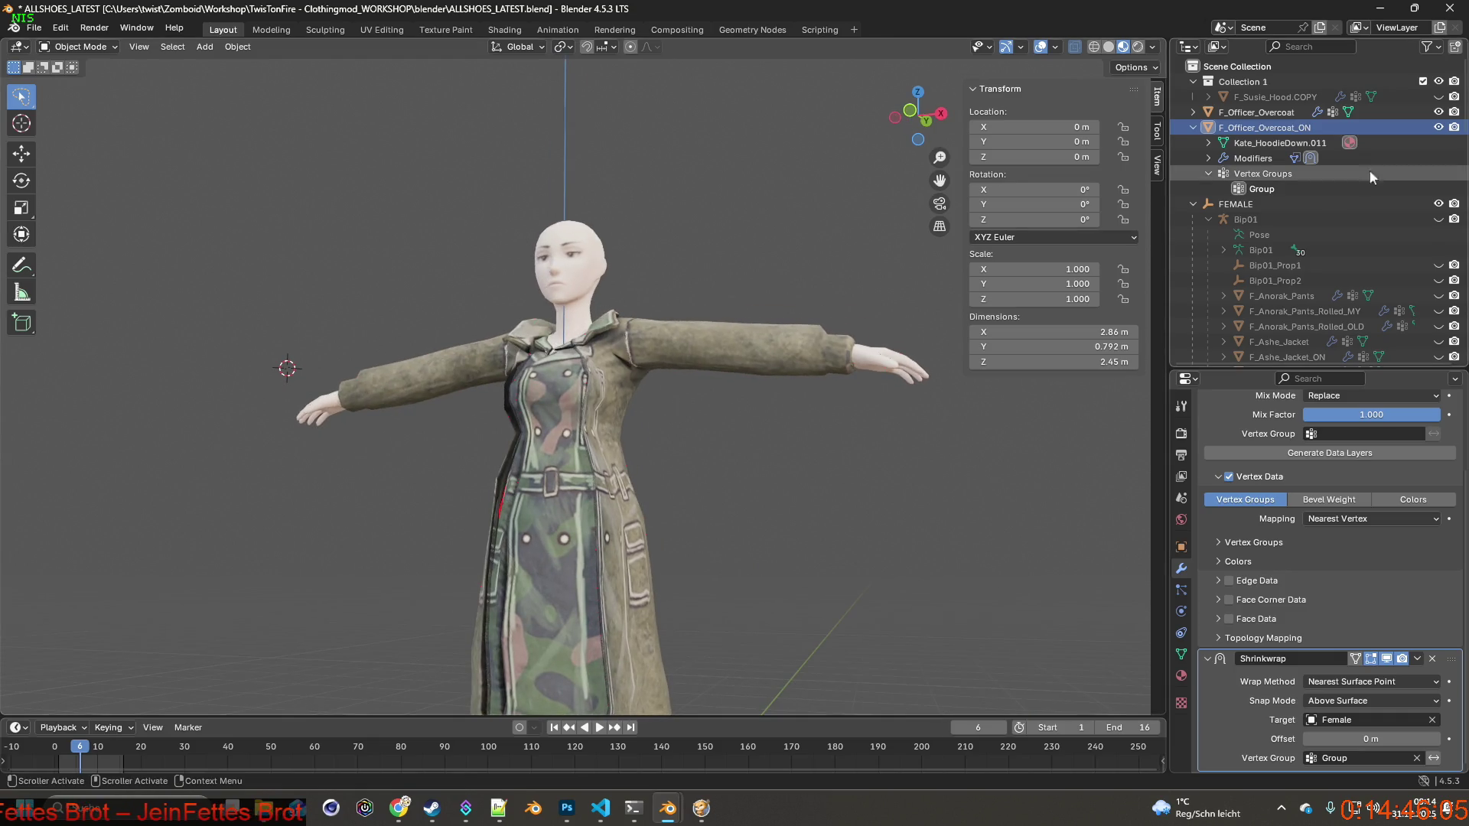
pyautogui.moveTo(691, 467)
pyautogui.mouseDown(button='middle')
pyautogui.moveTo(998, 485)
pyautogui.moveTo(607, 486)
pyautogui.moveTo(842, 486)
pyautogui.moveTo(901, 492)
pyautogui.moveTo(841, 508)
pyautogui.moveTo(927, 508)
pyautogui.moveTo(910, 474)
pyautogui.mouseUp(button='middle')
pyautogui.moveTo(916, 371)
pyautogui.mouseDown(button='middle')
pyautogui.moveTo(752, 430)
pyautogui.moveTo(880, 459)
pyautogui.mouseUp(button='middle')
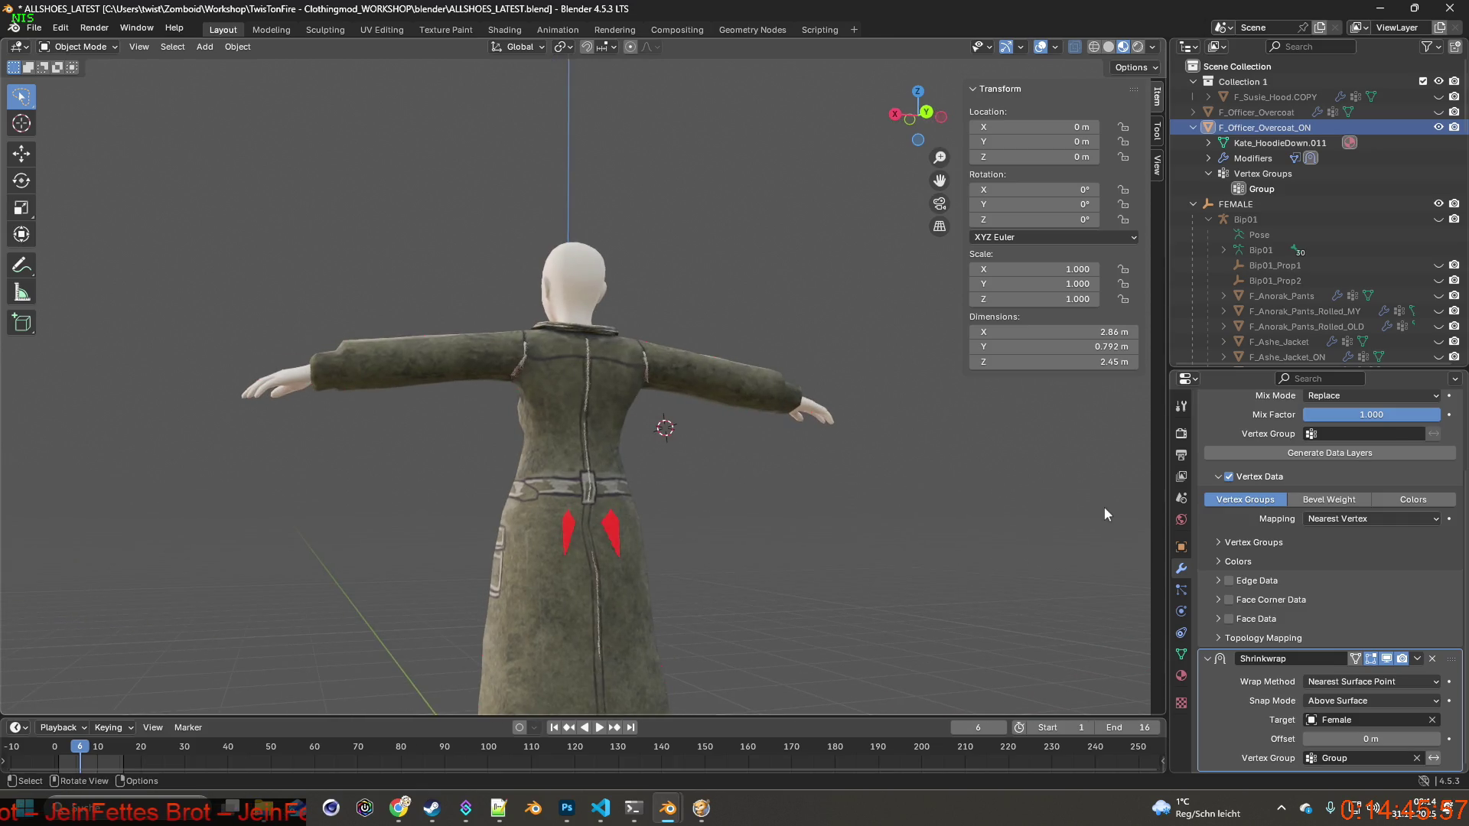
pyautogui.scroll(3, 1265, 556)
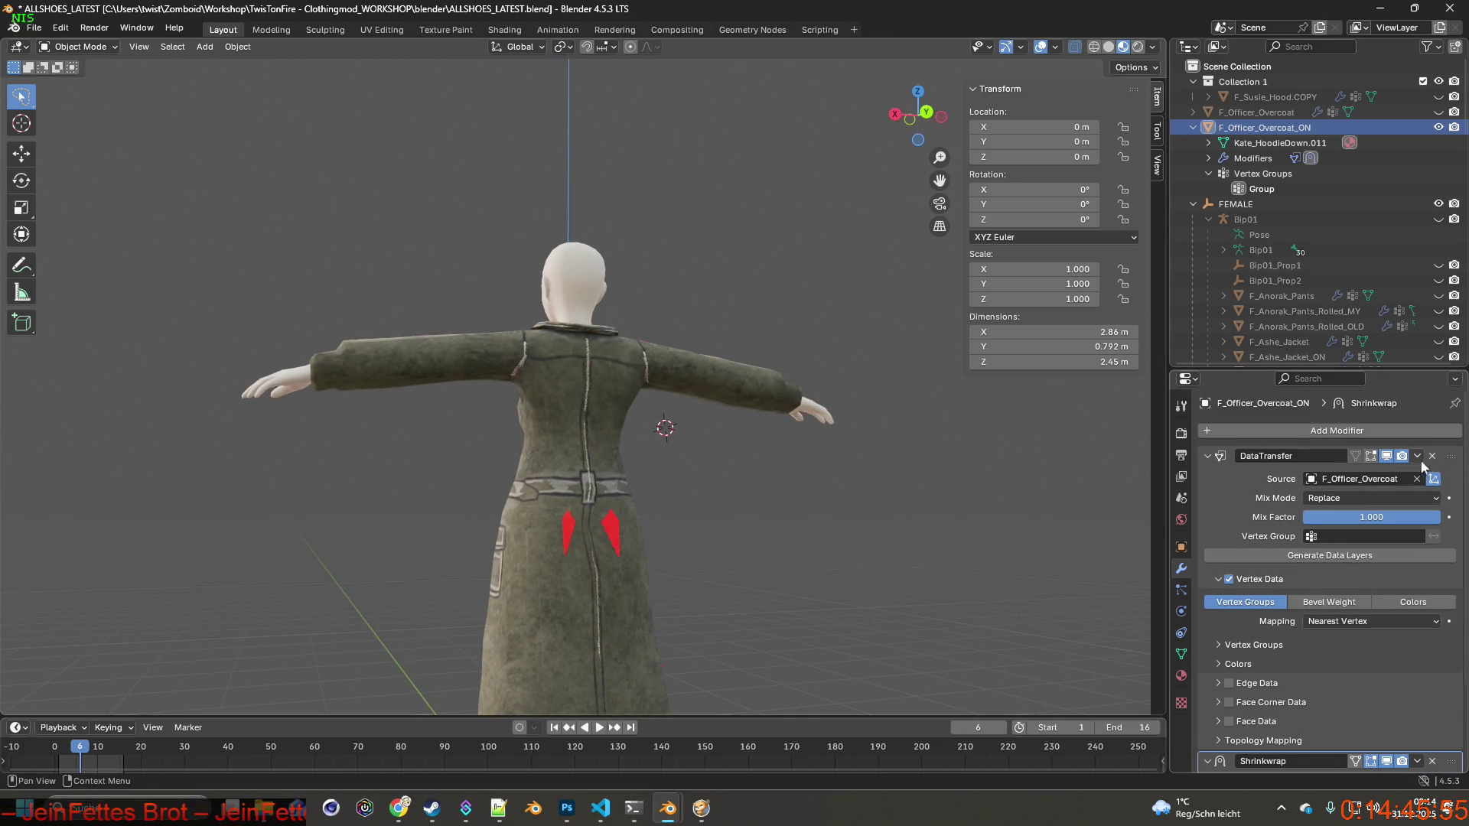
pyautogui.scroll(-3, 1330, 573)
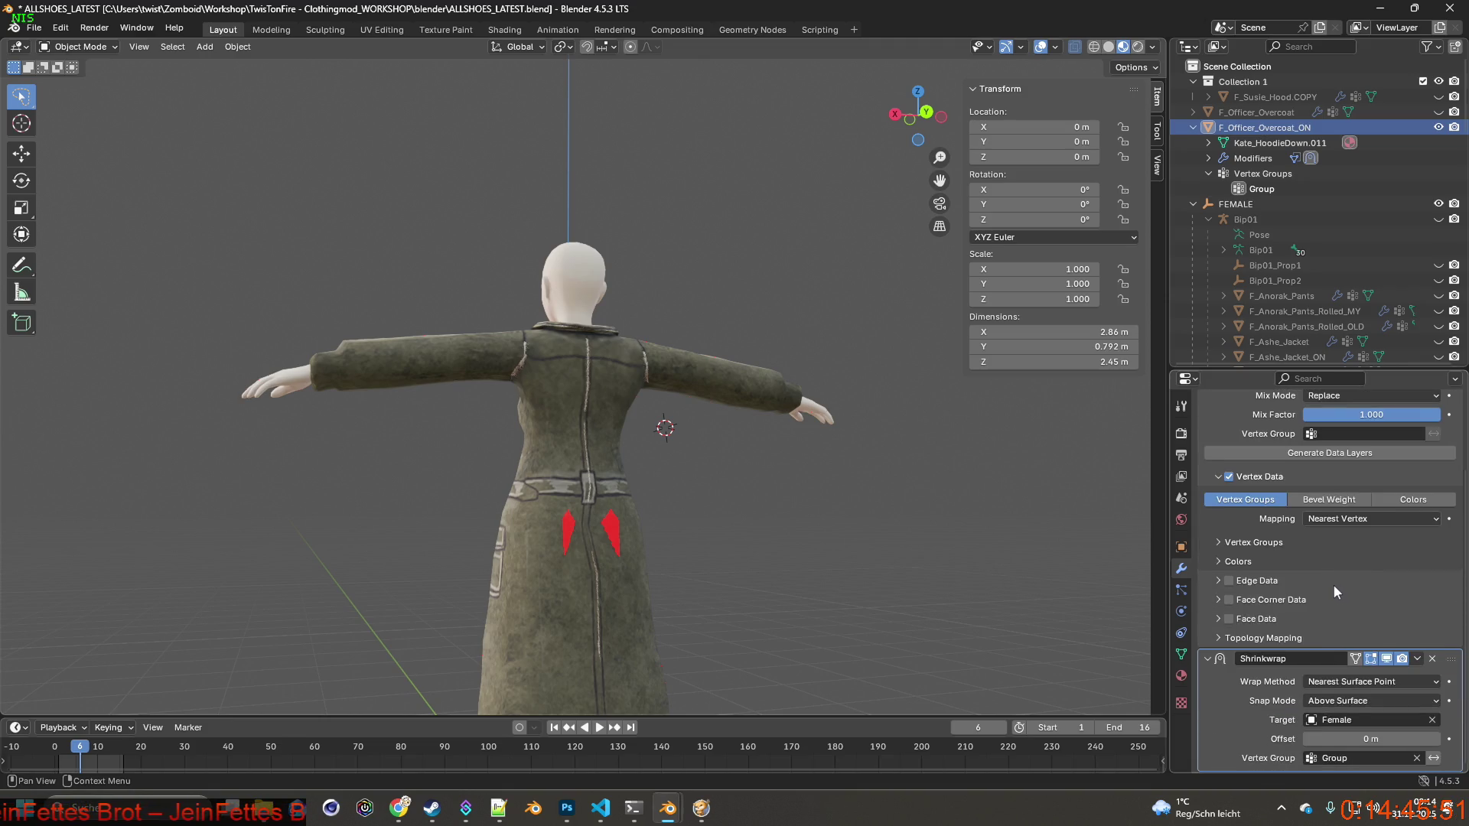
pyautogui.scroll(2, 1230, 538)
pyautogui.scroll(3, 1229, 537)
pyautogui.click(1206, 456)
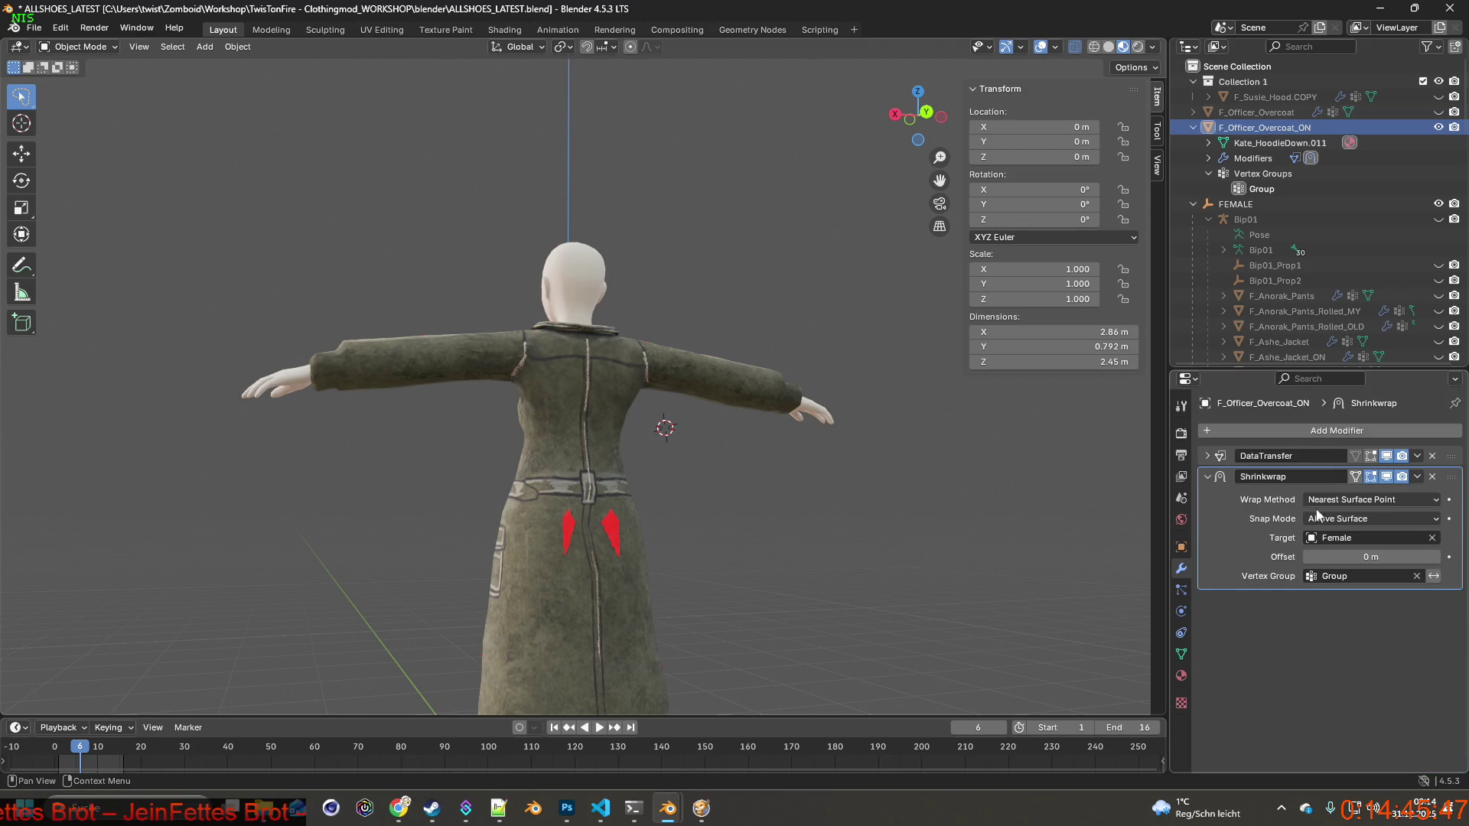
pyautogui.moveTo(904, 522); pyautogui.dragTo(841, 520, button='middle')
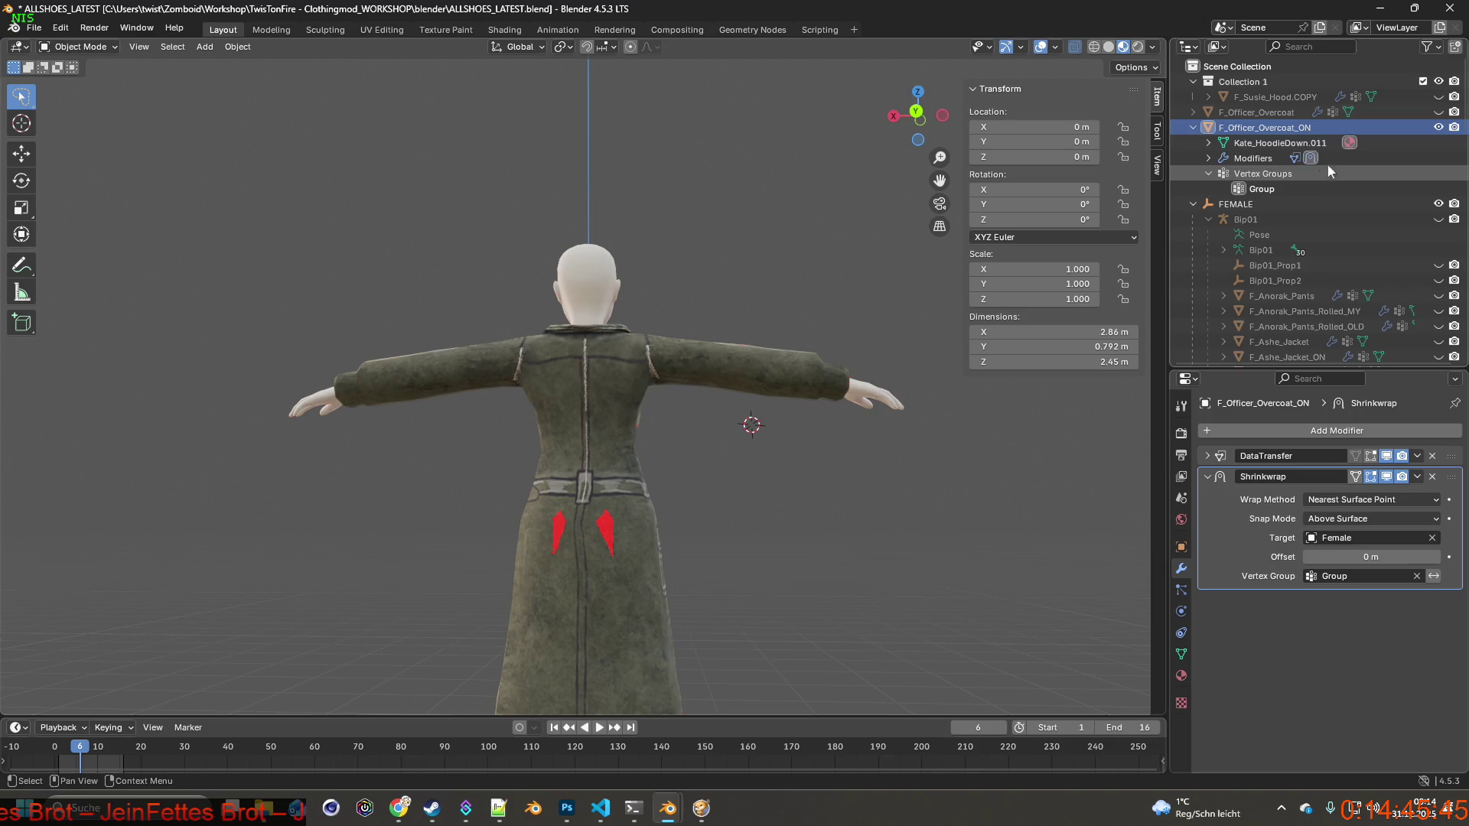
pyautogui.click(1439, 128)
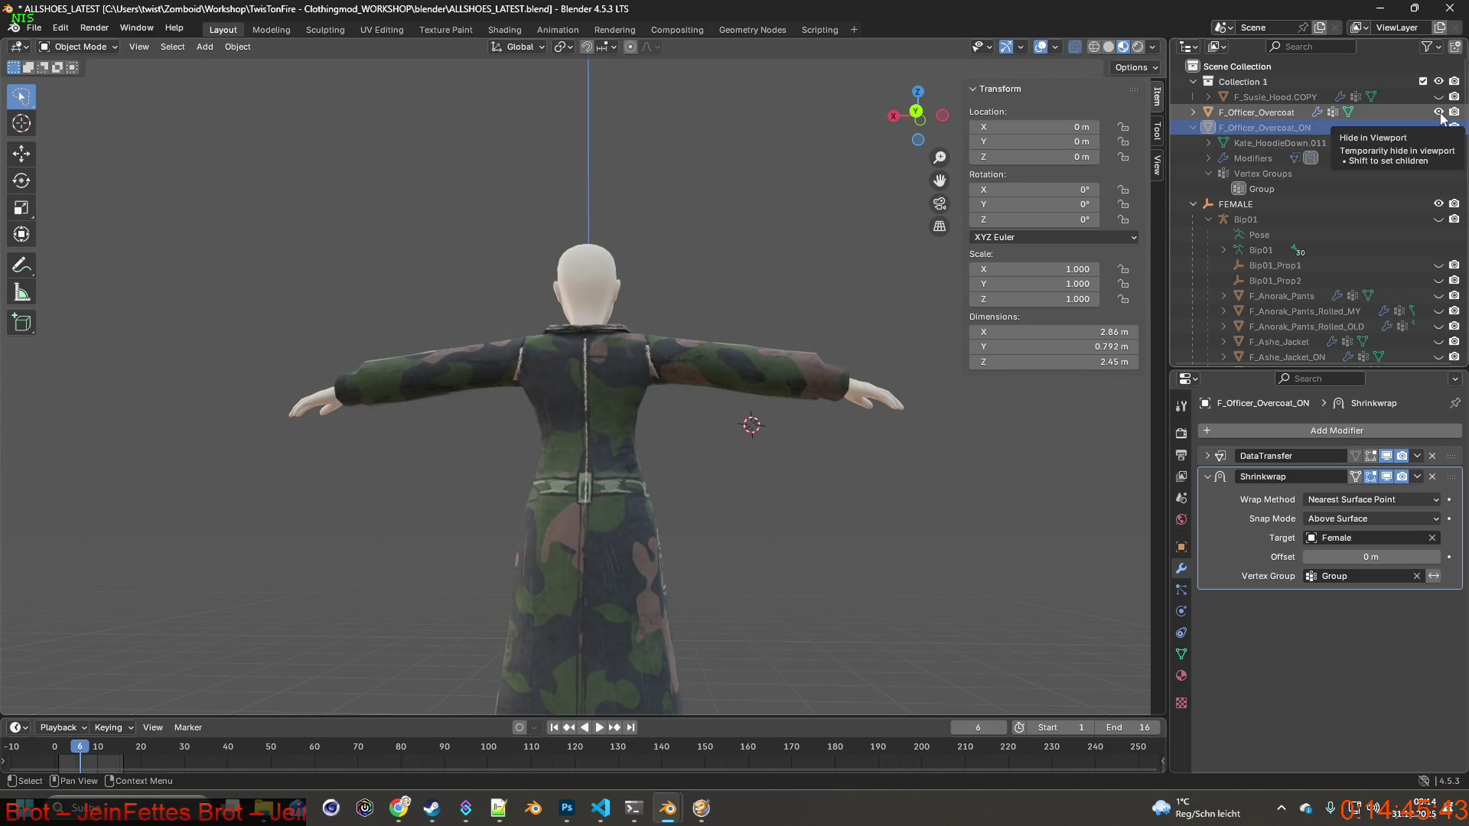
# Hide the original camo coat, show the fitted coat, and orbit around the figure to inspect it.
pyautogui.click(1438, 113)
pyautogui.click(1438, 127)
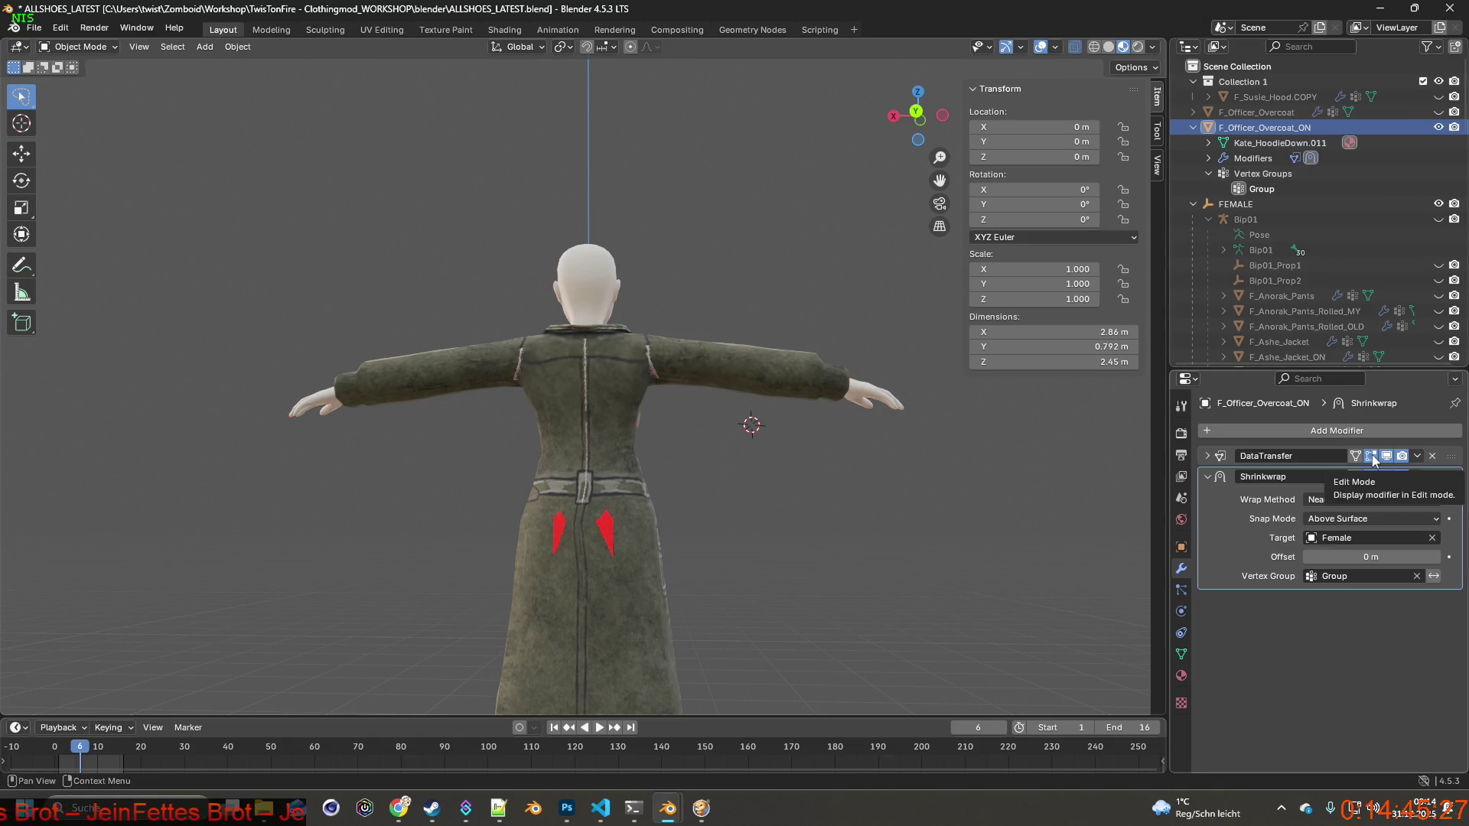
pyautogui.moveTo(713, 465)
pyautogui.mouseDown(button='middle')
pyautogui.moveTo(544, 439)
pyautogui.moveTo(760, 453)
pyautogui.moveTo(701, 462)
pyautogui.moveTo(911, 448)
pyautogui.moveTo(758, 475)
pyautogui.moveTo(934, 471)
pyautogui.moveTo(713, 483)
pyautogui.moveTo(874, 473)
pyautogui.moveTo(705, 466)
pyautogui.moveTo(979, 466)
pyautogui.moveTo(821, 470)
pyautogui.mouseUp(button='middle')
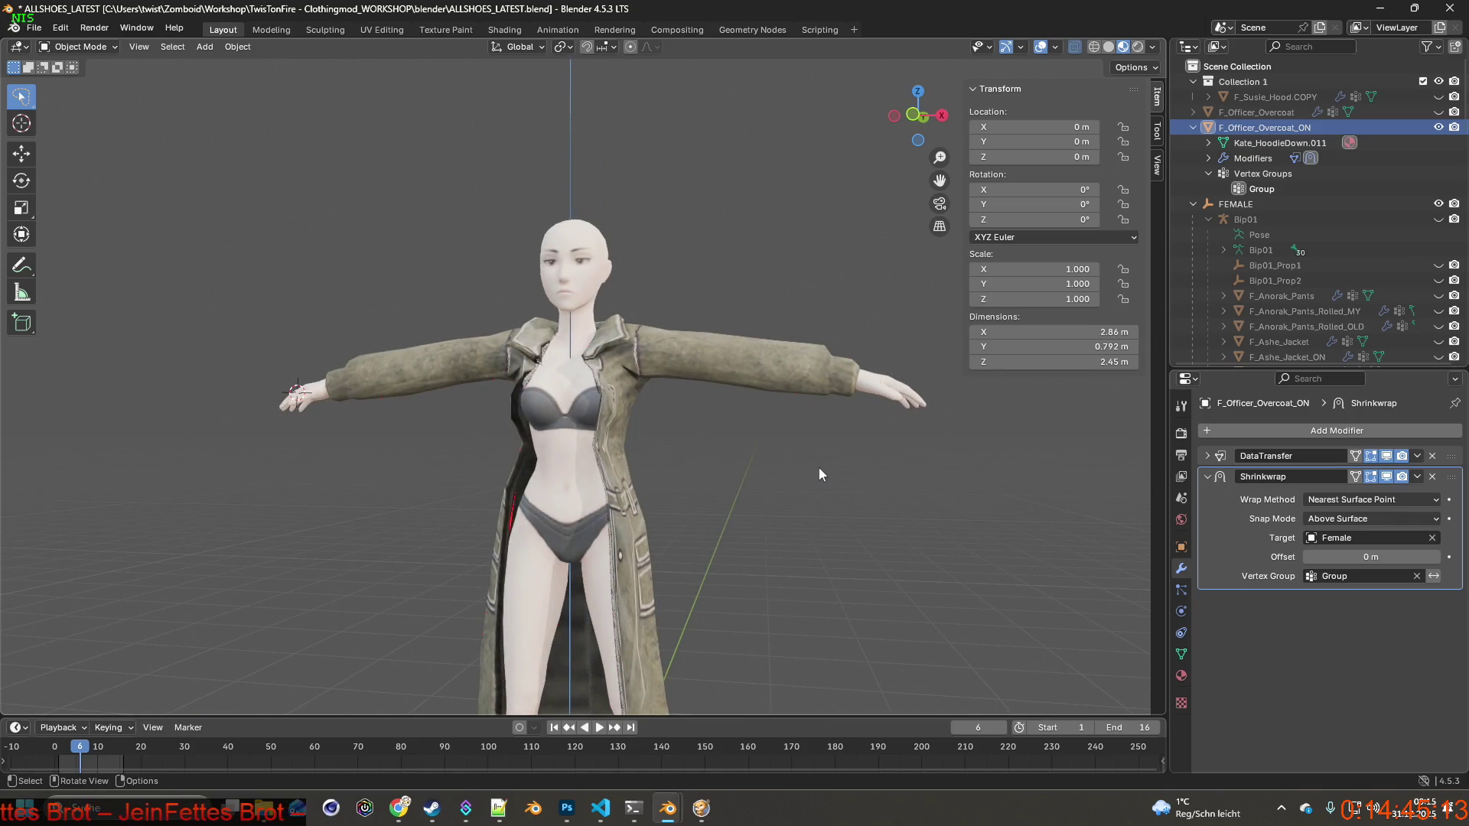
pyautogui.moveTo(816, 465)
pyautogui.mouseDown(button='middle')
pyautogui.moveTo(641, 412)
pyautogui.moveTo(608, 355)
pyautogui.moveTo(561, 360)
pyautogui.moveTo(655, 476)
pyautogui.mouseUp(button='middle')
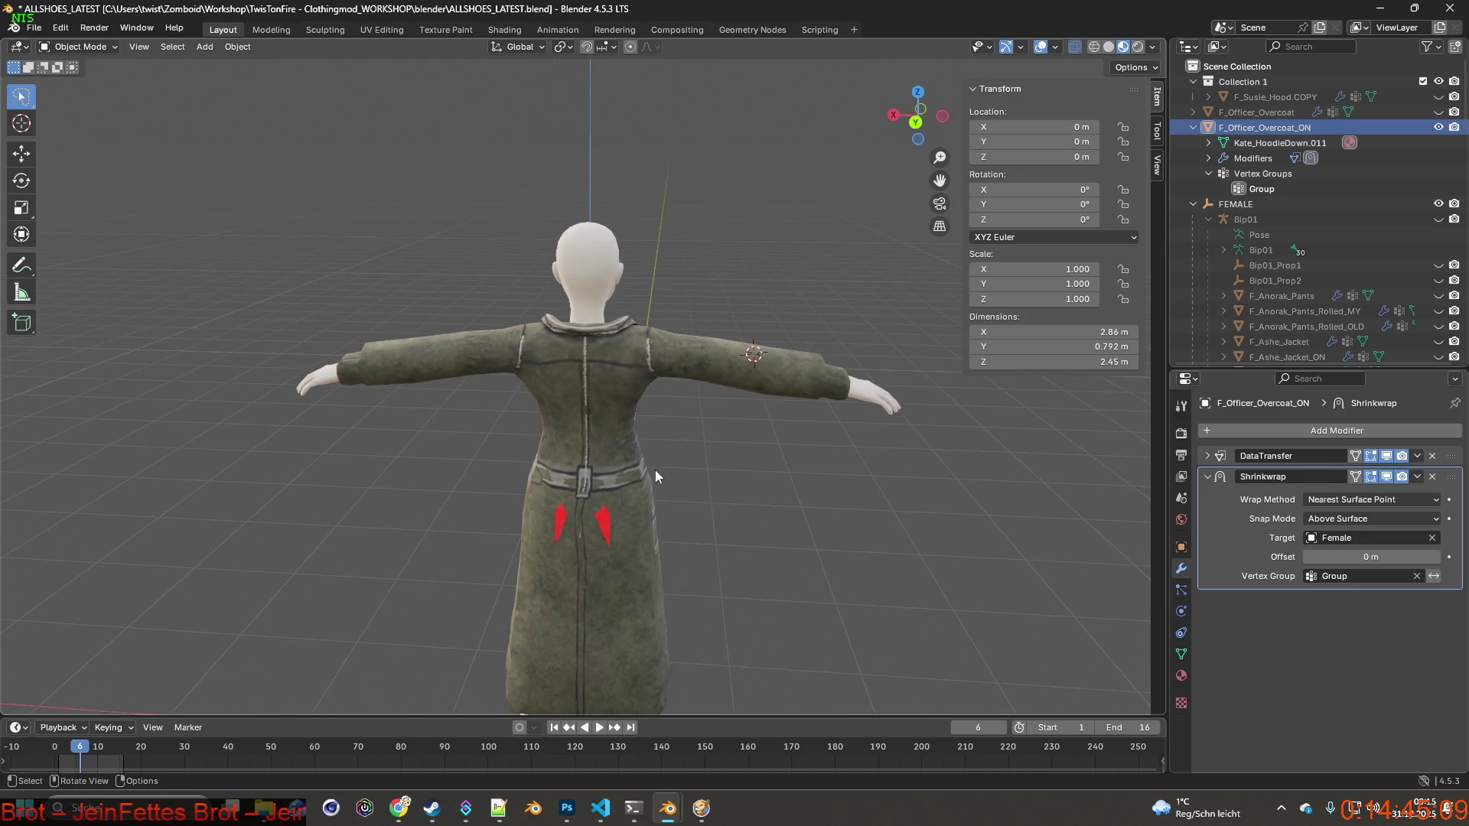
pyautogui.moveTo(504, 520)
pyautogui.mouseDown(button='middle')
pyautogui.moveTo(758, 484)
pyautogui.moveTo(811, 495)
pyautogui.mouseUp(button='middle')
pyautogui.moveTo(589, 490)
pyautogui.mouseDown(button='middle')
pyautogui.moveTo(719, 516)
pyautogui.moveTo(714, 426)
pyautogui.moveTo(600, 444)
pyautogui.moveTo(794, 456)
pyautogui.moveTo(702, 495)
pyautogui.moveTo(742, 486)
pyautogui.moveTo(533, 487)
pyautogui.moveTo(740, 480)
pyautogui.moveTo(652, 488)
pyautogui.moveTo(715, 475)
pyautogui.moveTo(649, 352)
pyautogui.moveTo(683, 359)
pyautogui.moveTo(633, 421)
pyautogui.moveTo(592, 416)
pyautogui.mouseUp(button='middle')
pyautogui.scroll(3, 651, 488)
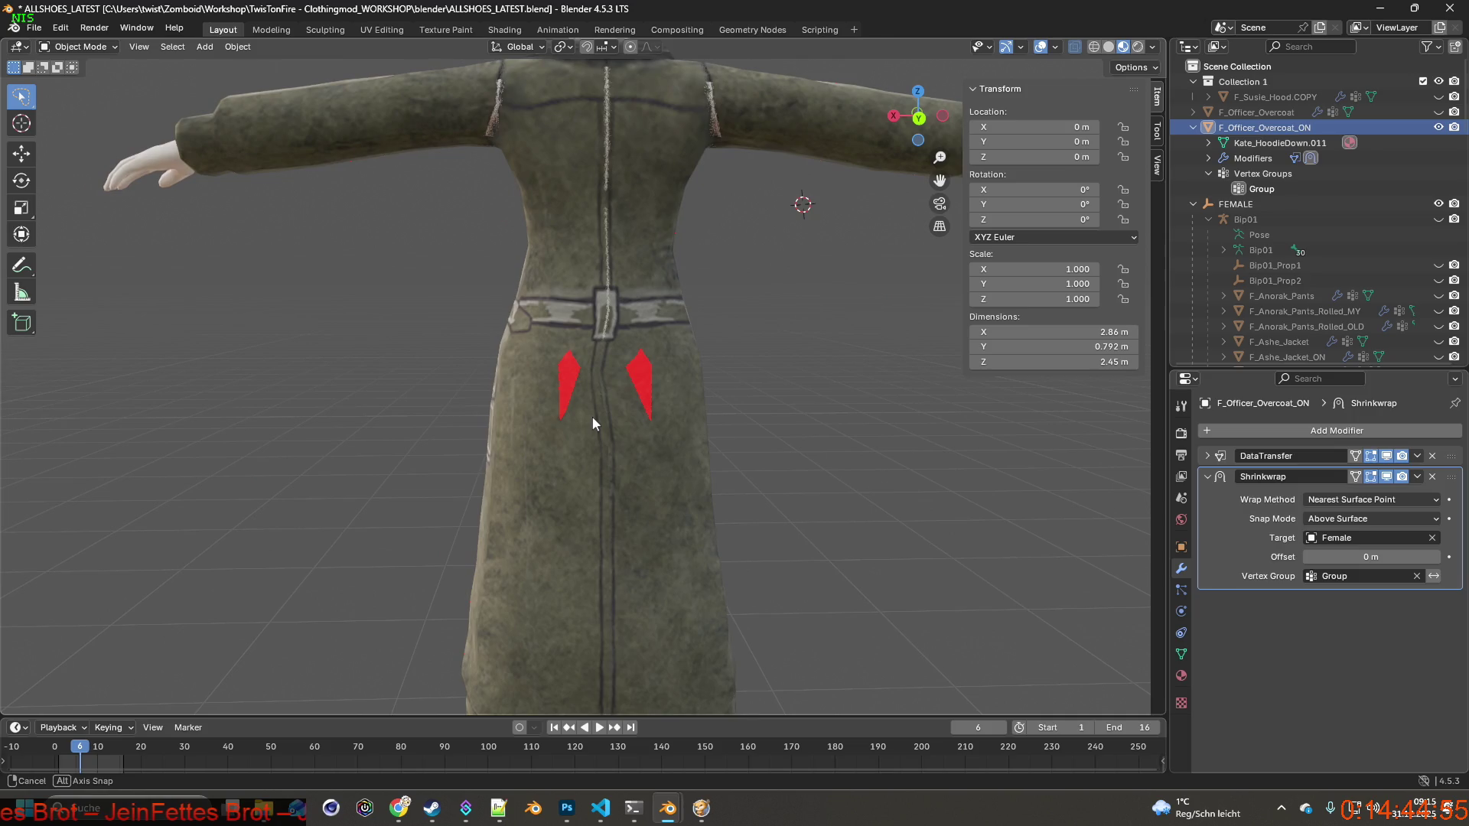
# Toggle between F_Officer_Overcoat and F_Officer_Overcoat_ON, then show both and select F_Officer_Overcoat.
pyautogui.click(1438, 127)
pyautogui.click(1438, 112)
pyautogui.click(1438, 112)
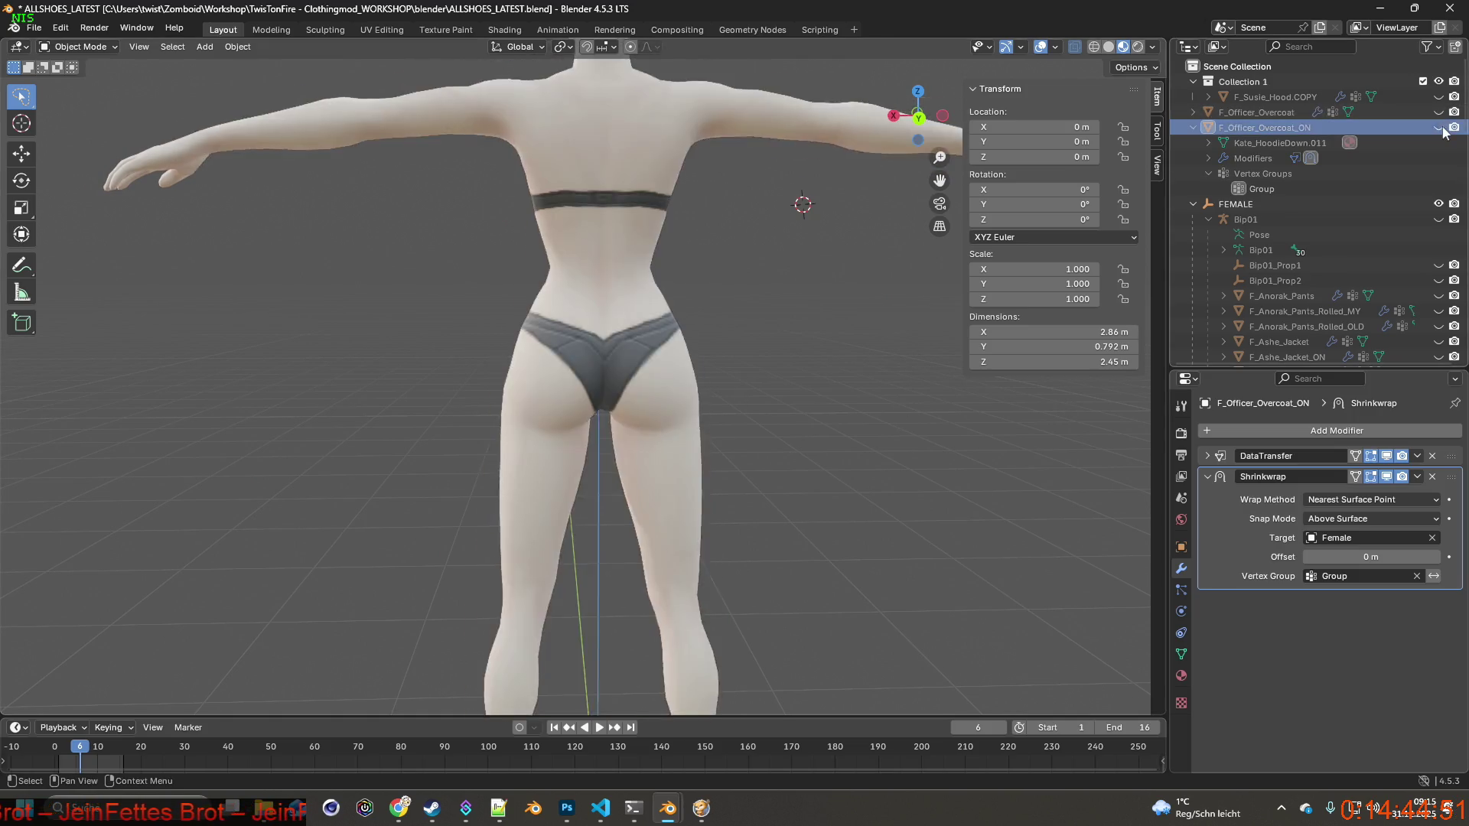
pyautogui.click(1438, 127)
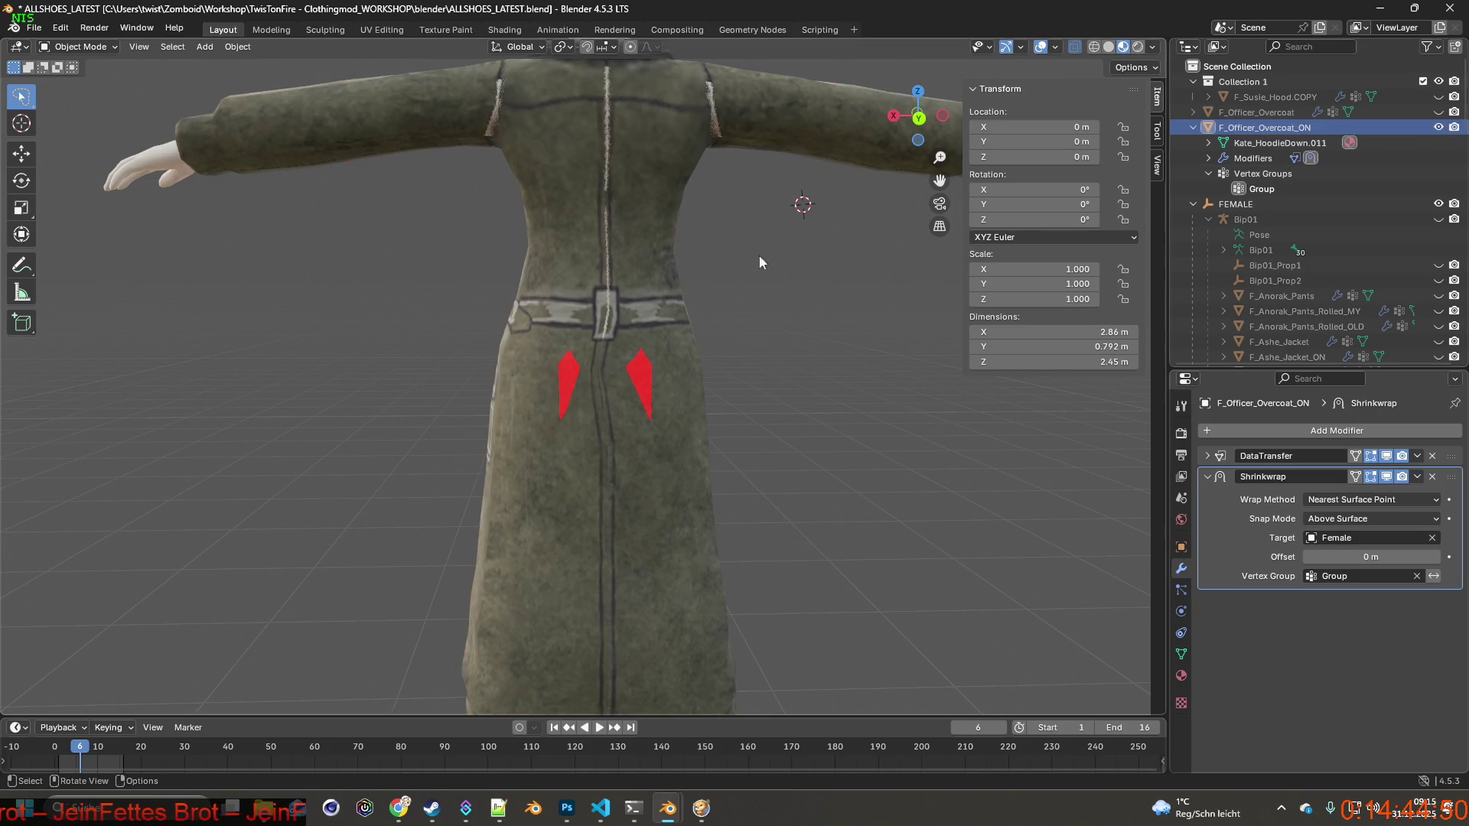
pyautogui.click(1438, 127)
pyautogui.click(1438, 112)
pyautogui.moveTo(841, 306)
pyautogui.mouseDown(button='middle')
pyautogui.moveTo(800, 302)
pyautogui.moveTo(865, 288)
pyautogui.moveTo(745, 288)
pyautogui.moveTo(850, 284)
pyautogui.moveTo(690, 341)
pyautogui.moveTo(810, 350)
pyautogui.moveTo(599, 346)
pyautogui.moveTo(820, 340)
pyautogui.moveTo(672, 351)
pyautogui.moveTo(622, 311)
pyautogui.moveTo(597, 410)
pyautogui.moveTo(586, 359)
pyautogui.moveTo(712, 255)
pyautogui.mouseUp(button='middle')
pyautogui.click(1438, 112)
pyautogui.click(1438, 127)
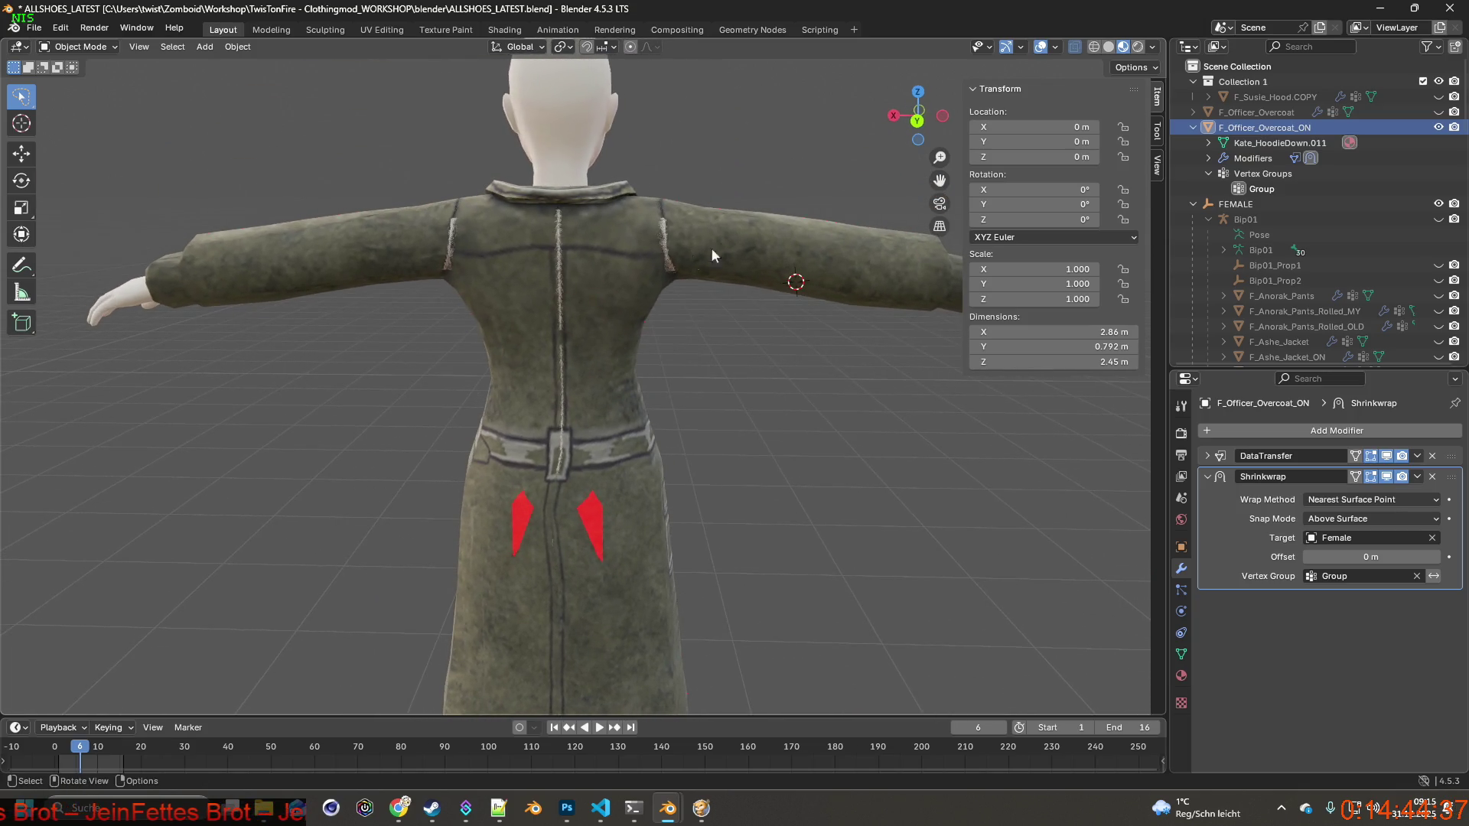
pyautogui.click(1438, 112)
pyautogui.click(1271, 111)
# Switch F_Officer_Overcoat to Weight Paint mode and orbit around to inspect its Group weight colours.
pyautogui.moveTo(489, 199); pyautogui.dragTo(216, 119, button='middle')
pyautogui.click(85, 47)
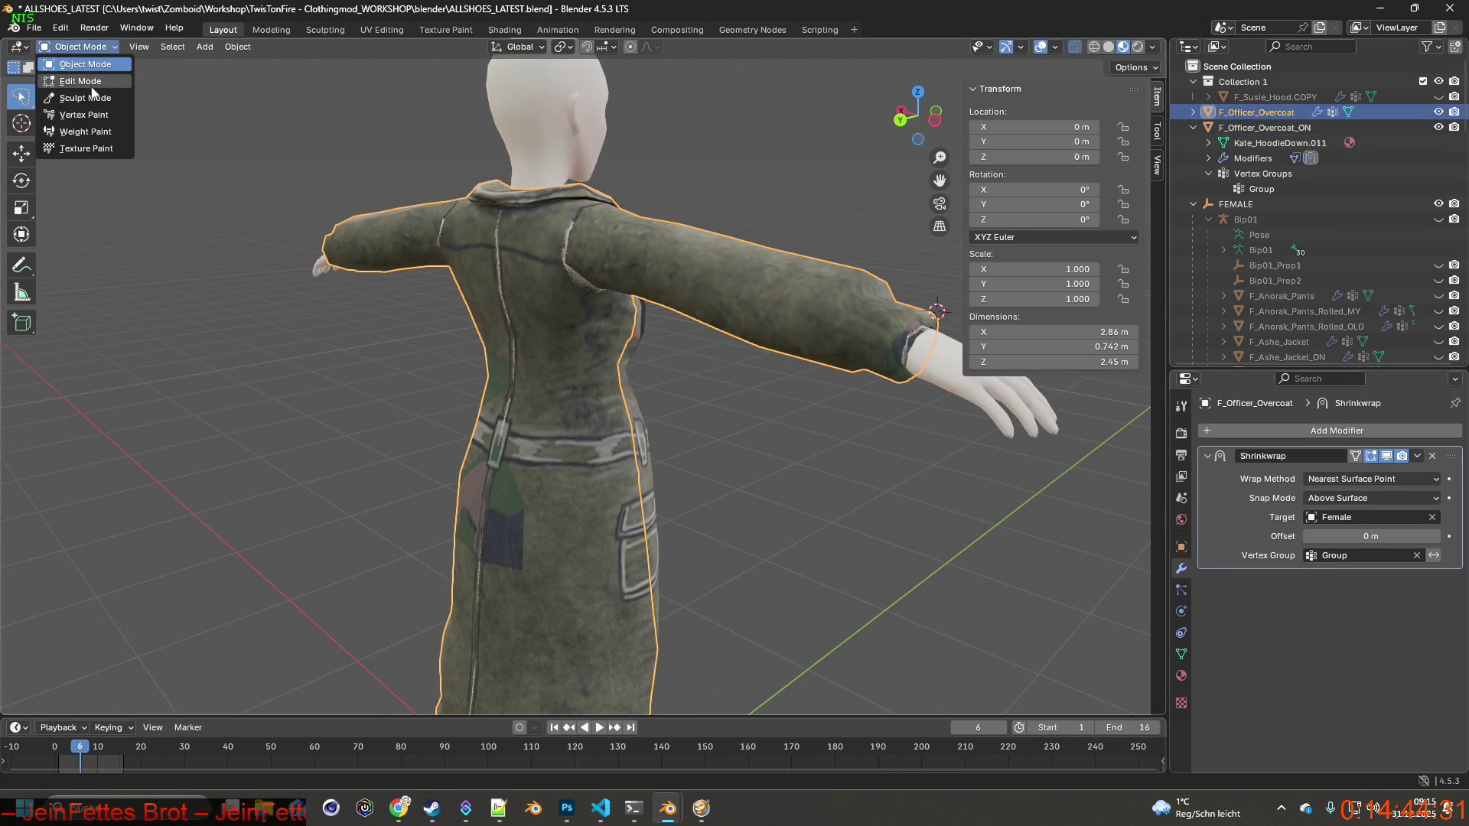
pyautogui.click(85, 132)
pyautogui.moveTo(229, 180)
pyautogui.mouseDown(button='middle')
pyautogui.moveTo(760, 243)
pyautogui.moveTo(582, 268)
pyautogui.moveTo(436, 239)
pyautogui.moveTo(558, 272)
pyautogui.moveTo(606, 312)
pyautogui.moveTo(623, 280)
pyautogui.moveTo(515, 288)
pyautogui.moveTo(502, 311)
pyautogui.moveTo(529, 294)
pyautogui.moveTo(550, 316)
pyautogui.mouseUp(button='middle')
pyautogui.scroll(2, 621, 300)
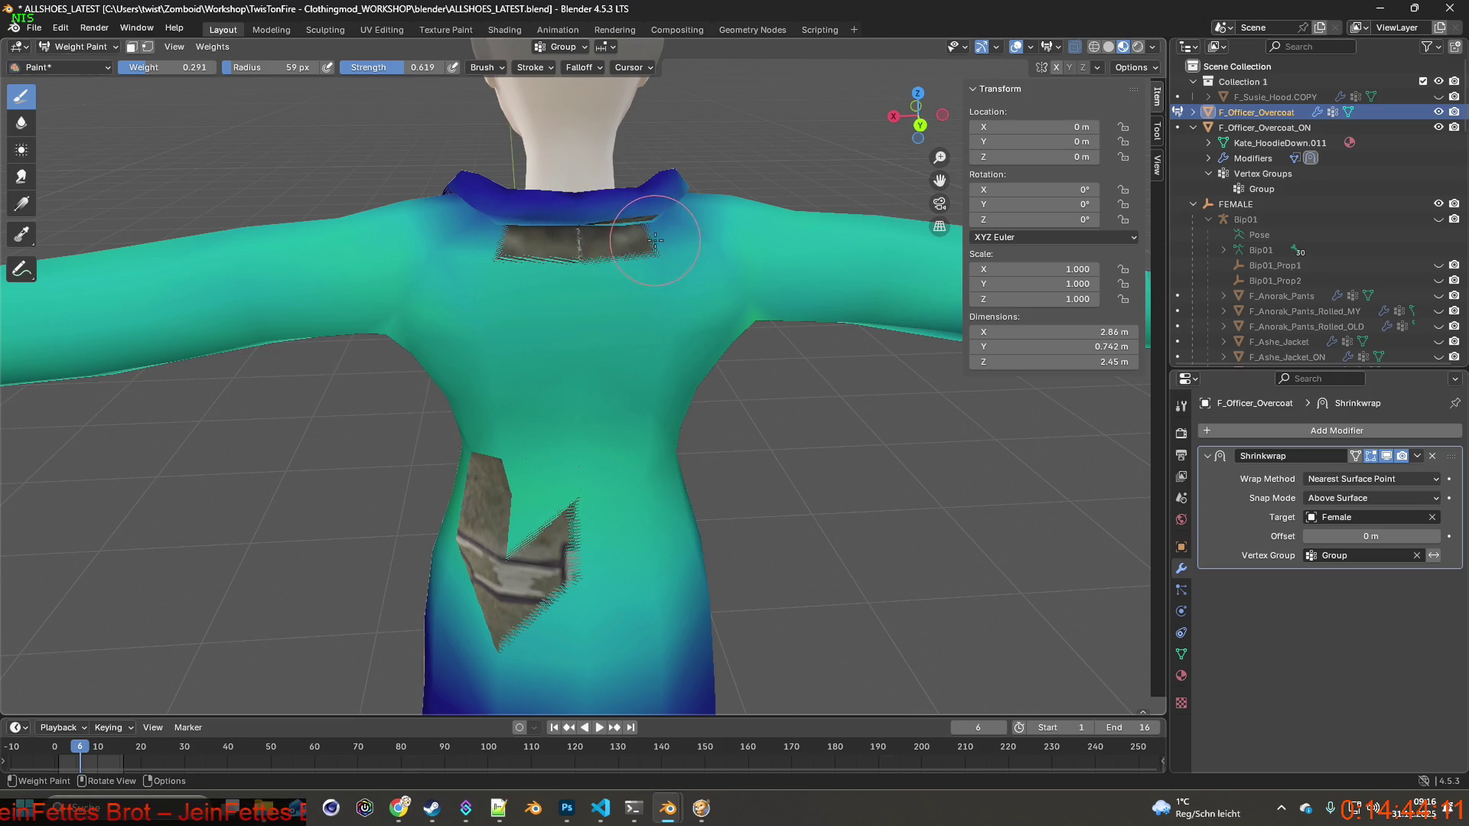
pyautogui.moveTo(511, 251)
pyautogui.mouseDown(button='middle')
pyautogui.moveTo(664, 261)
pyautogui.moveTo(527, 261)
pyautogui.mouseUp(button='middle')
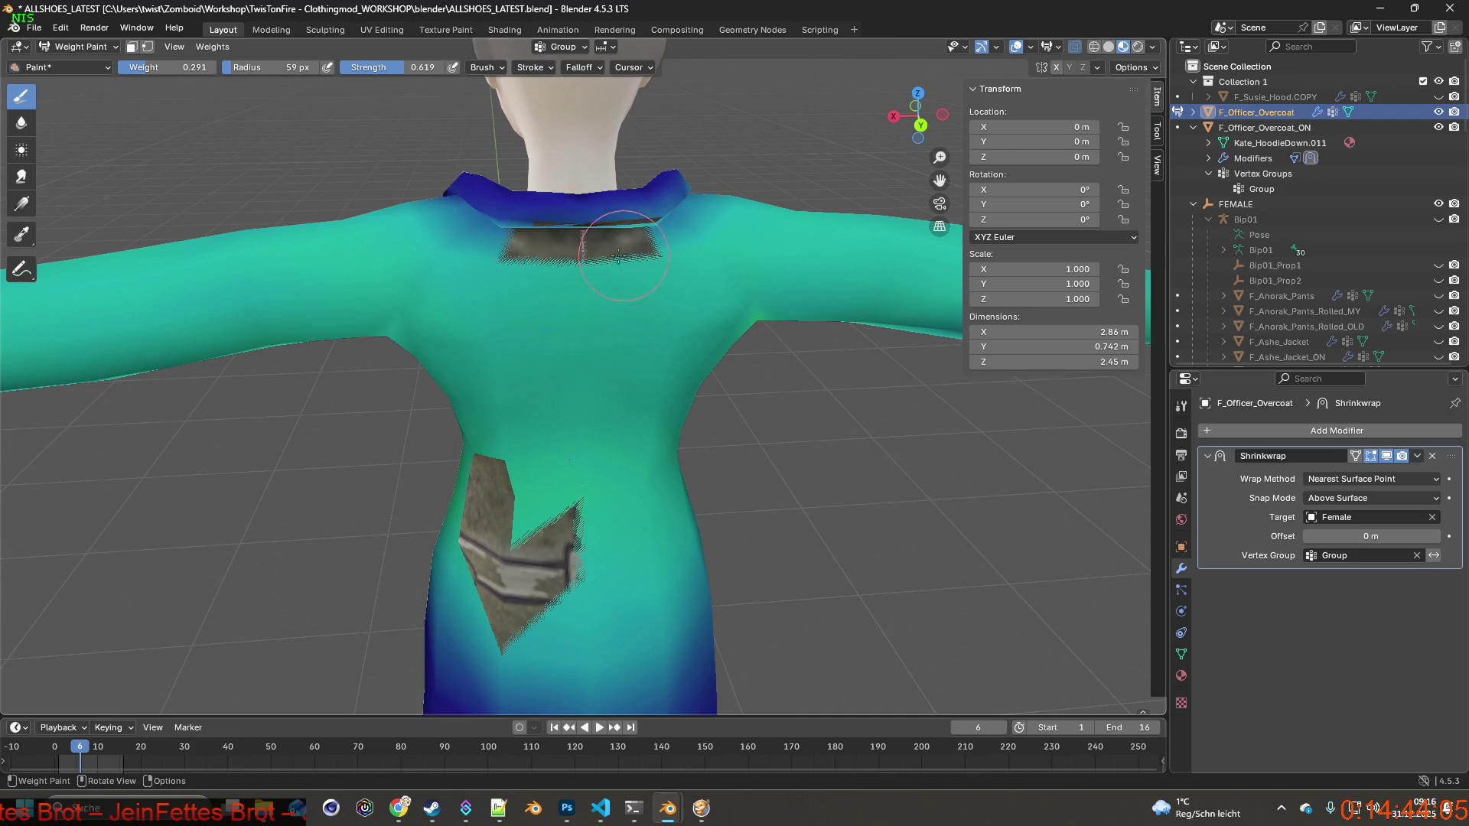
pyautogui.moveTo(523, 301)
pyautogui.mouseDown(button='middle')
pyautogui.moveTo(604, 277)
pyautogui.moveTo(543, 270)
pyautogui.moveTo(646, 305)
pyautogui.moveTo(635, 330)
pyautogui.moveTo(651, 325)
pyautogui.moveTo(640, 311)
pyautogui.moveTo(775, 305)
pyautogui.moveTo(535, 328)
pyautogui.moveTo(577, 333)
pyautogui.moveTo(550, 364)
pyautogui.mouseUp(button='middle')
pyautogui.moveTo(557, 294)
pyautogui.mouseDown(button='middle')
pyautogui.moveTo(604, 322)
pyautogui.moveTo(505, 361)
pyautogui.moveTo(652, 360)
pyautogui.moveTo(685, 372)
pyautogui.moveTo(596, 383)
pyautogui.moveTo(692, 402)
pyautogui.moveTo(613, 370)
pyautogui.moveTo(590, 322)
pyautogui.moveTo(596, 283)
pyautogui.moveTo(572, 374)
pyautogui.moveTo(572, 358)
pyautogui.mouseUp(button='middle')
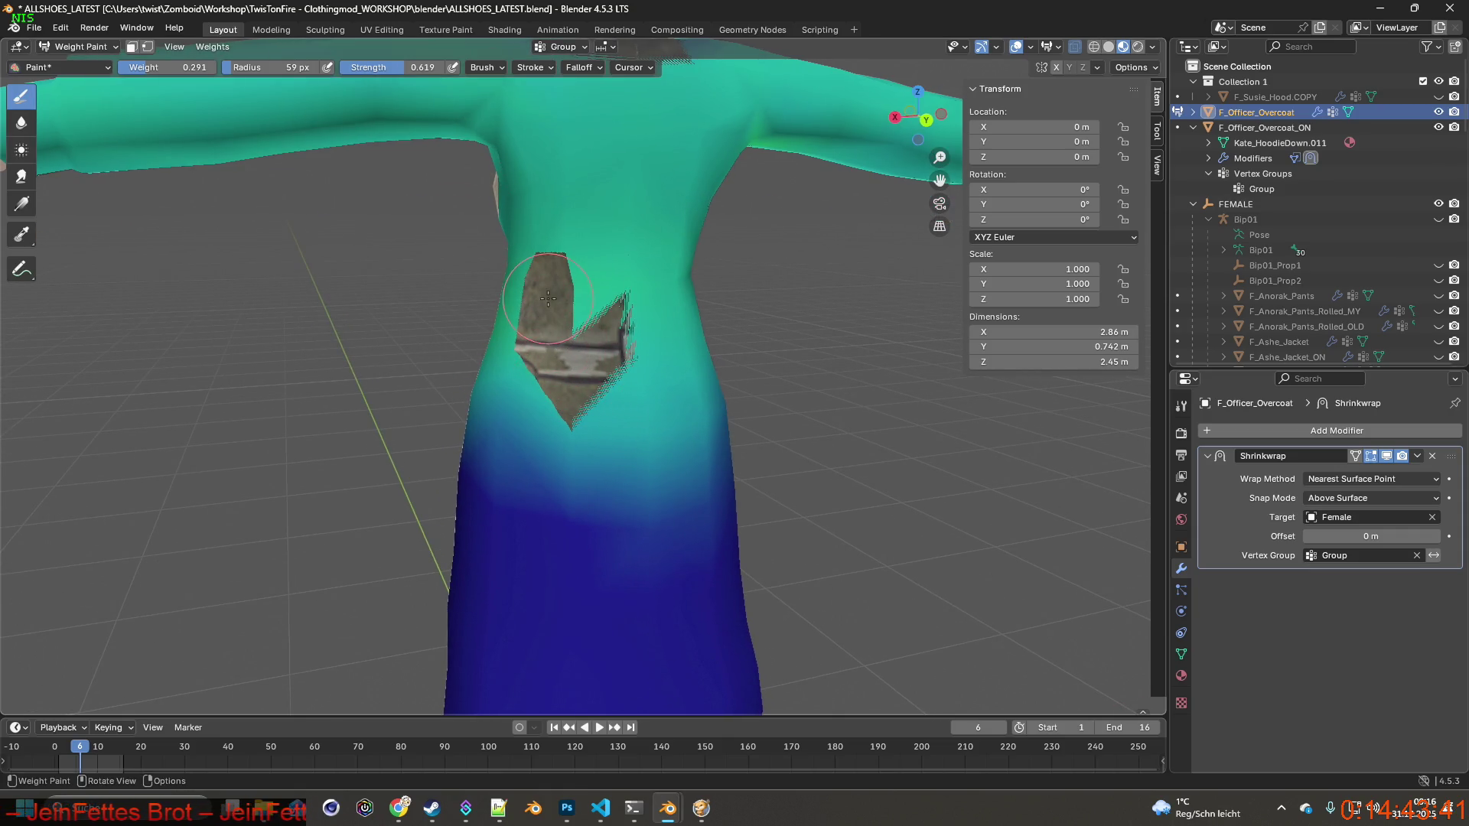
pyautogui.moveTo(705, 354)
pyautogui.mouseDown(button='middle')
pyautogui.moveTo(723, 345)
pyautogui.moveTo(516, 343)
pyautogui.mouseUp(button='middle')
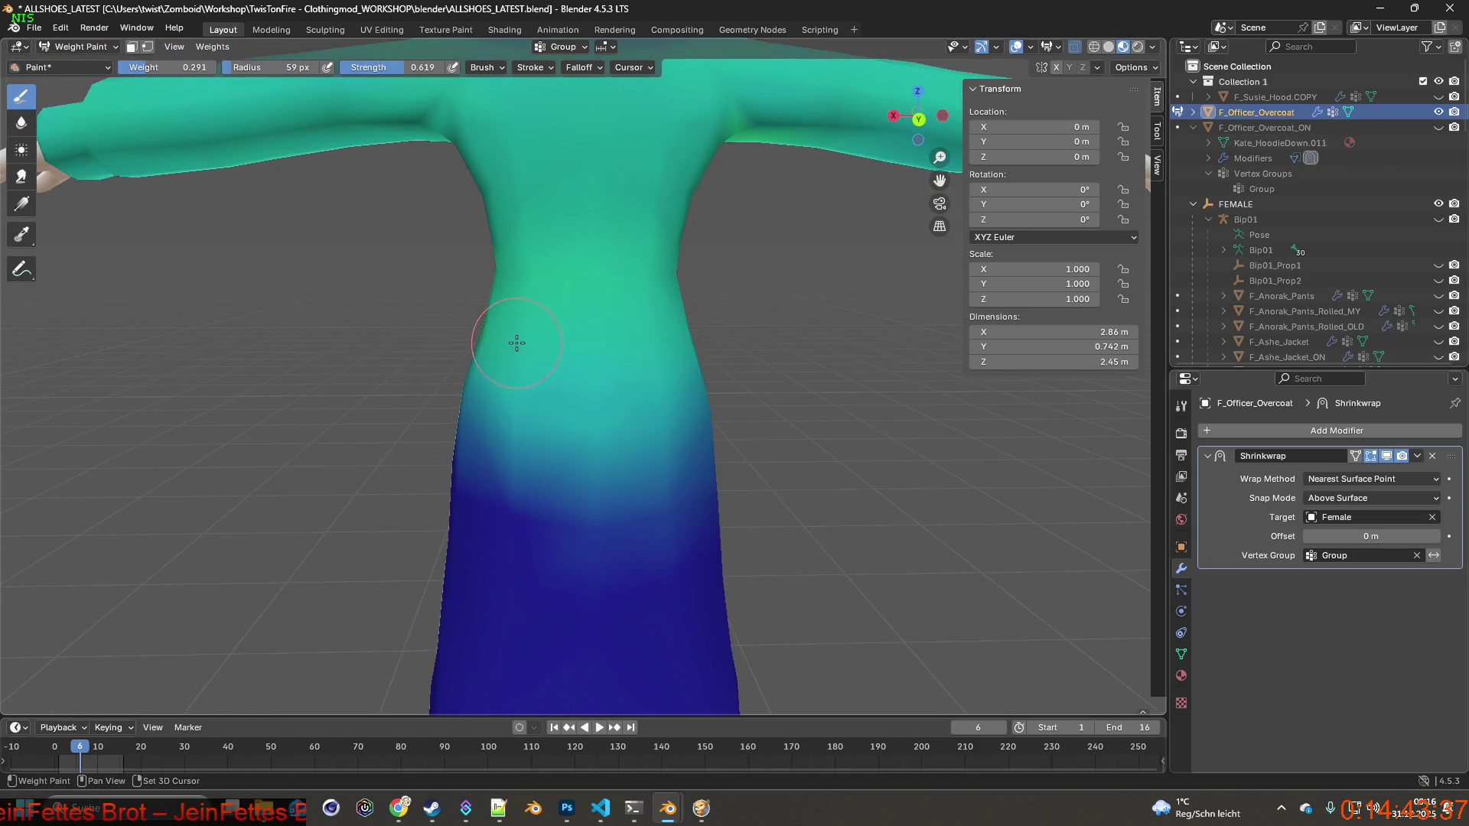
pyautogui.moveTo(614, 339)
pyautogui.mouseDown(button='middle')
pyautogui.moveTo(833, 315)
pyautogui.moveTo(619, 317)
pyautogui.moveTo(726, 300)
pyautogui.mouseUp(button='middle')
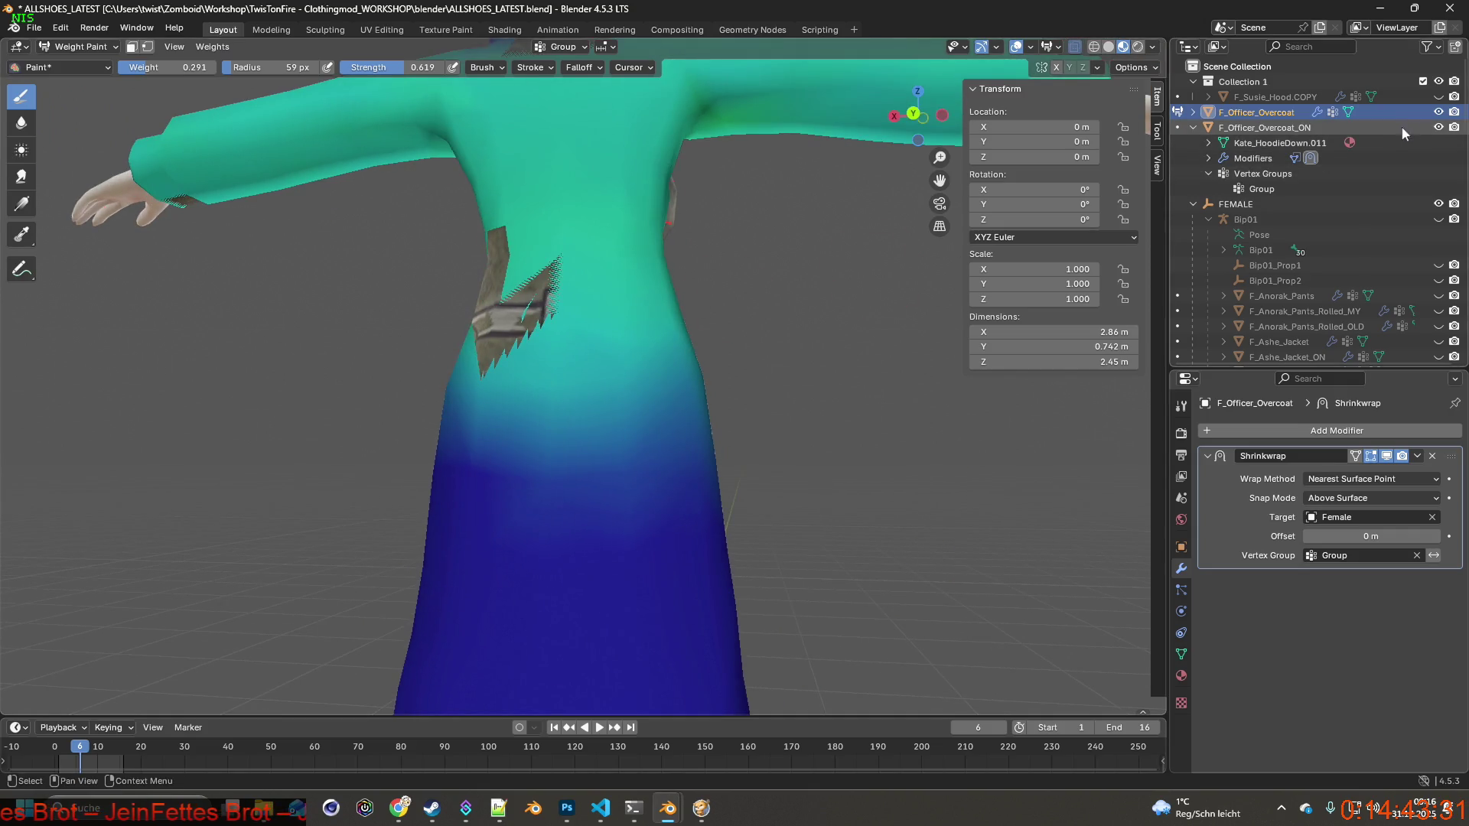
# Hide F_Officer_Overcoat_ON and orbit around the coat to examine the front waist weights.
pyautogui.moveTo(714, 275)
pyautogui.mouseDown(button='middle')
pyautogui.moveTo(538, 325)
pyautogui.moveTo(665, 316)
pyautogui.moveTo(636, 276)
pyautogui.moveTo(631, 306)
pyautogui.moveTo(491, 278)
pyautogui.moveTo(706, 309)
pyautogui.moveTo(514, 313)
pyautogui.moveTo(747, 299)
pyautogui.moveTo(446, 298)
pyautogui.moveTo(714, 296)
pyautogui.moveTo(667, 277)
pyautogui.moveTo(578, 290)
pyautogui.moveTo(765, 287)
pyautogui.moveTo(609, 285)
pyautogui.mouseUp(button='middle')
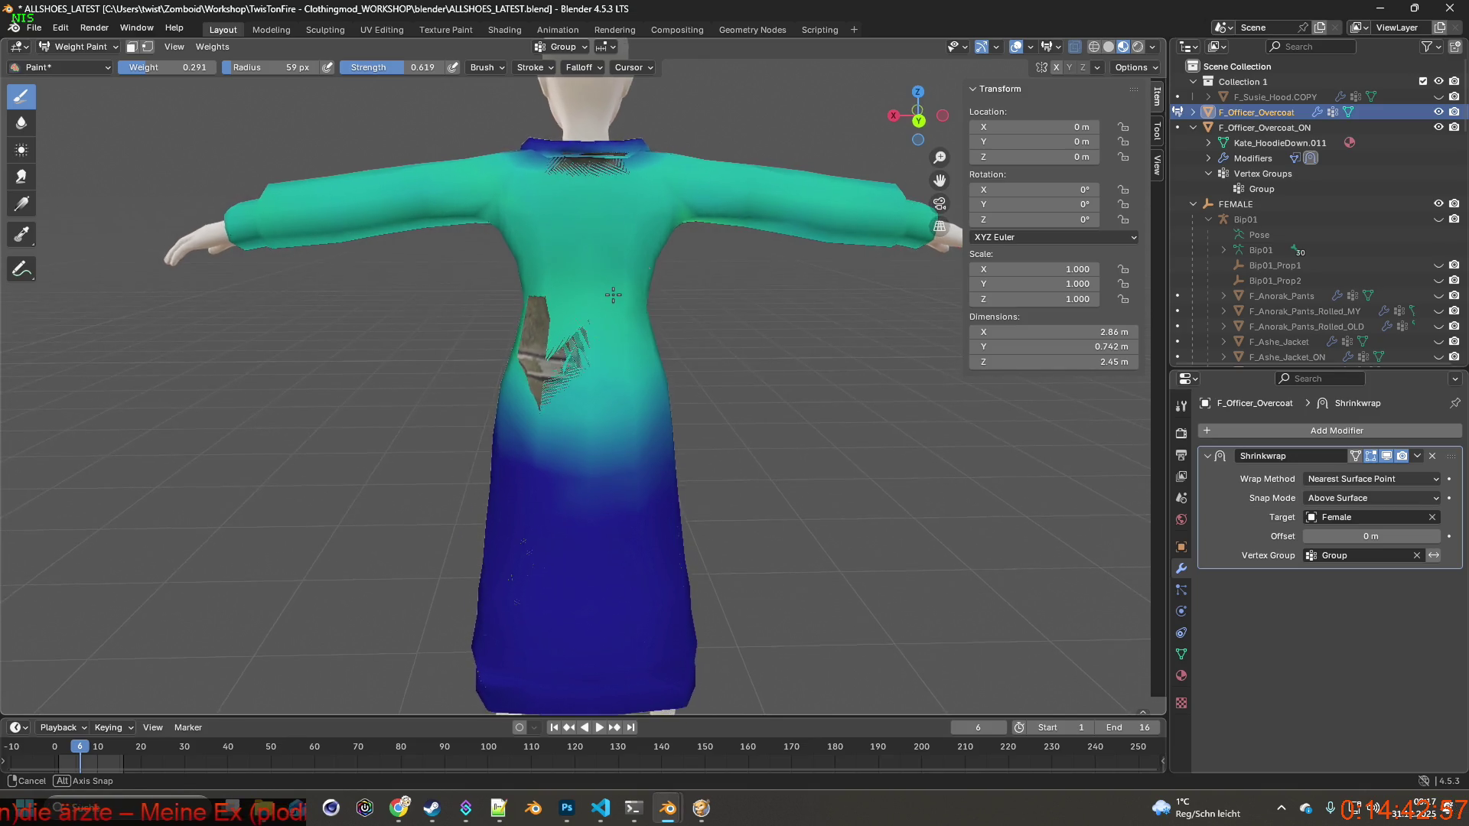
pyautogui.scroll(5, 607, 285)
pyautogui.moveTo(589, 327); pyautogui.dragTo(355, 324, button='middle')
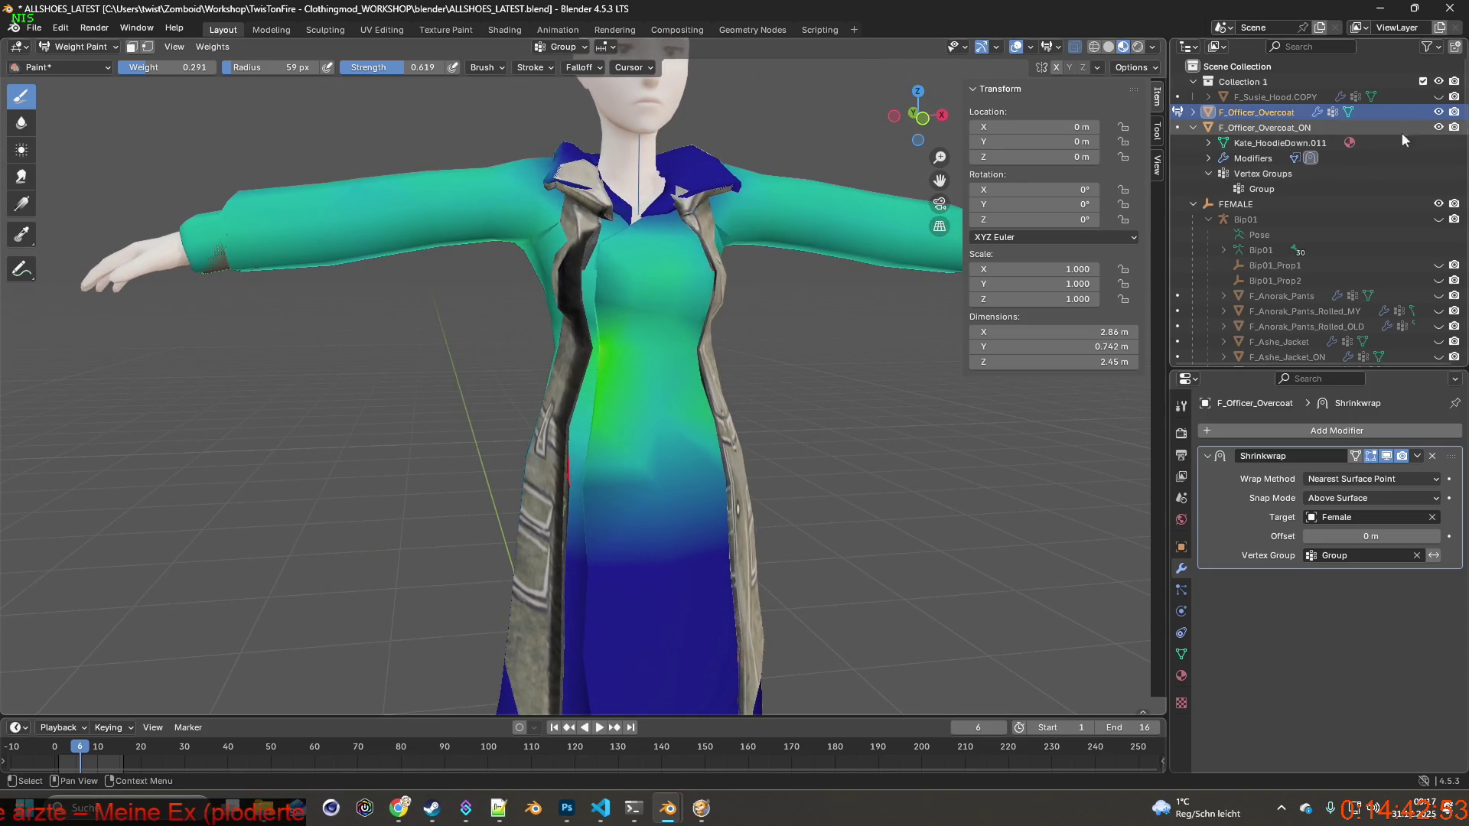
pyautogui.click(1438, 127)
pyautogui.moveTo(803, 252)
pyautogui.mouseDown(button='middle')
pyautogui.moveTo(903, 252)
pyautogui.moveTo(872, 252)
pyautogui.moveTo(792, 348)
pyautogui.mouseUp(button='middle')
pyautogui.scroll(3, 791, 348)
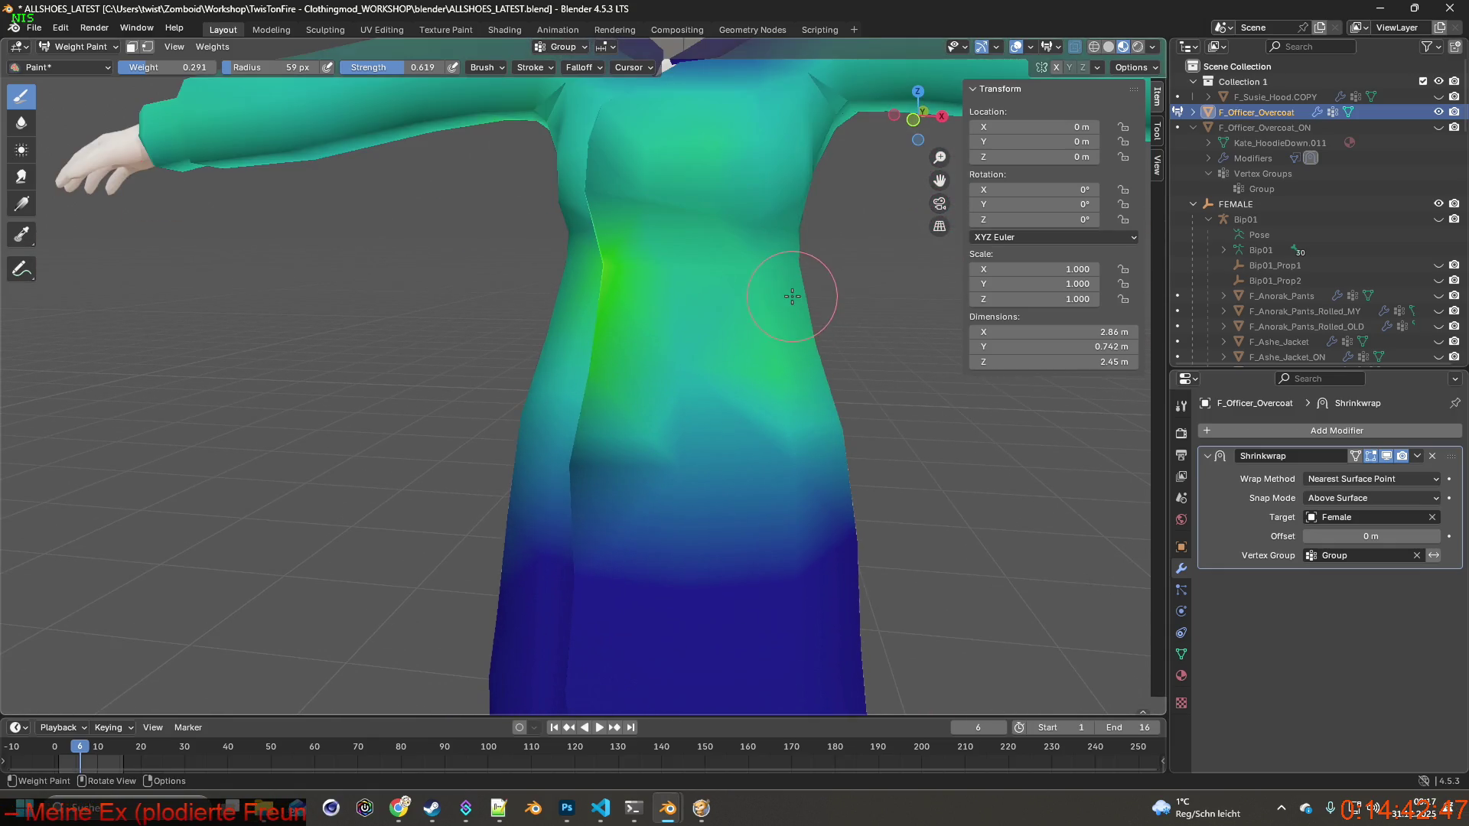
pyautogui.scroll(-1, 614, 292)
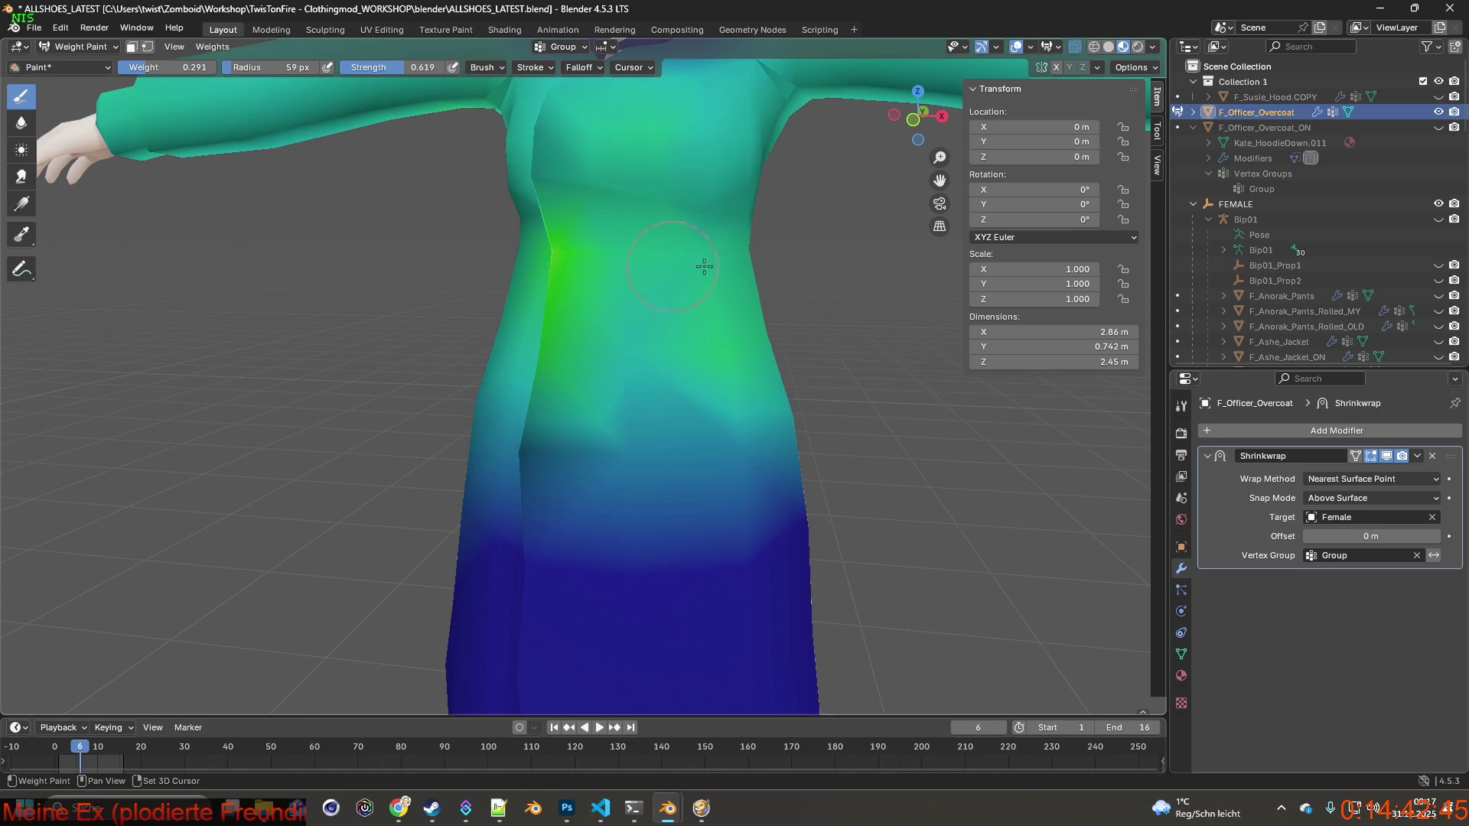
pyautogui.moveTo(635, 353); pyautogui.dragTo(610, 351, button='middle')
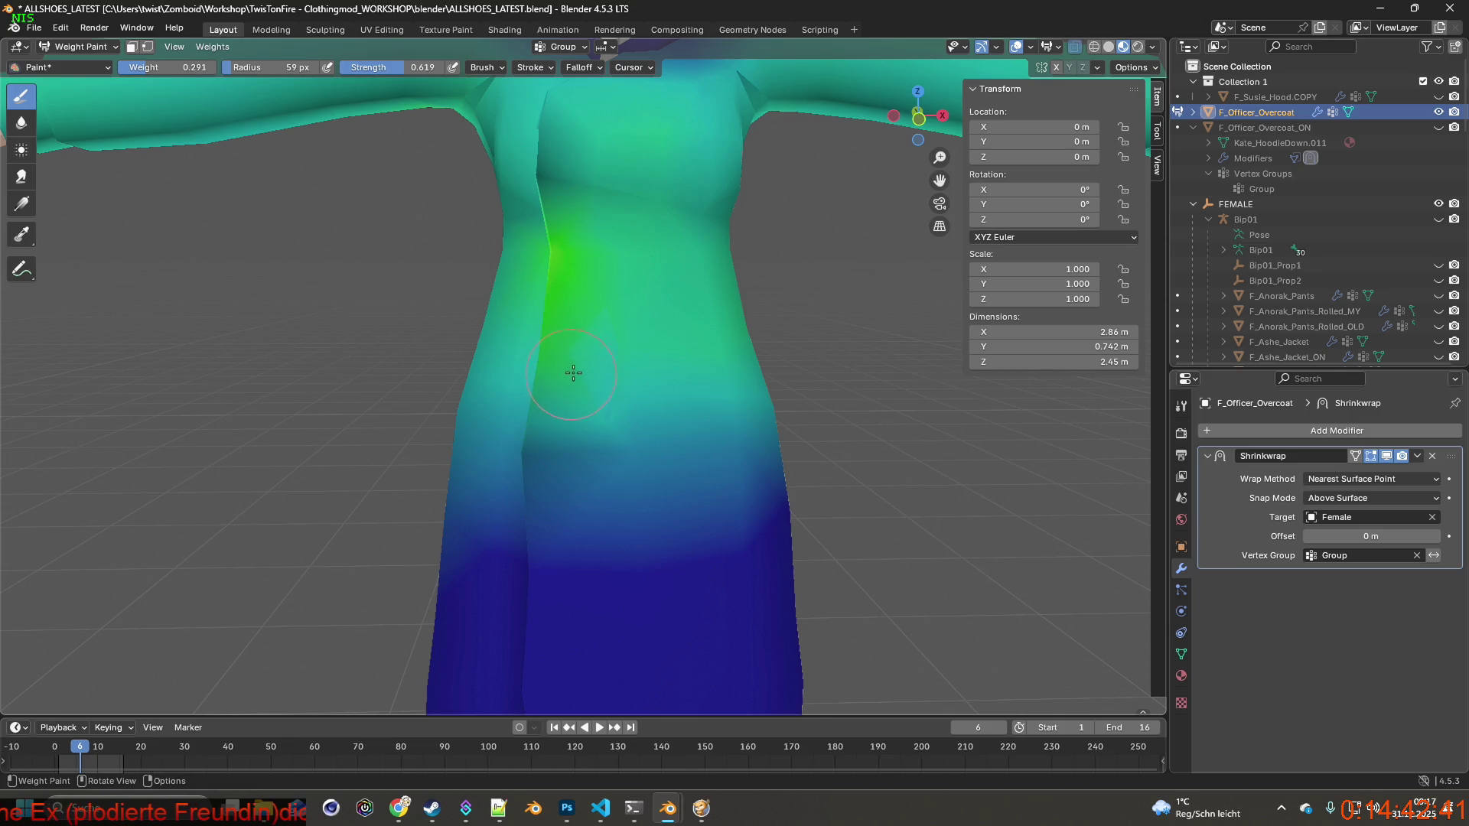
pyautogui.moveTo(581, 358)
pyautogui.mouseDown(button='middle')
pyautogui.moveTo(673, 354)
pyautogui.moveTo(589, 357)
pyautogui.mouseUp(button='middle')
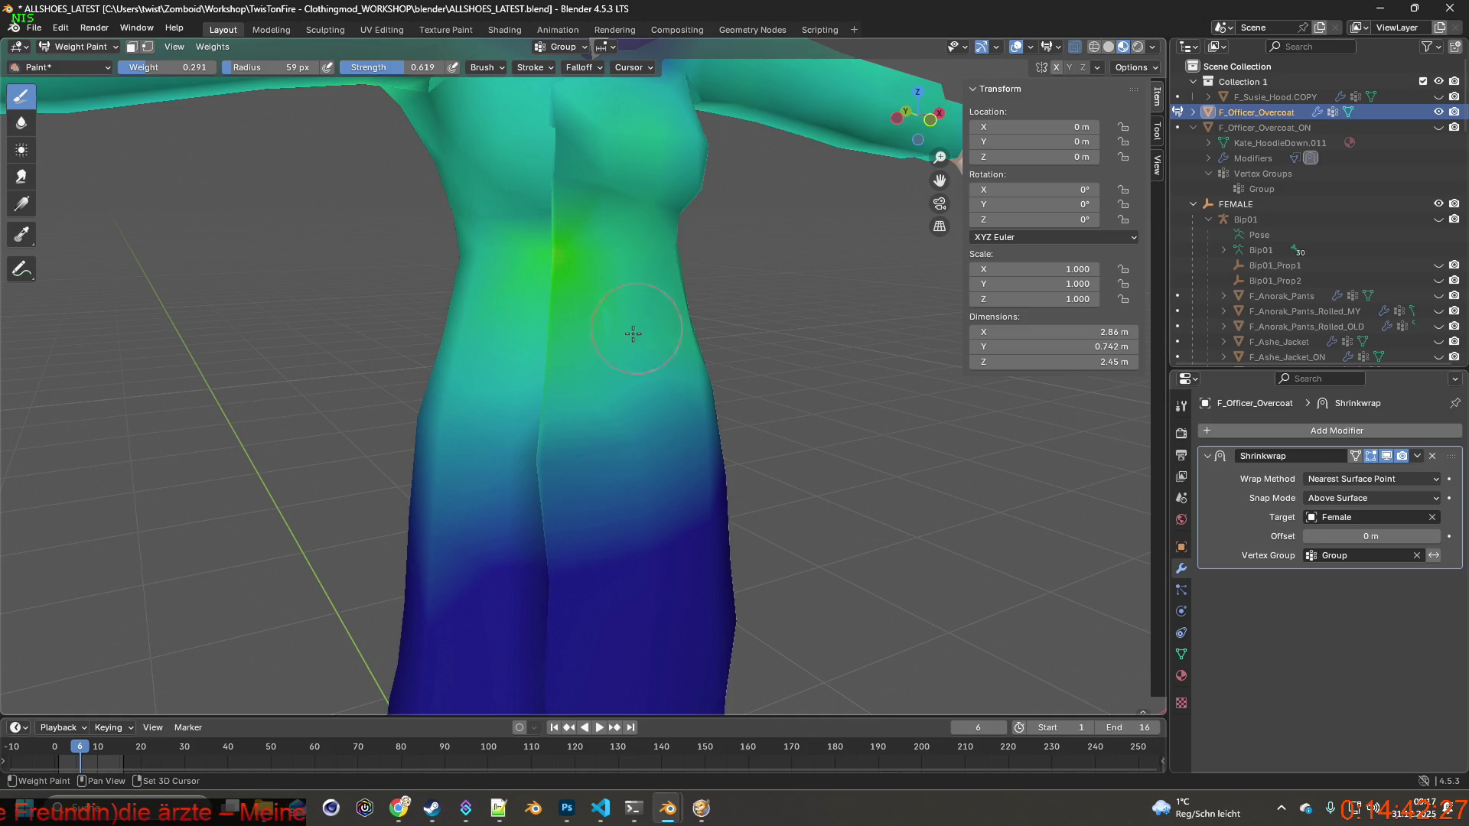
pyautogui.moveTo(613, 342); pyautogui.dragTo(717, 333, button='middle')
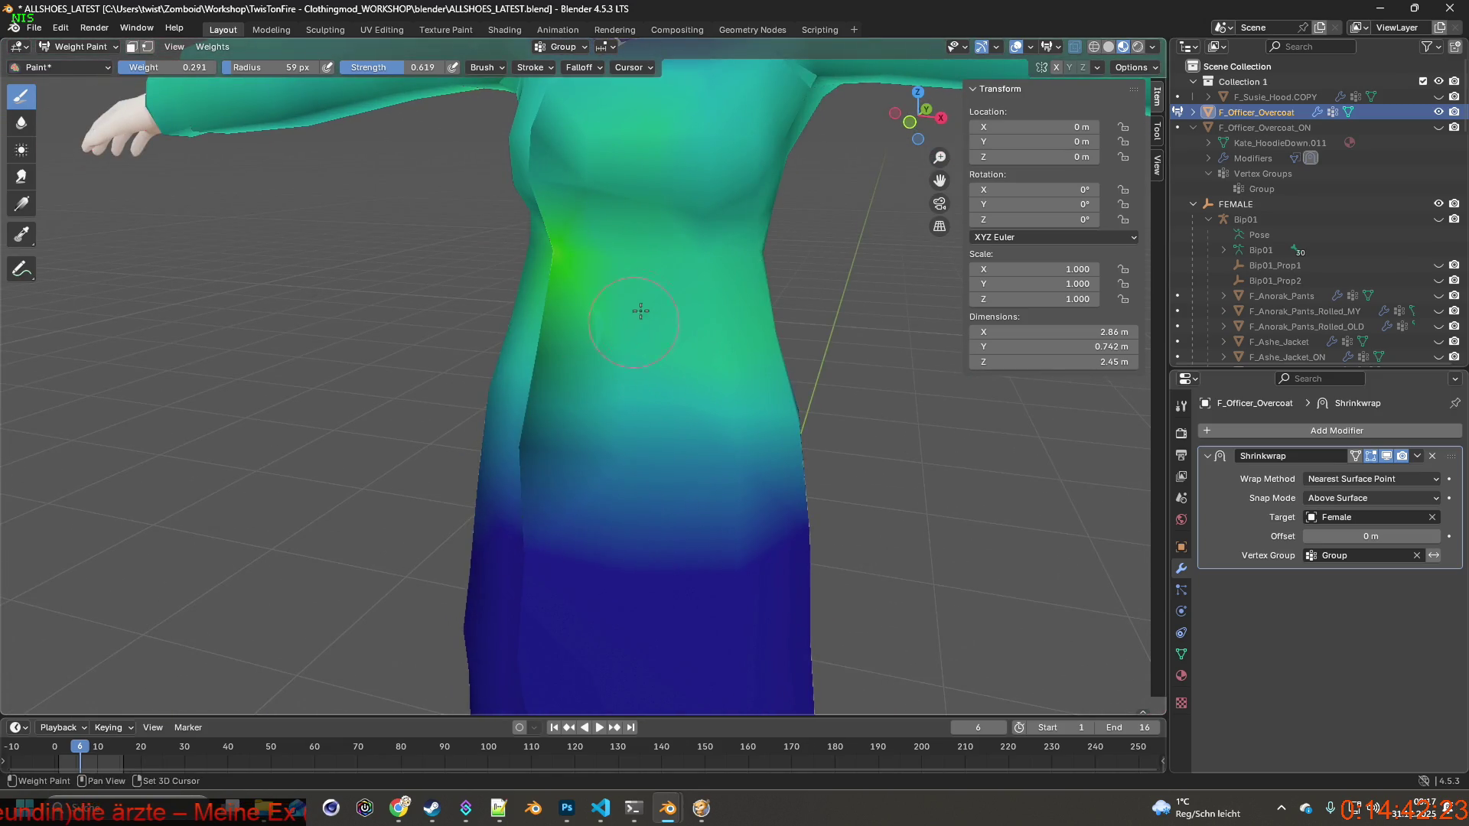
pyautogui.moveTo(668, 320); pyautogui.dragTo(704, 308, button='middle')
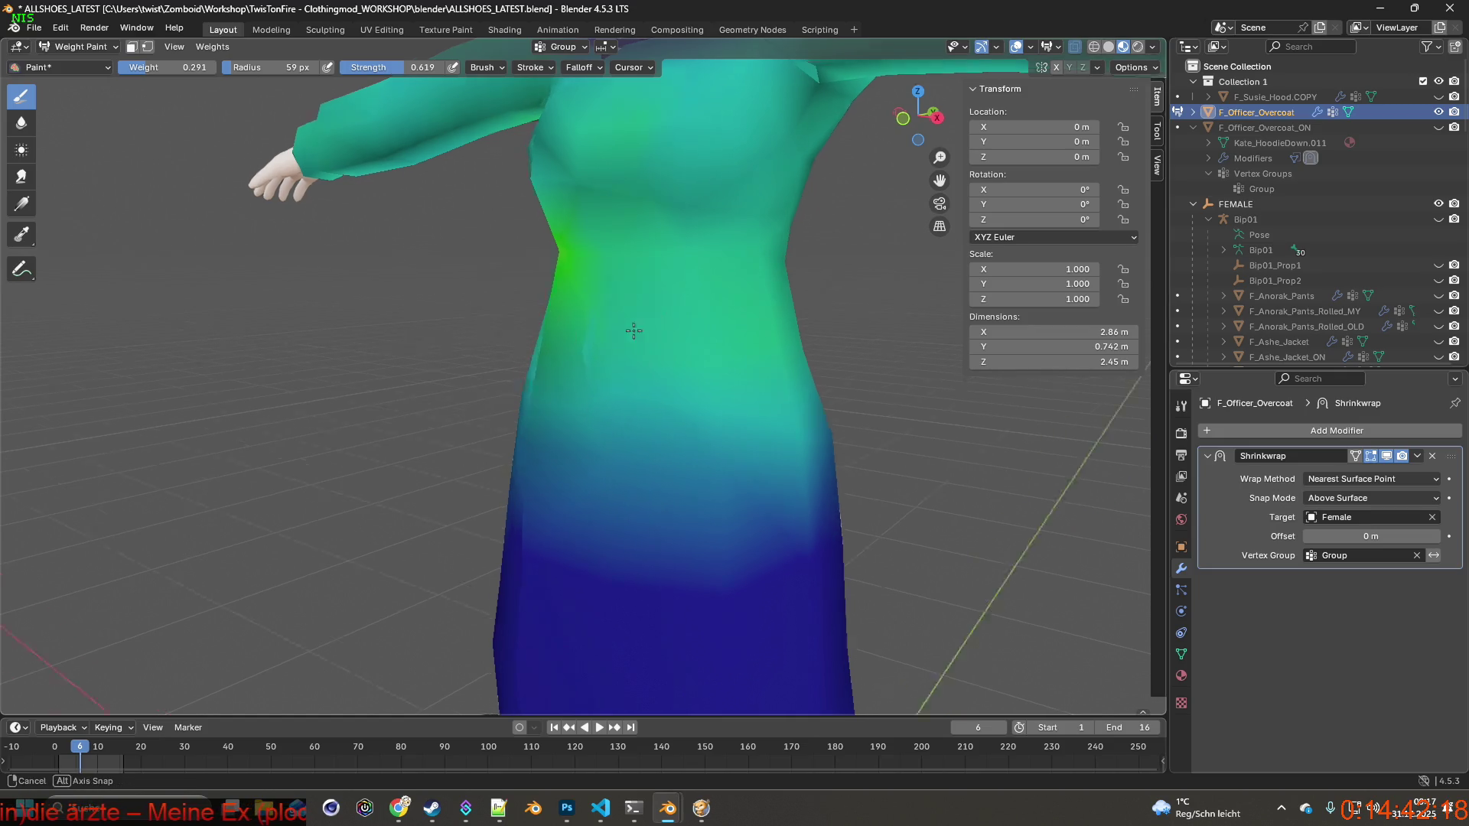
pyautogui.moveTo(329, 138); pyautogui.dragTo(220, 92, button='middle')
# Paint the front waist at brush weight 0.123, then repaint it at weight 0.436.
pyautogui.moveTo(191, 67); pyautogui.dragTo(174, 67)
pyautogui.moveTo(578, 348); pyautogui.dragTo(601, 352)
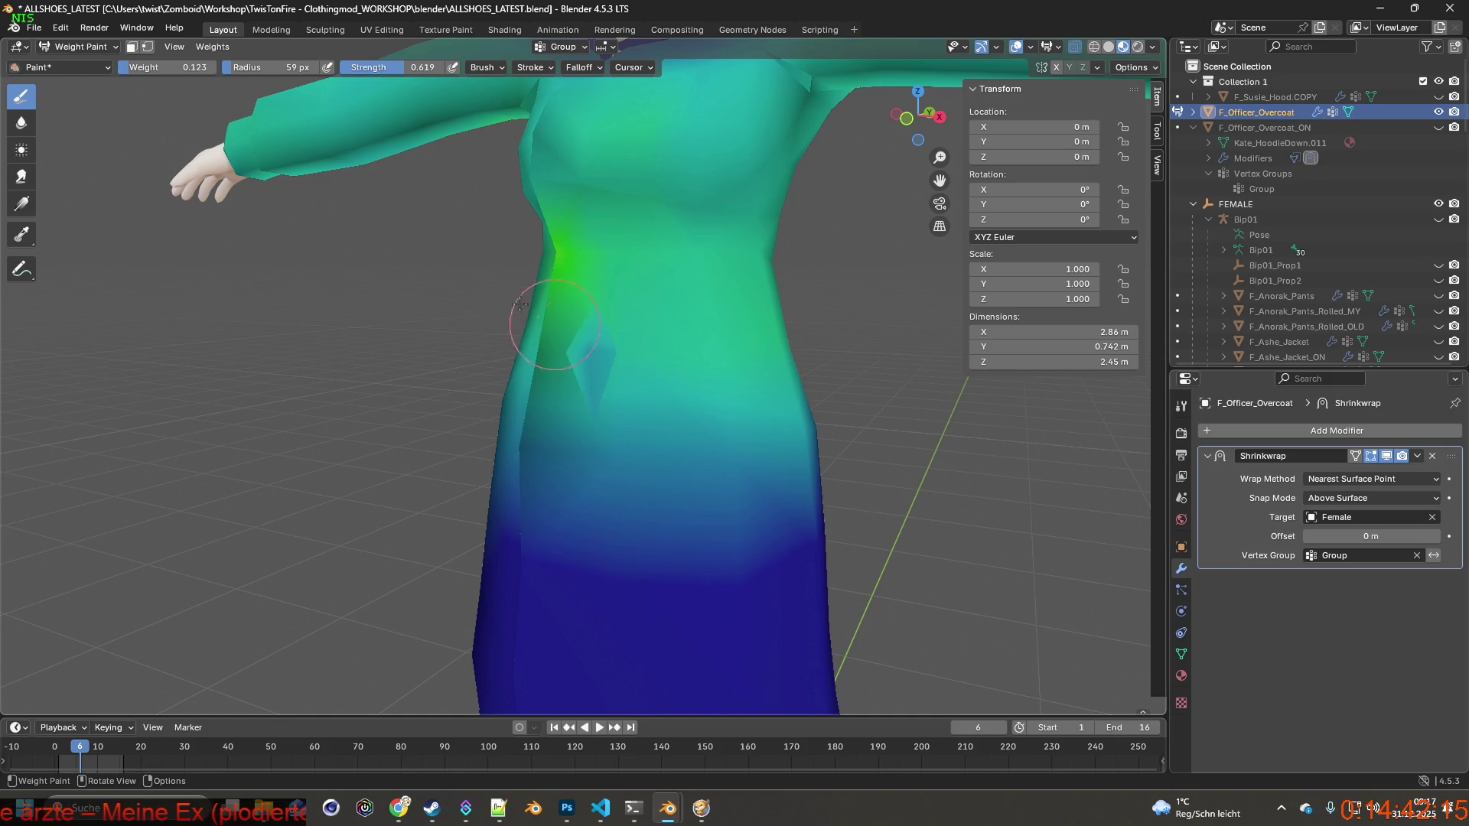
pyautogui.moveTo(169, 67); pyautogui.dragTo(221, 67)
pyautogui.moveTo(585, 348); pyautogui.dragTo(589, 346)
pyautogui.moveTo(593, 344)
pyautogui.mouseDown(button='middle')
pyautogui.moveTo(689, 338)
pyautogui.moveTo(660, 330)
pyautogui.moveTo(678, 318)
pyautogui.mouseUp(button='middle')
pyautogui.scroll(-3, 642, 334)
pyautogui.scroll(3, 678, 318)
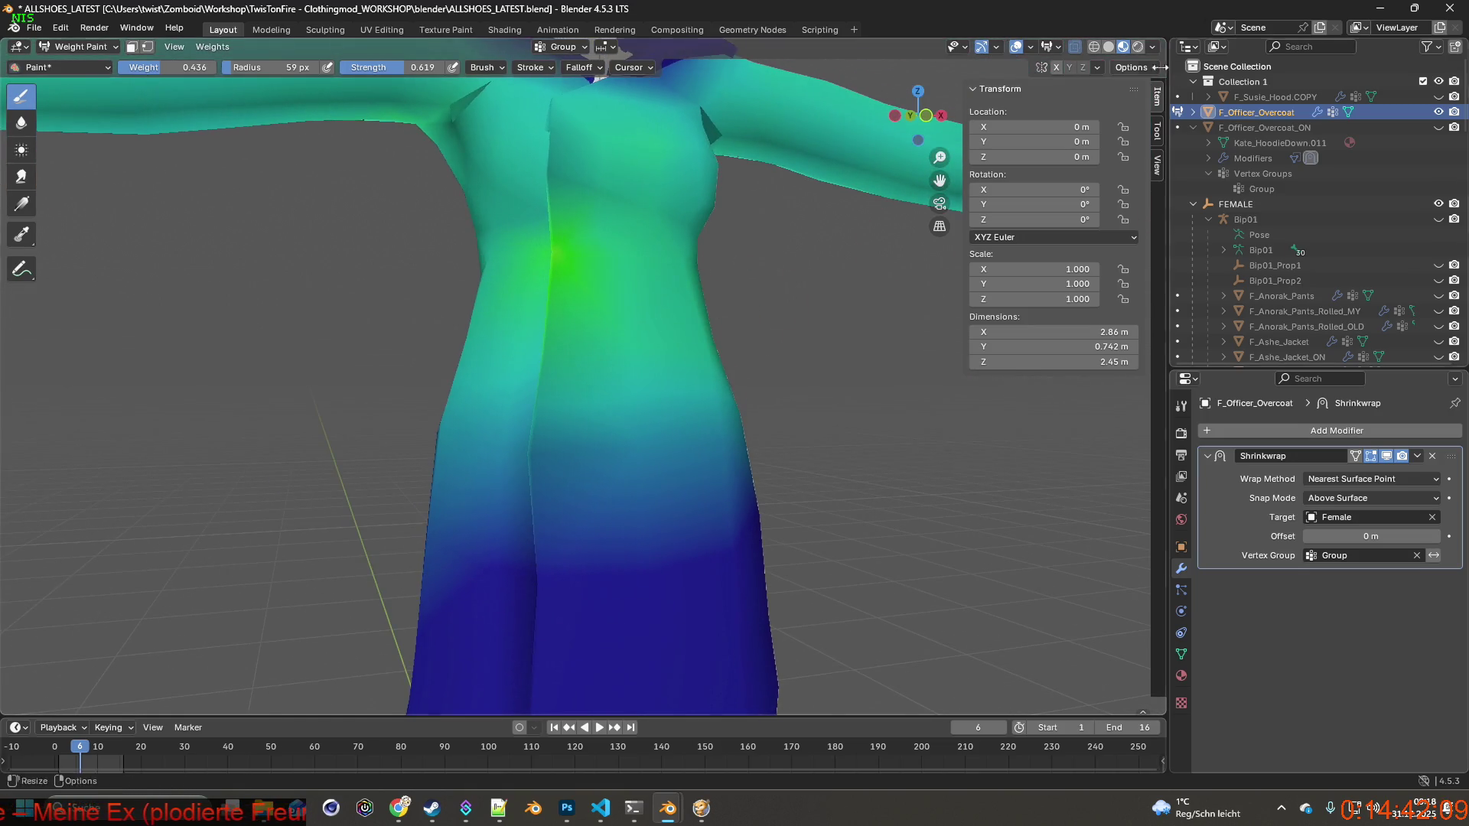
pyautogui.click(1075, 46)
# Orbit in close and brush extra Group weight across the far side of the coat's waist.
pyautogui.moveTo(819, 263)
pyautogui.mouseDown(button='middle')
pyautogui.moveTo(979, 132)
pyautogui.moveTo(672, 295)
pyautogui.moveTo(700, 317)
pyautogui.moveTo(656, 327)
pyautogui.mouseUp(button='middle')
pyautogui.scroll(3, 736, 310)
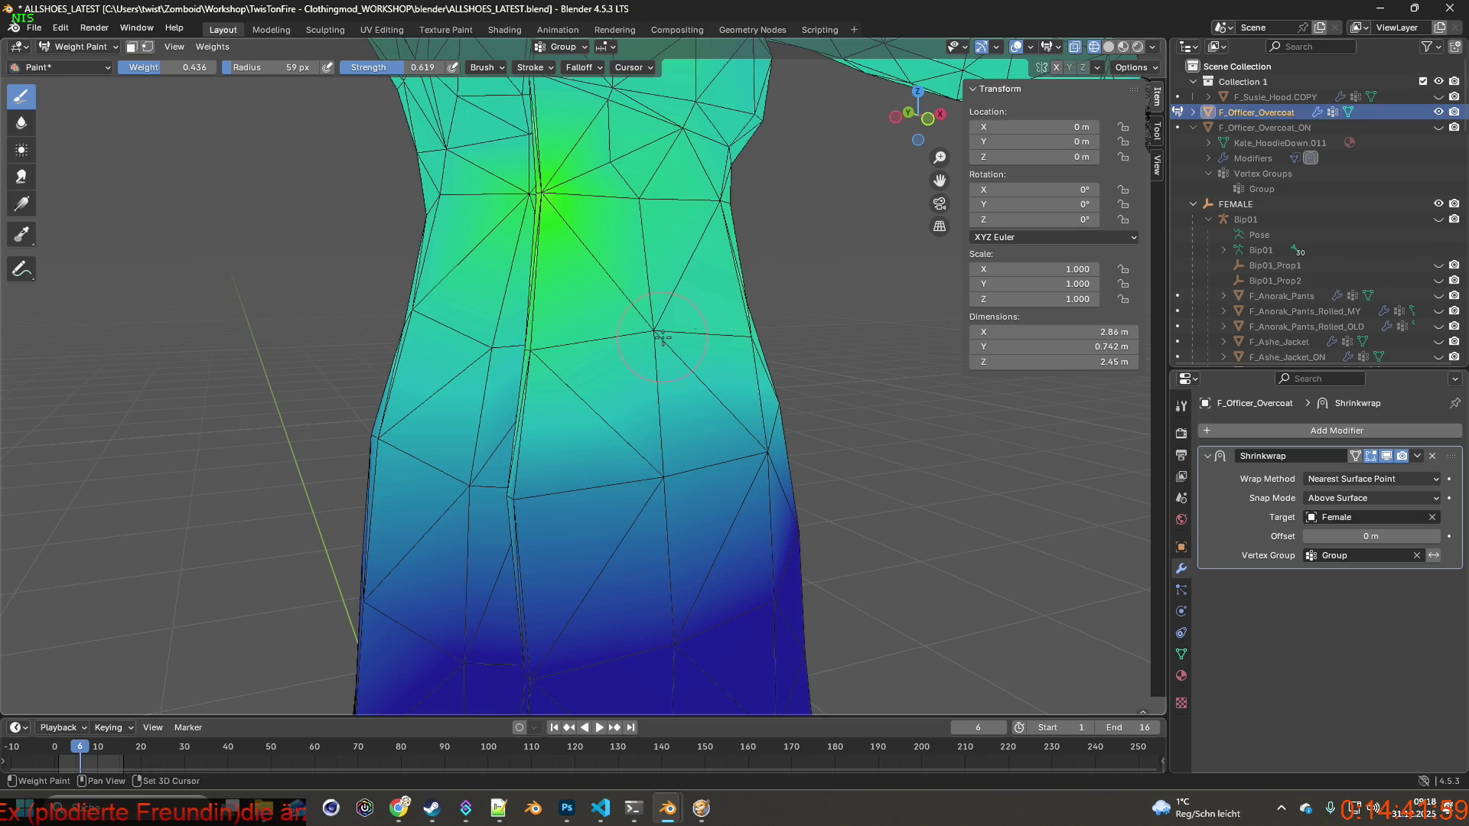
pyautogui.moveTo(773, 327); pyautogui.dragTo(558, 351, button='middle')
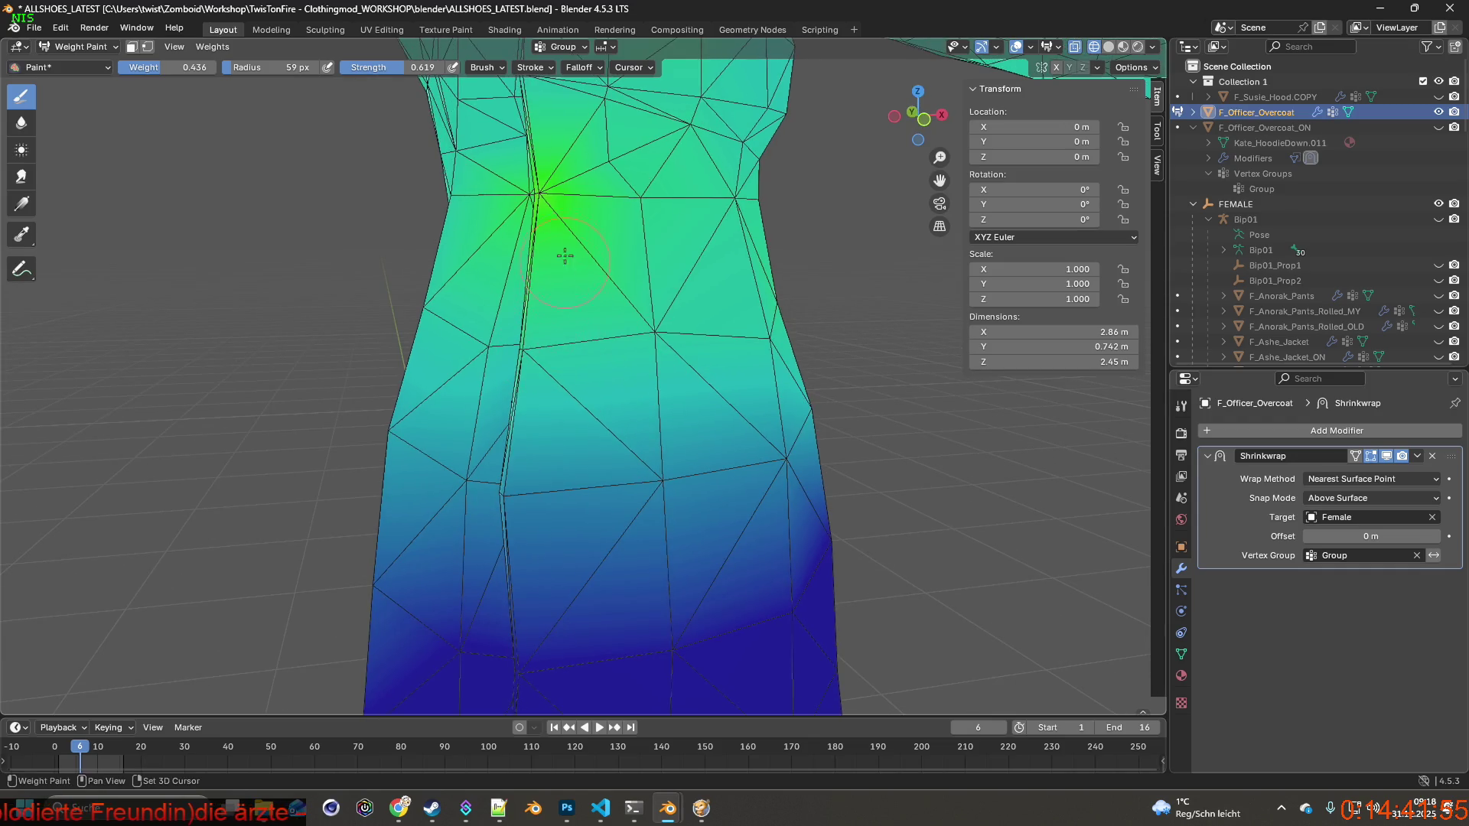
pyautogui.moveTo(731, 264)
pyautogui.mouseDown(button='middle')
pyautogui.moveTo(689, 299)
pyautogui.moveTo(649, 299)
pyautogui.moveTo(778, 354)
pyautogui.moveTo(662, 365)
pyautogui.moveTo(655, 382)
pyautogui.mouseUp(button='middle')
pyautogui.moveTo(537, 366); pyautogui.dragTo(575, 363)
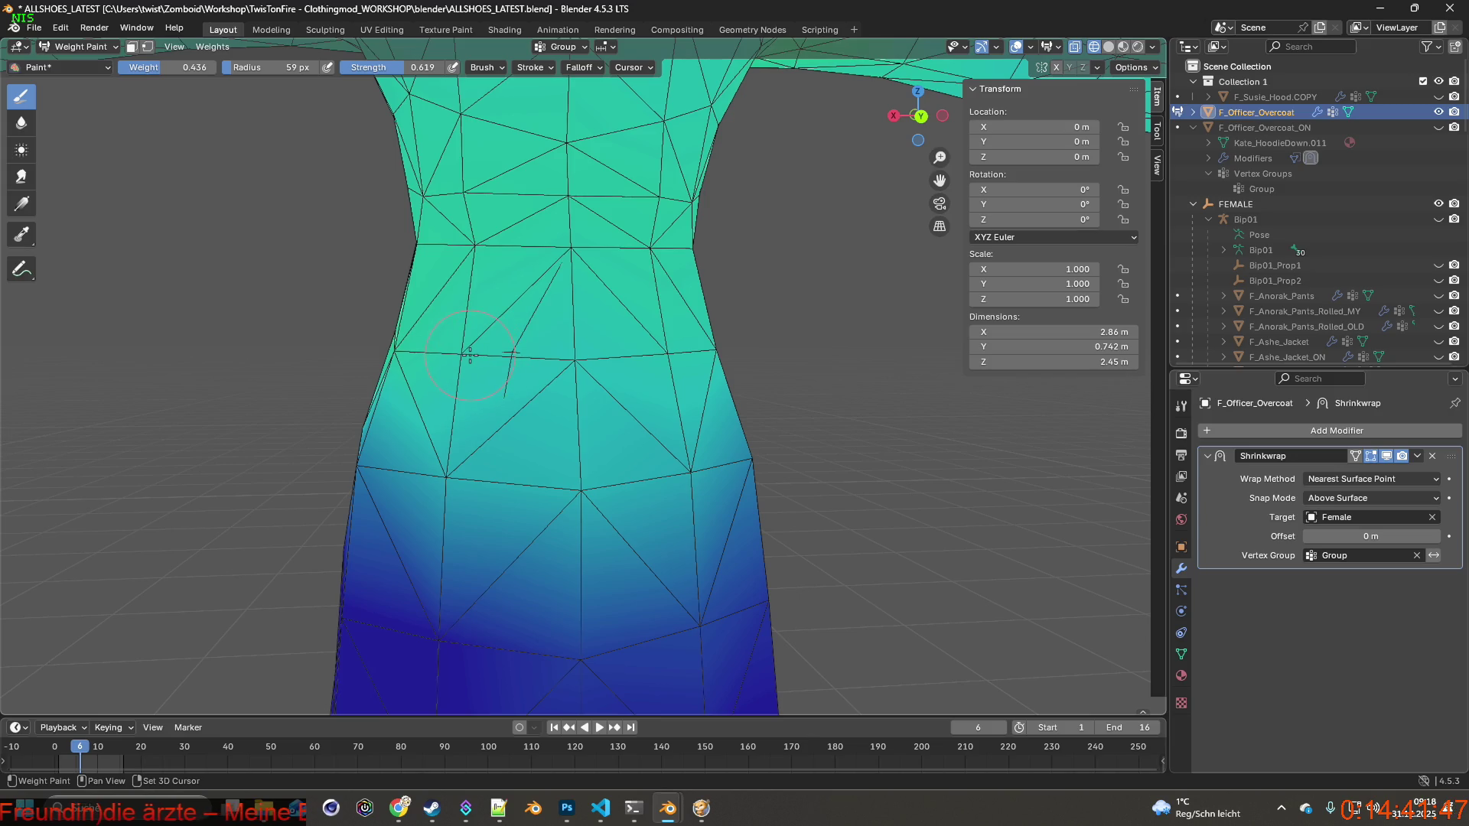
pyautogui.moveTo(668, 358); pyautogui.dragTo(542, 356, button='middle')
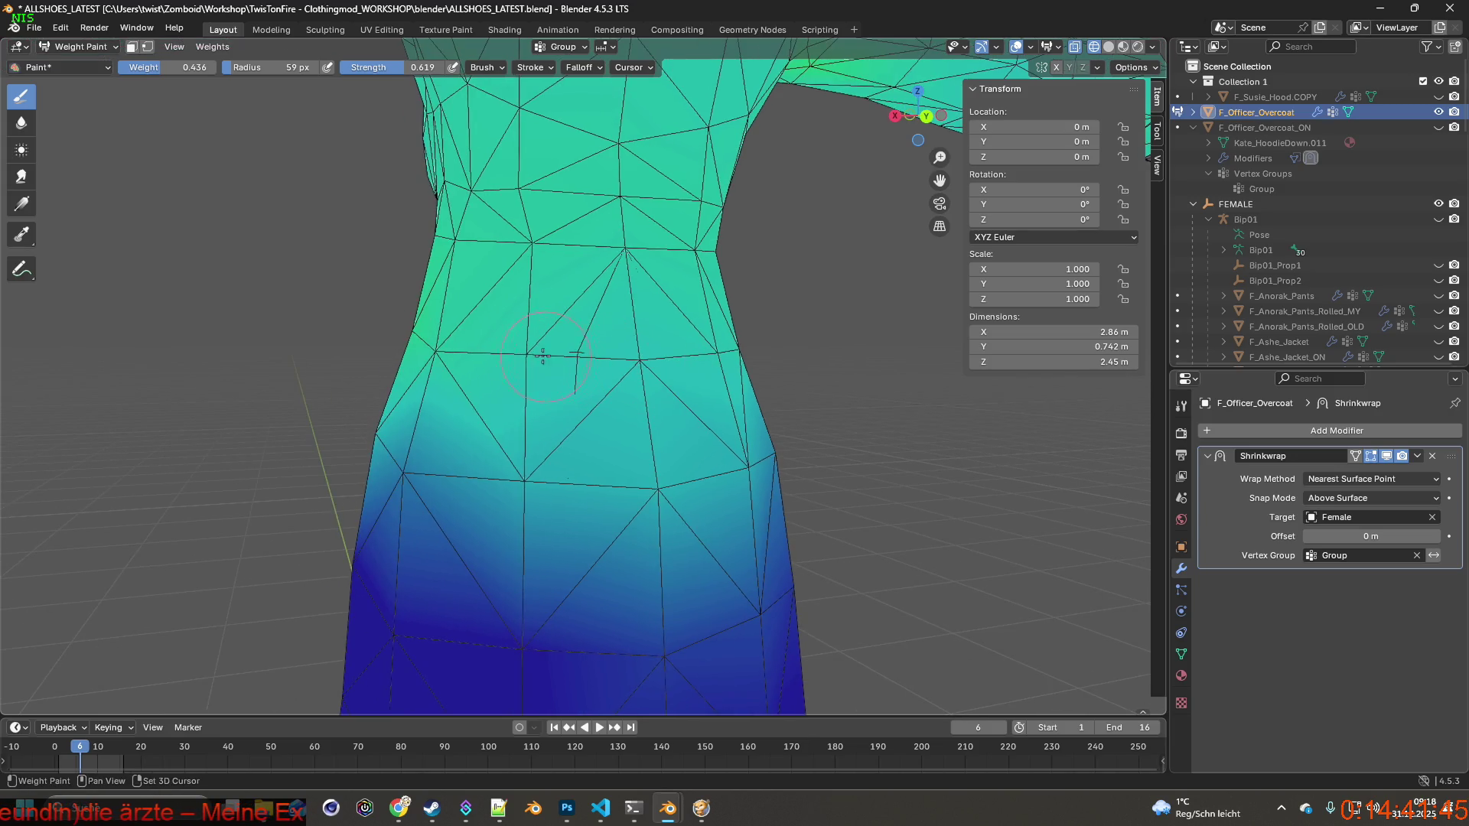